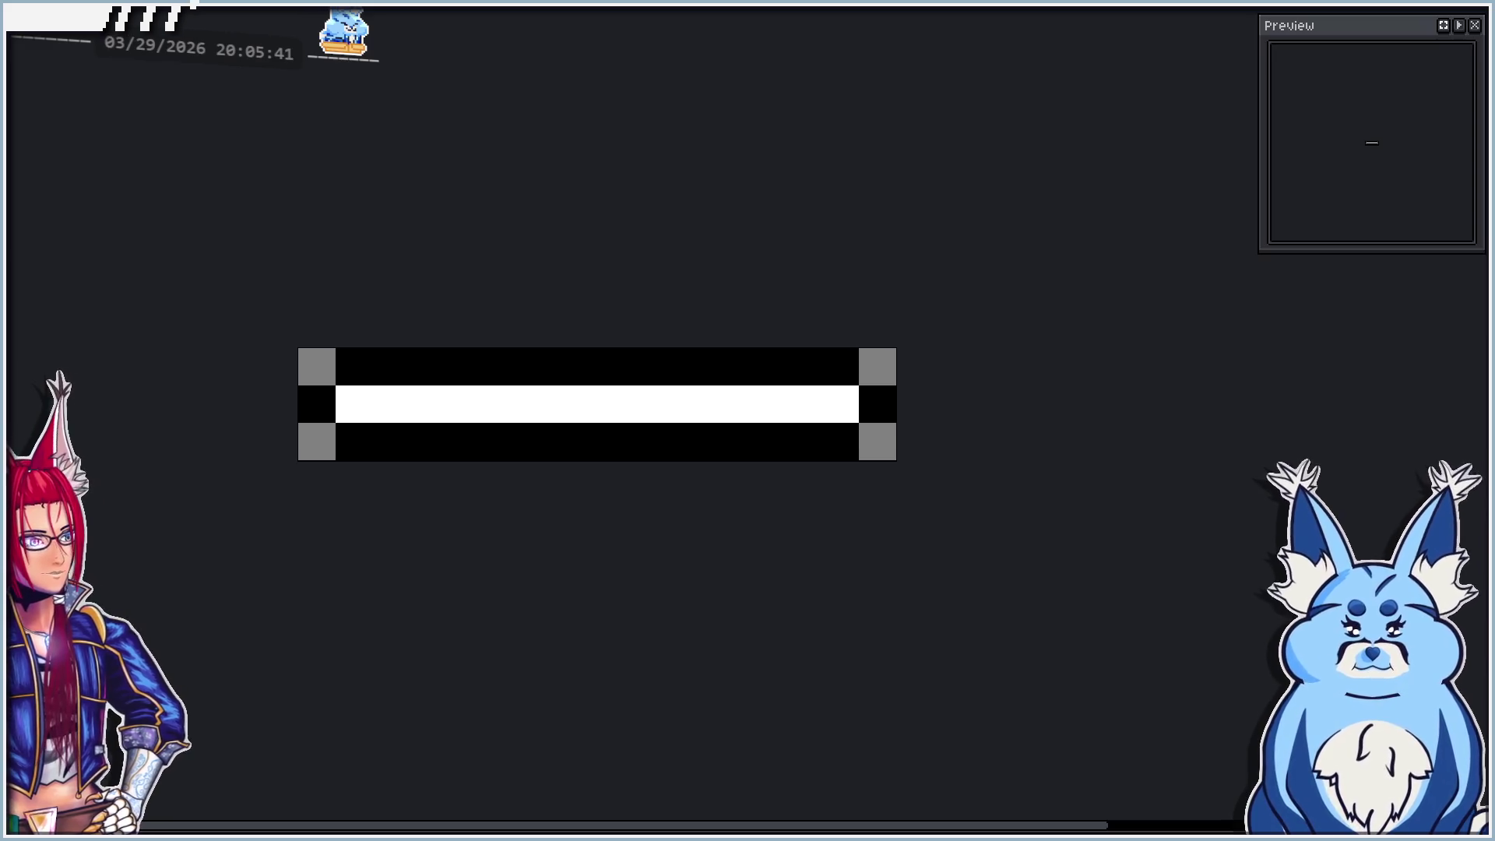
Step: Stop the running game test and switch back to the LongBullet sprite in Aseprite
key(F8)
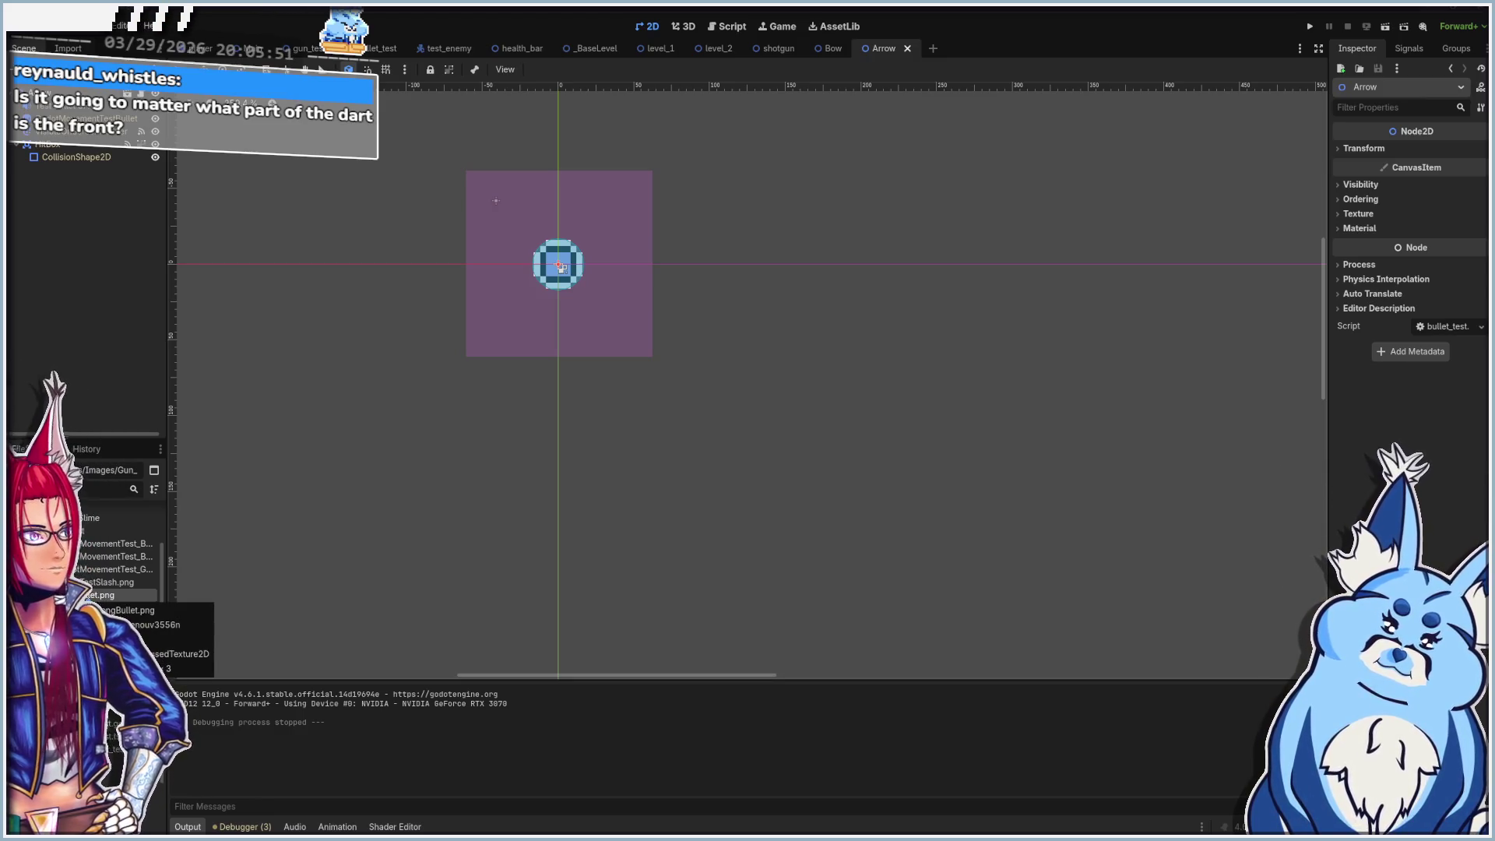
key(alt+Tab)
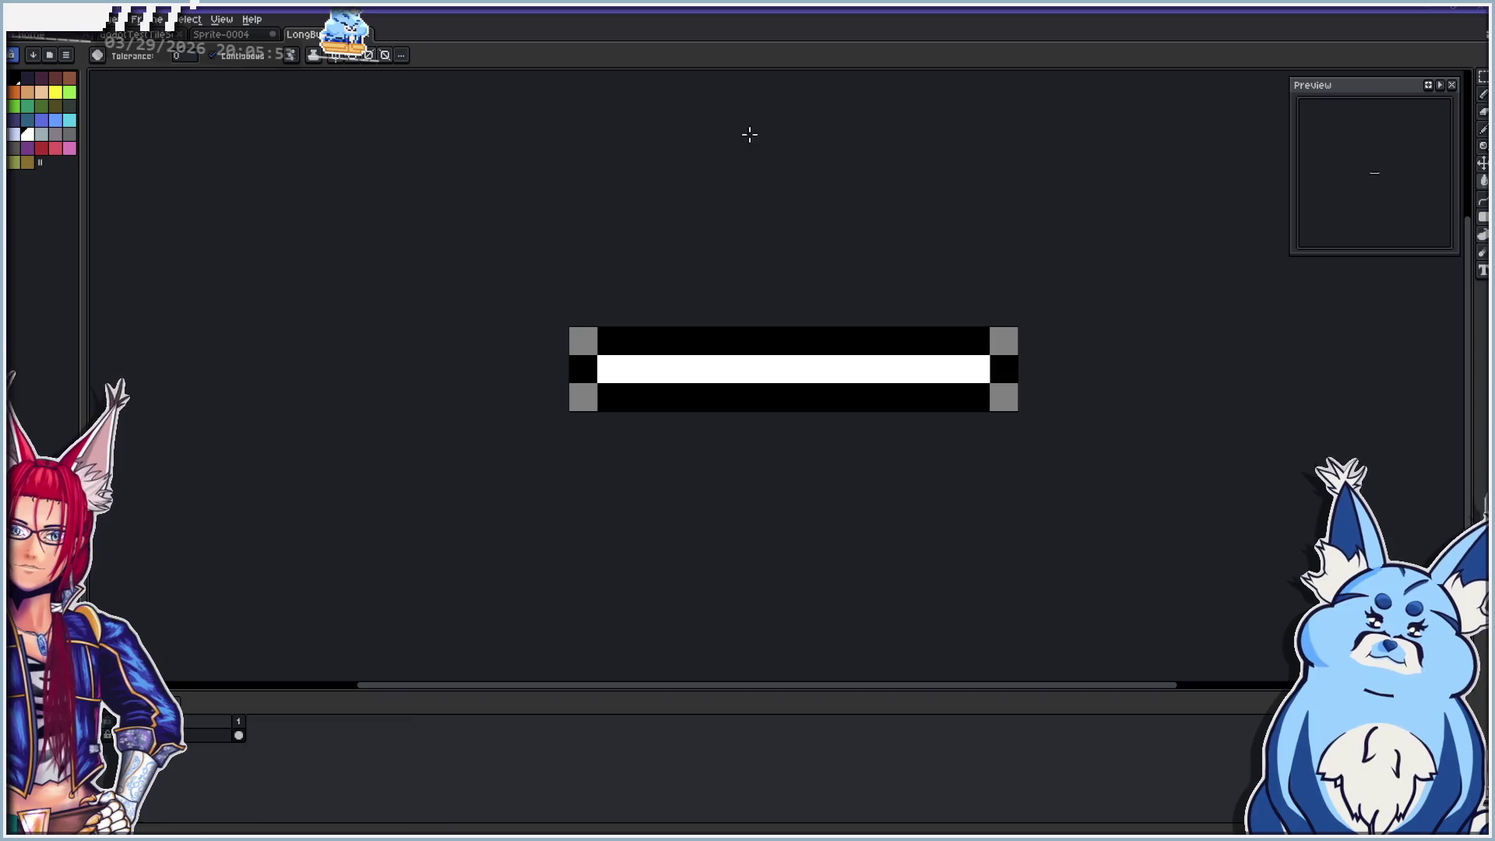
Step: Enlarge the sprite canvas by 1px at top and bottom, making it 5px tall
click(1483, 94)
click(590, 342)
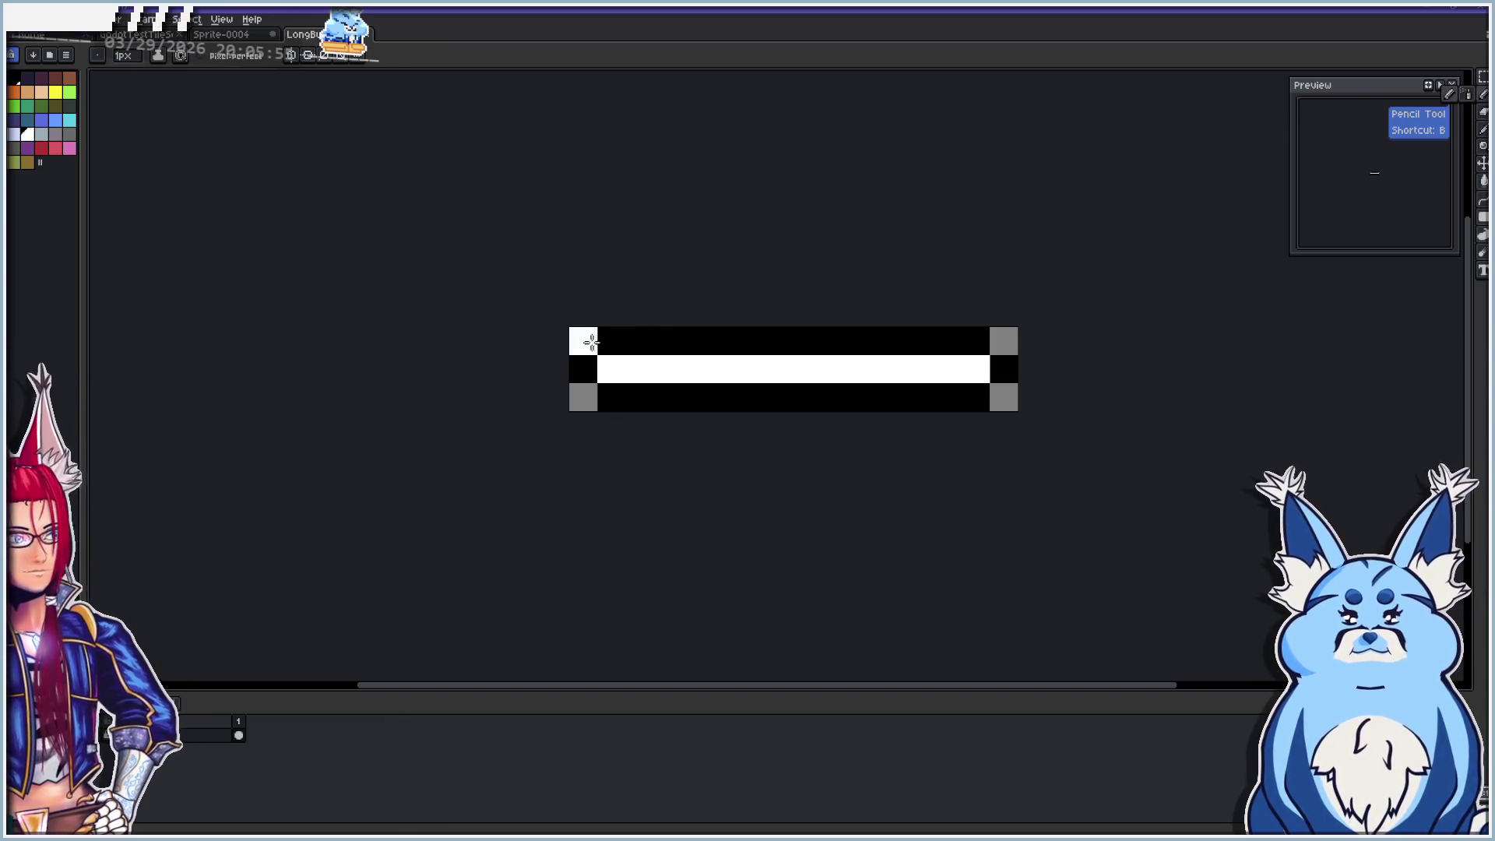
key(ctrl+z)
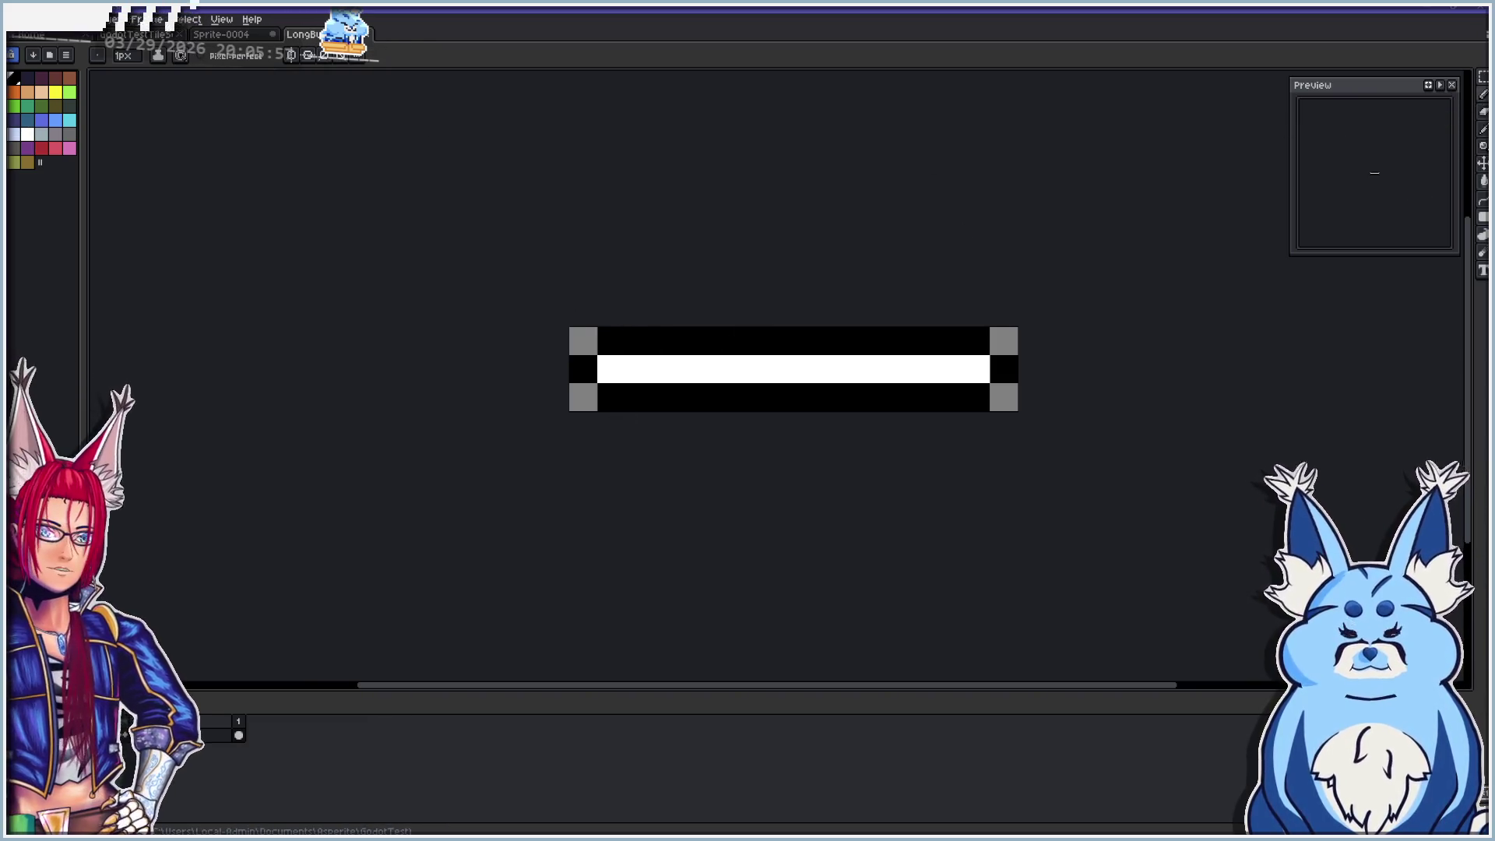
click(74, 18)
click(101, 103)
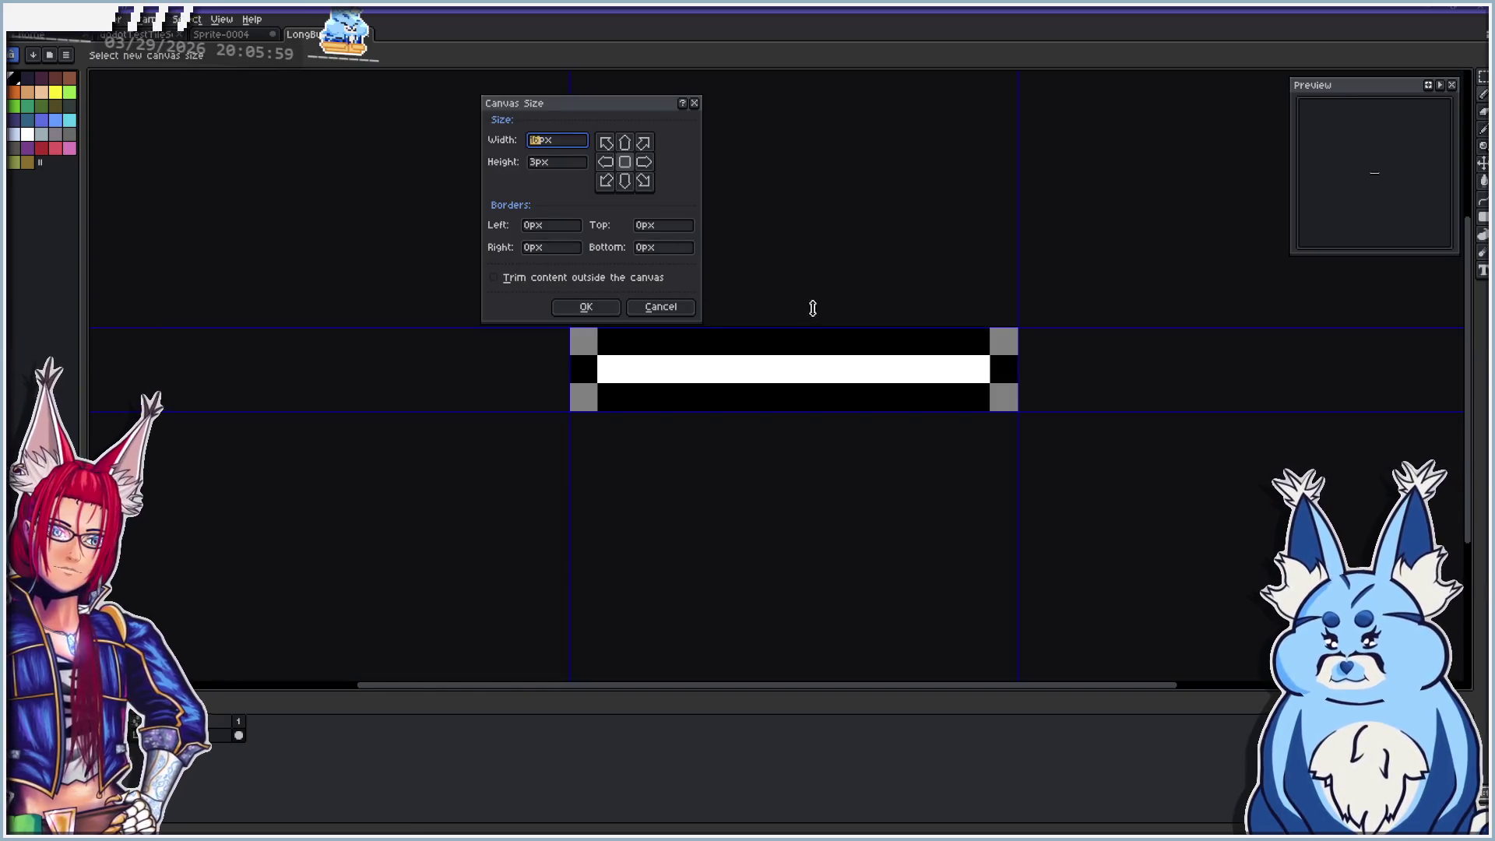
drag(813, 309, 812, 288)
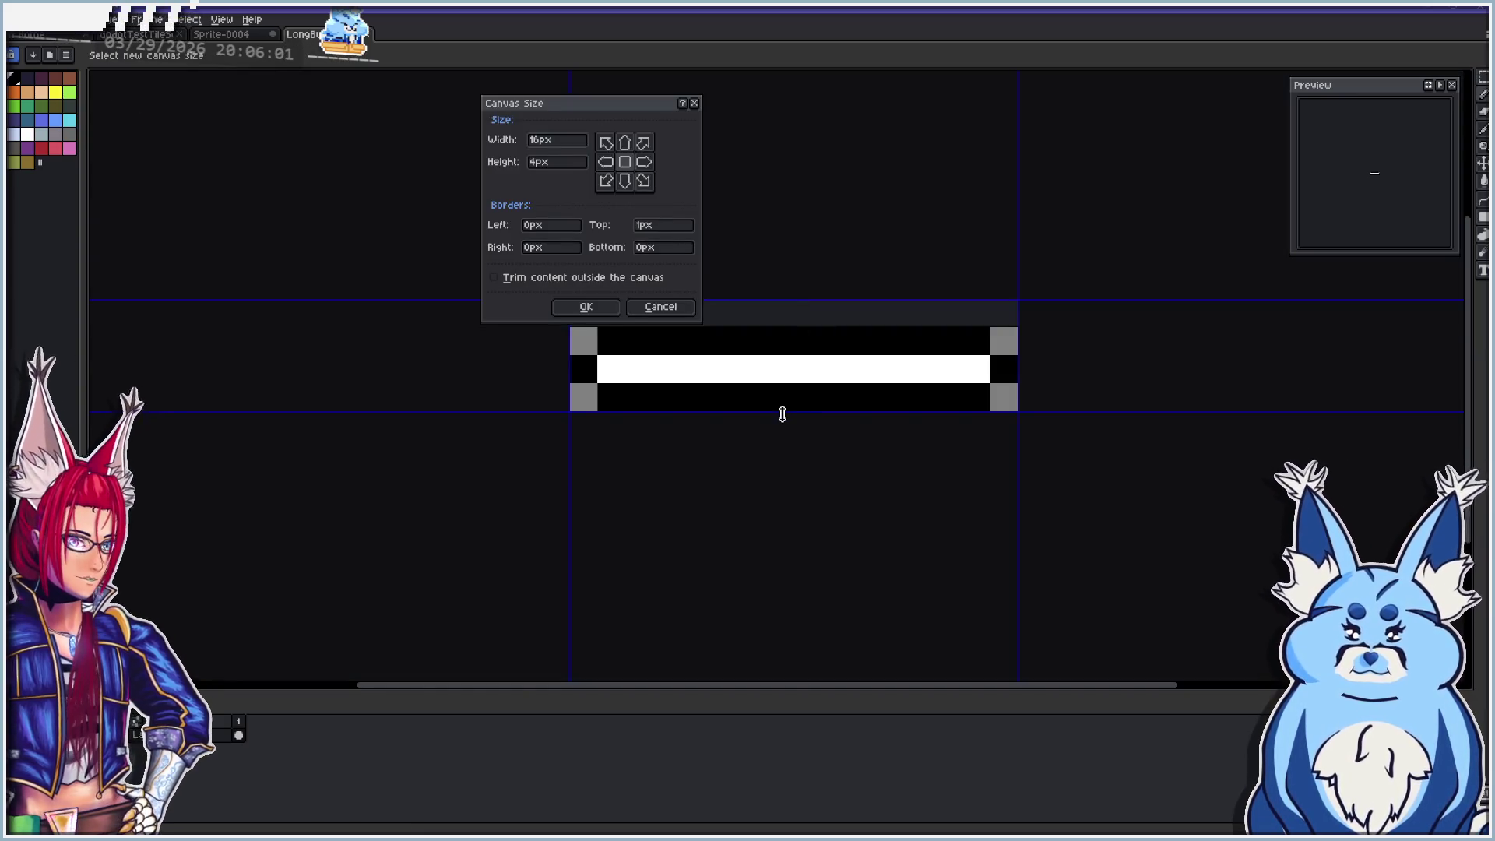
drag(783, 414, 781, 444)
click(607, 306)
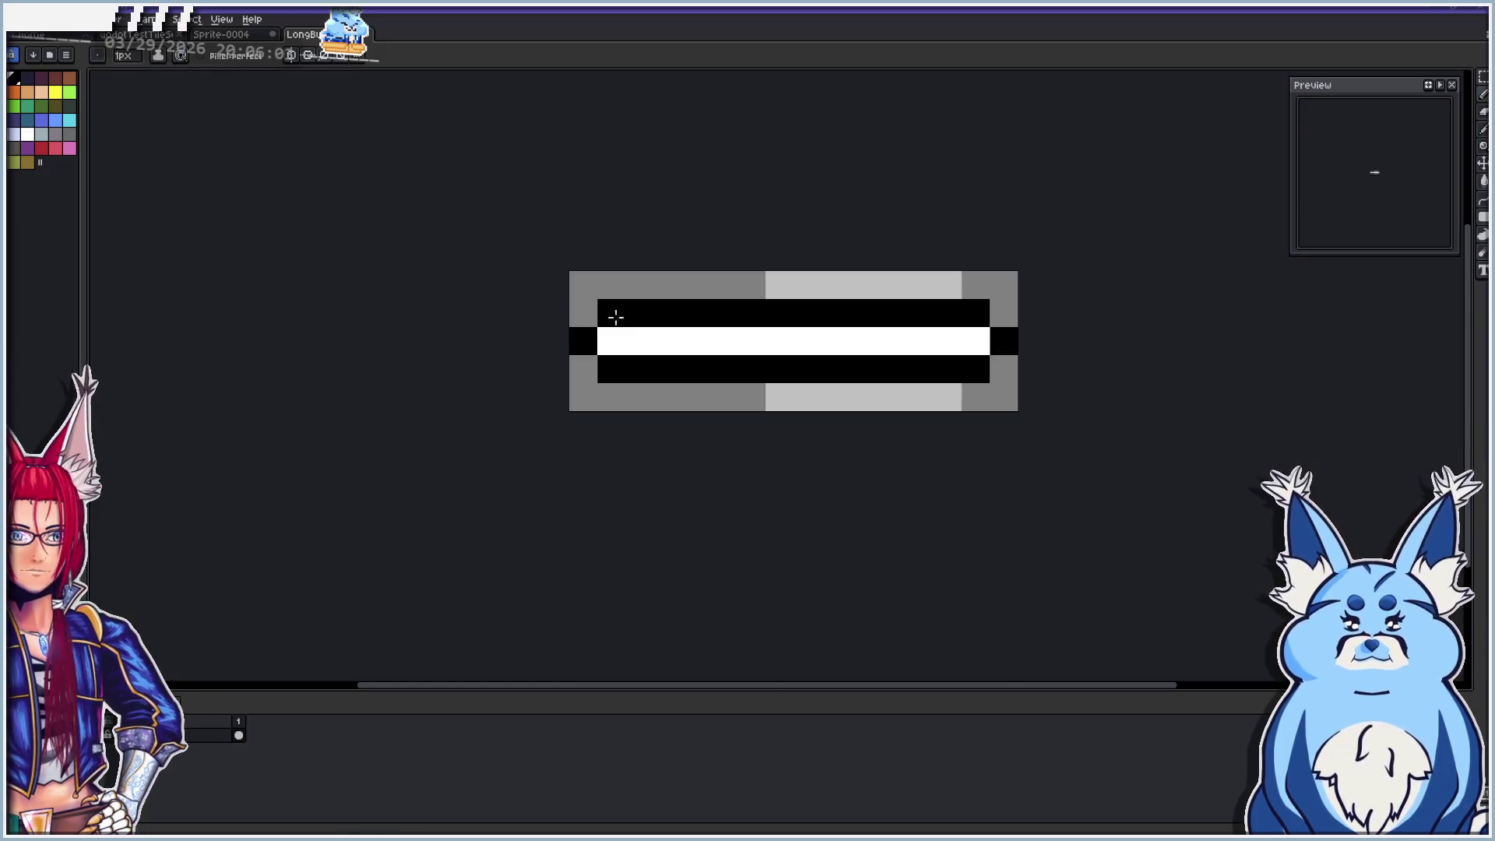
Step: Paint the black outline pixels of the tail block at the sprite's left end
click(583, 285)
click(584, 313)
click(615, 285)
click(639, 285)
click(584, 364)
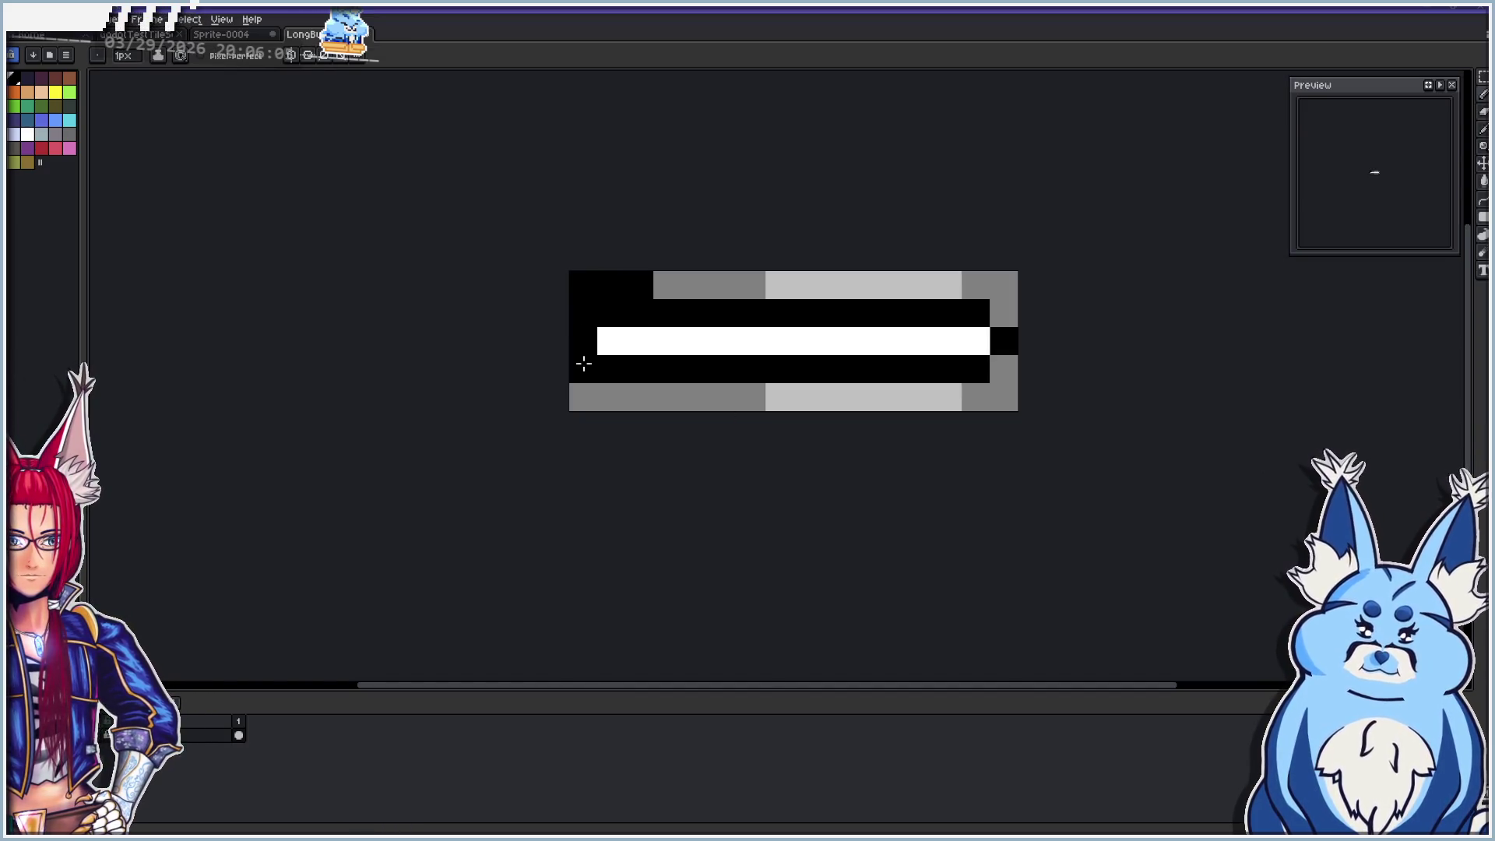
mouse_move(584, 364)
mouse_down()
mouse_move(610, 405)
mouse_move(667, 397)
mouse_up()
alt+click(683, 336)
Step: Fill the tail interior white, add a medium-grey bottom pixel, and preview fullscreen
click(631, 368)
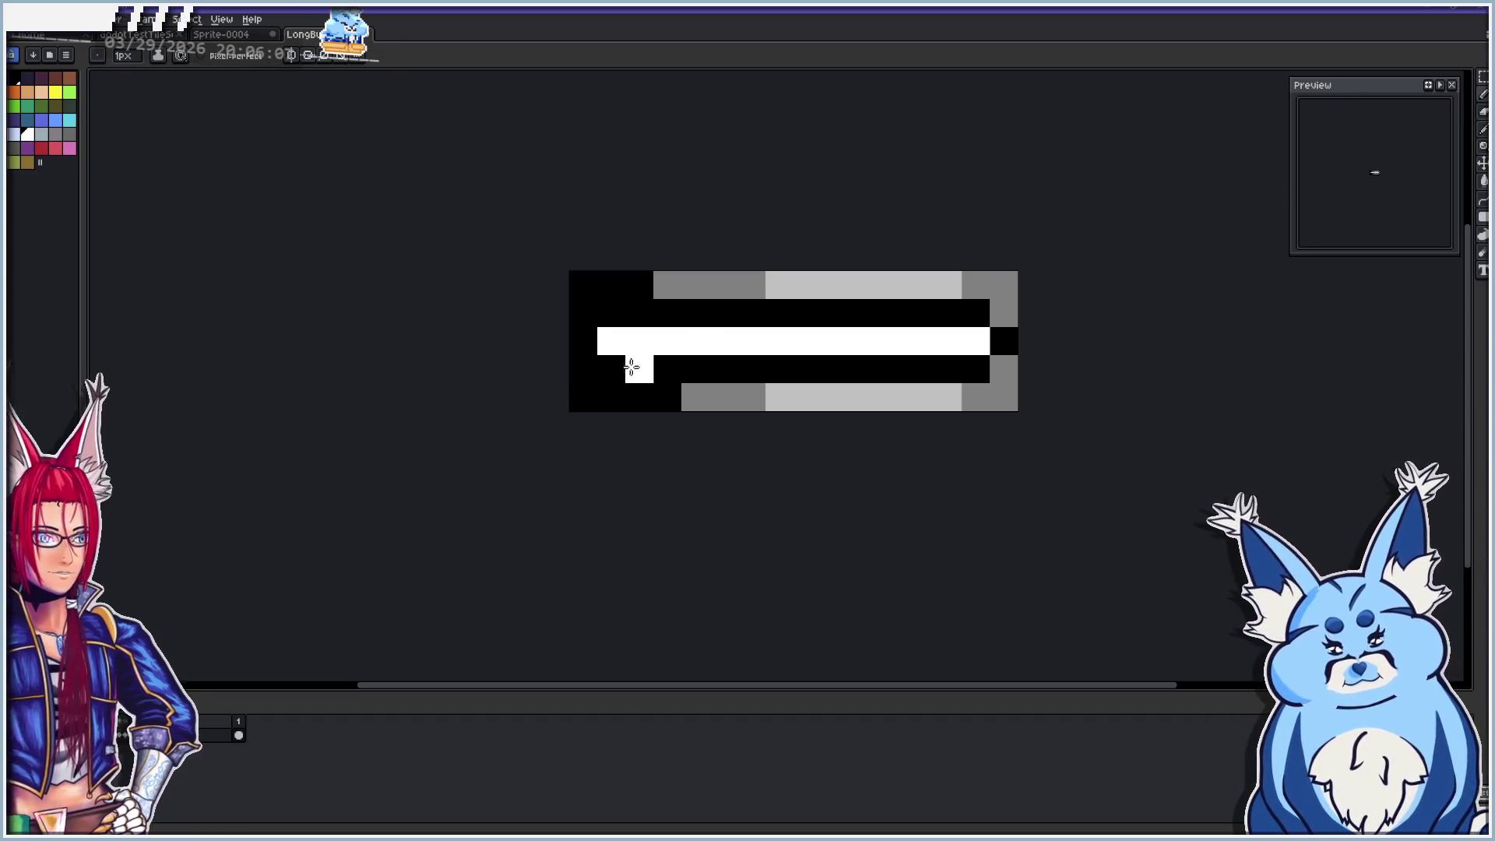
click(609, 367)
click(611, 312)
click(639, 312)
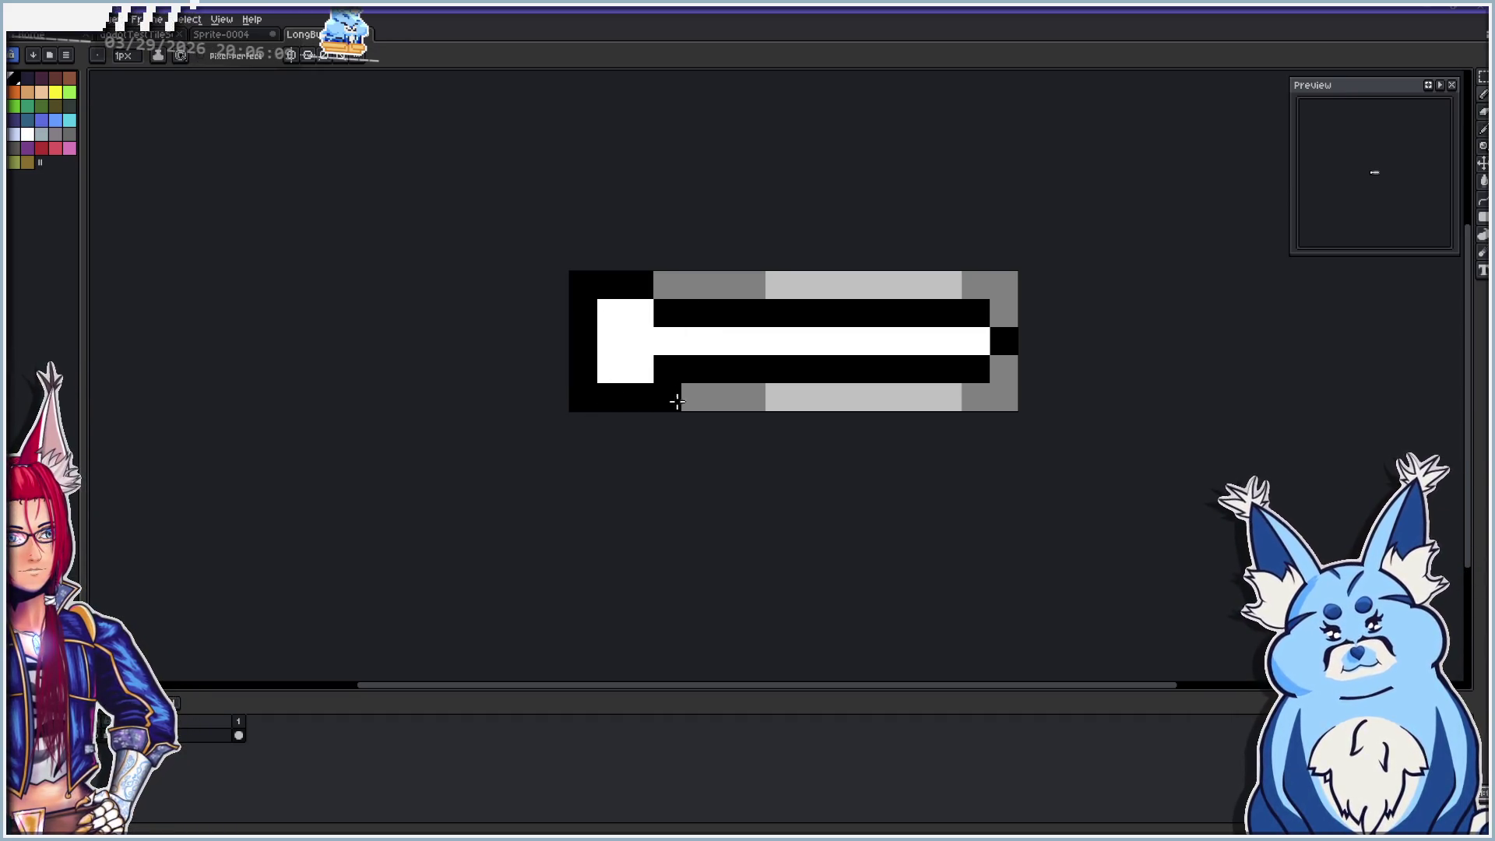
alt+click(723, 398)
click(667, 397)
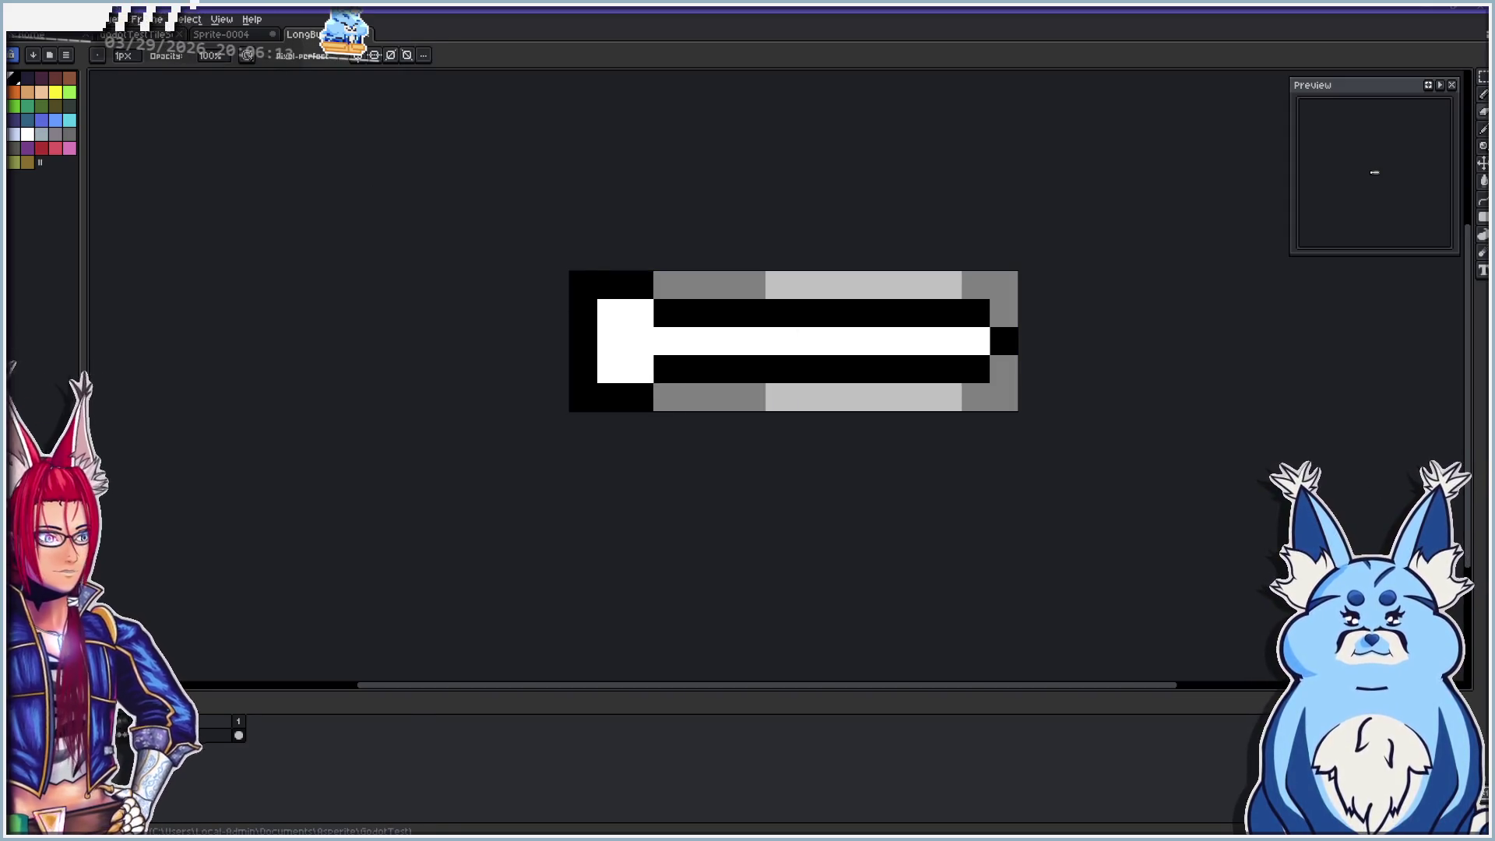
key(ctrl+f)
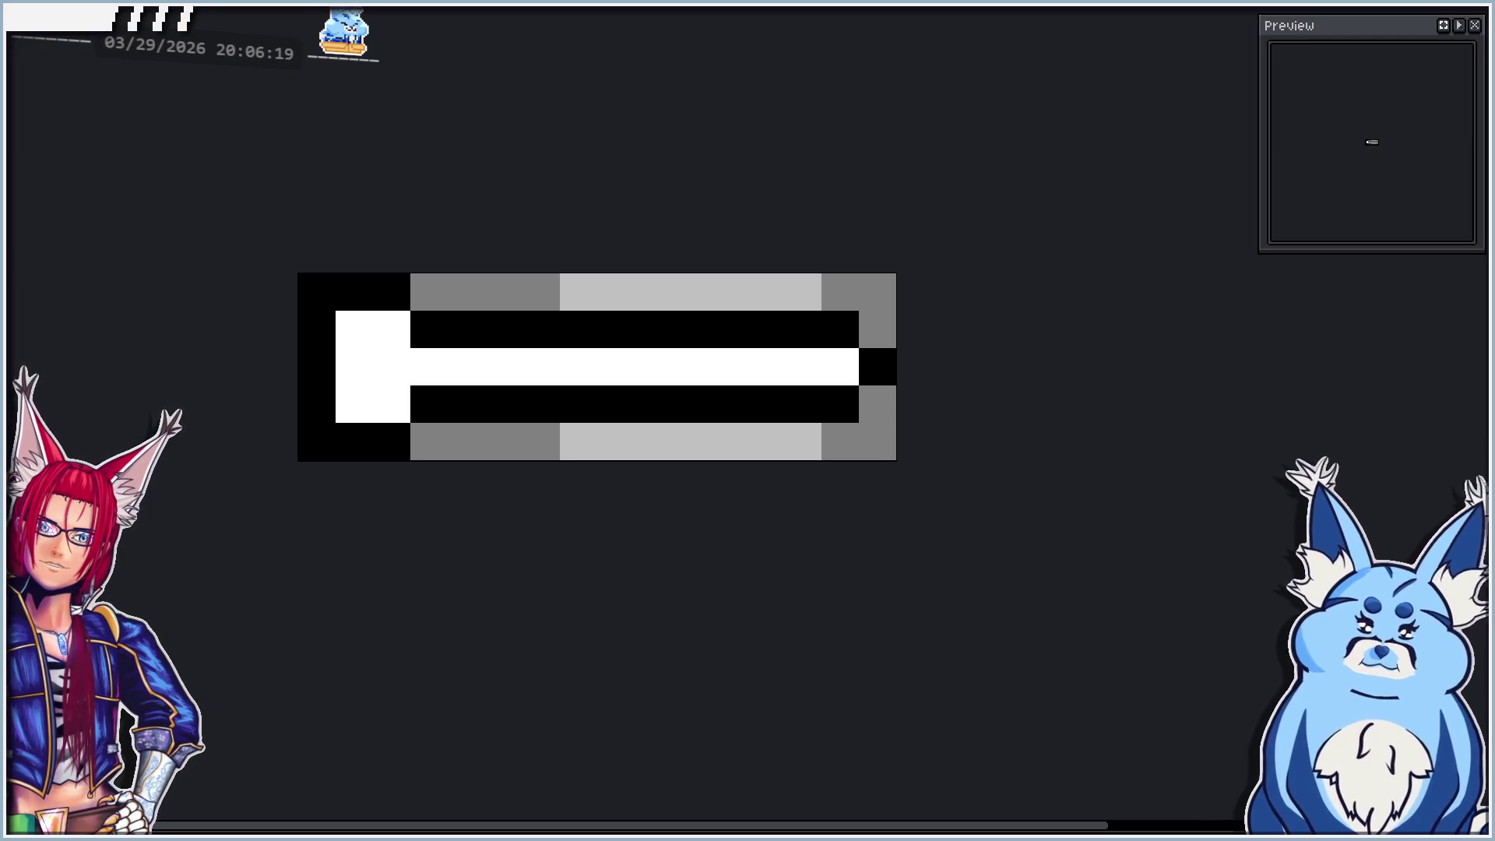
Step: Export the reshaped sprite as LongBullet.png and switch over to the Godot editor
key(ctrl+alt+shift+s)
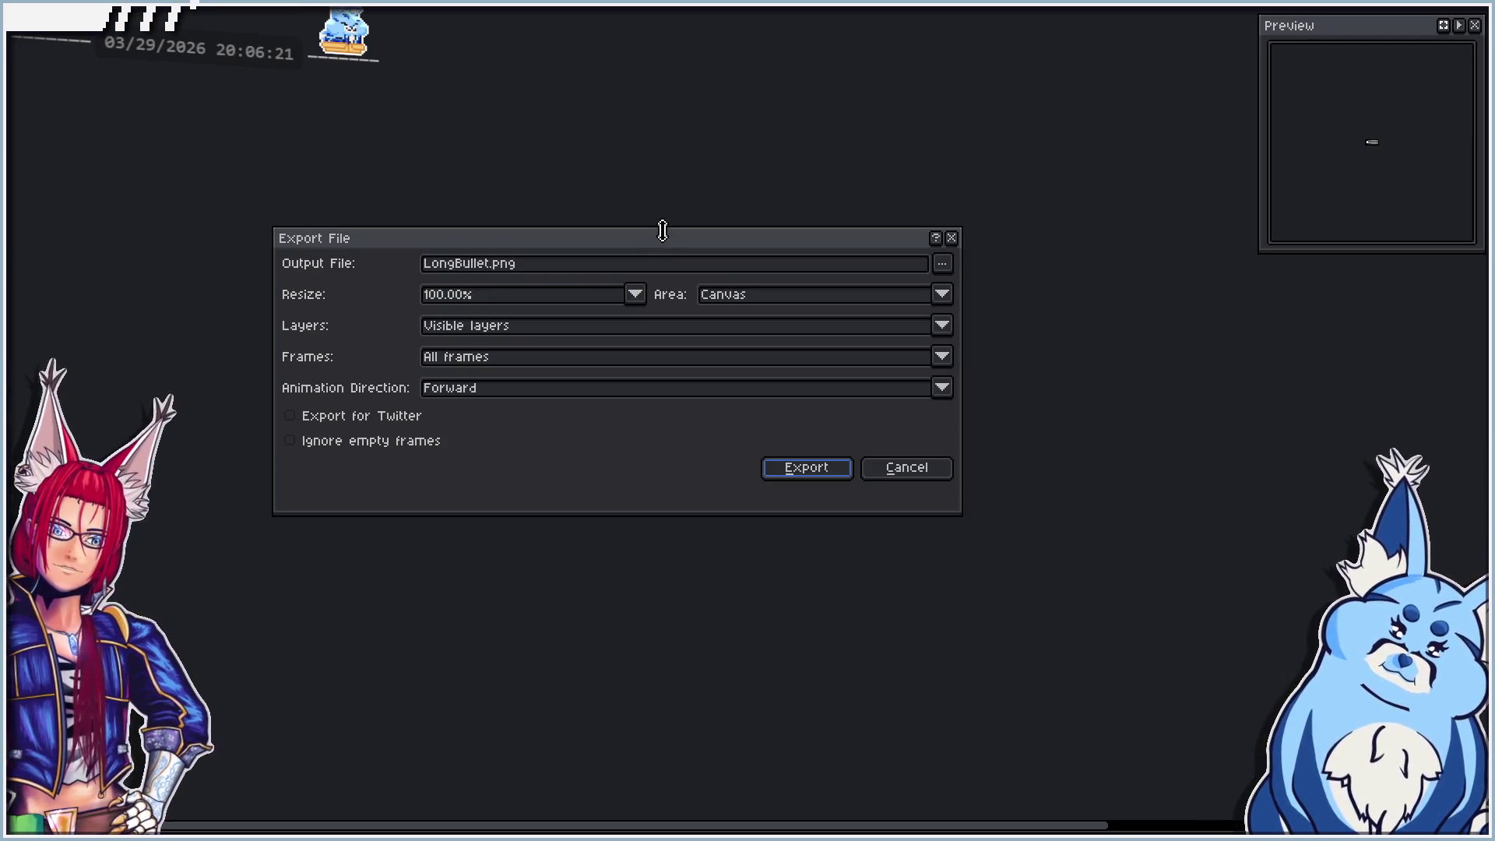
click(812, 472)
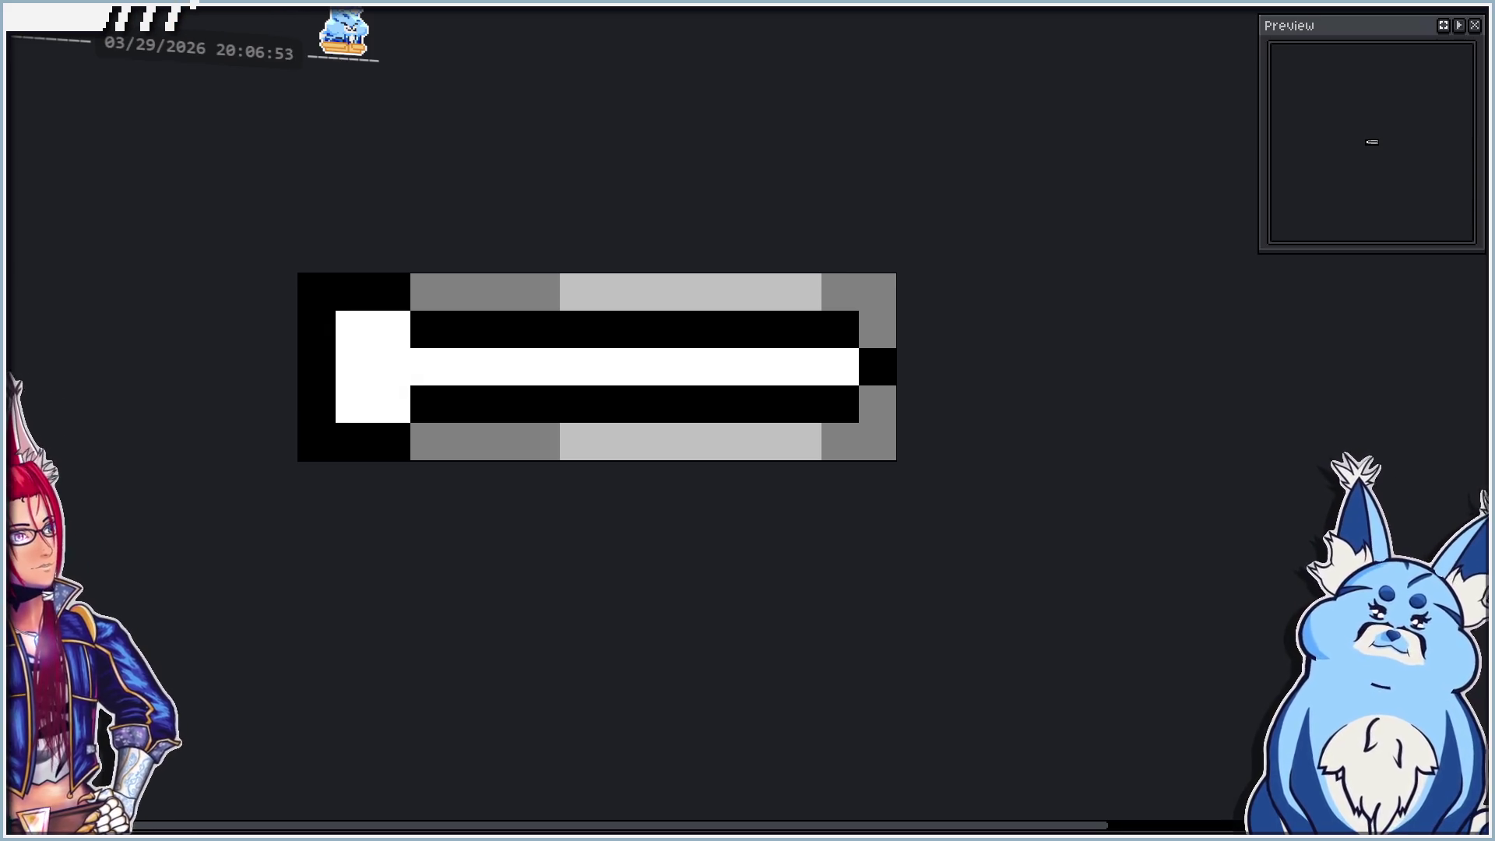
key(alt+Tab)
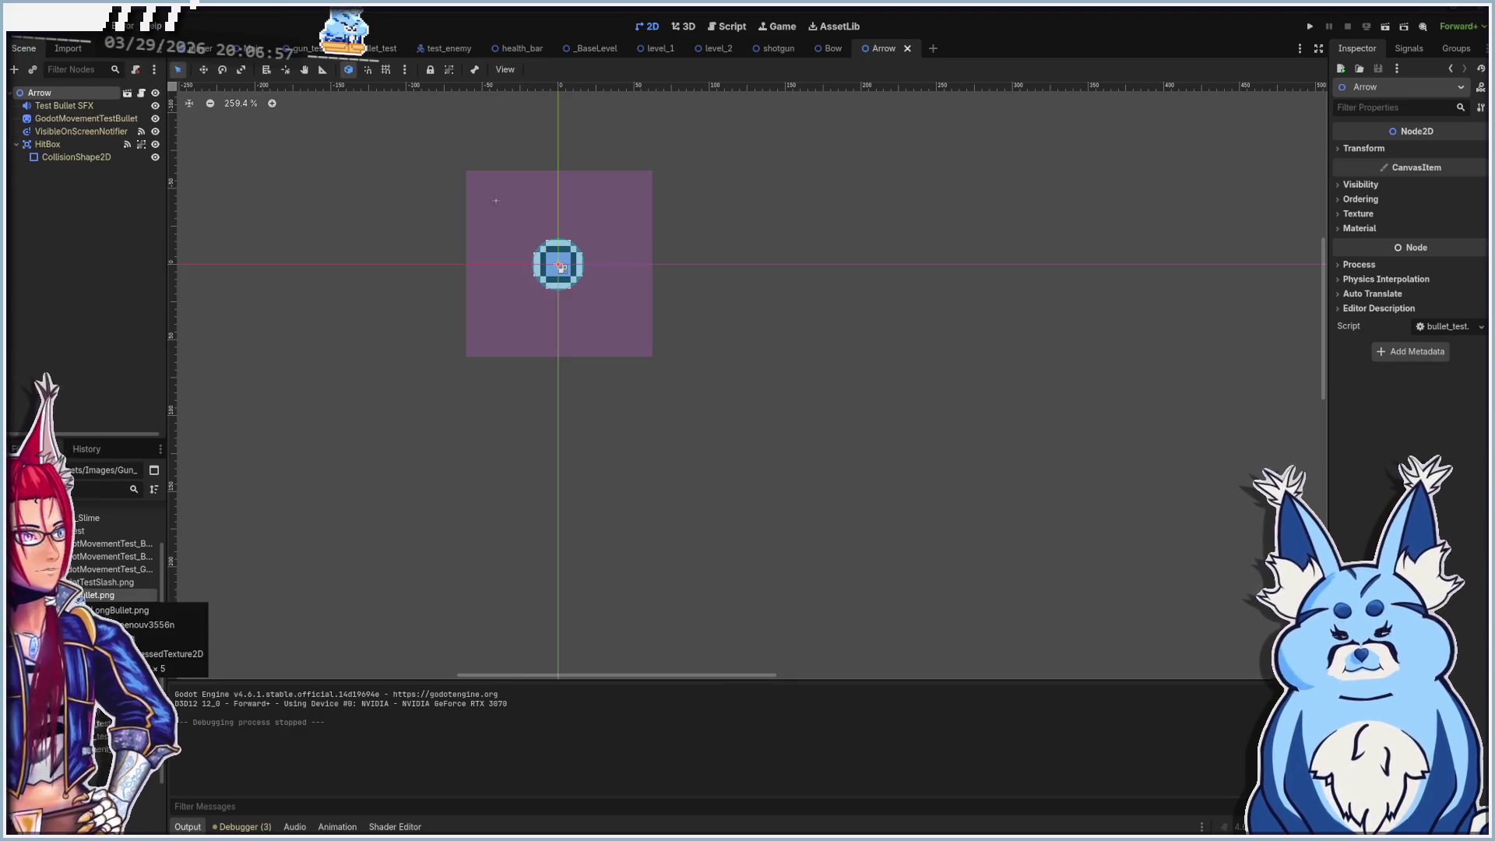
Step: Set the Arrow's Sprite2D texture to LongBullet.png from the FileSystem
click(45, 168)
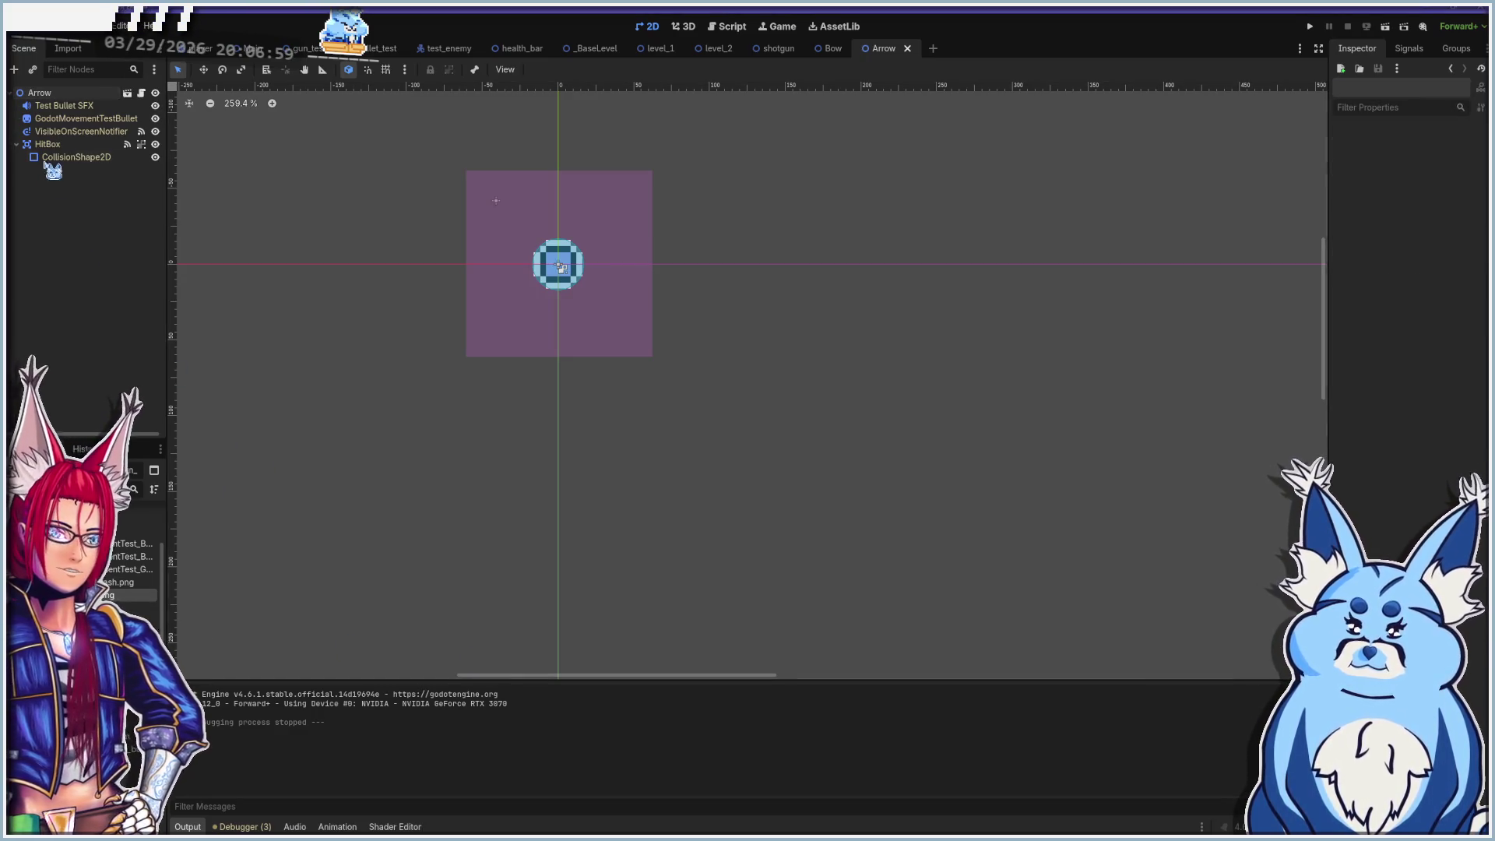
click(58, 119)
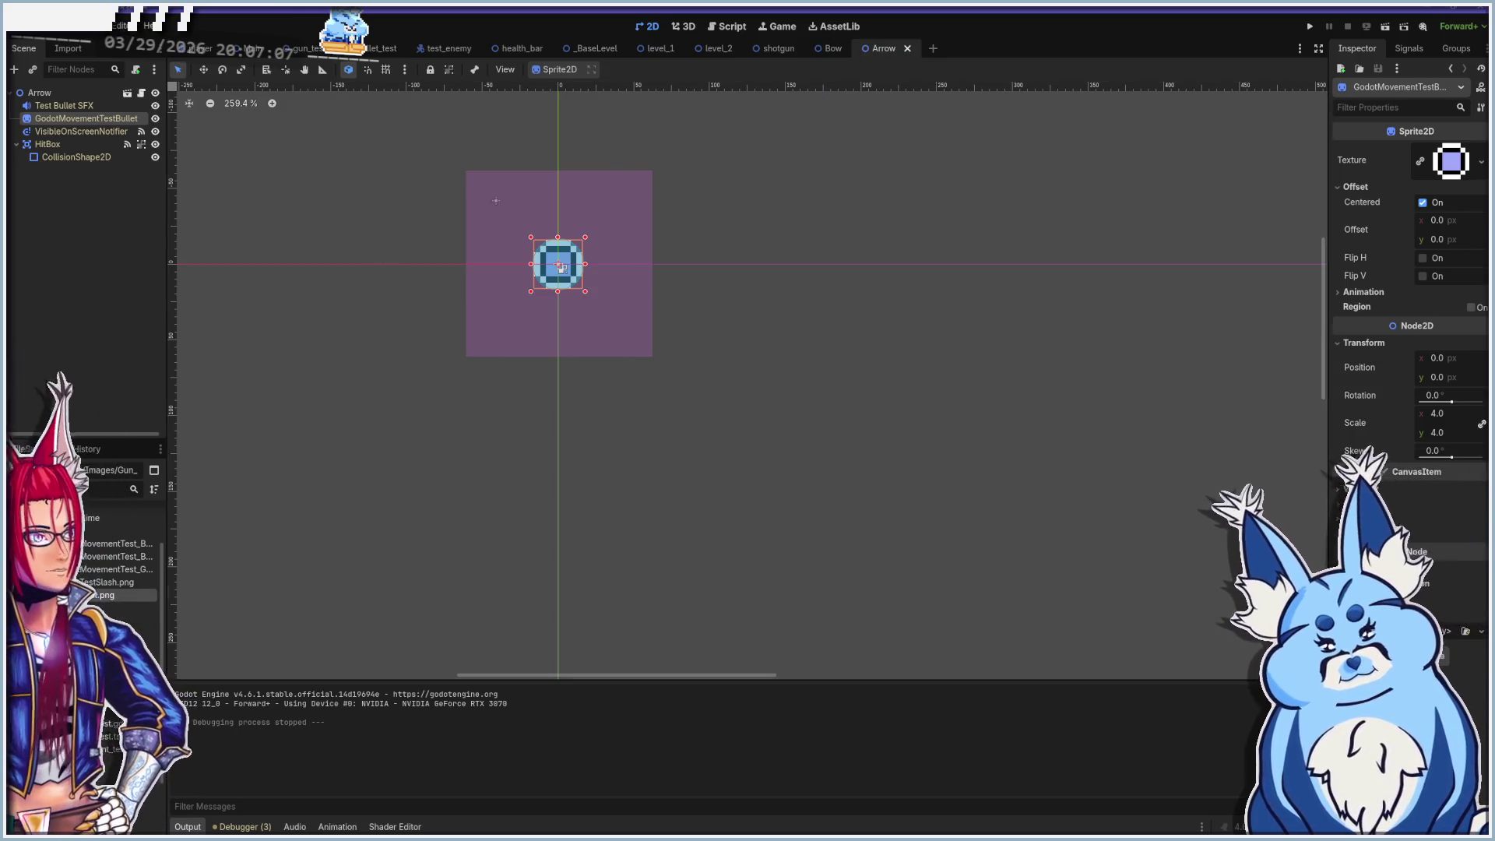
mouse_move(117, 582)
mouse_down()
mouse_move(1172, 237)
mouse_move(1460, 173)
mouse_up()
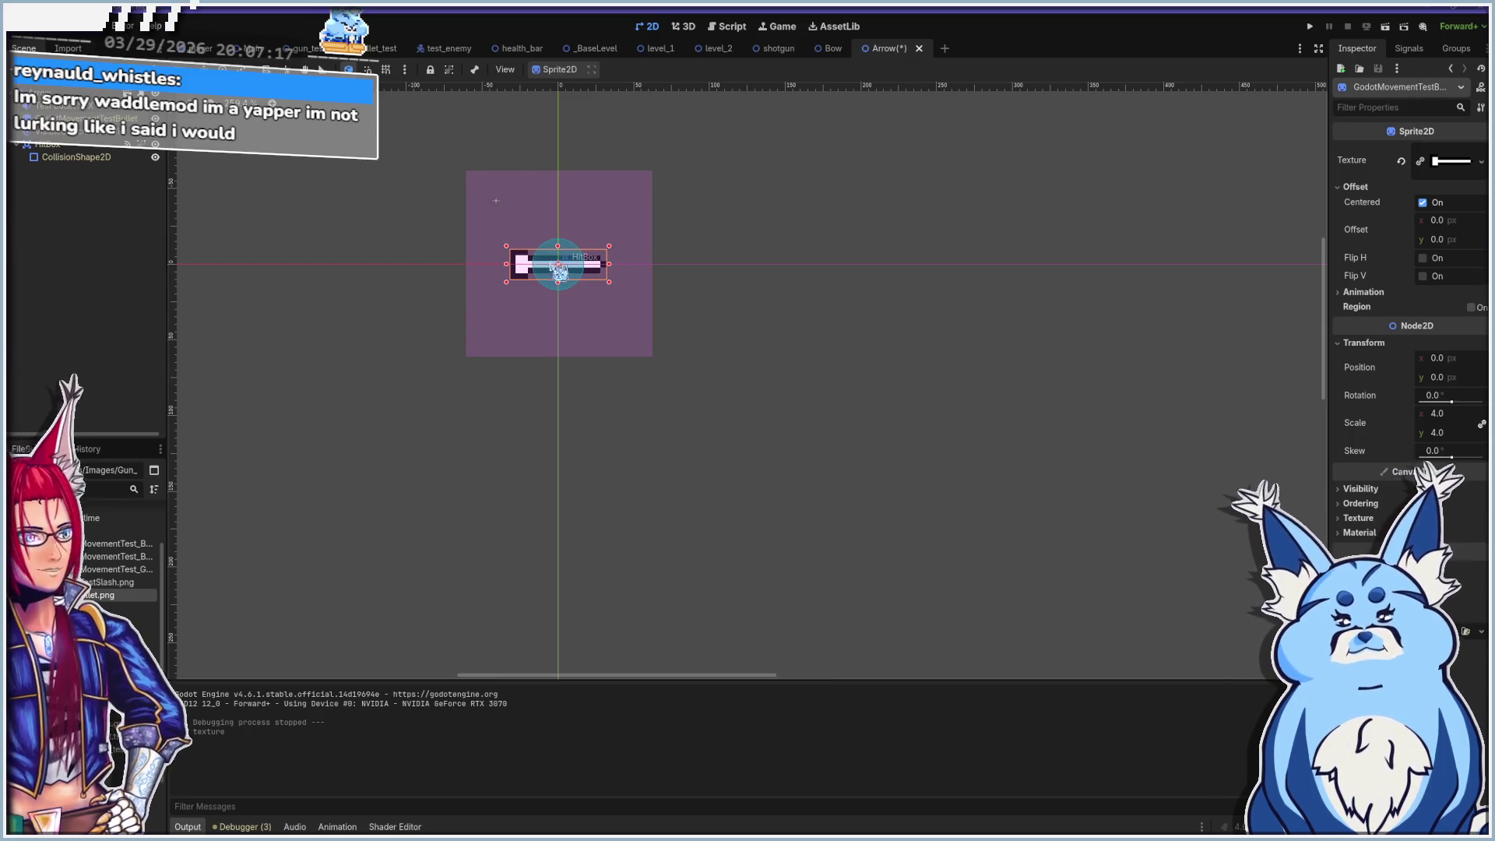
scroll(545, 273, up, 3)
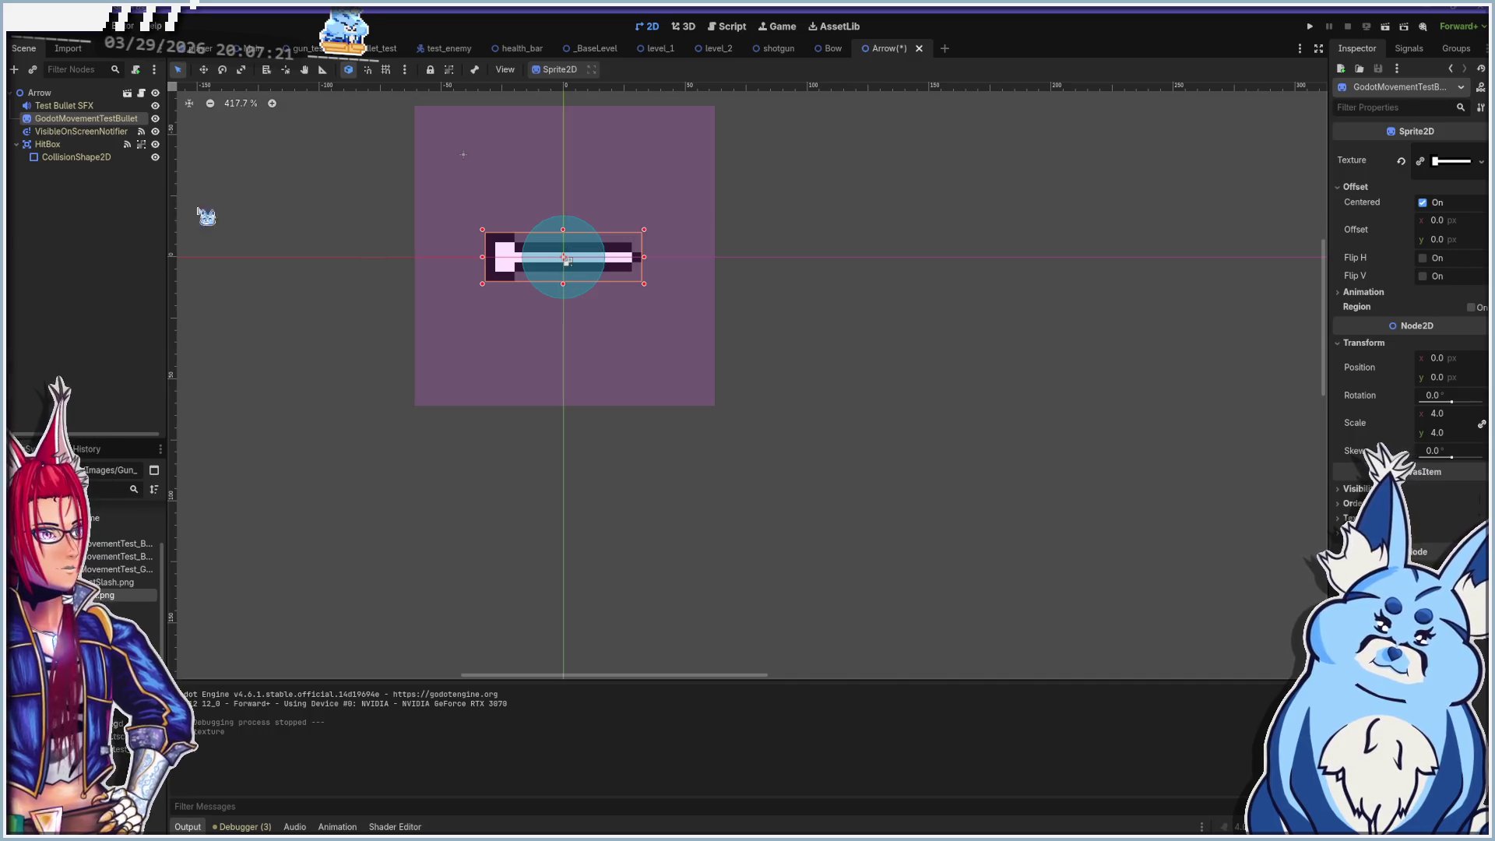
click(74, 157)
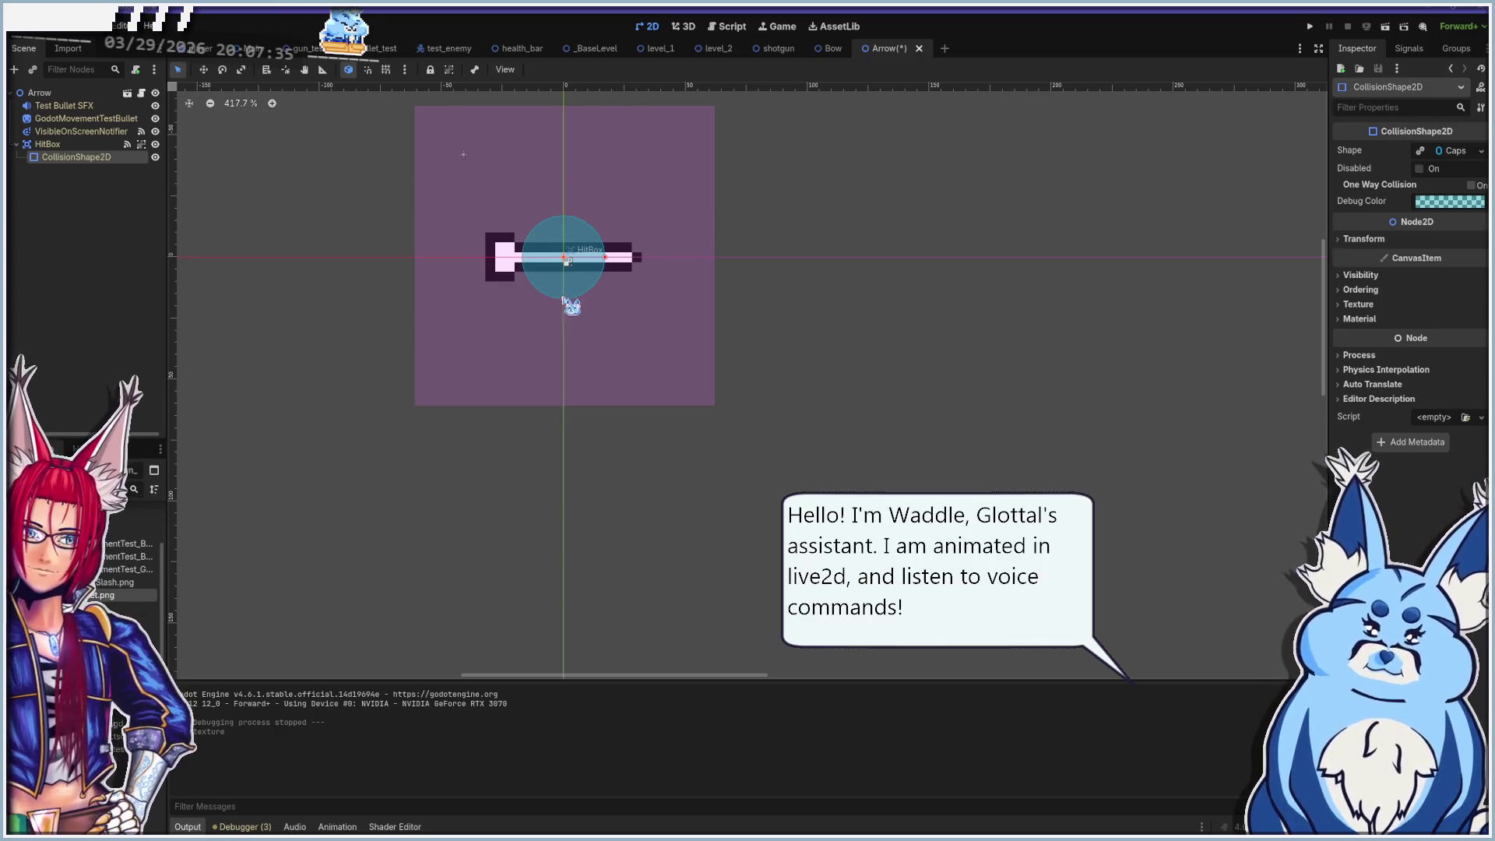
Step: Adjust the capsule collision shape's radius and height by dragging its handles
mouse_move(605, 257)
mouse_down()
mouse_move(638, 259)
mouse_move(641, 280)
mouse_move(641, 260)
mouse_move(590, 268)
mouse_up()
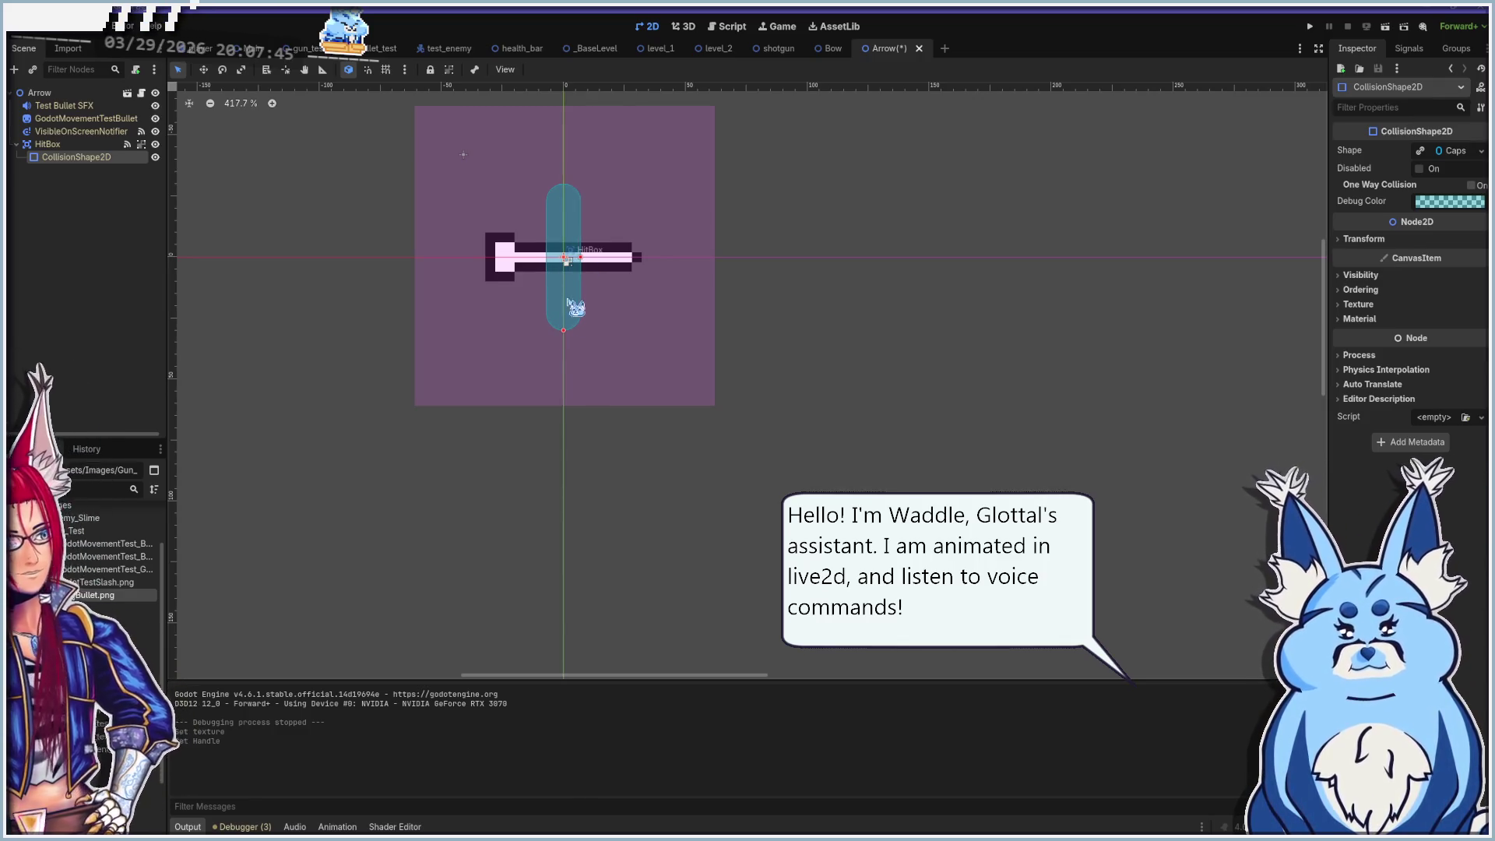
mouse_move(568, 339)
mouse_down()
mouse_move(558, 324)
mouse_move(551, 338)
mouse_up()
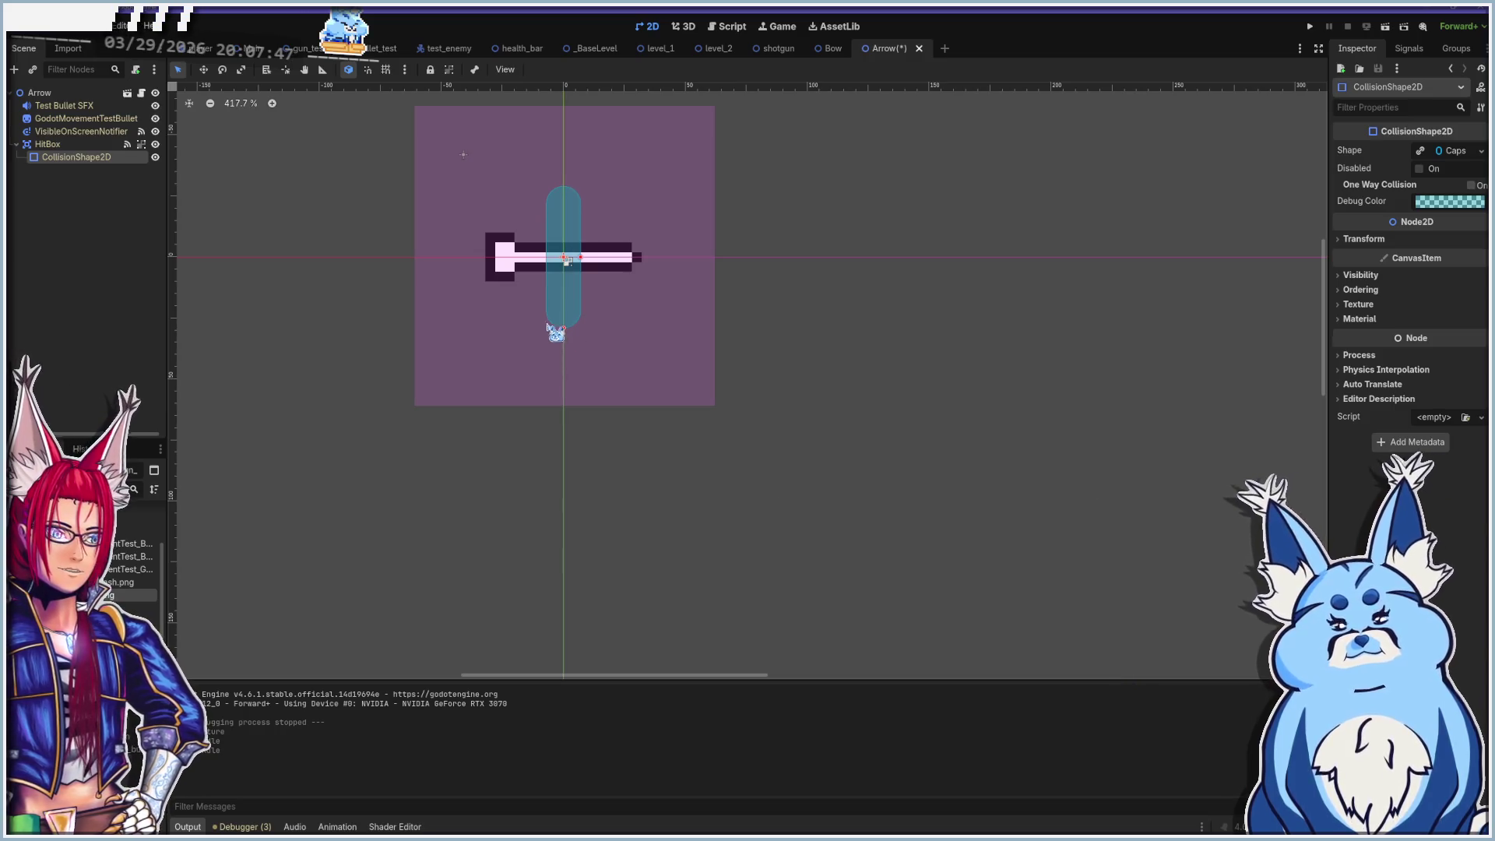
click(1347, 277)
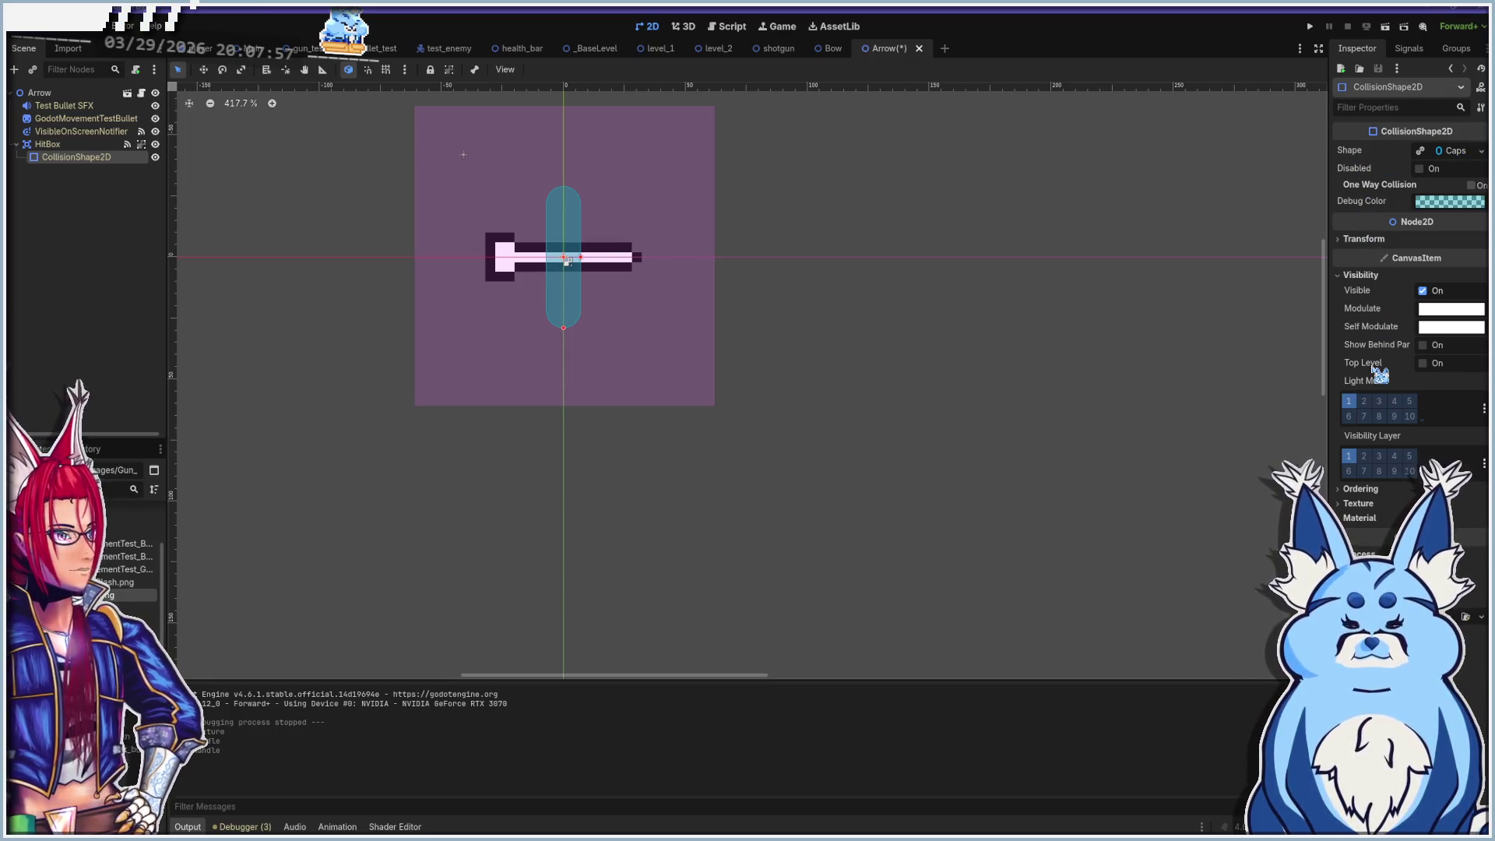
click(1362, 277)
Step: Rotate the capsule to 90° and stretch it along the arrow's length
click(1362, 239)
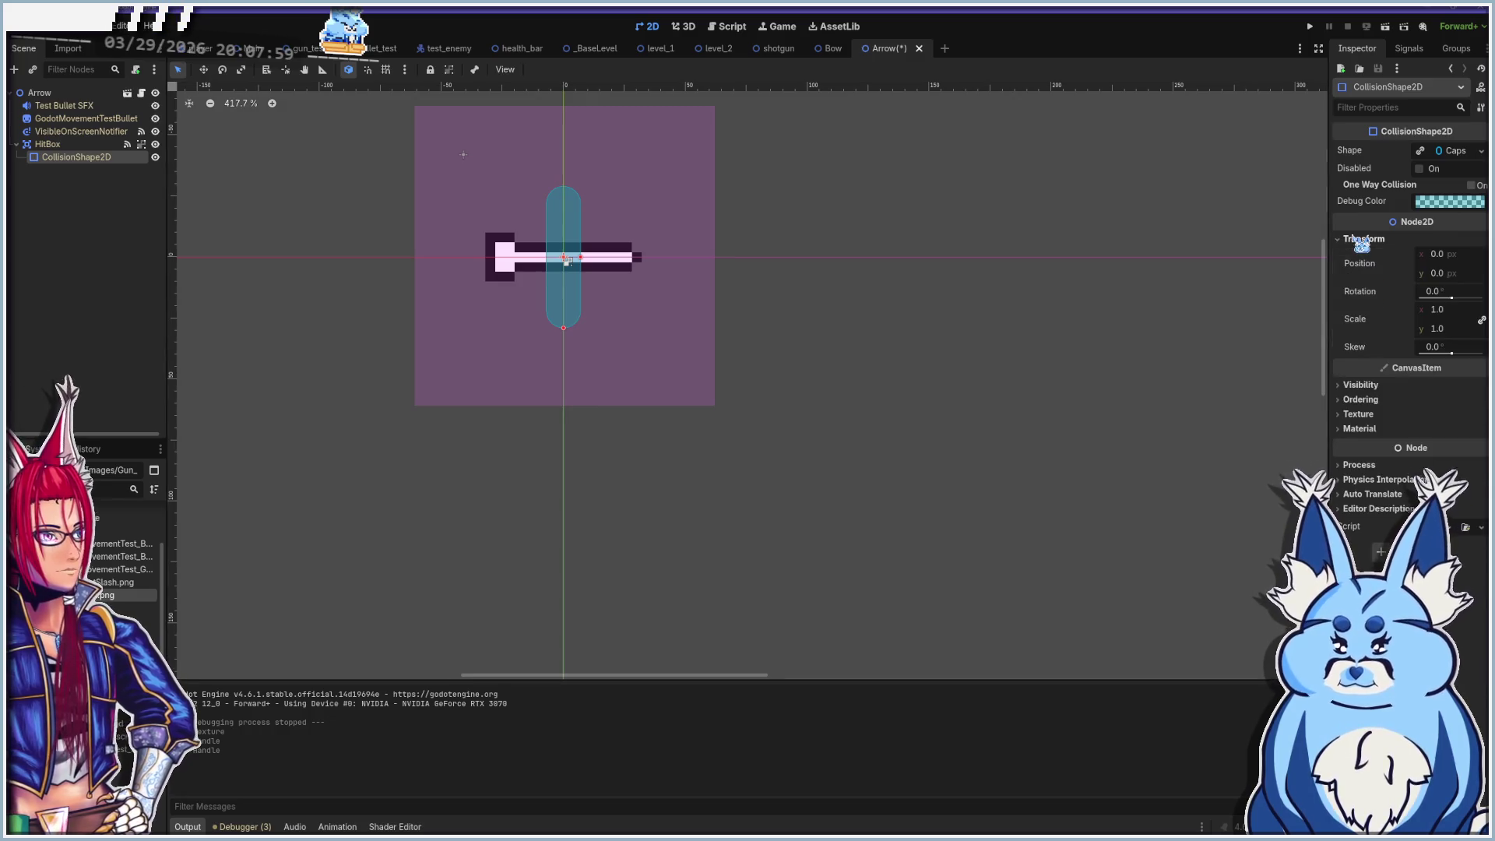
click(1441, 291)
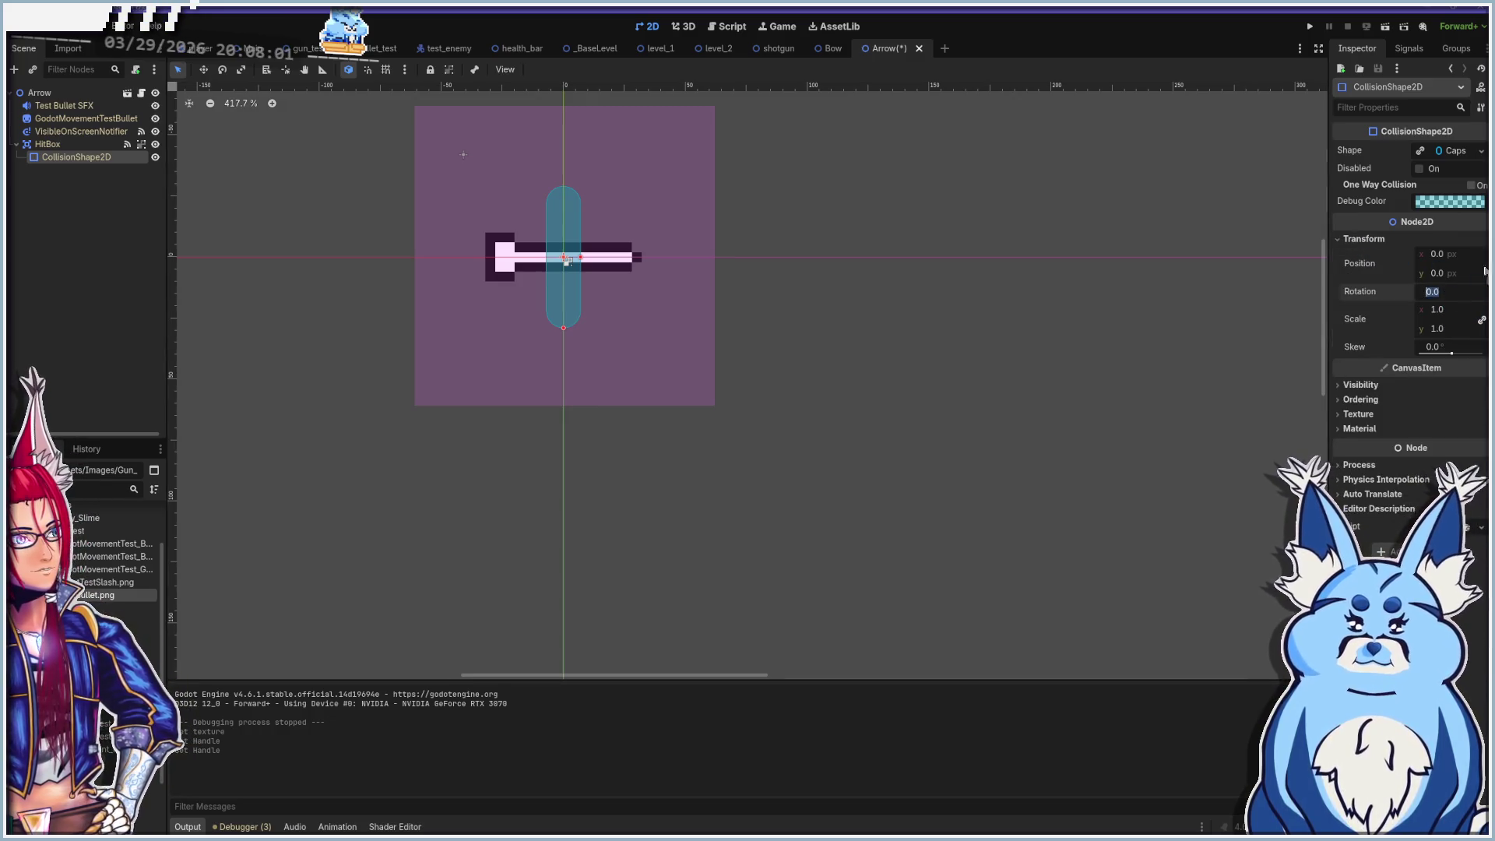
text(90)
key(Return)
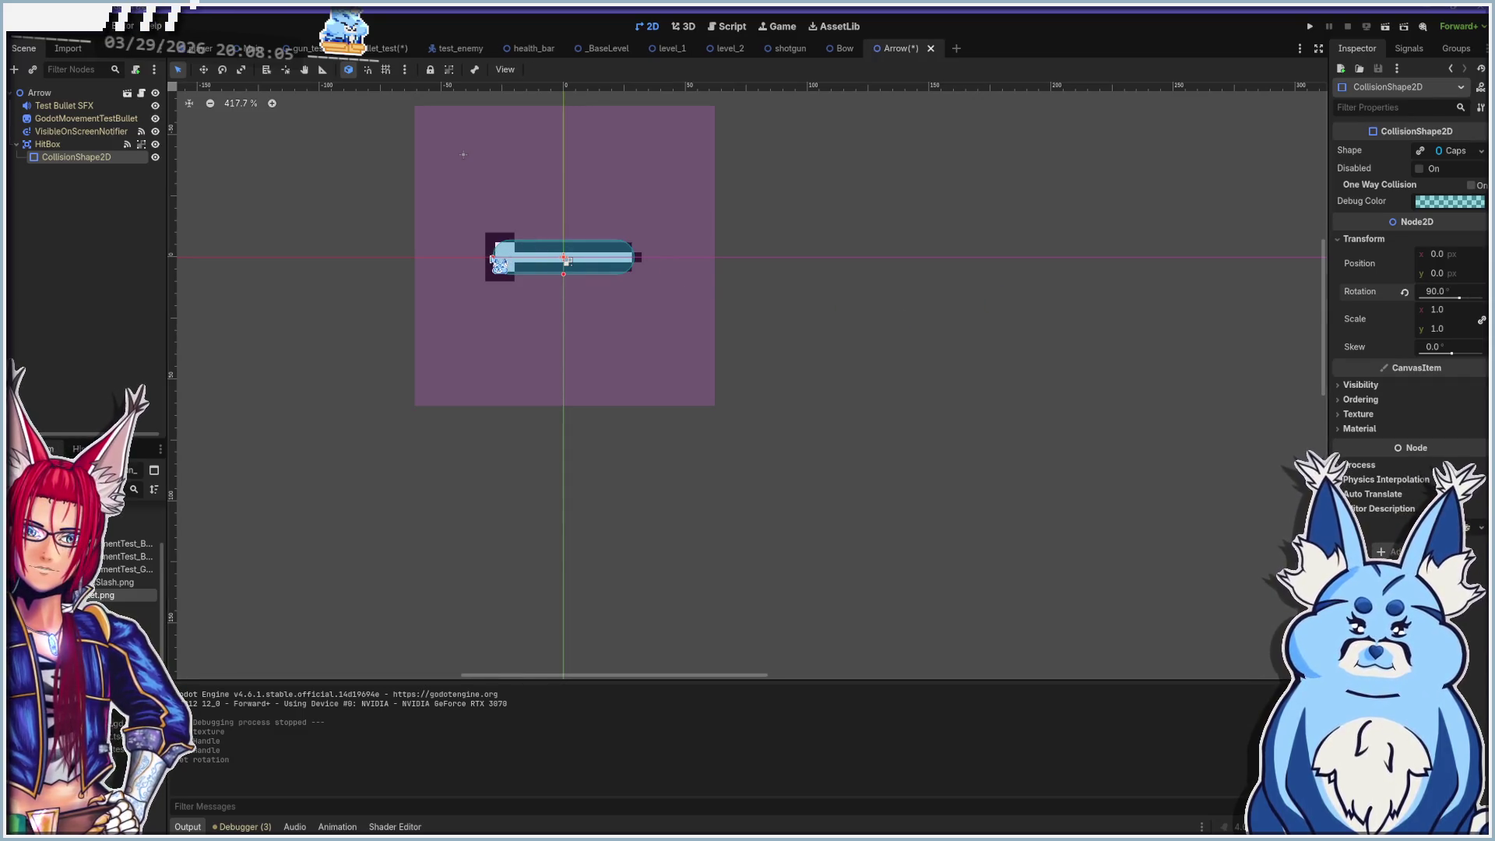
drag(492, 259, 562, 272)
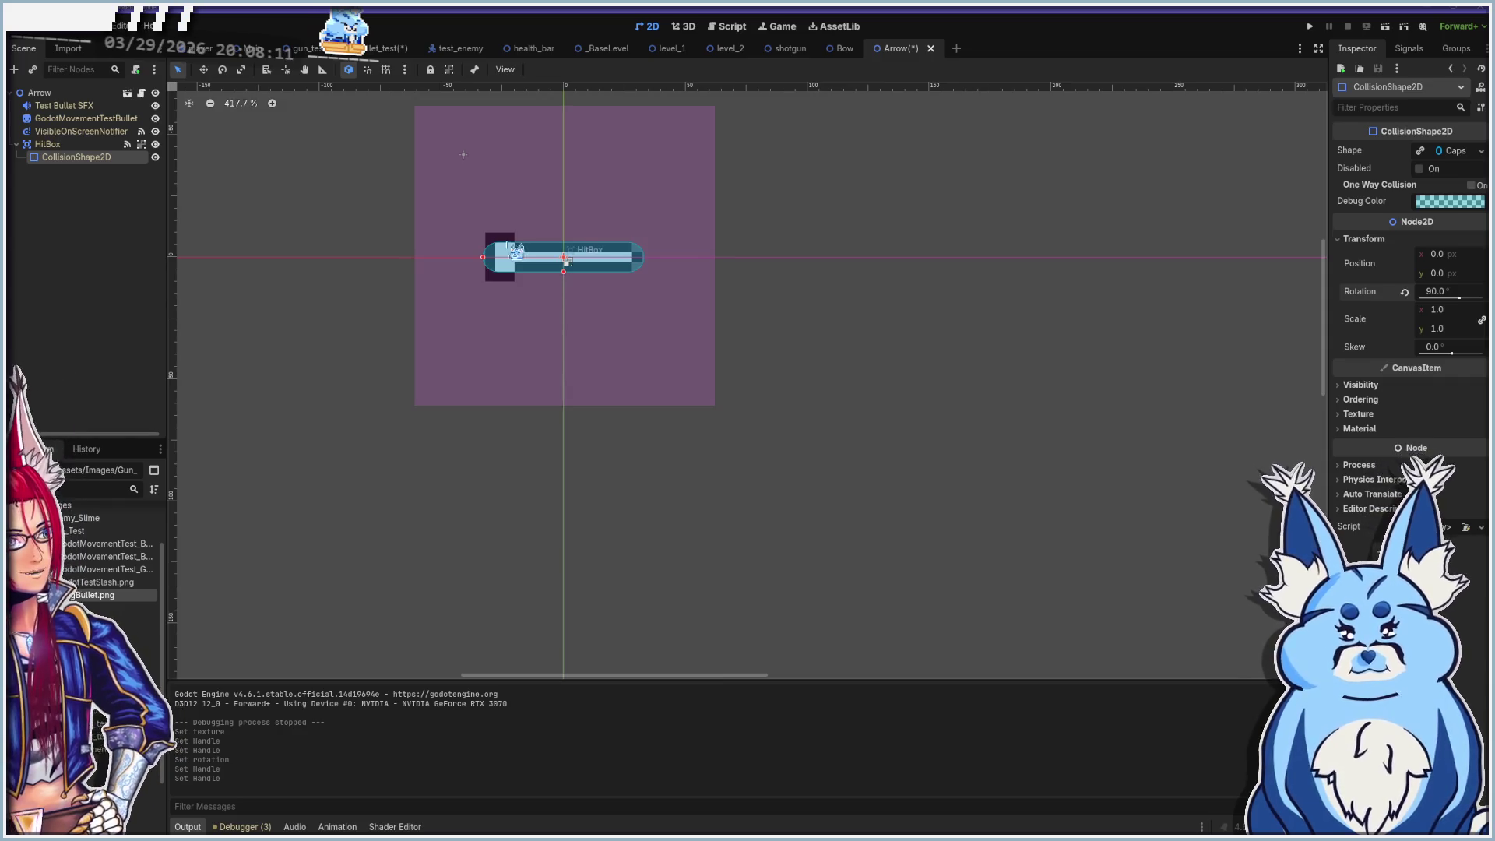
click(48, 144)
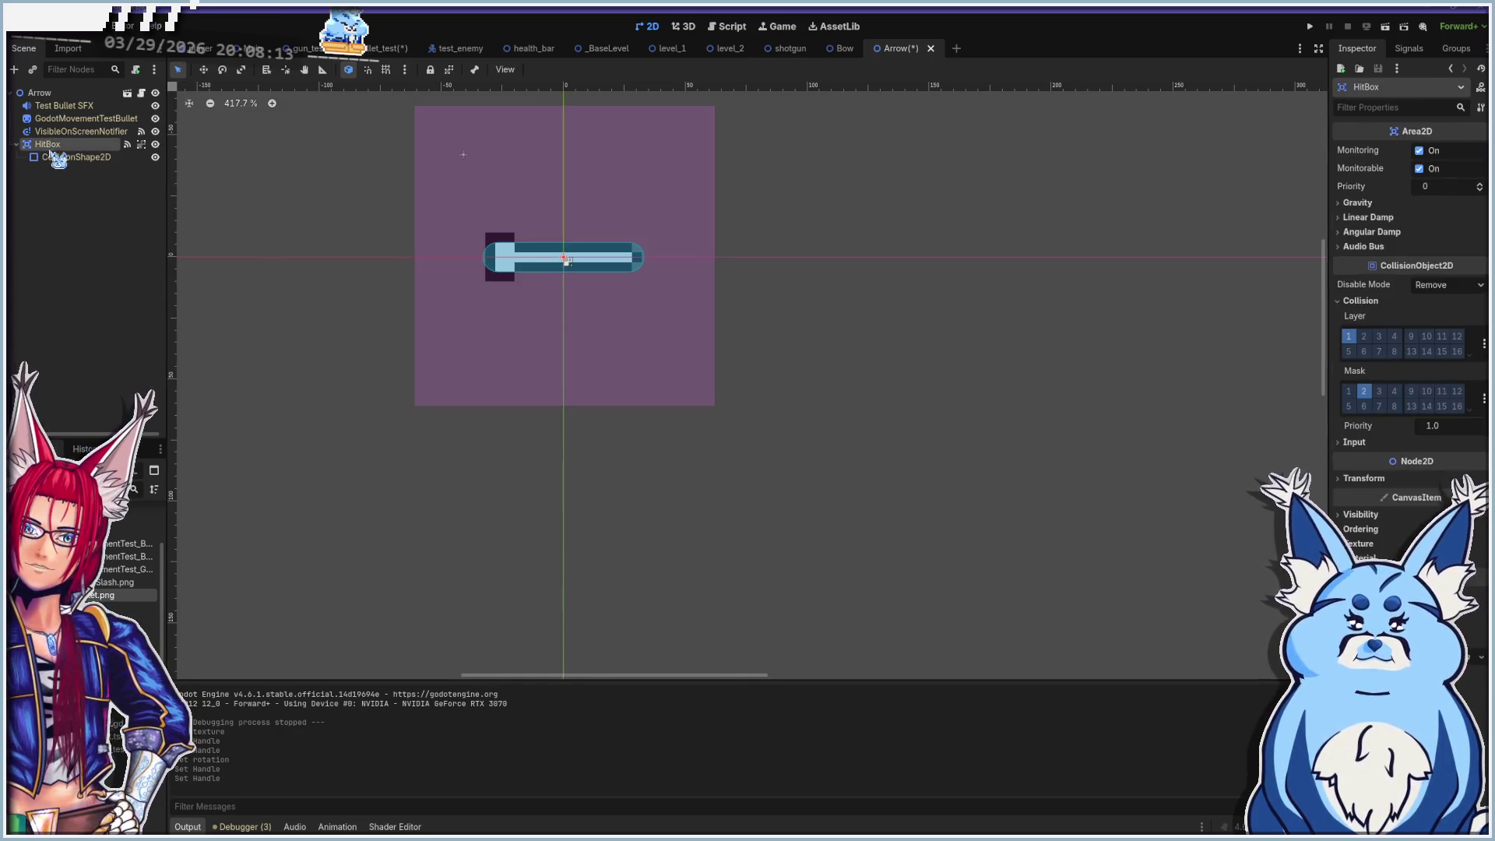
Step: Detach the bullet test script from the Arrow root and attach a new res://Guns/arrow.gd
click(66, 158)
click(53, 146)
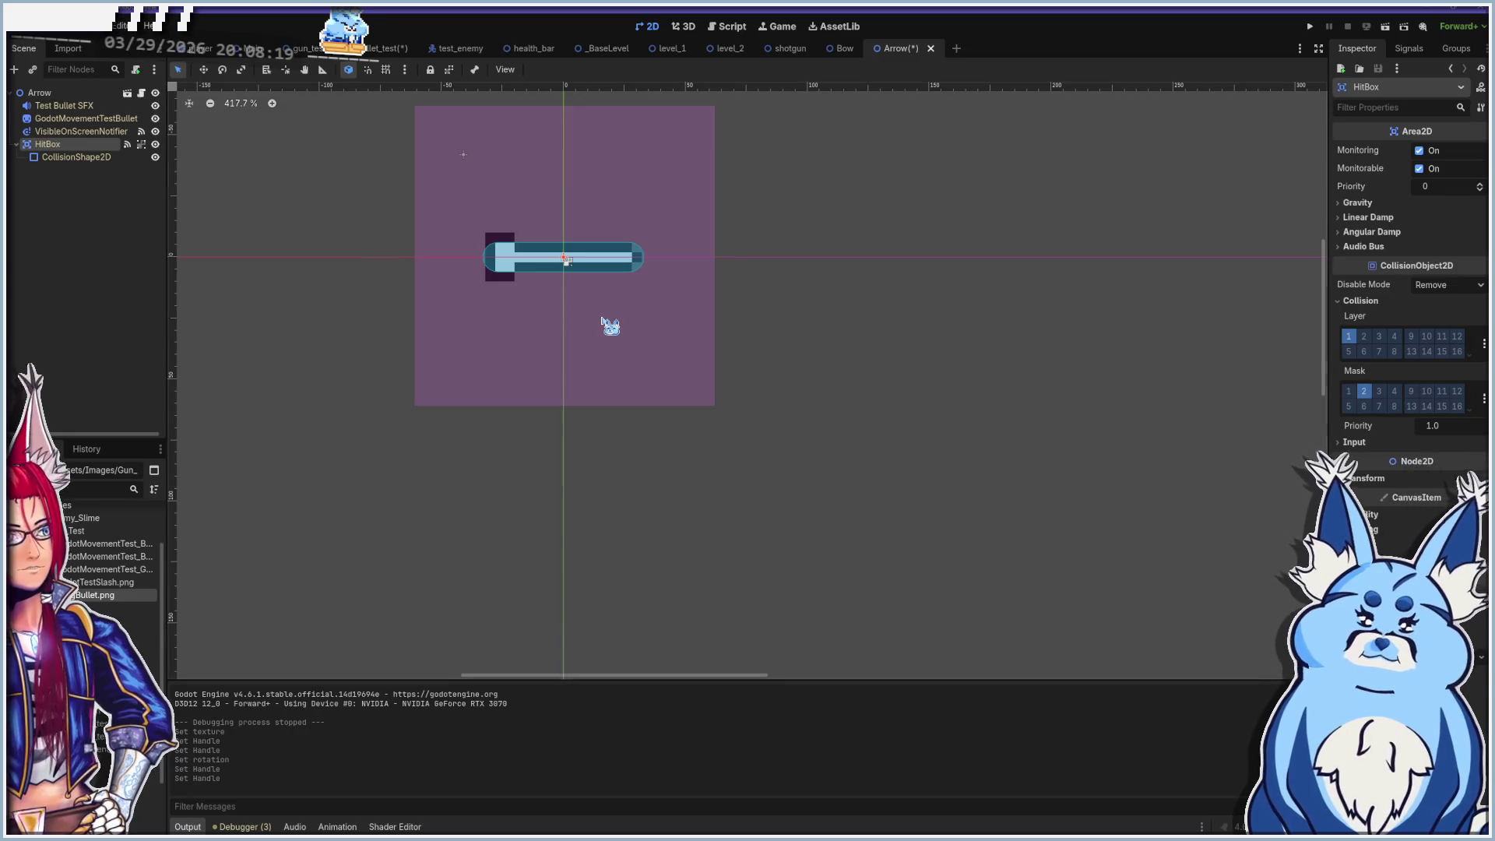
click(137, 69)
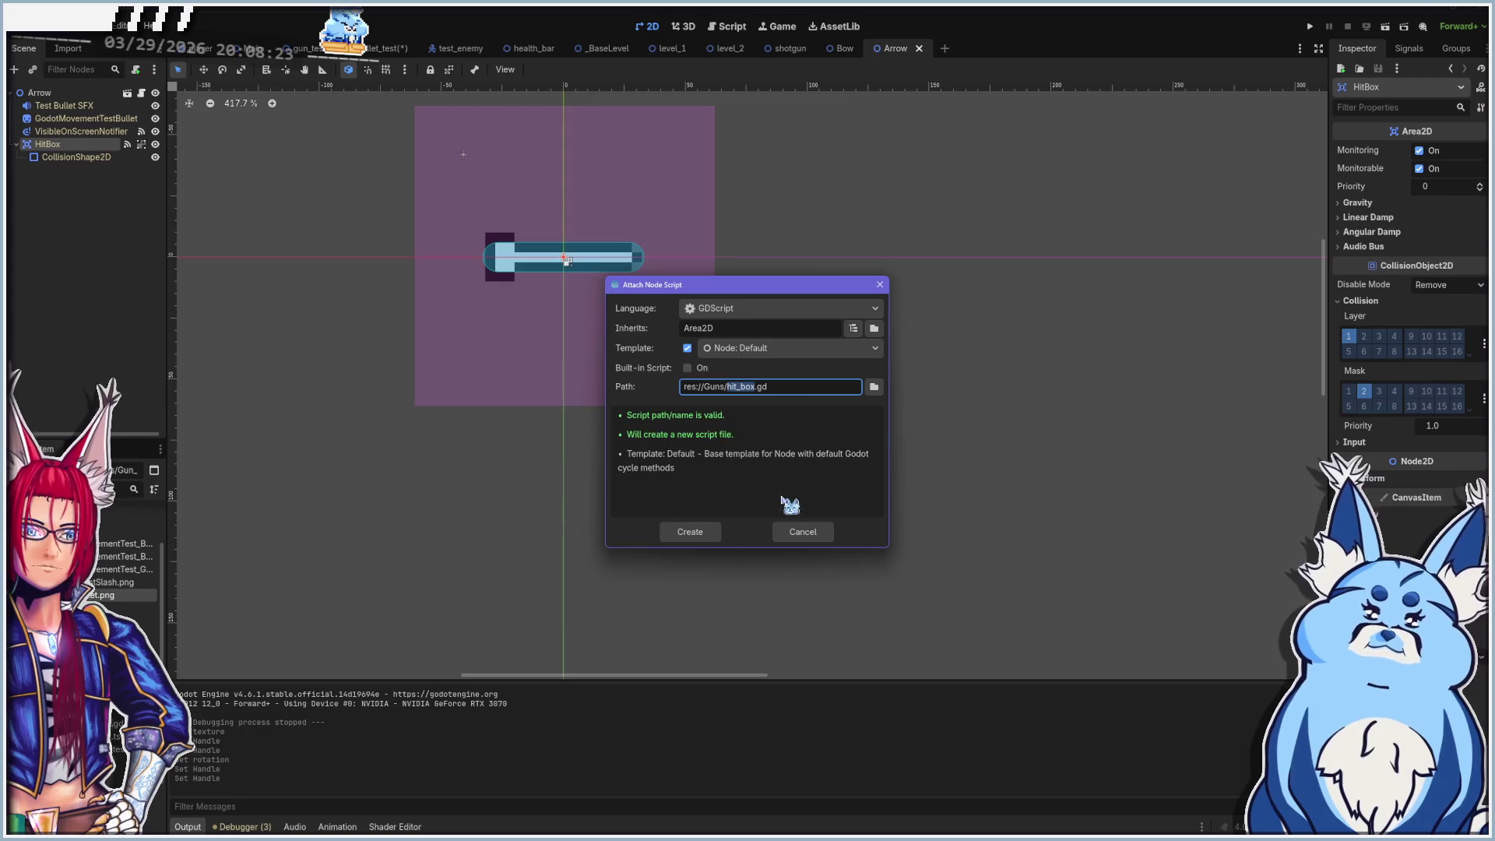
click(797, 539)
click(35, 93)
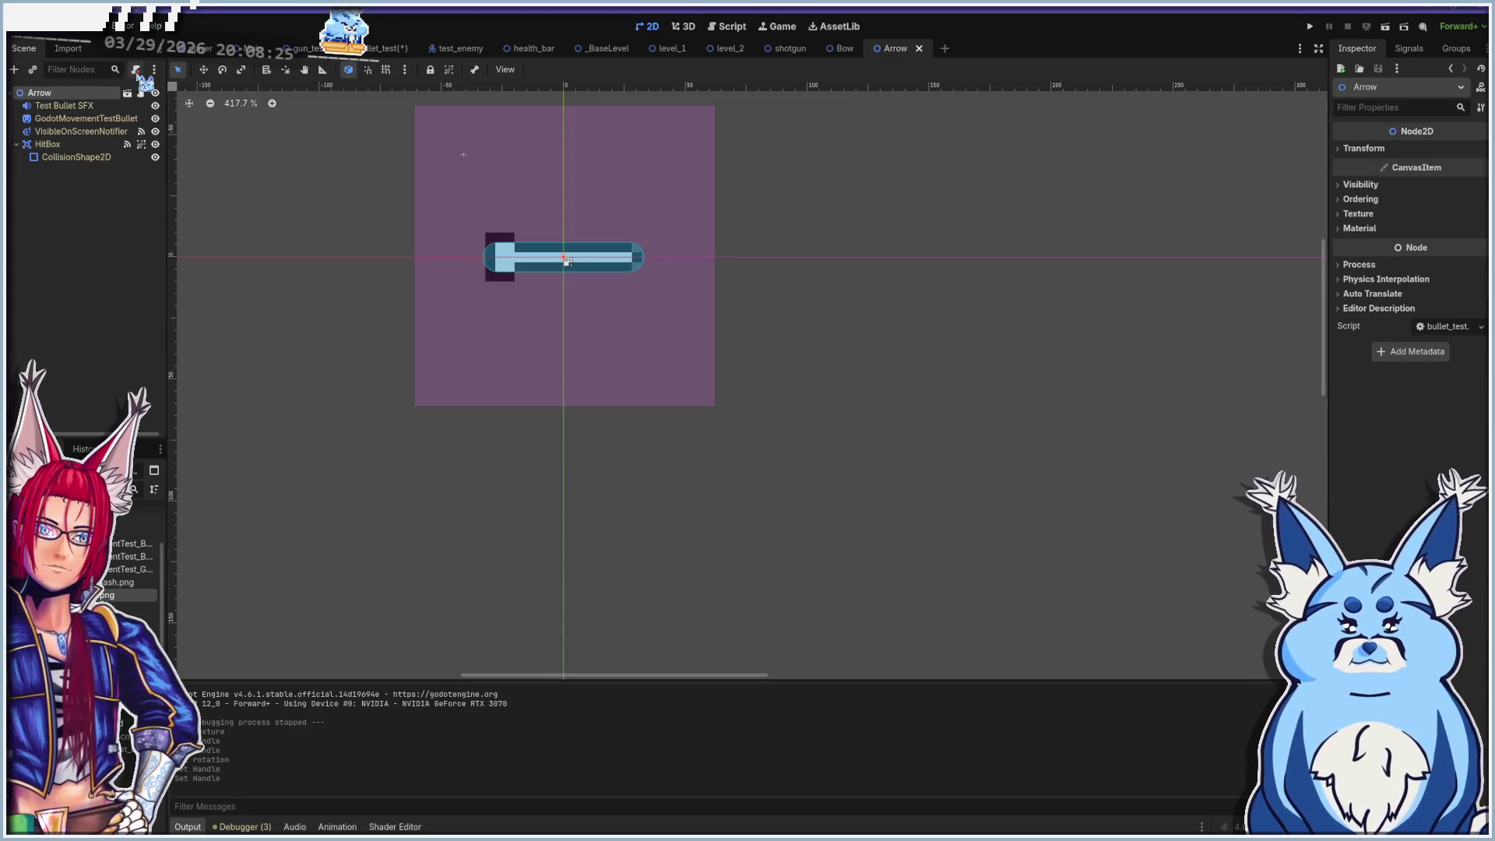
click(137, 70)
click(137, 70)
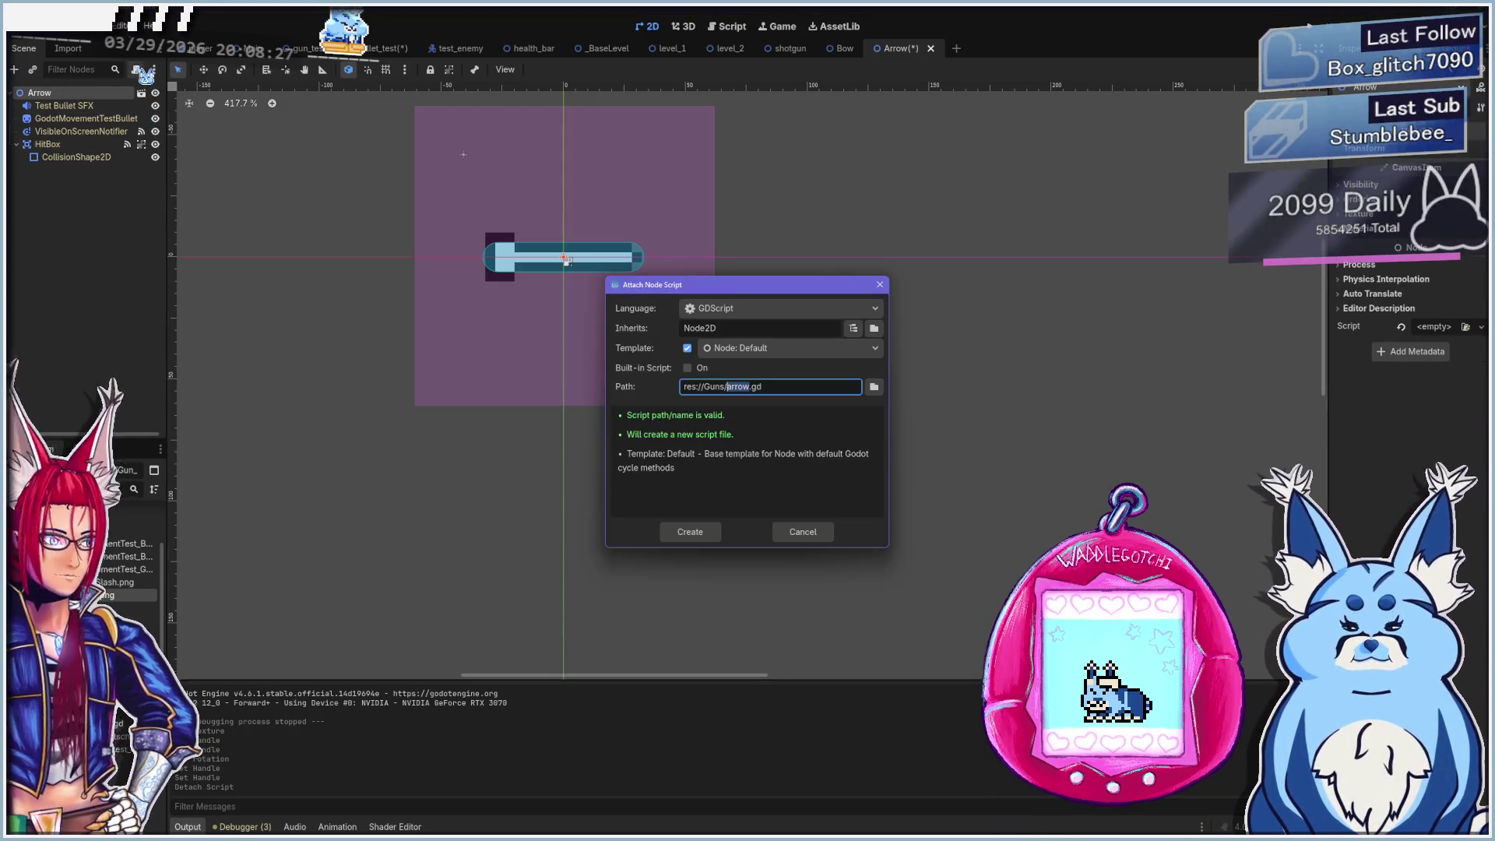
click(670, 533)
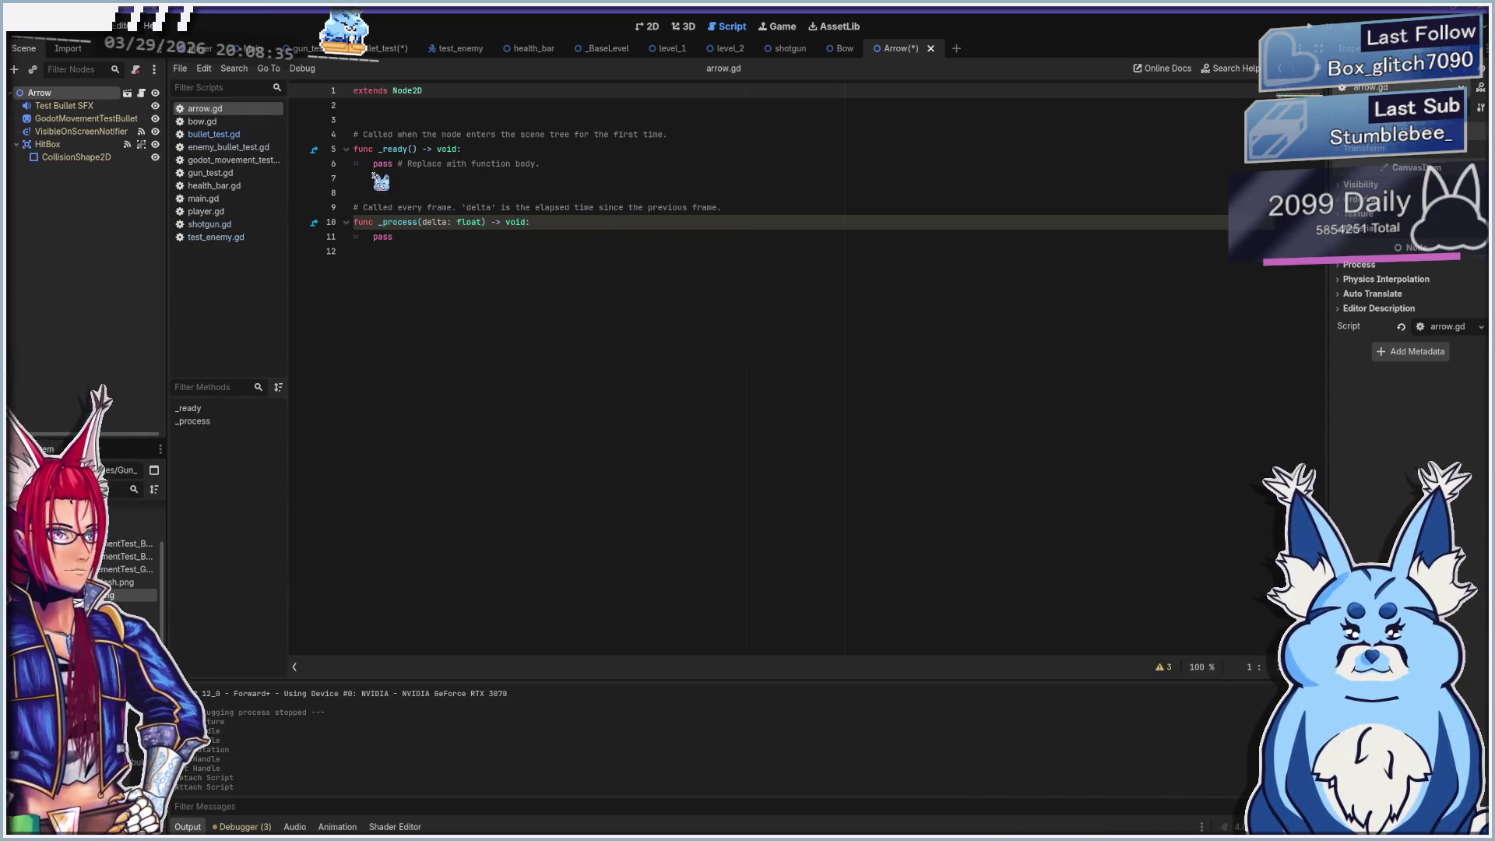
Step: Copy all code from bullet_test.gd and paste it over arrow.gd's template code
click(215, 136)
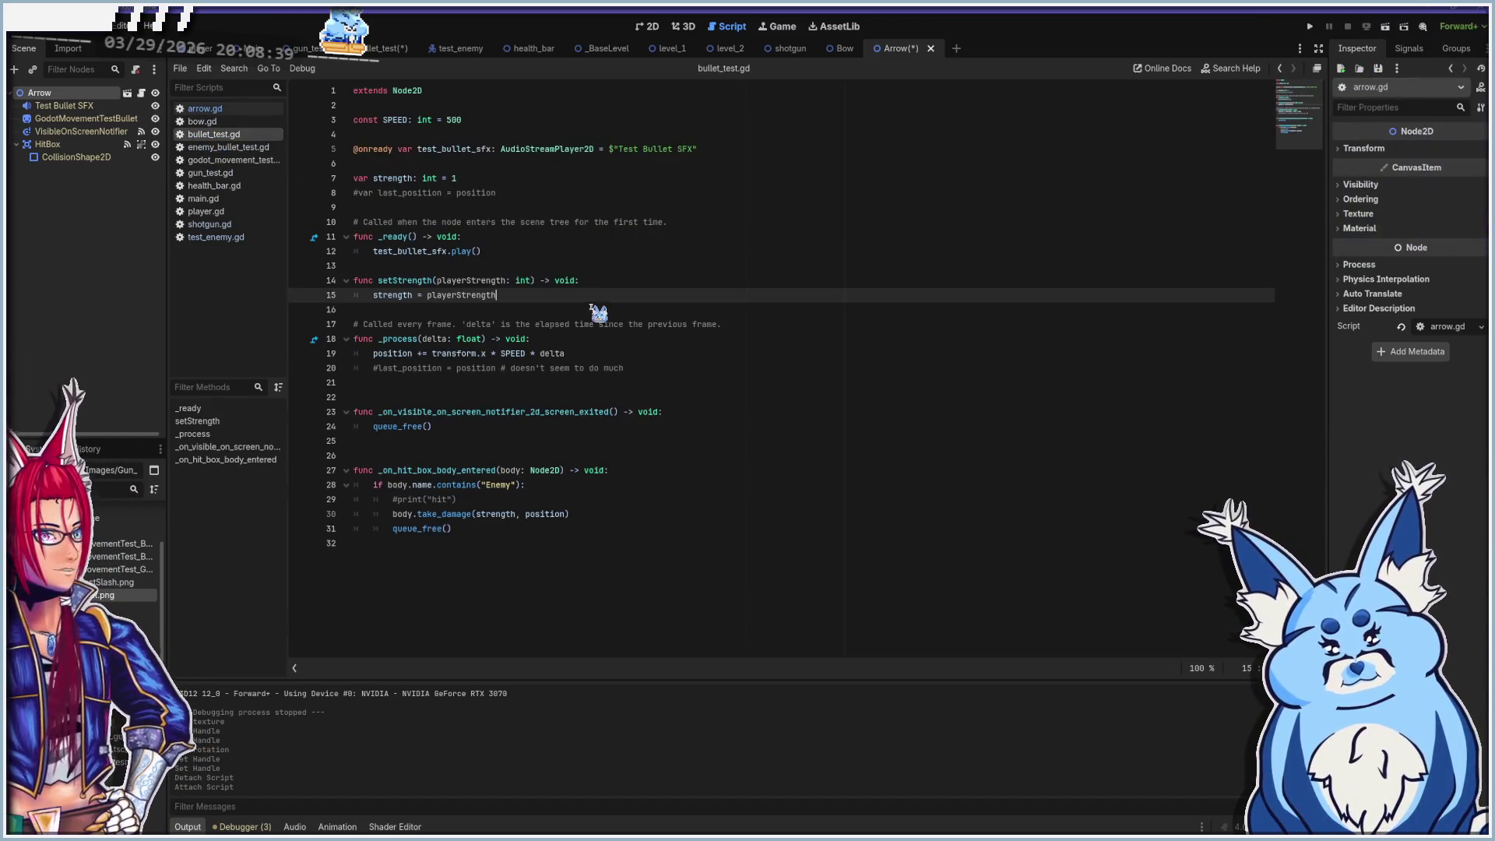
click(489, 529)
click(483, 578)
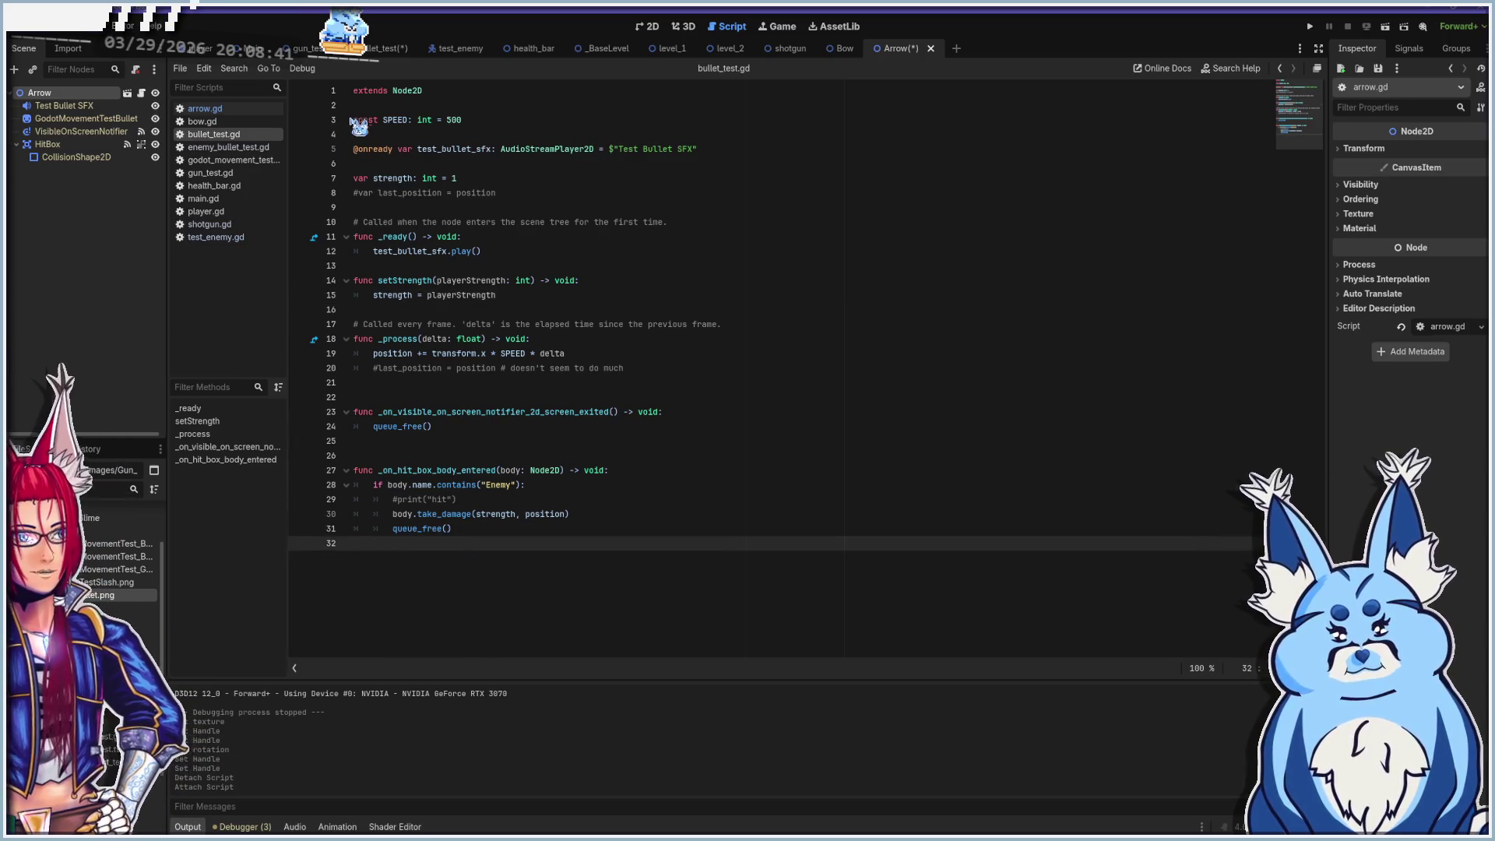
shift+click(355, 92)
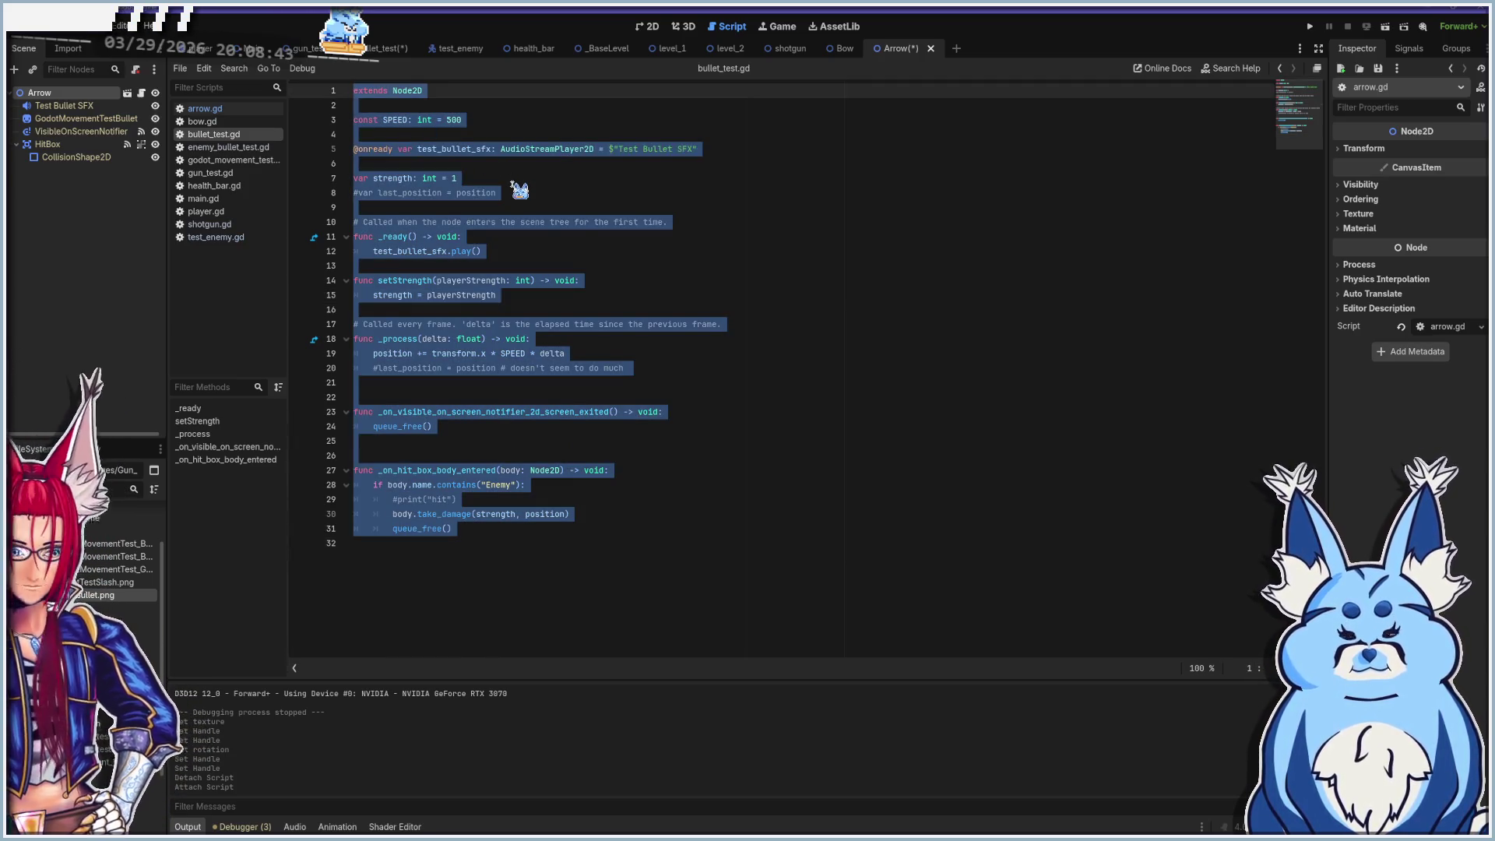
click(204, 109)
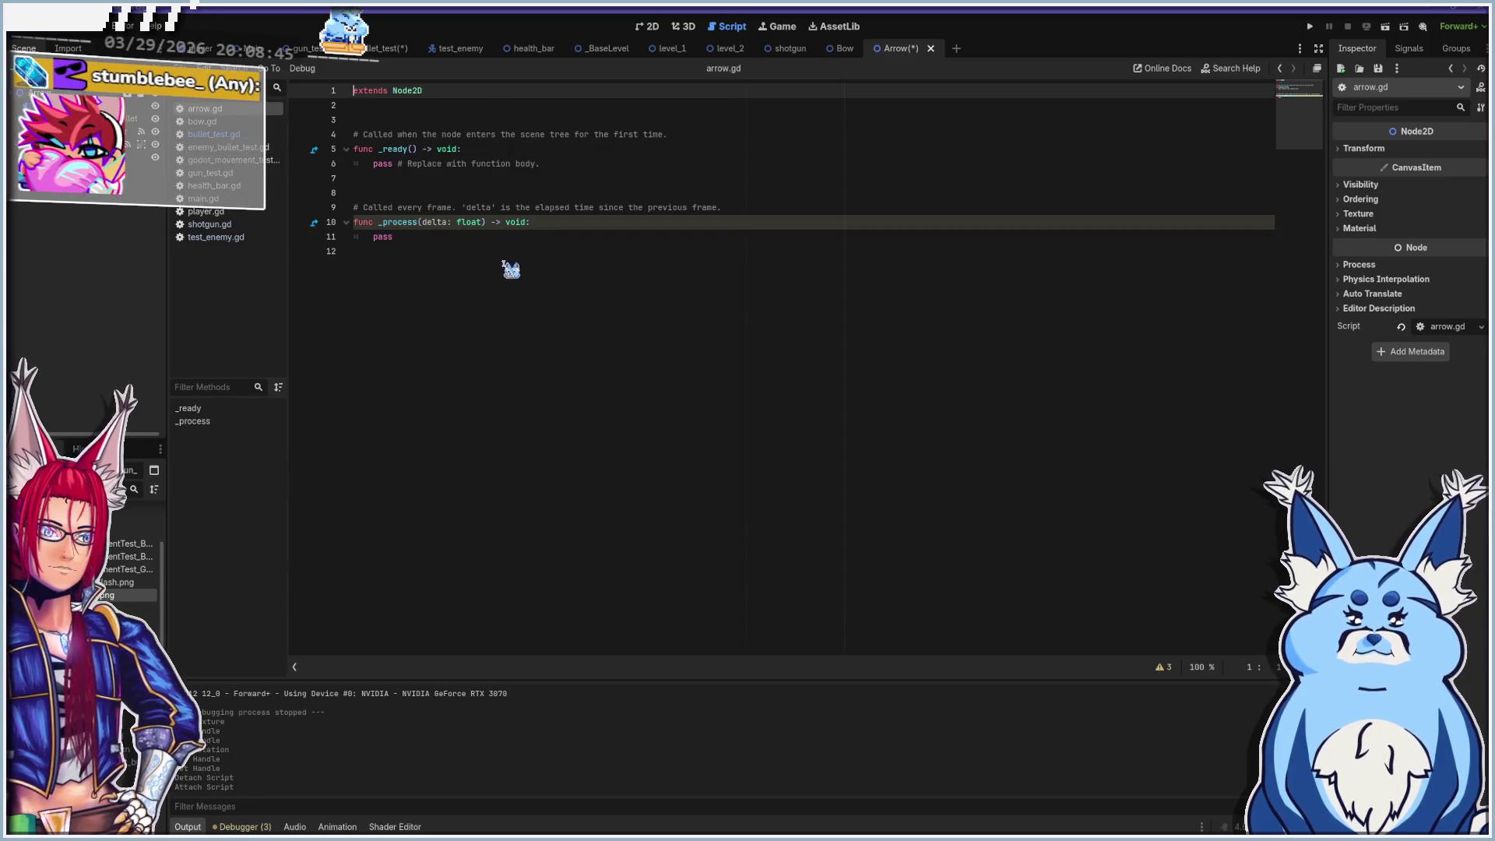
key(shift+ctrl+Home)
key(Delete)
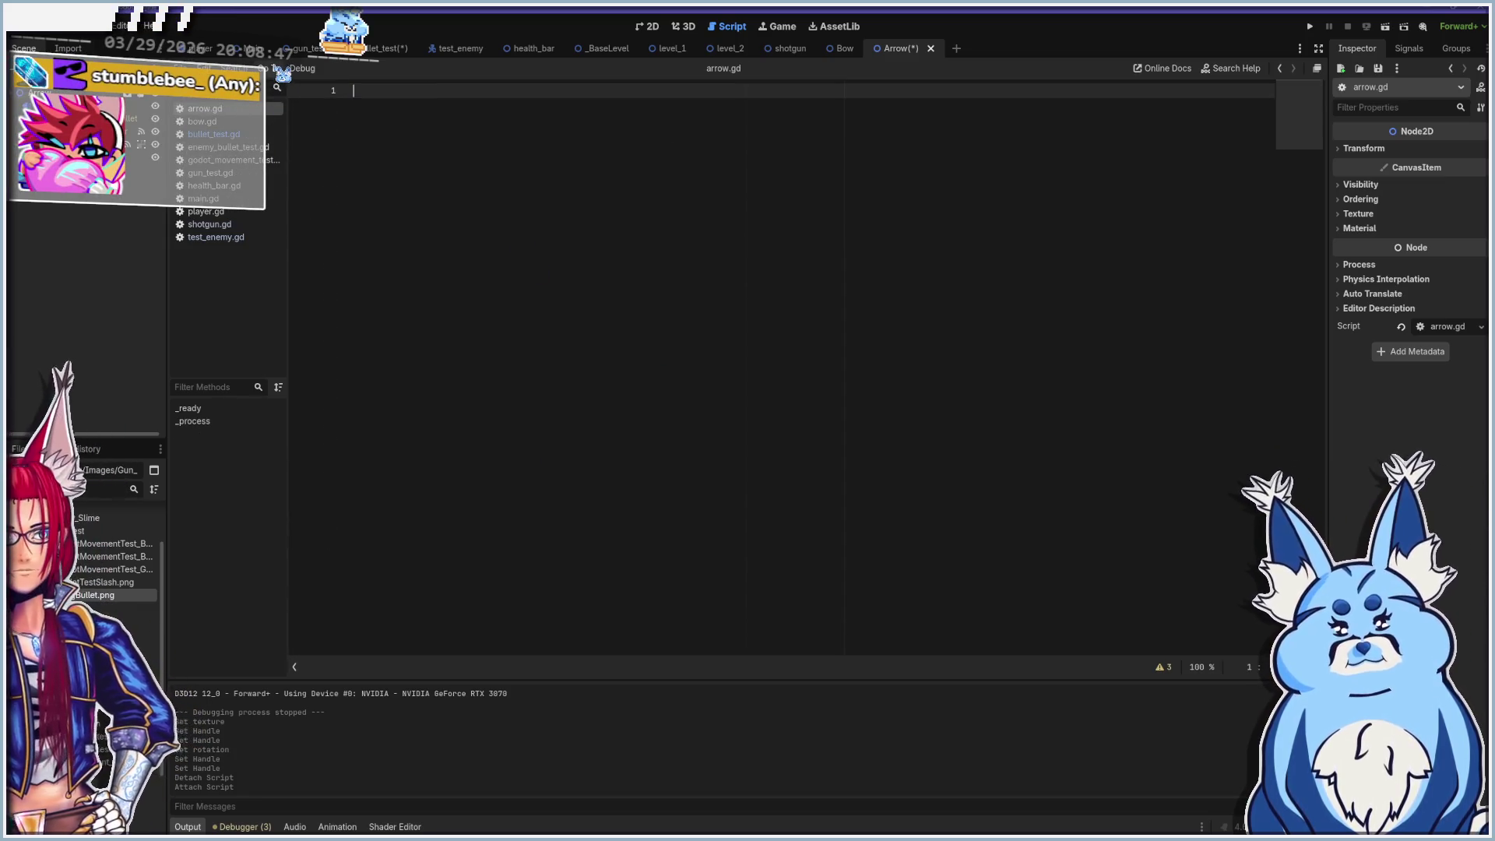
text(extends Node2D  const SPEED: int = 500  @onready var test_bullet_sfx: AudioStreamPlayer2D = $"Test Bullet SFX"  var strength: int = 1 #var last_position = position  # Called when the node enters the scene tree for the first time. func _ready() -> void: 	test_bullet_sfx.play()  func setStrength(playerStrength: int) -> void: 	strength = playerStrength  # Called every frame. 'delta' is the elapsed time since the previous frame. func _process(delta: float) -> void: 	position += transform.x * SPEED * delta 	#last_position = position # doesn't seem to do much   func _on_visible_on_screen_notifier_2d_screen_exited() -> void: 	queue_free()   func _on_hit_box_body_entered(body: Node2D) -> void: 	if body.name.contains("Enemy"): 		#print("hit") 		body.take_damage(strength, position) 		queue_free())
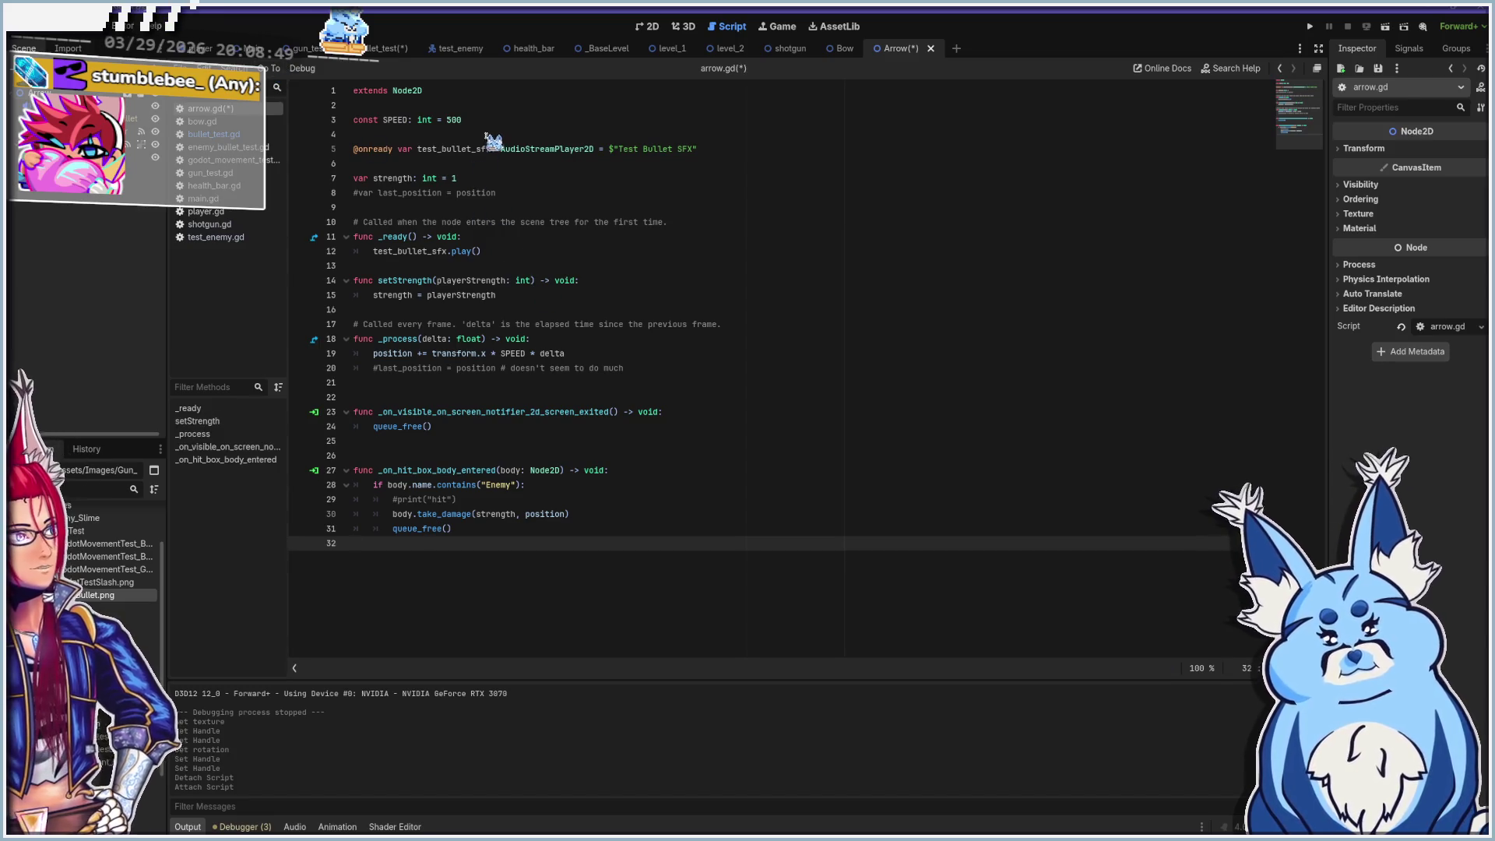
Step: Set SPEED to 1000 in arrow.gd and save
click(490, 136)
click(464, 119)
text(1000)
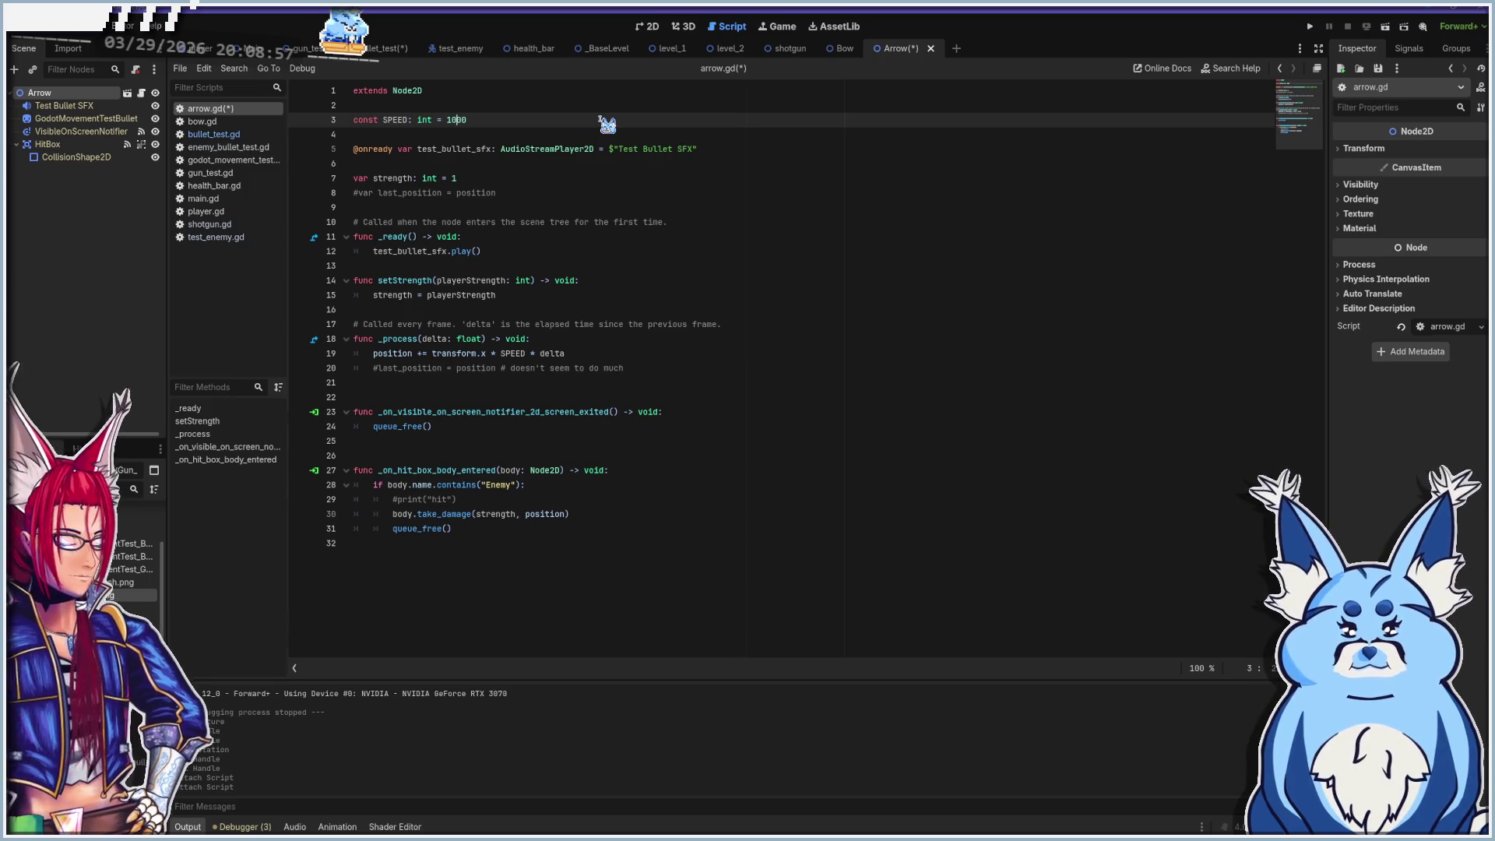
click(477, 179)
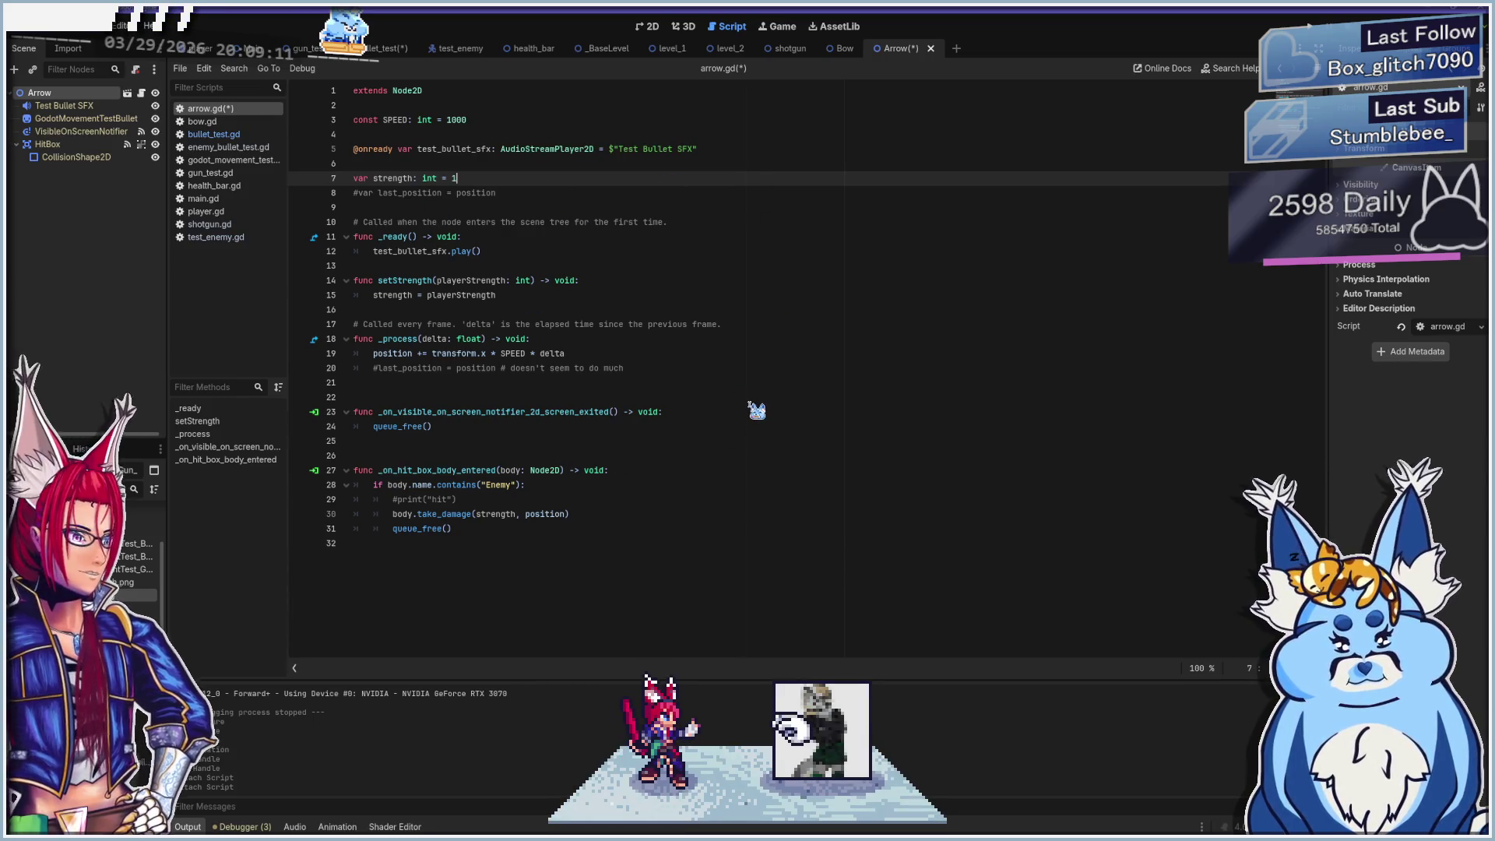
key(ctrl+s)
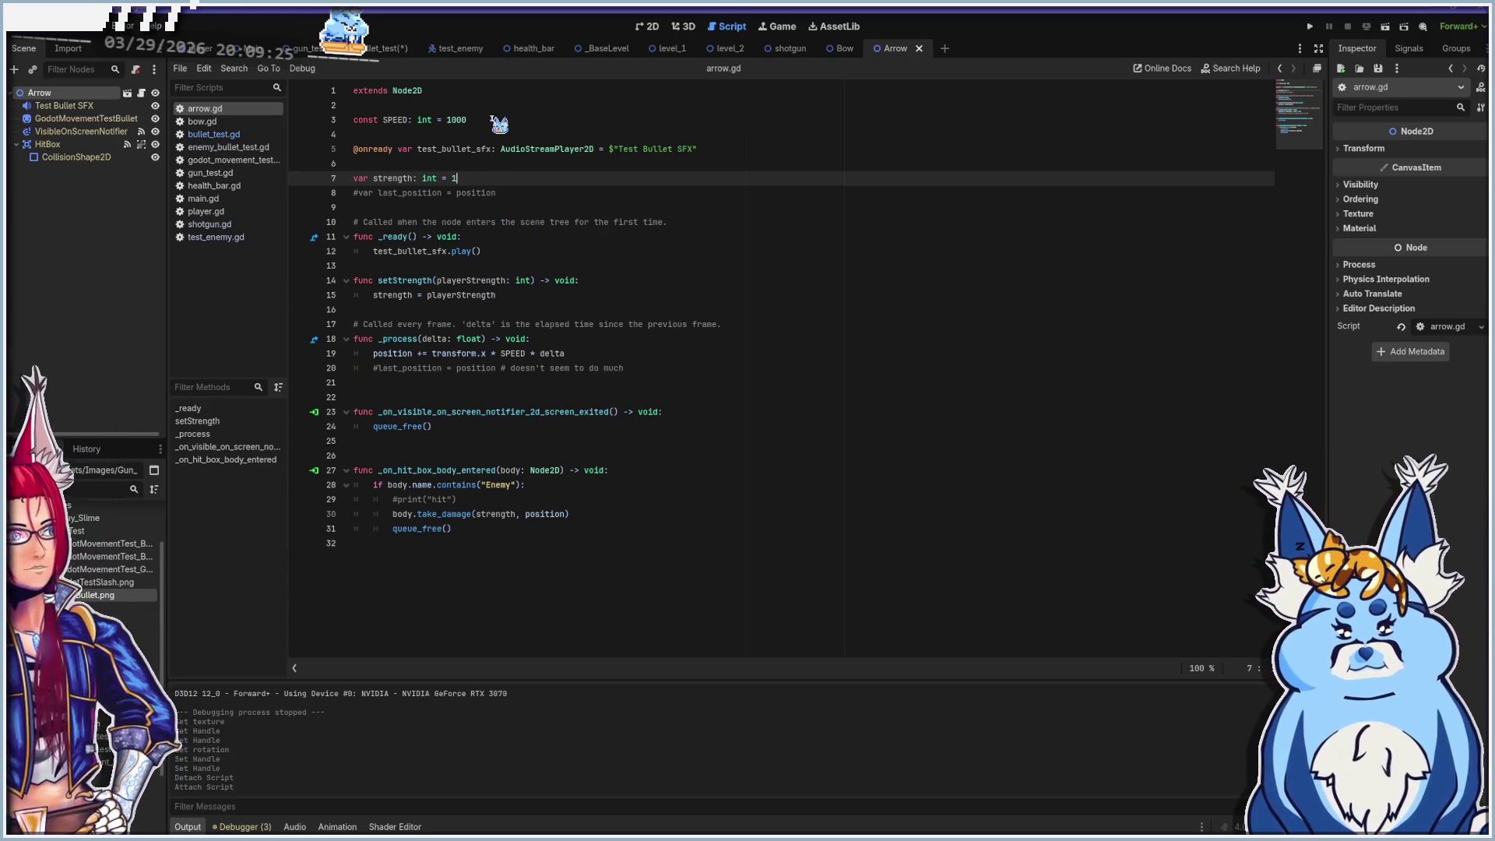
Step: Review bow.gd's fire function and its variable declarations
click(239, 124)
scroll(681, 349, down, 2)
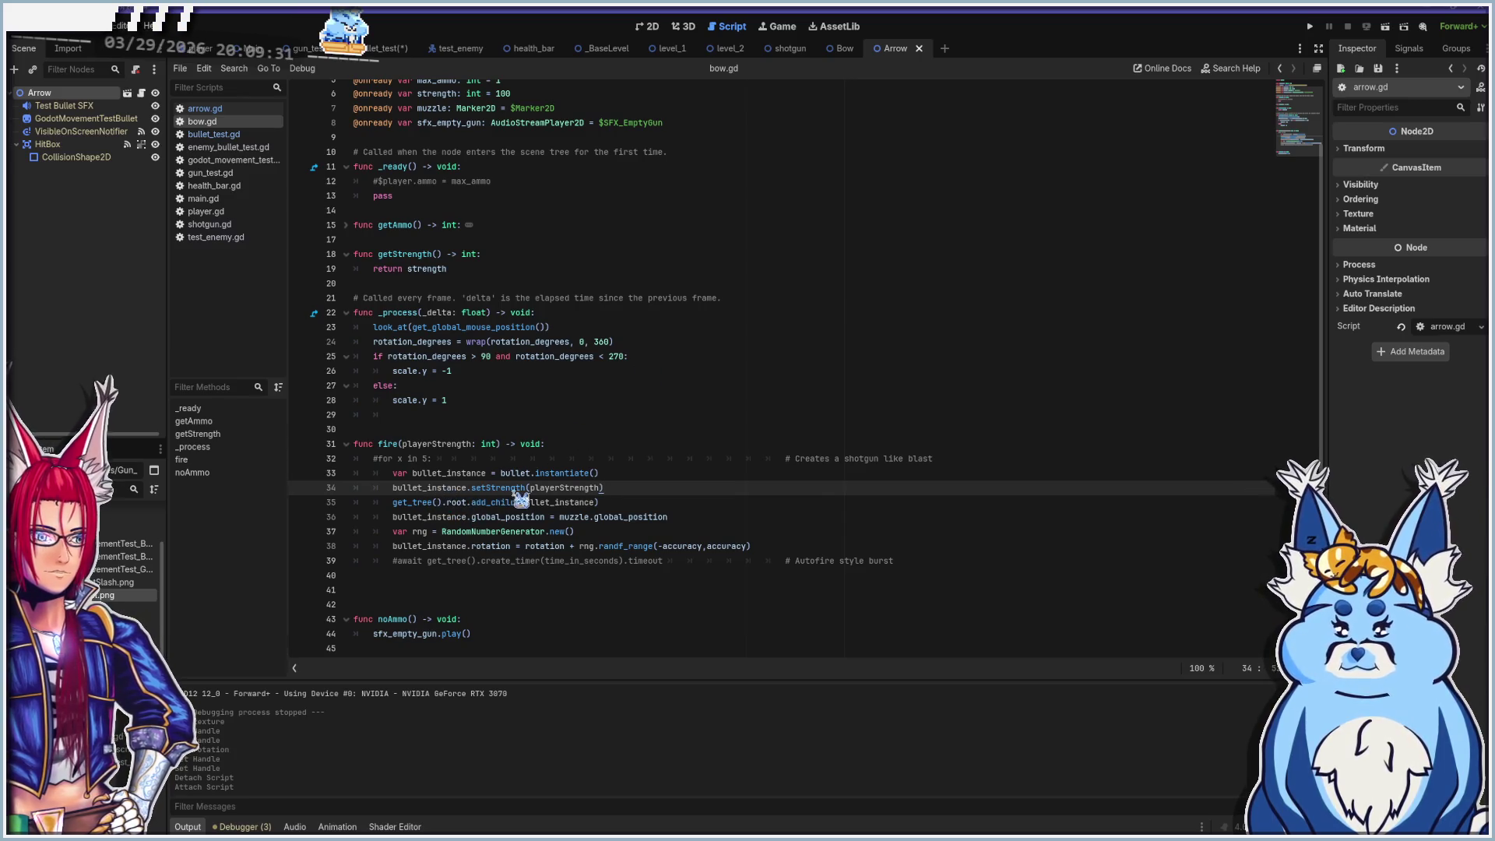
click(691, 520)
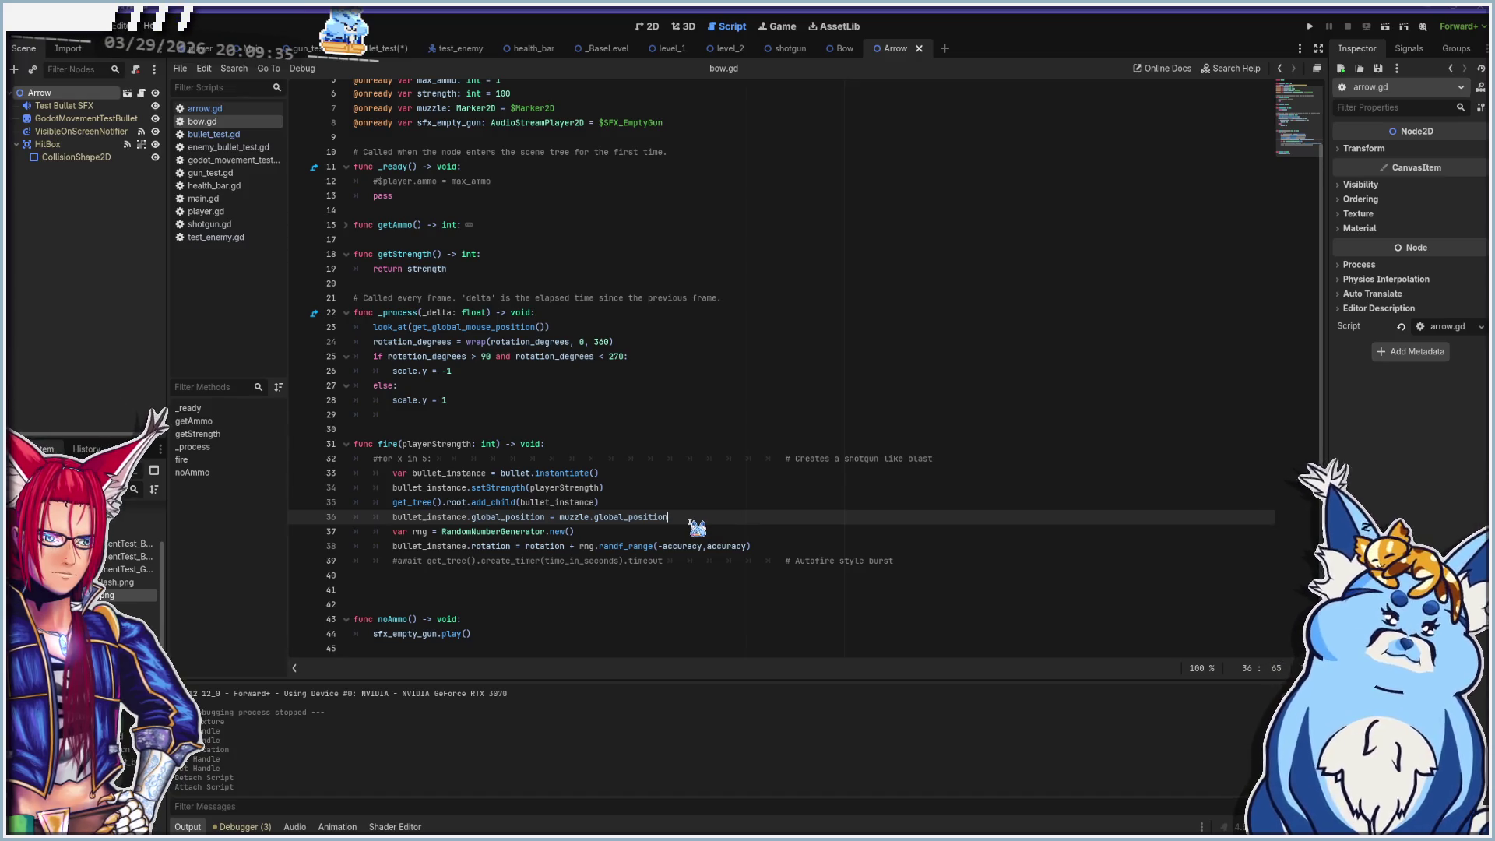
click(639, 471)
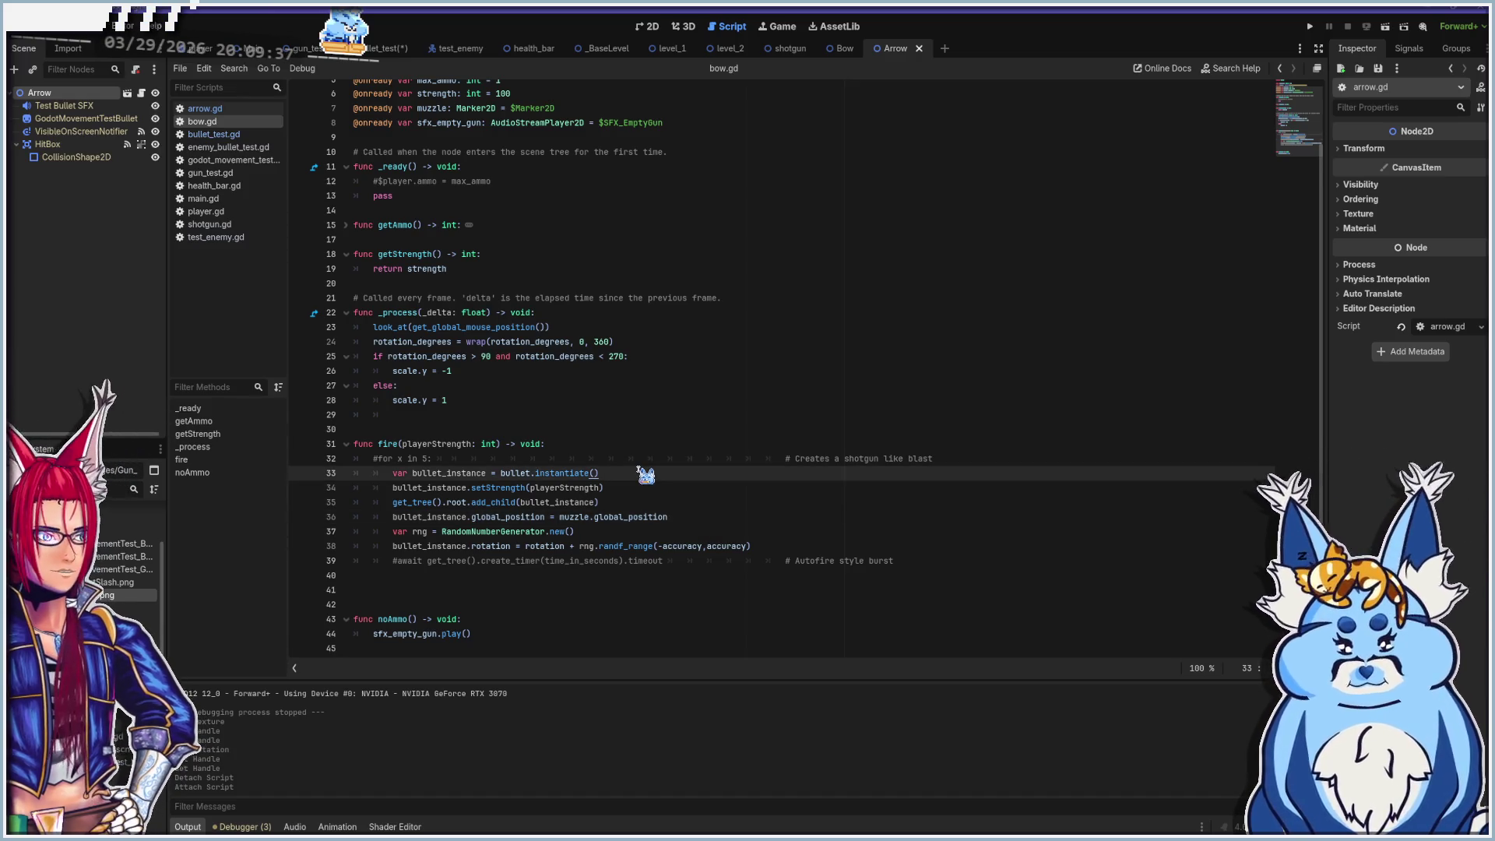
scroll(590, 520, up, 2)
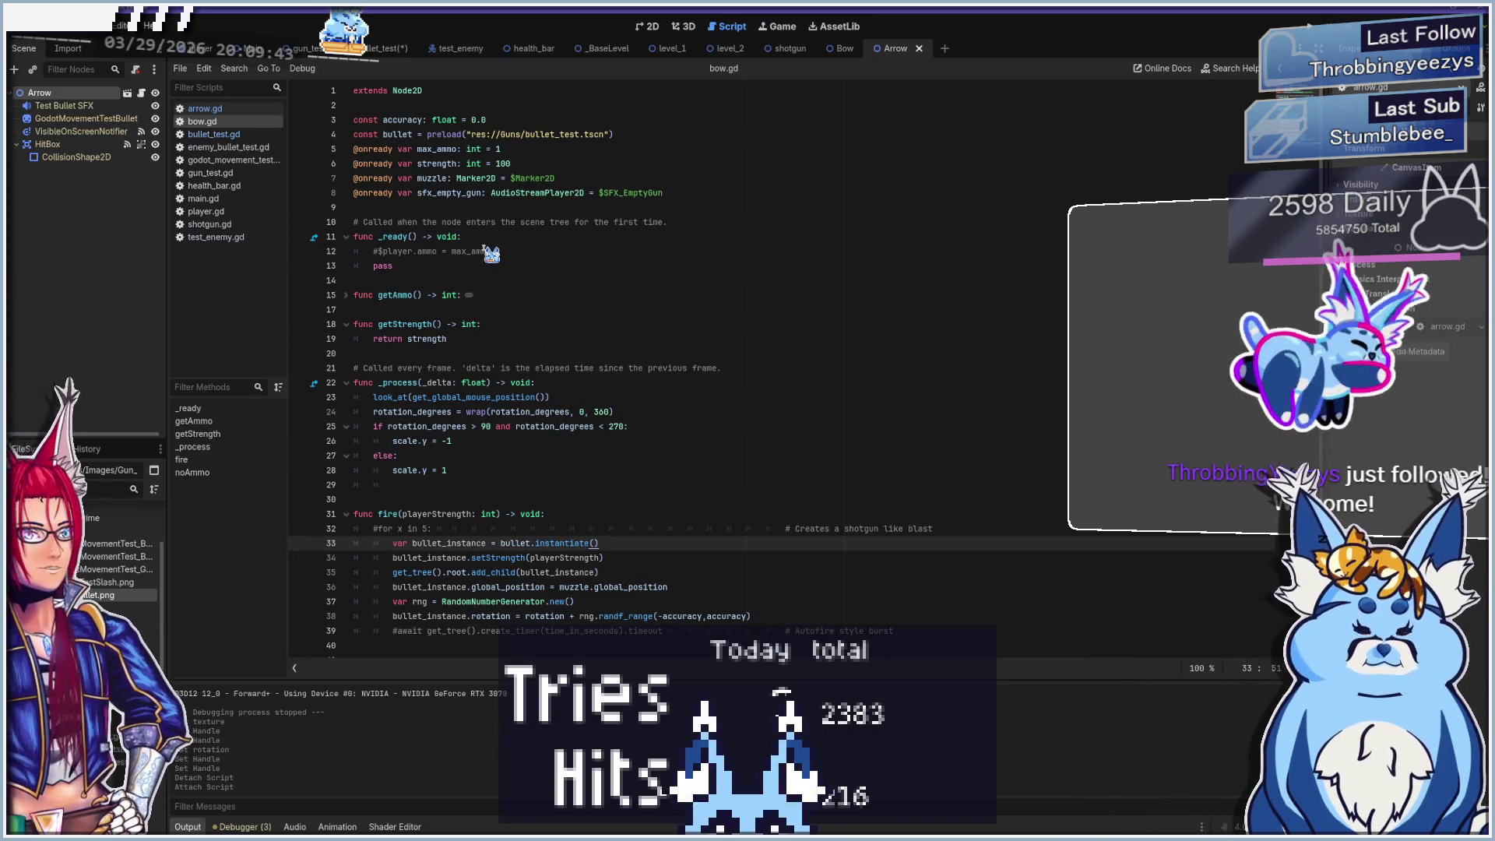
click(682, 193)
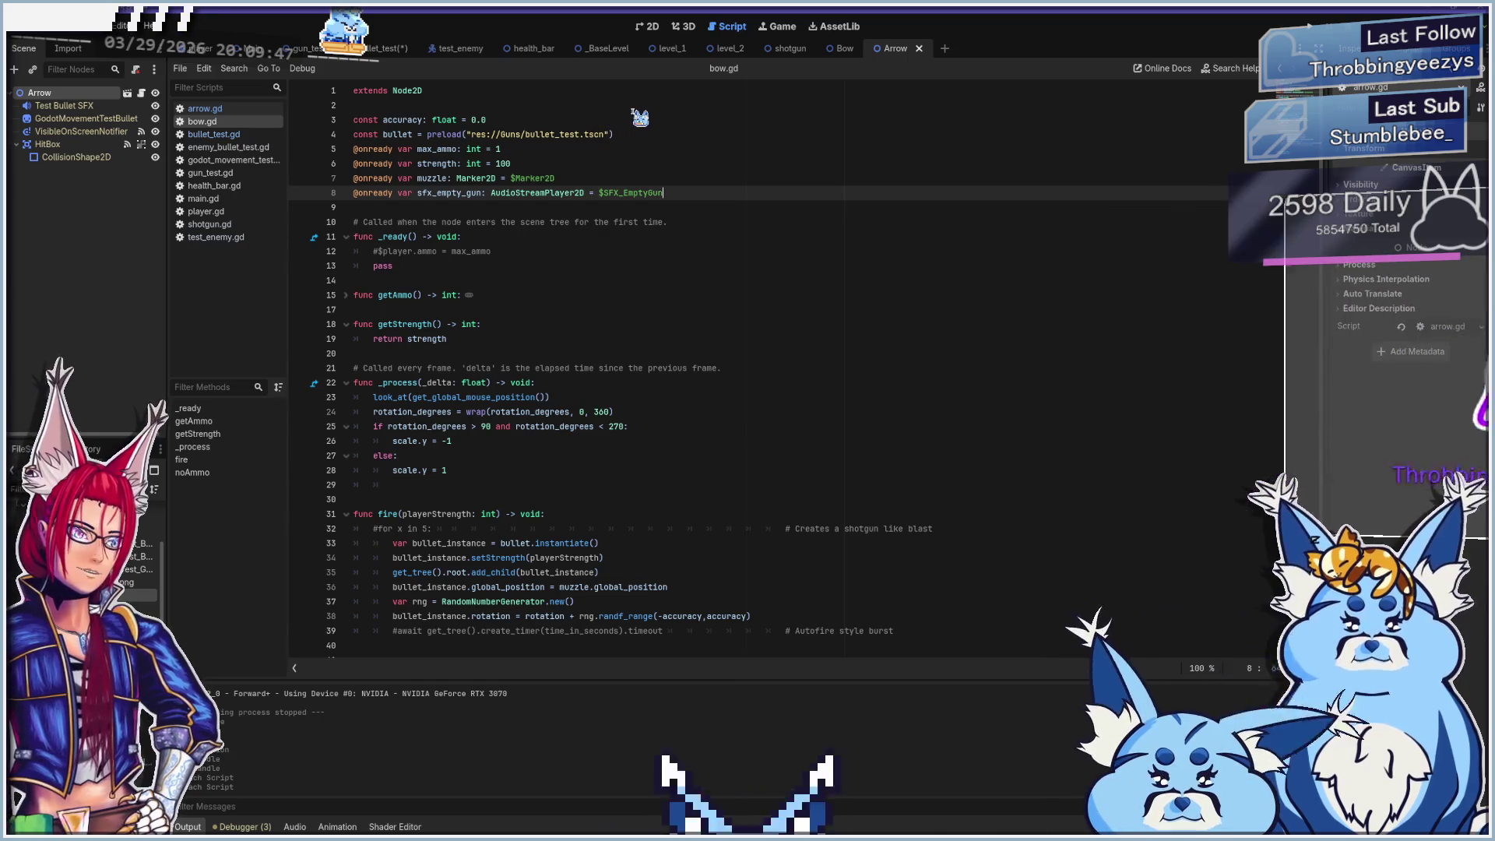
click(634, 119)
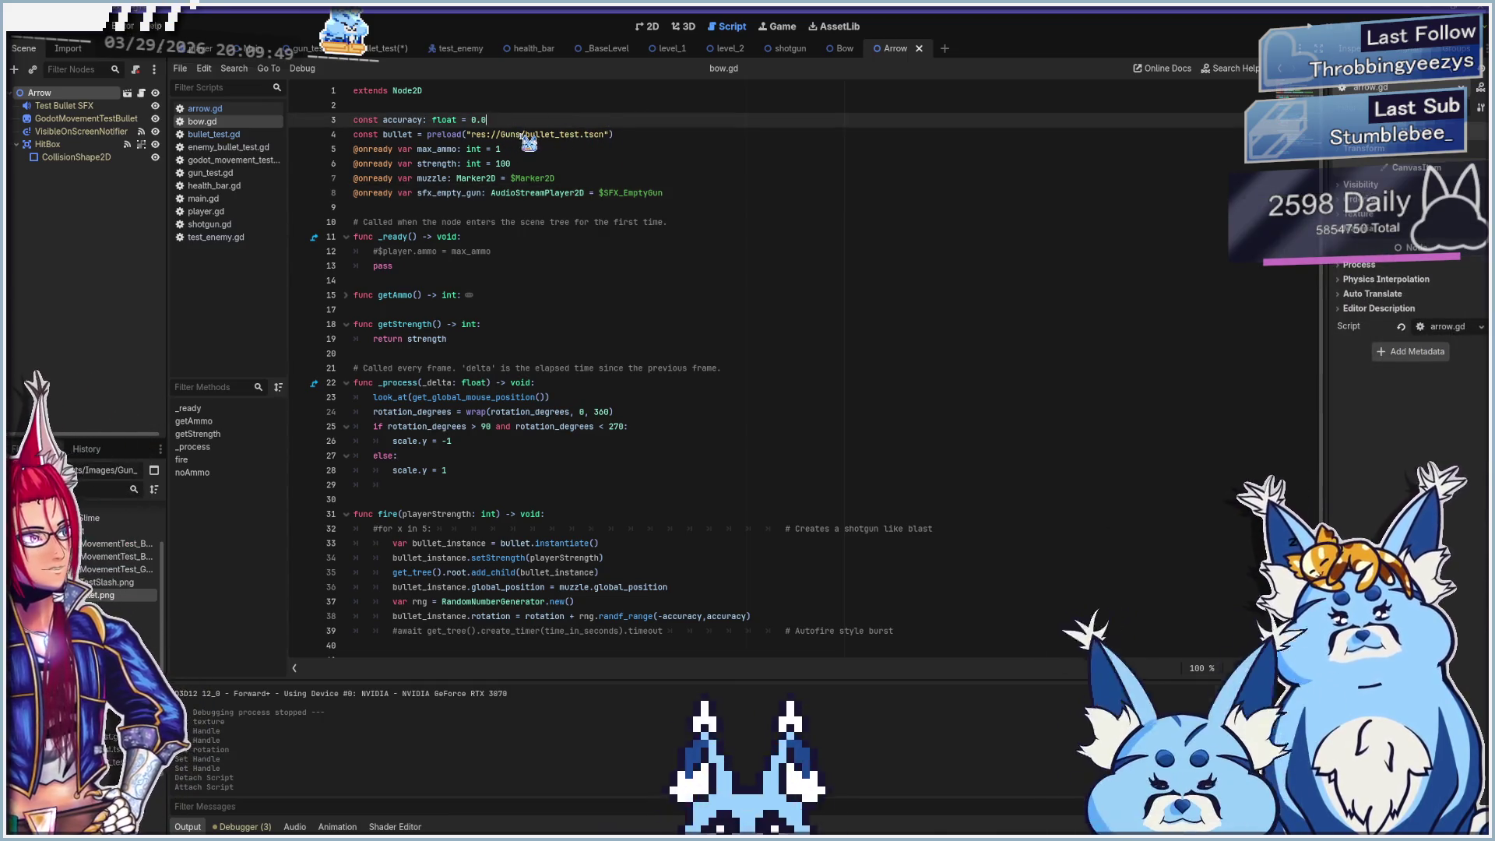
Step: Change the bow's bullet preload to res://Guns/Arrow.tscn, save, and run the game
click(520, 134)
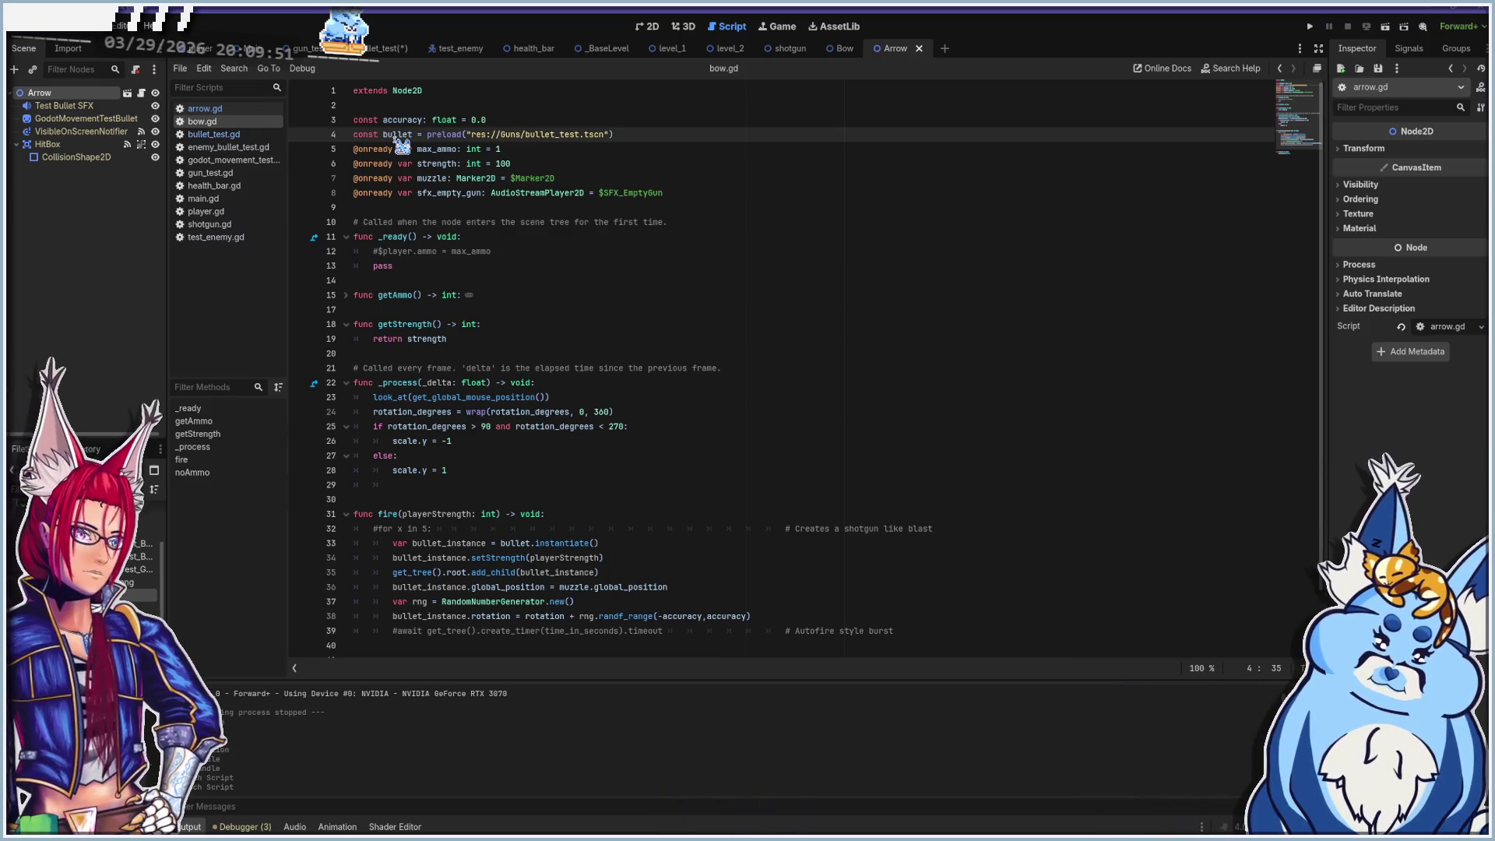
click(527, 134)
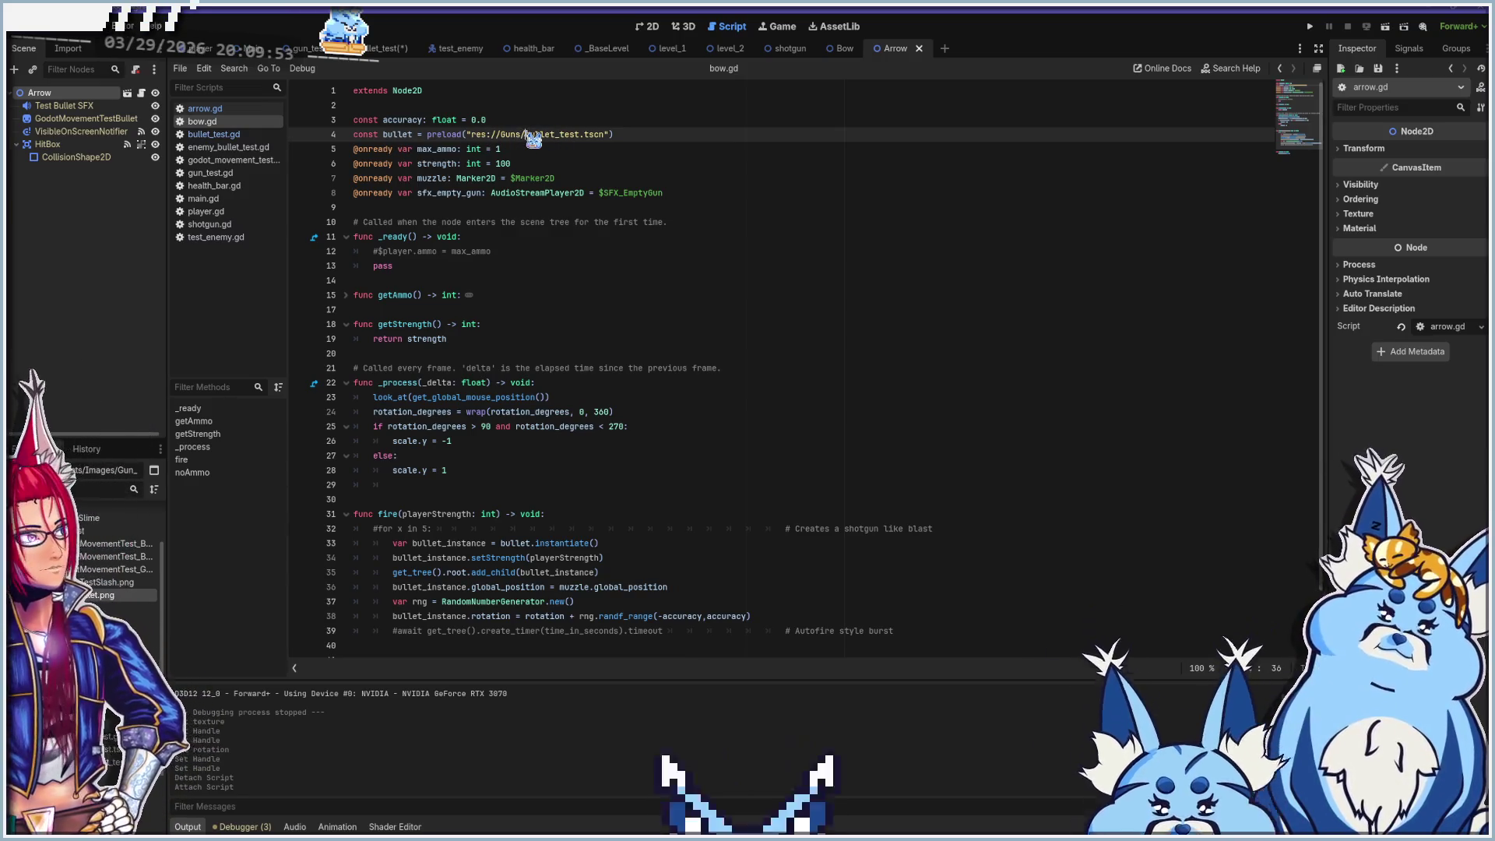
key(shift+Right)
key(shift+Right)
key(shift+Right)
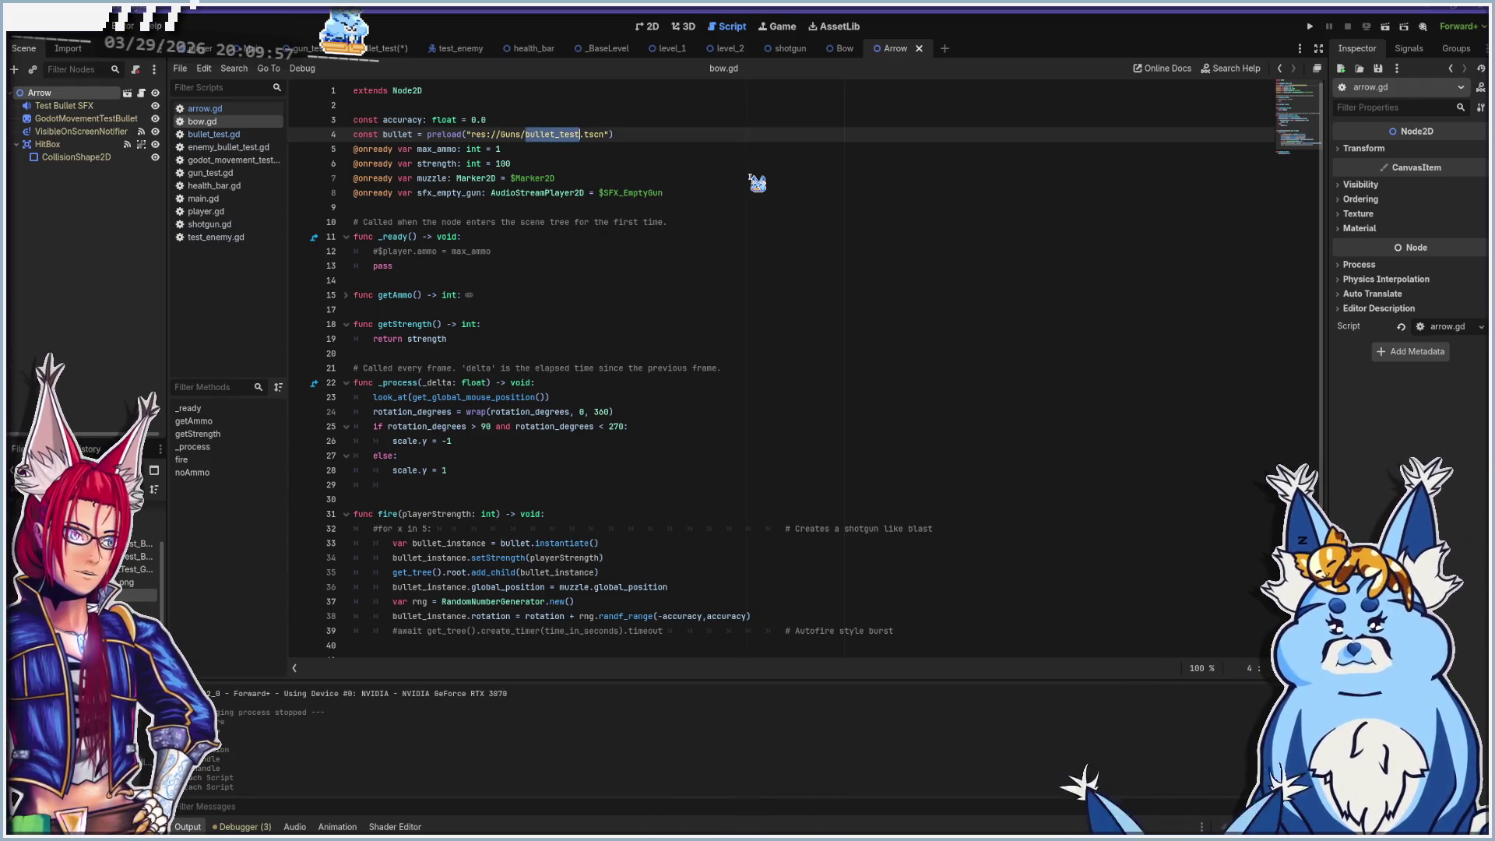
text(Arrow)
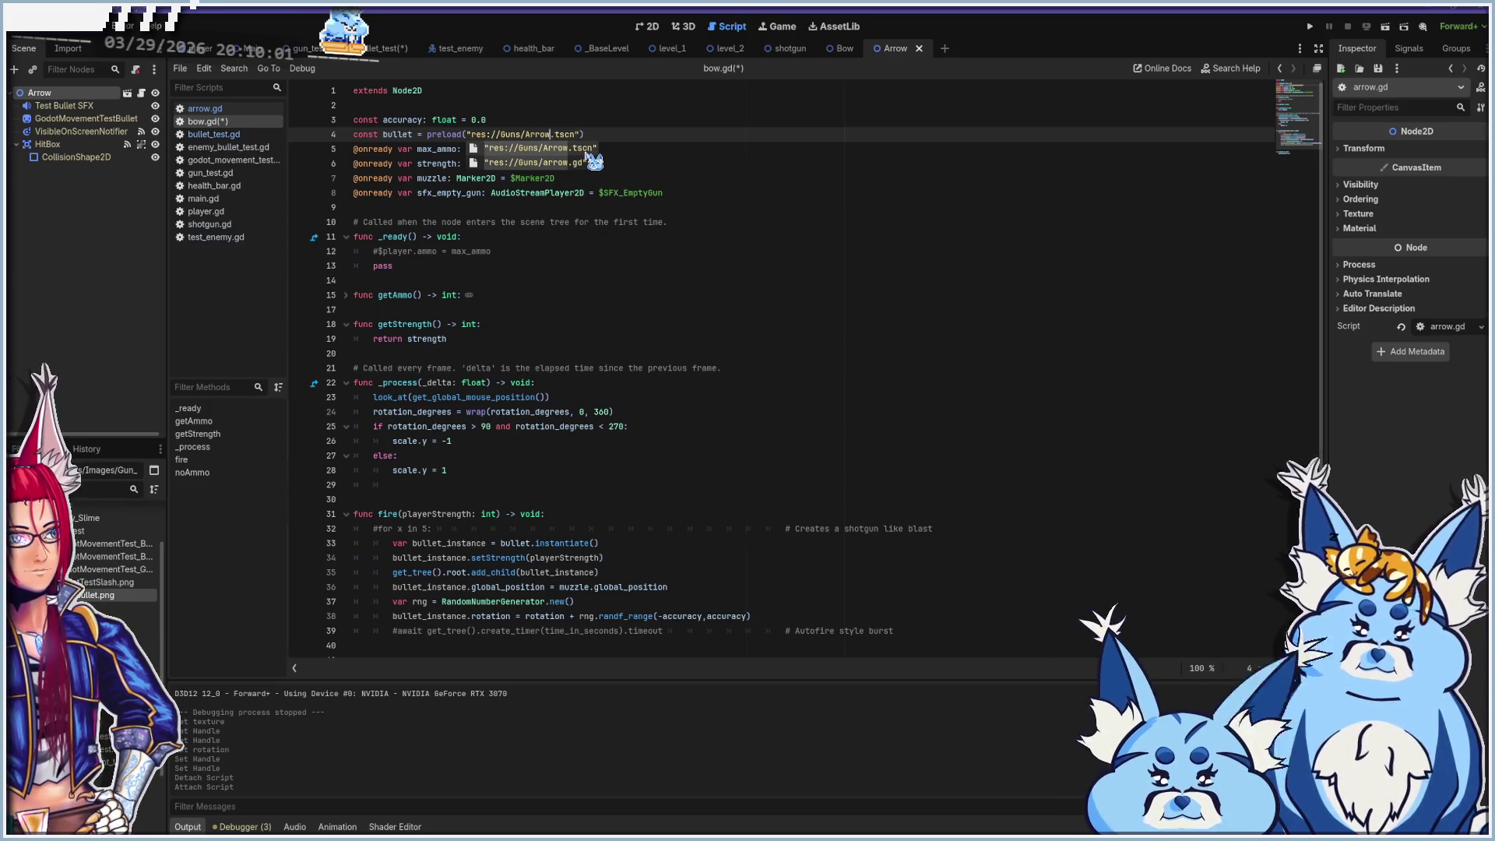
key(Return)
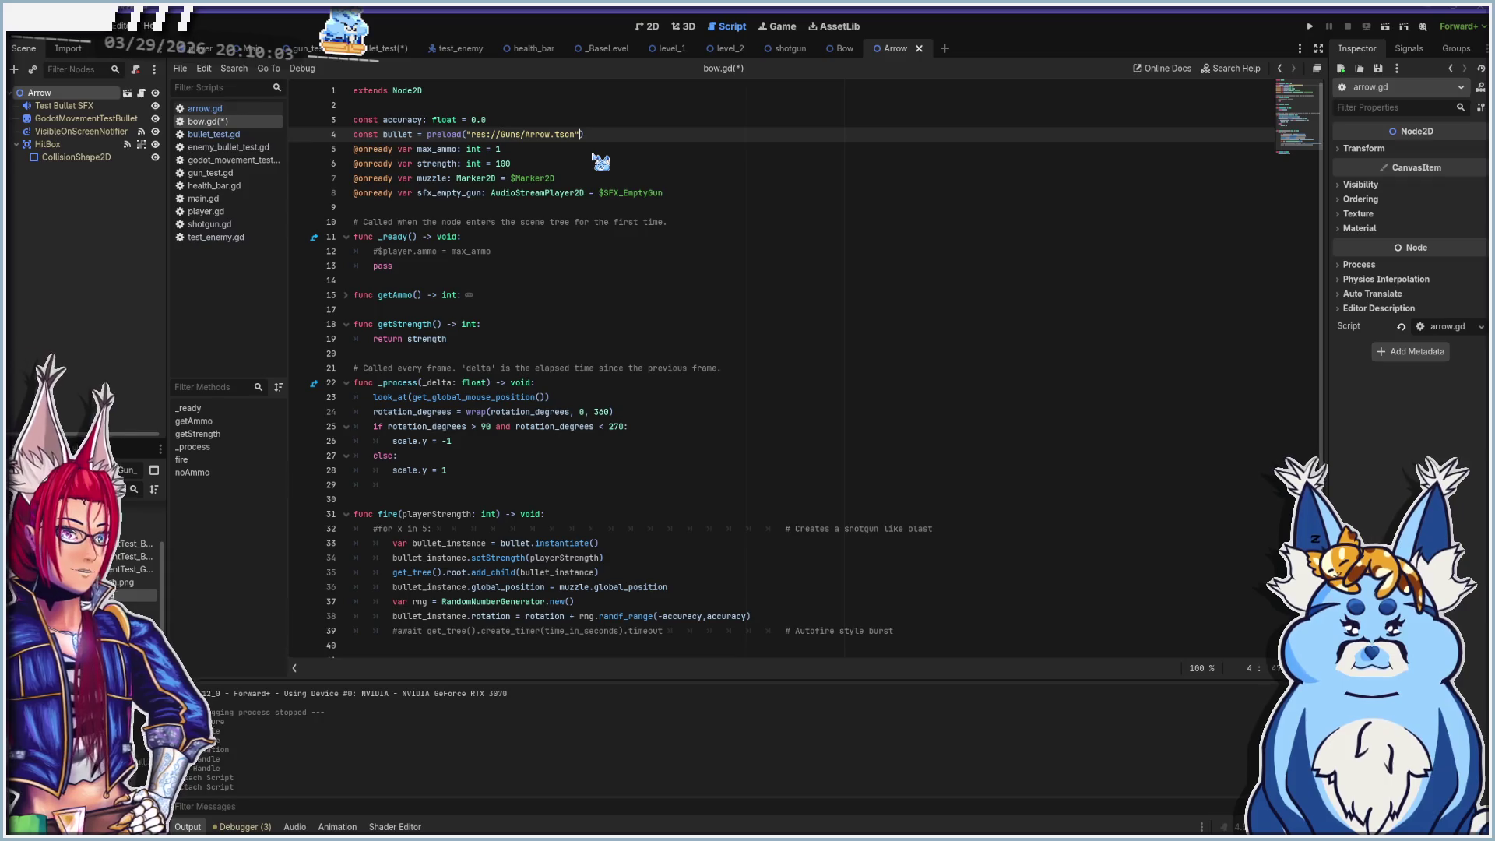
key(ctrl+s)
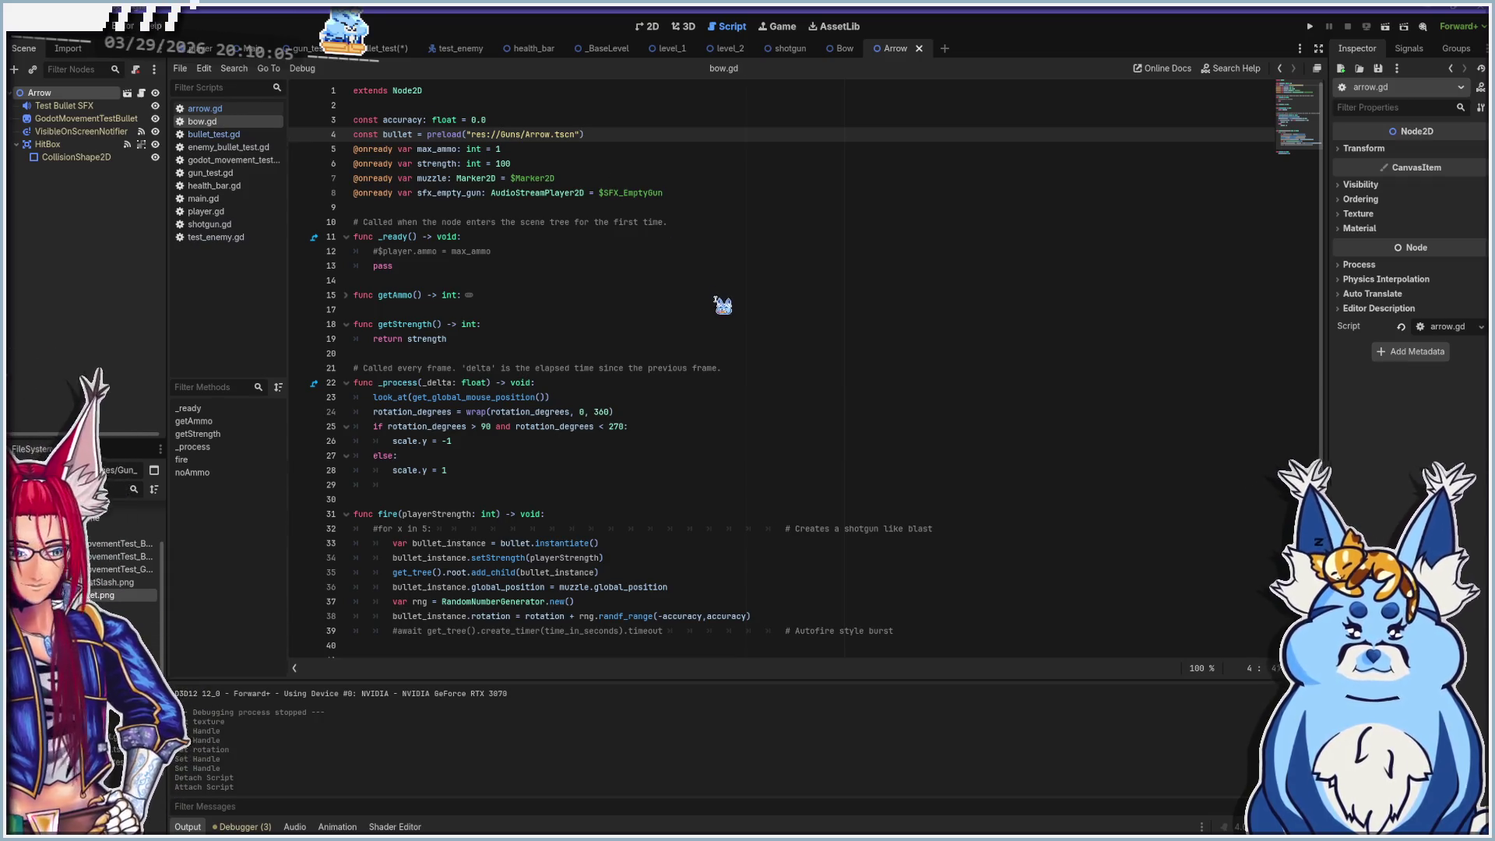
key(F5)
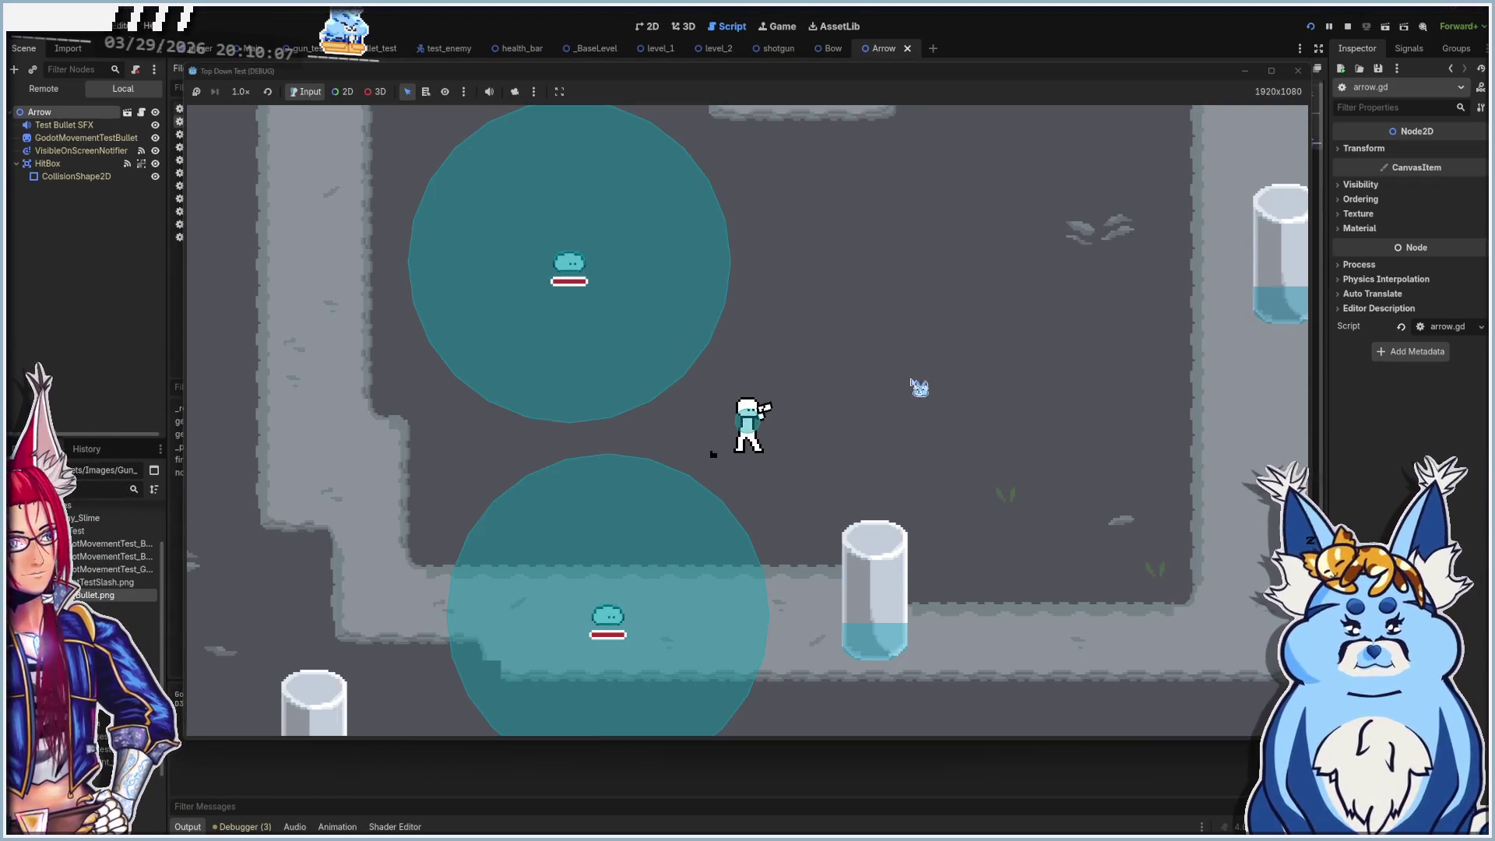
Step: Fire arrows in several directions, then walk right and shoot the upper and lower slimes
click(919, 388)
click(647, 458)
click(934, 299)
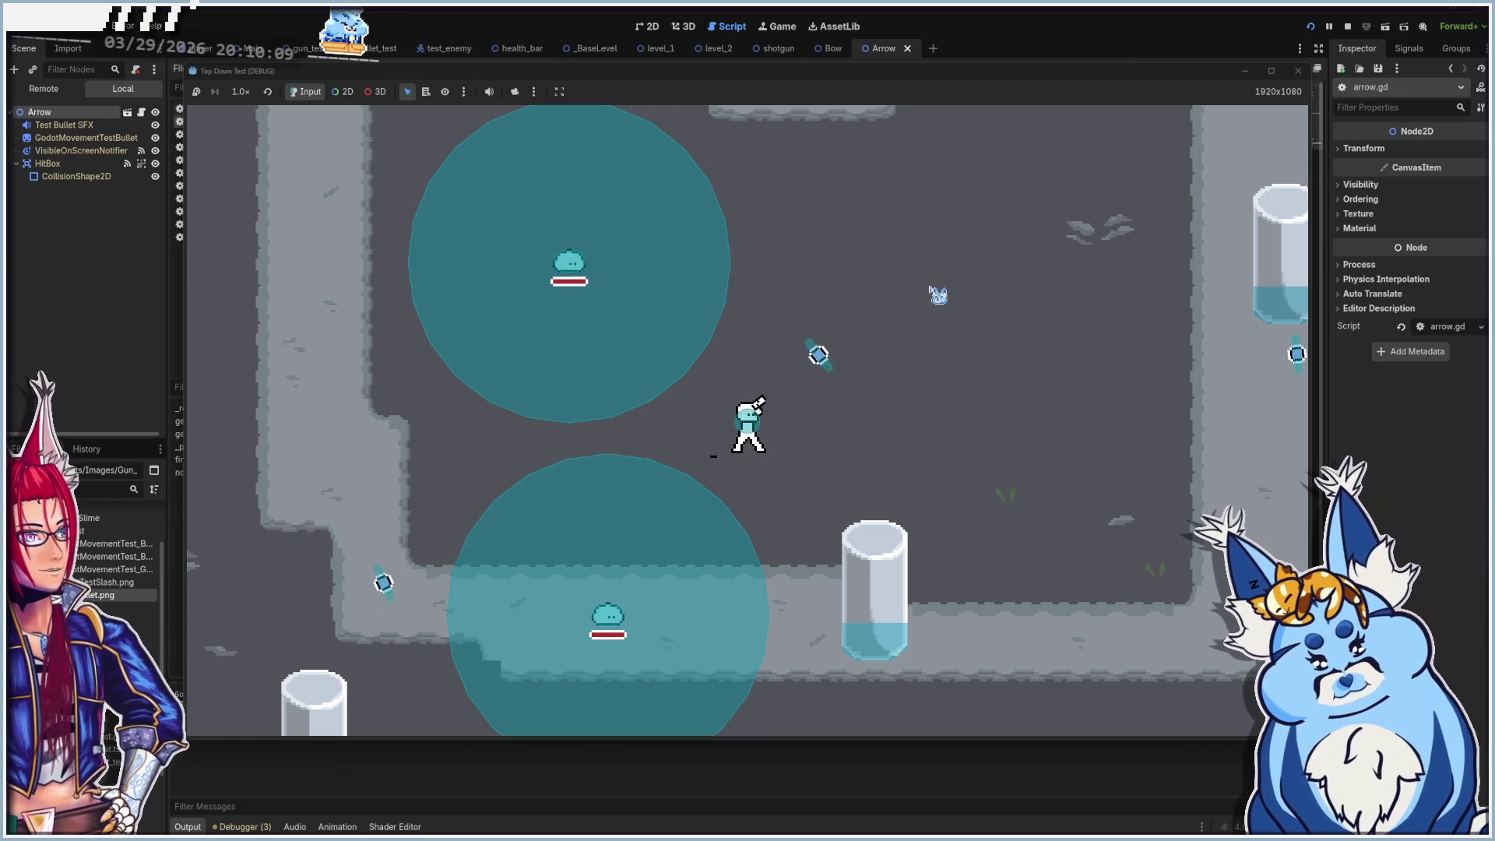
click(944, 347)
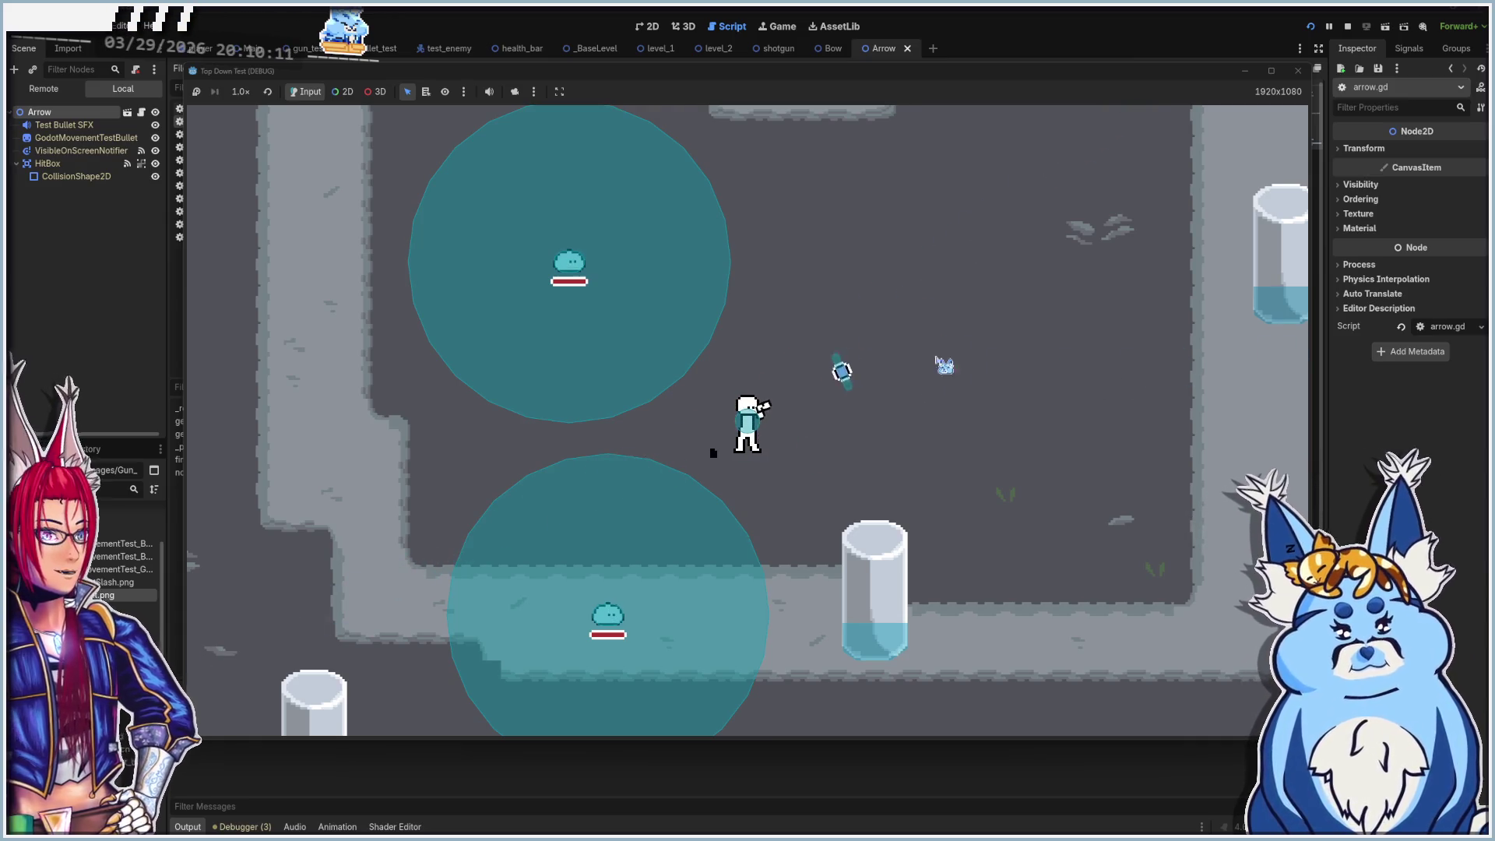
click(1067, 397)
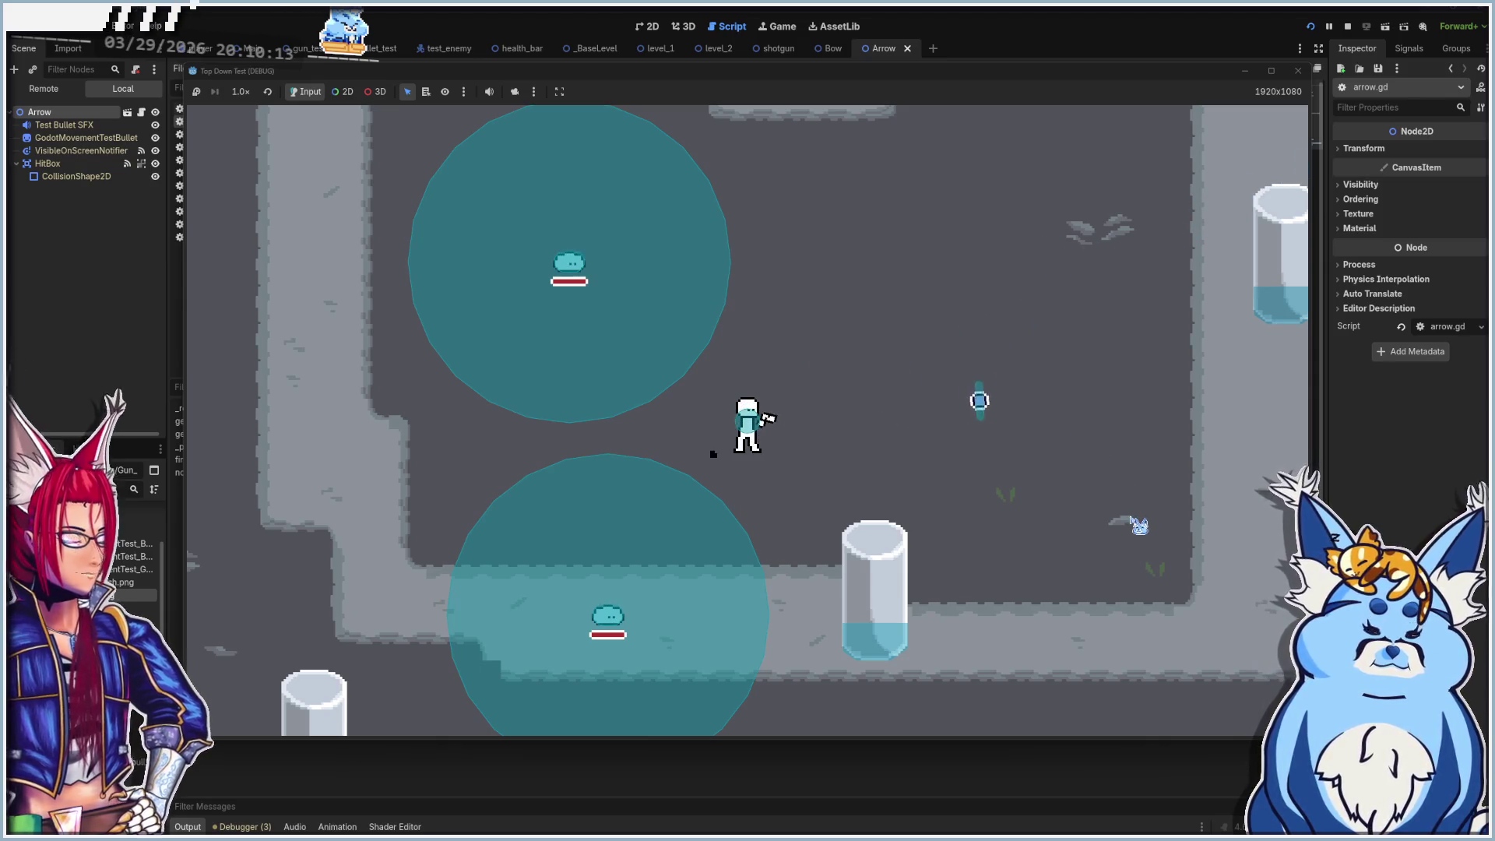
click(1138, 526)
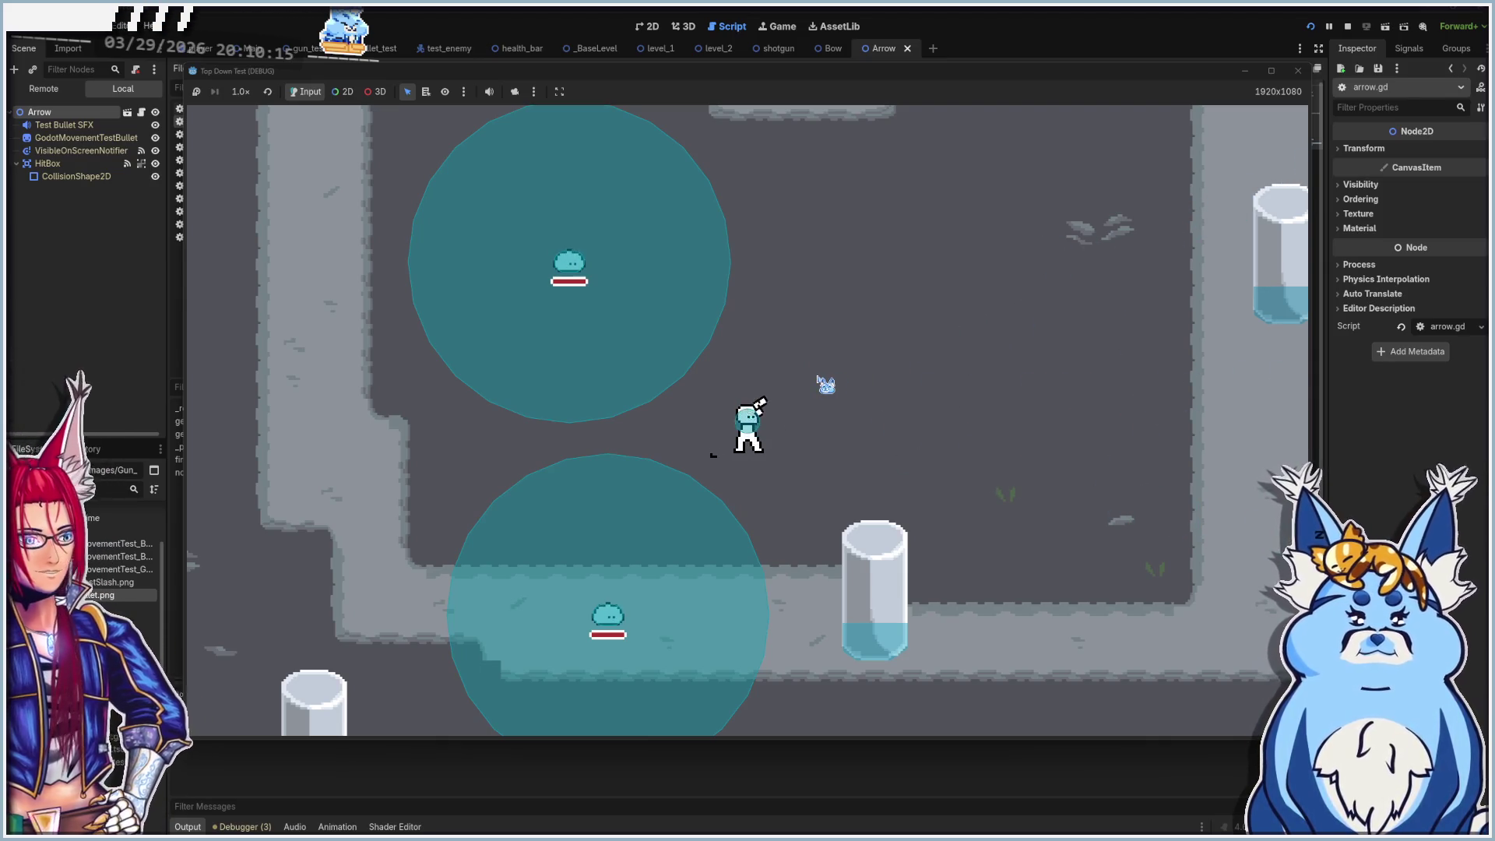
click(1036, 362)
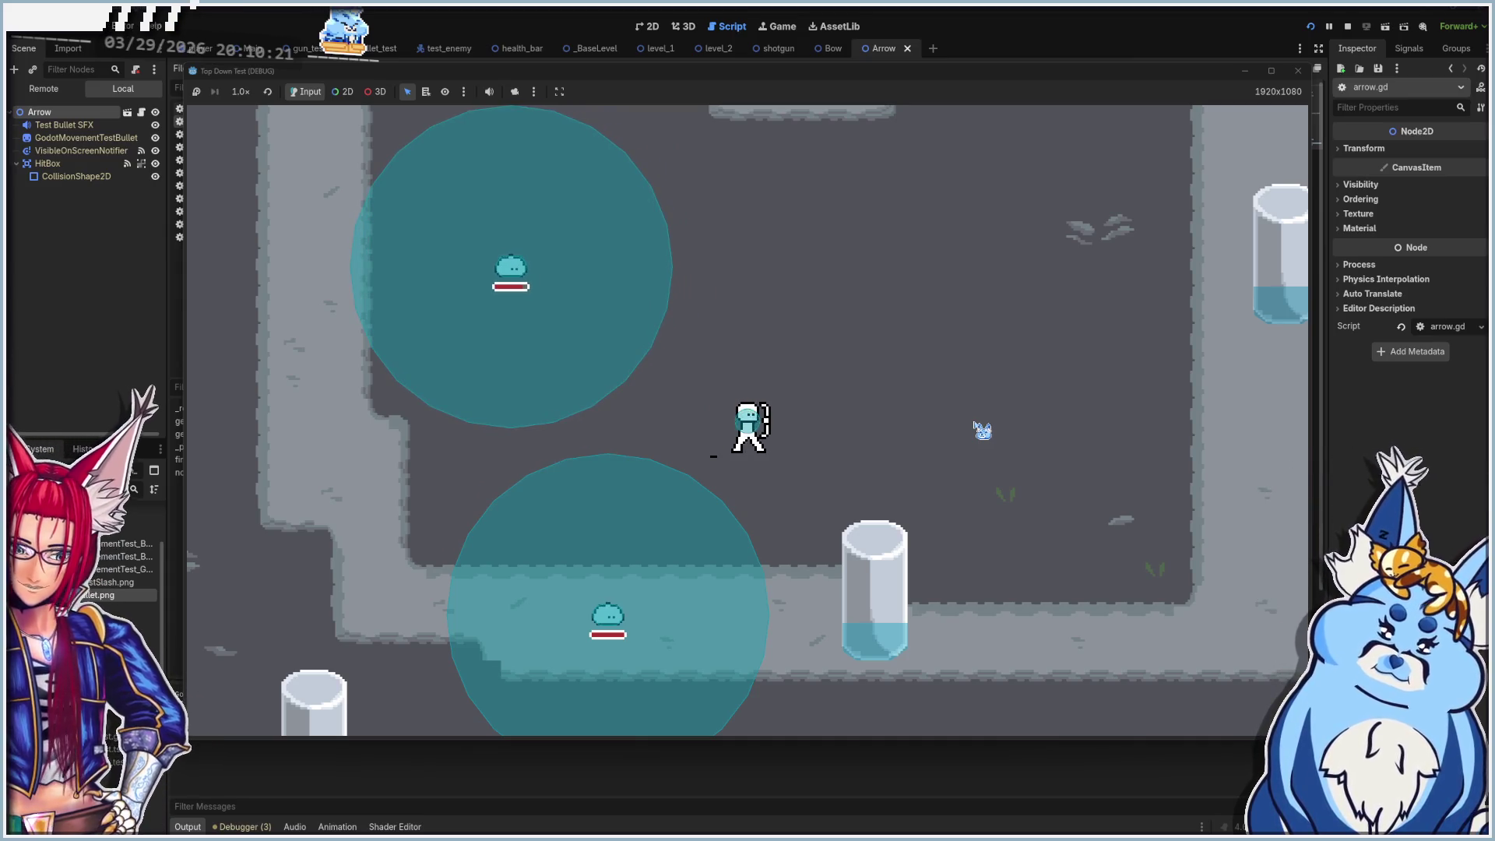
key(d)
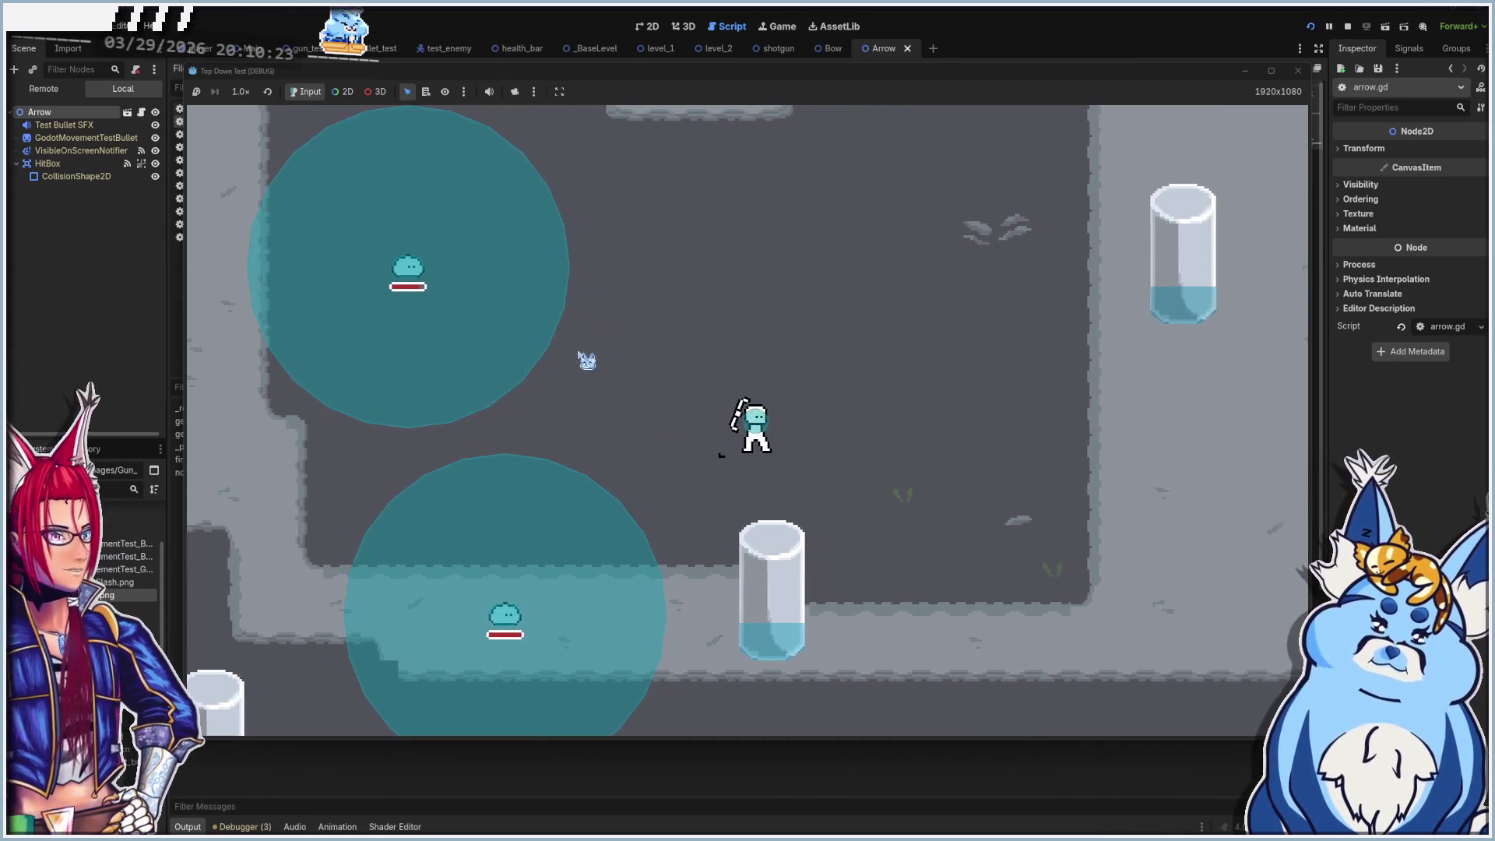
click(408, 285)
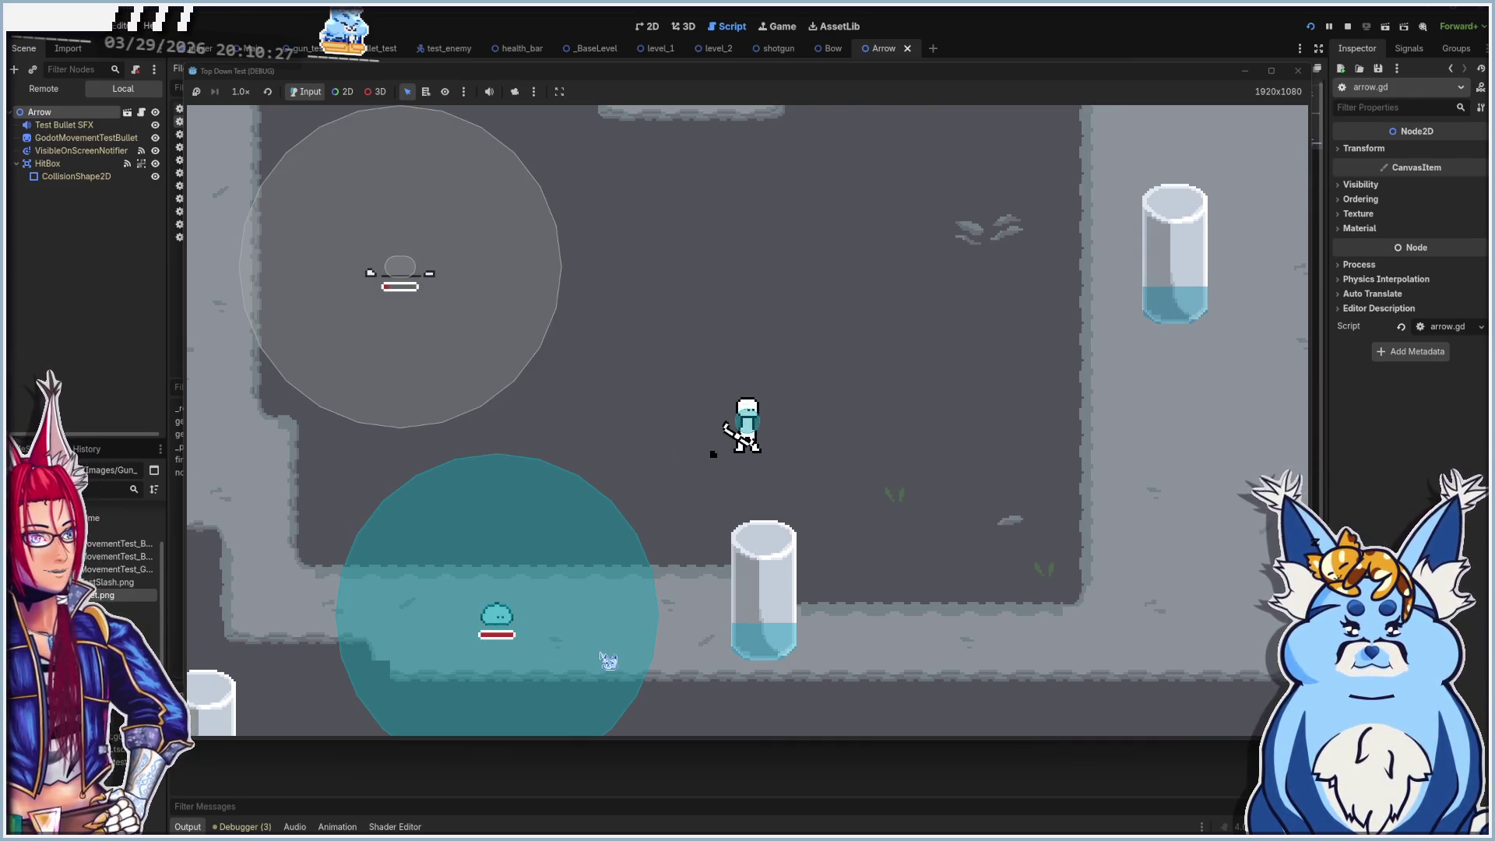
click(533, 637)
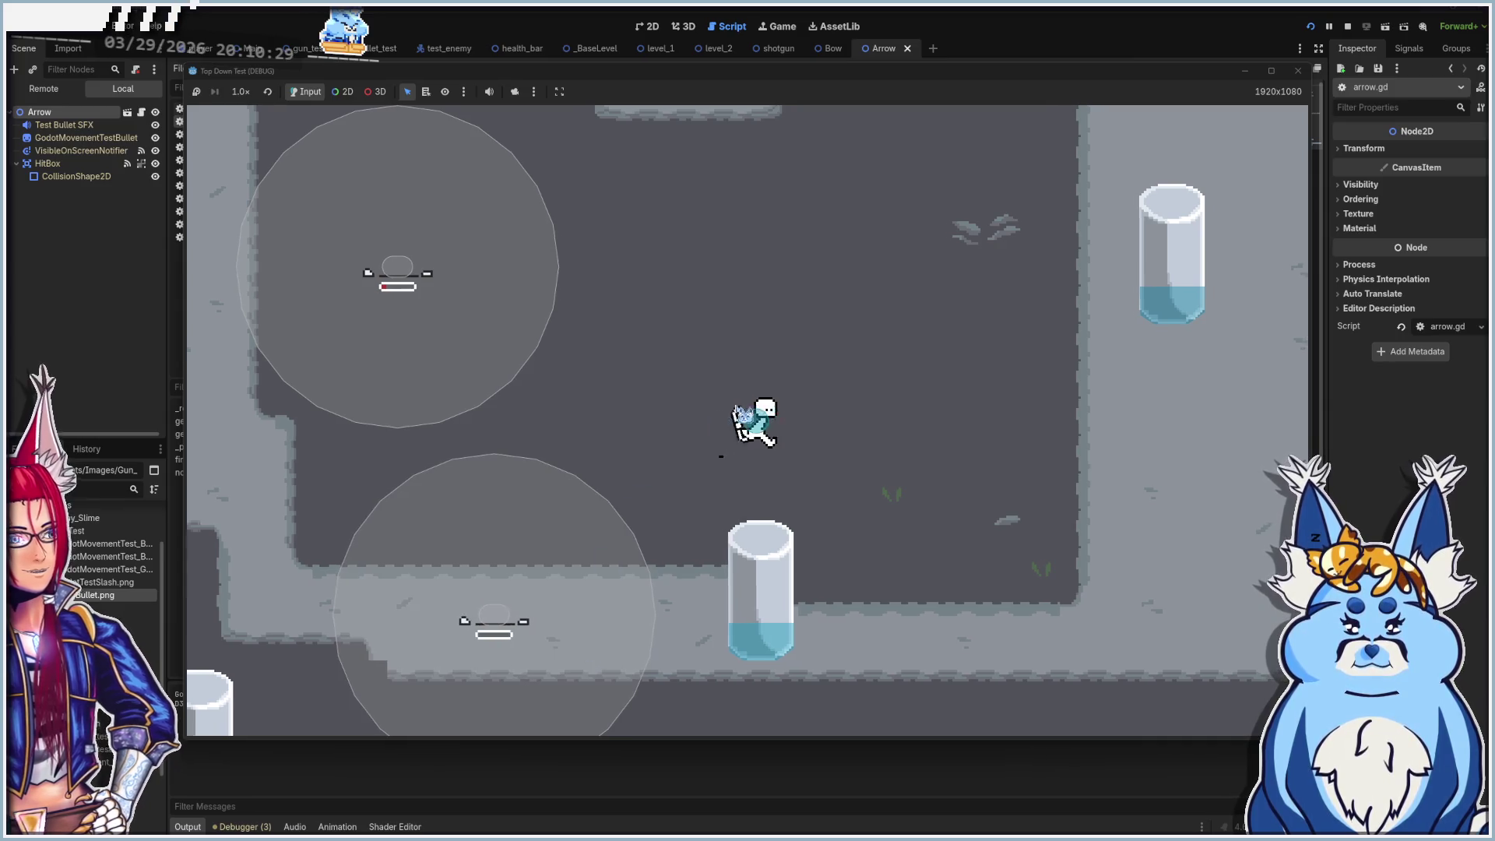
Step: Walk the player around the level with WASD, fire one more arrow right, then stop the game
key(d)
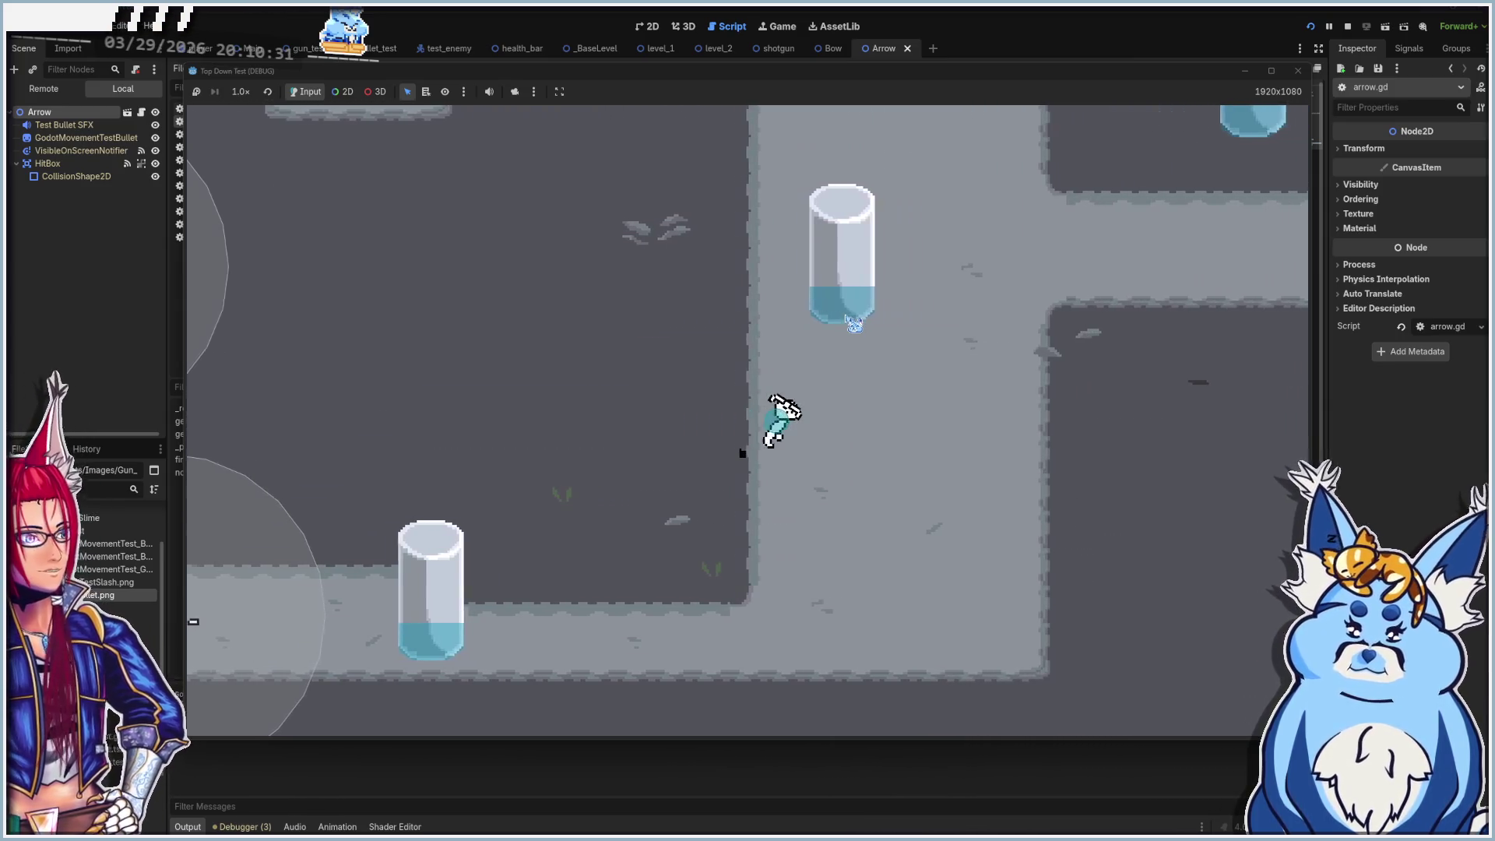
key(d)
key(w)
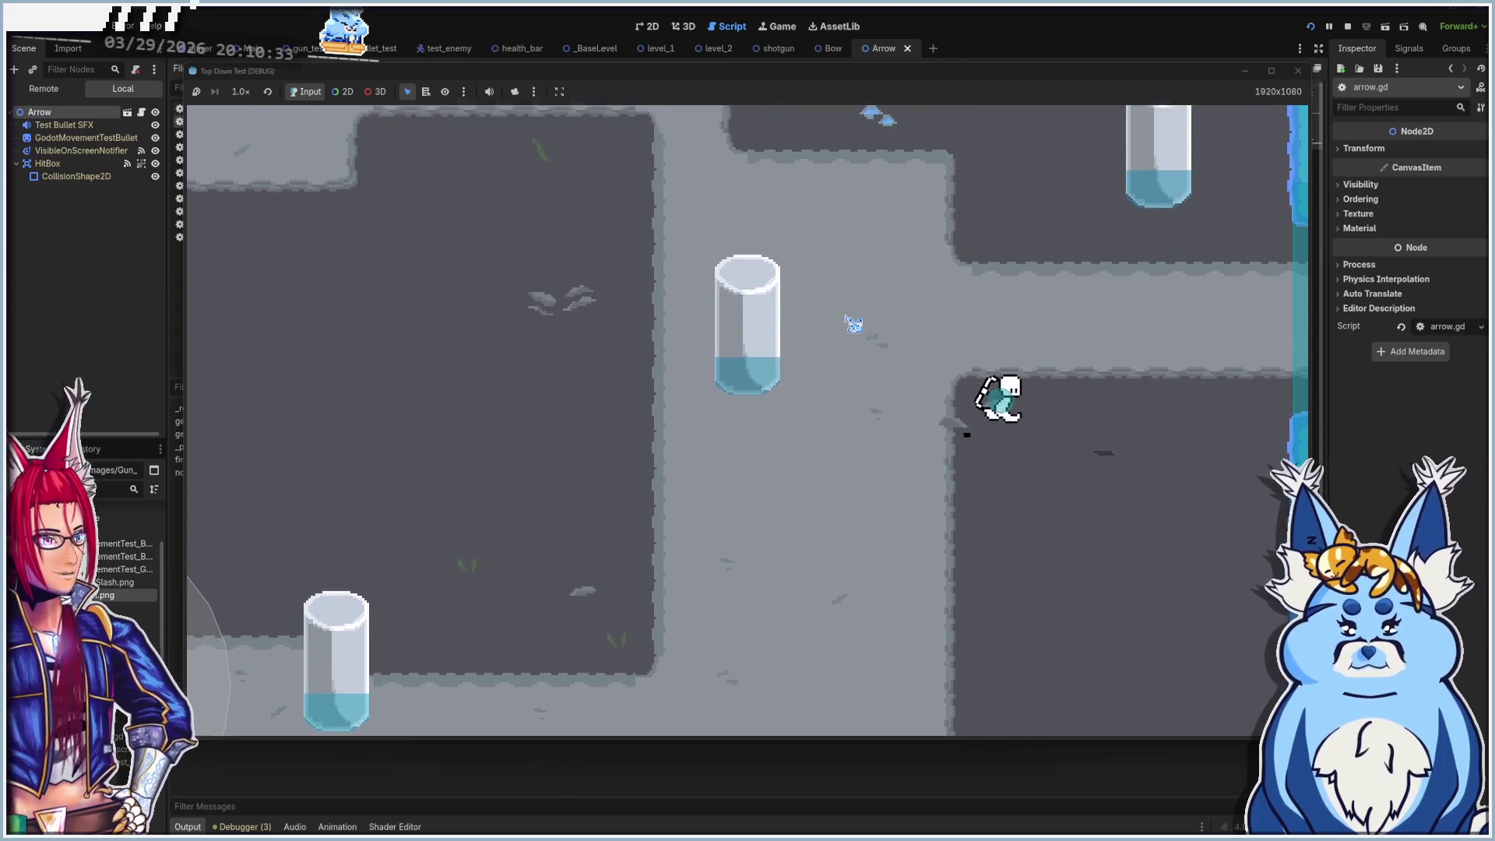
key(d)
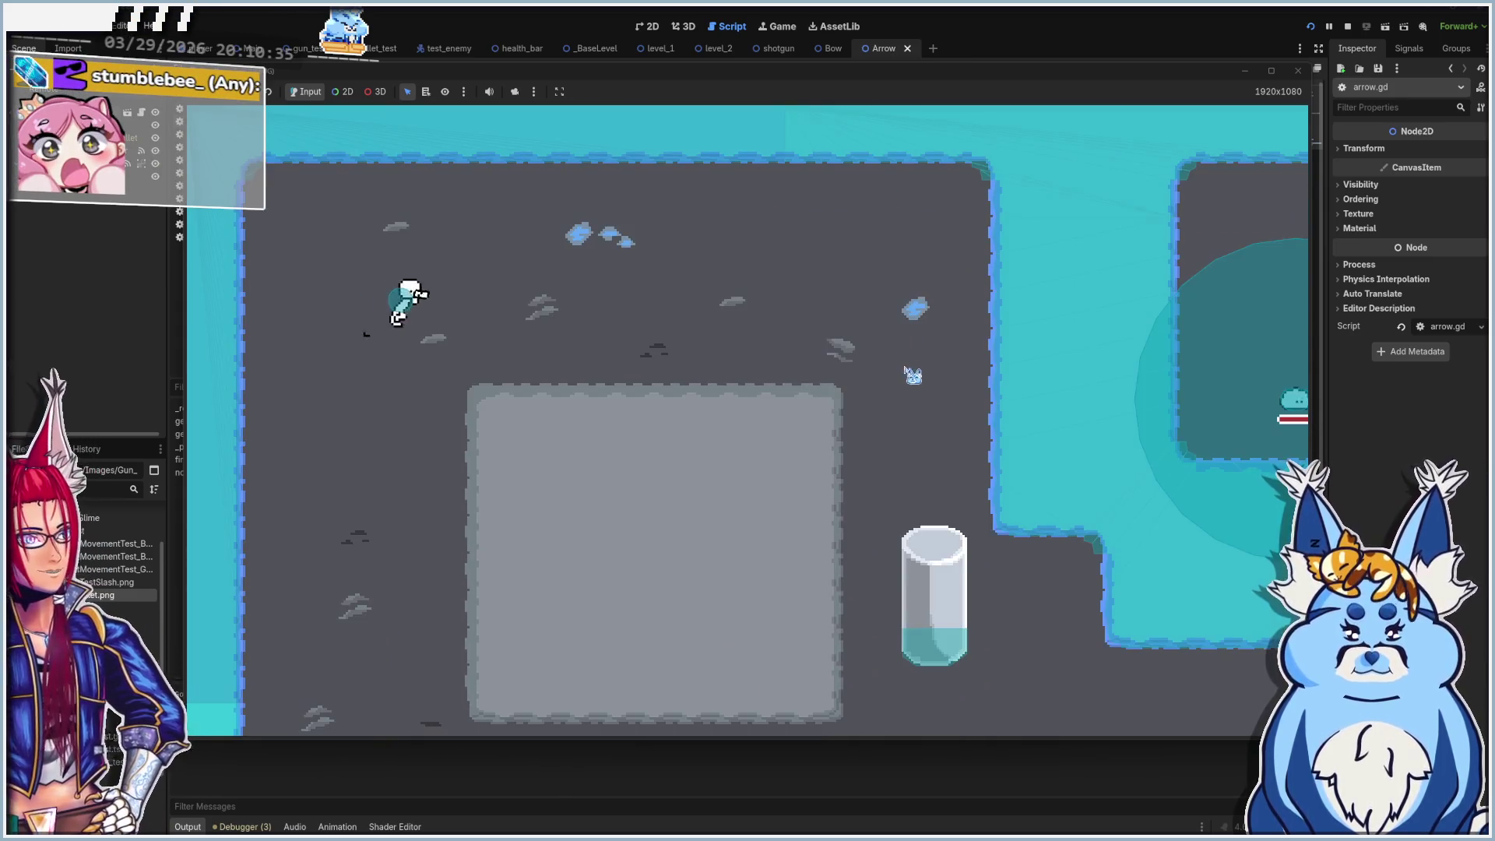
key(d)
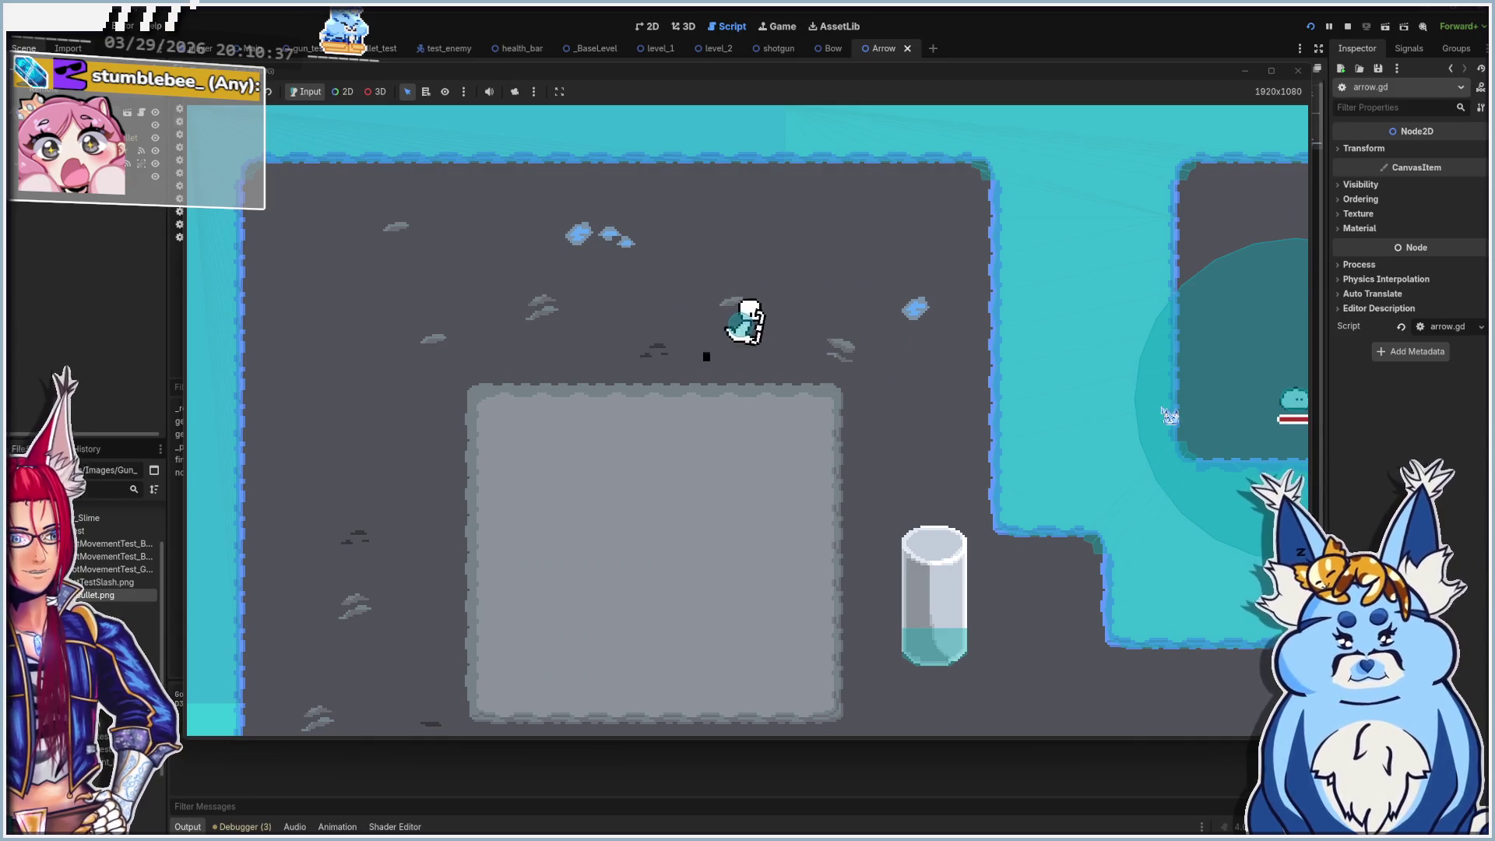
key(d)
key(s)
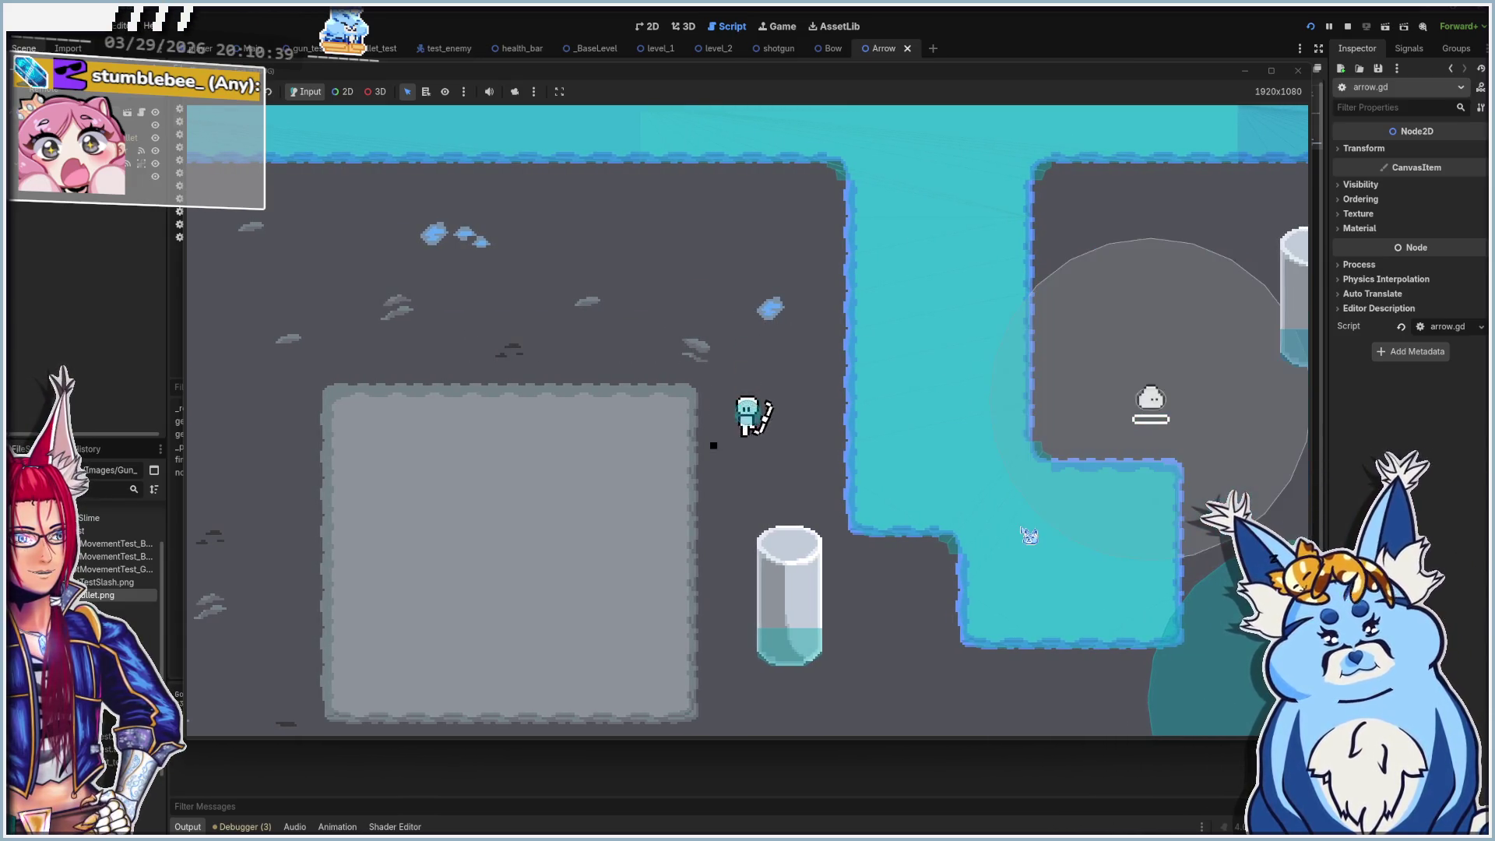
key(s)
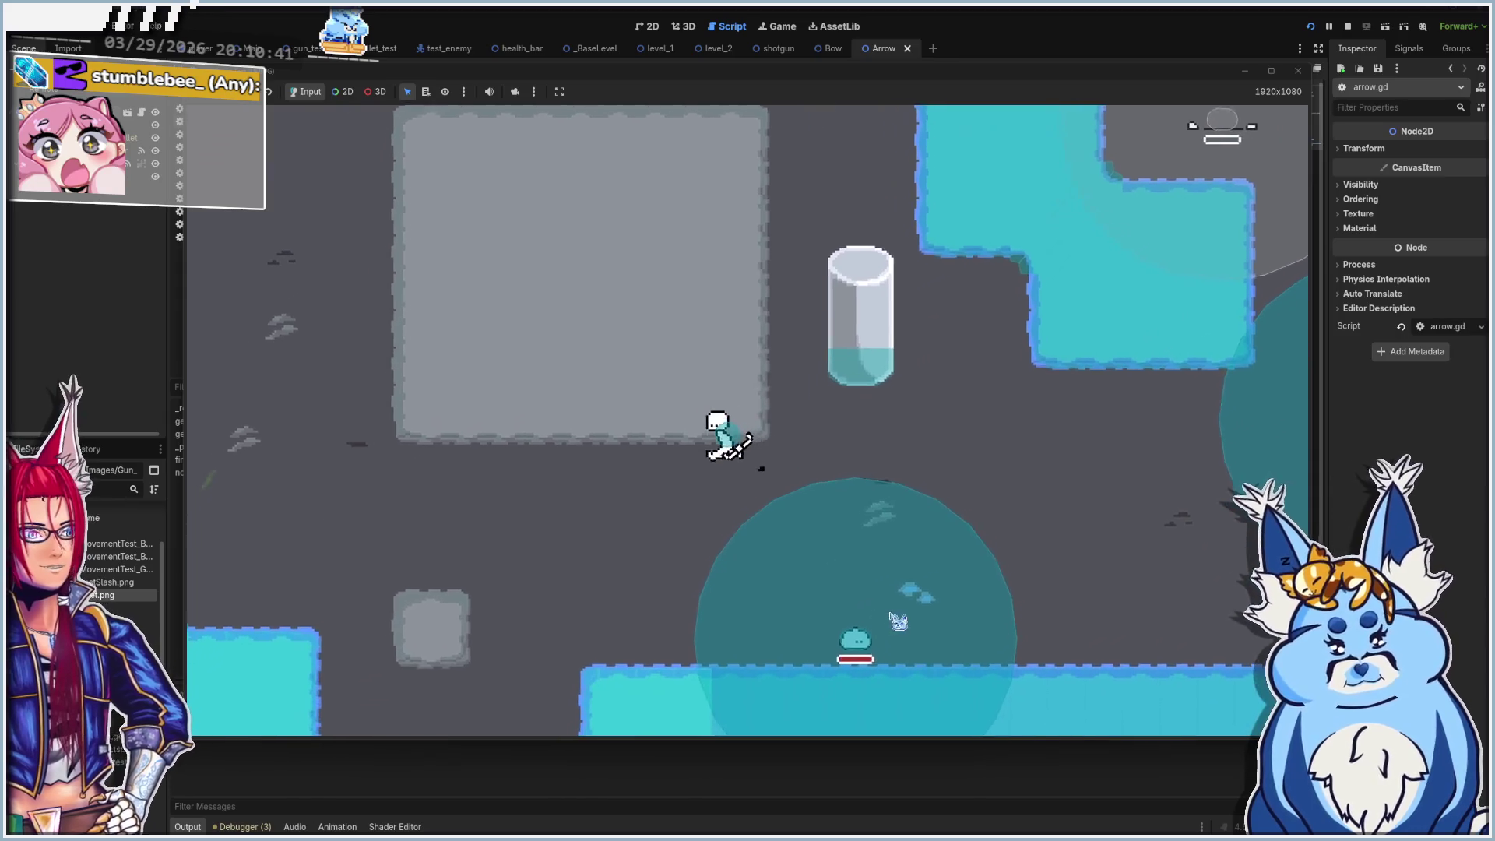
key(s)
key(a)
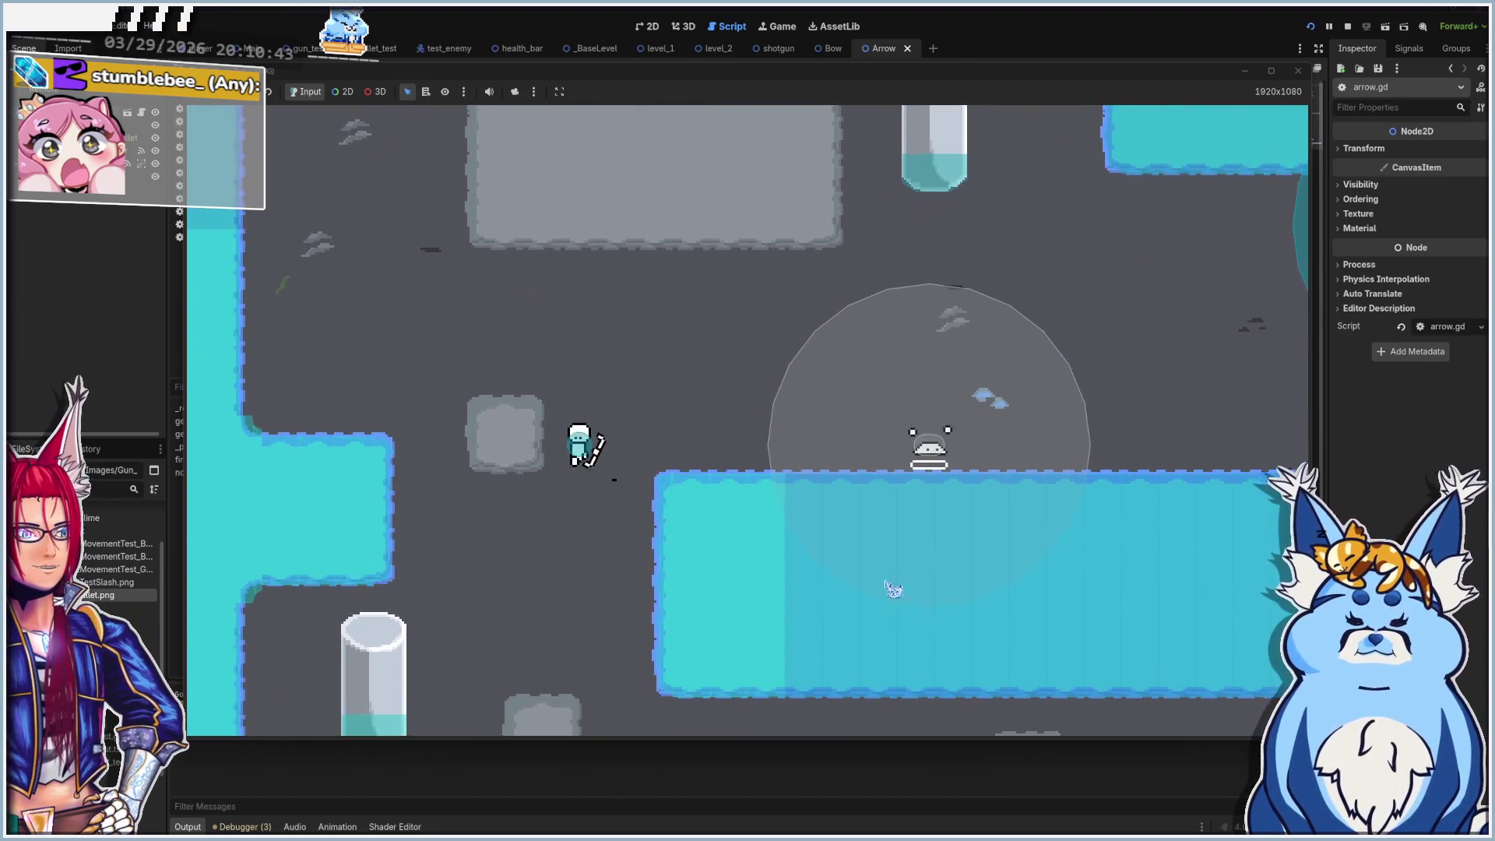
key(s)
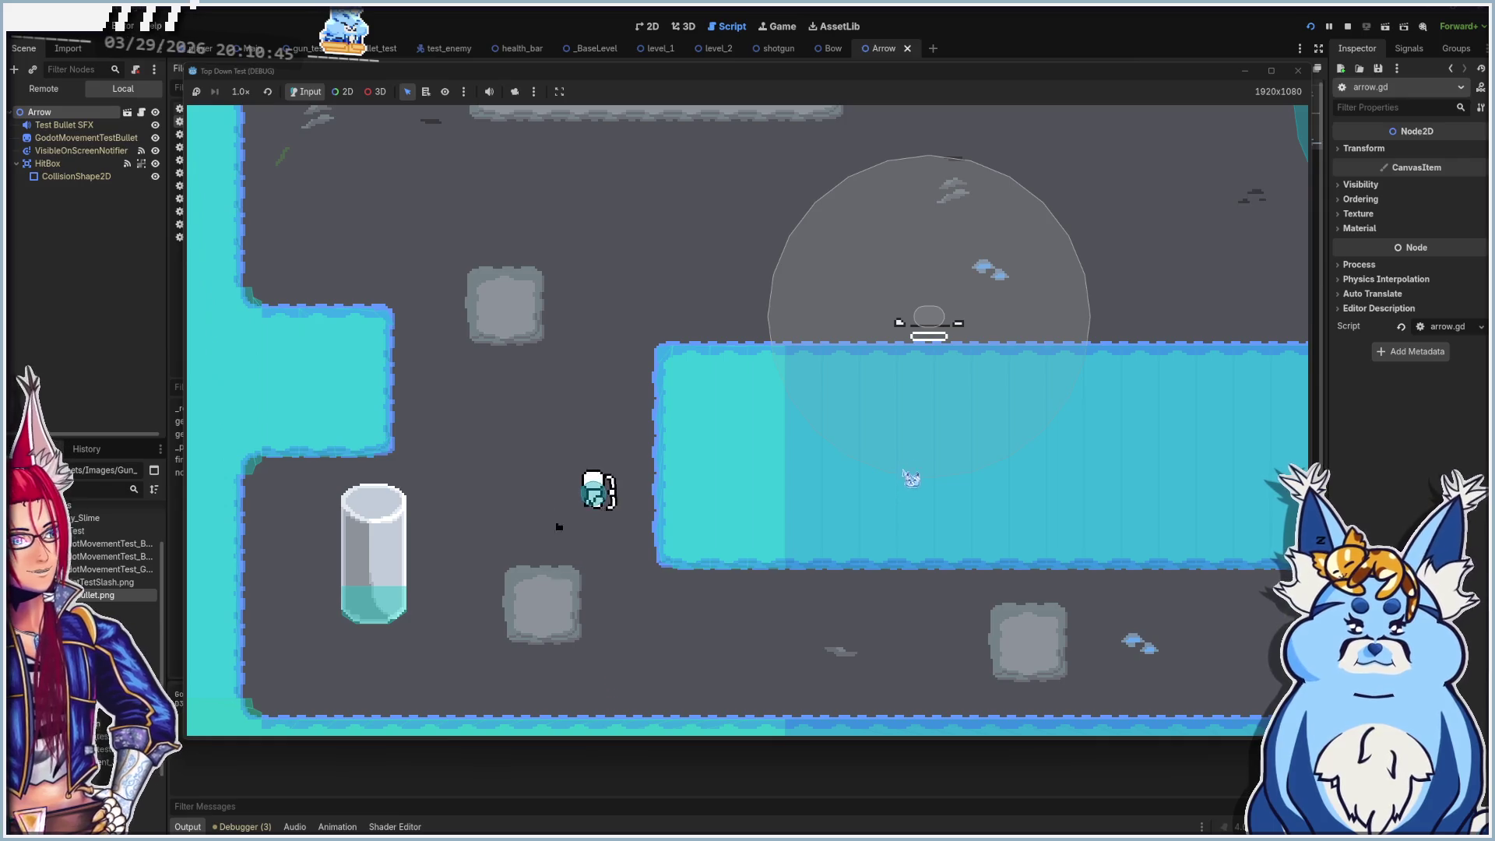
key(w)
key(d)
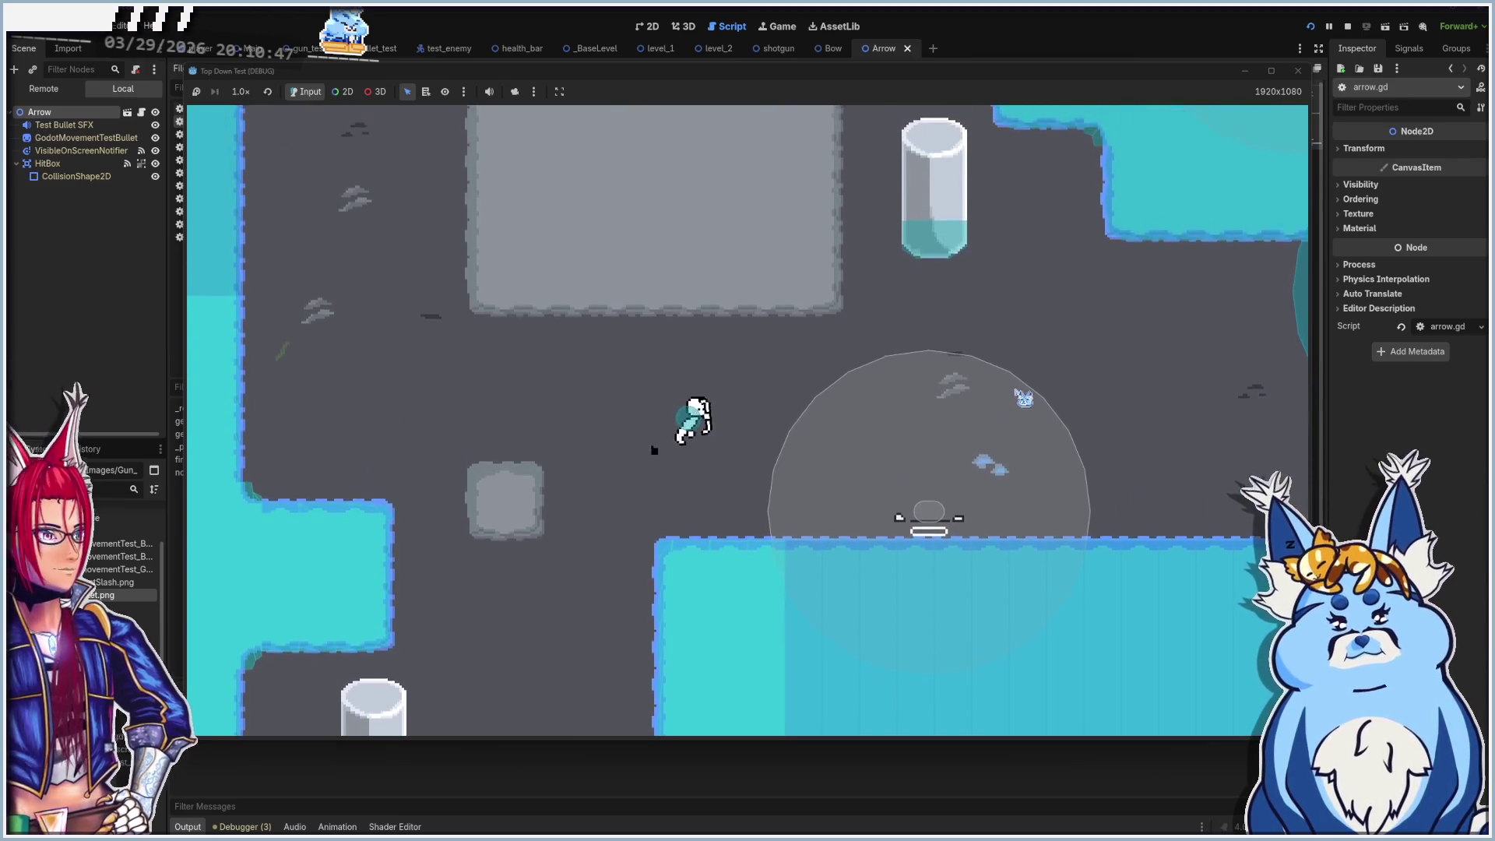
key(w)
key(d)
click(1237, 393)
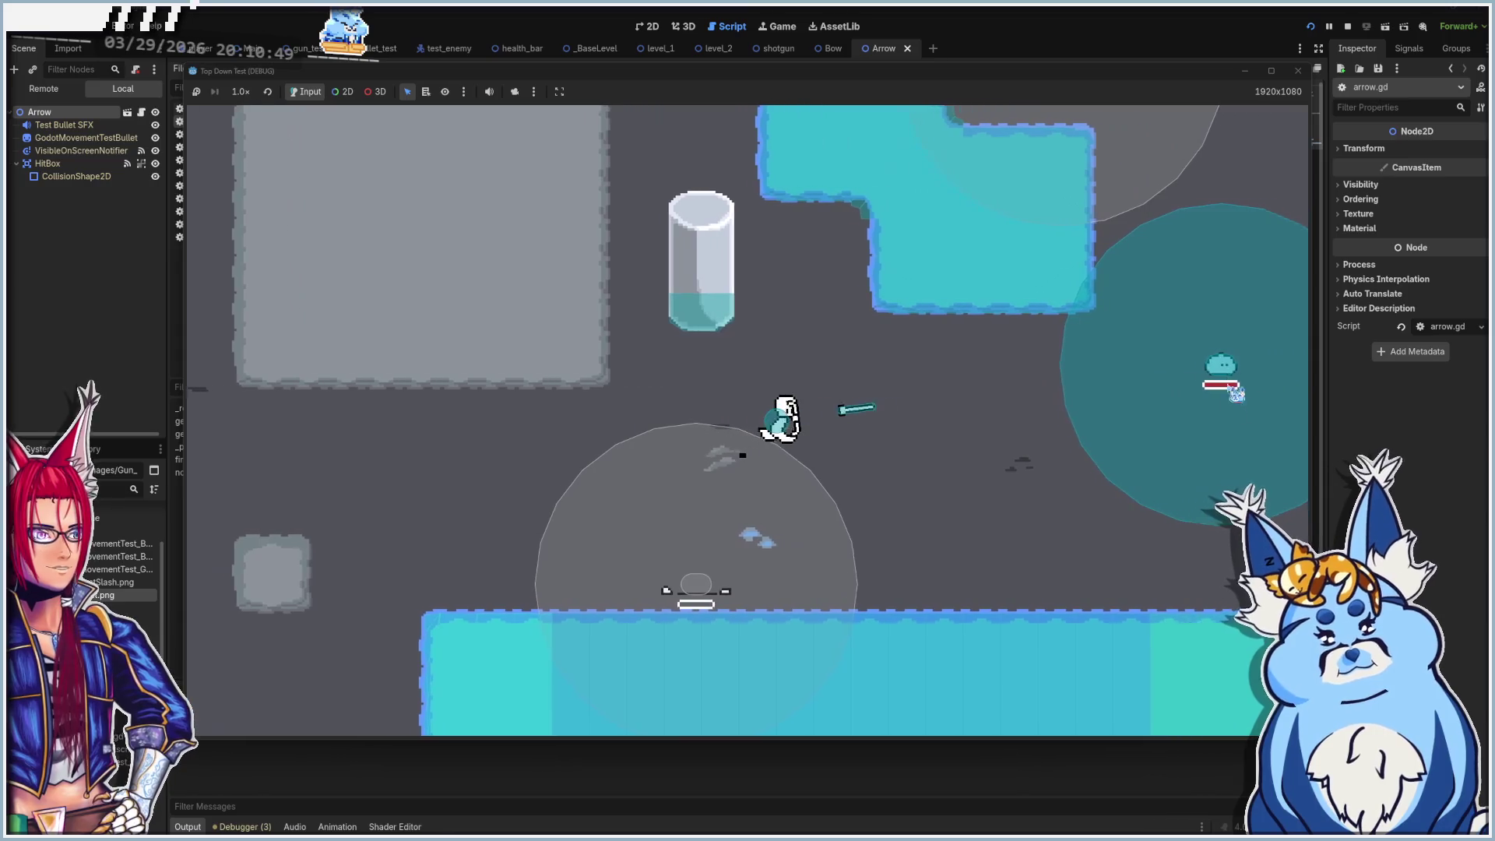
key(d)
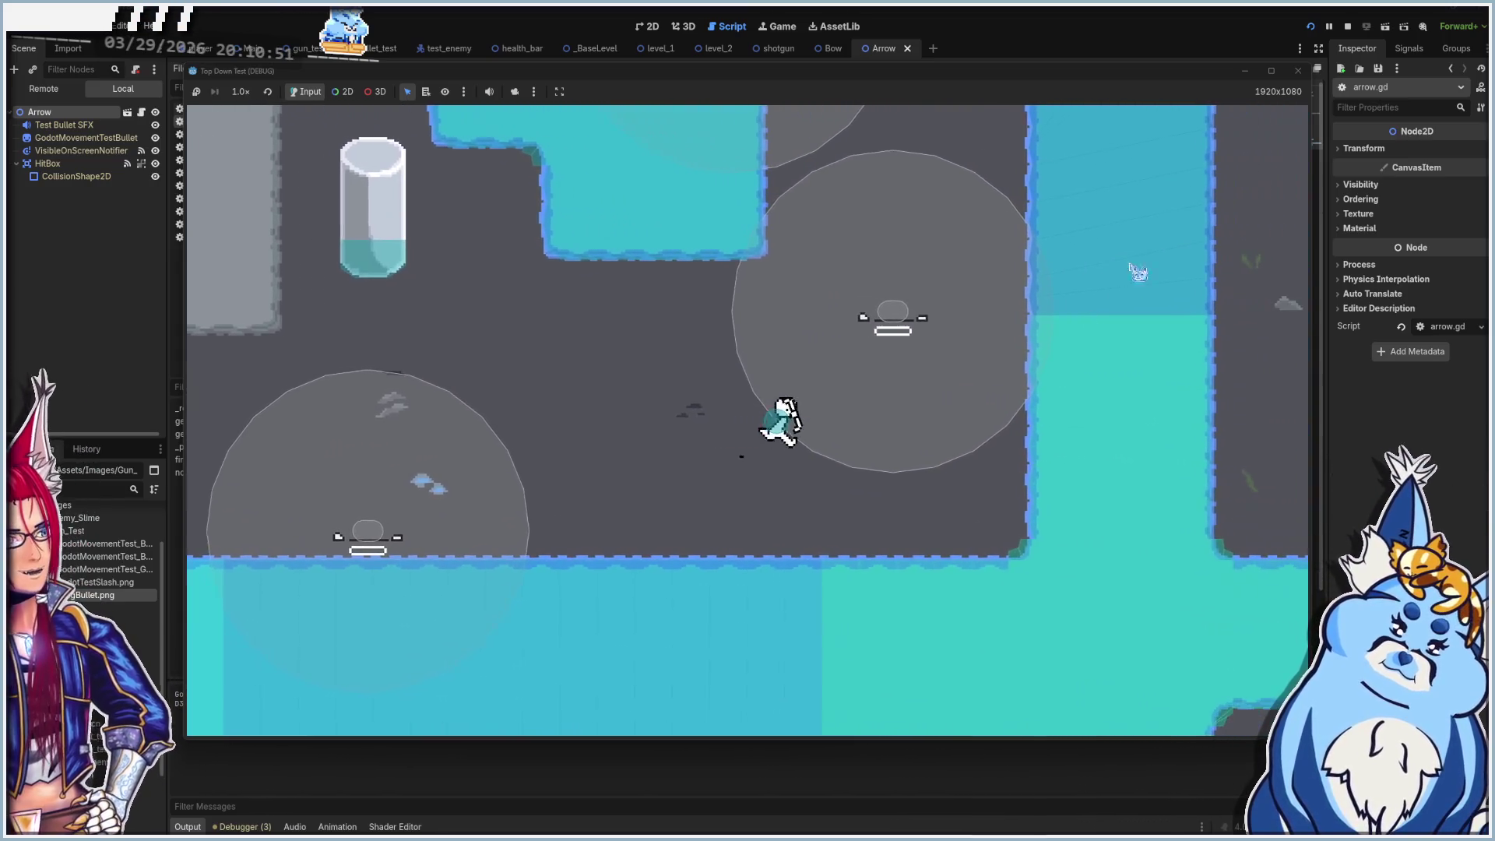
key(F8)
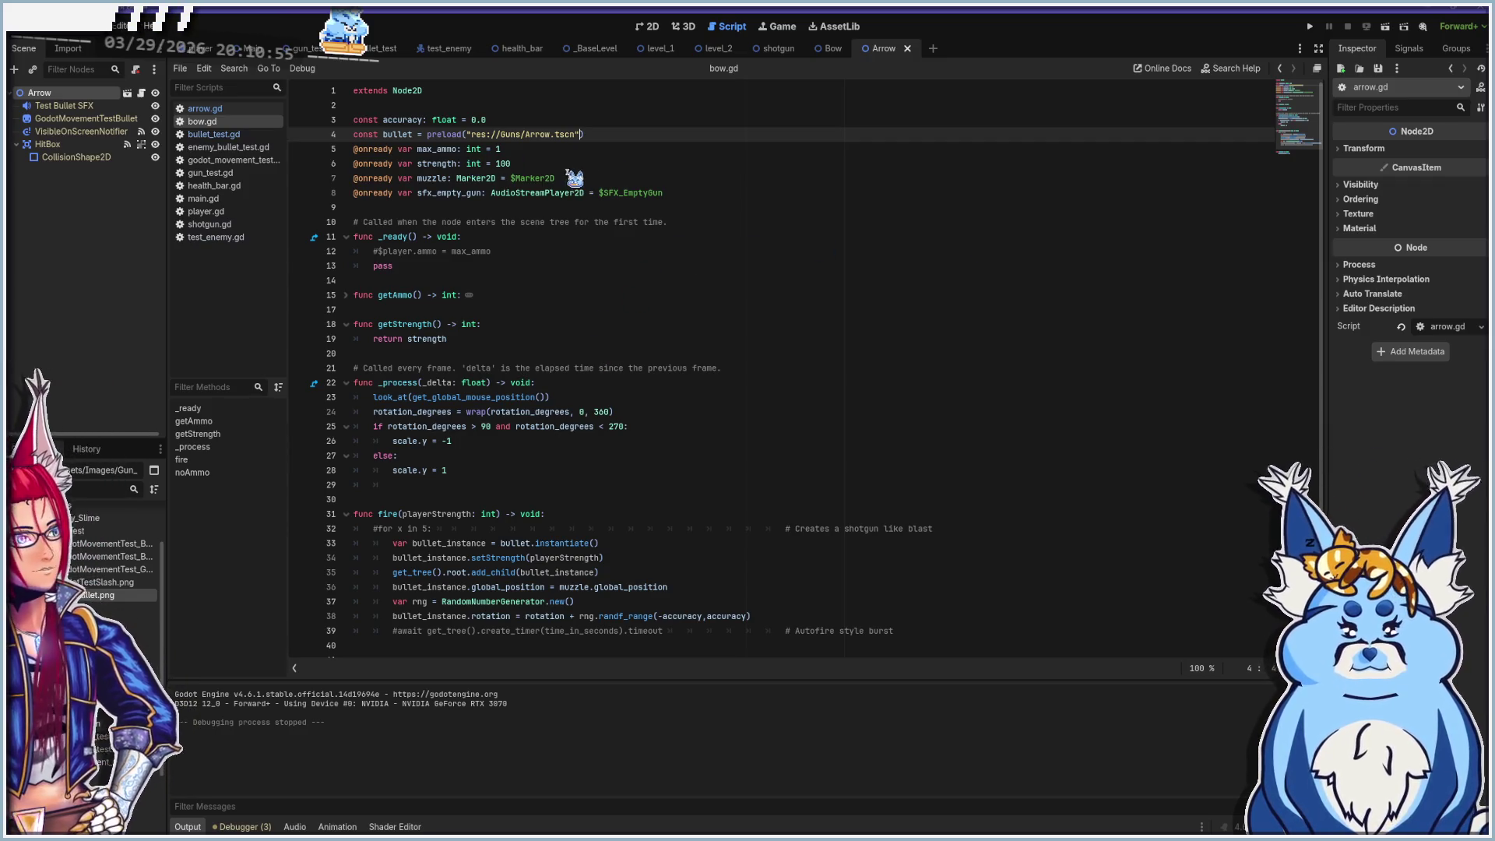
Step: Raise arrow.gd's SPEED to 1500 and playtest, walking right to shoot the slimes
click(226, 109)
click(481, 120)
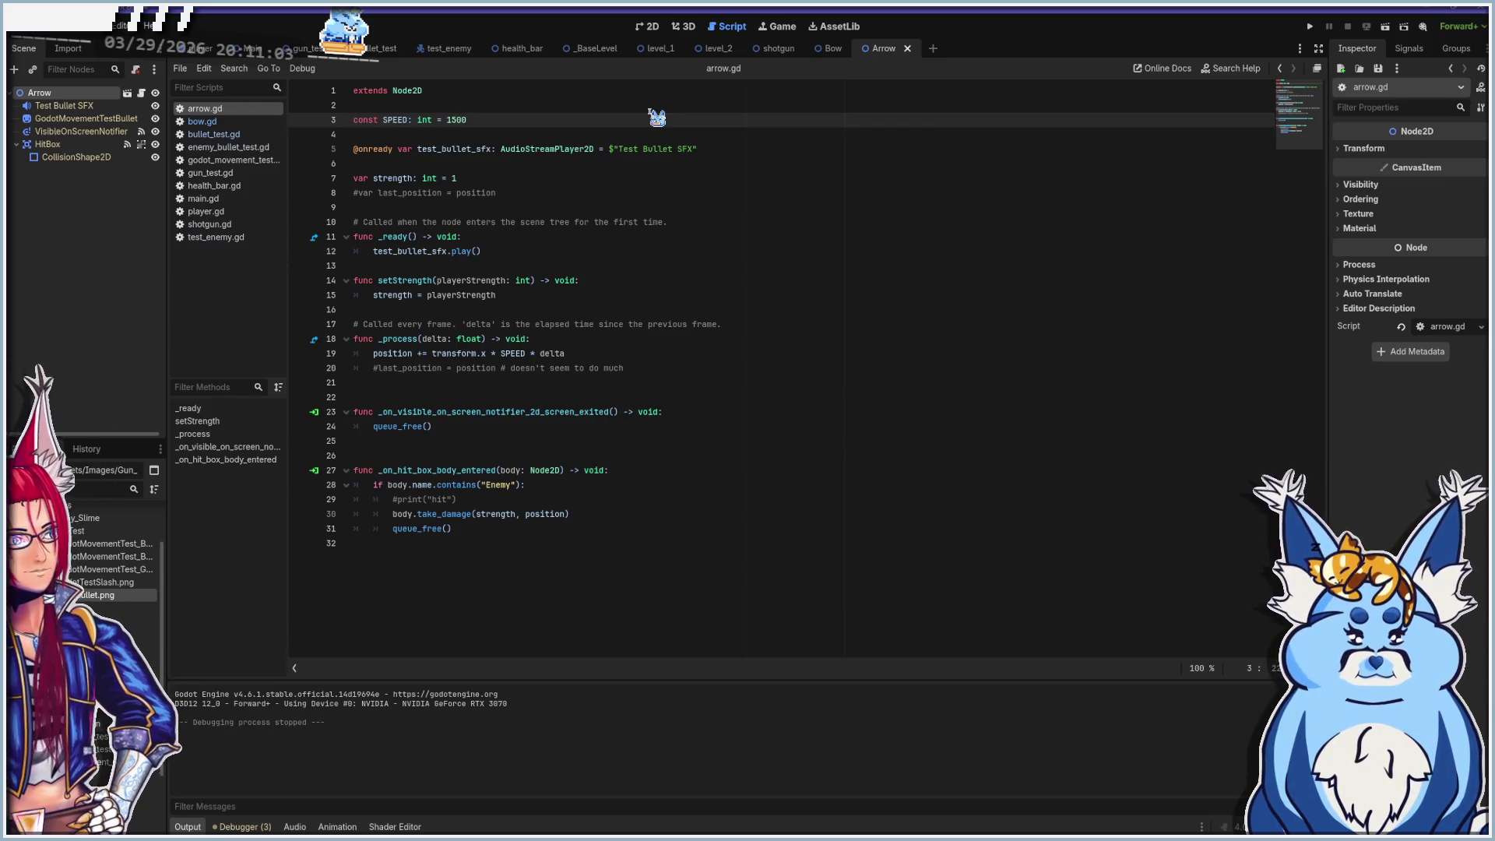
key(F5)
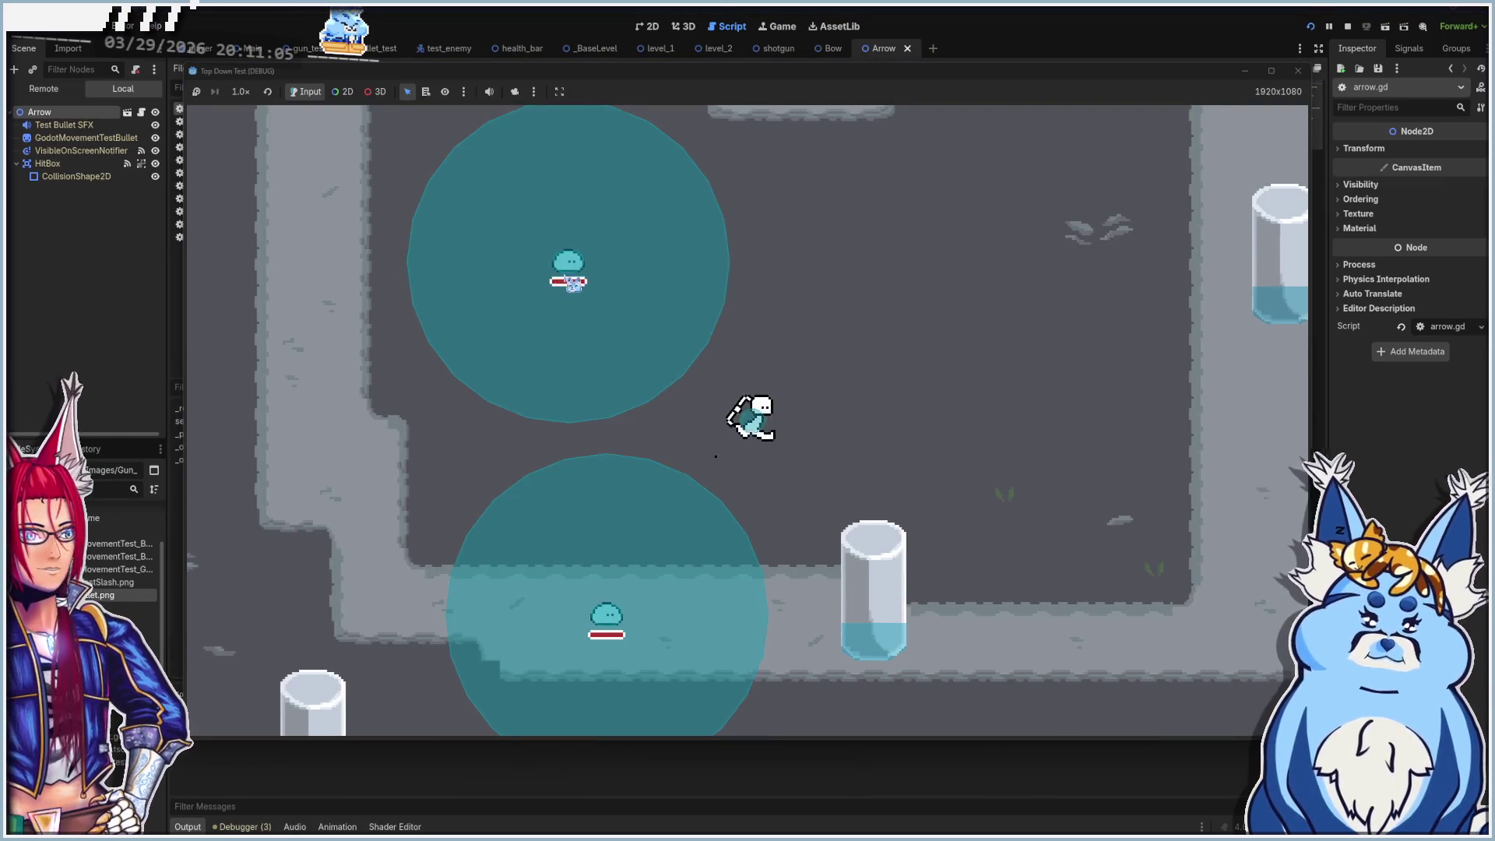
key(d)
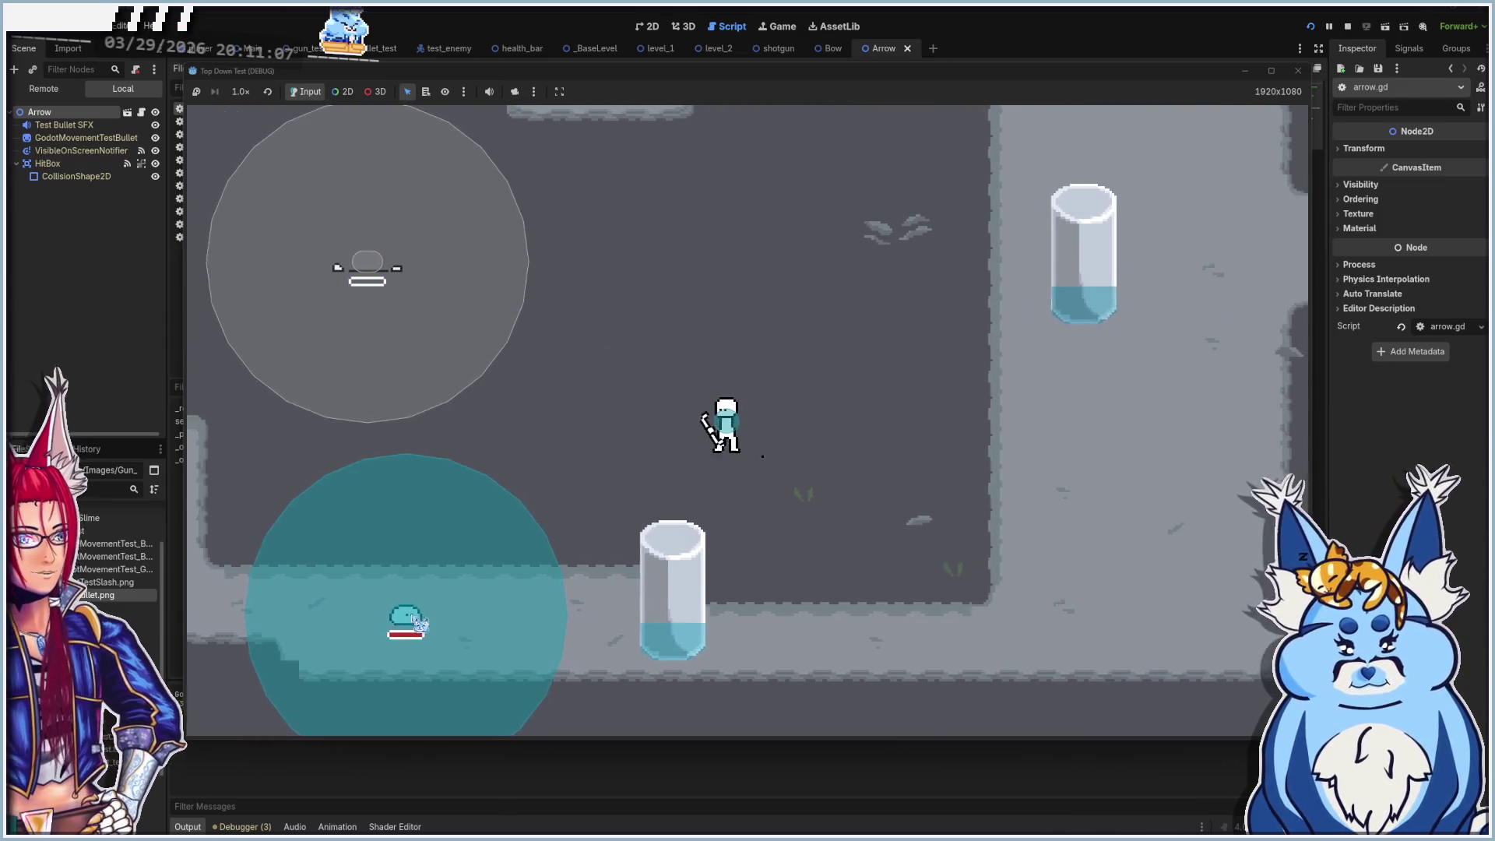
key(d)
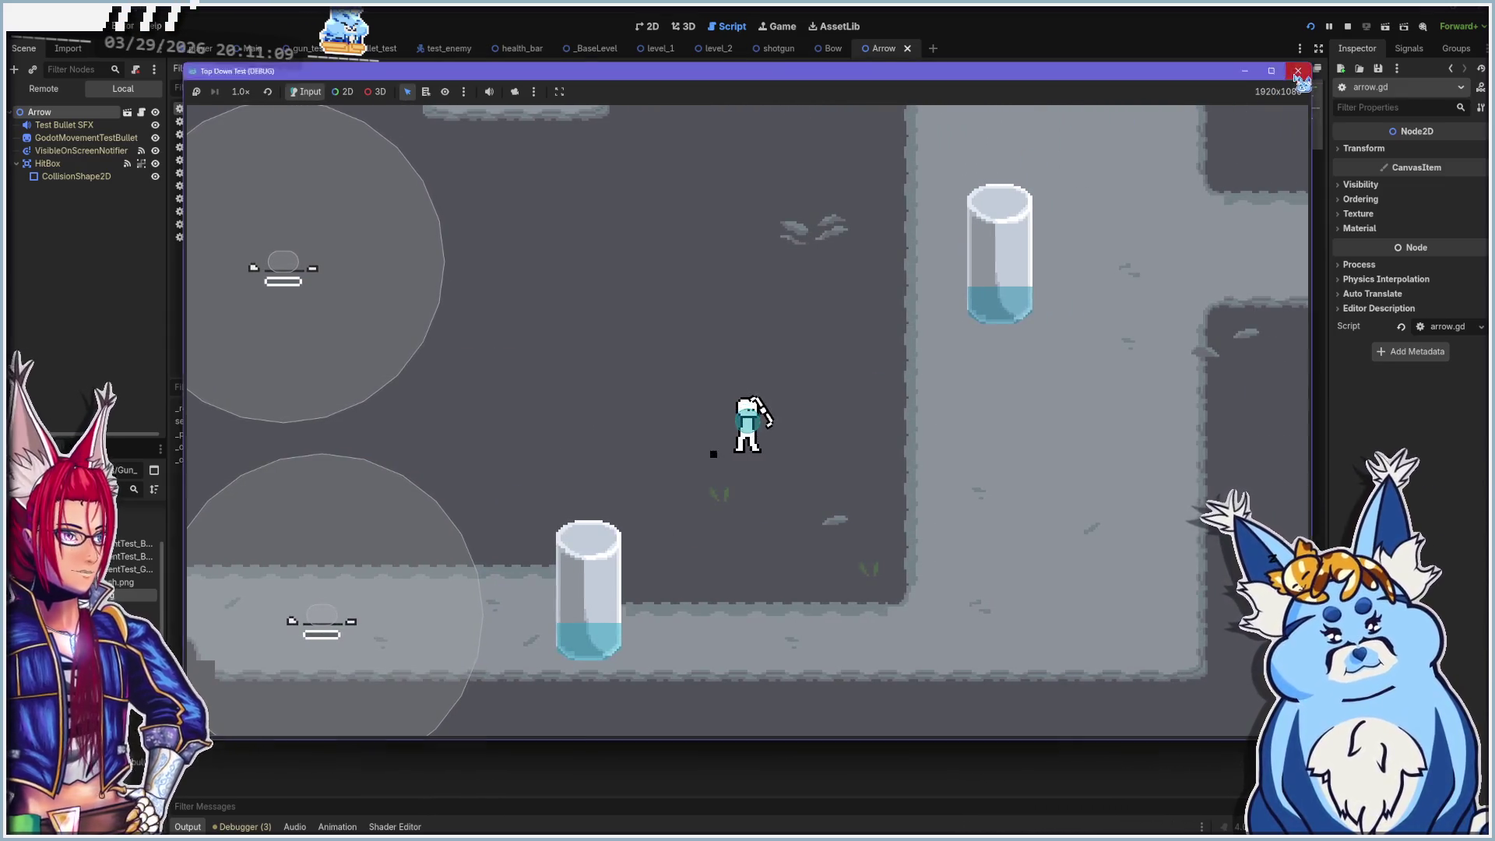
click(1297, 71)
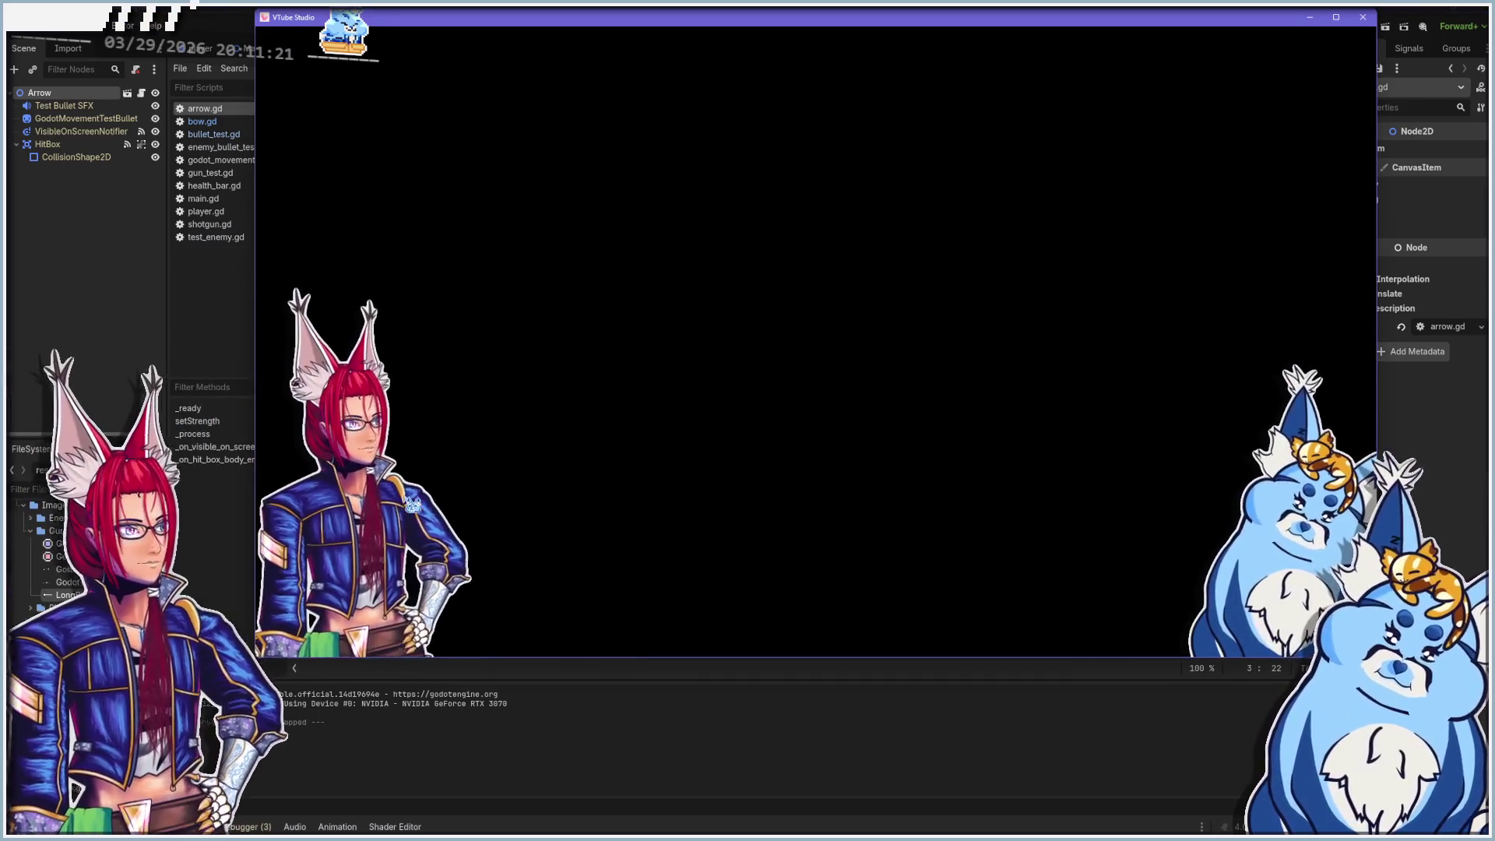
Step: Return to the Godot editor and show the Arrow scene in the 2D view
click(1424, 508)
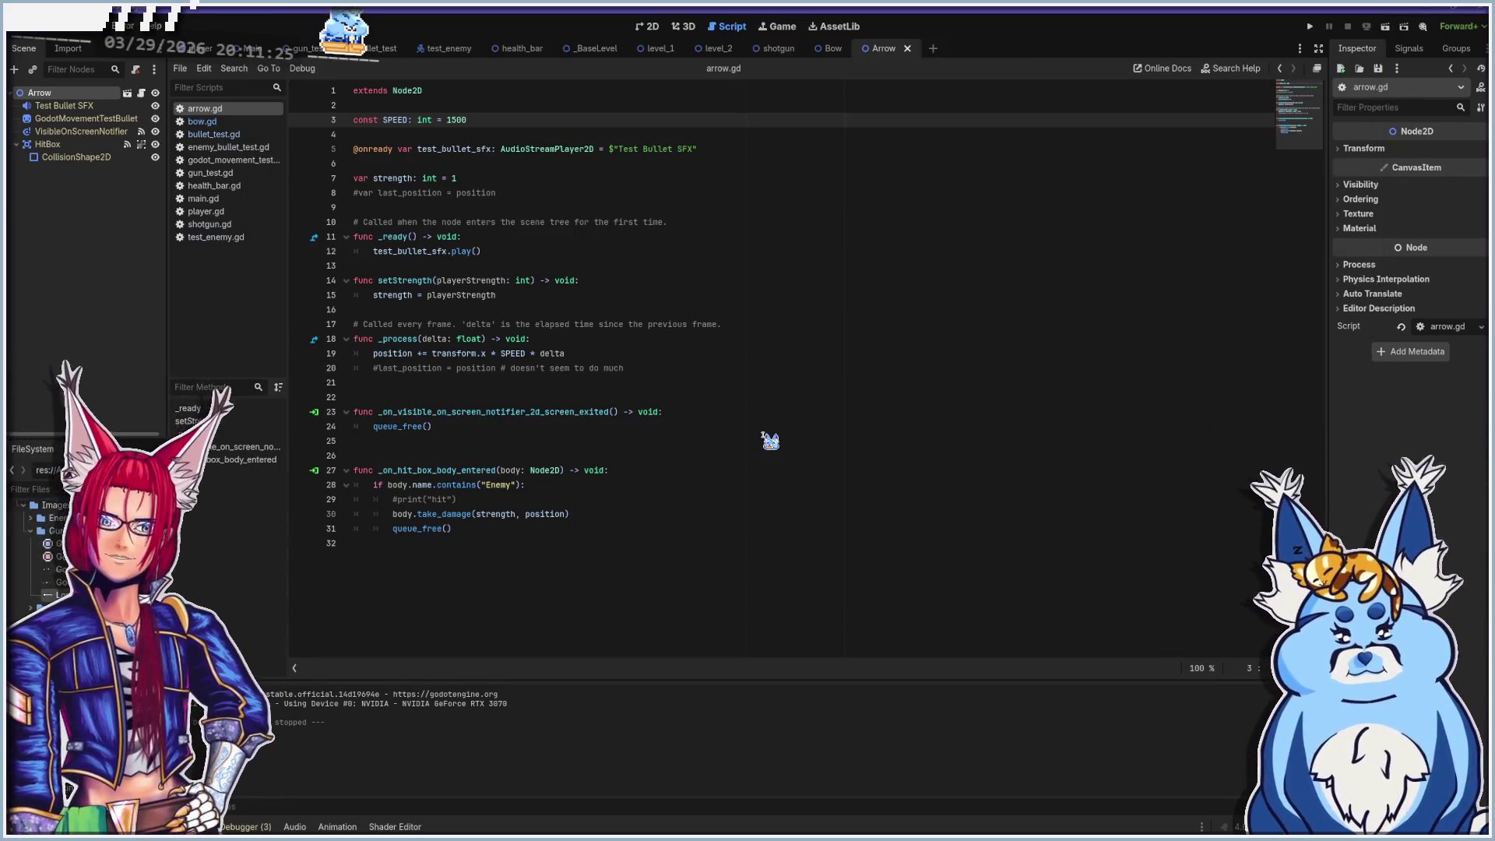
click(653, 427)
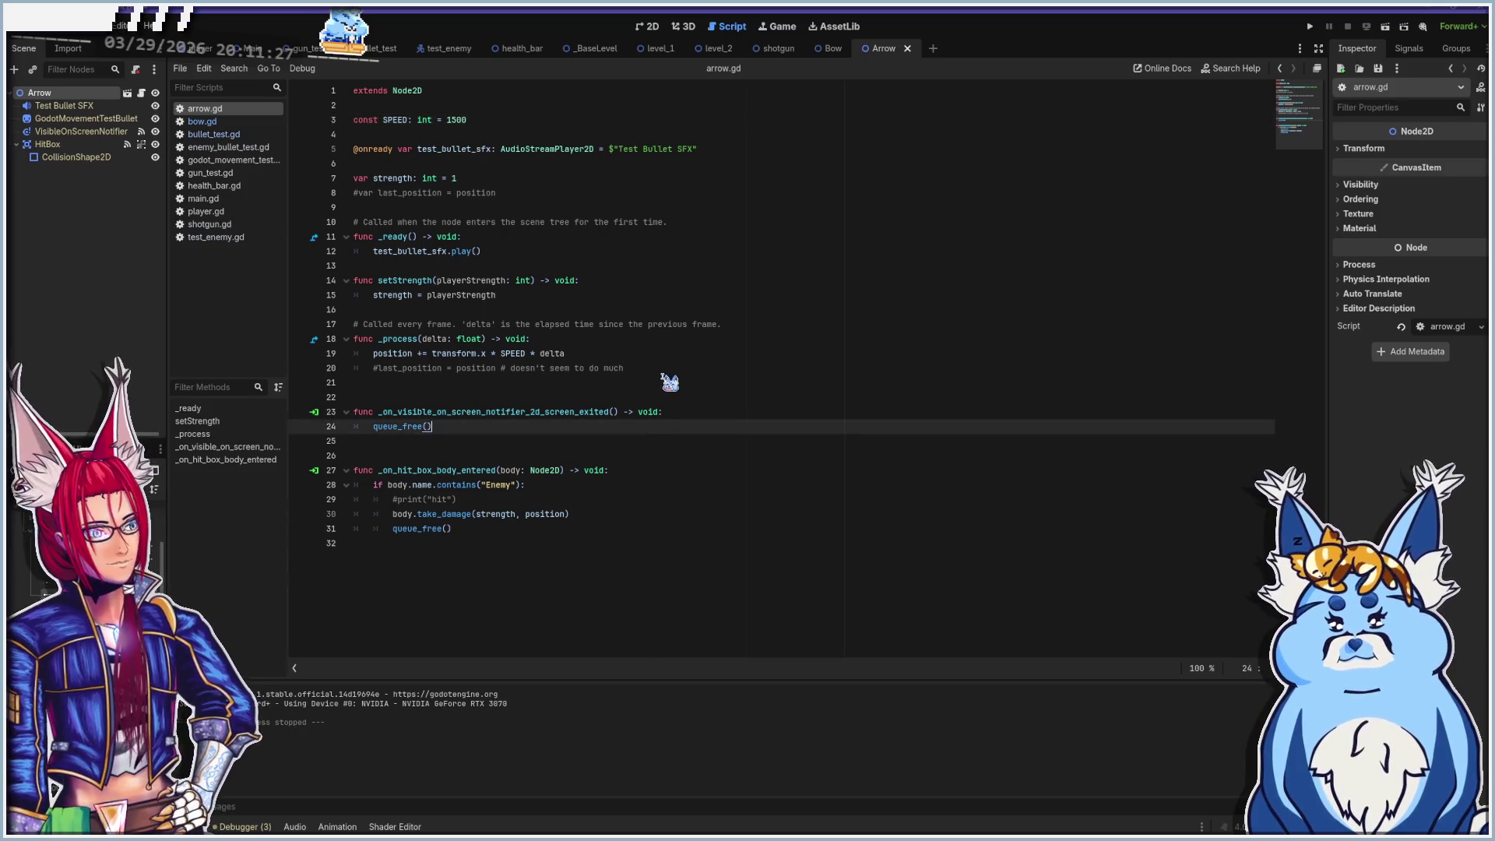
click(649, 26)
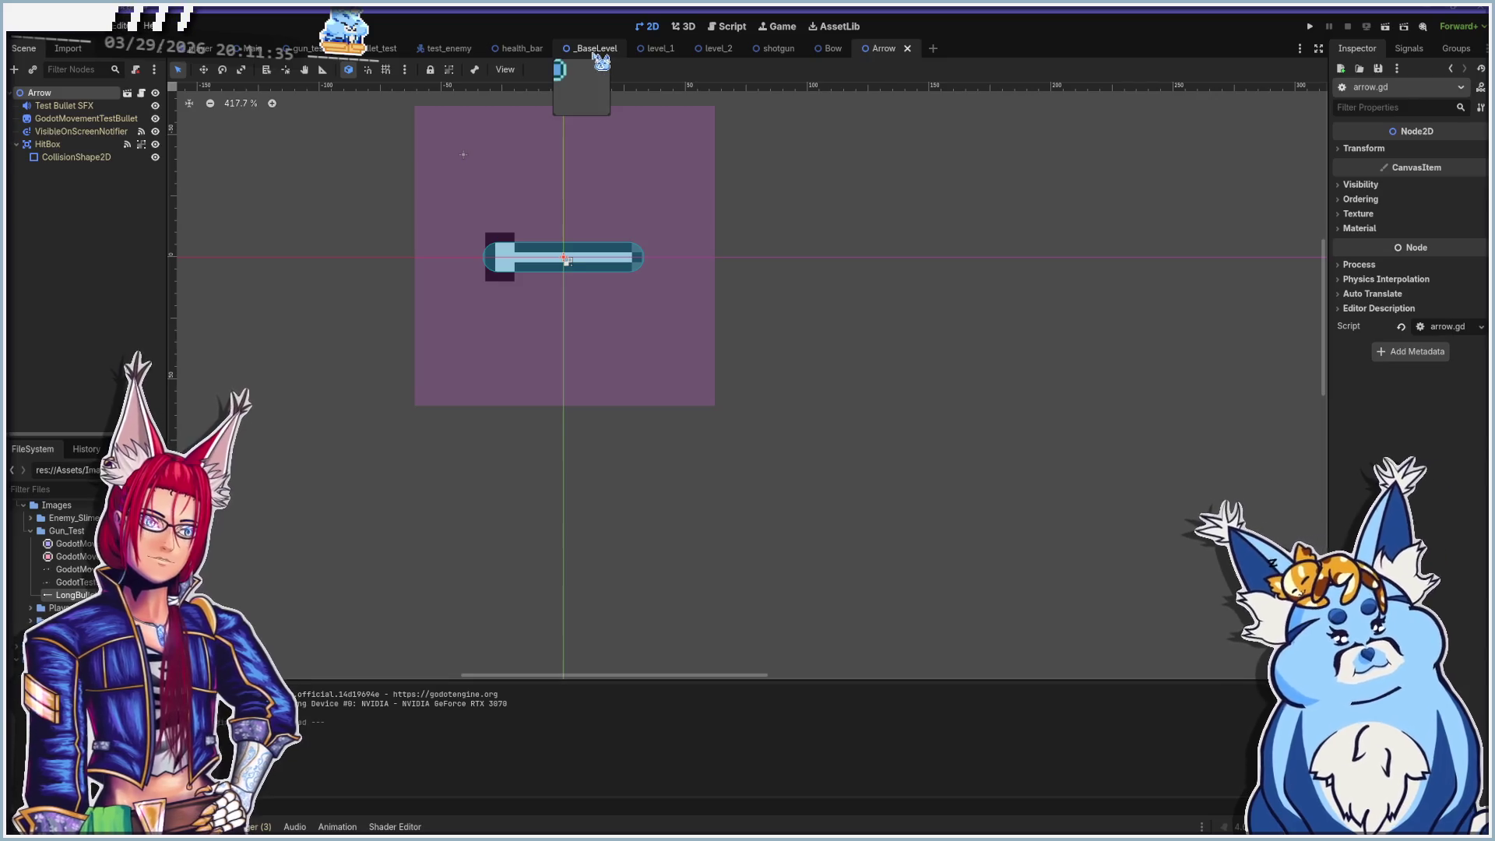
Step: In bullet_test, shorten the HitBox's capsule collision shape from its bottom end
click(382, 49)
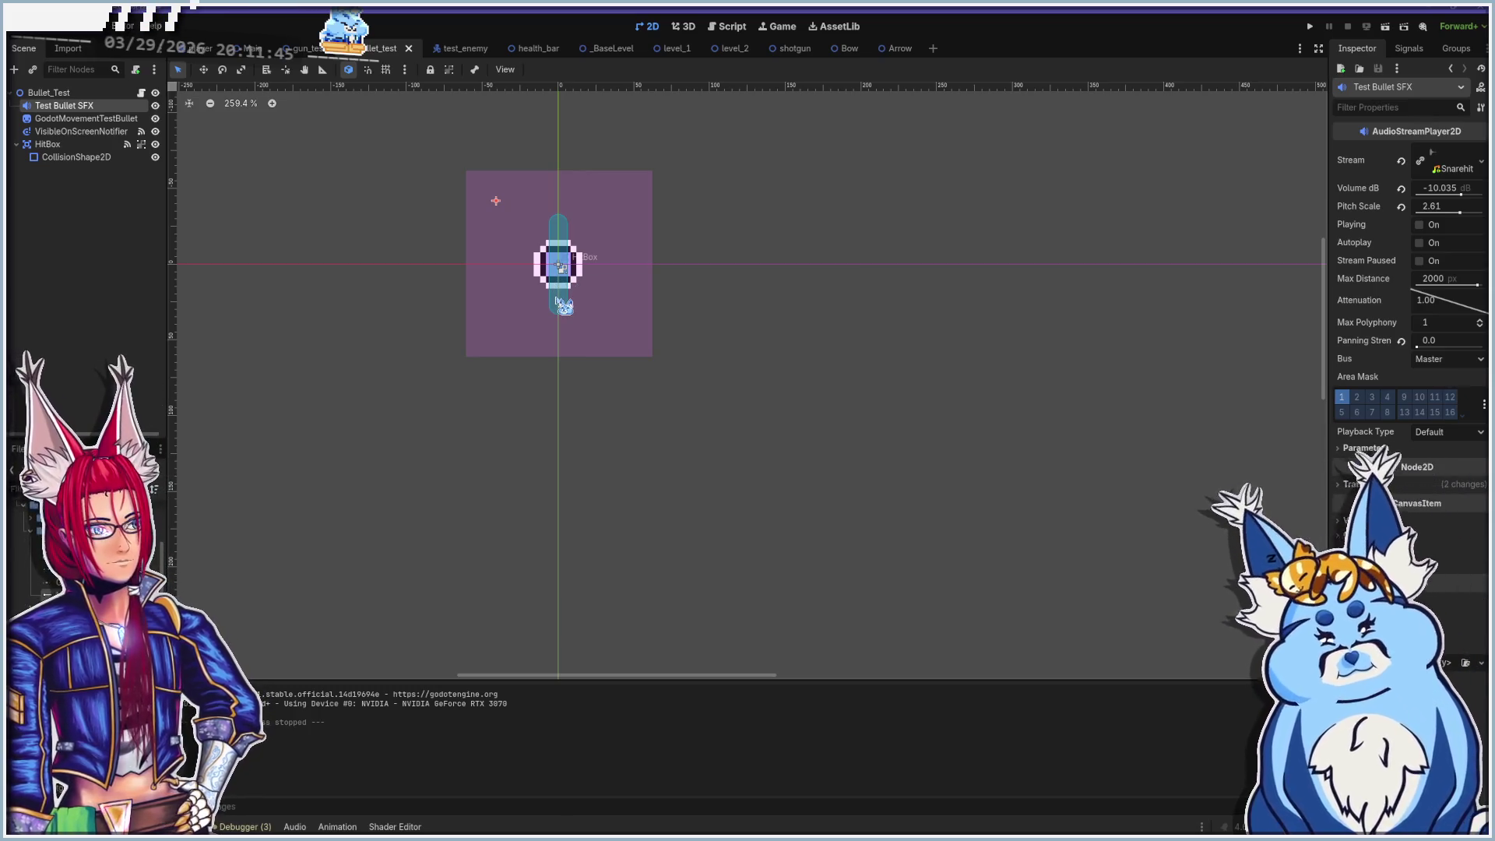
click(564, 306)
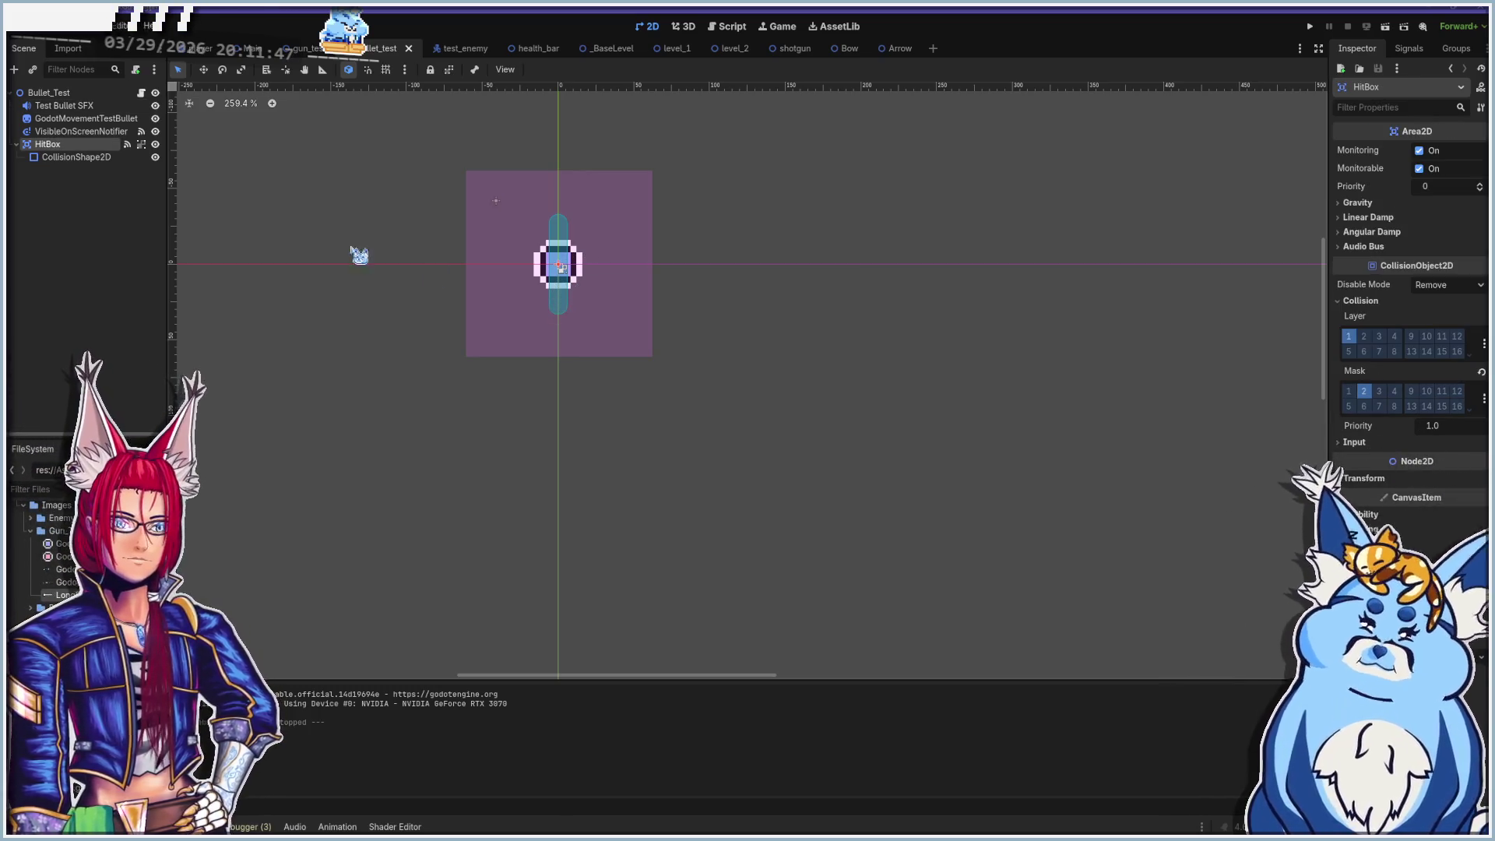
click(51, 159)
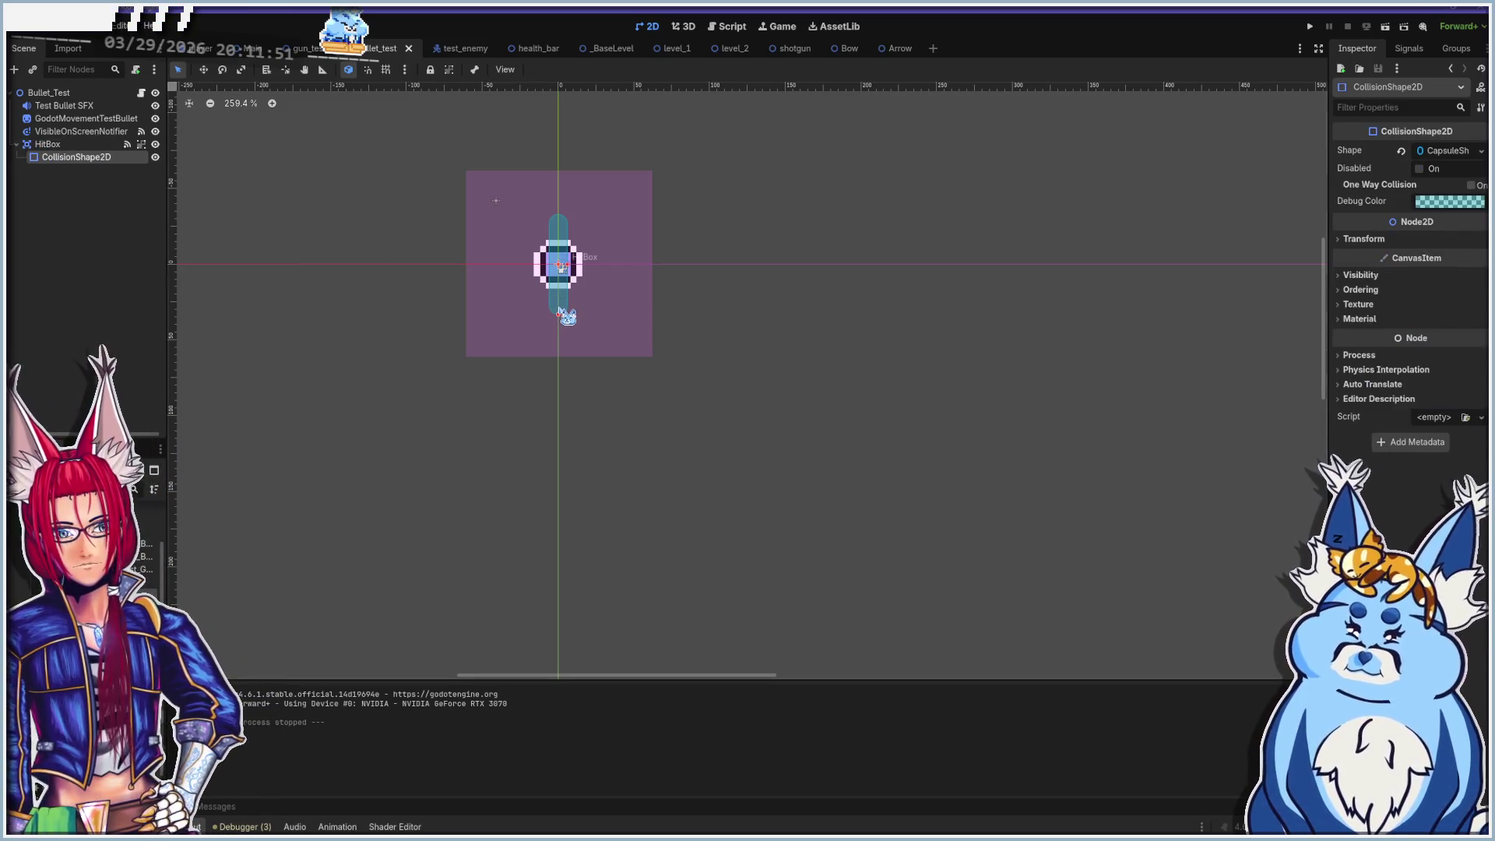
mouse_move(557, 315)
mouse_down()
mouse_move(557, 290)
mouse_move(602, 265)
mouse_move(557, 290)
mouse_up()
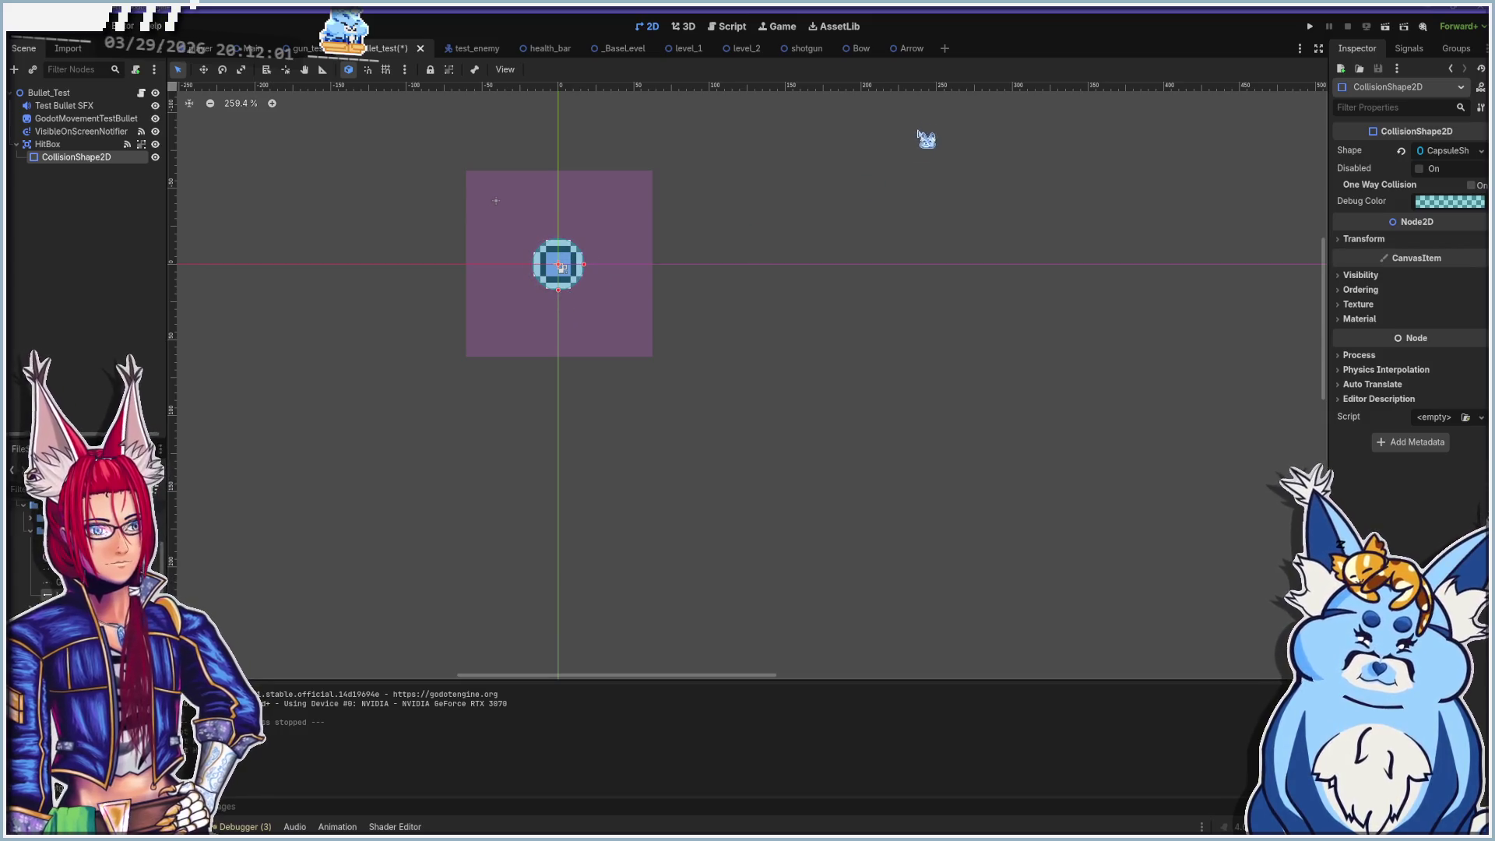
Step: Replace the bullet_test hitbox's capsule with a new CircleShape2D
click(911, 49)
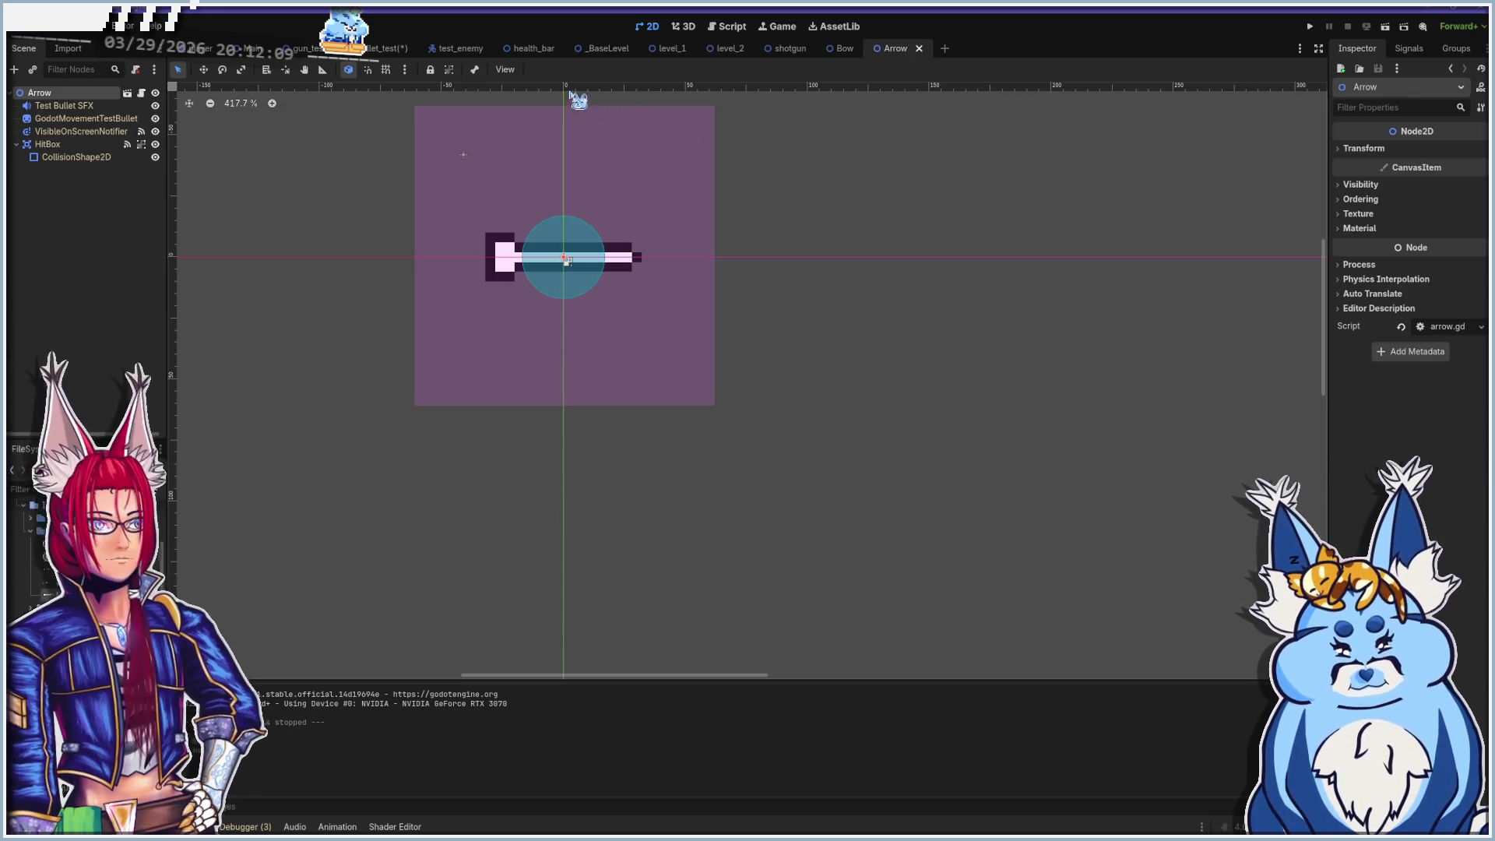
click(372, 50)
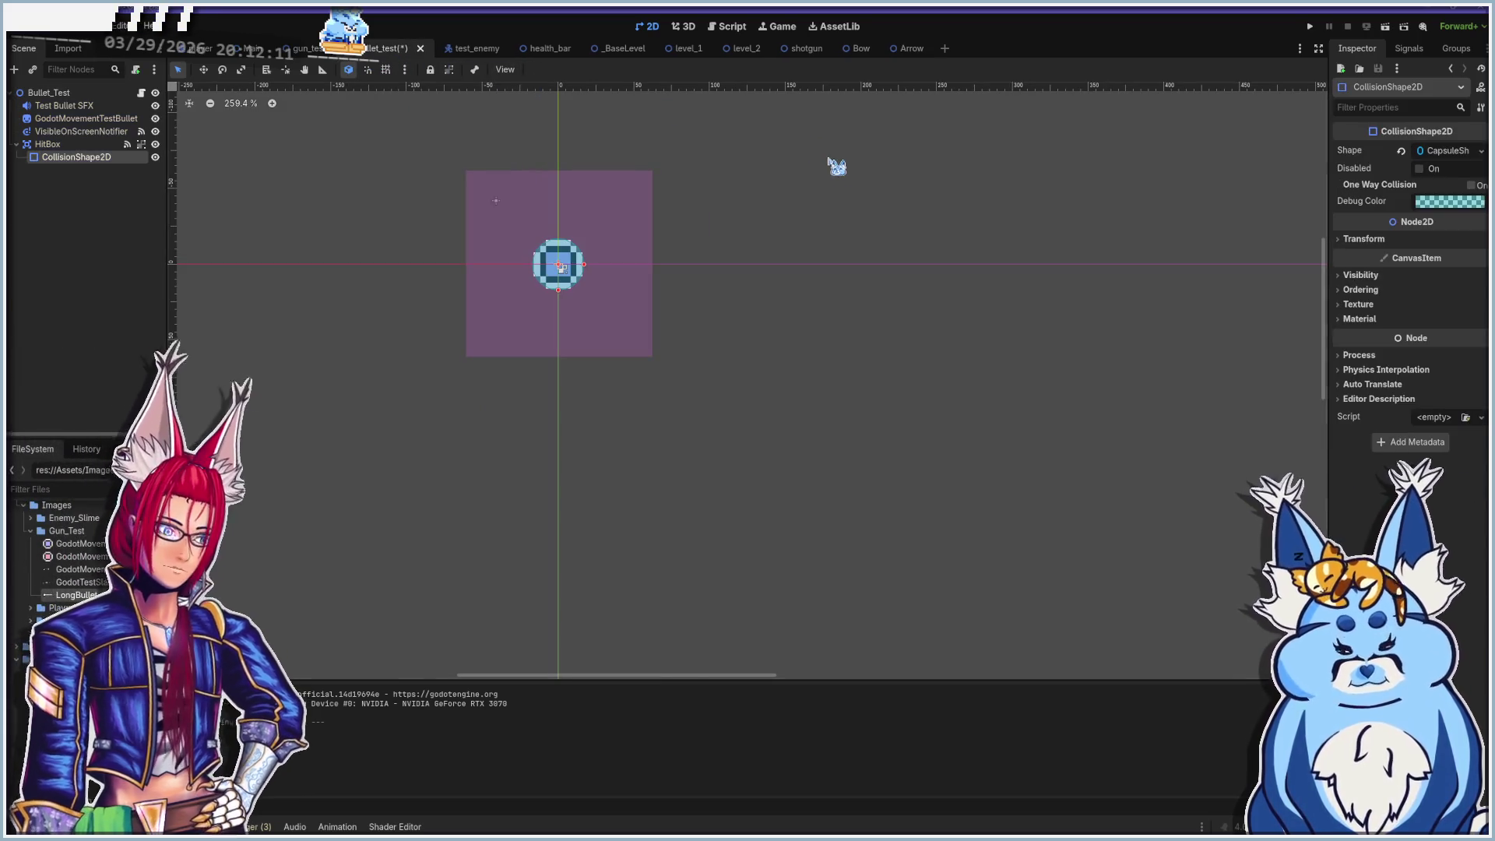
click(1447, 152)
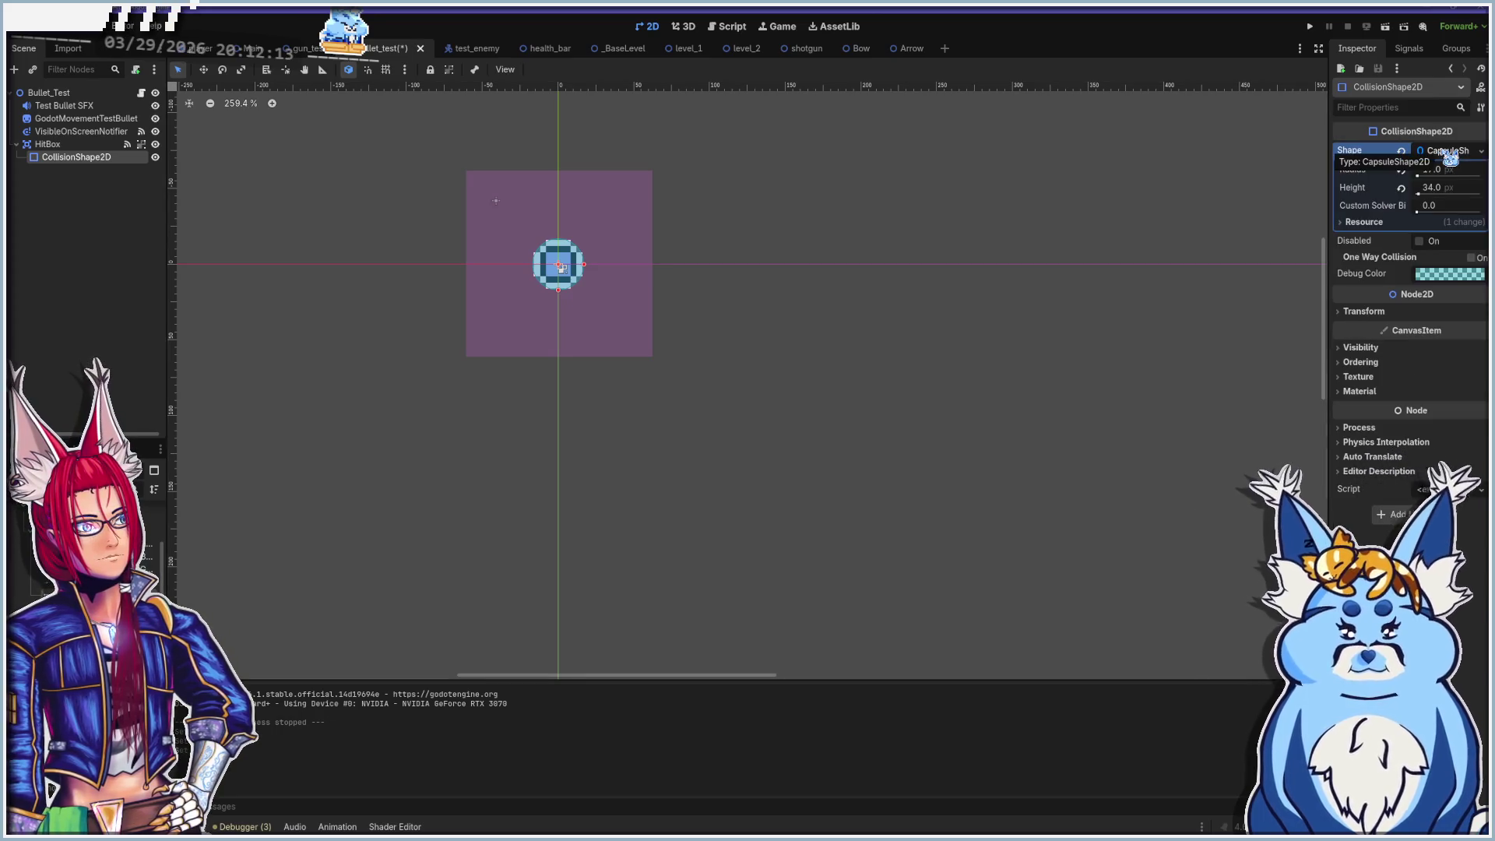
click(1474, 152)
click(1484, 156)
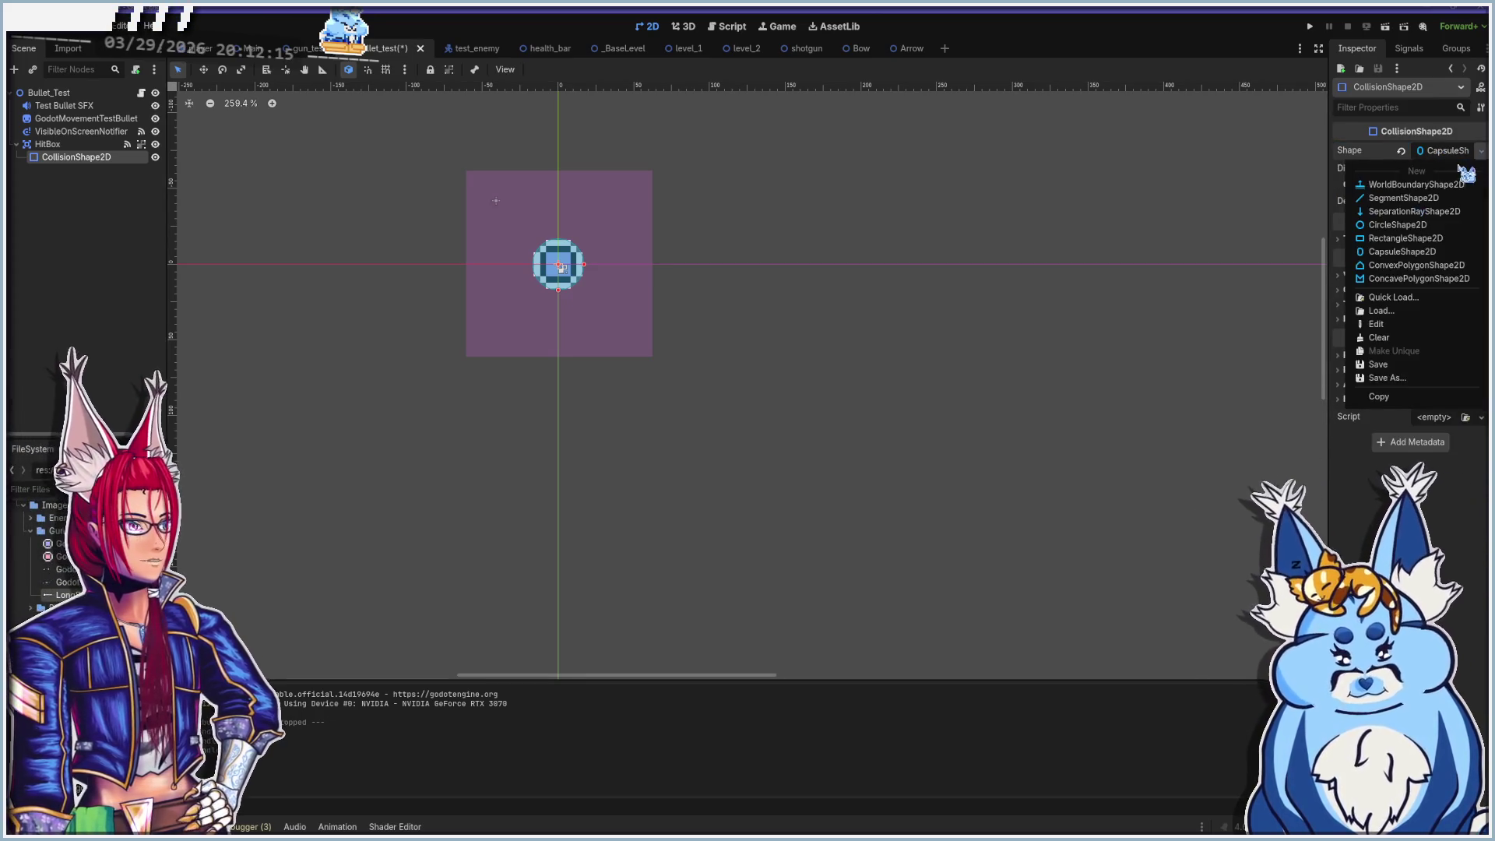
click(1425, 229)
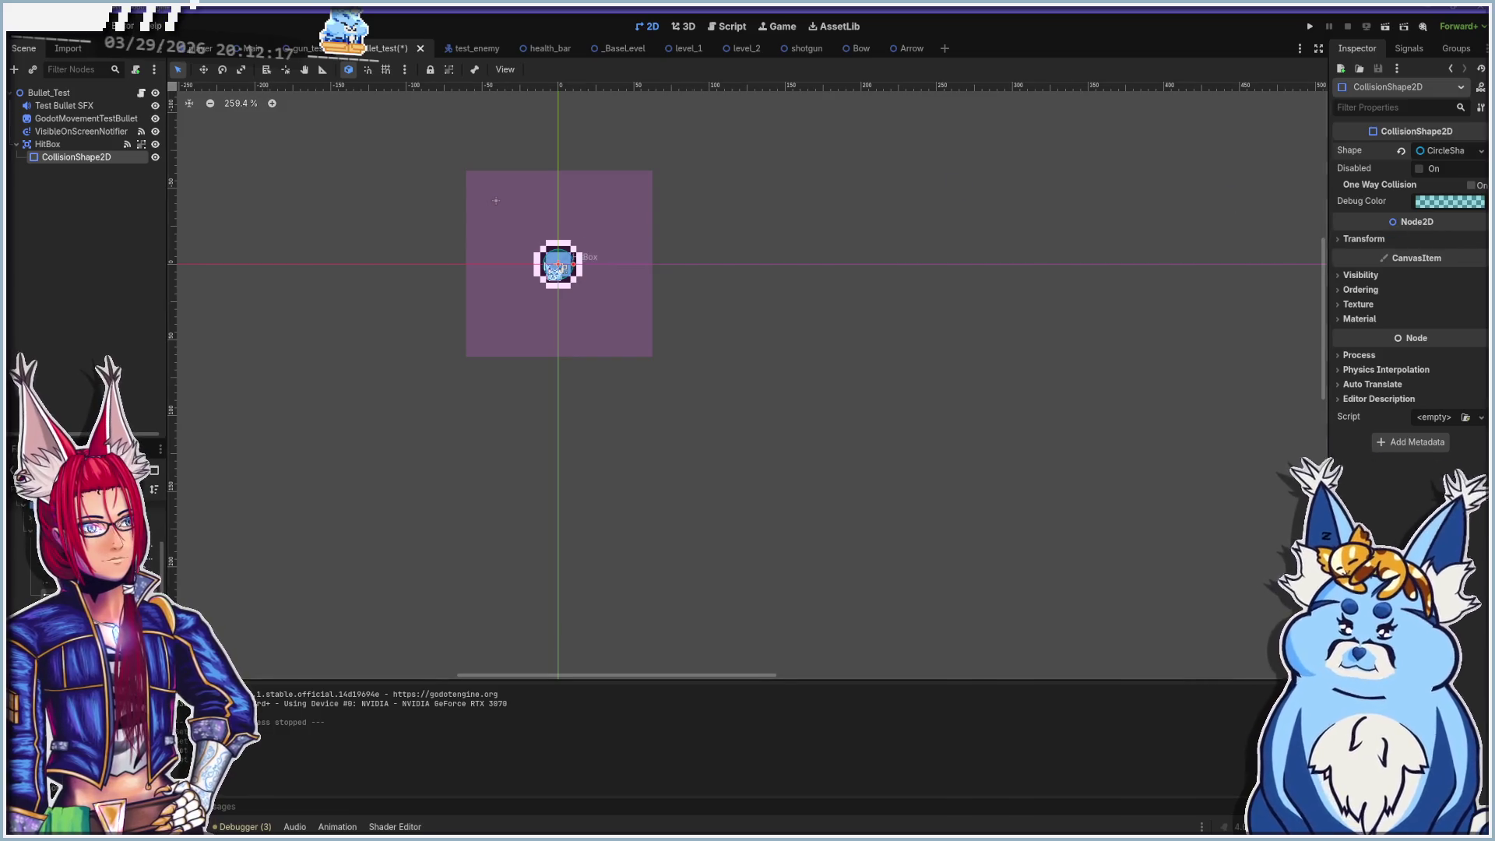
Step: Return to the Arrow scene by way of the Bow scene
scroll(549, 266, up, 2)
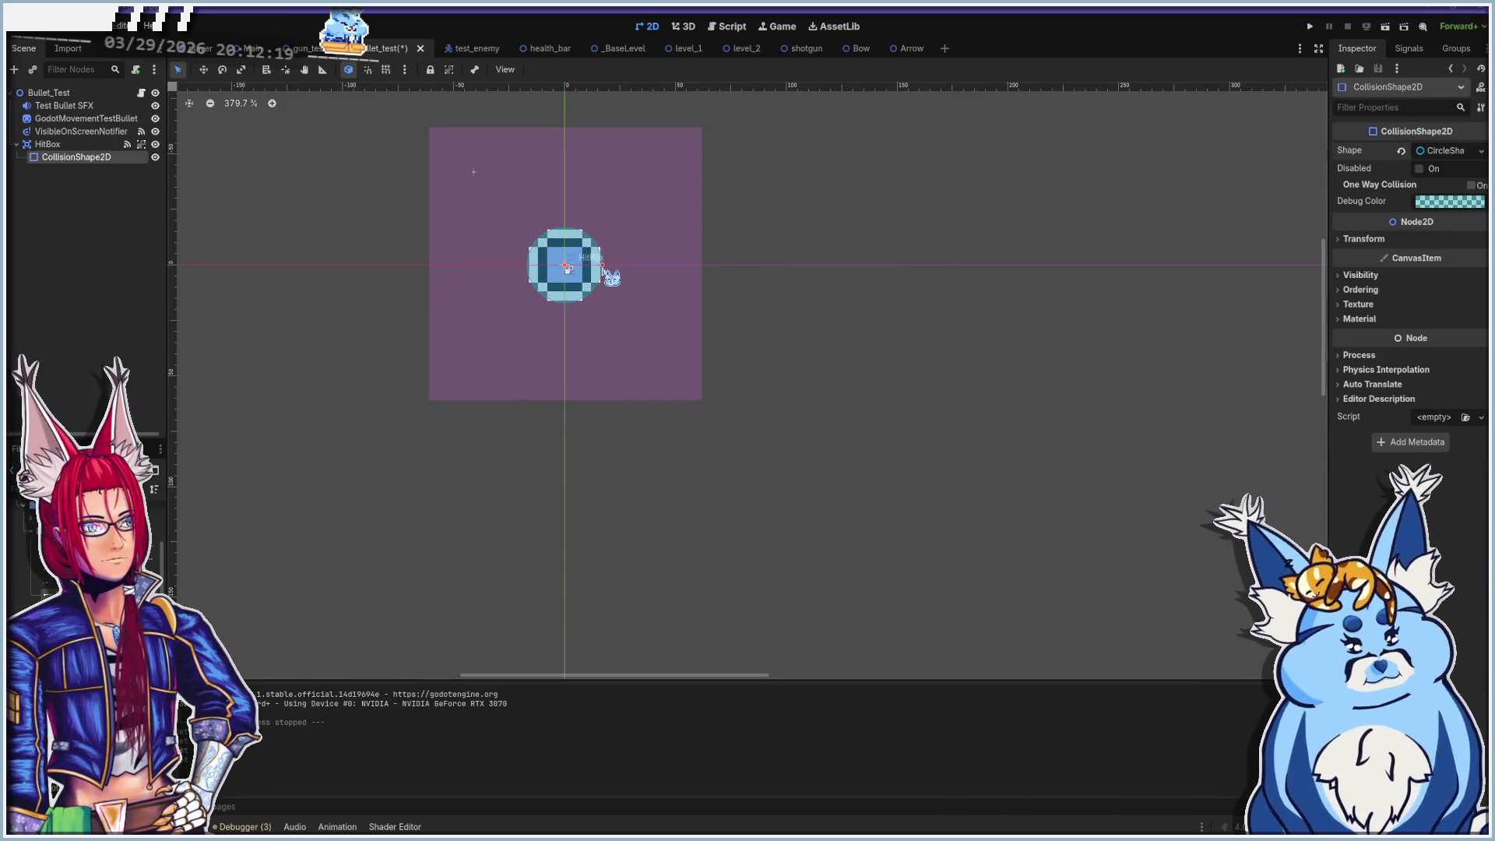
click(845, 49)
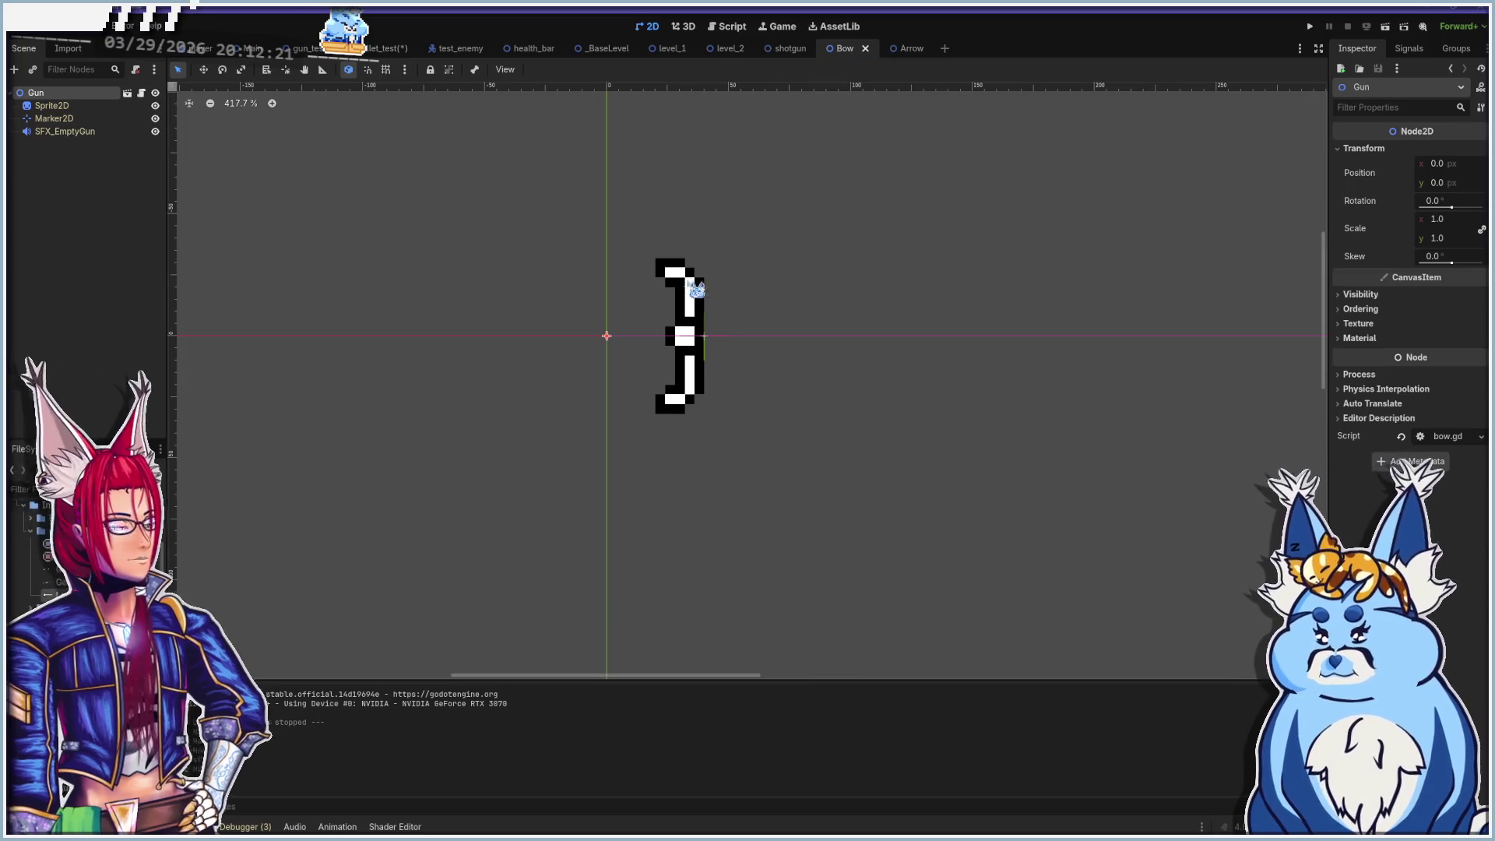
click(896, 48)
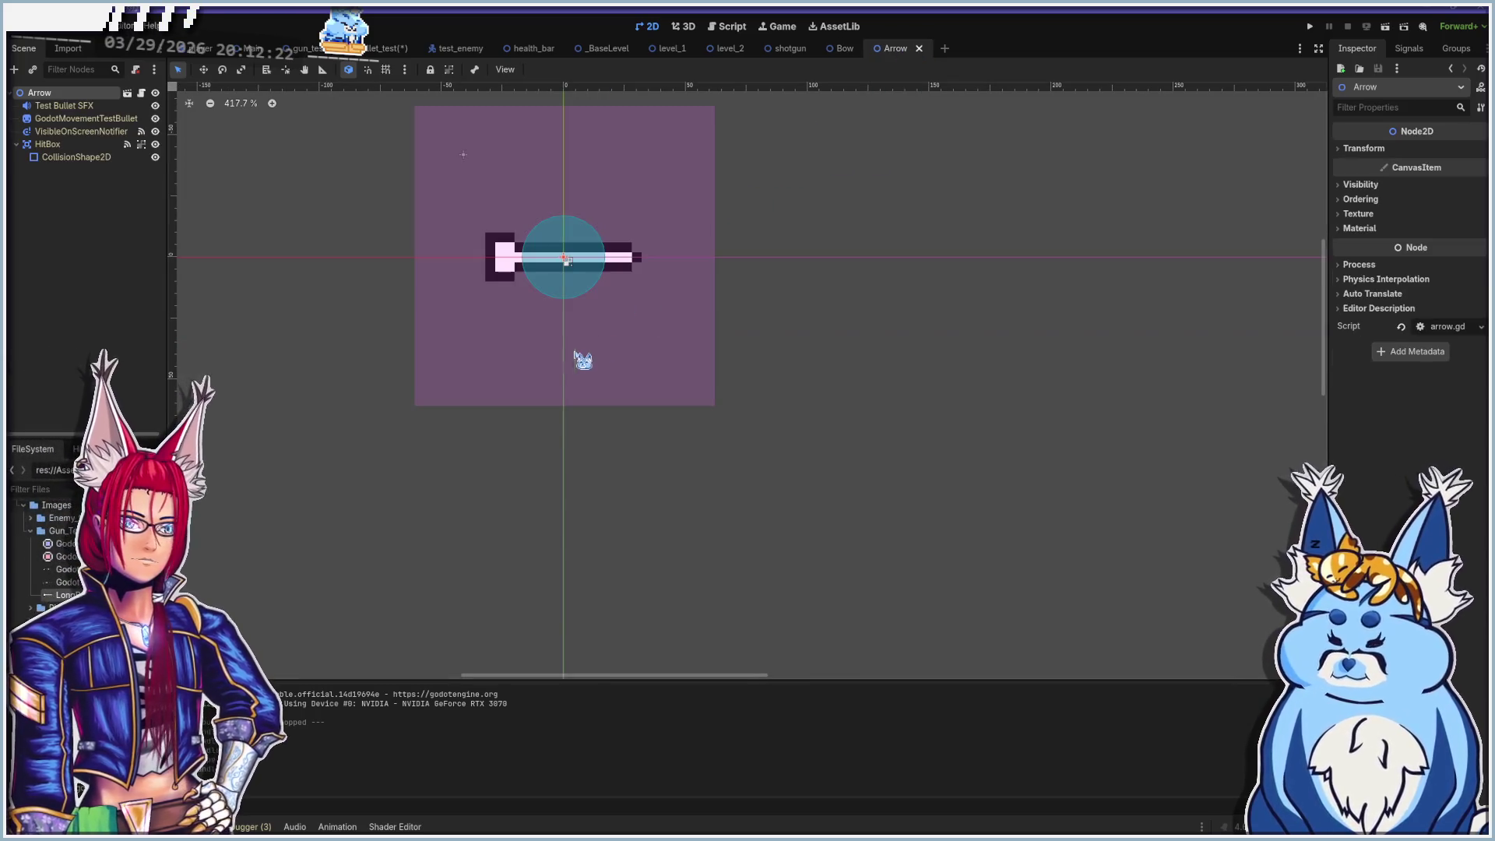
click(62, 157)
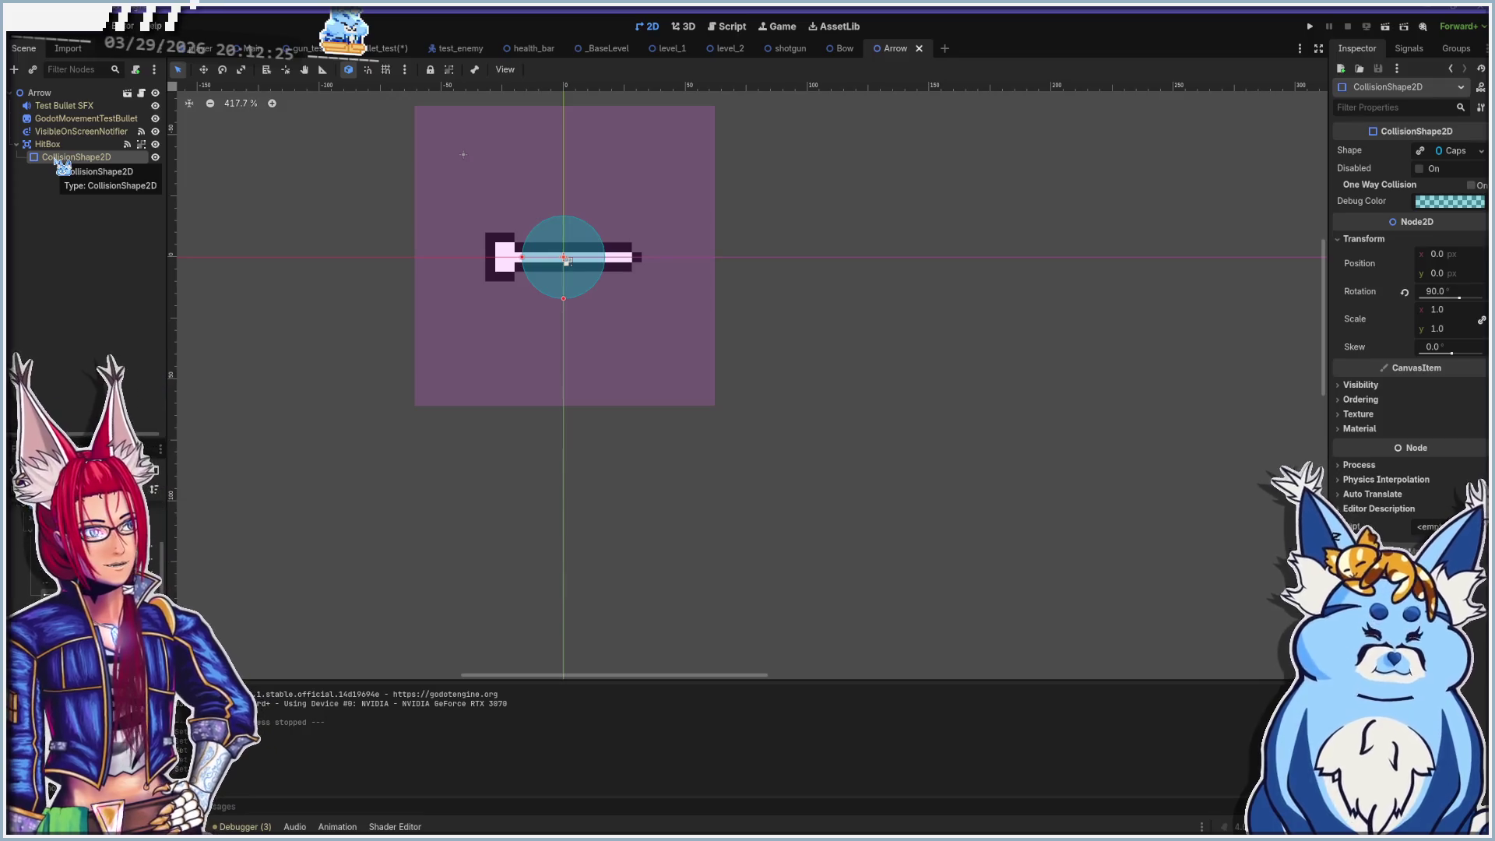
right_click(55, 158)
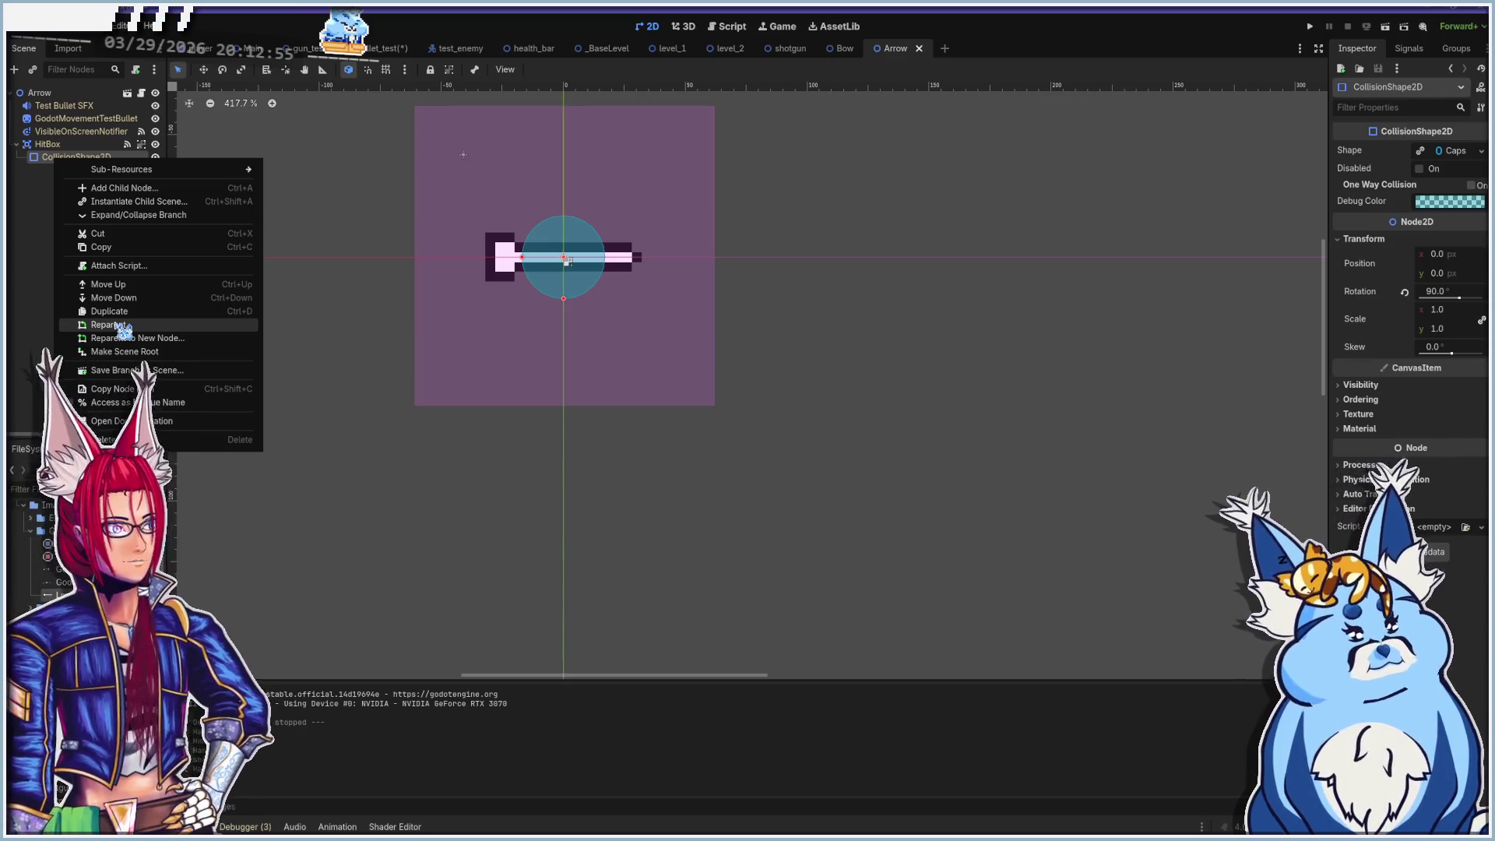
click(166, 326)
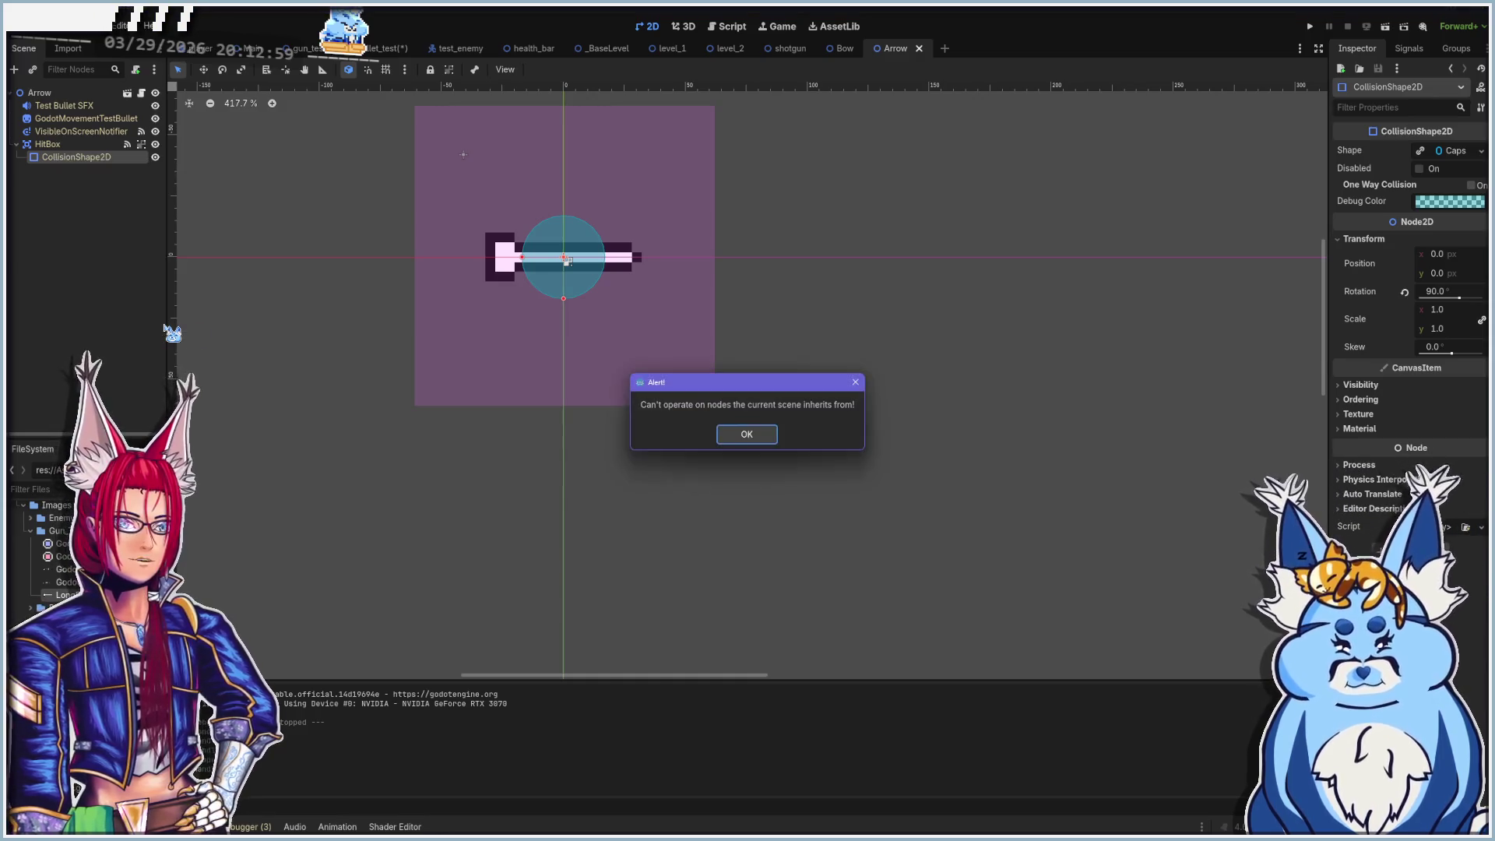
click(748, 434)
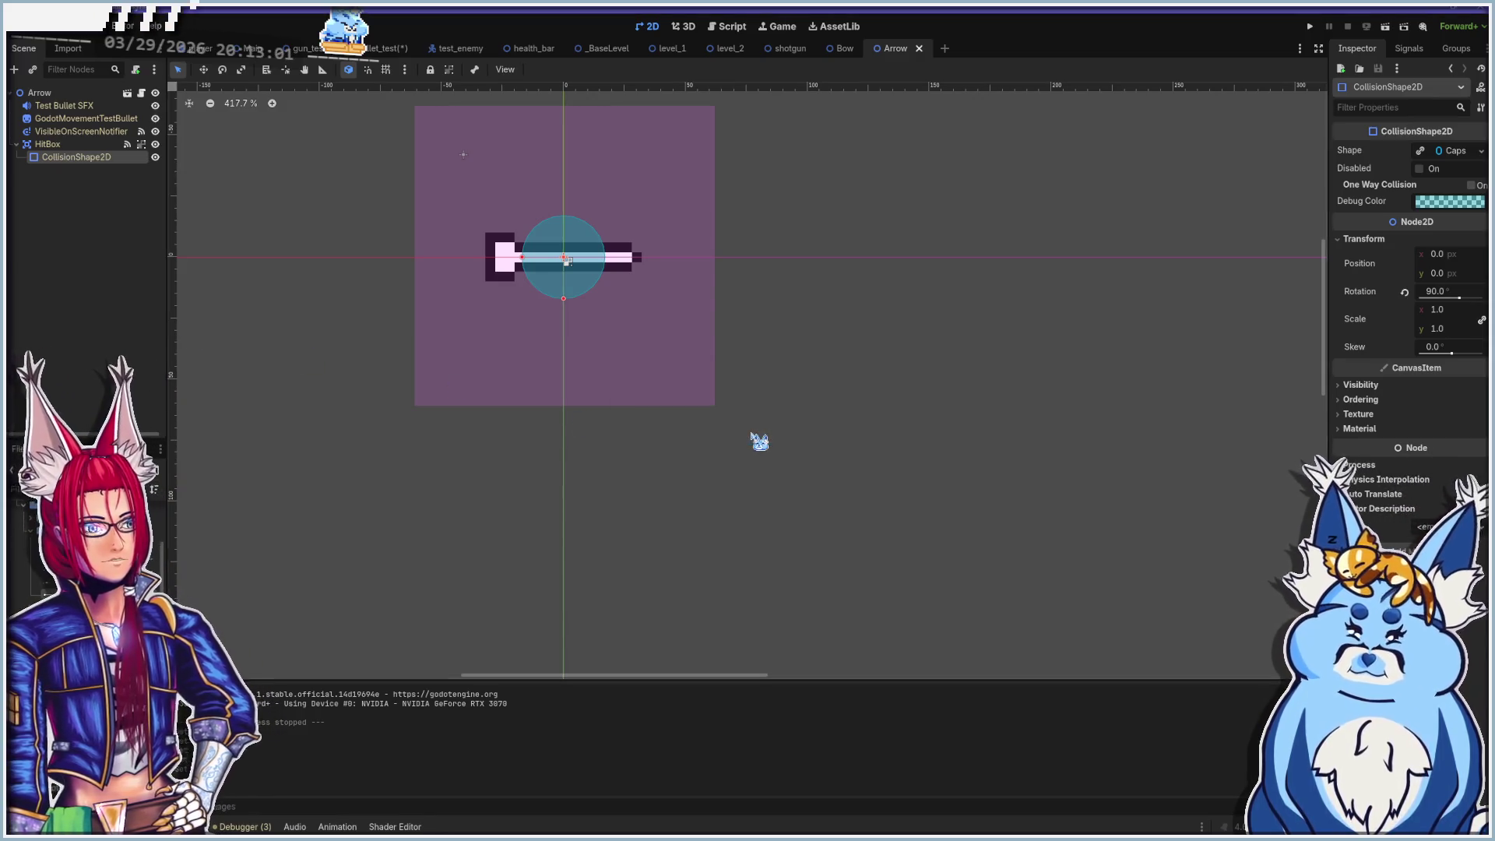
right_click(78, 159)
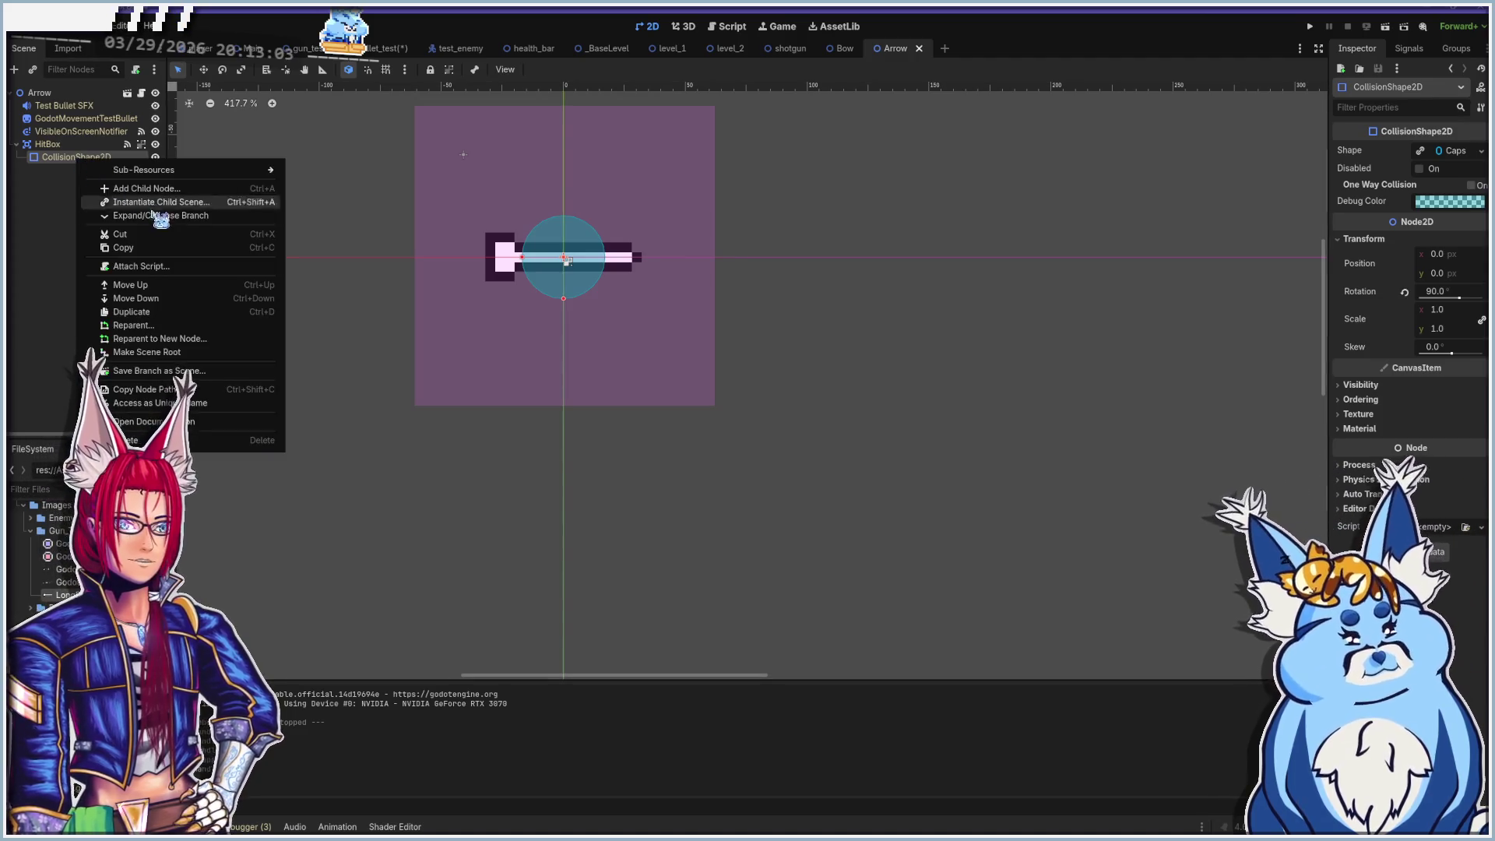
click(219, 339)
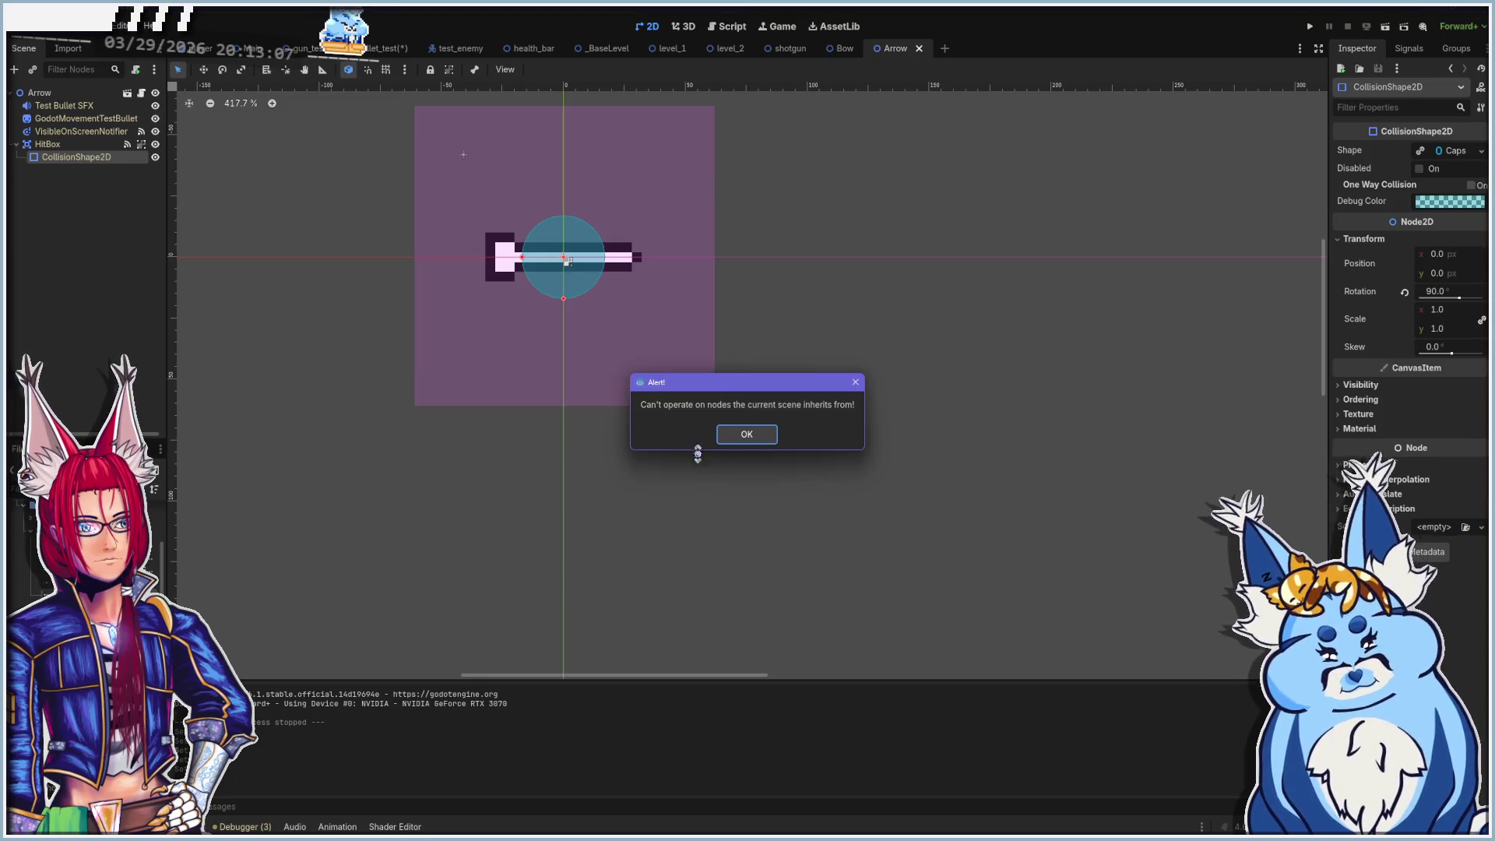
click(759, 434)
right_click(69, 159)
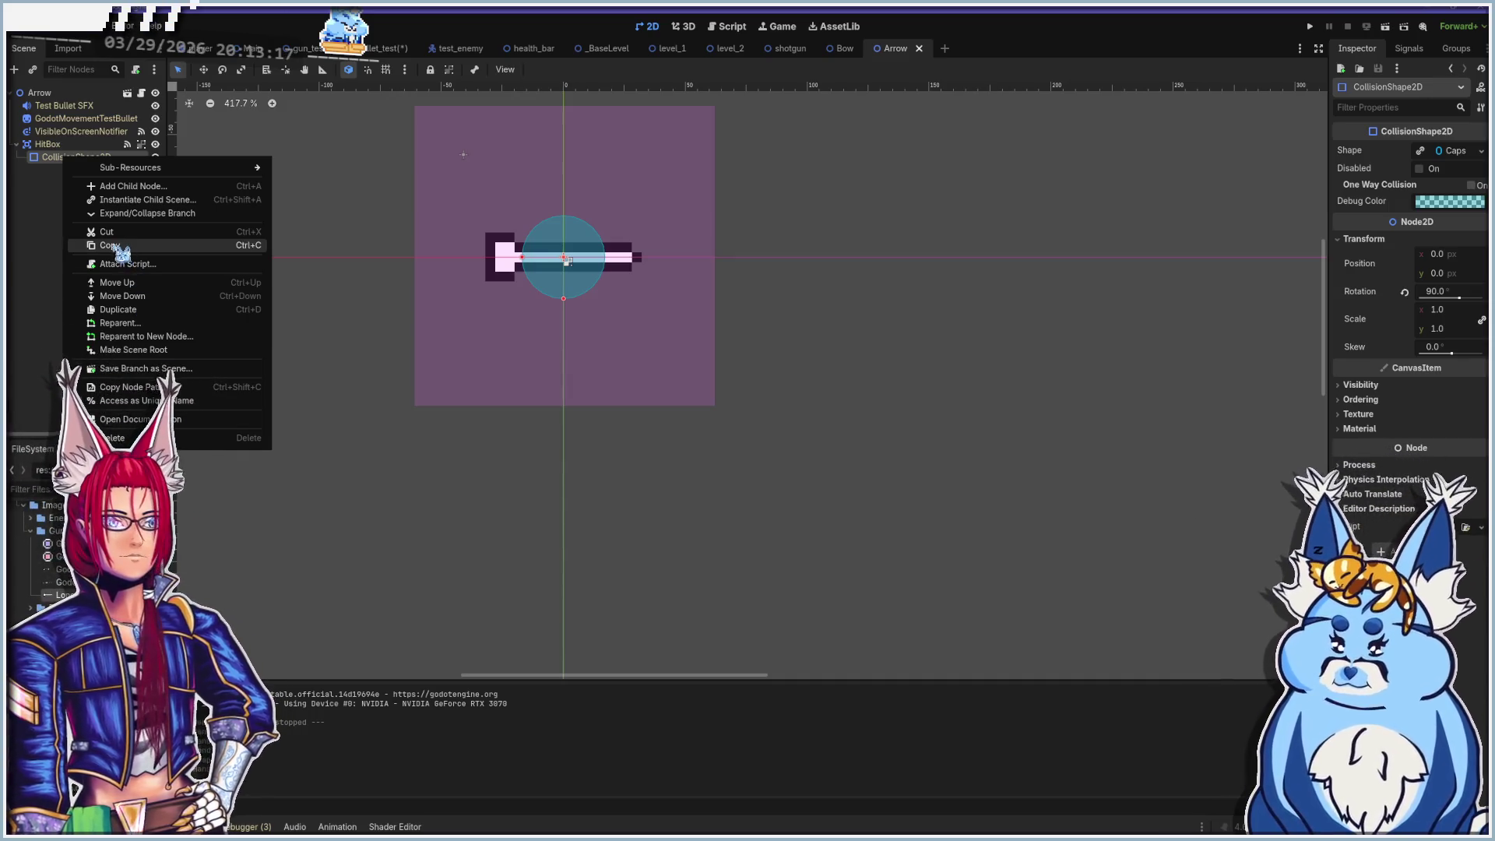
Step: Duplicate the arrow's collision shape and hide the original, since the inherited scene blocks deleting it
click(86, 310)
click(95, 159)
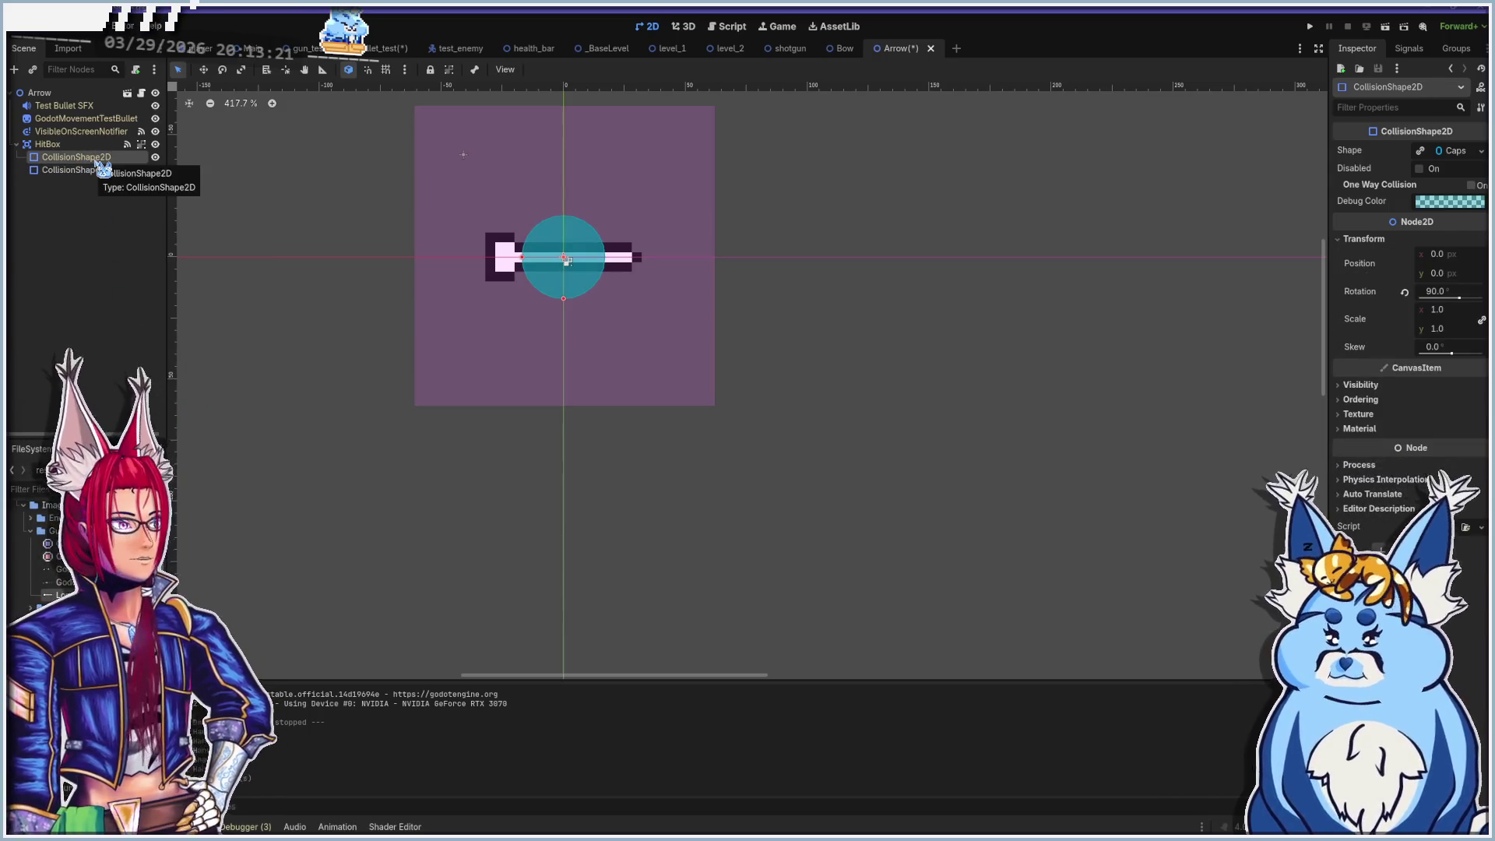
right_click(96, 161)
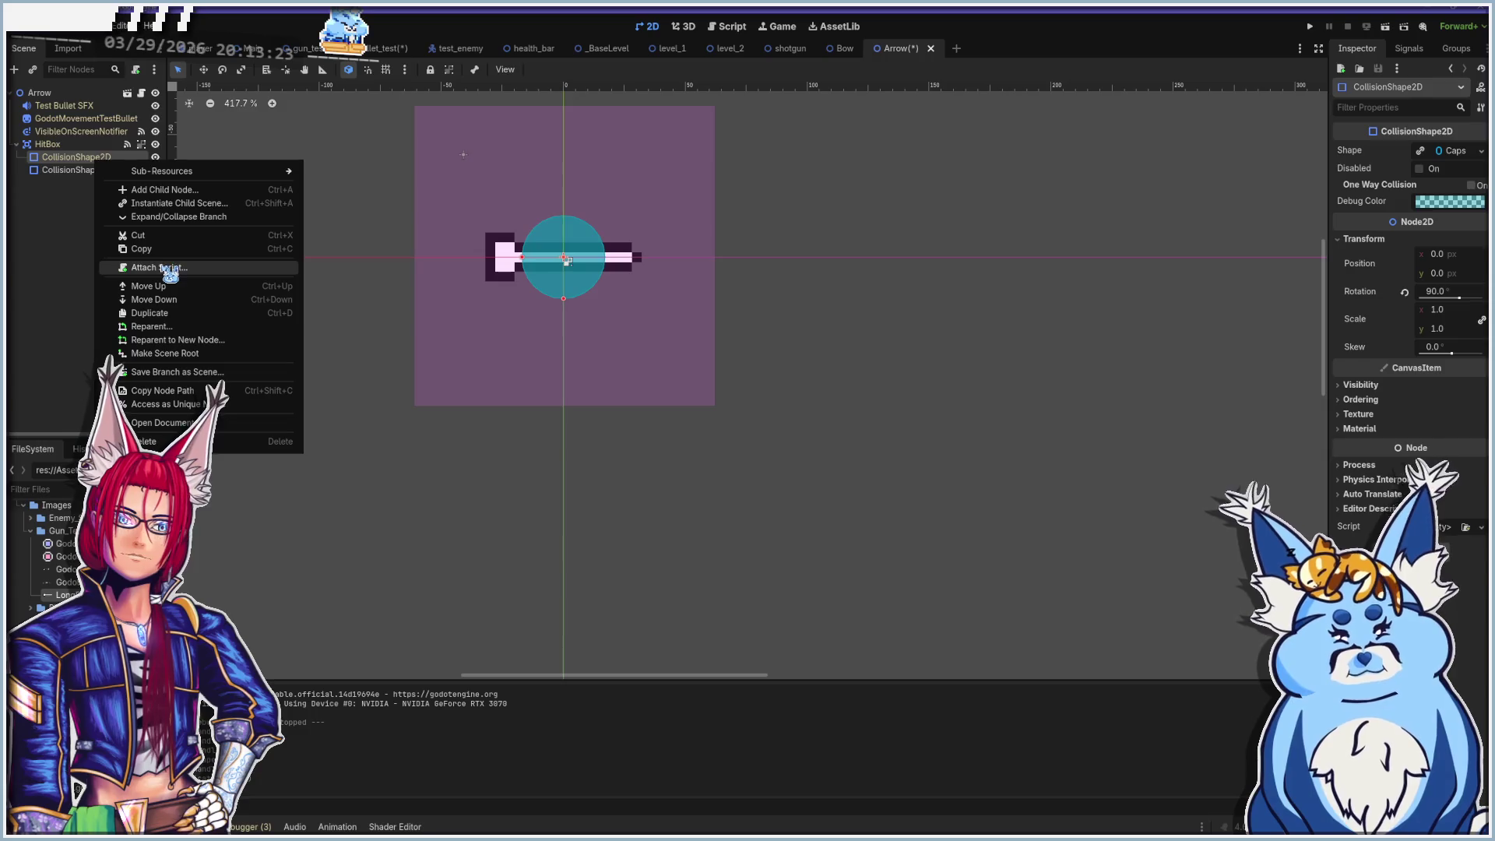
click(233, 442)
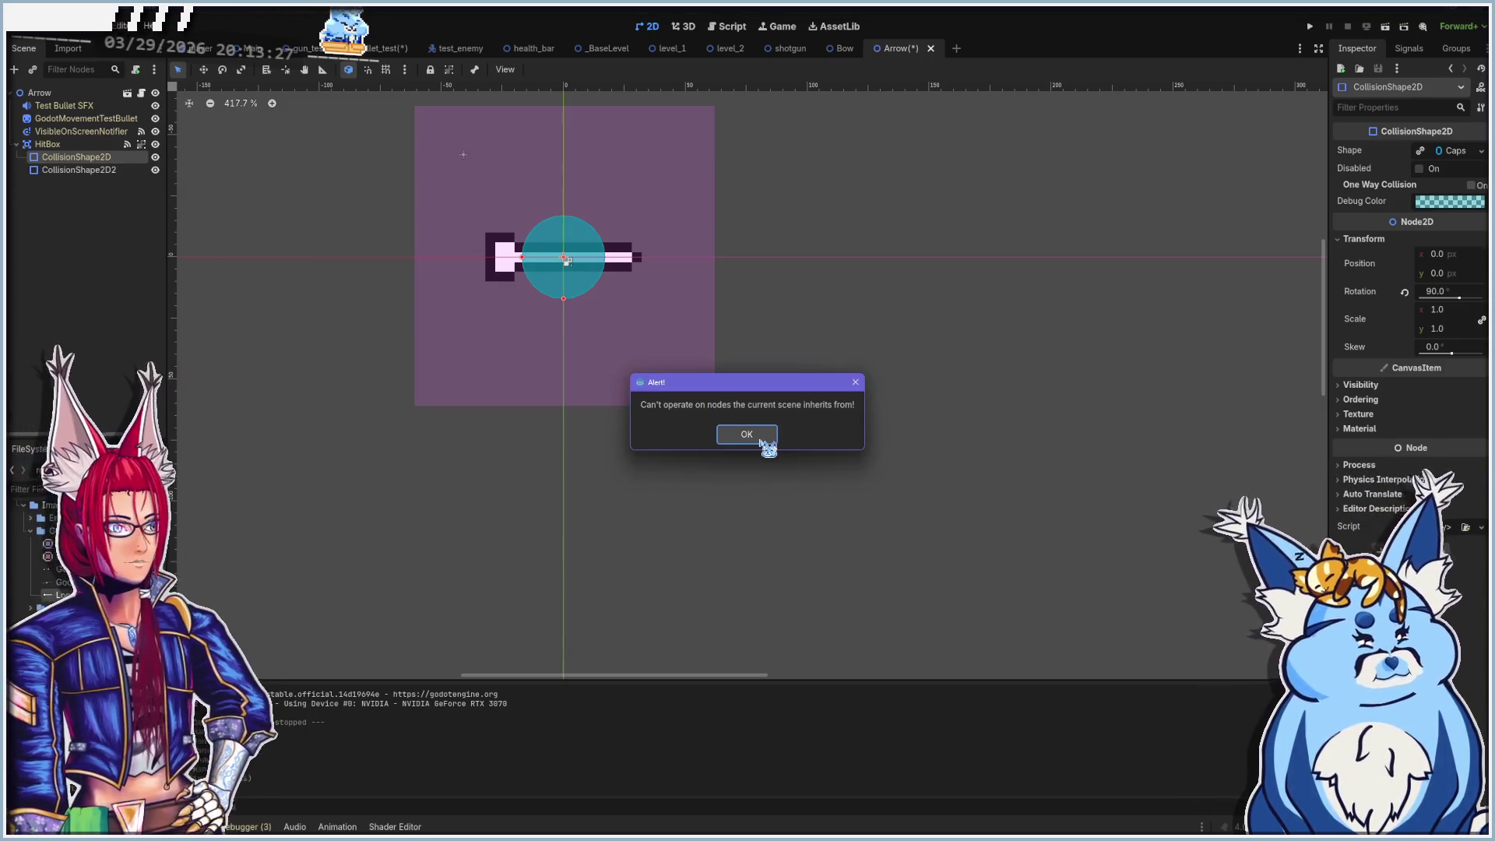
click(762, 436)
click(155, 157)
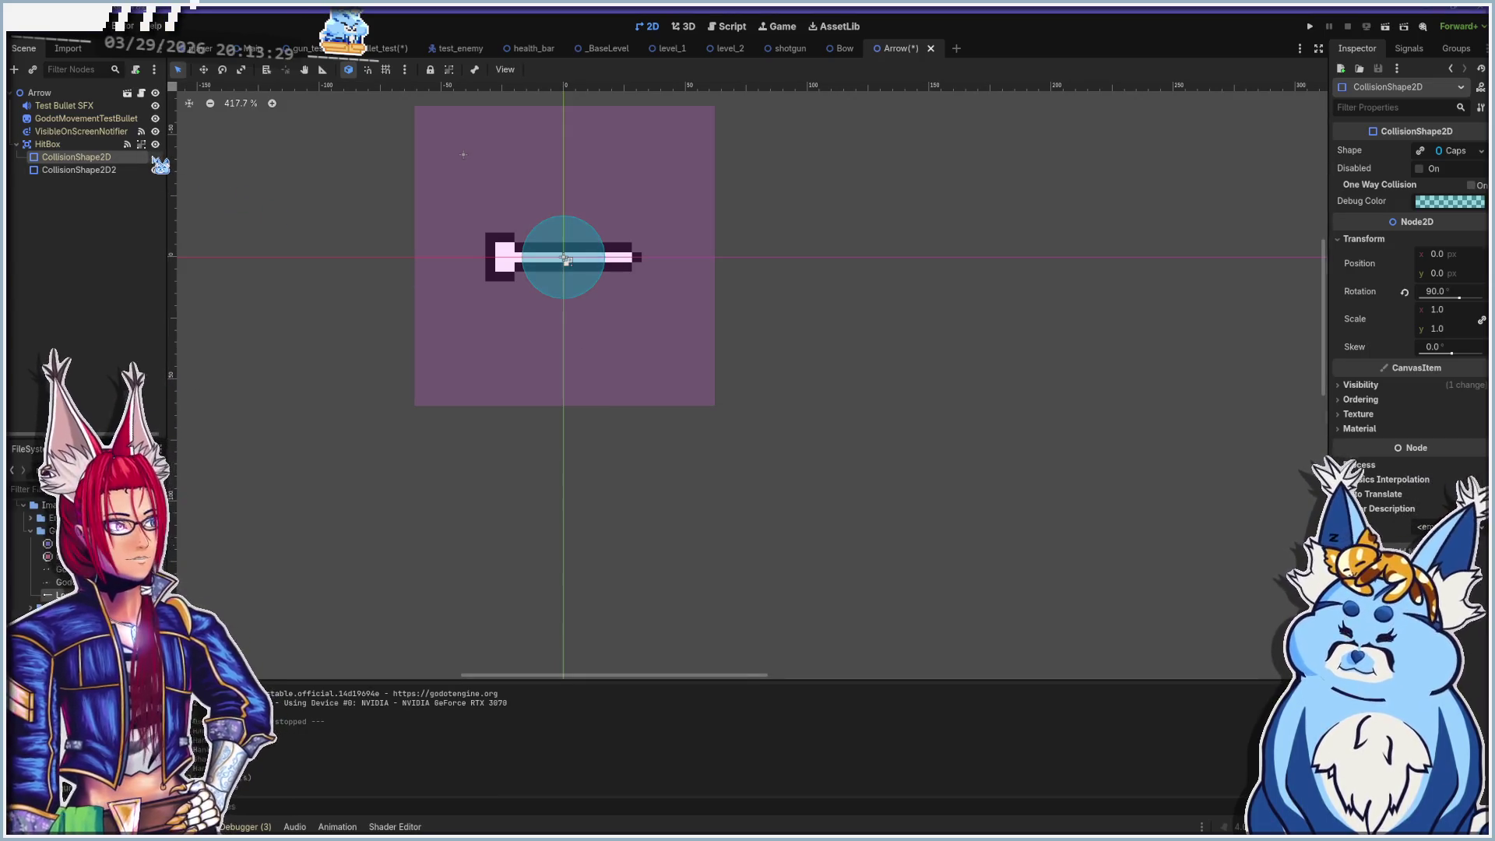
Step: Give the copy a new CapsuleShape2D stretched along the arrow shaft, then save the Arrow scene
click(64, 169)
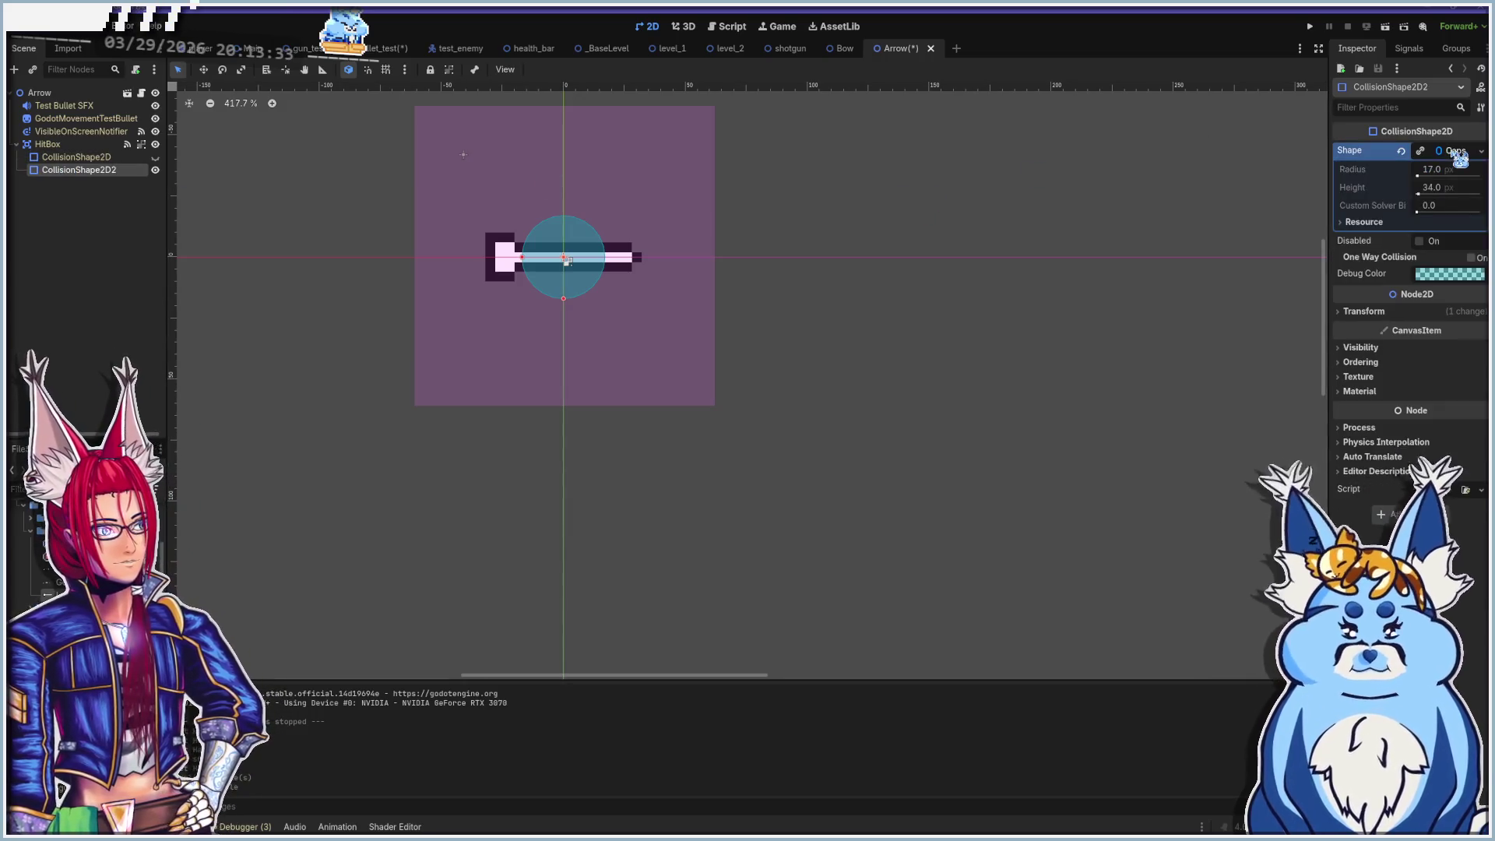
click(1481, 151)
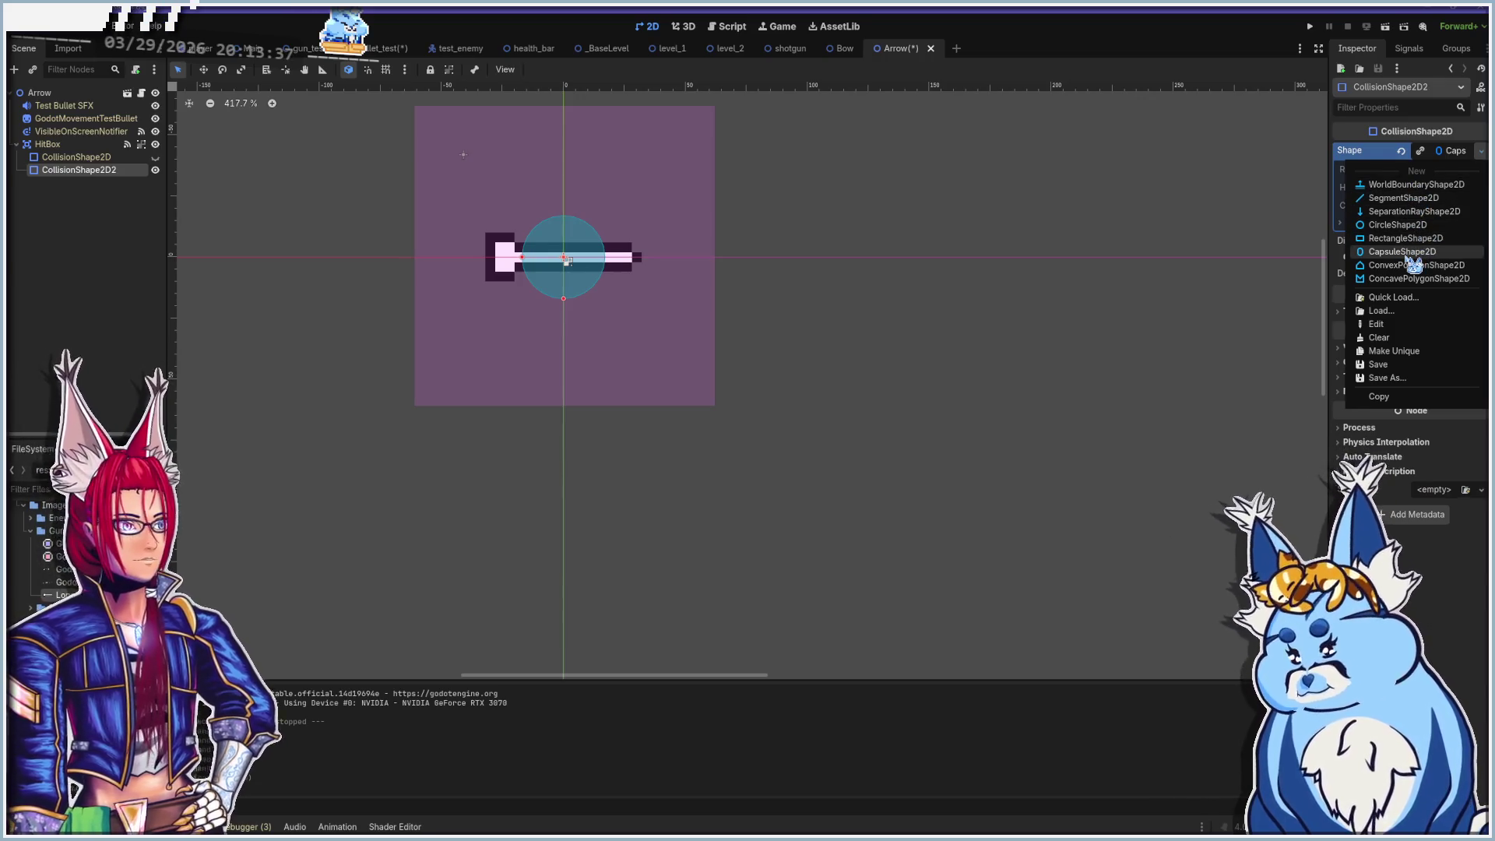
click(1405, 251)
mouse_move(504, 263)
mouse_down()
mouse_move(484, 258)
mouse_move(563, 271)
mouse_up()
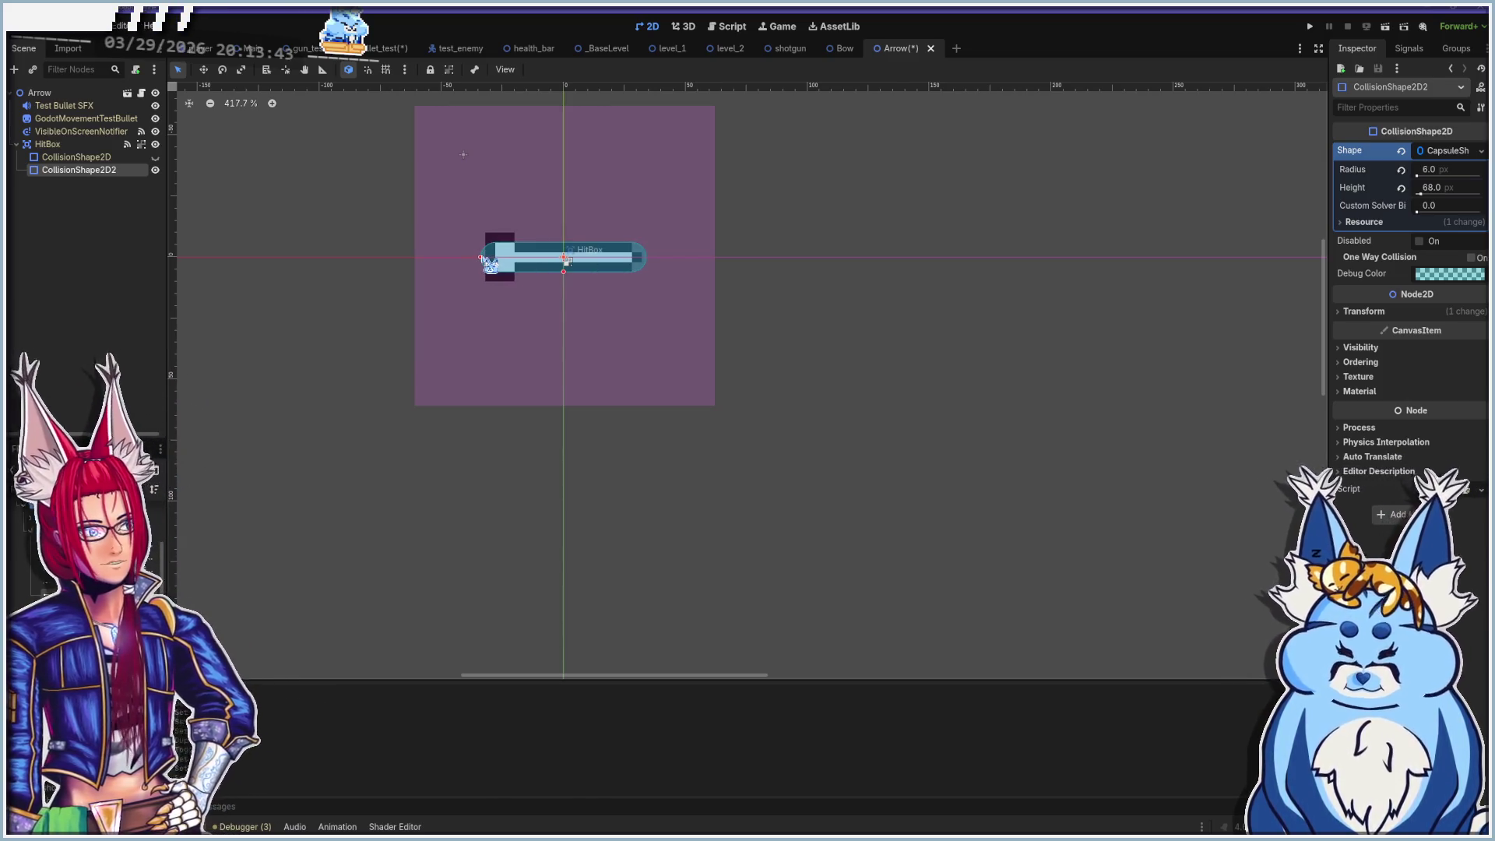
click(70, 157)
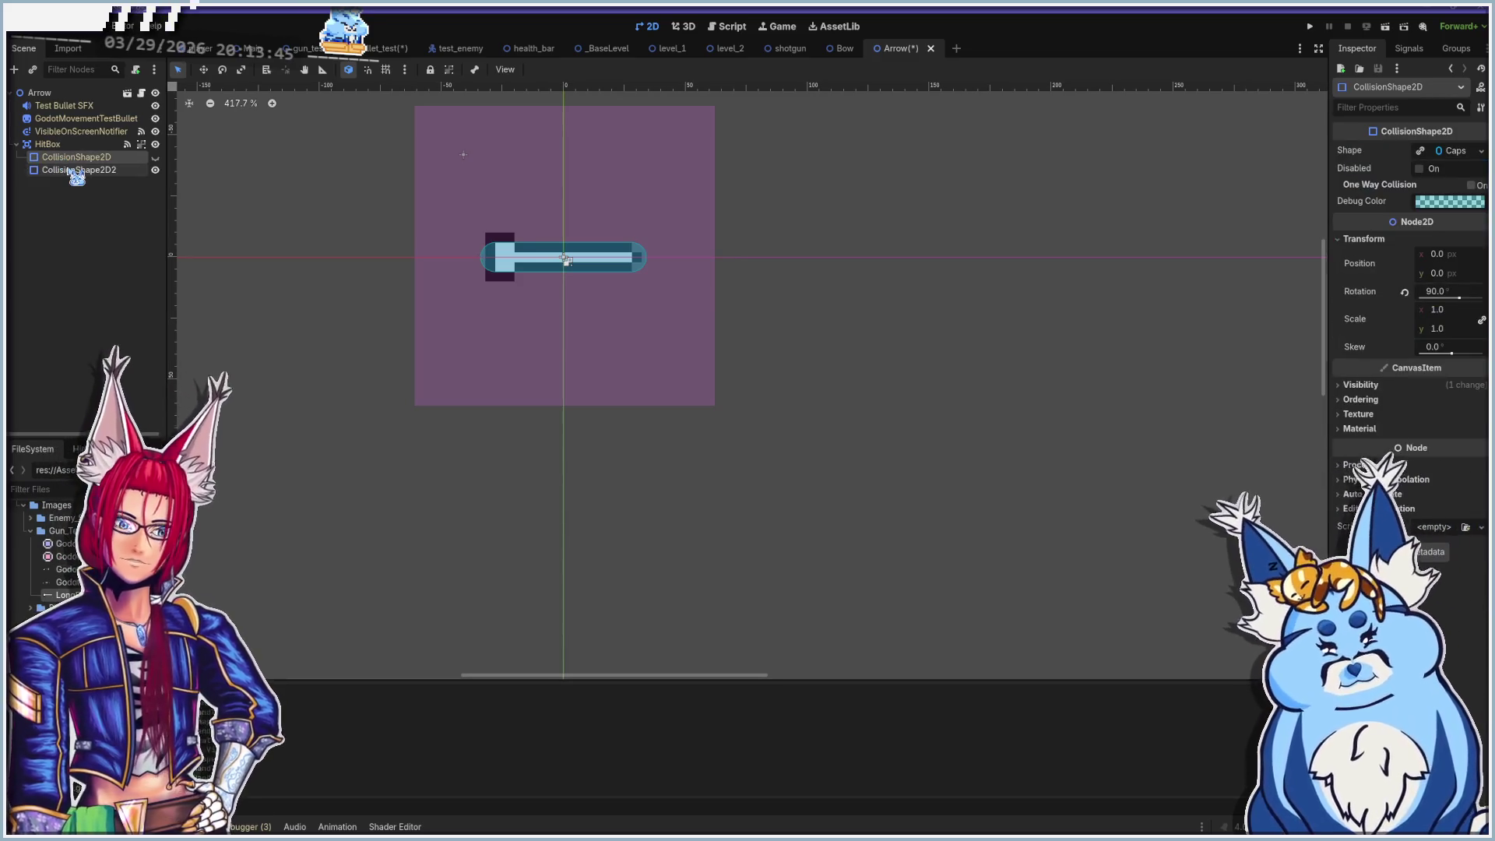
click(76, 170)
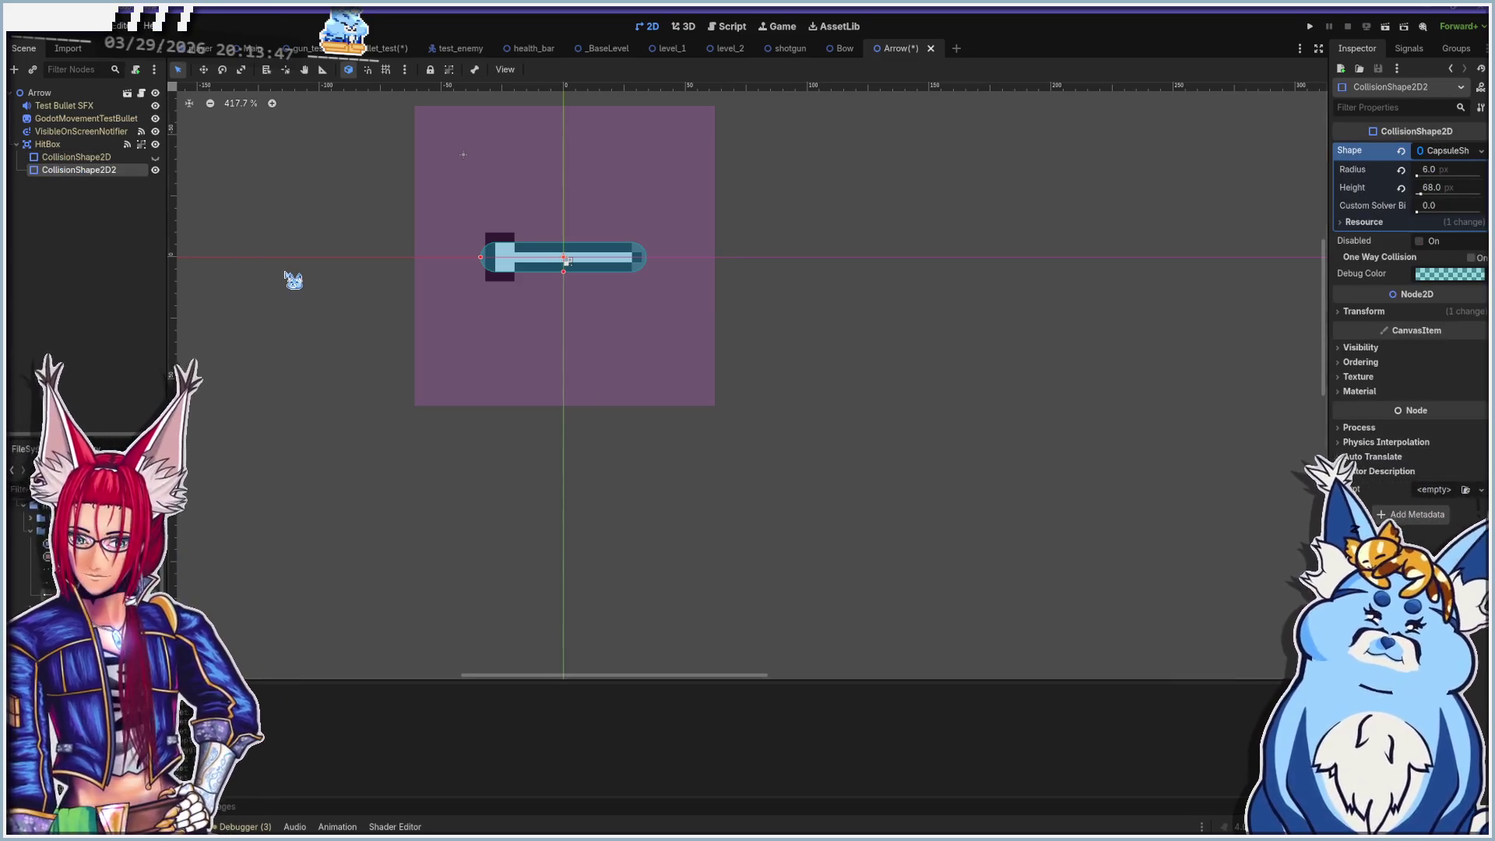
key(ctrl+s)
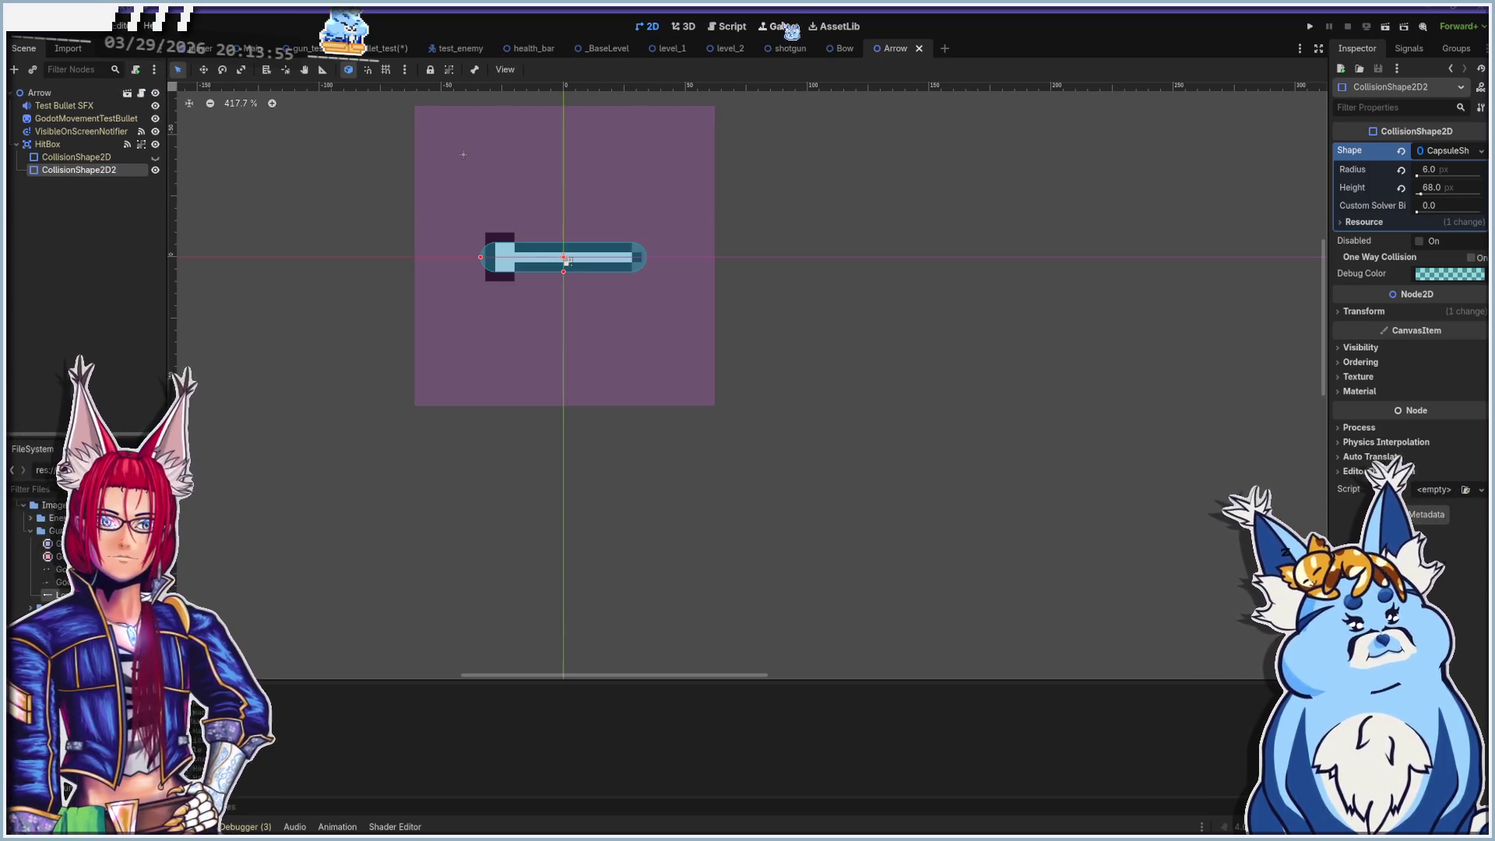
click(730, 26)
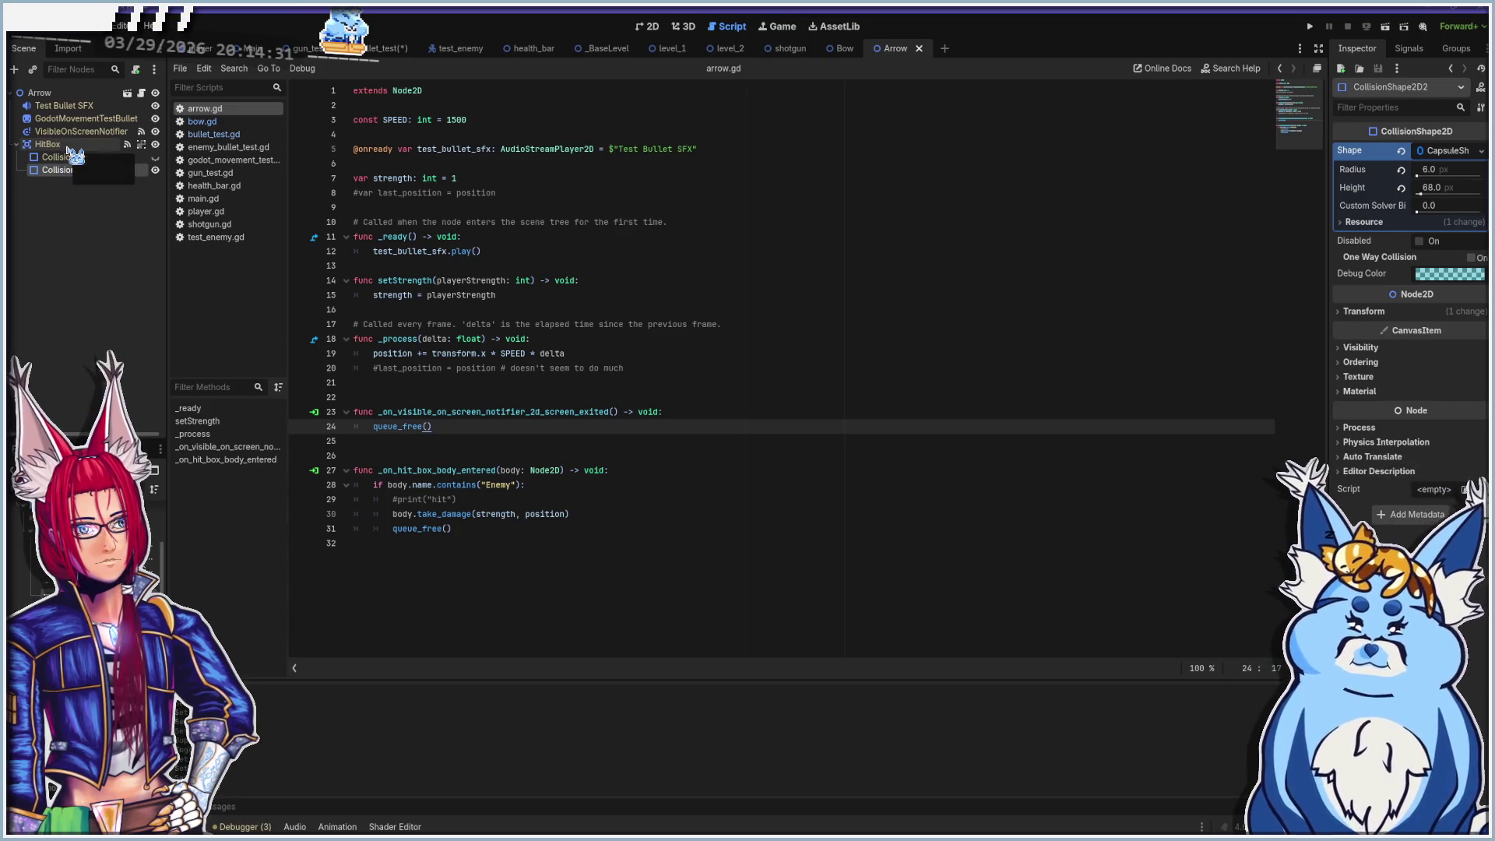
Step: Review the HitBox's signals and its CollisionShape2D, then run the project with F5
click(48, 144)
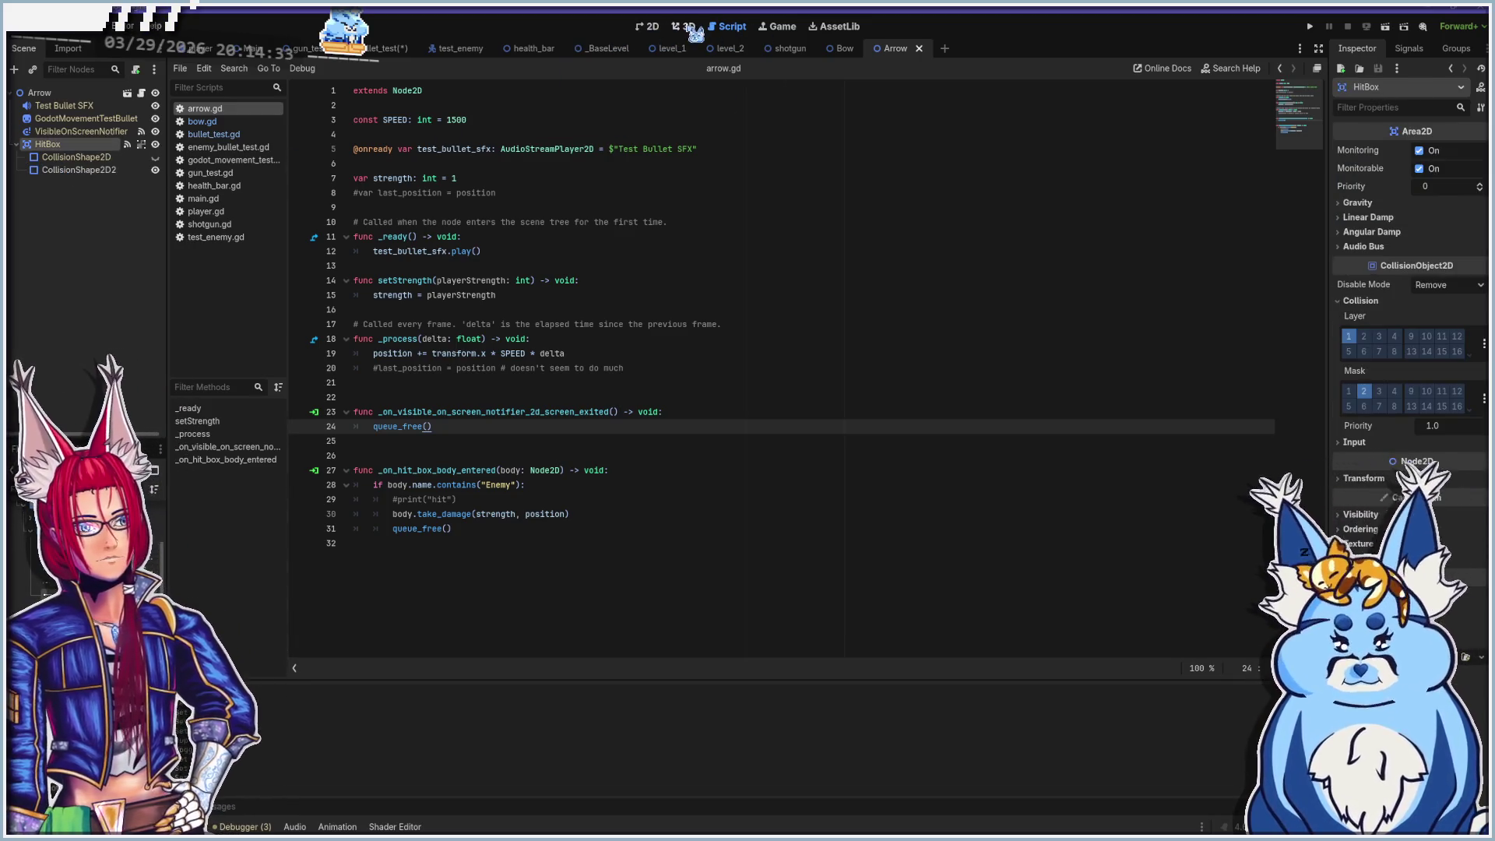
click(658, 29)
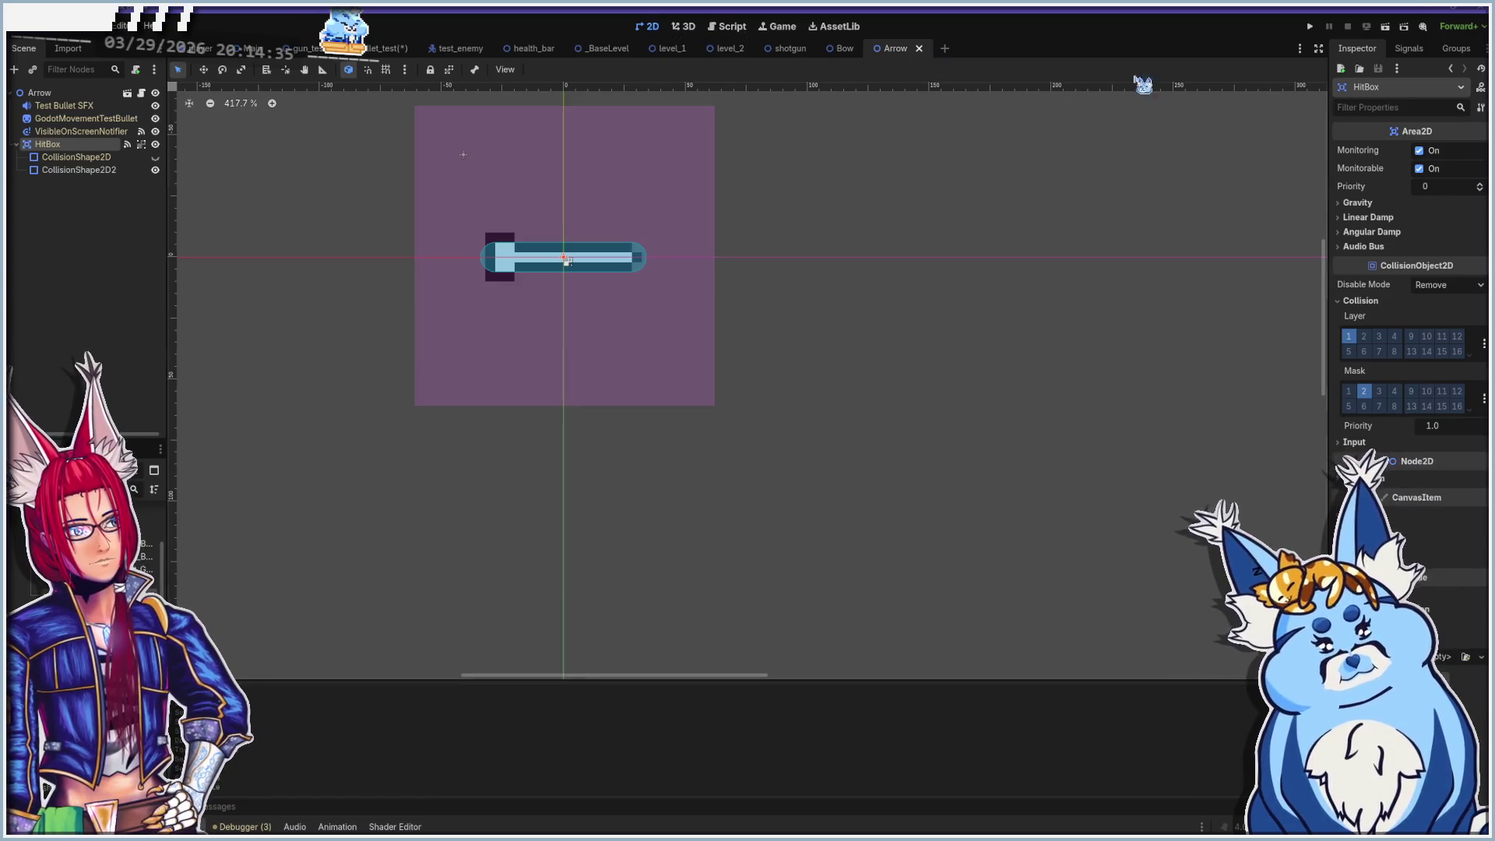
click(1409, 49)
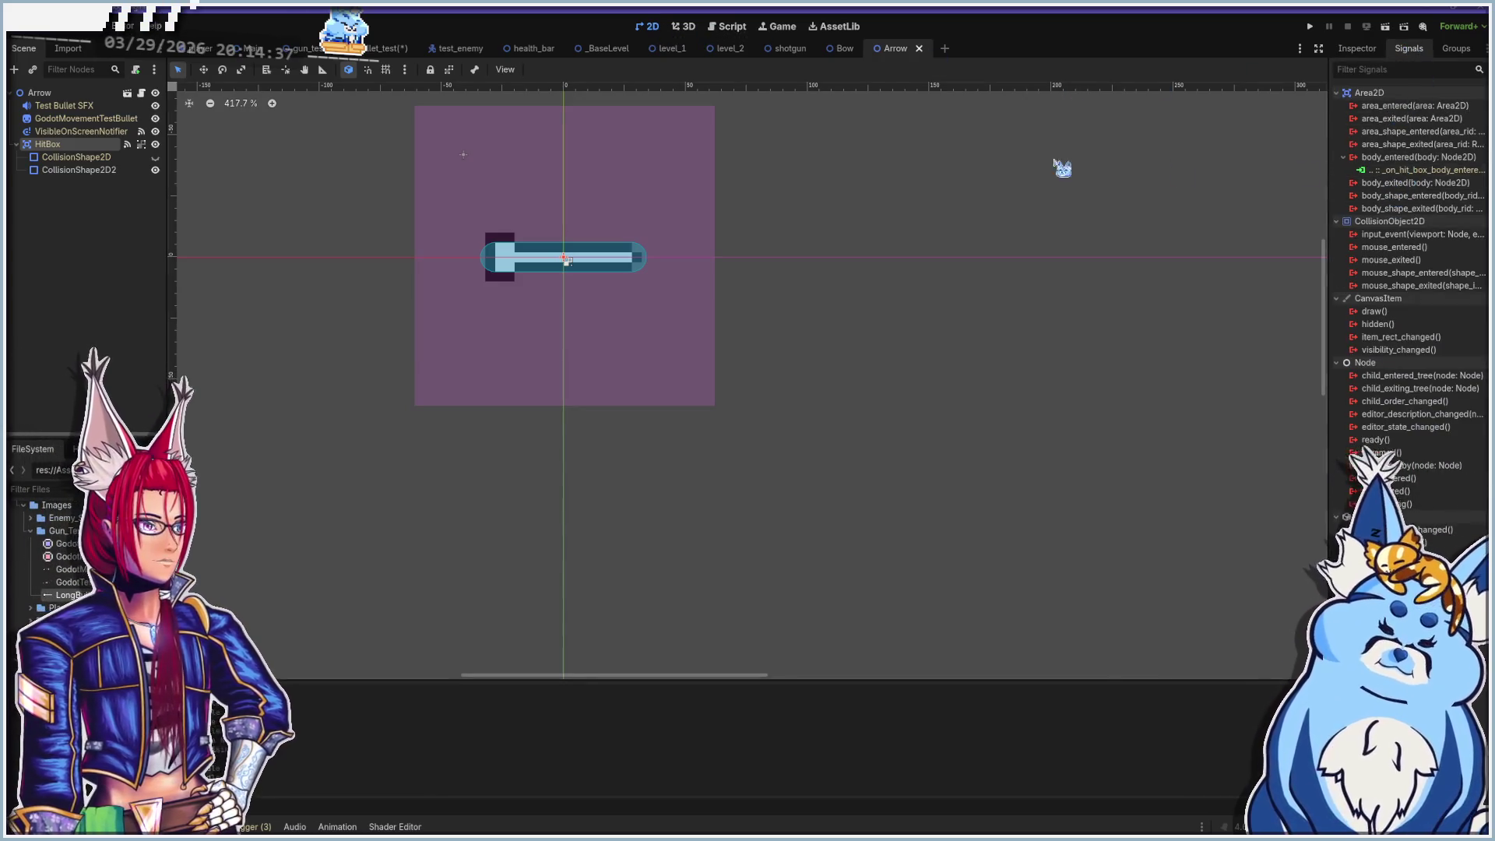
click(88, 159)
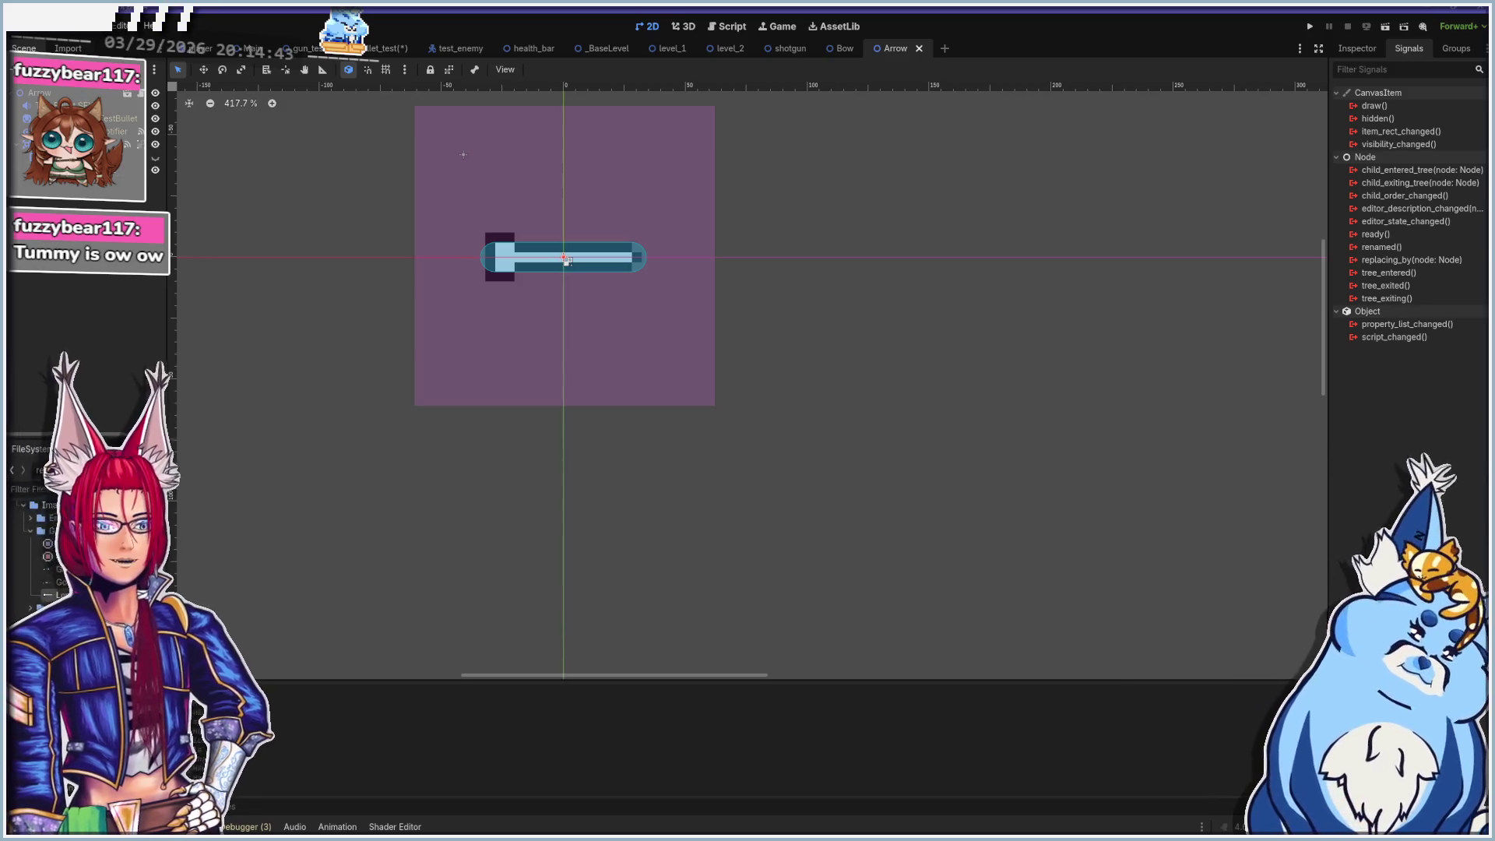
click(87, 146)
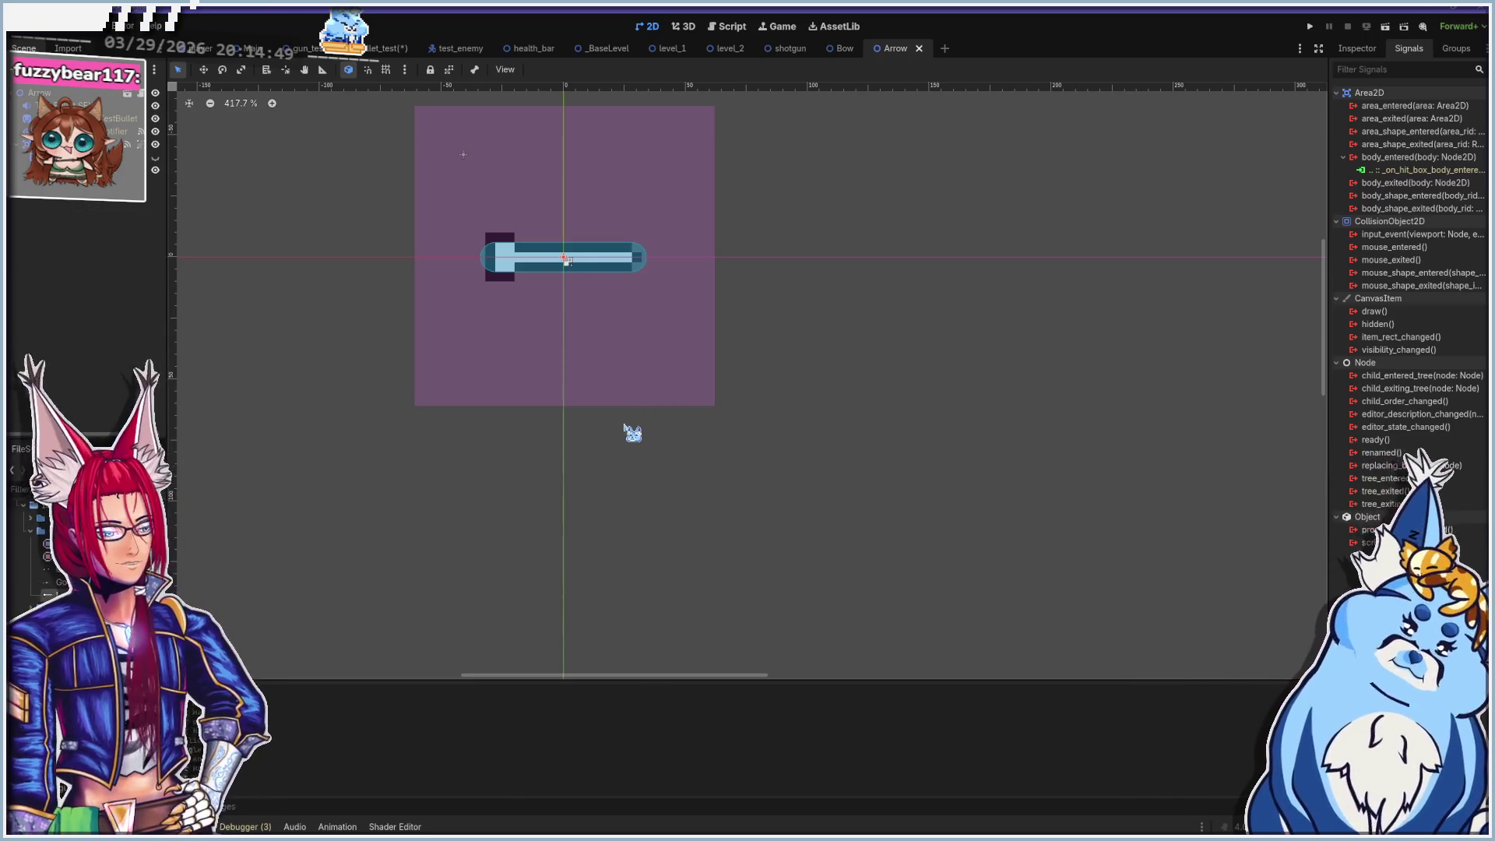
key(F5)
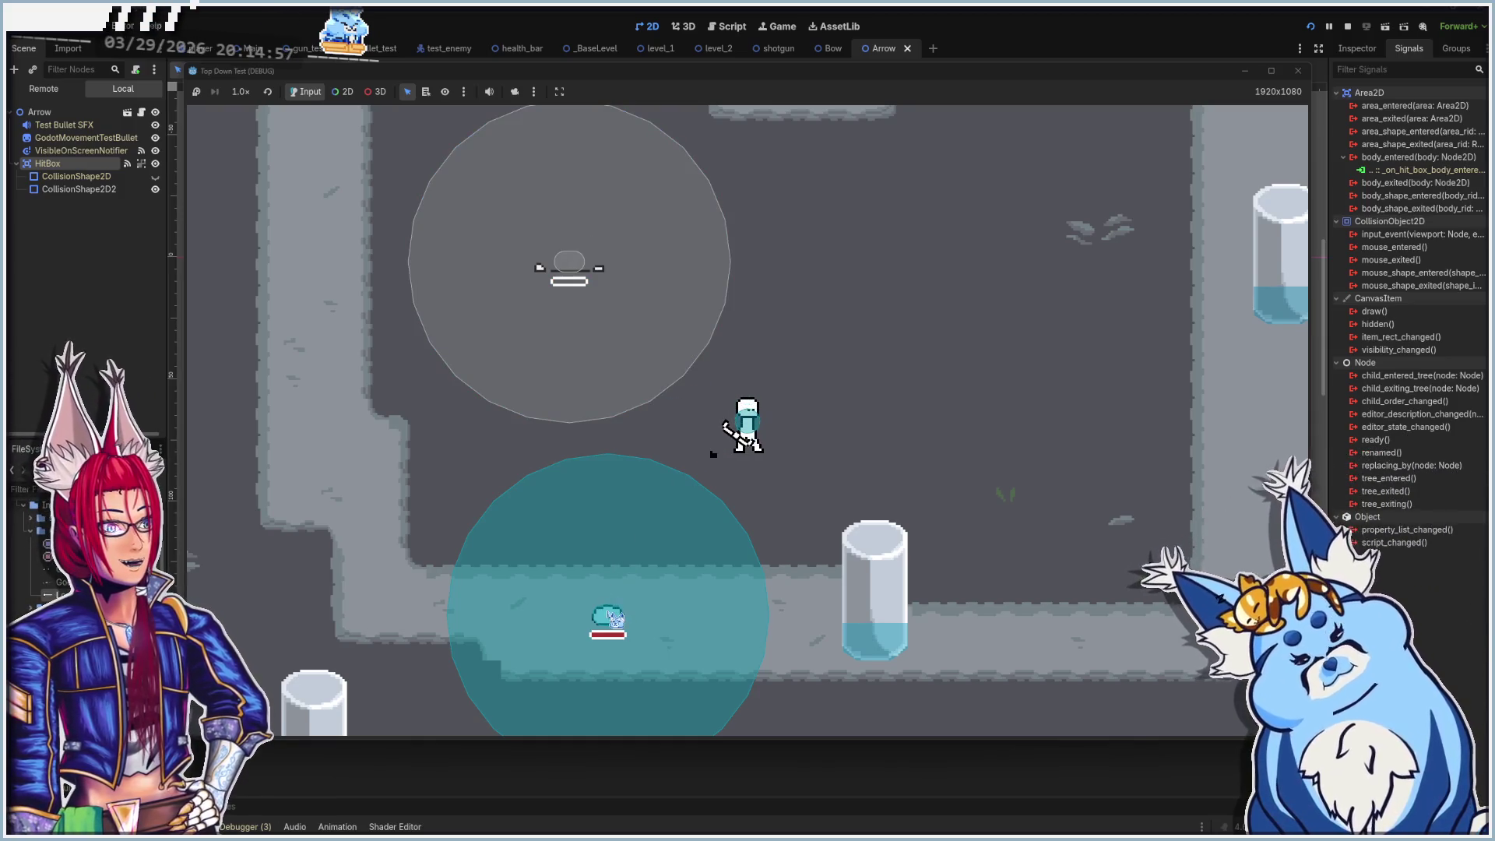
Step: Walk the player right through the level, firing three arrows toward the aim point
key(d)
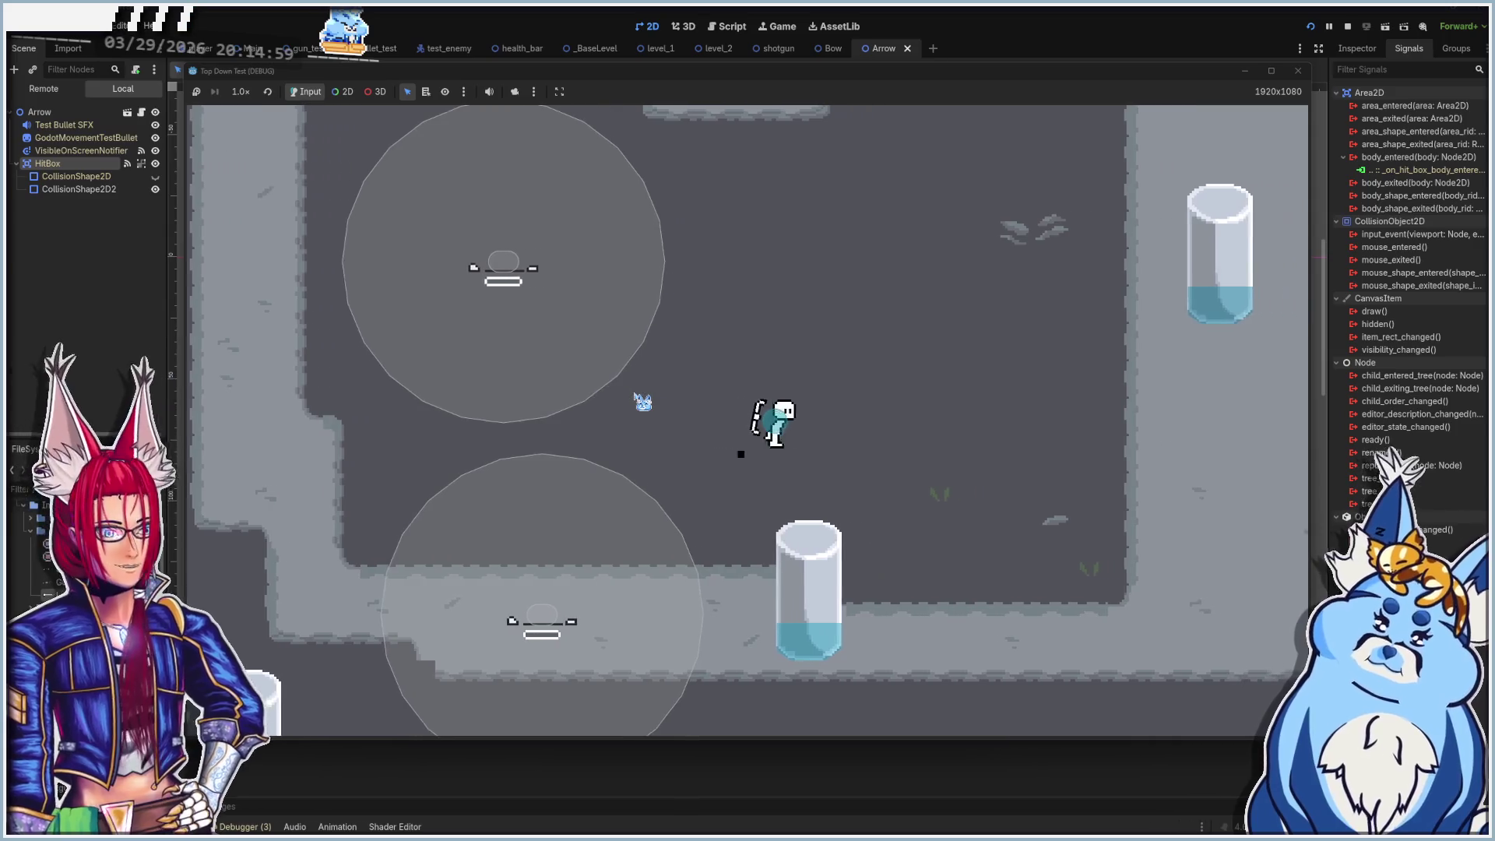
key(d)
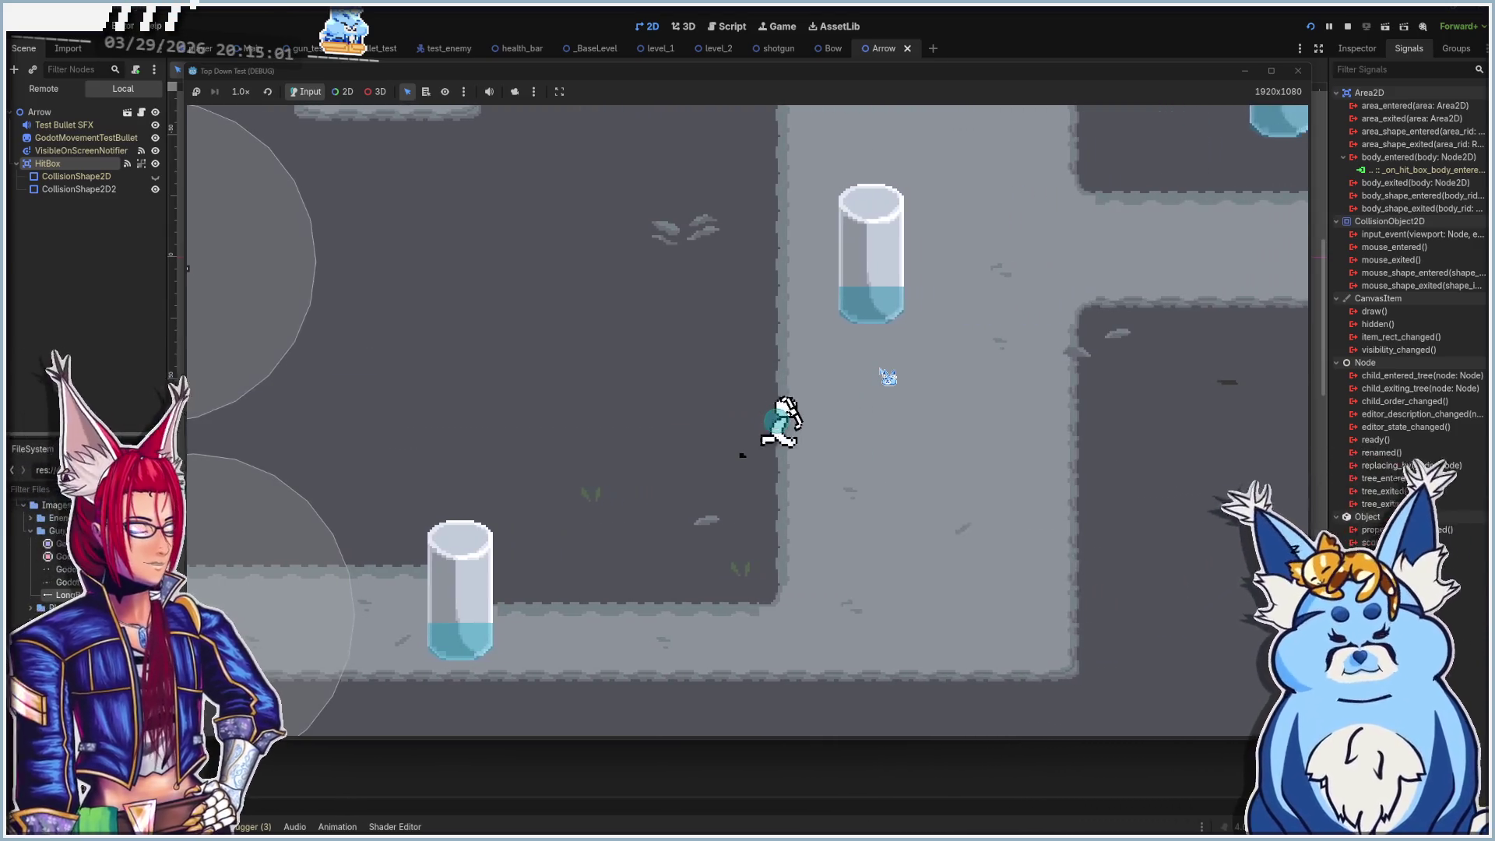
key(d)
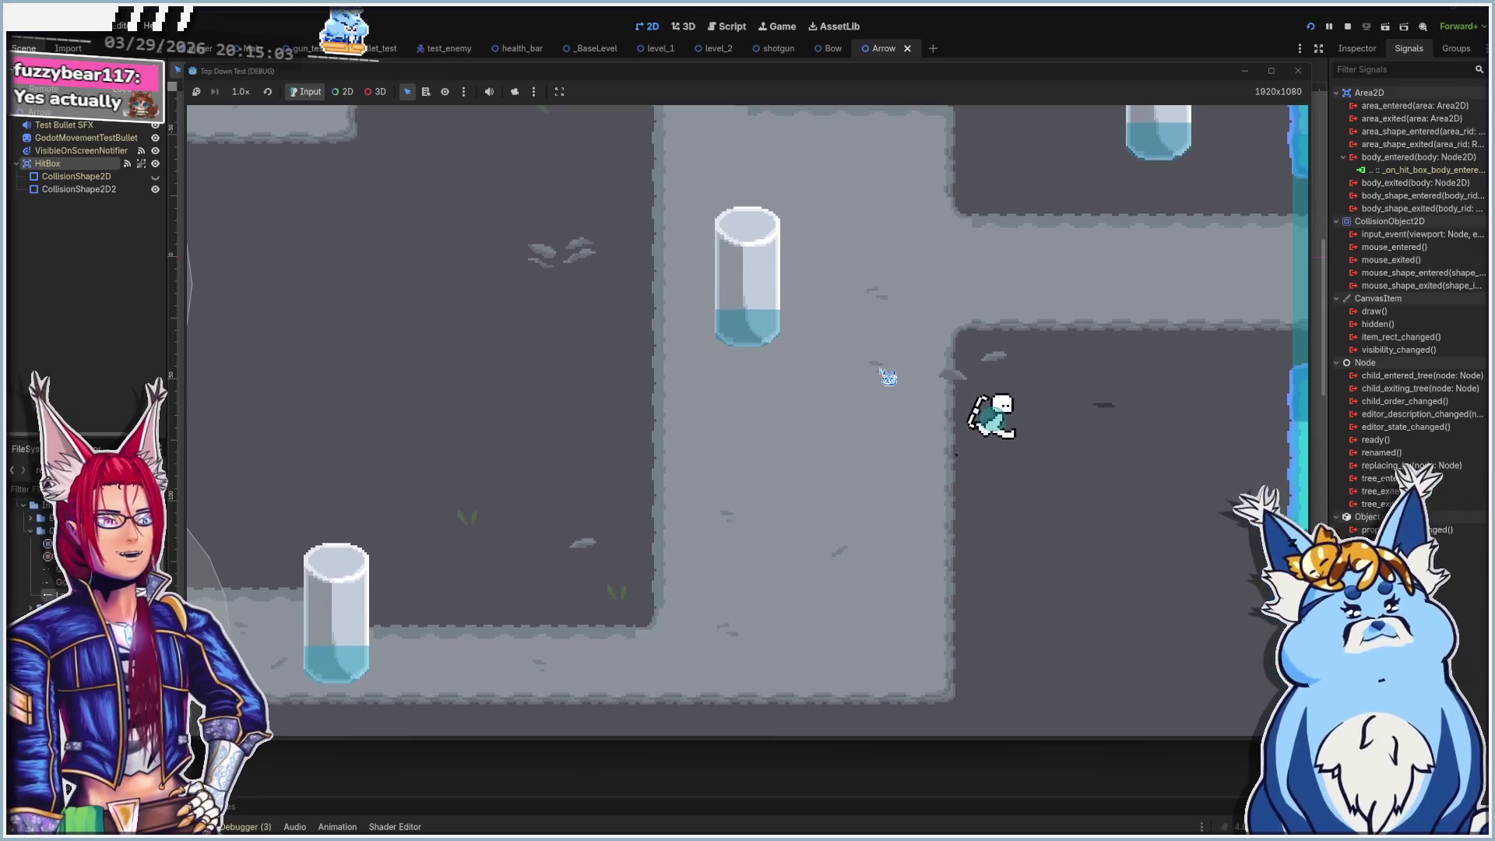
key(w)
key(d)
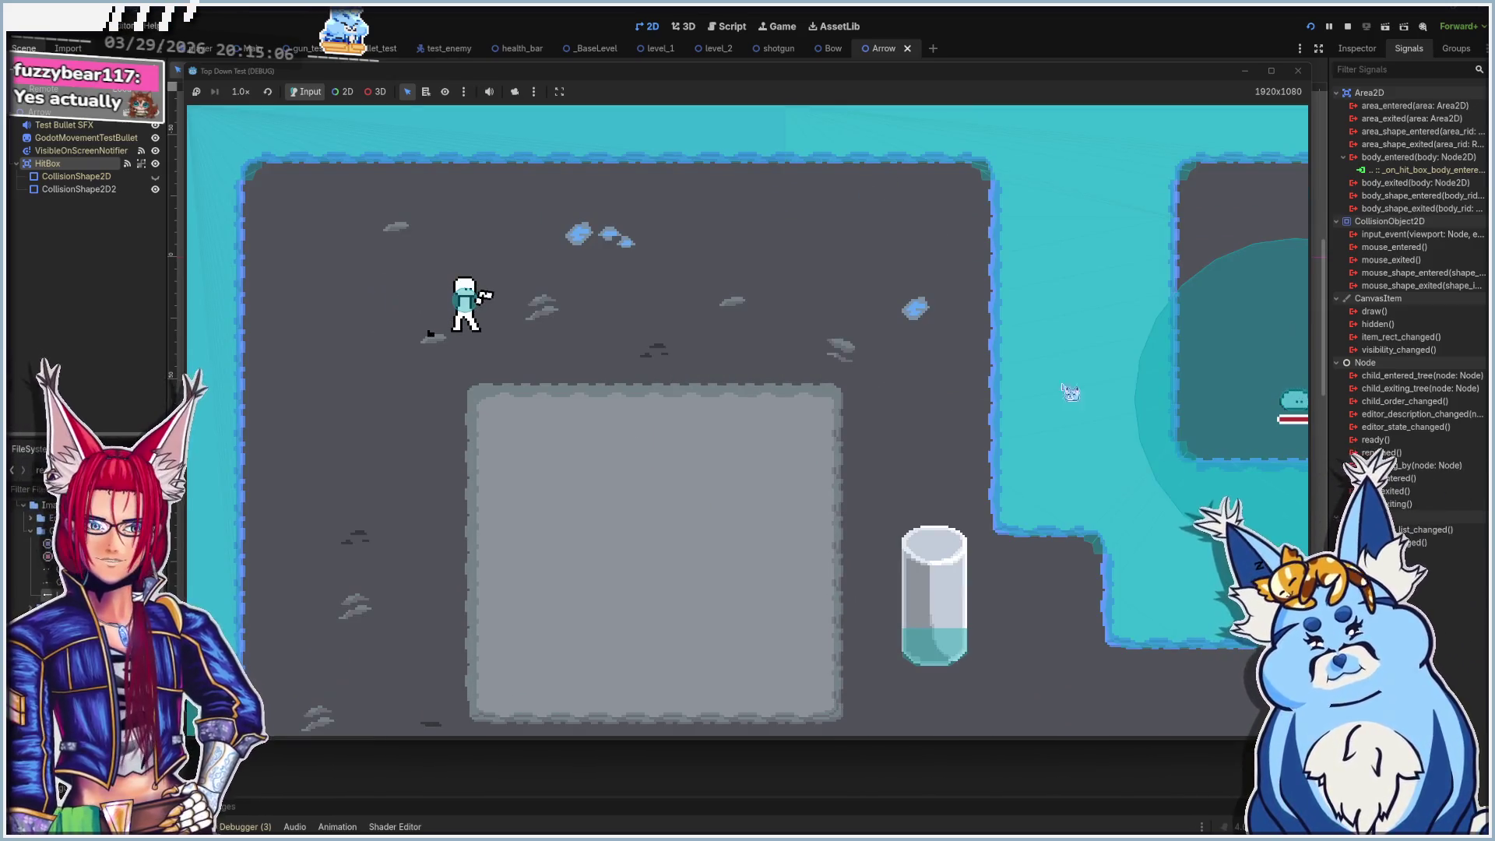
click(1134, 386)
click(1184, 397)
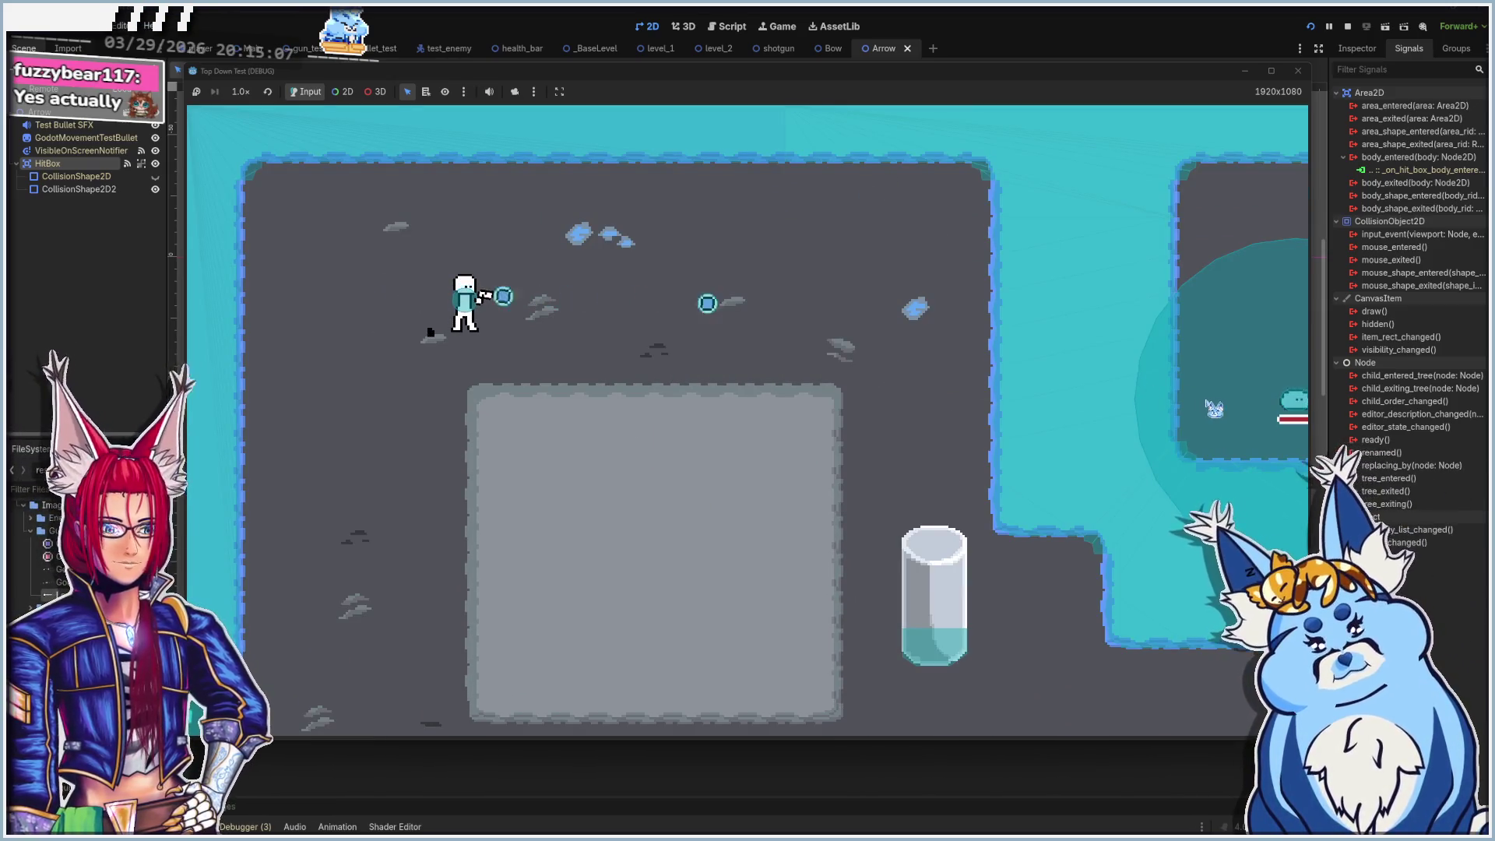
key(d)
key(s)
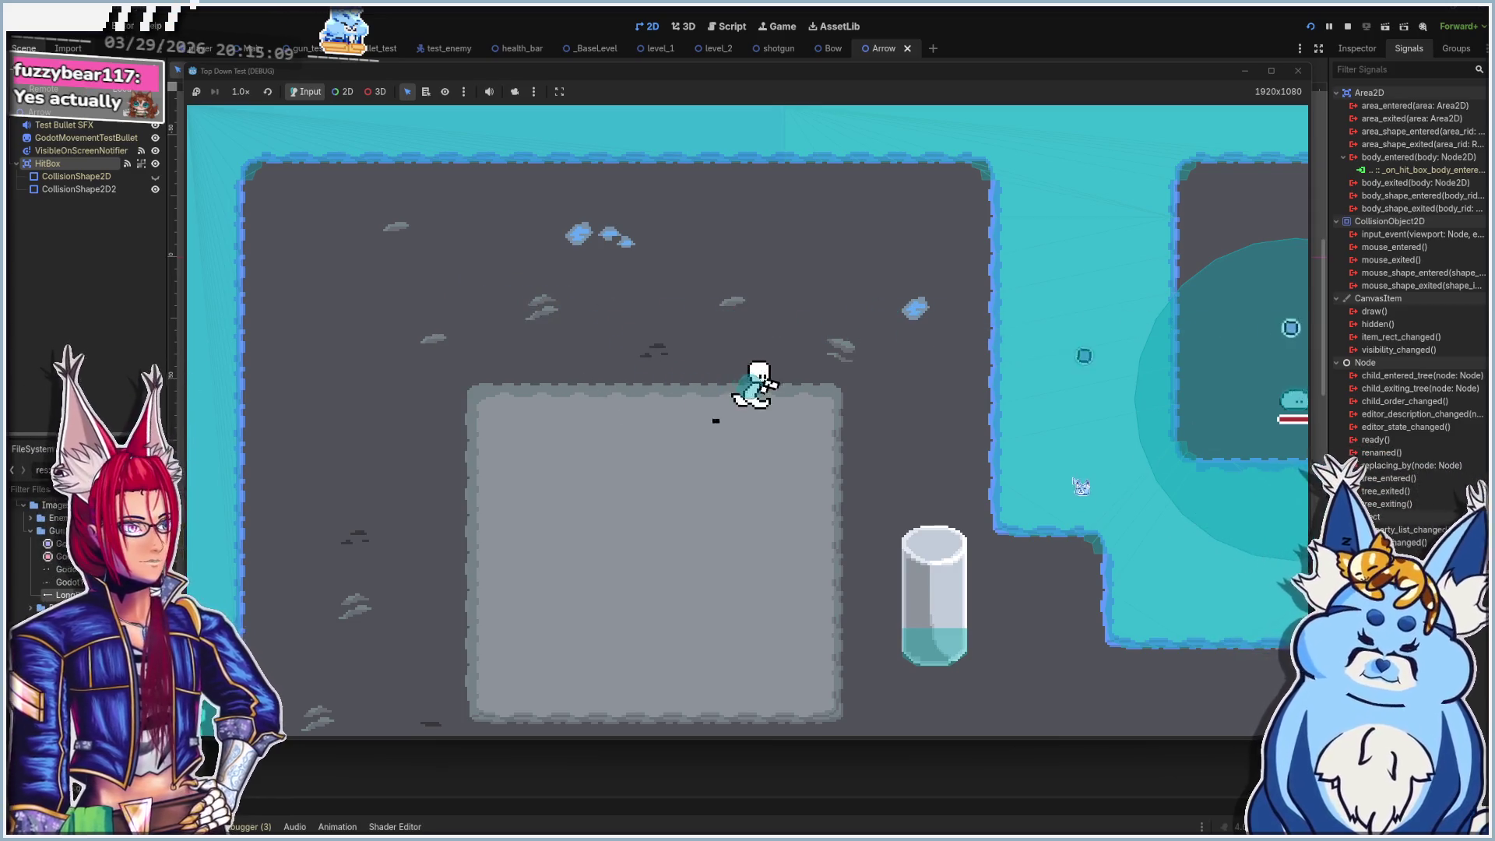
key(d)
key(s)
click(1160, 393)
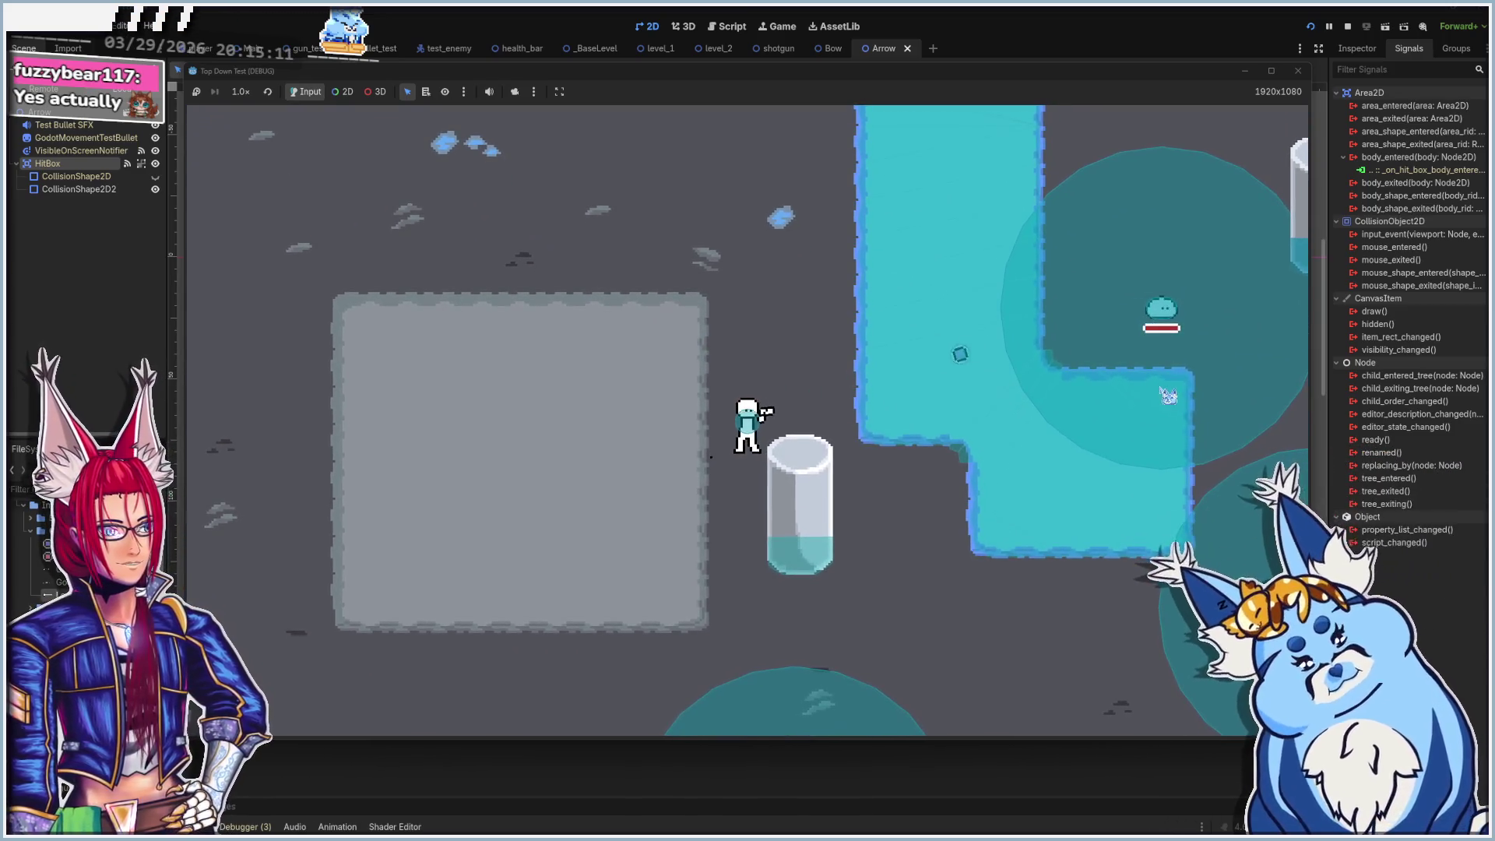
Step: Shoot at the enemies on the right and lower left, then stop the game with F8
key(d)
key(s)
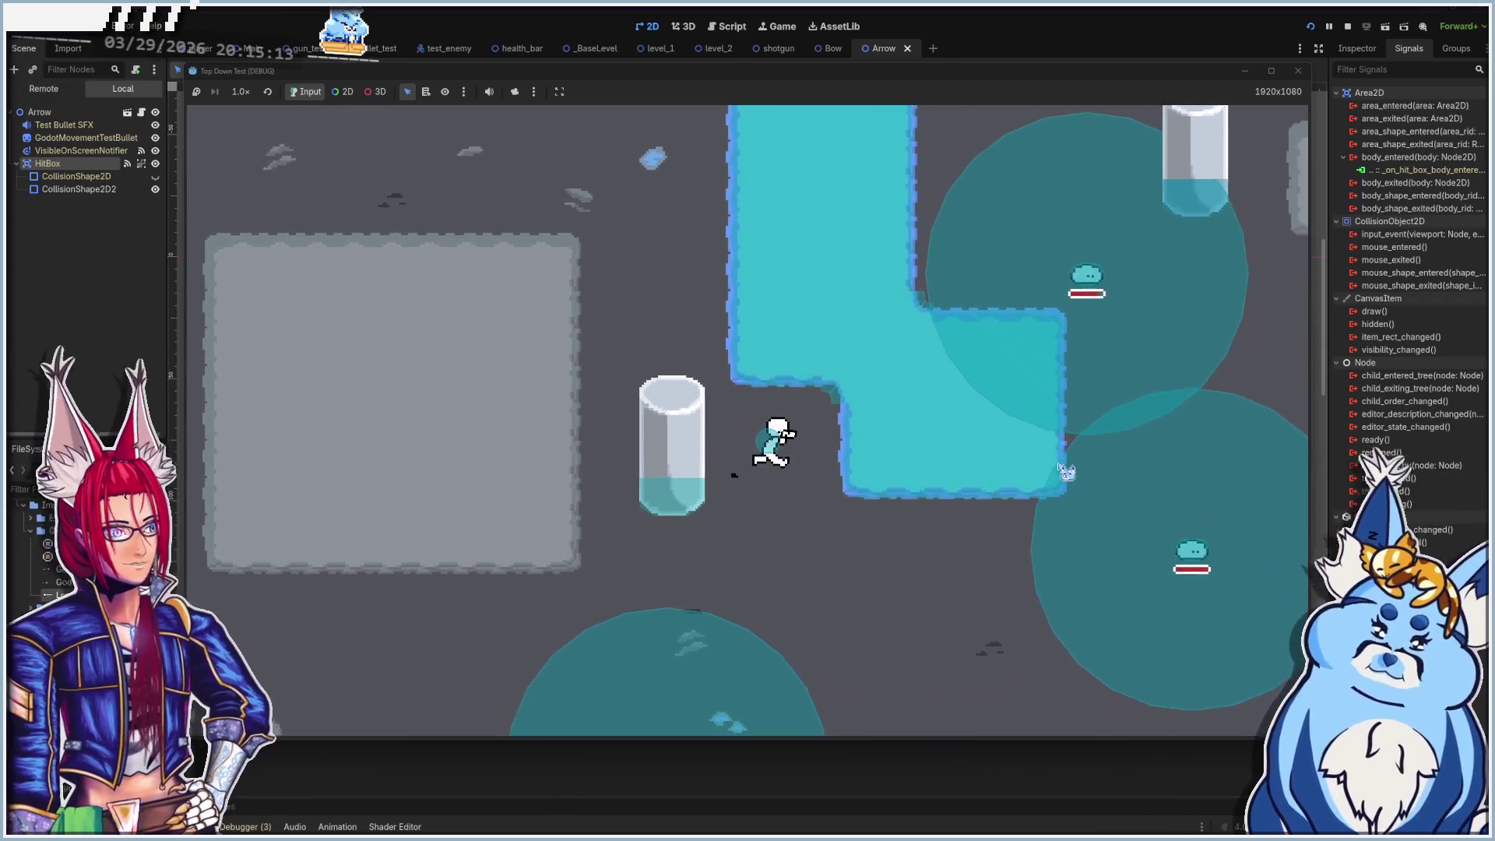
key(d)
key(s)
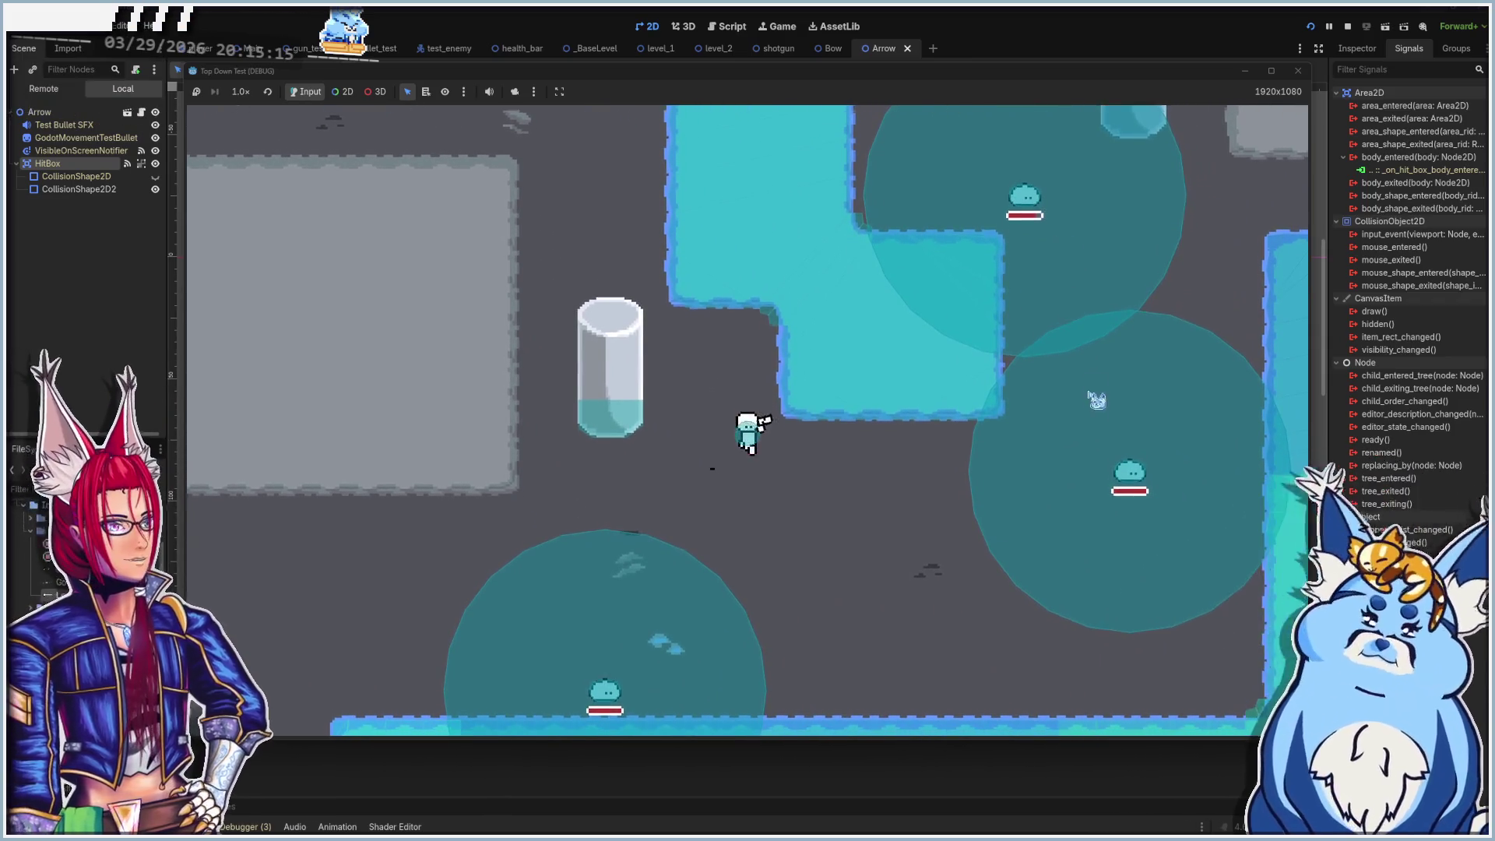
key(d)
key(s)
click(1094, 471)
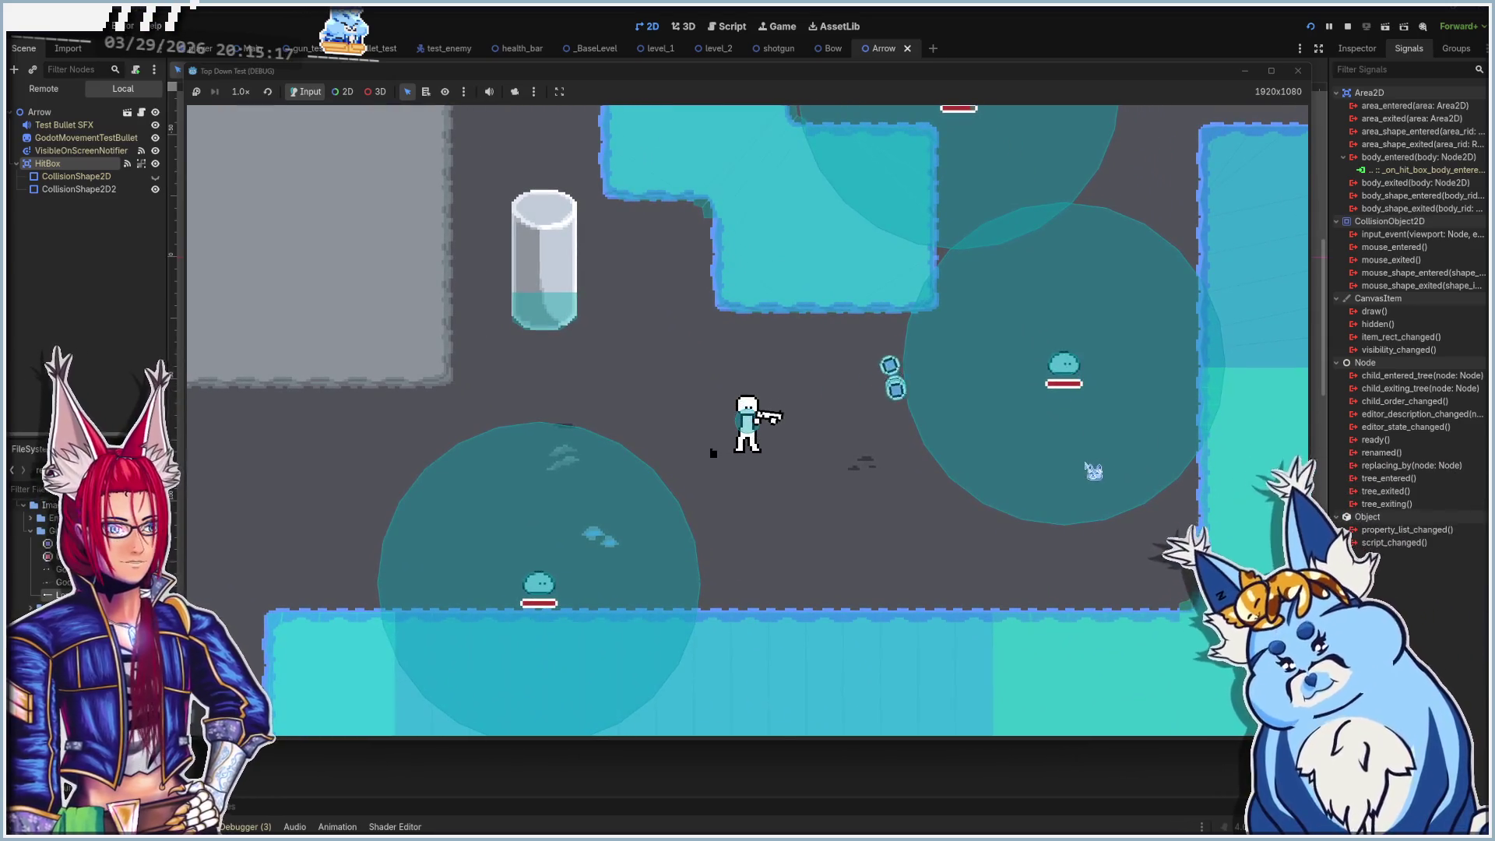
key(a)
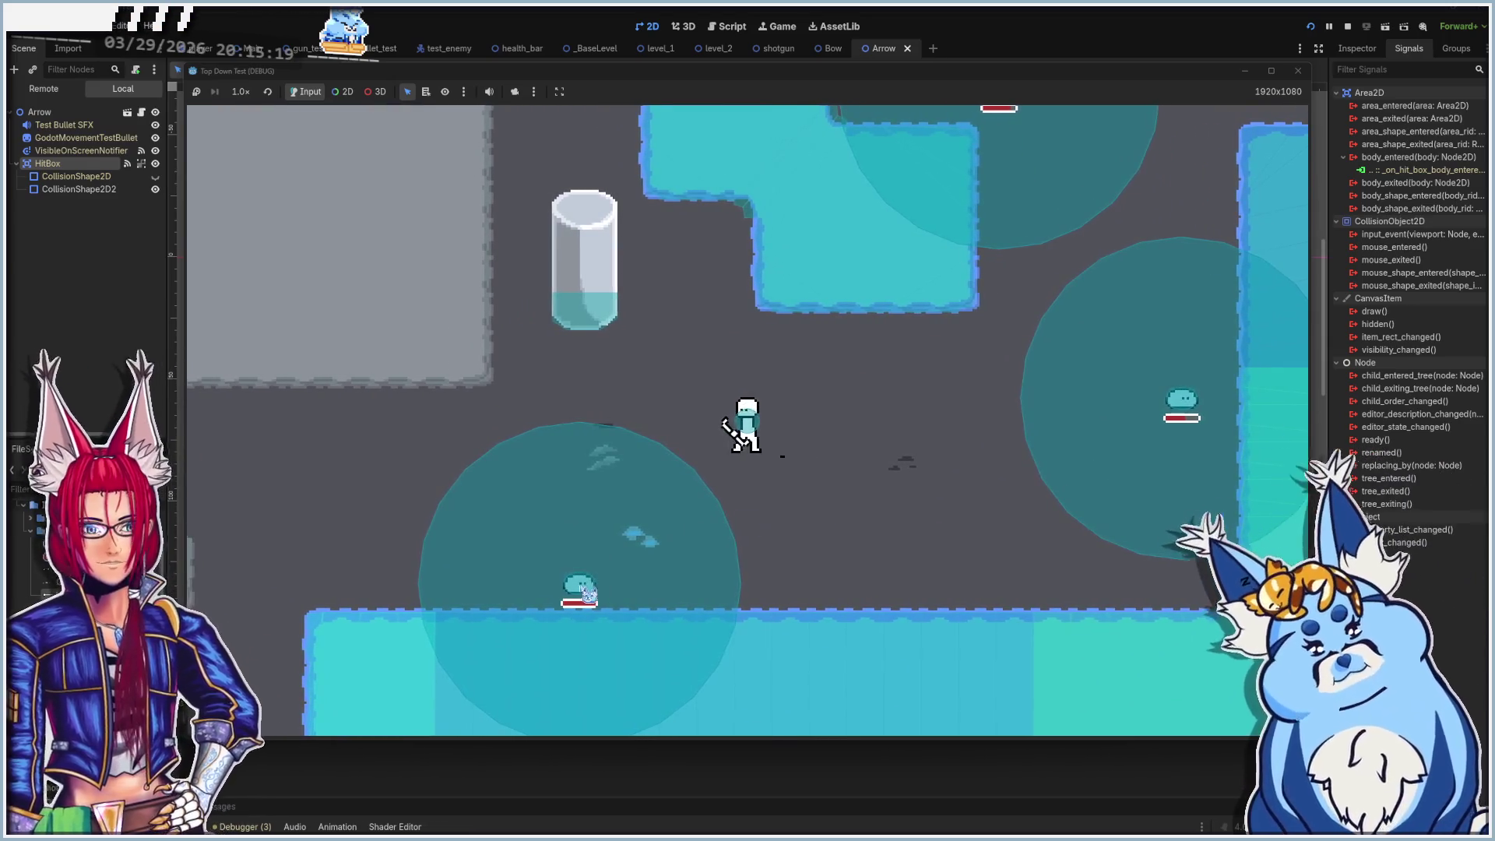
click(590, 595)
key(w)
key(a)
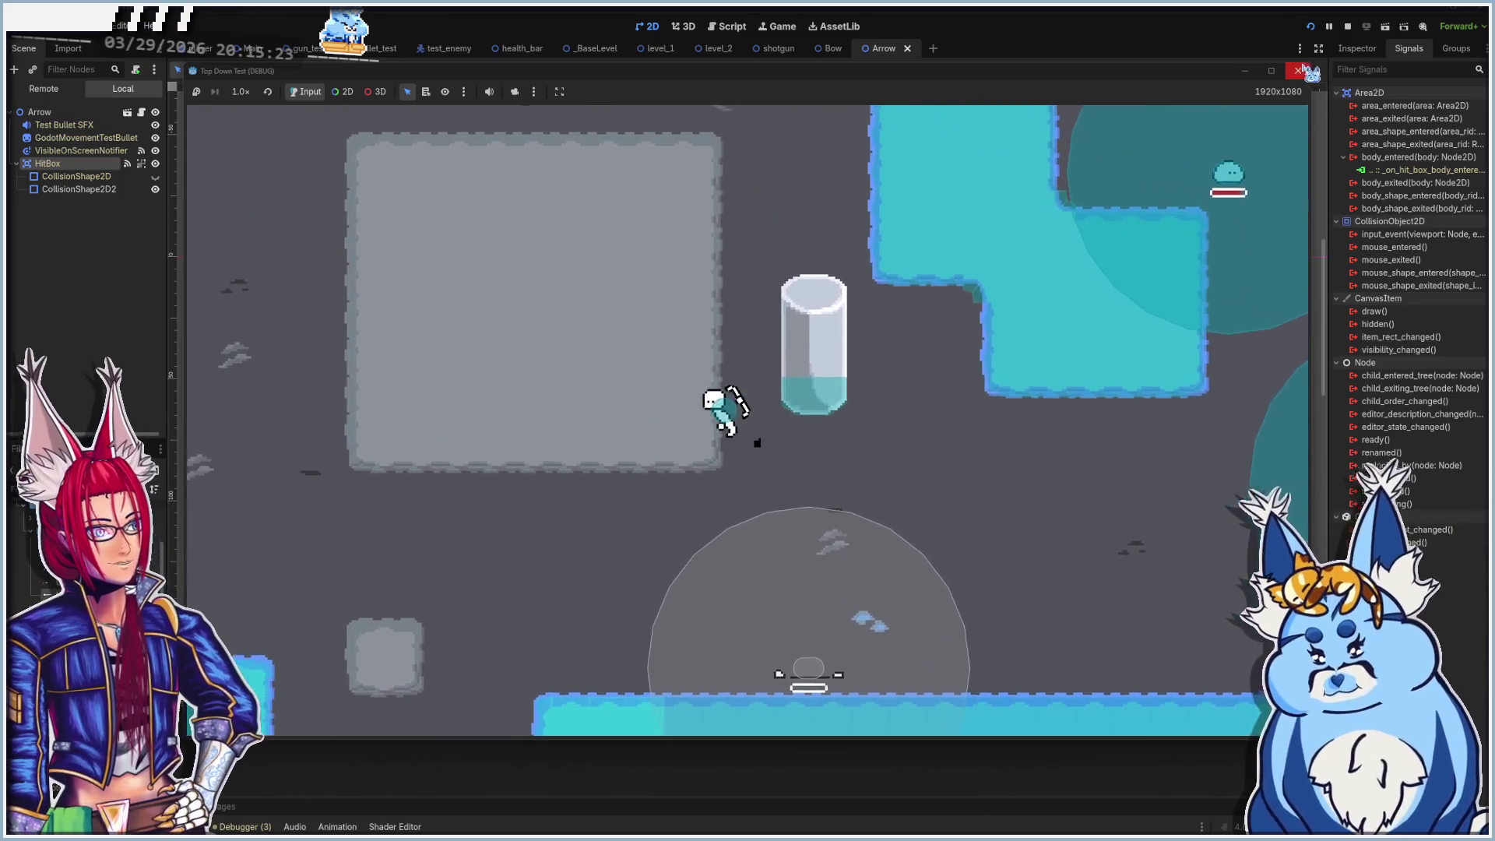
key(F8)
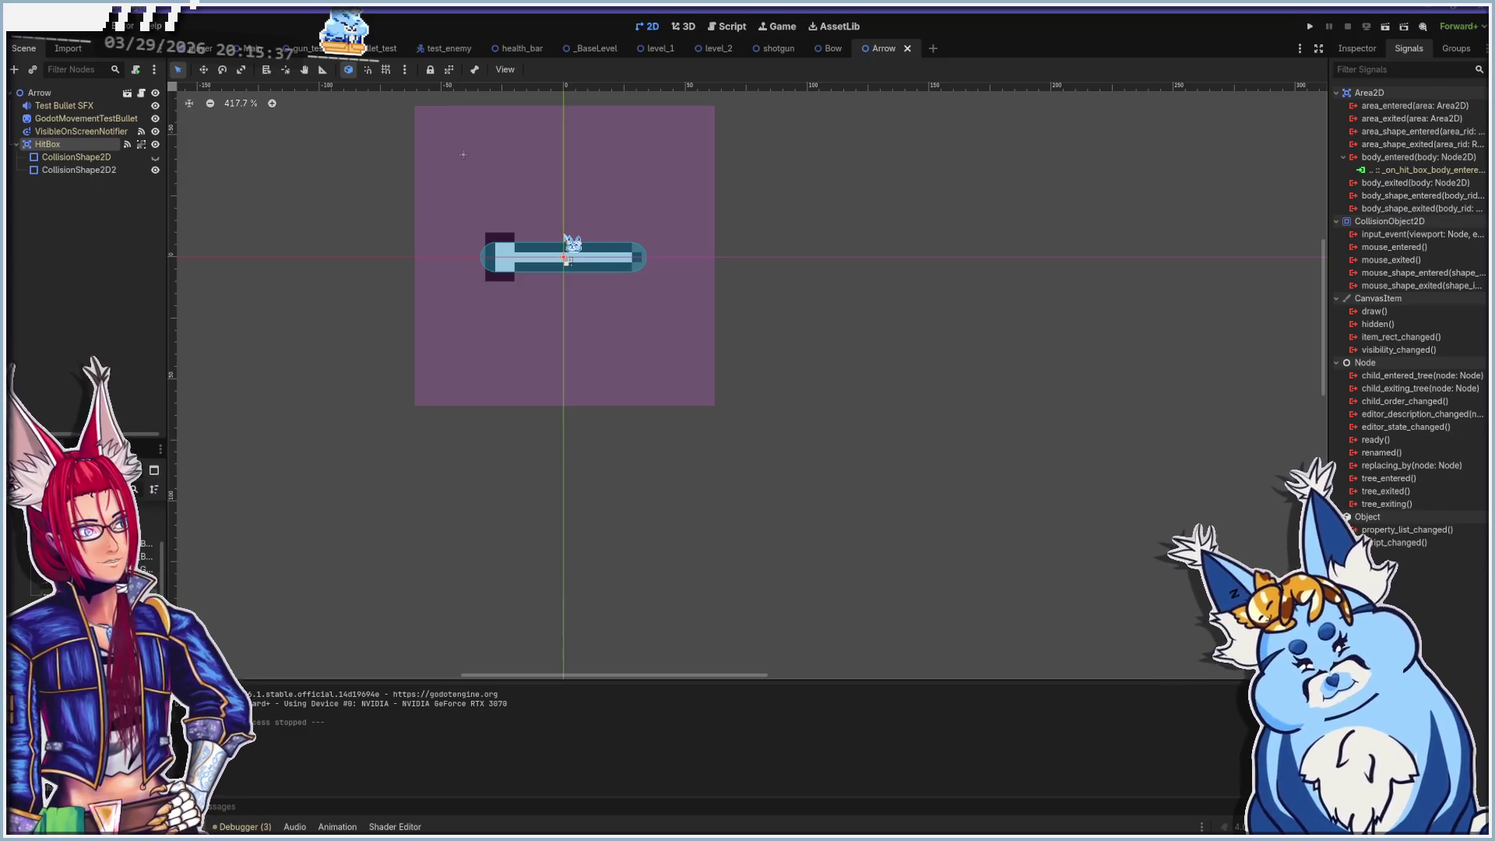
Step: Toggle the circular CollisionShape2D on and off to compare, leave it hidden, and rerun with F5
click(155, 157)
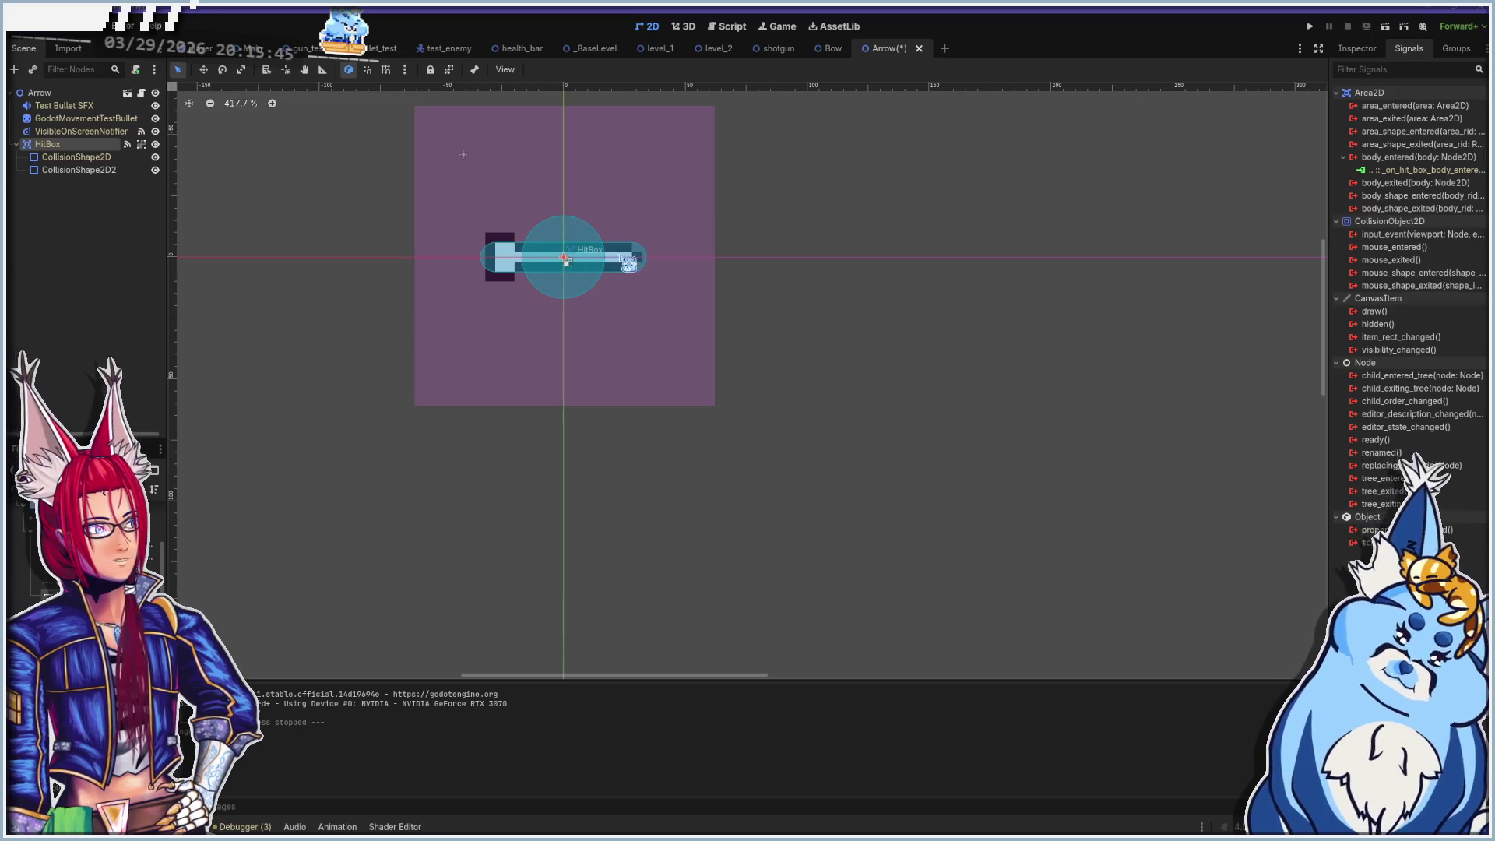
click(155, 158)
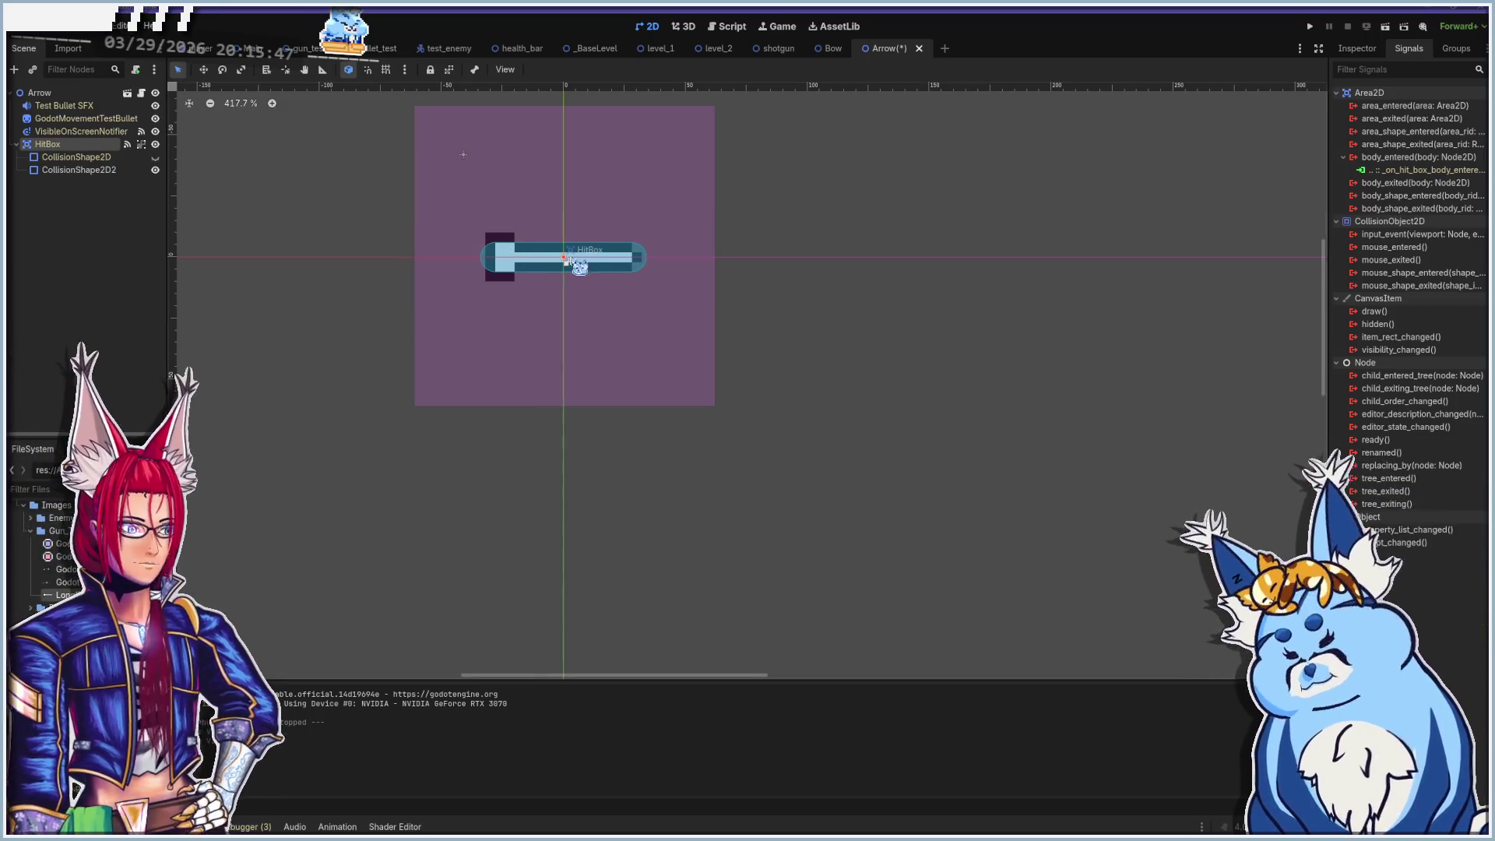
click(155, 157)
click(155, 158)
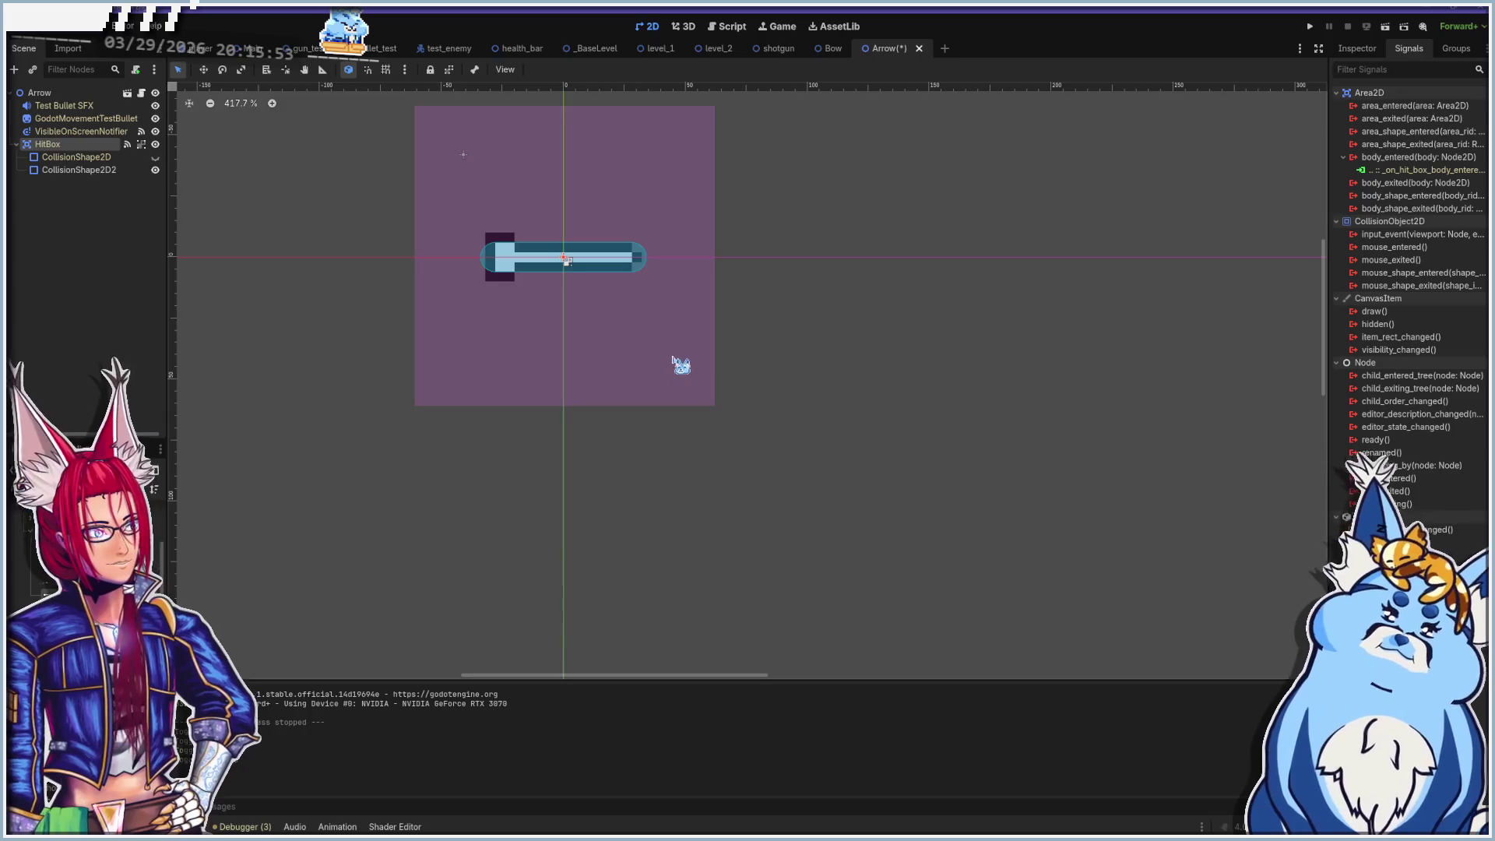
key(F5)
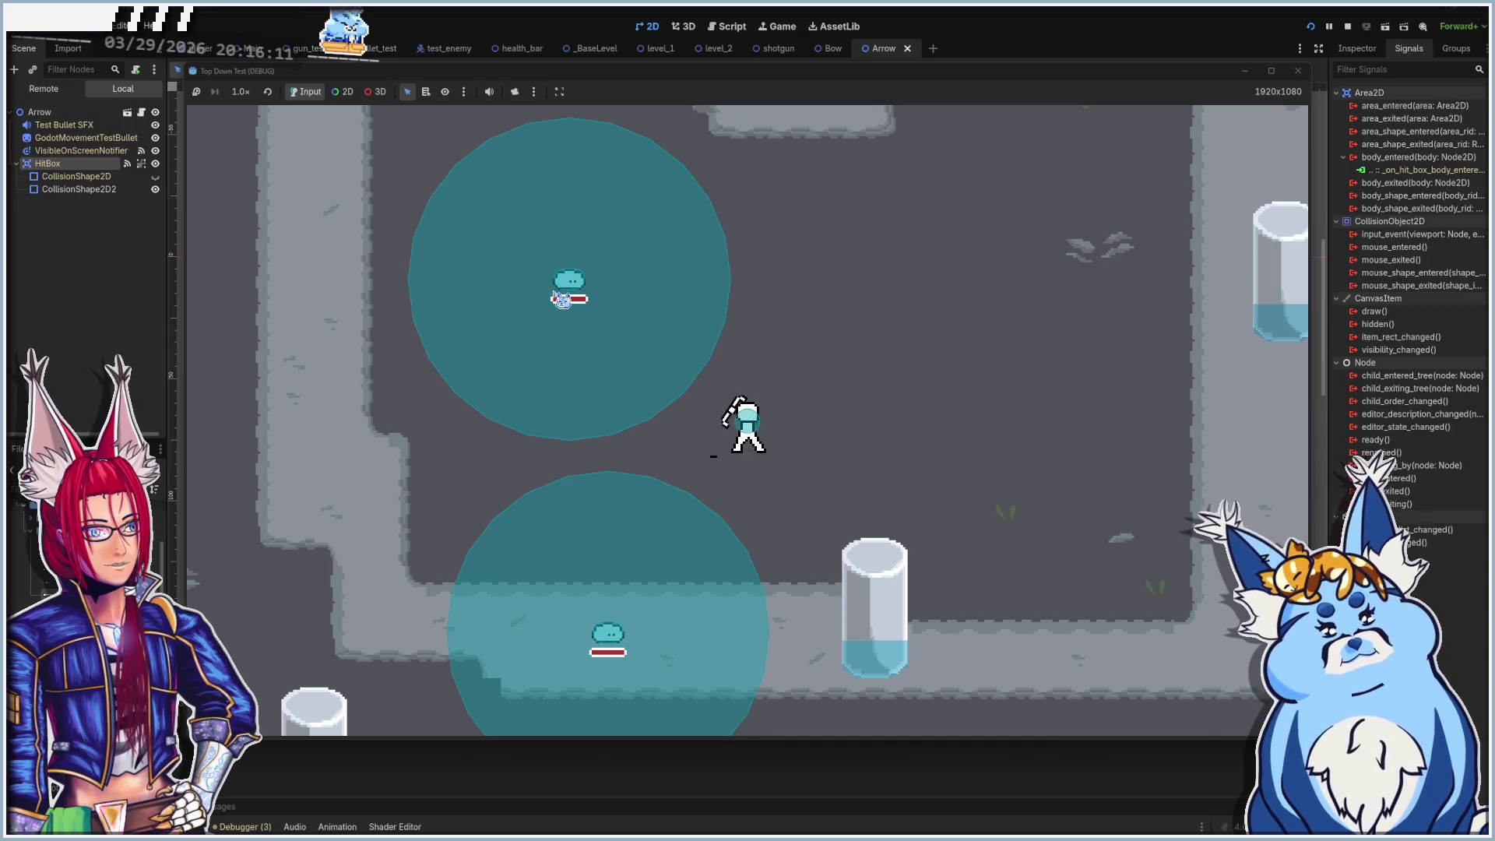
Step: Shoot the upper slime, walk right, and stop the game with F8
click(555, 297)
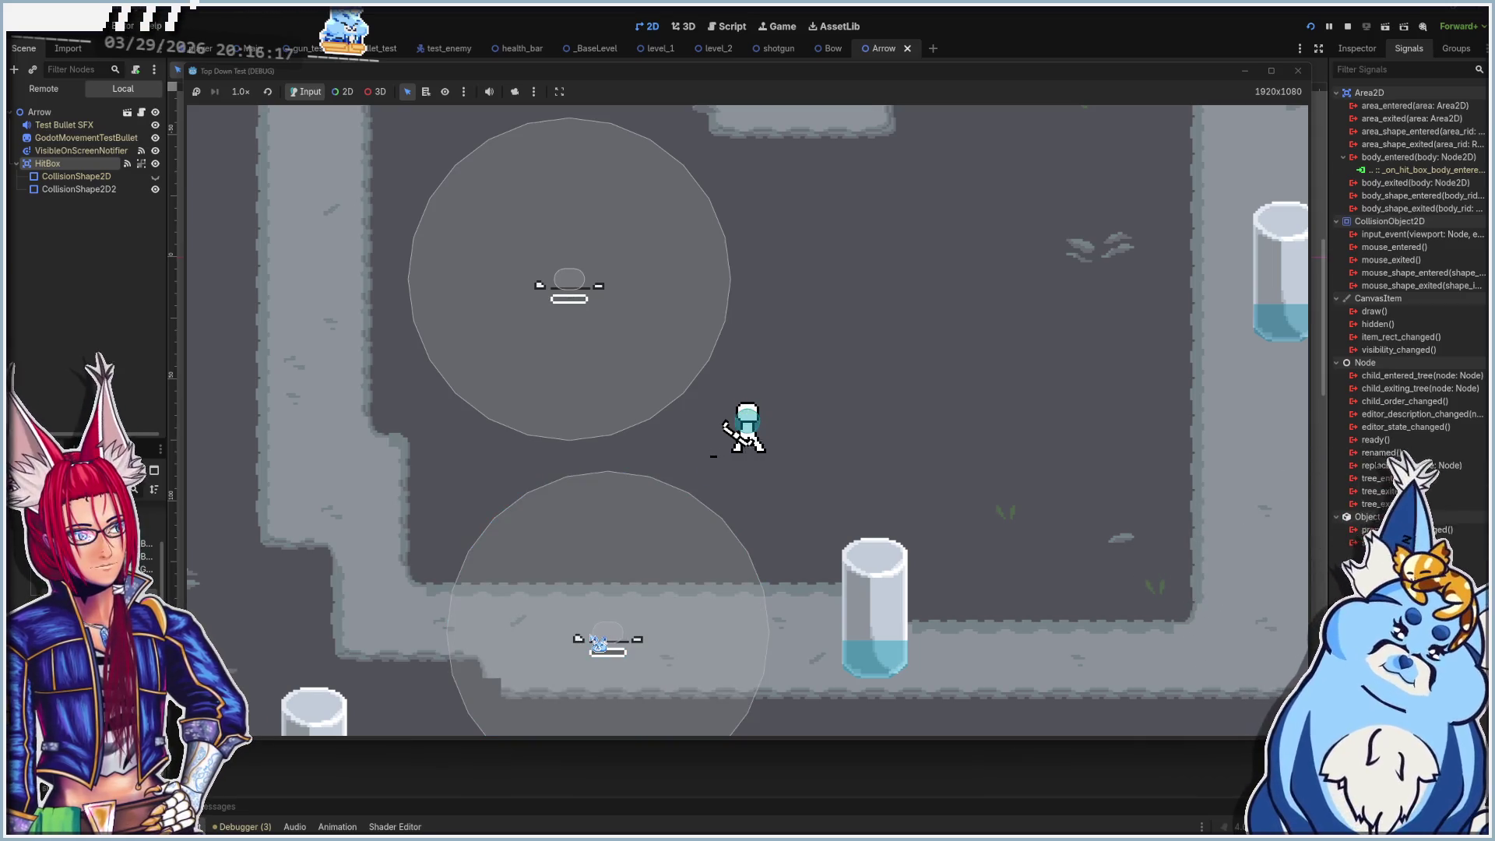
key(d)
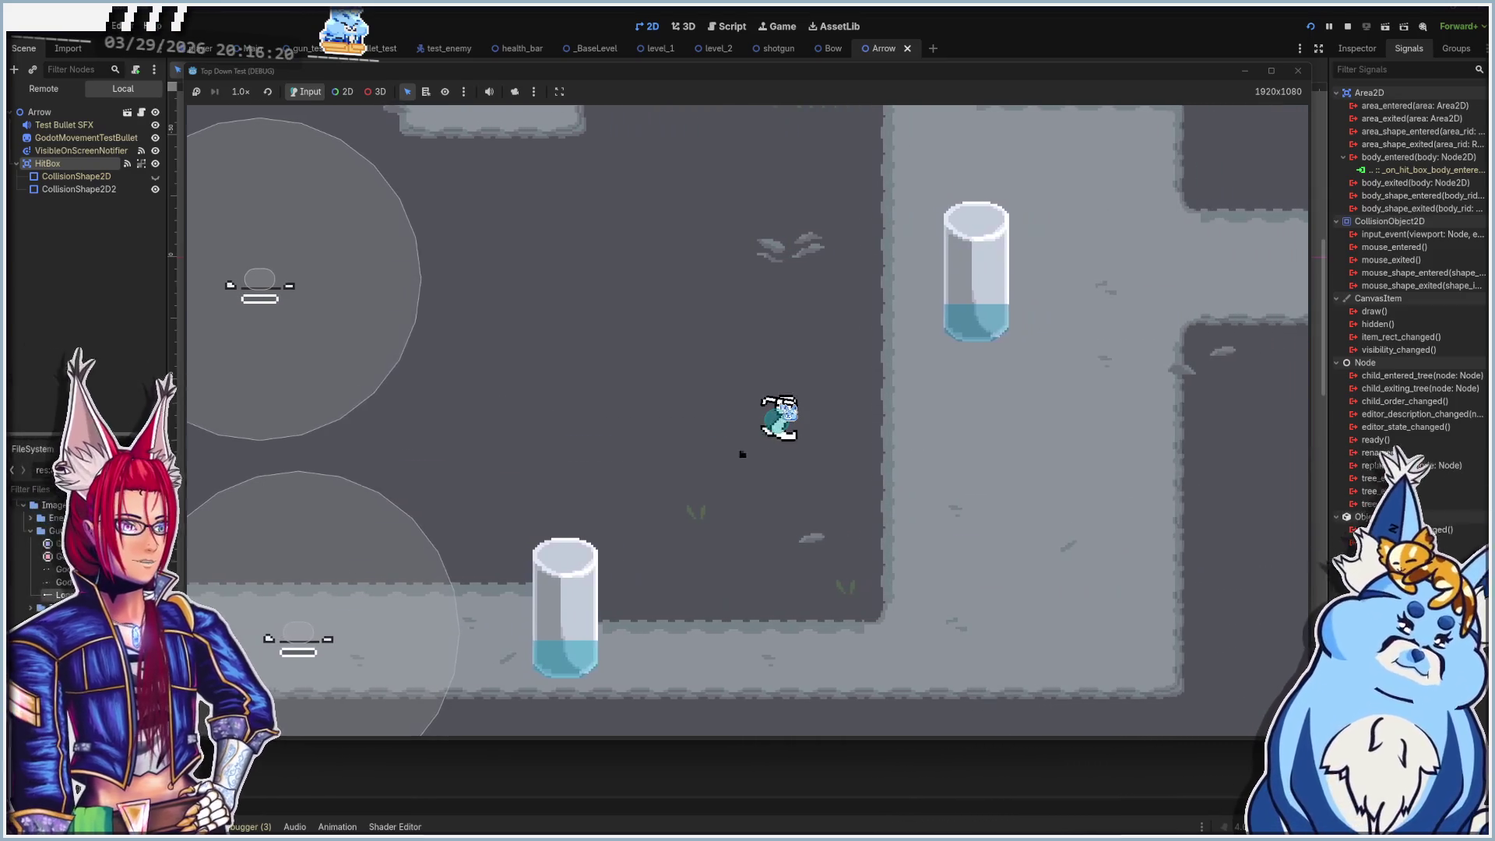
key(d)
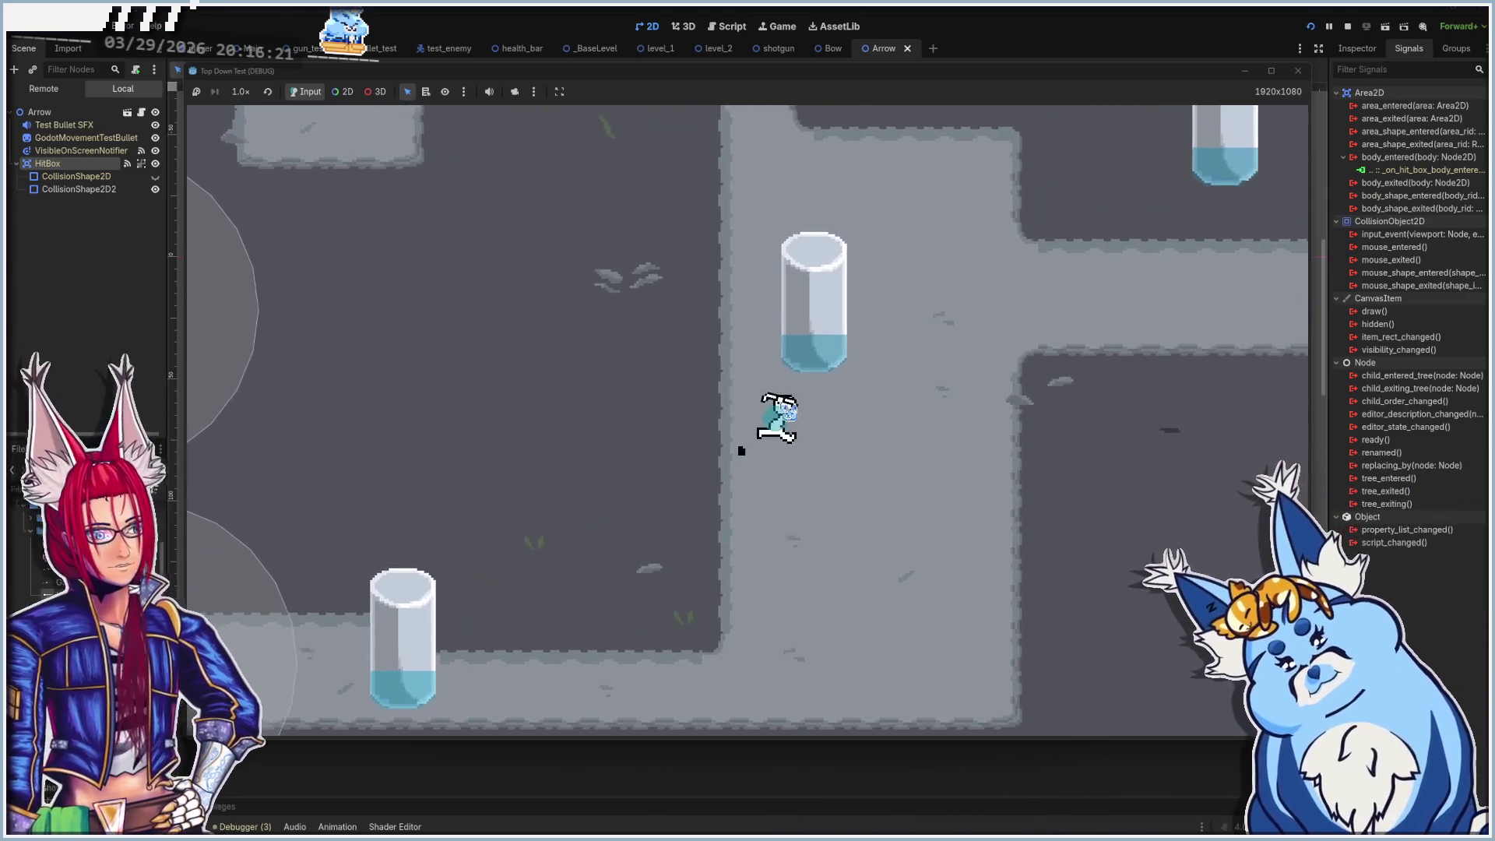
key(F8)
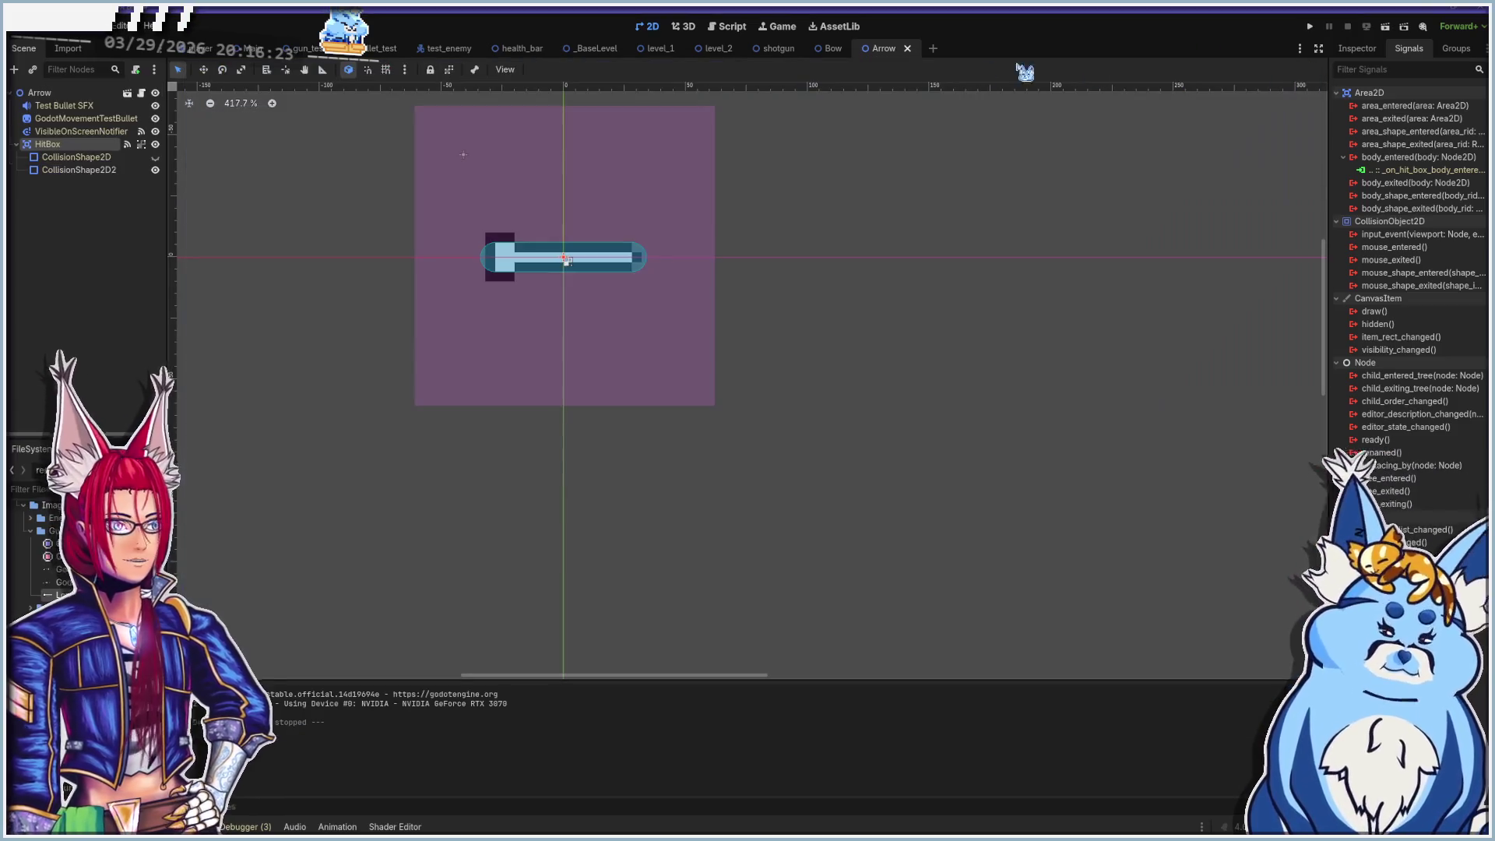
Step: Change SPEED on line 3 of arrow.gd from 1500 to 150 and run the game
click(728, 26)
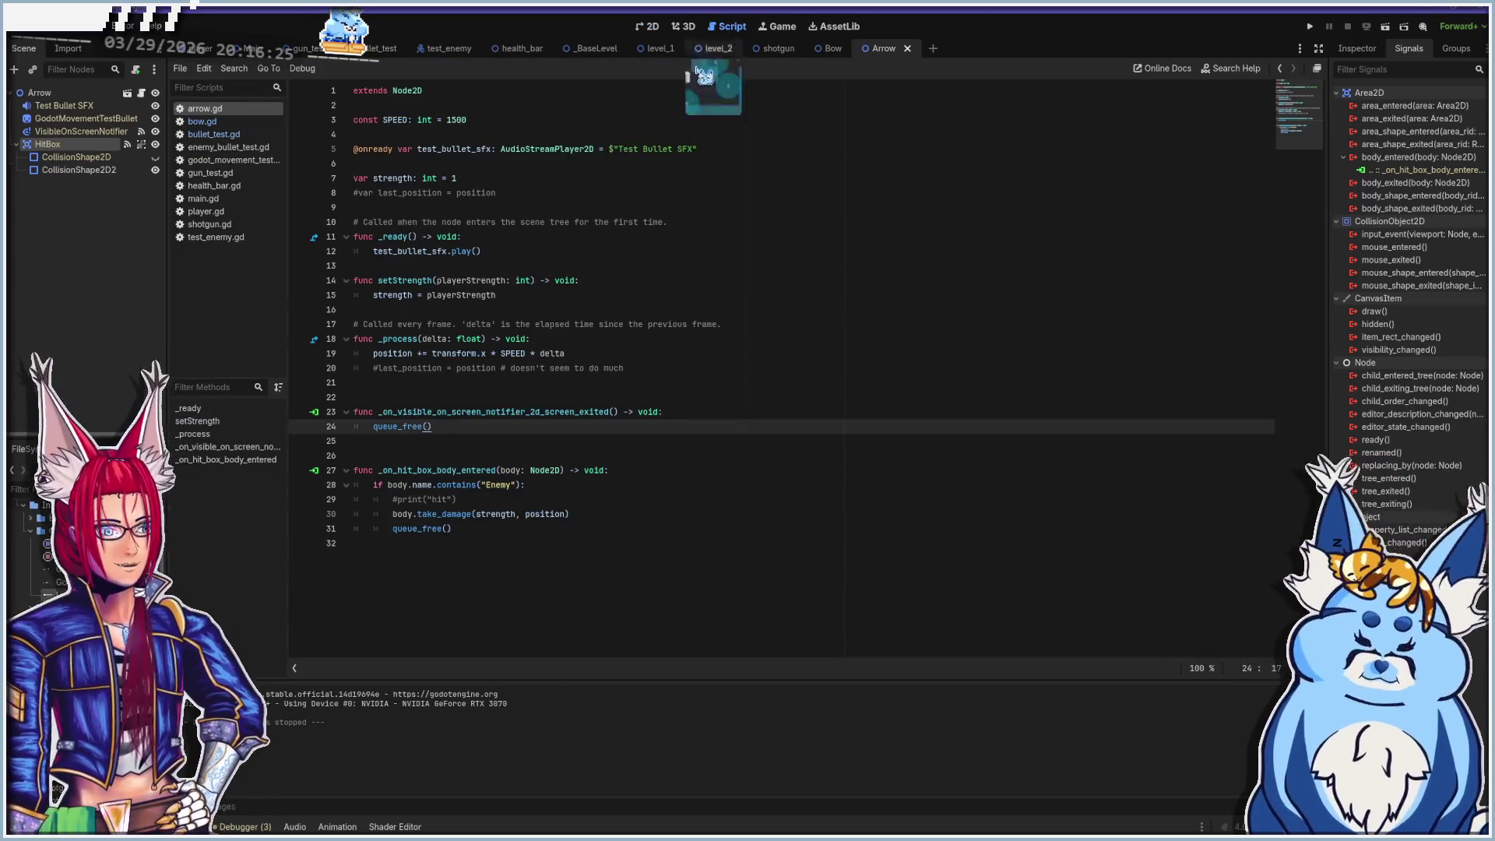
click(481, 120)
key(BackSpace)
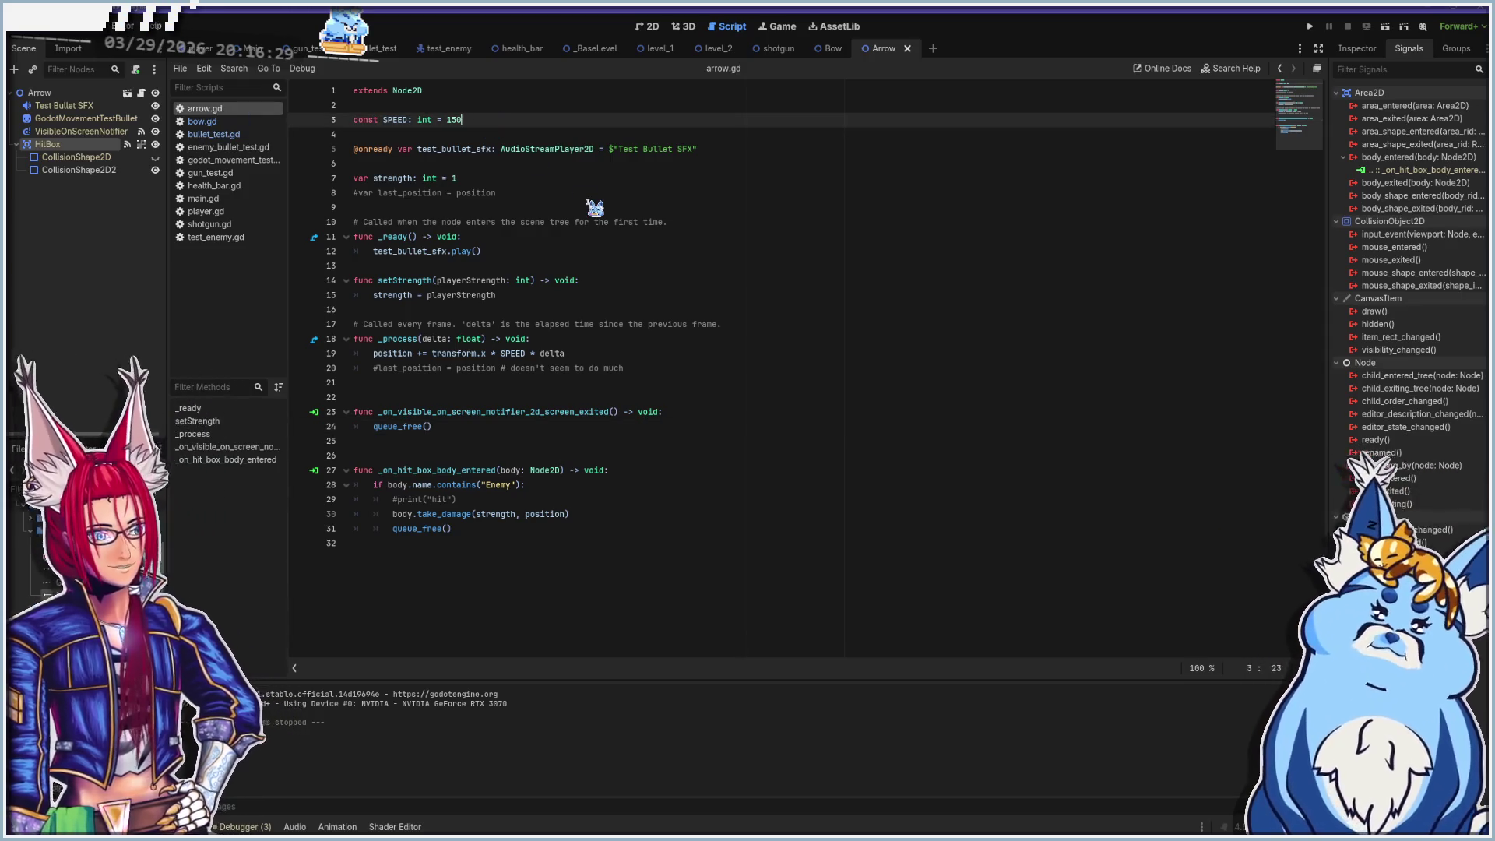
key(F5)
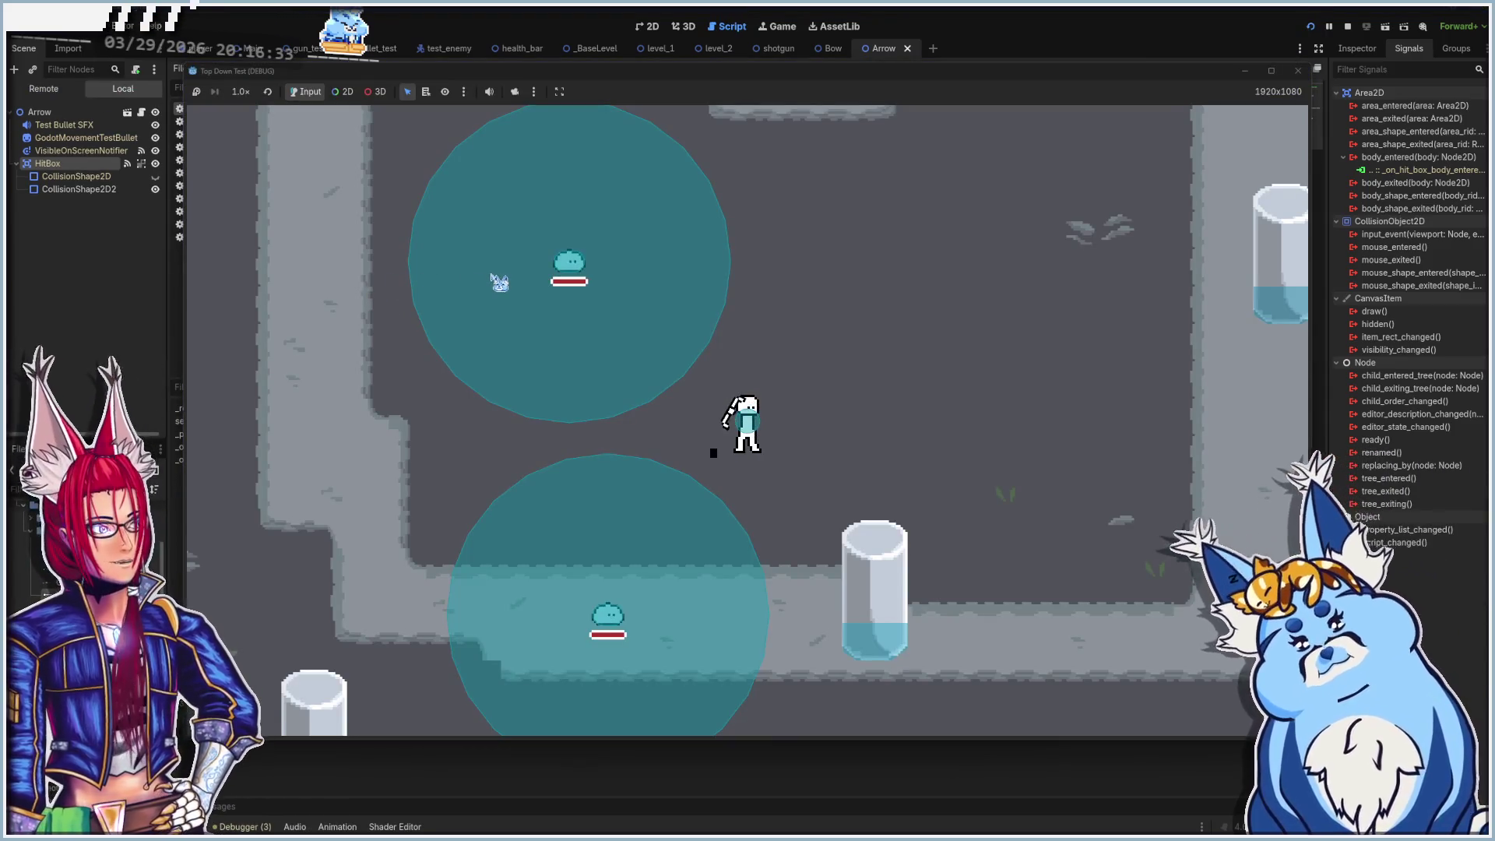
Step: Fire a slow arrow up and left, then walk toward the nearby slime
key(w)
key(a)
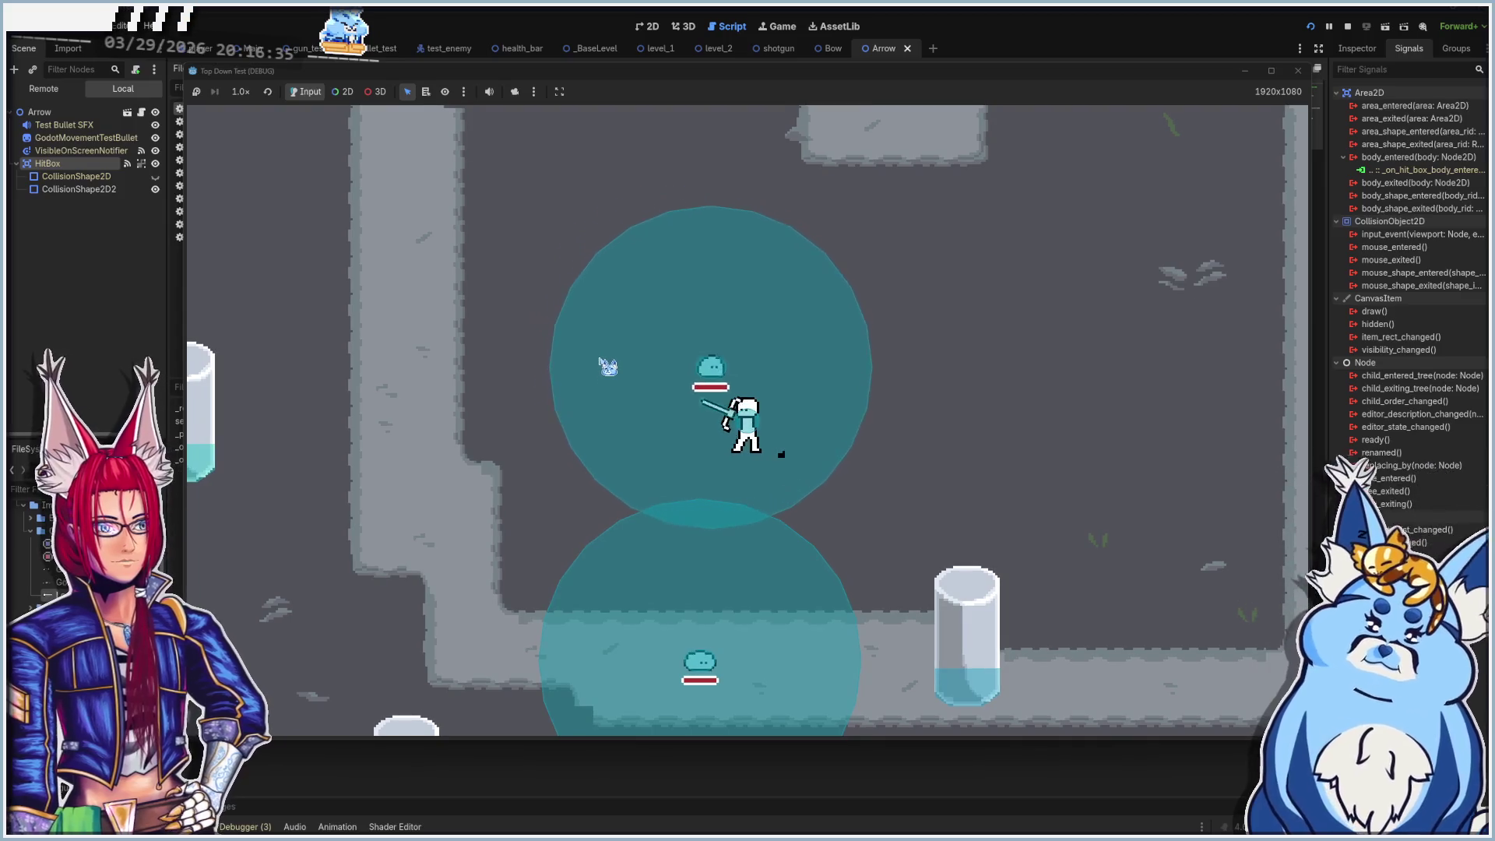
click(609, 367)
key(d)
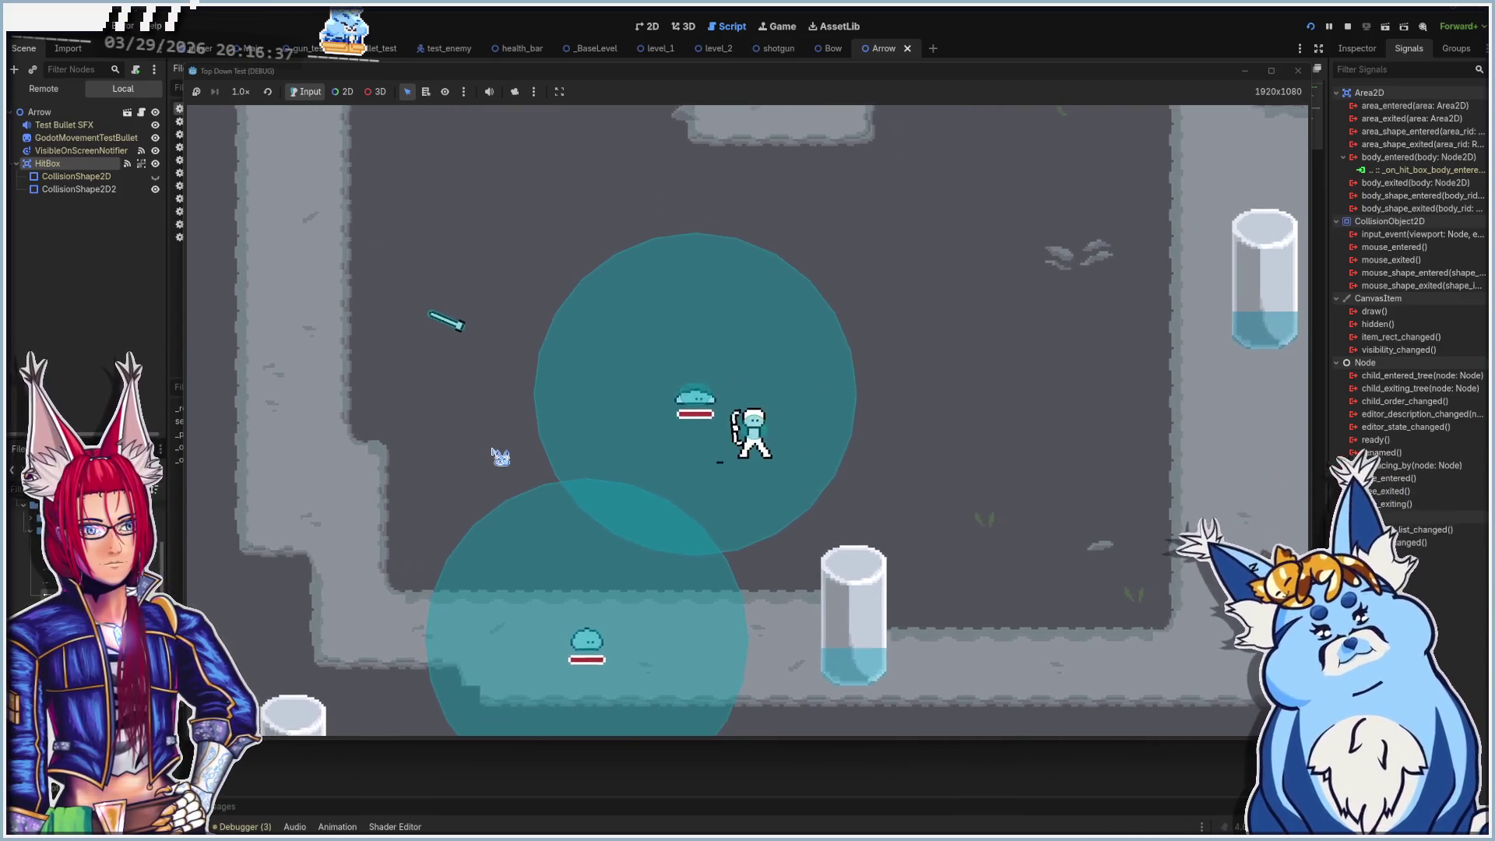
key(d)
key(s)
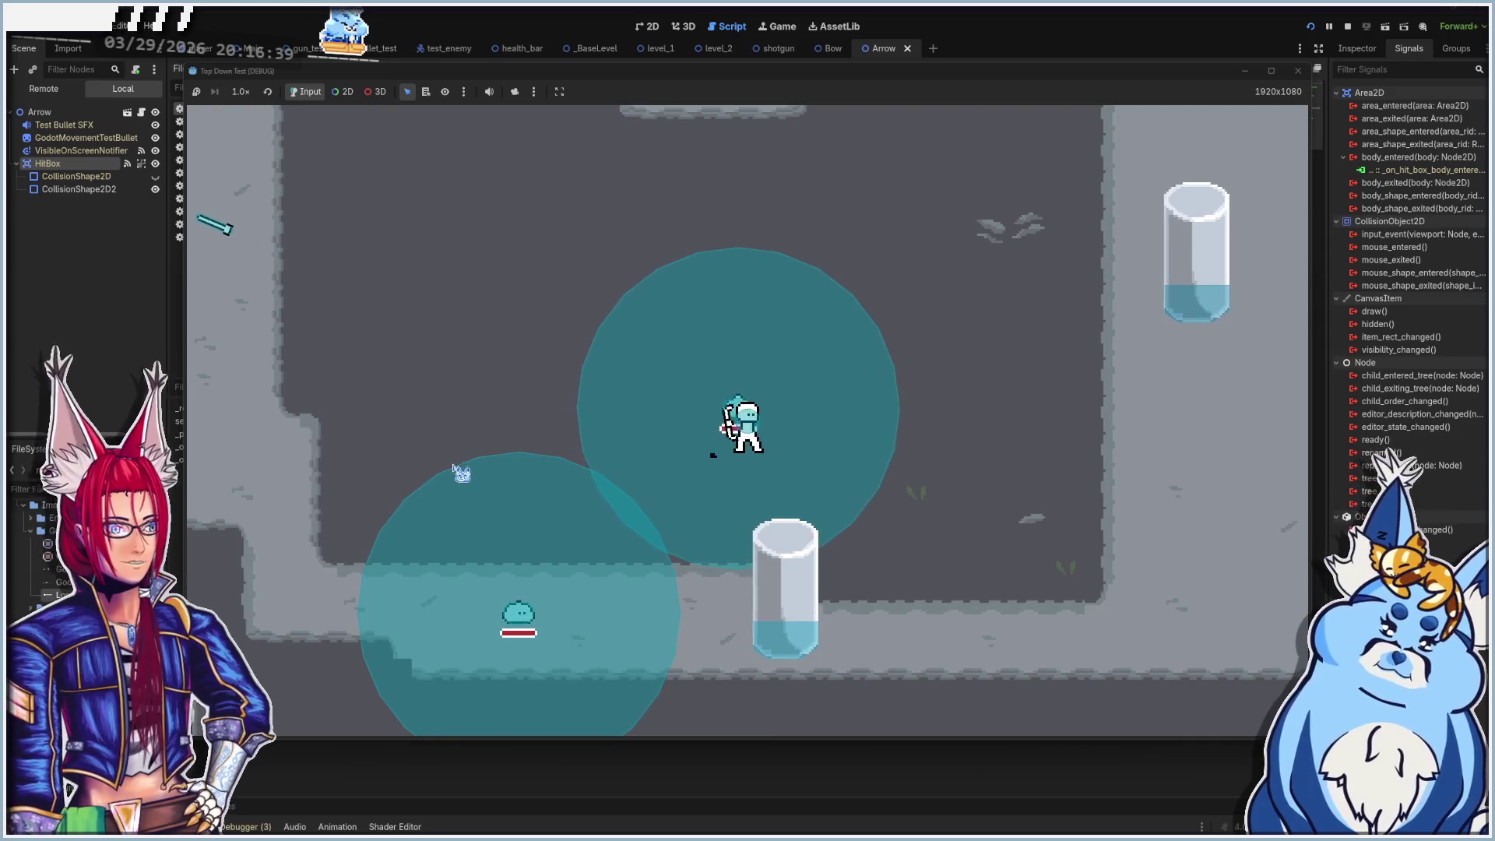
key(d)
Step: Fire another arrow left, walk past the pillar, then close the game and return to 2D
click(417, 467)
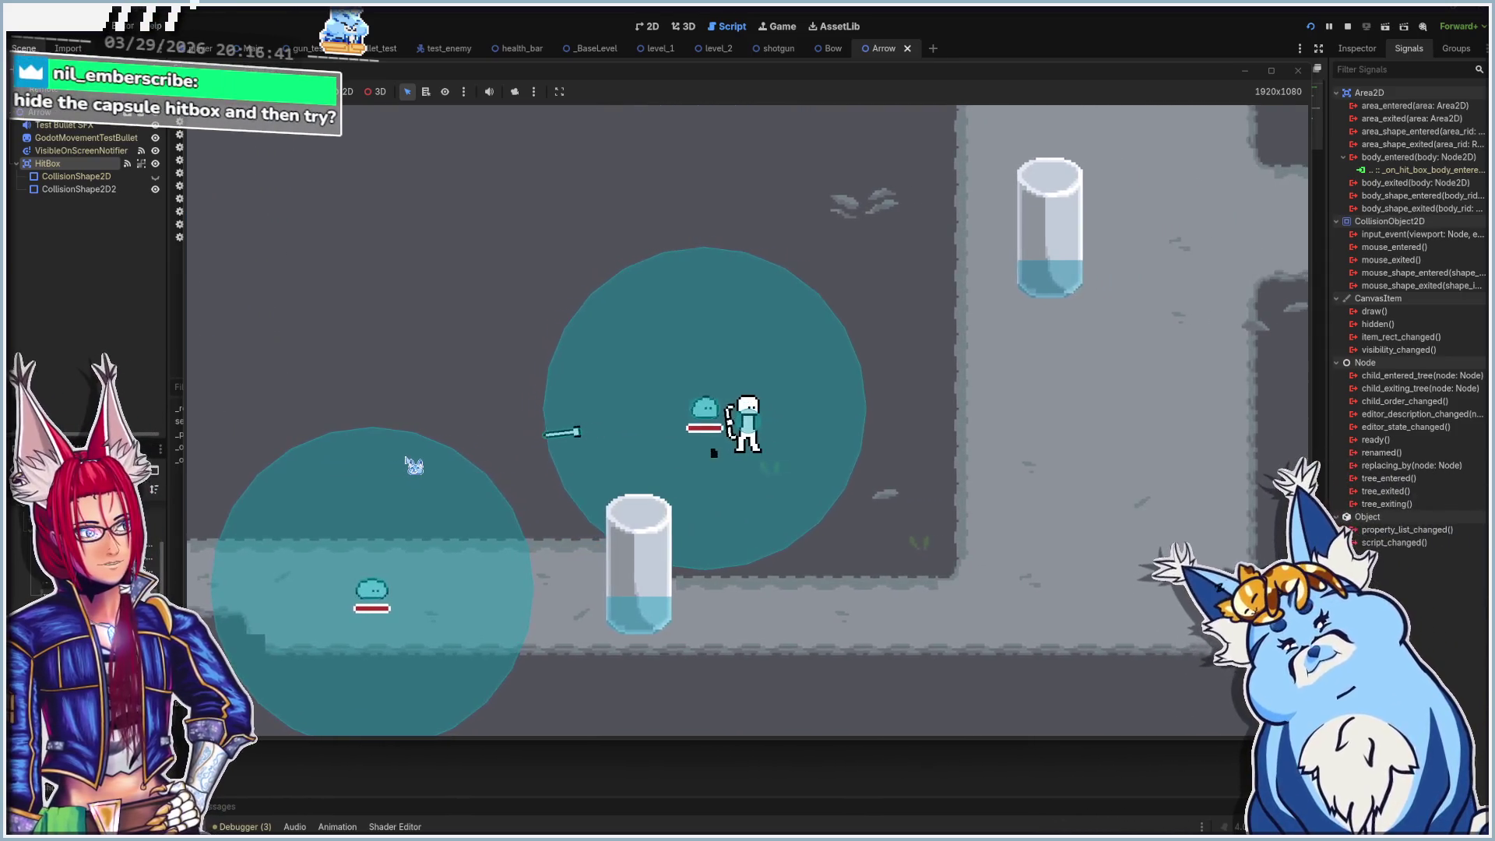
key(s)
key(a)
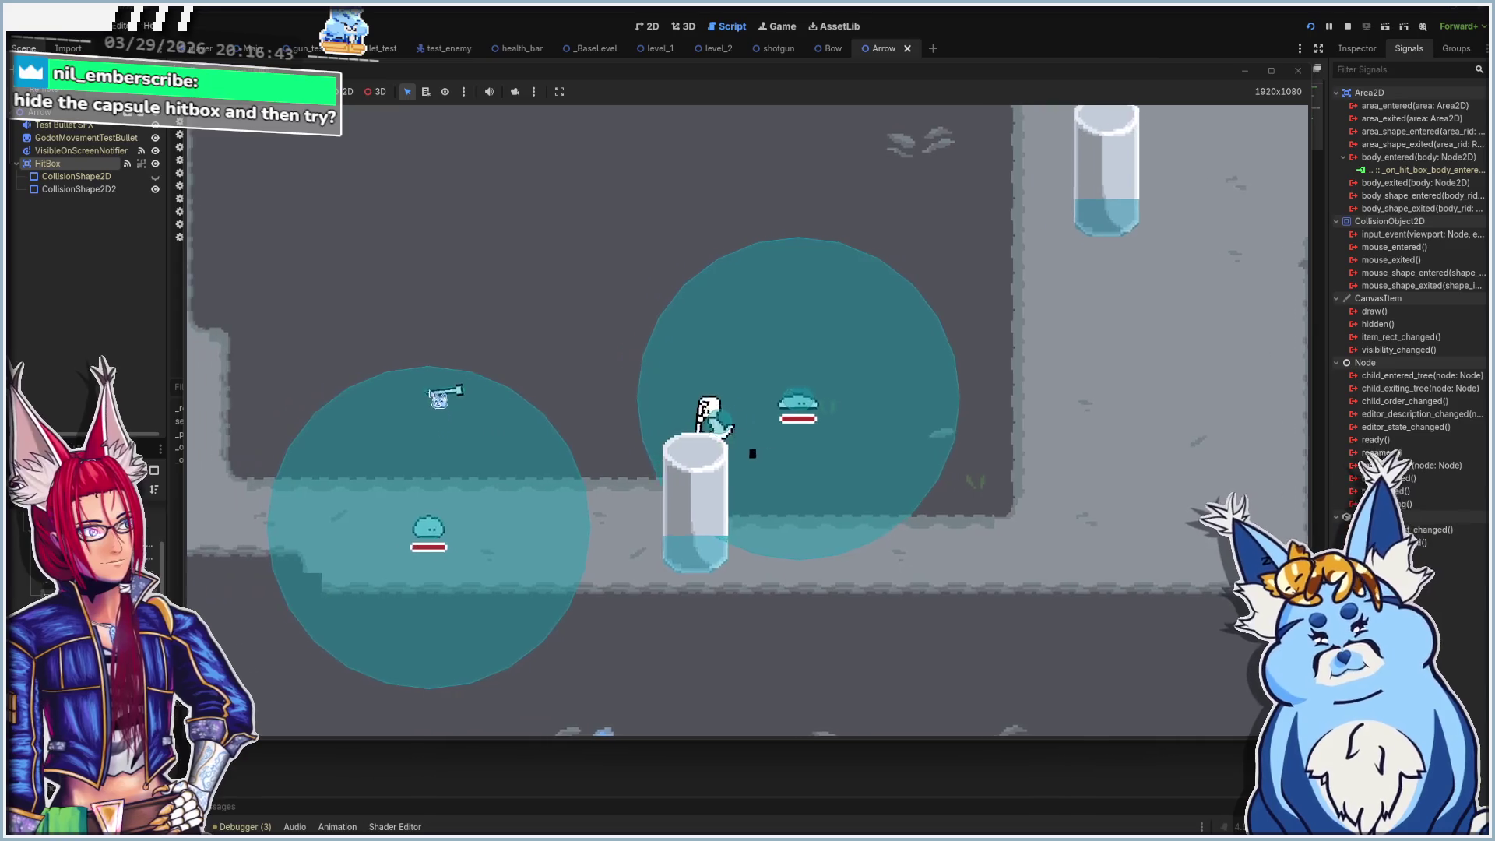
key(a)
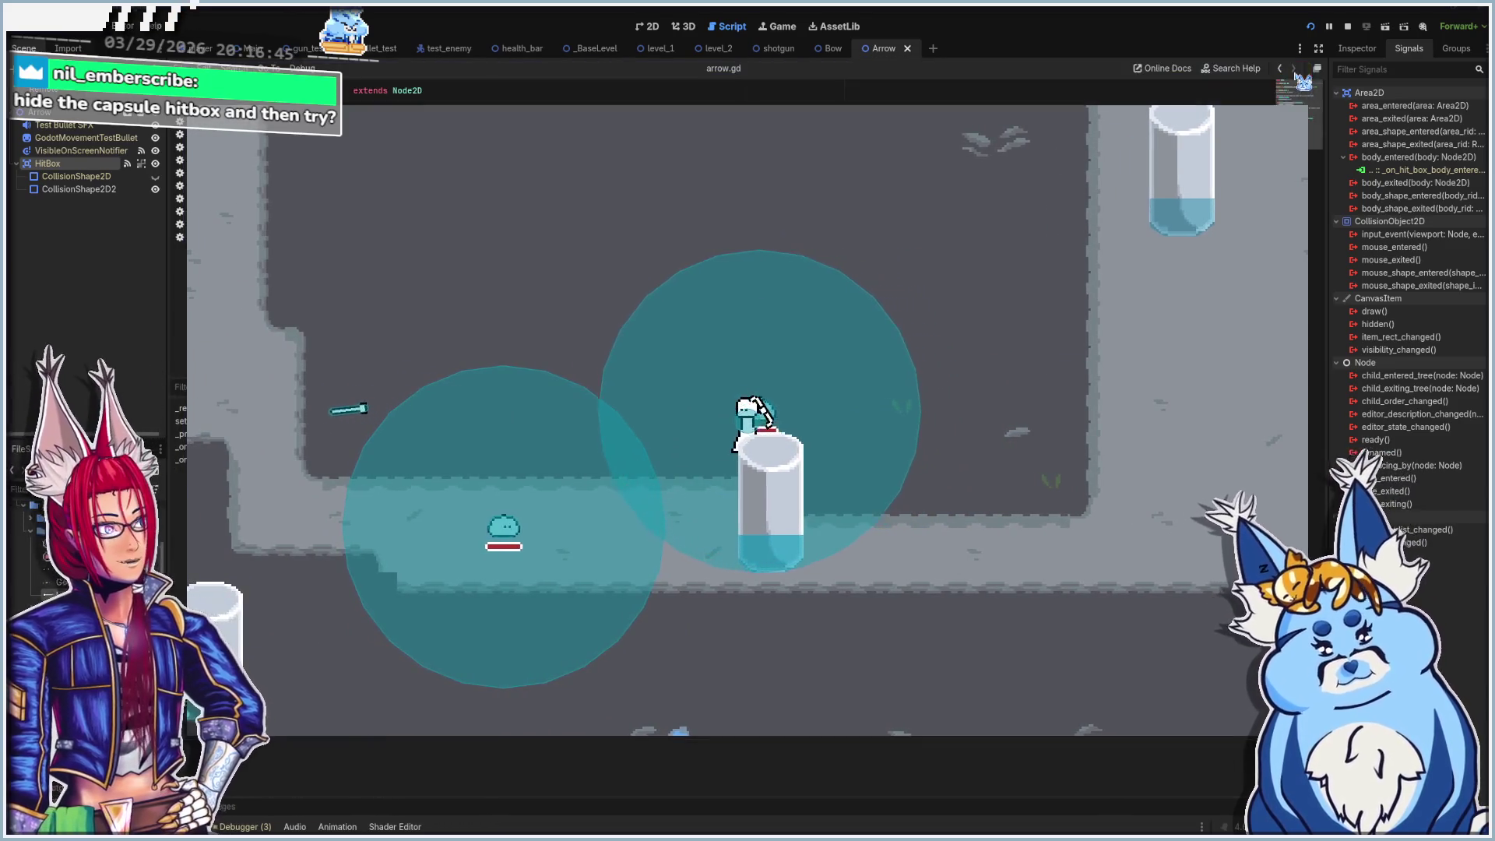
click(1295, 74)
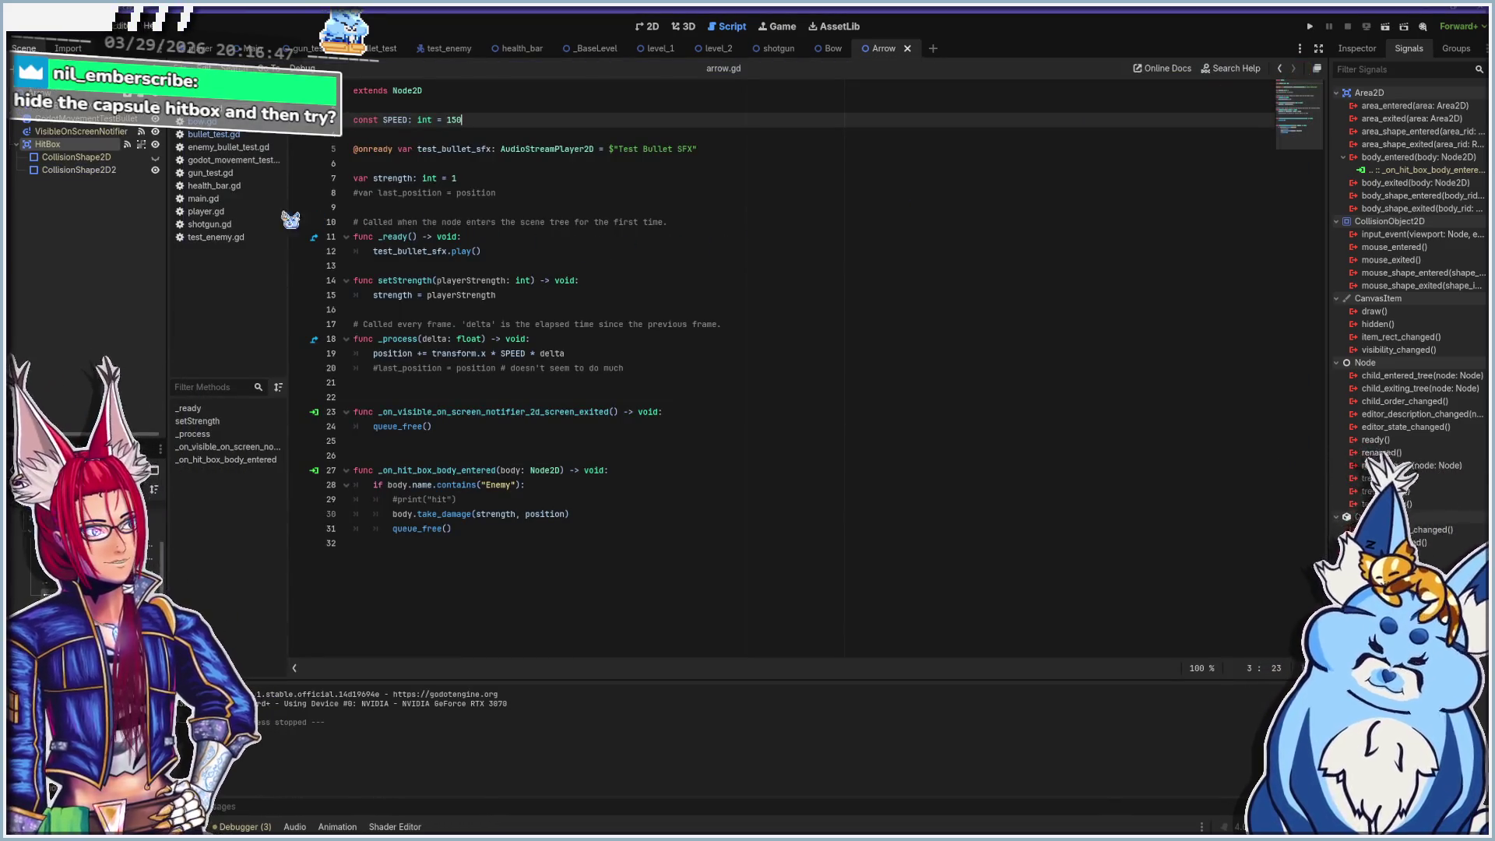
click(651, 28)
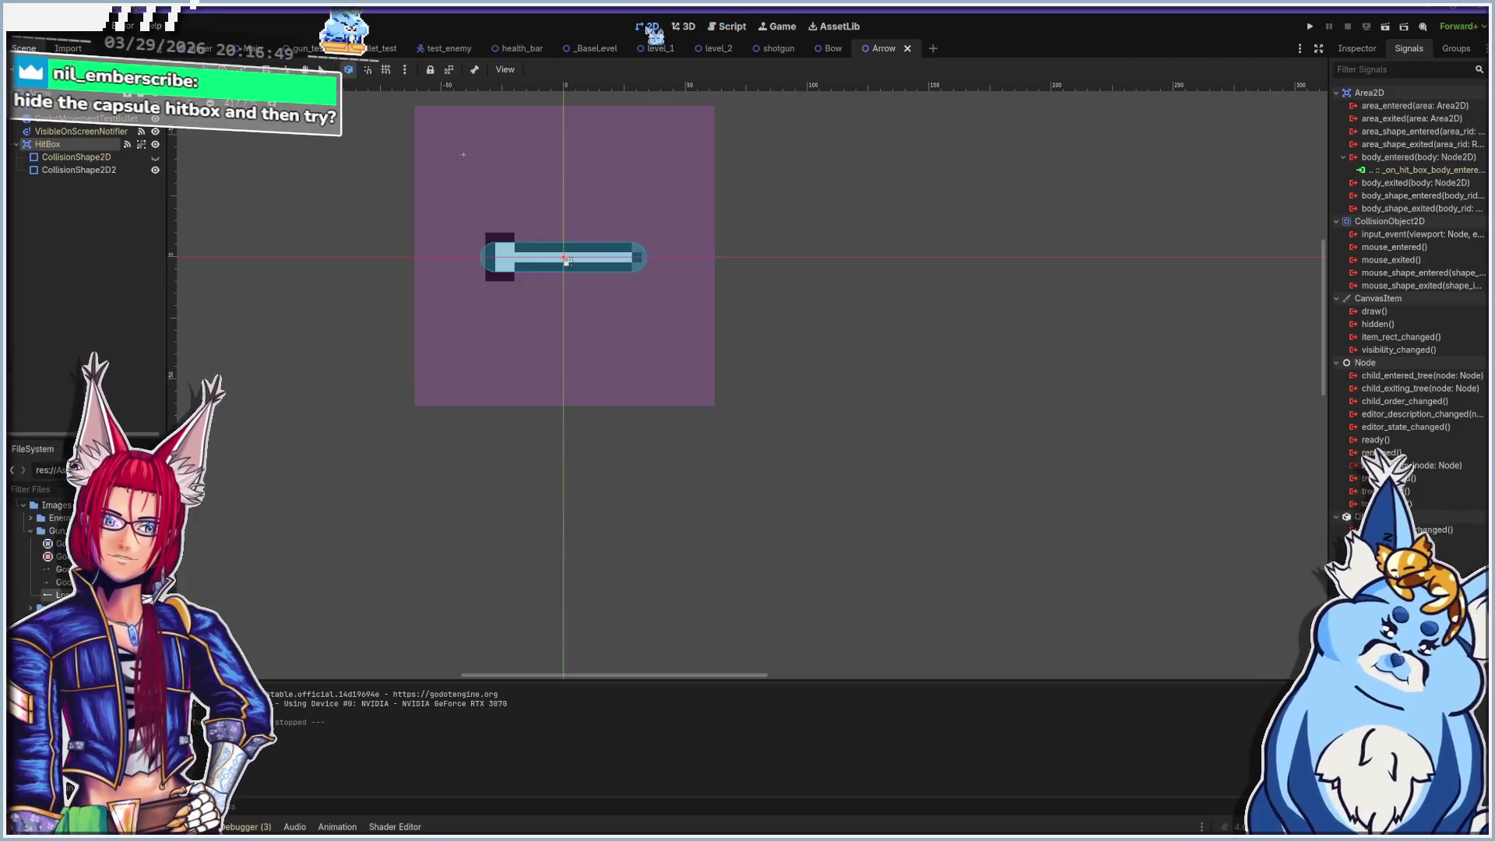
Step: Hide the CollisionShape2D2 capsule, run the game, move right and down, then close it
click(155, 169)
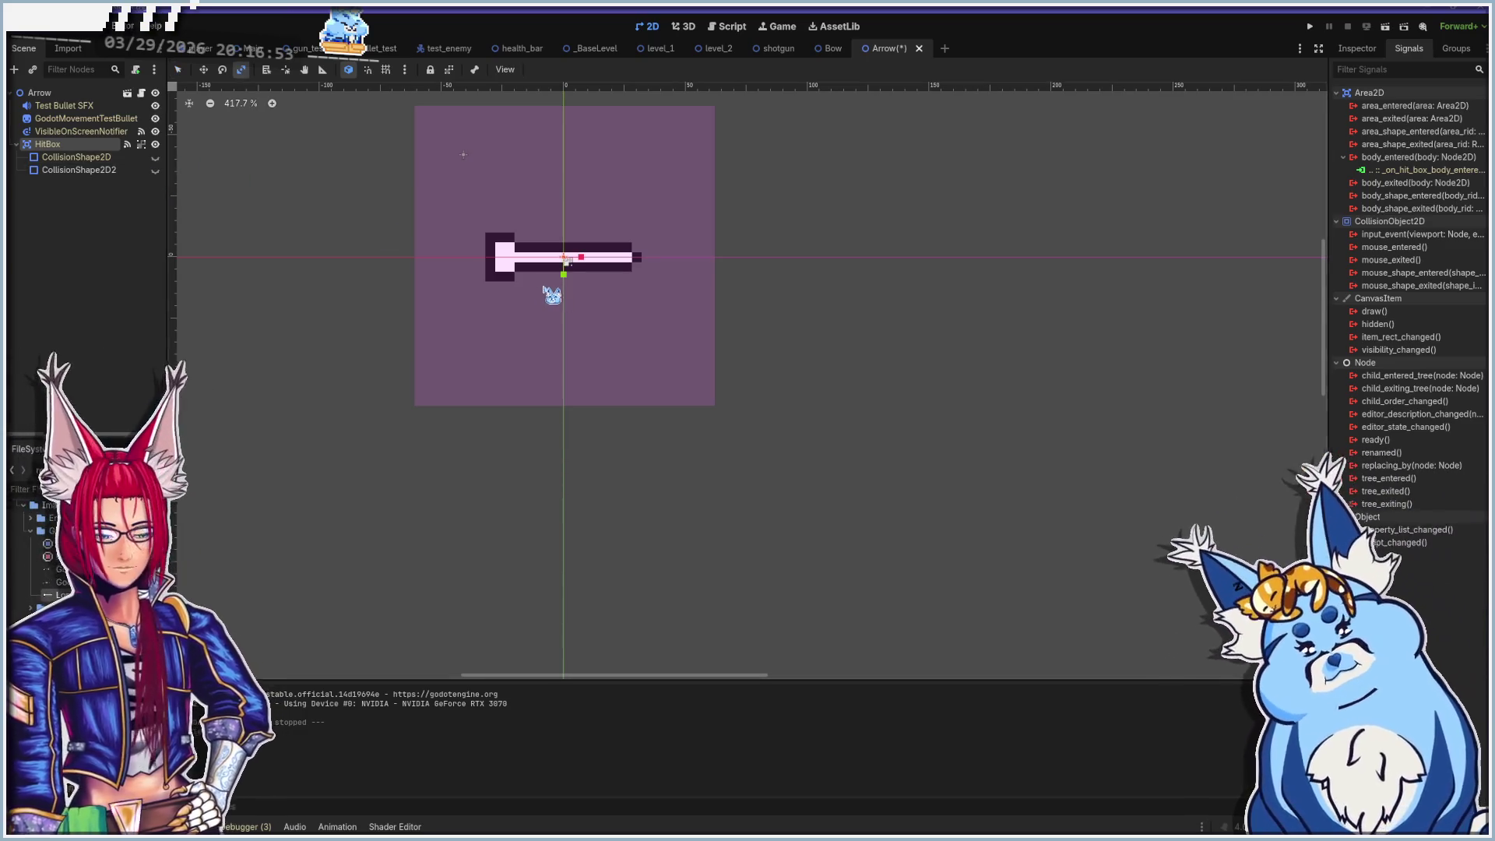
key(F5)
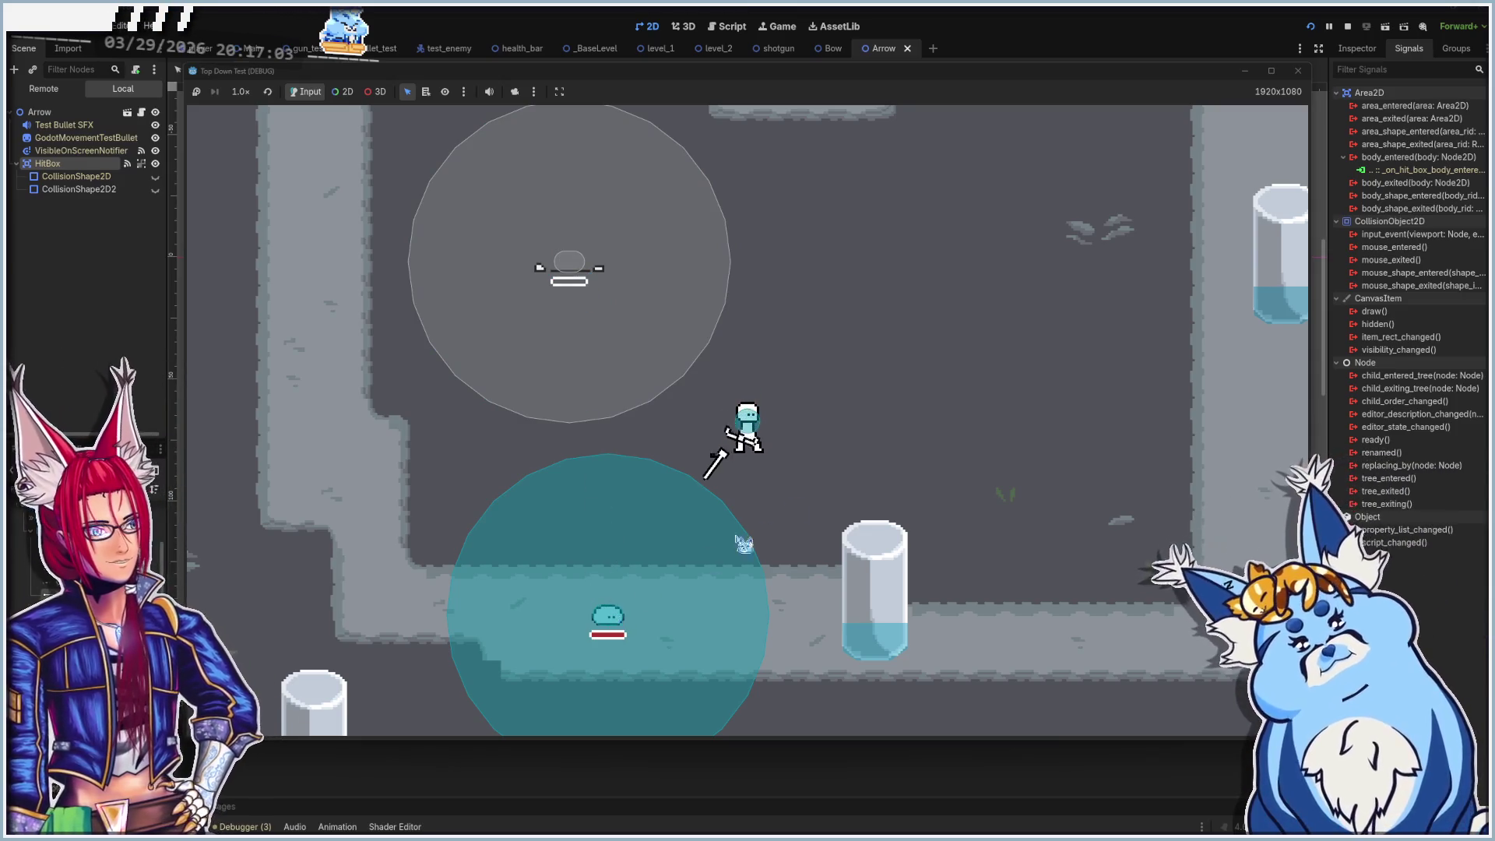
key(d)
key(s)
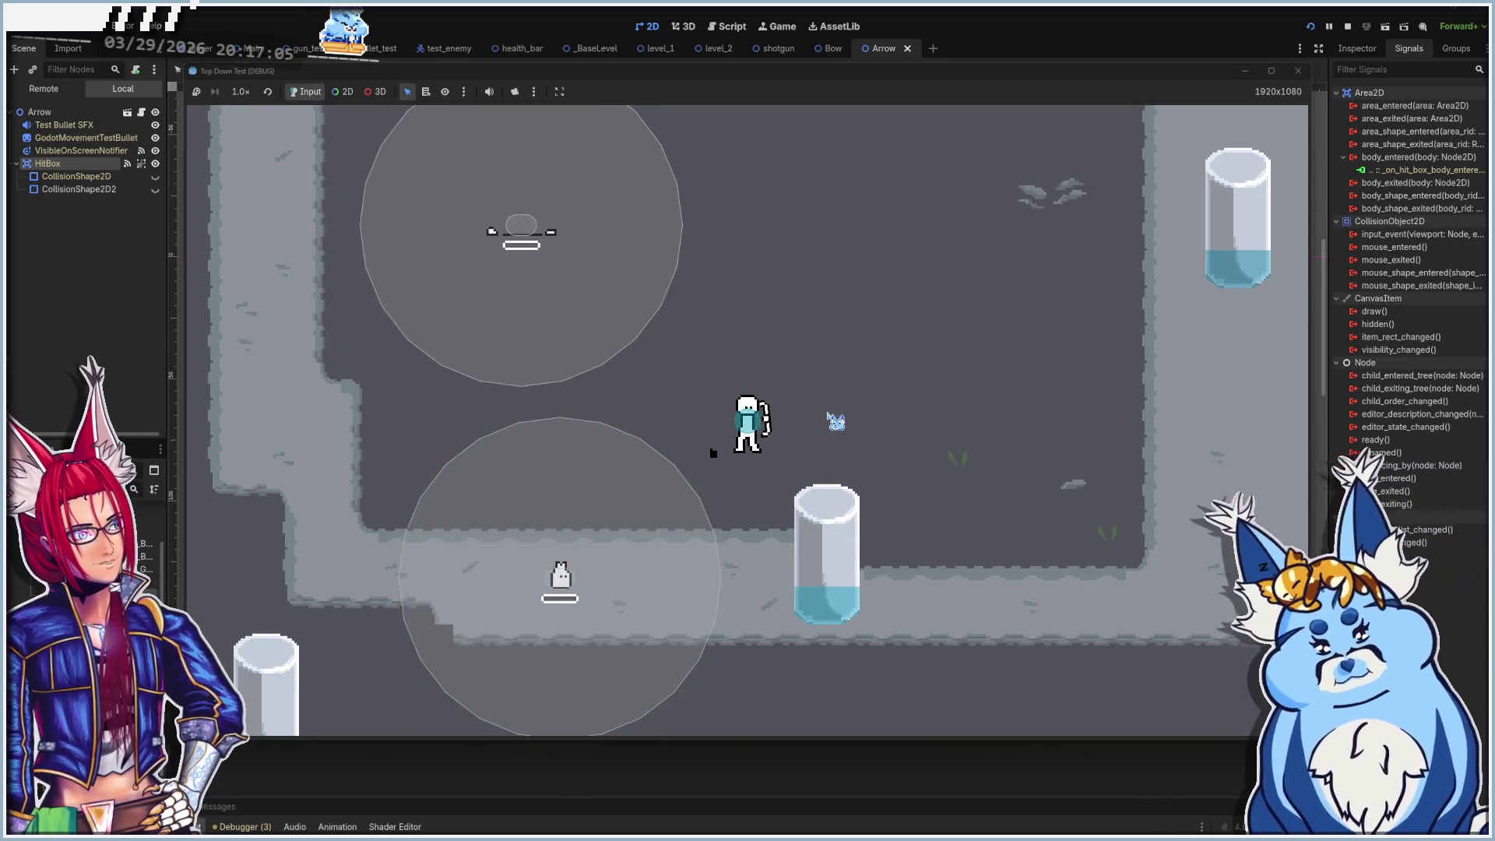
click(1297, 71)
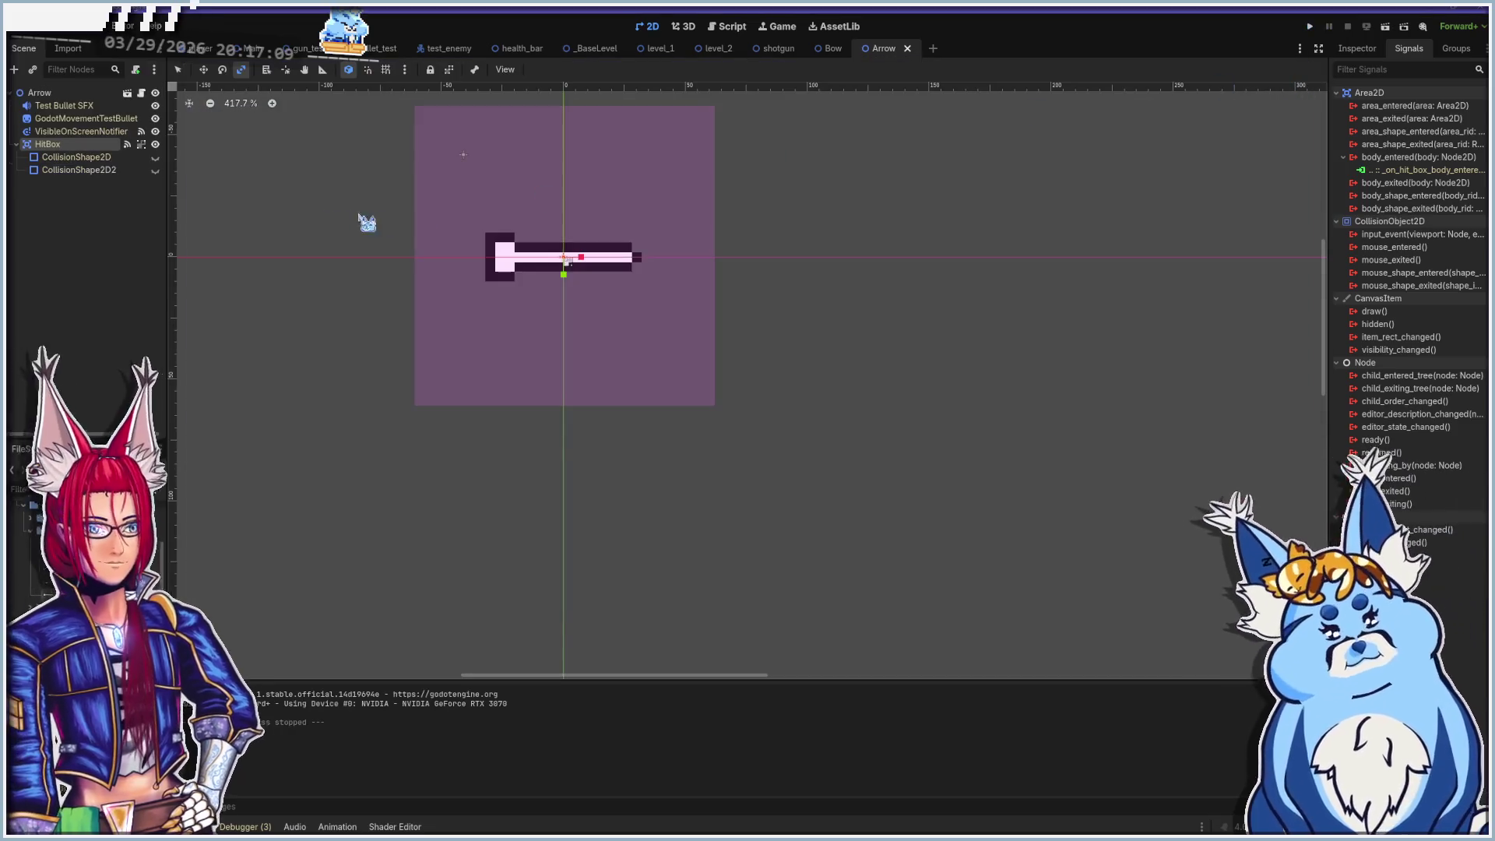
Step: Save arrow.gd with SPEED back at 1500 and return to the Arrow scene's 2D view
click(97, 172)
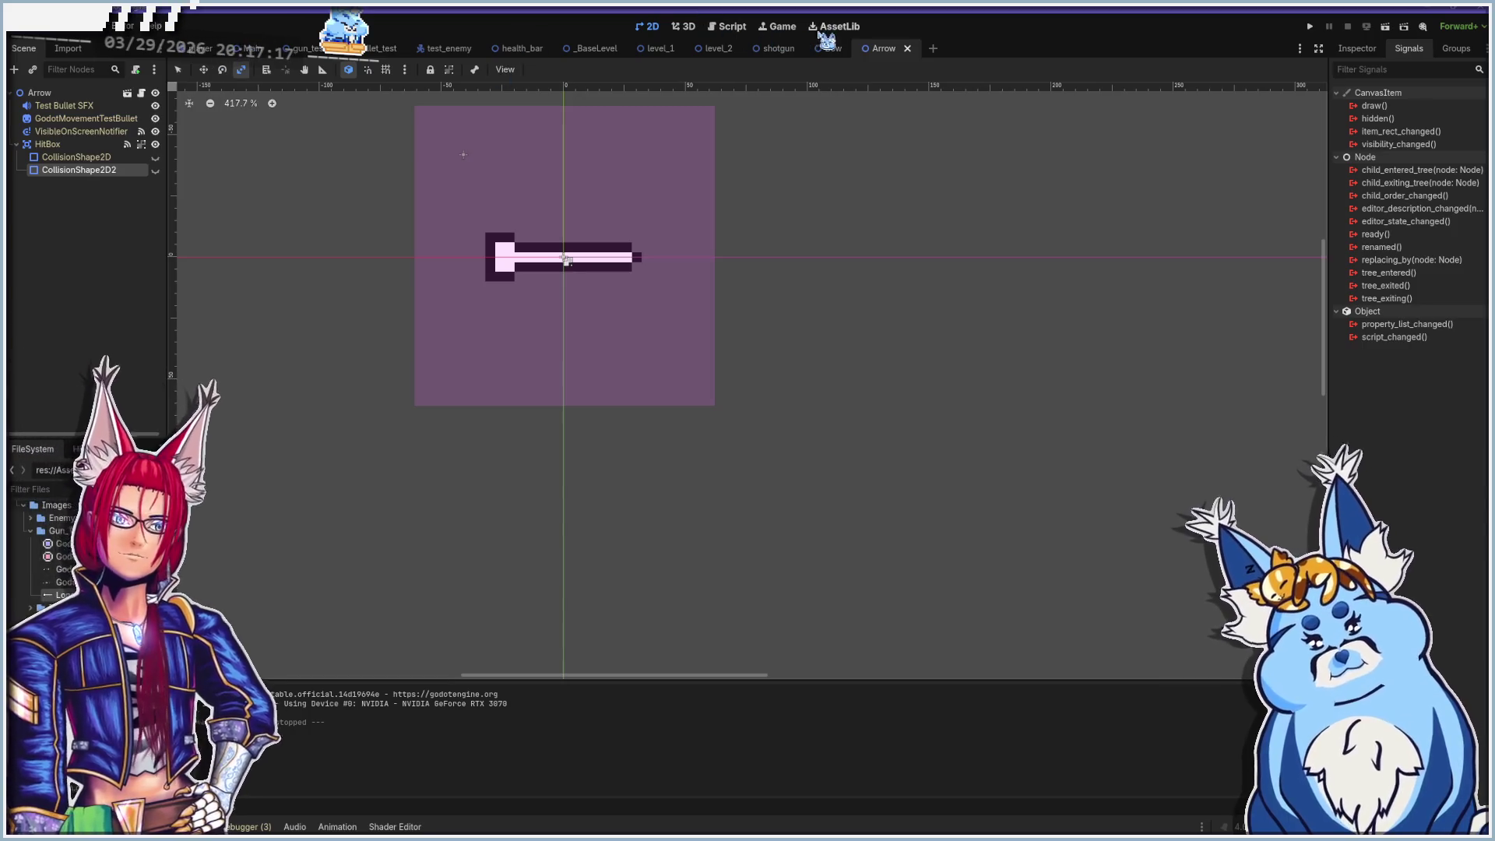
click(743, 28)
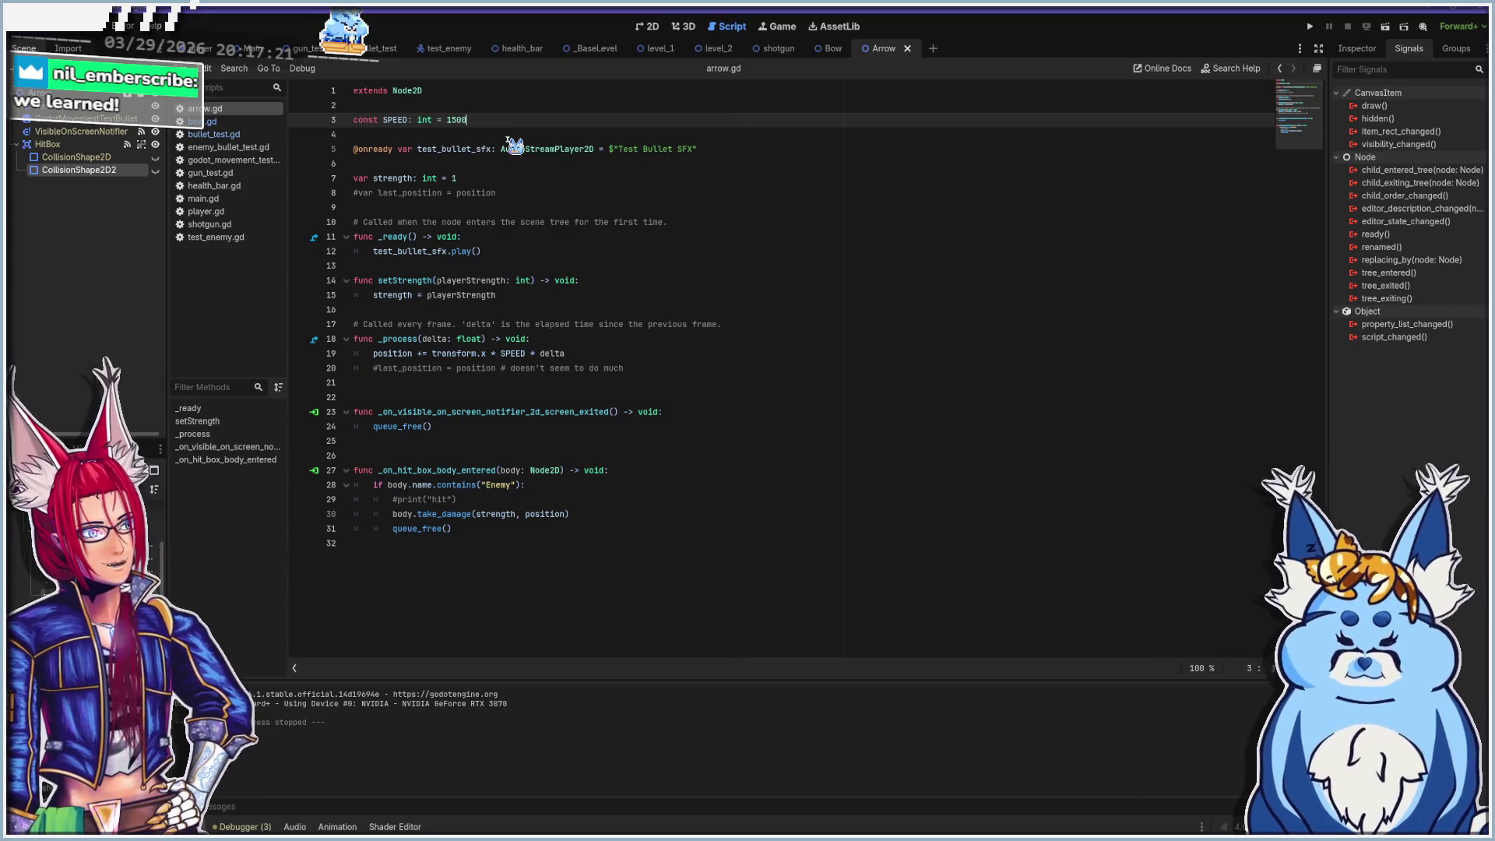
key(ctrl+s)
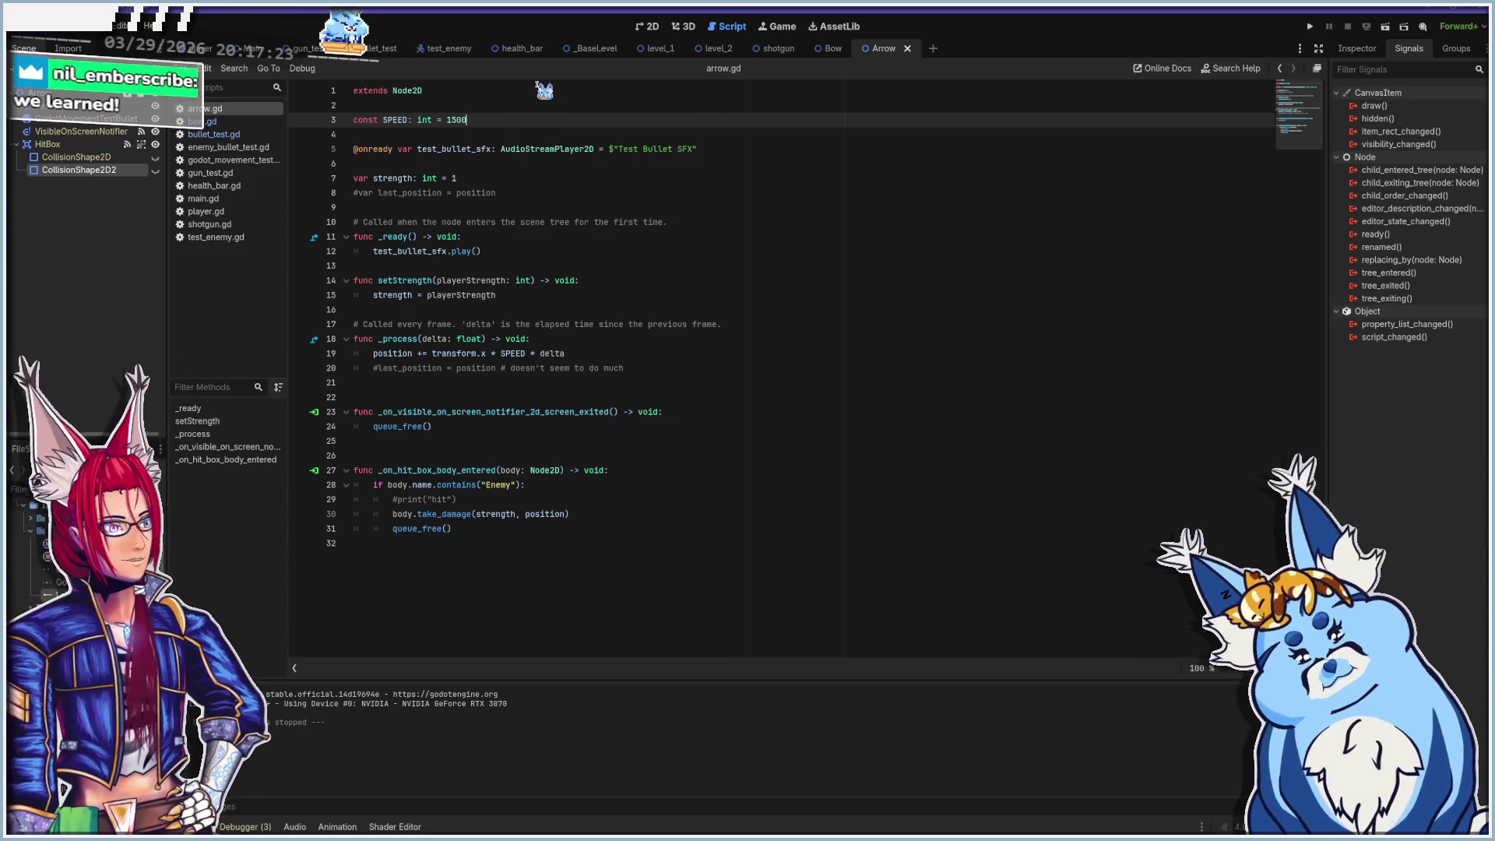
click(651, 28)
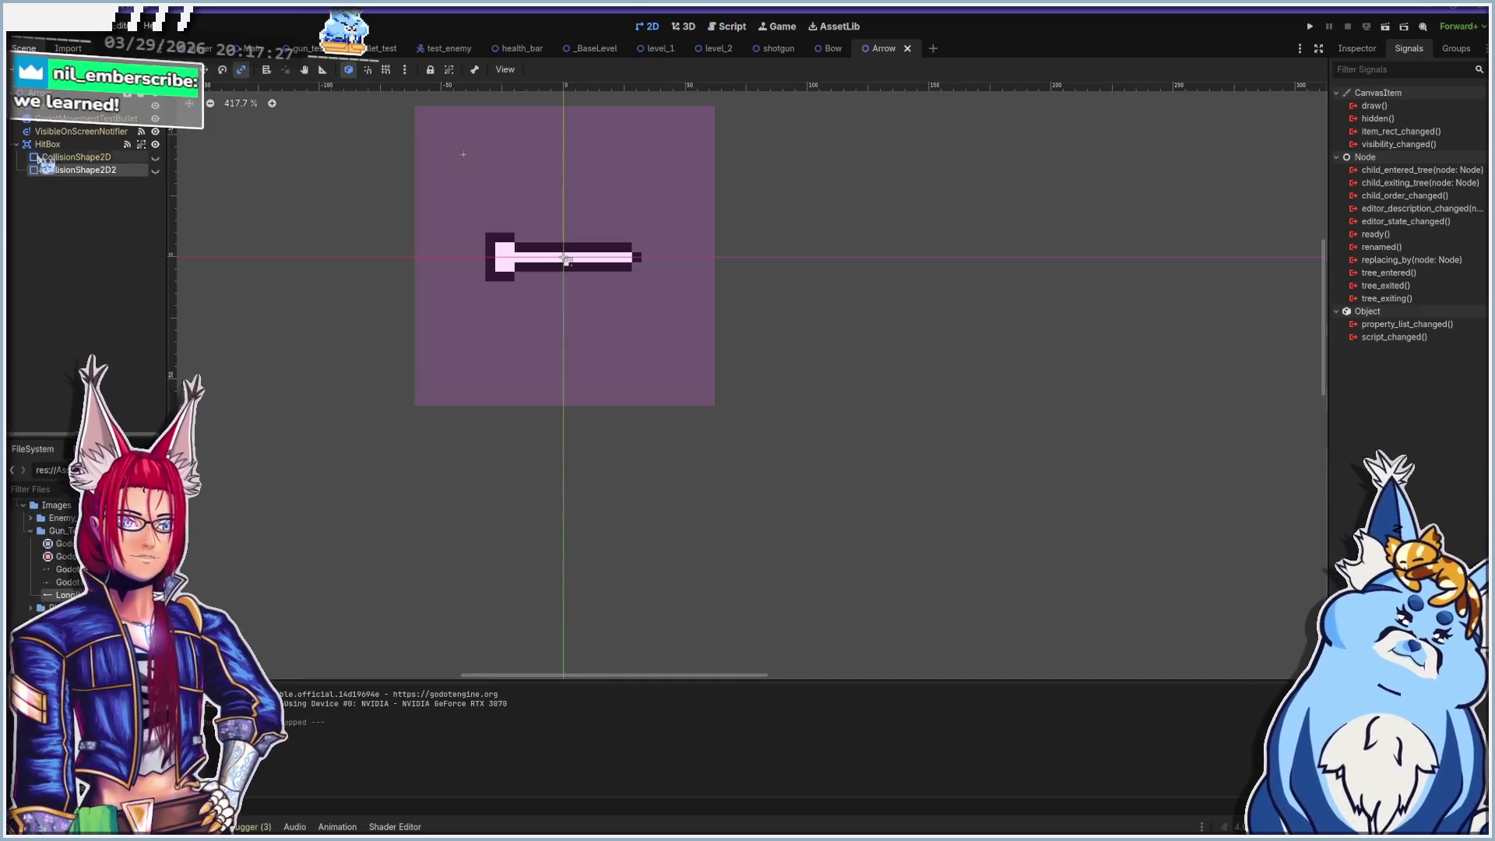
Step: Check the HitBox node's context menu without changes, then launch the game with F5
click(48, 146)
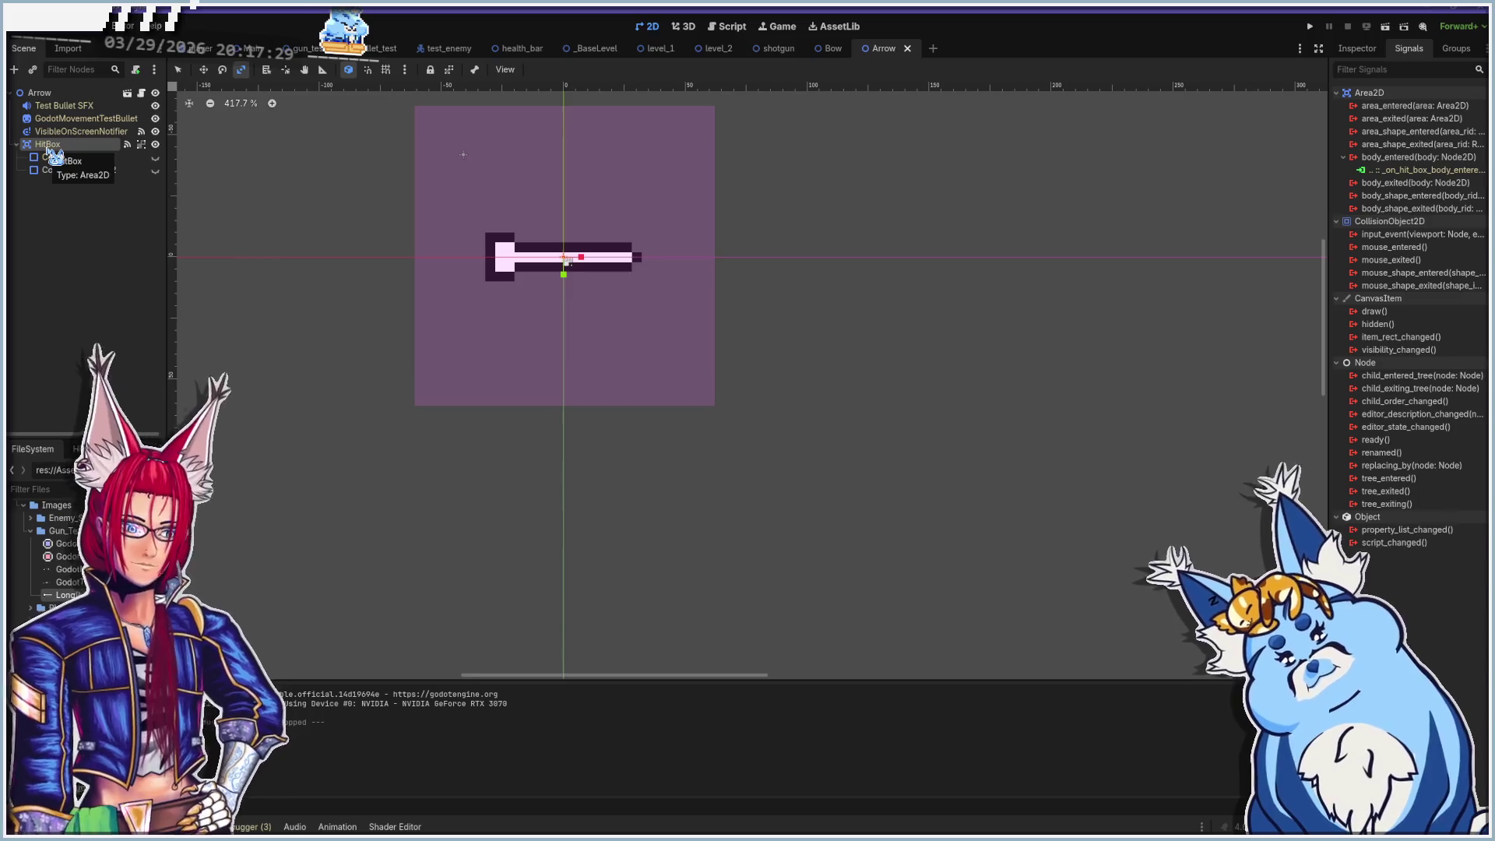
right_click(46, 148)
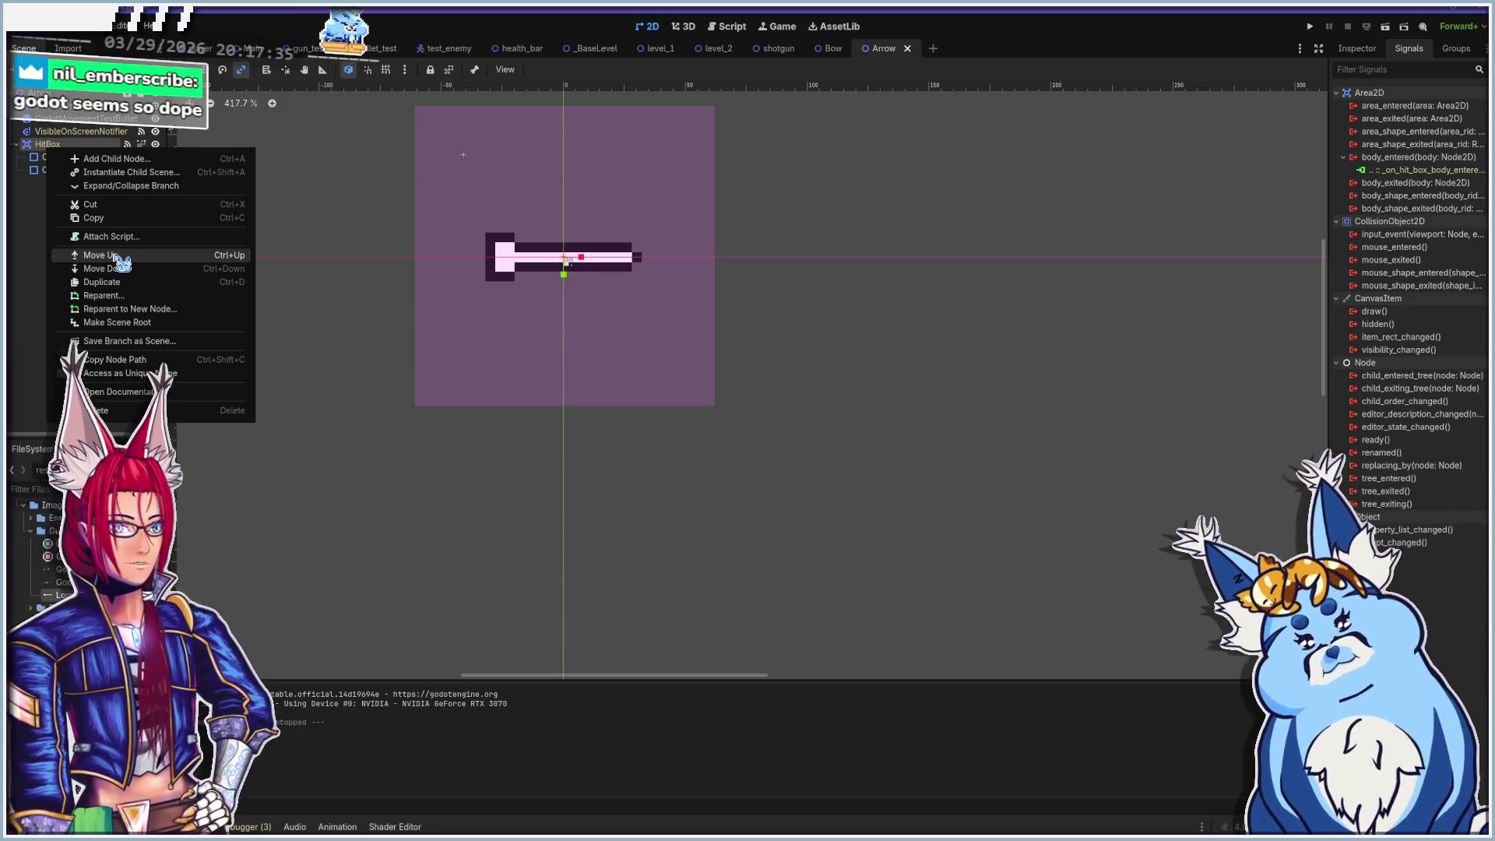
click(559, 488)
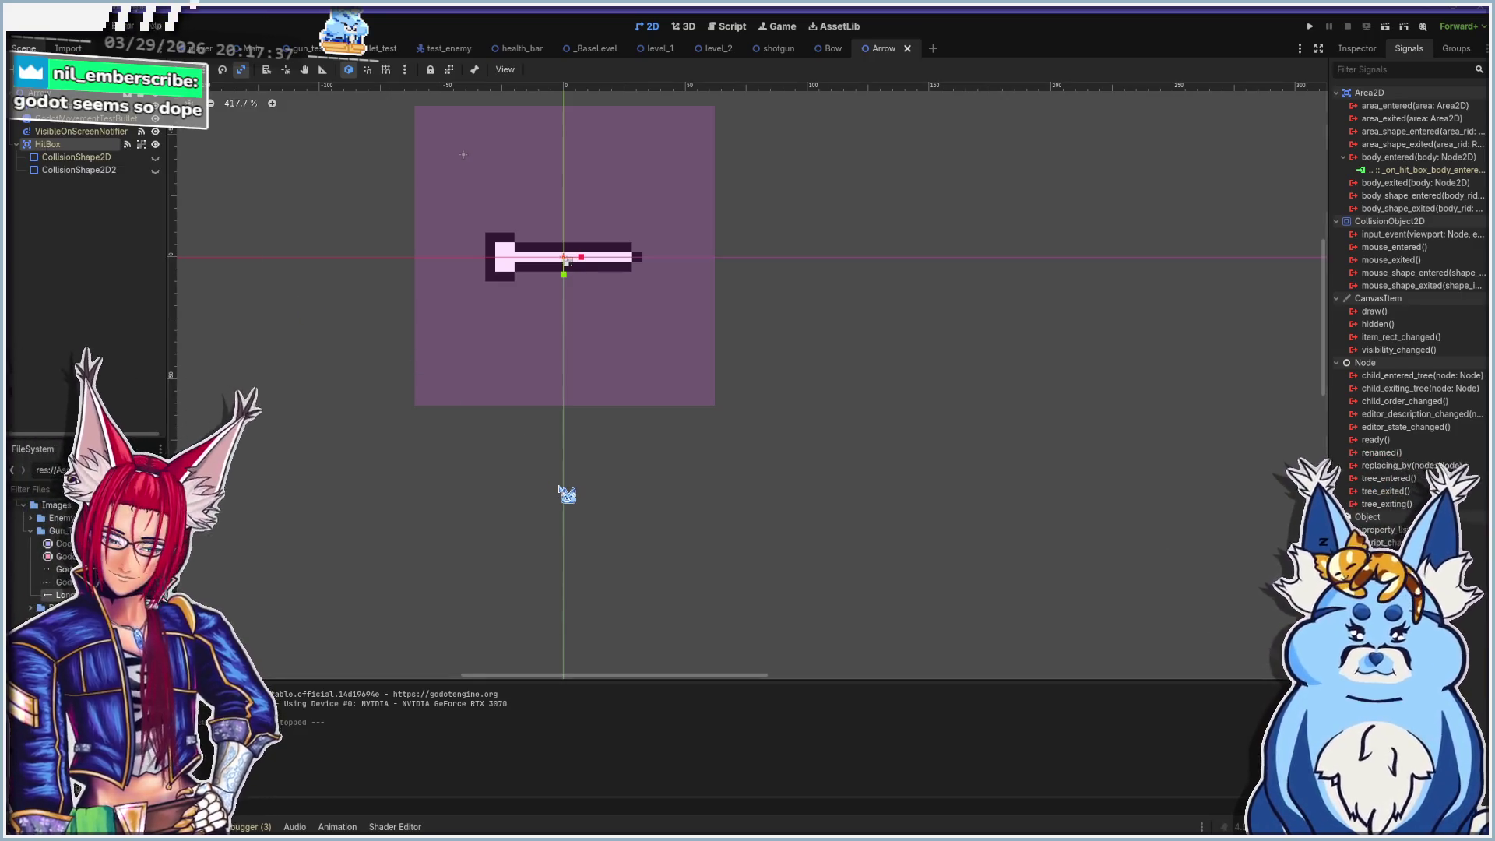
key(F5)
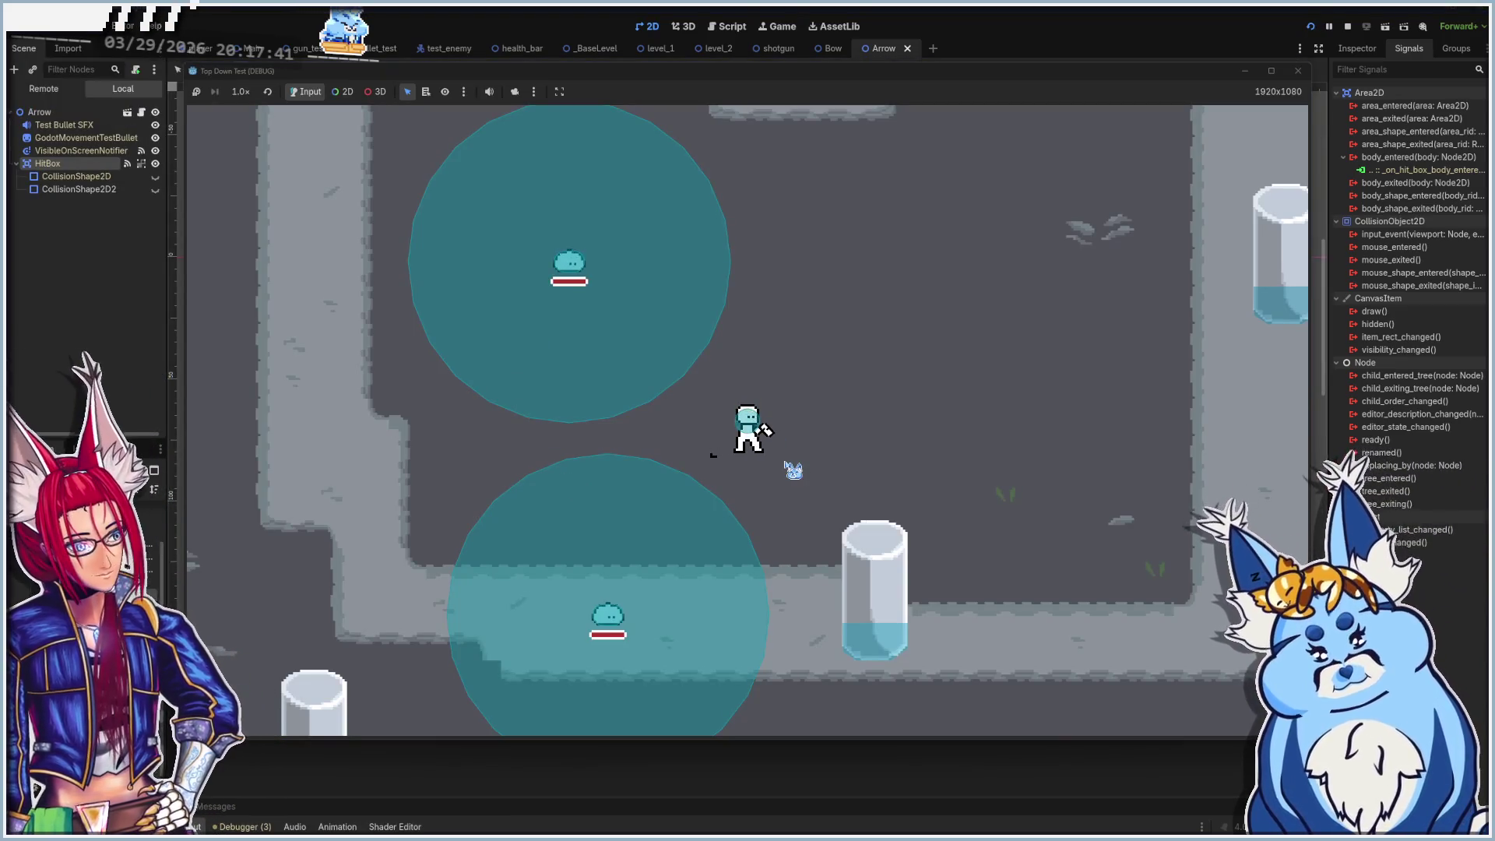
Step: Walk the player around the test level past the cylinder and slime, then stop the game
key(w)
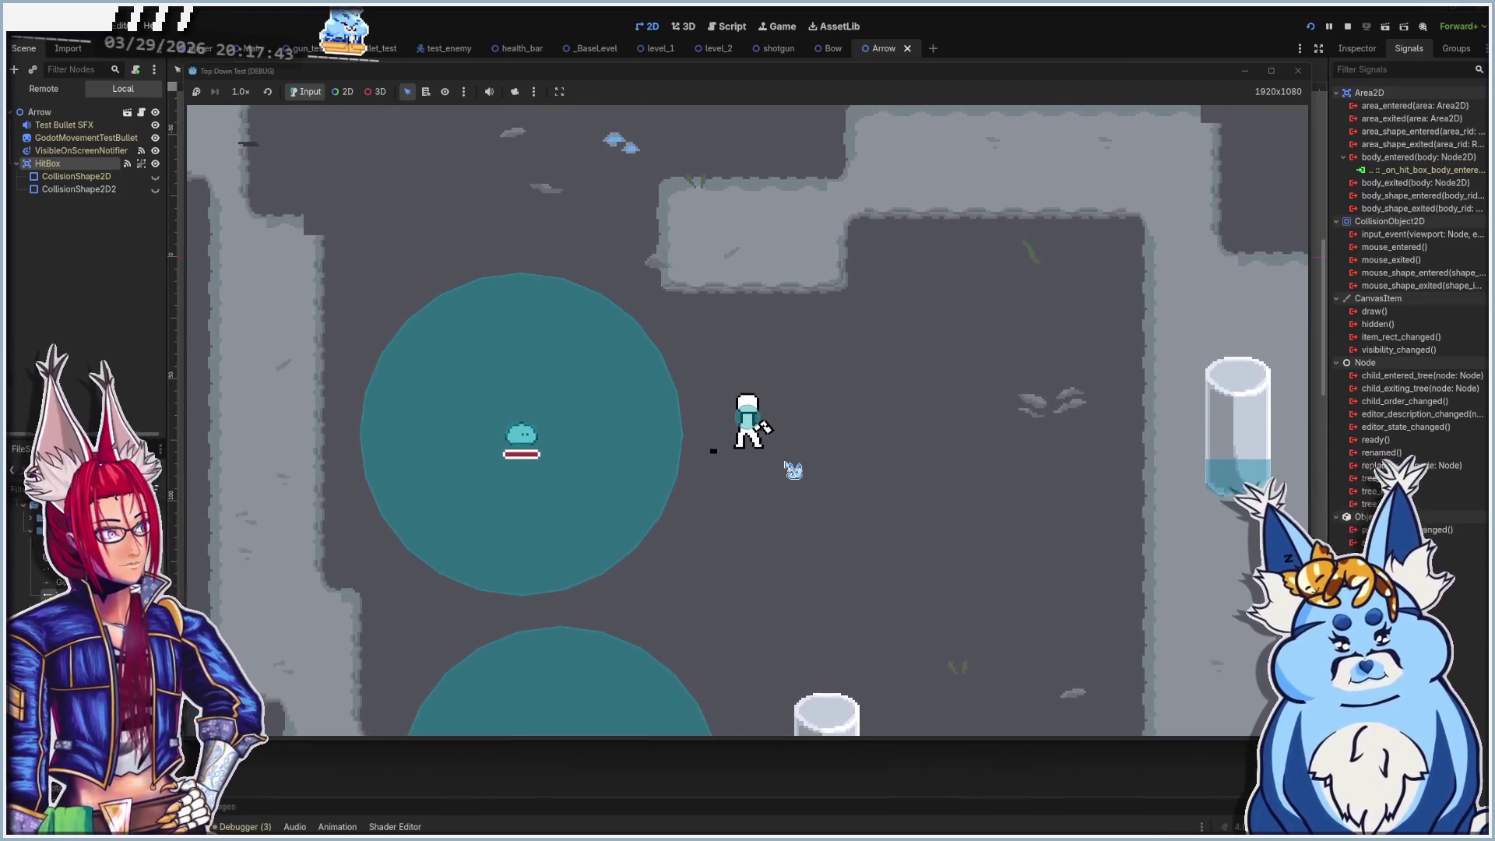
key(d)
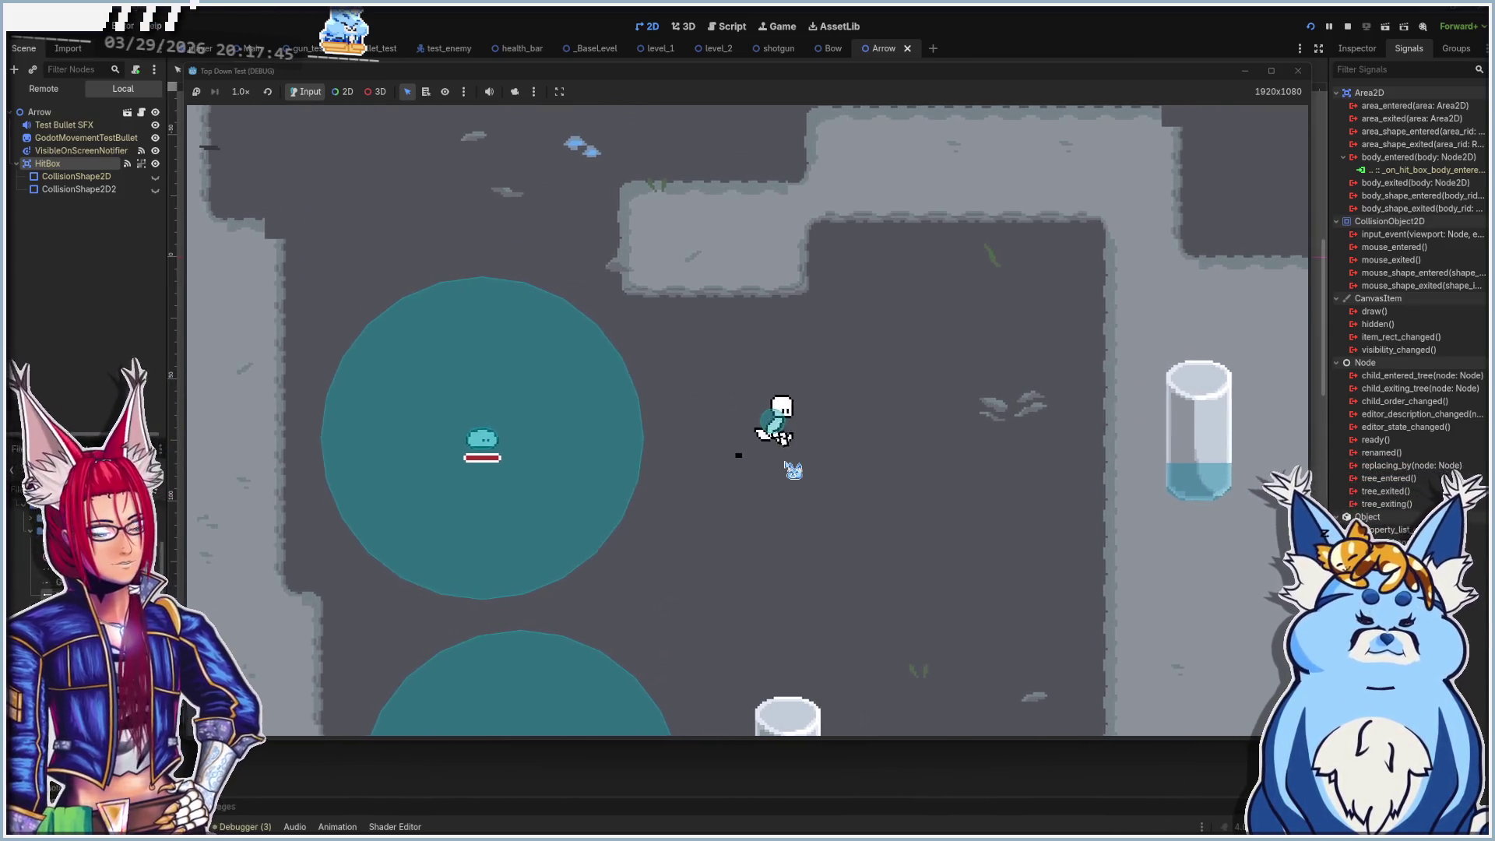
key(s)
key(a)
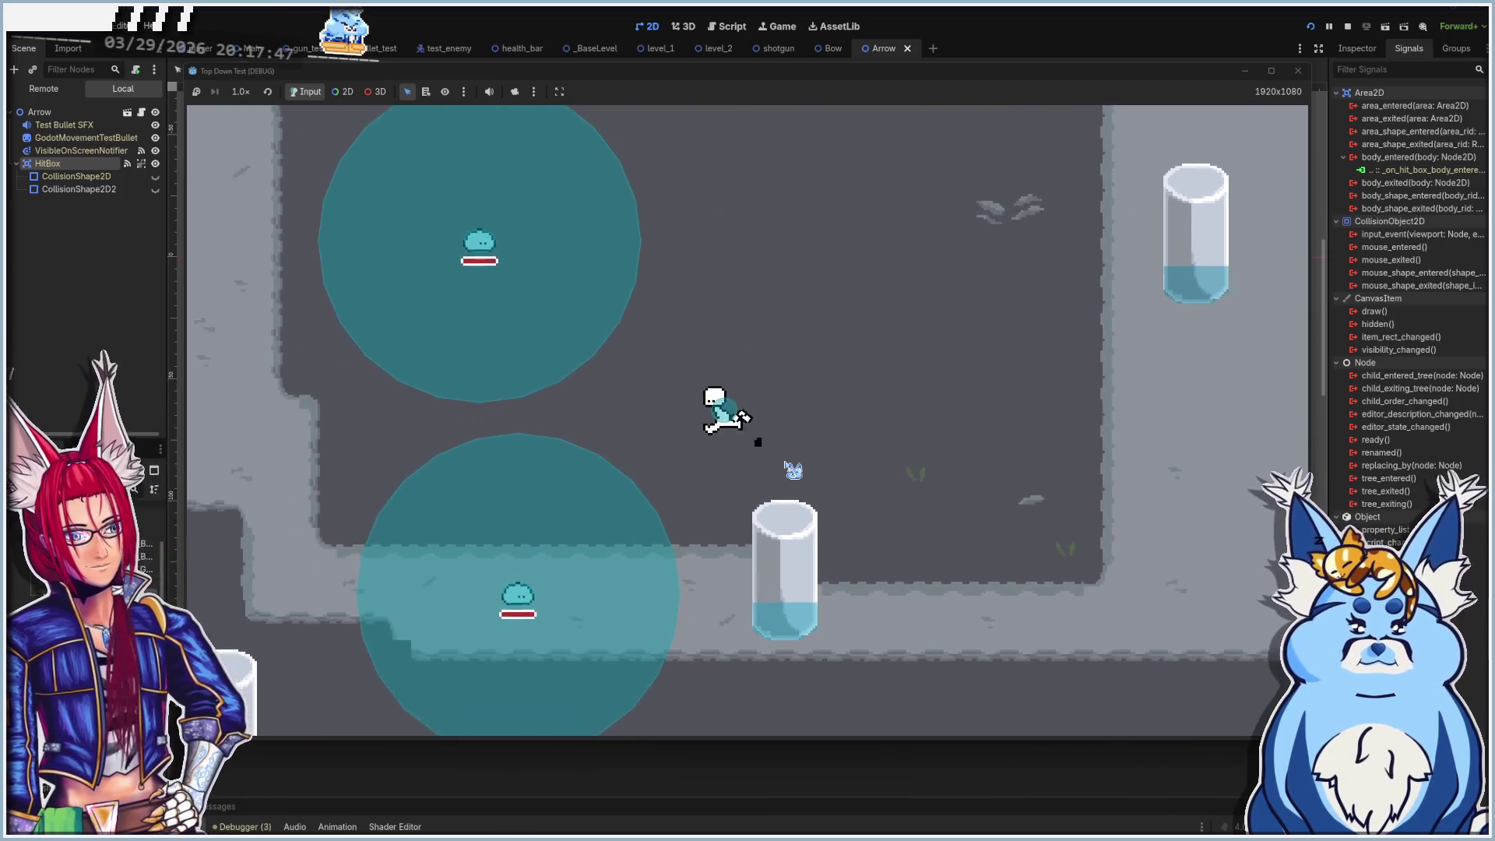
key(w)
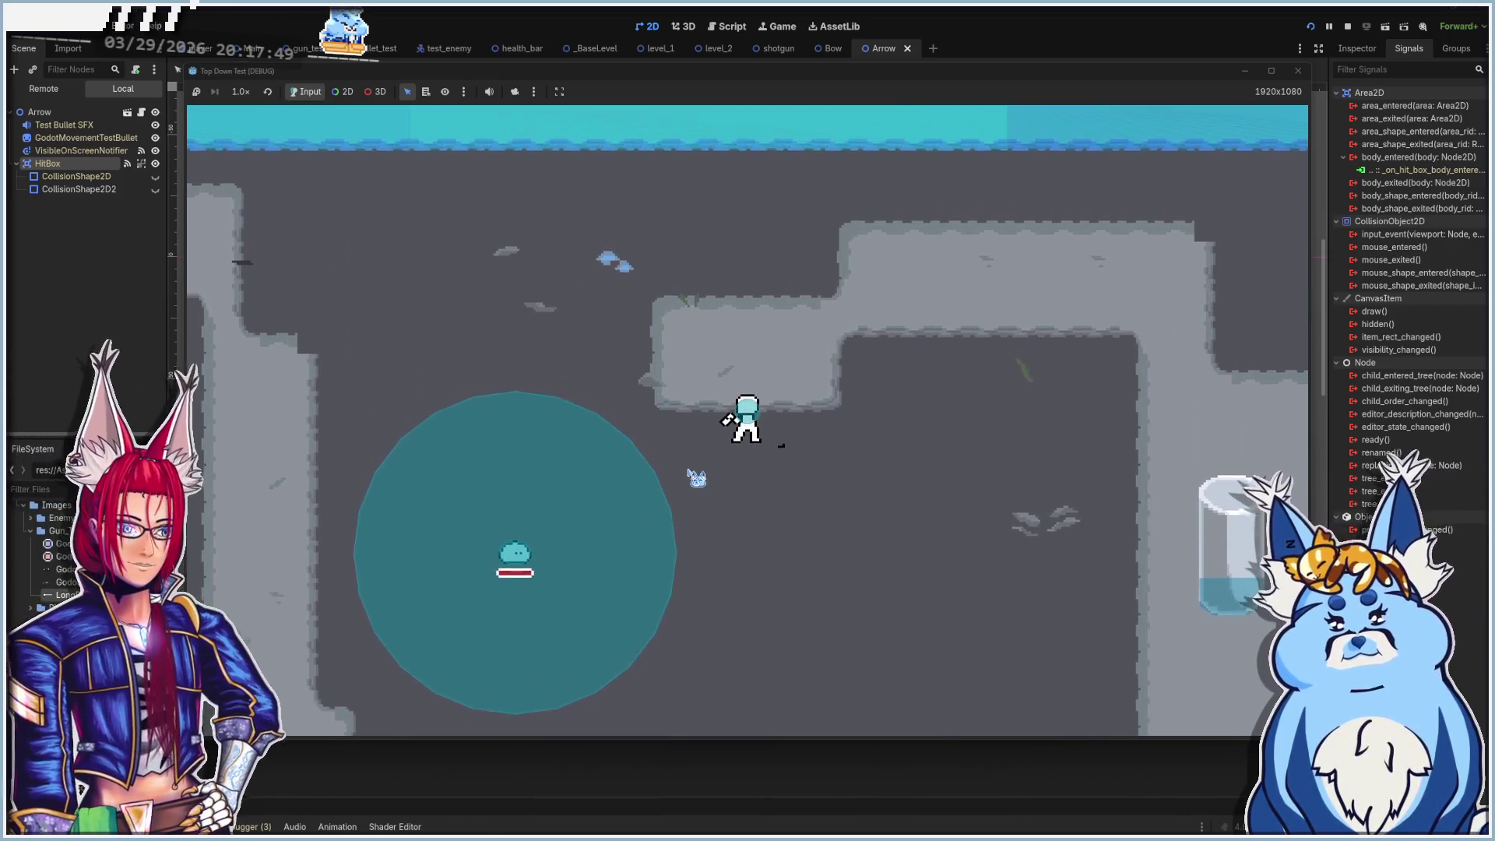
key(w)
key(a)
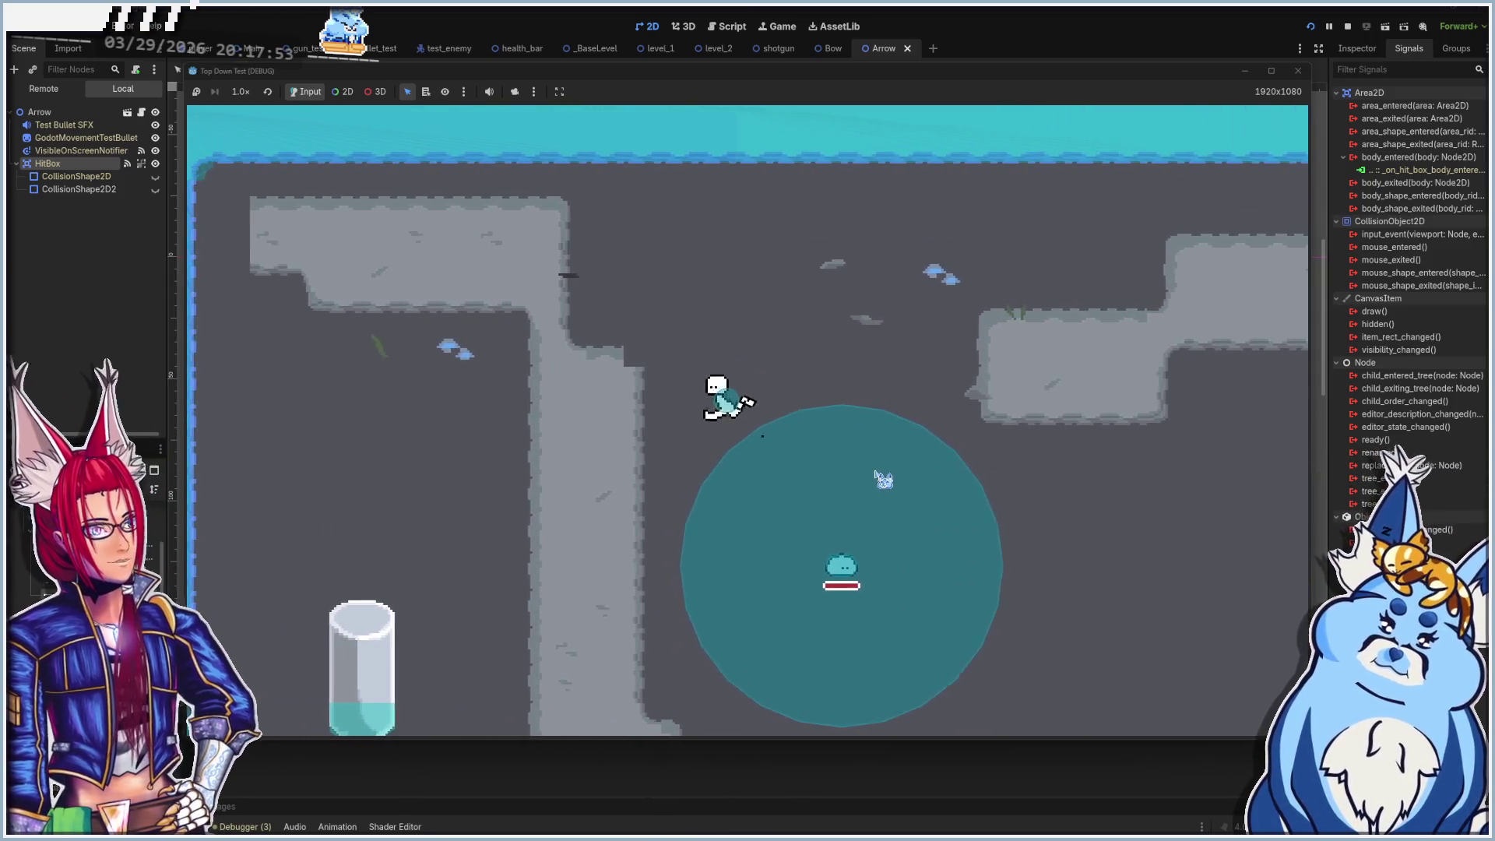
key(s)
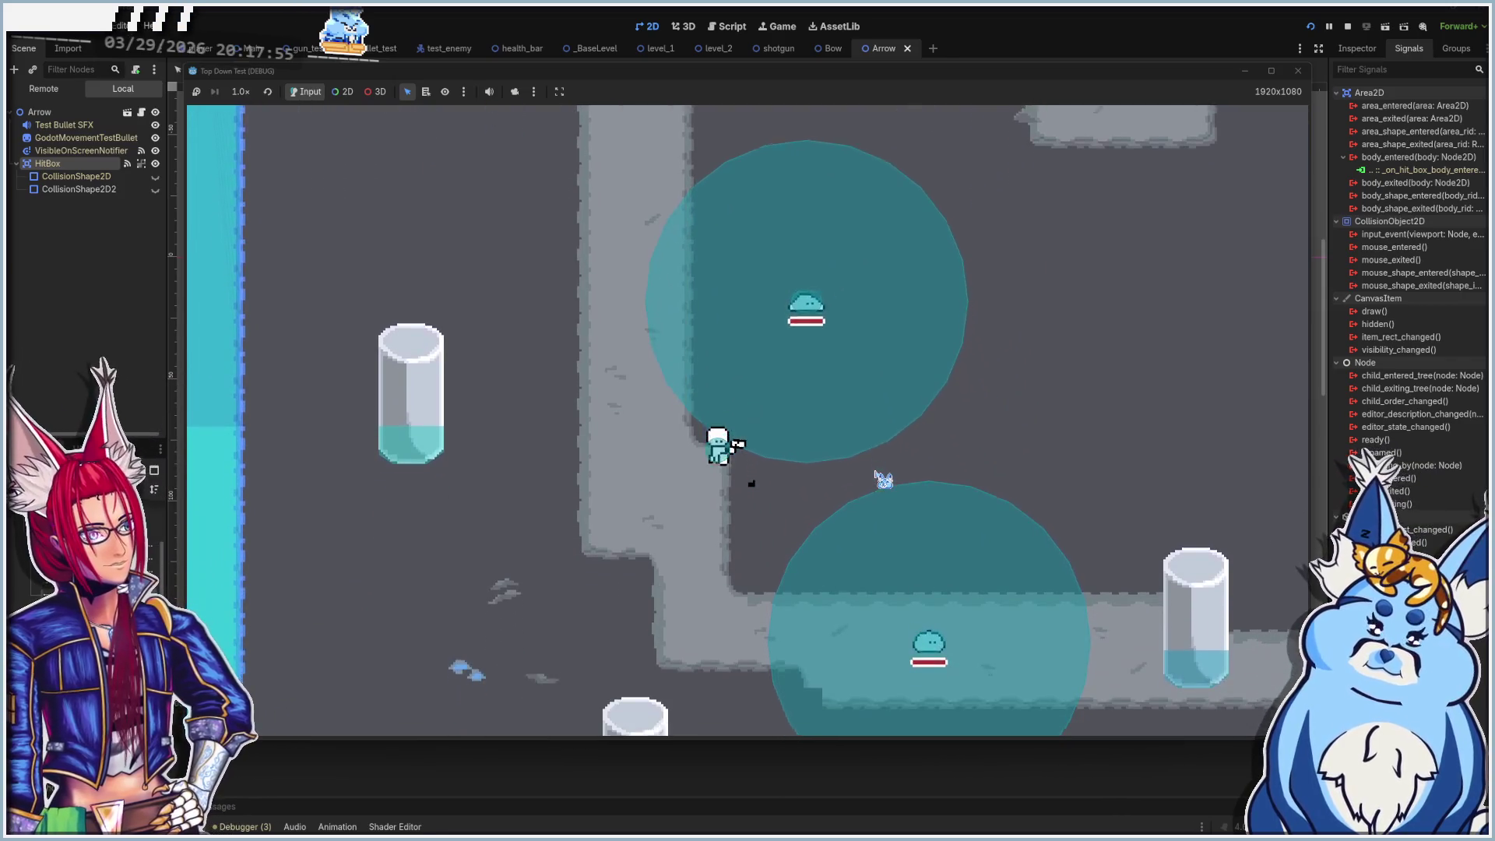
key(d)
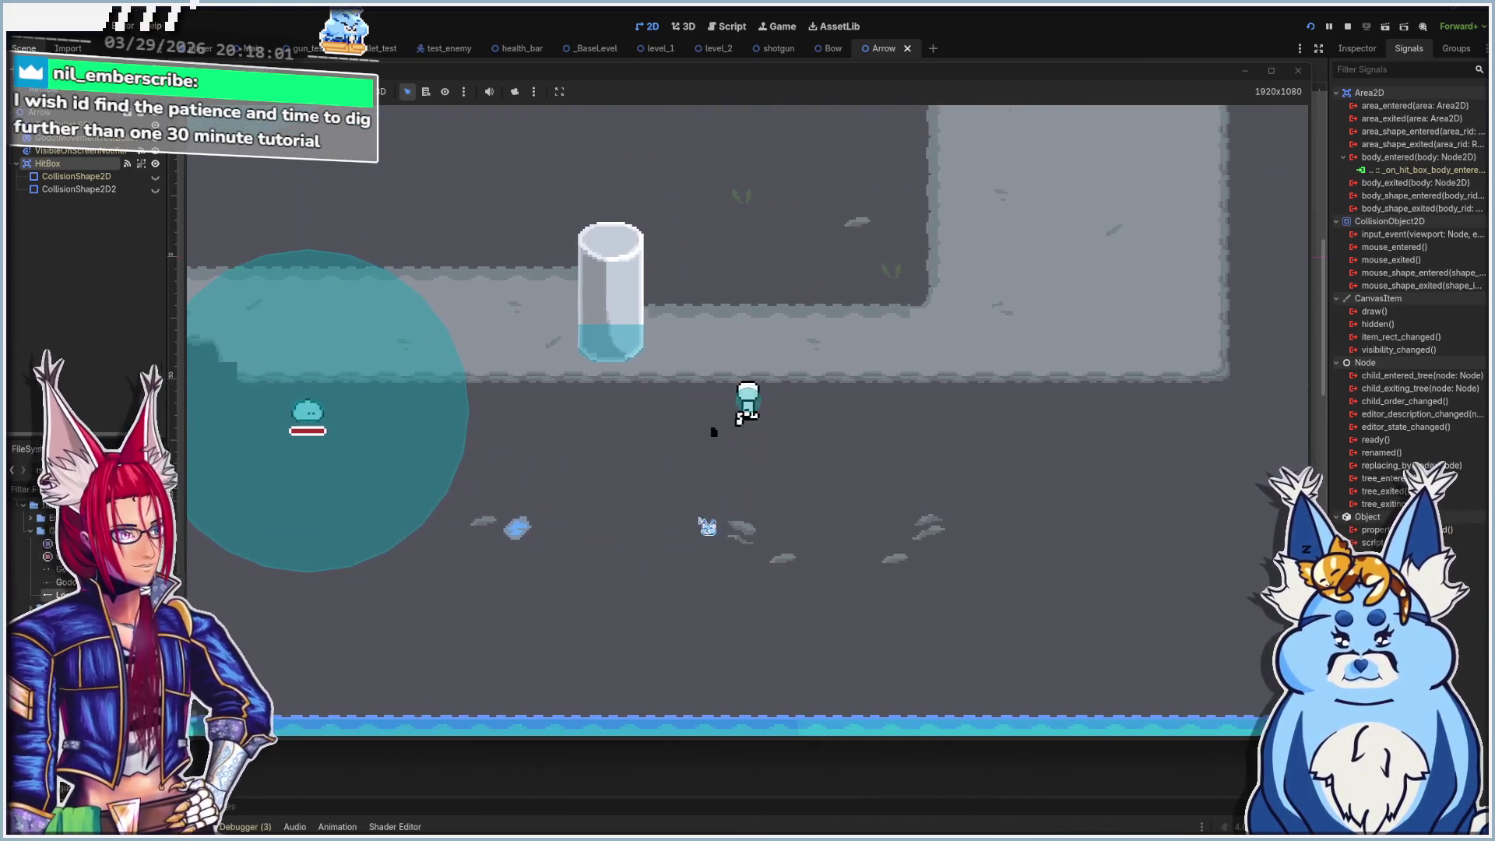
key(w)
key(a)
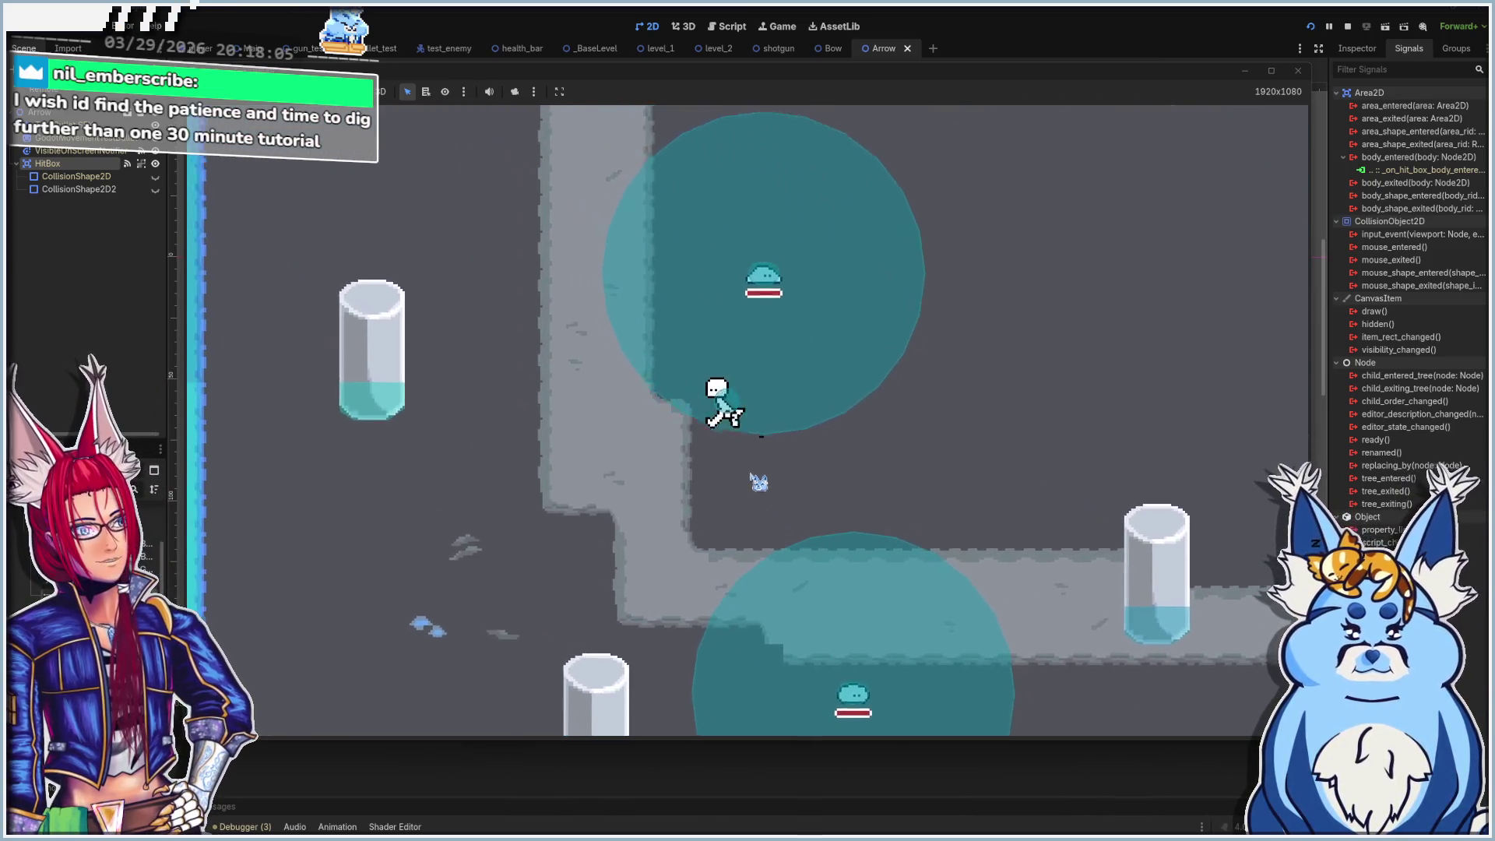
key(d)
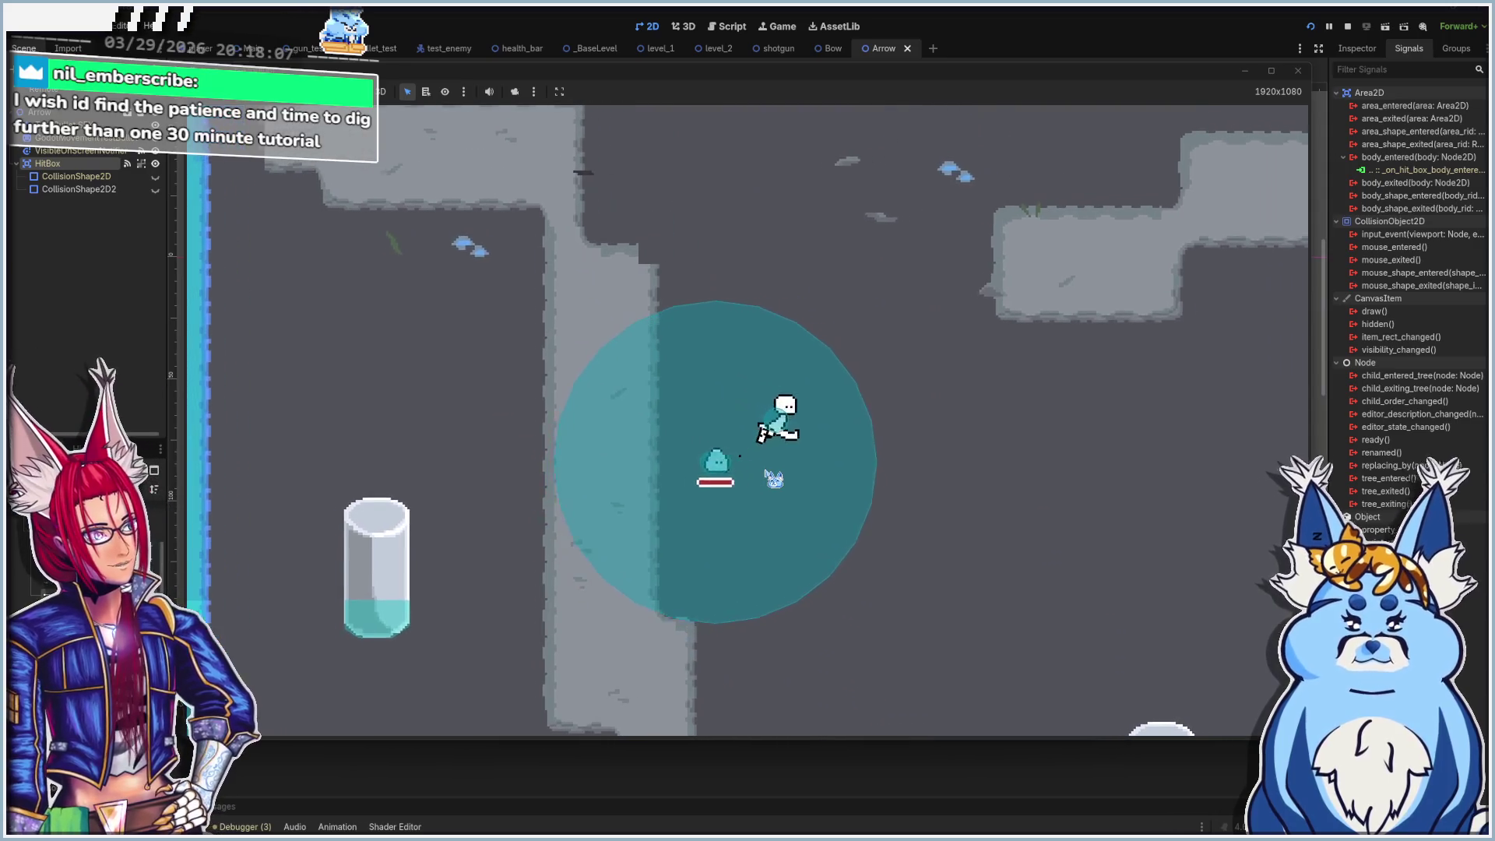
key(w)
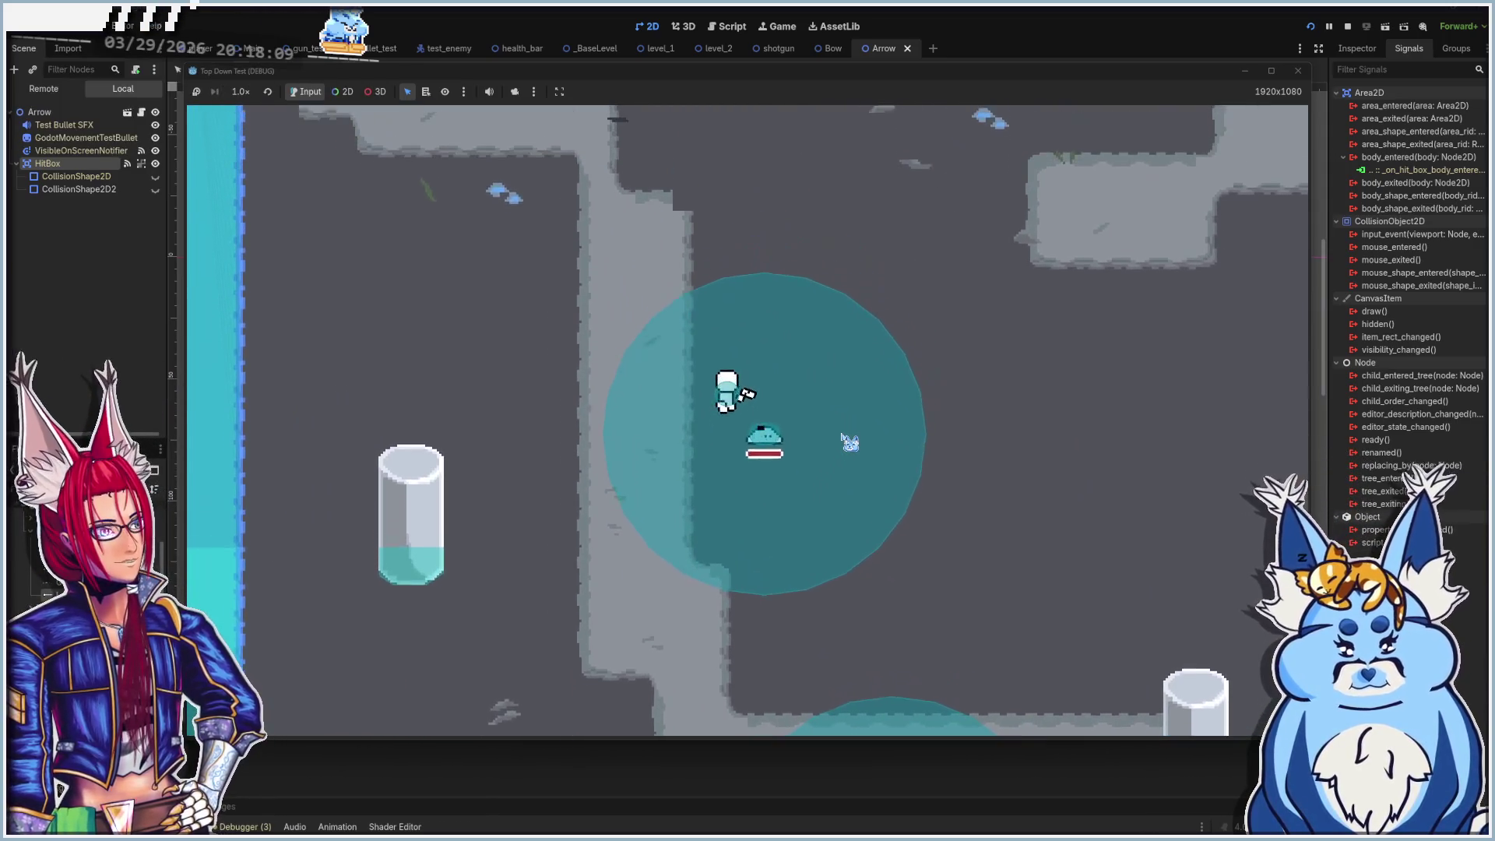
key(a)
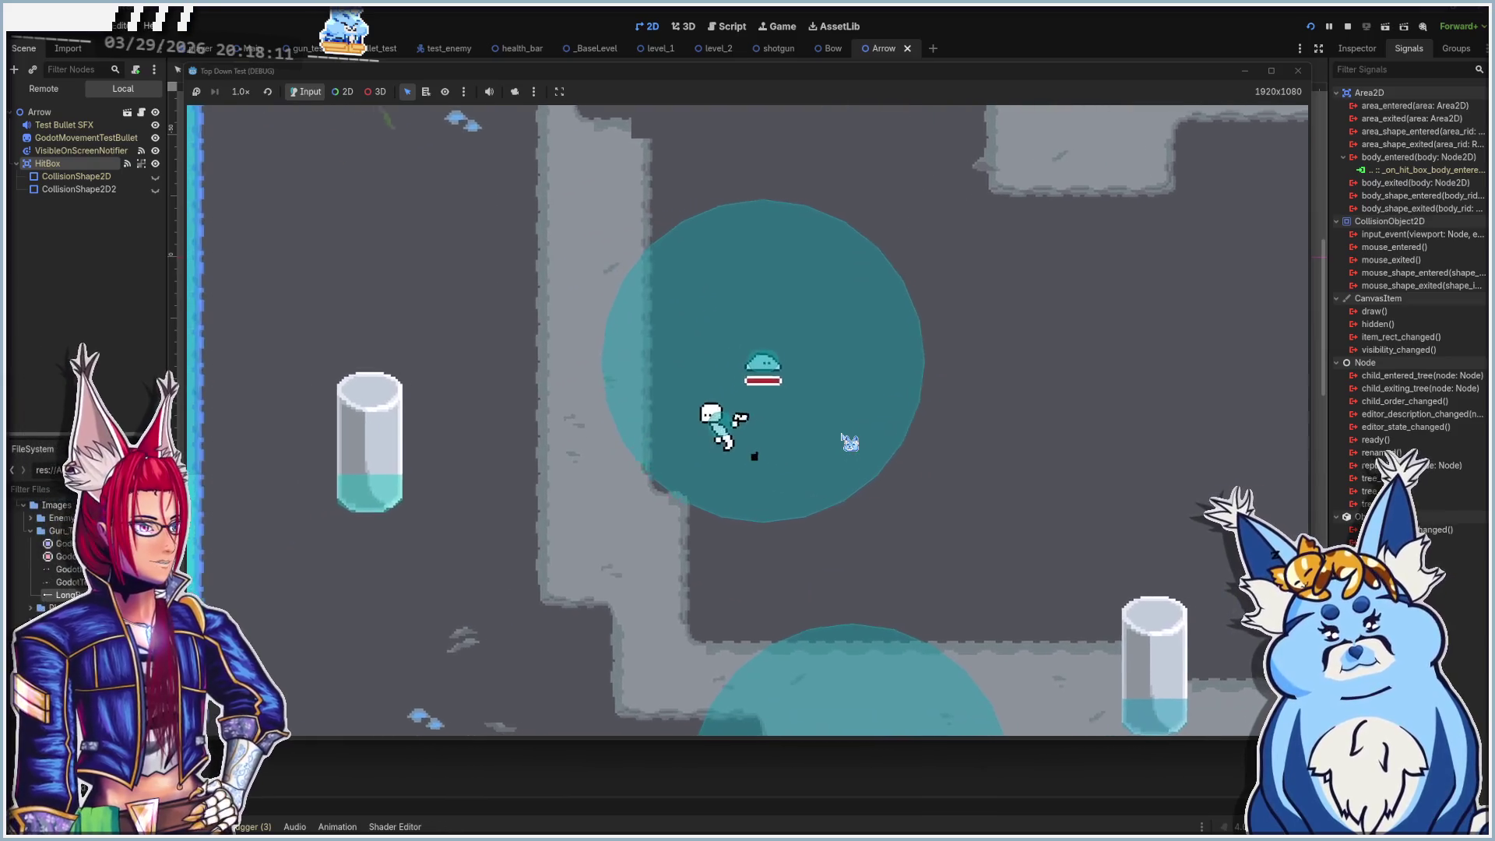
key(w)
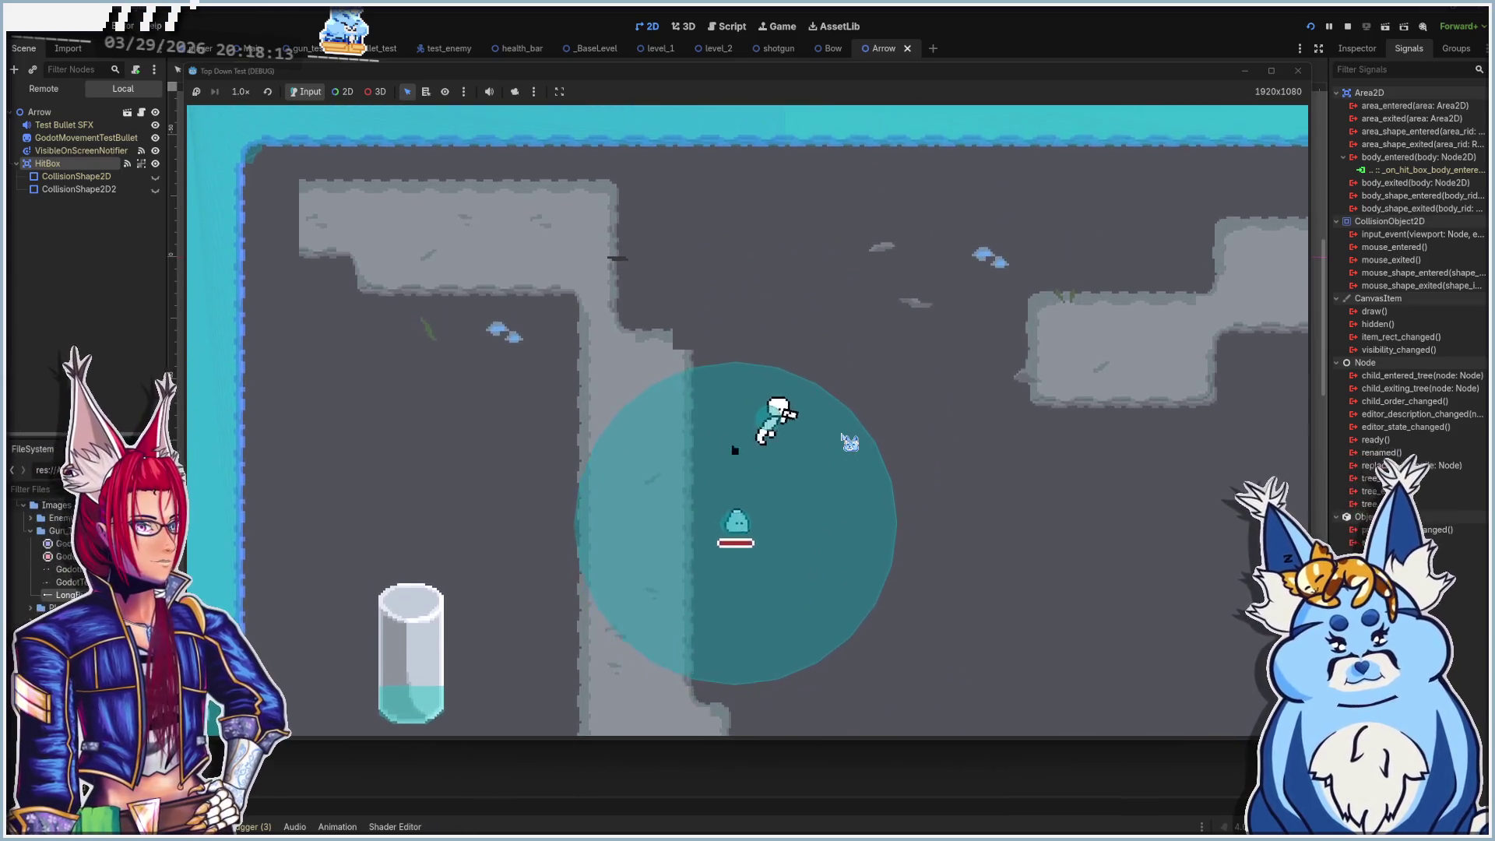
key(d)
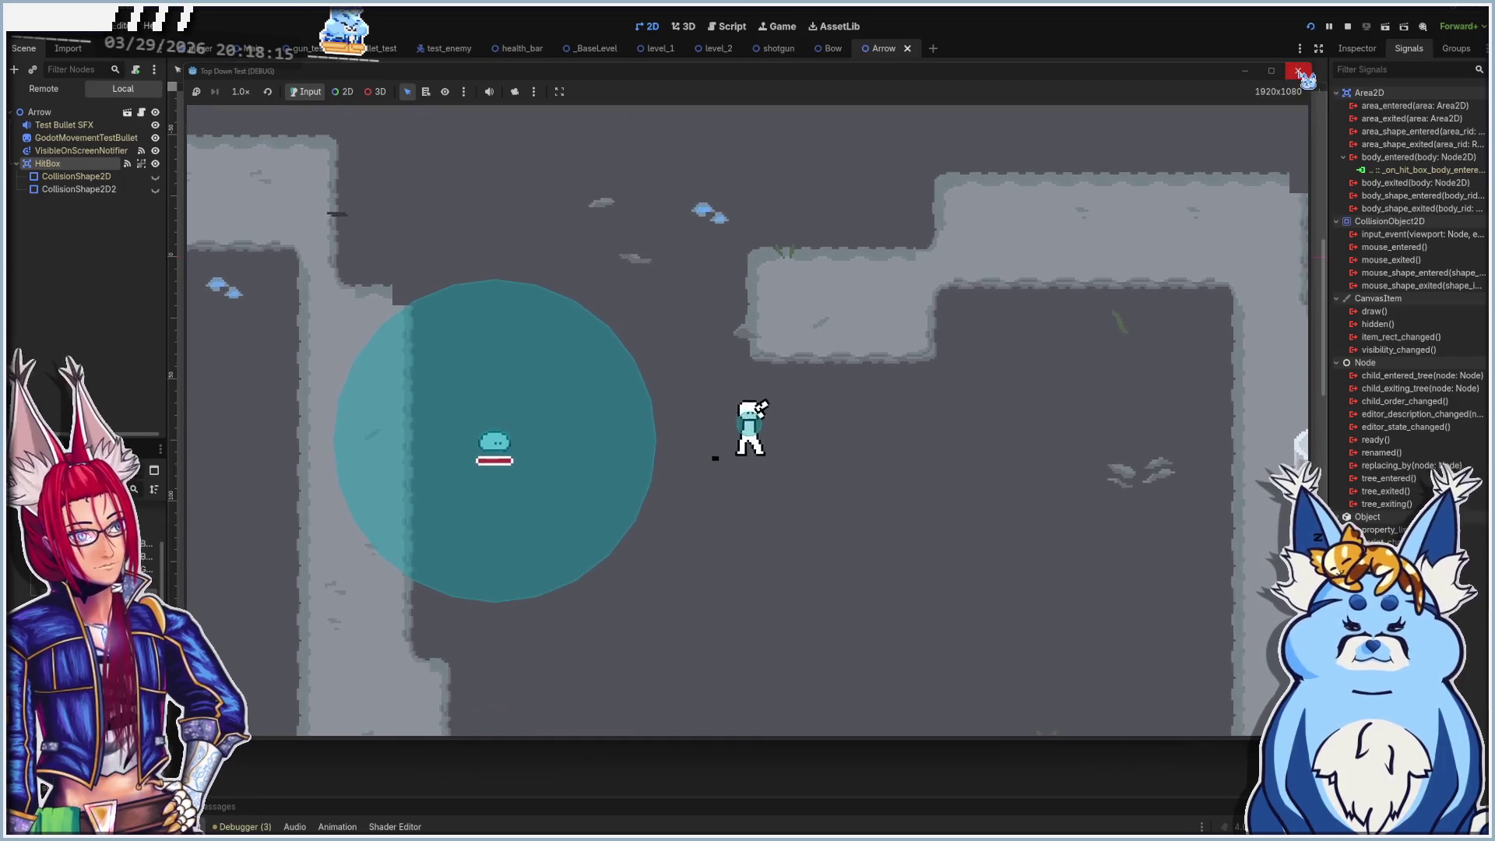
key(F8)
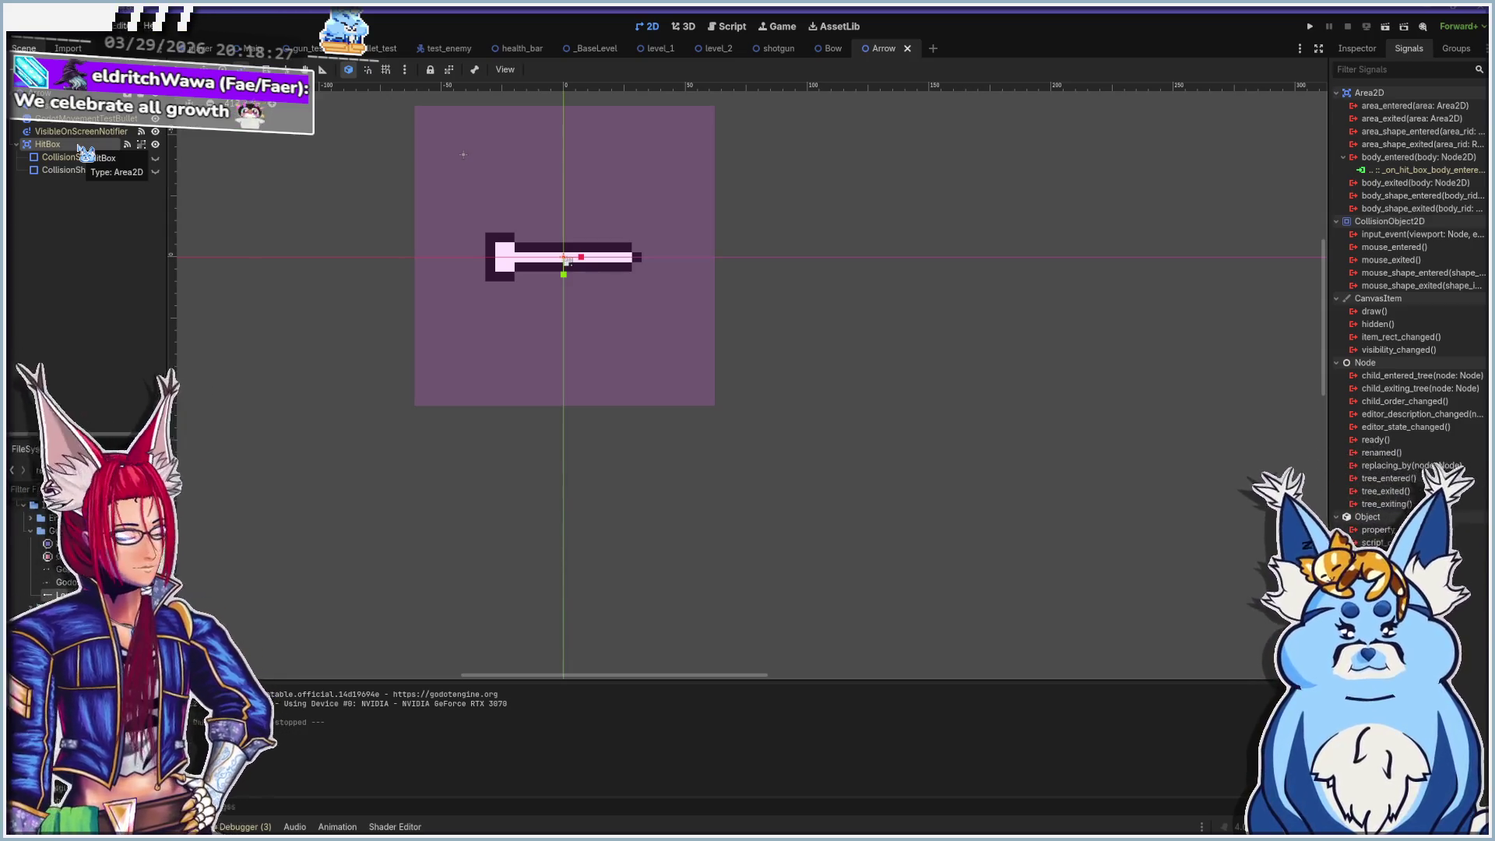
Step: Duplicate the HitBox node to create HitBox2 with copies of both collision shapes
right_click(81, 148)
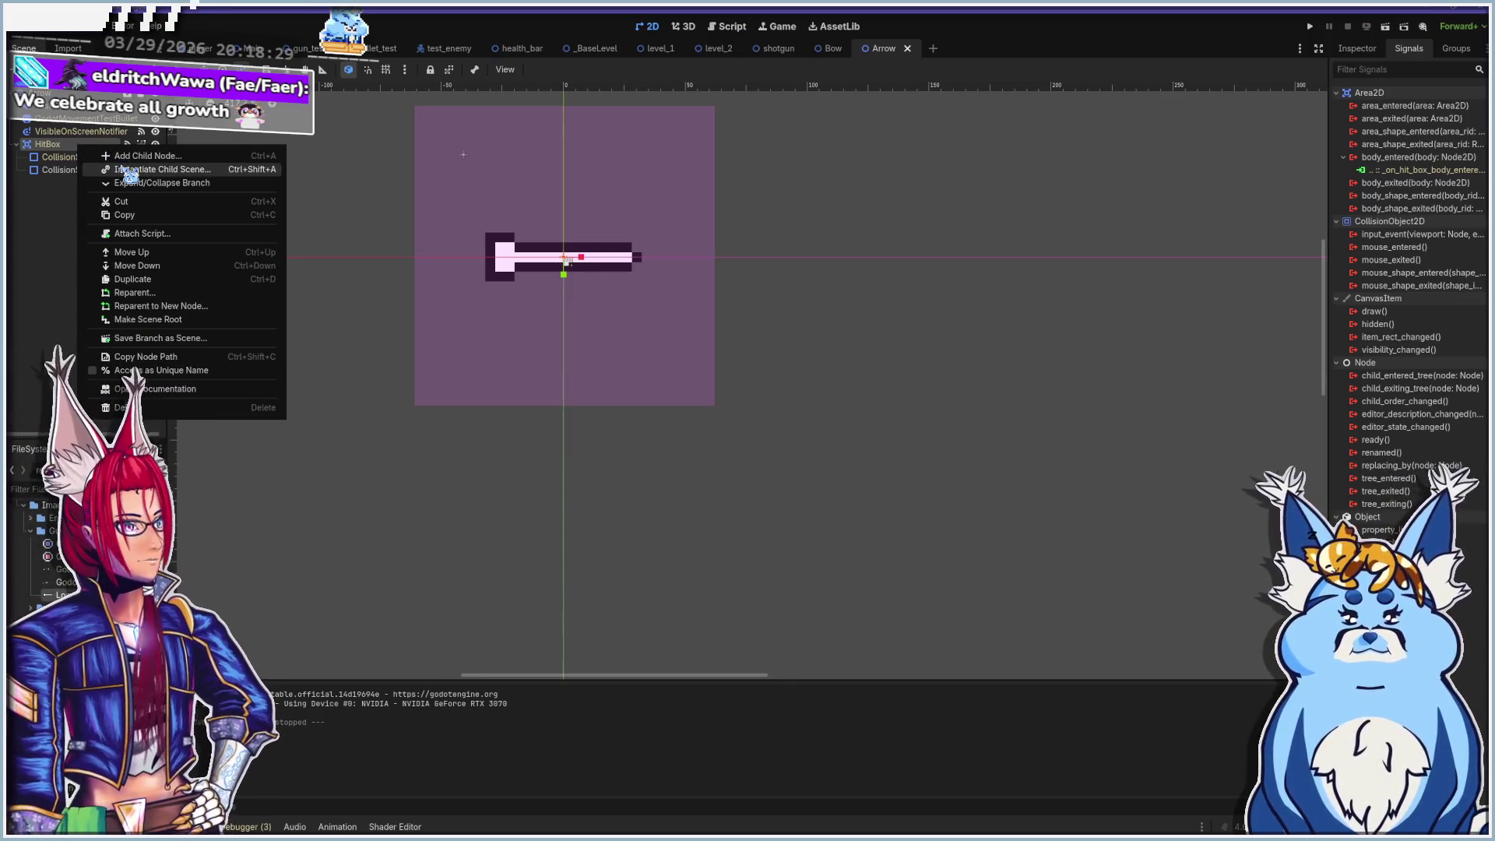
click(43, 245)
click(51, 241)
right_click(46, 233)
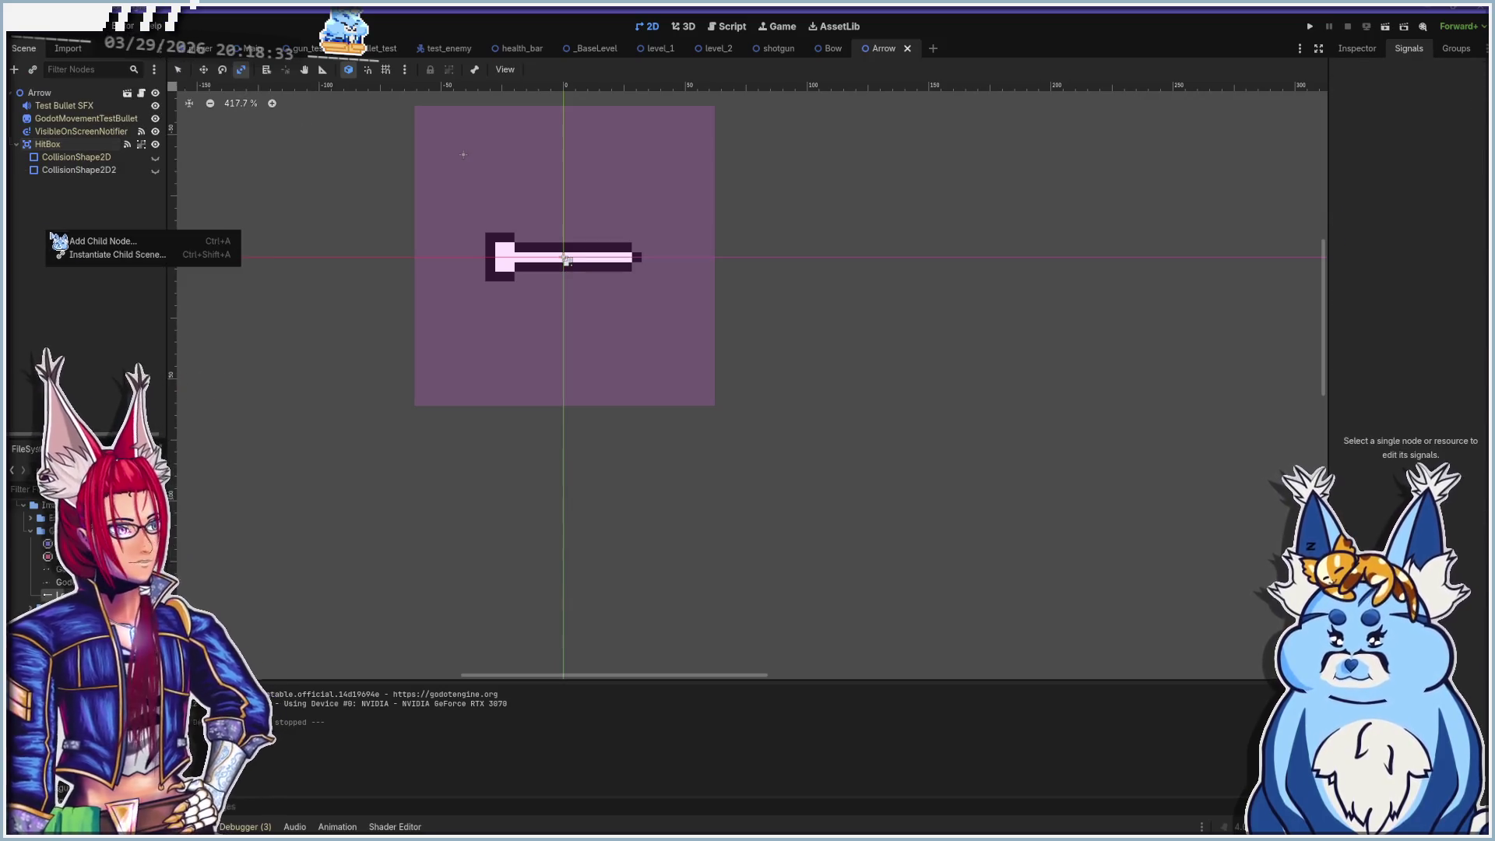
click(43, 211)
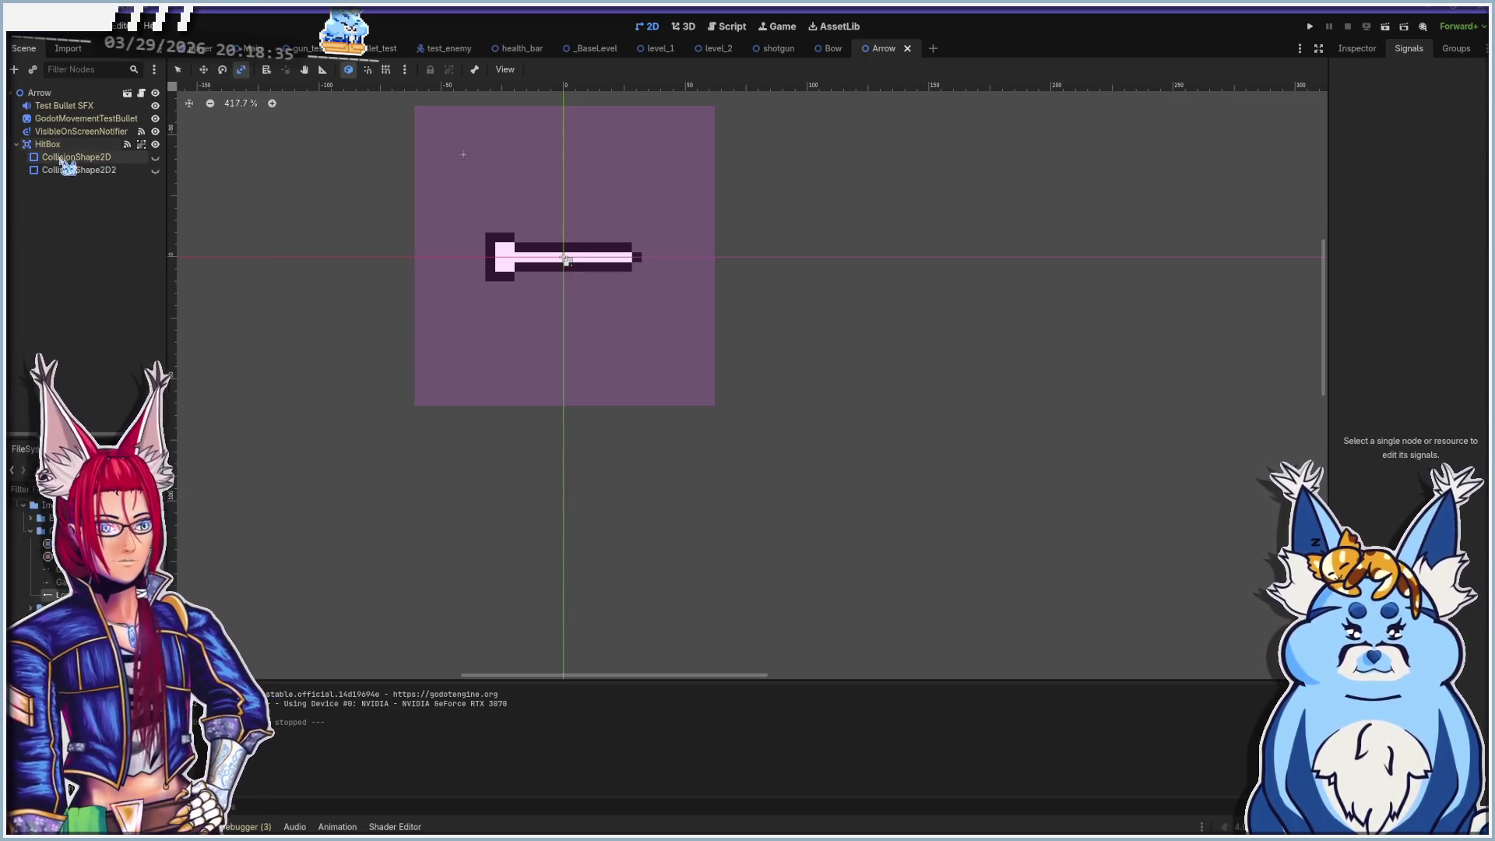
click(42, 144)
right_click(45, 144)
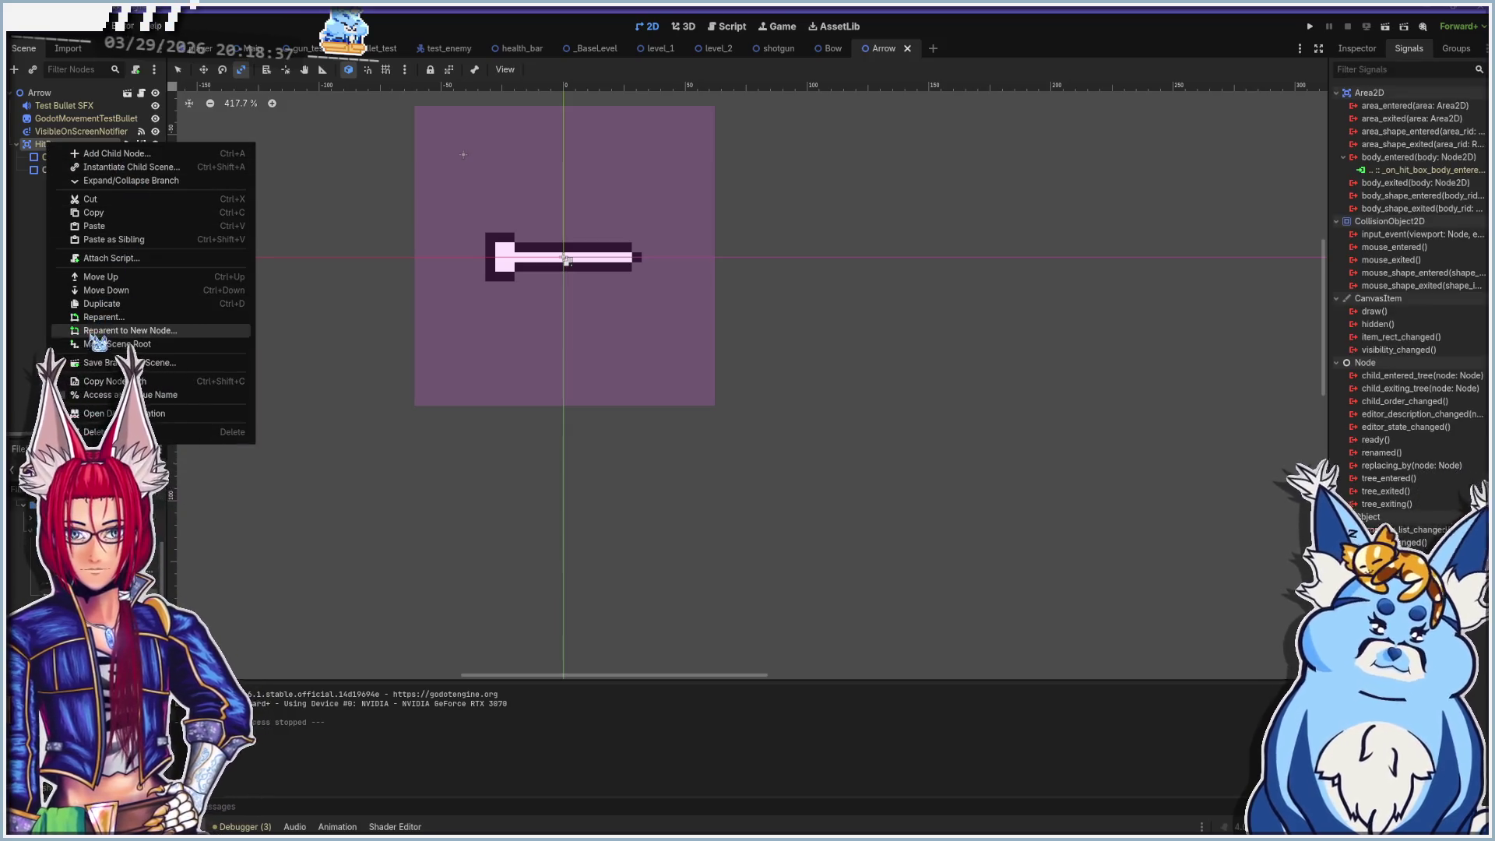
click(101, 303)
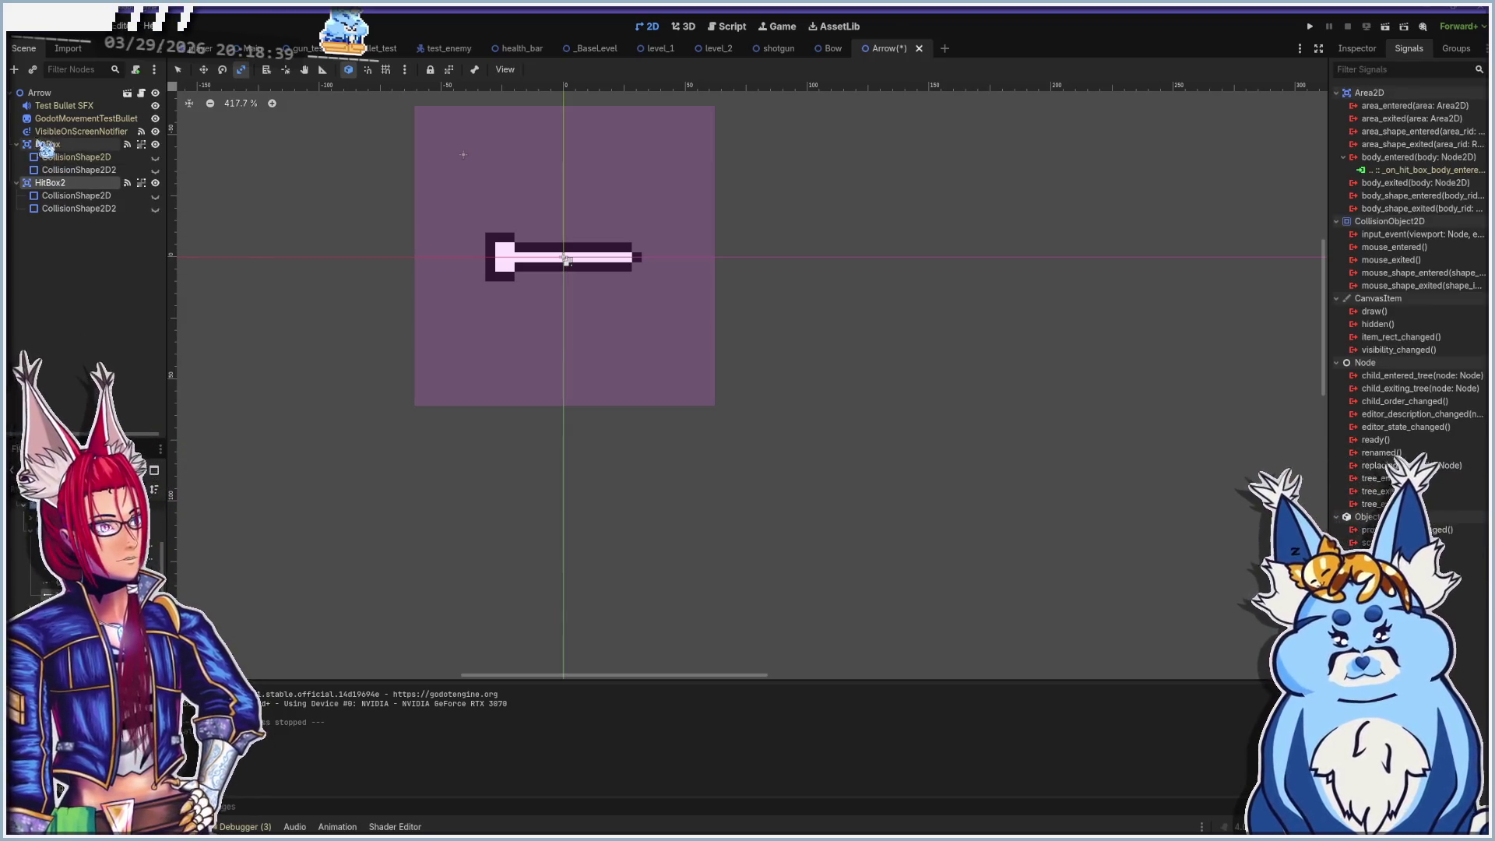
Step: Make HitBox's circle collision shape and the capsule shape around the arrow visible on canvas
click(69, 196)
click(69, 158)
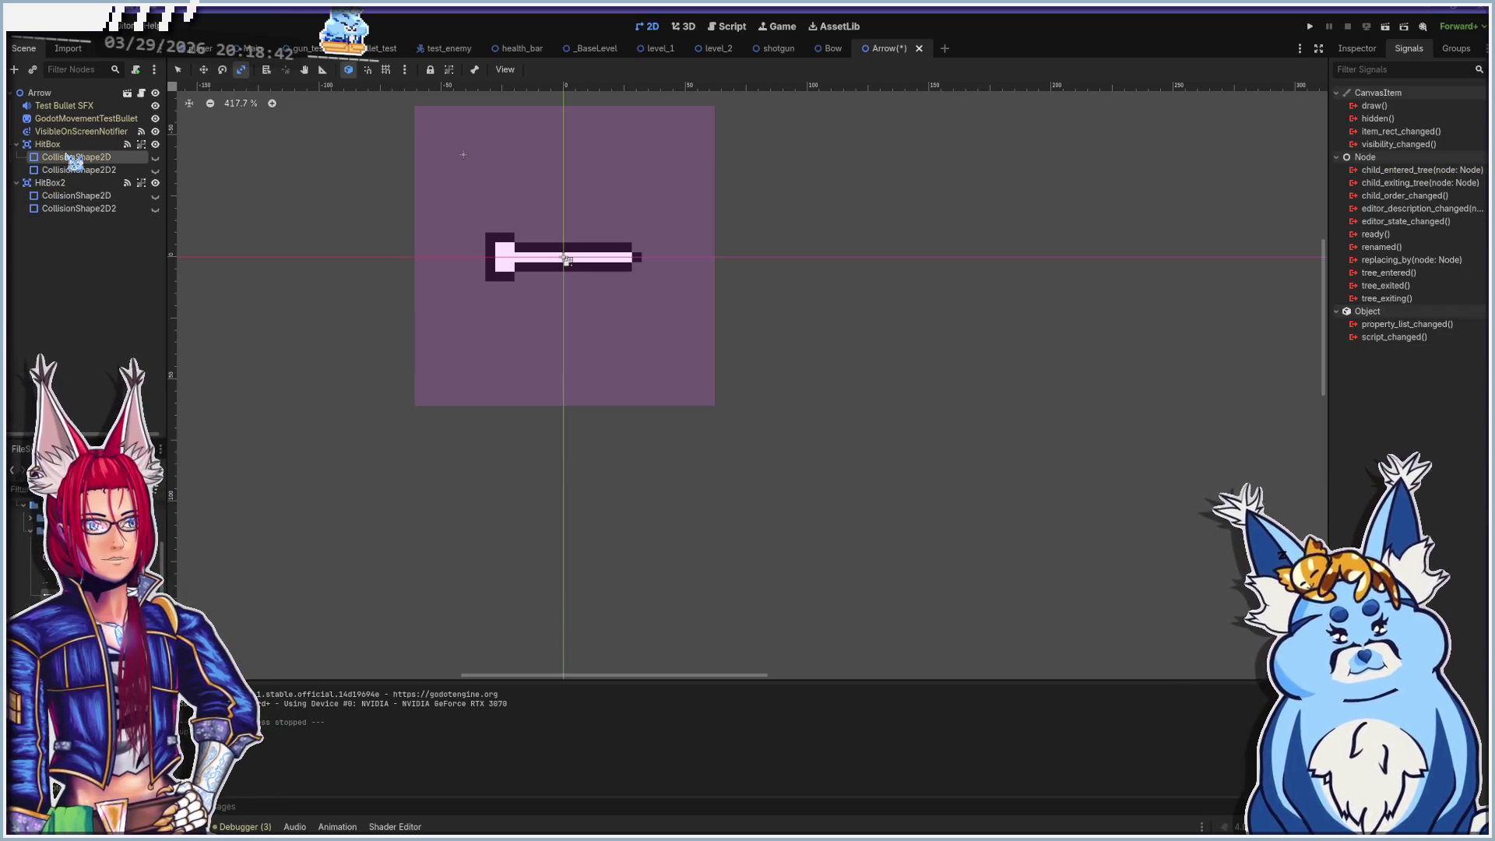
click(155, 158)
click(155, 170)
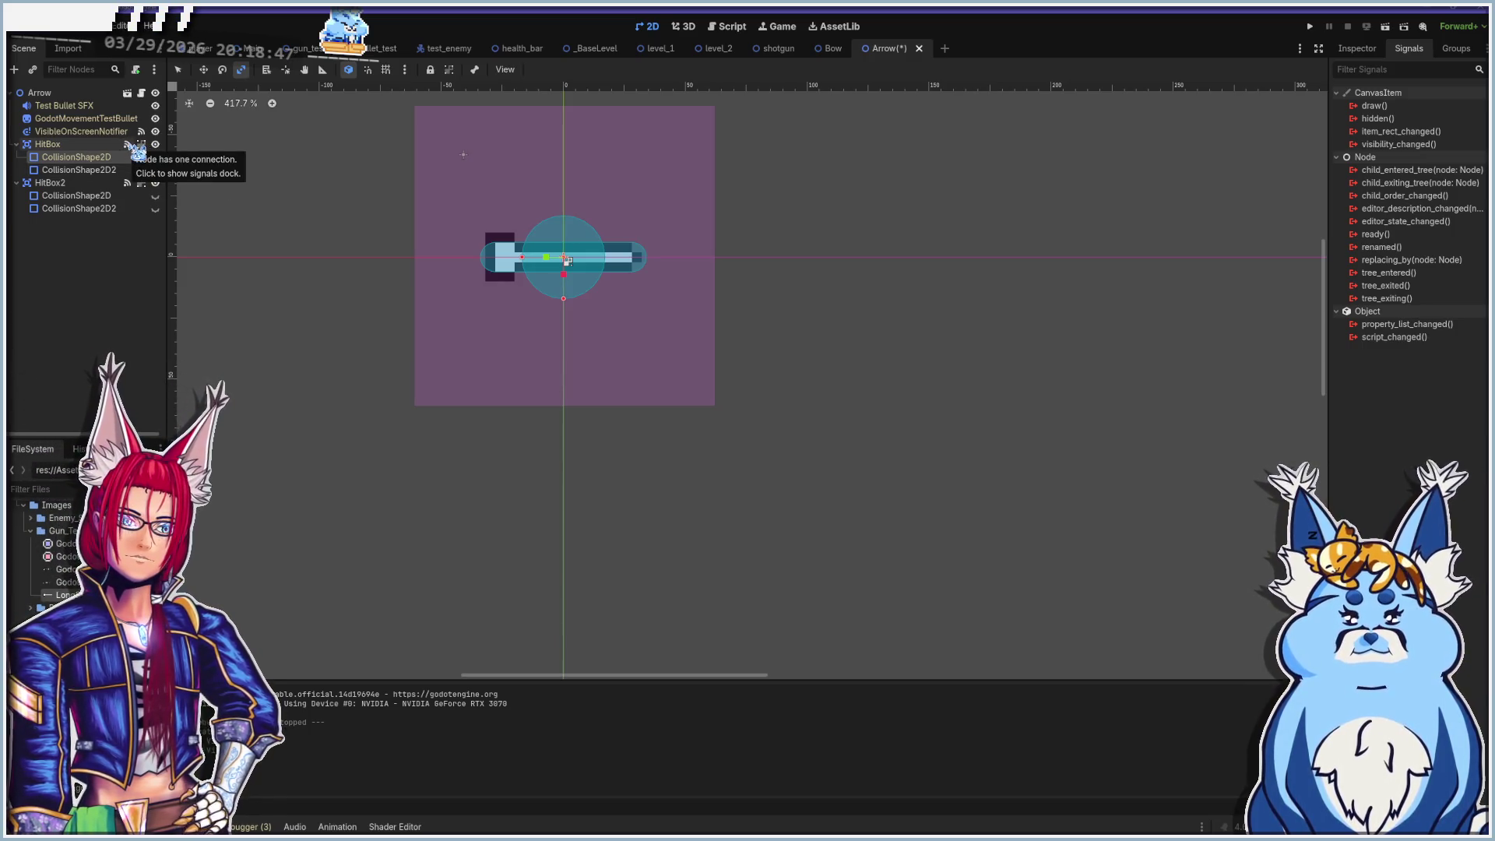
Step: Go from HitBox's body_entered connection to its _on_hit_box_body_entered method in arrow.gd
click(127, 145)
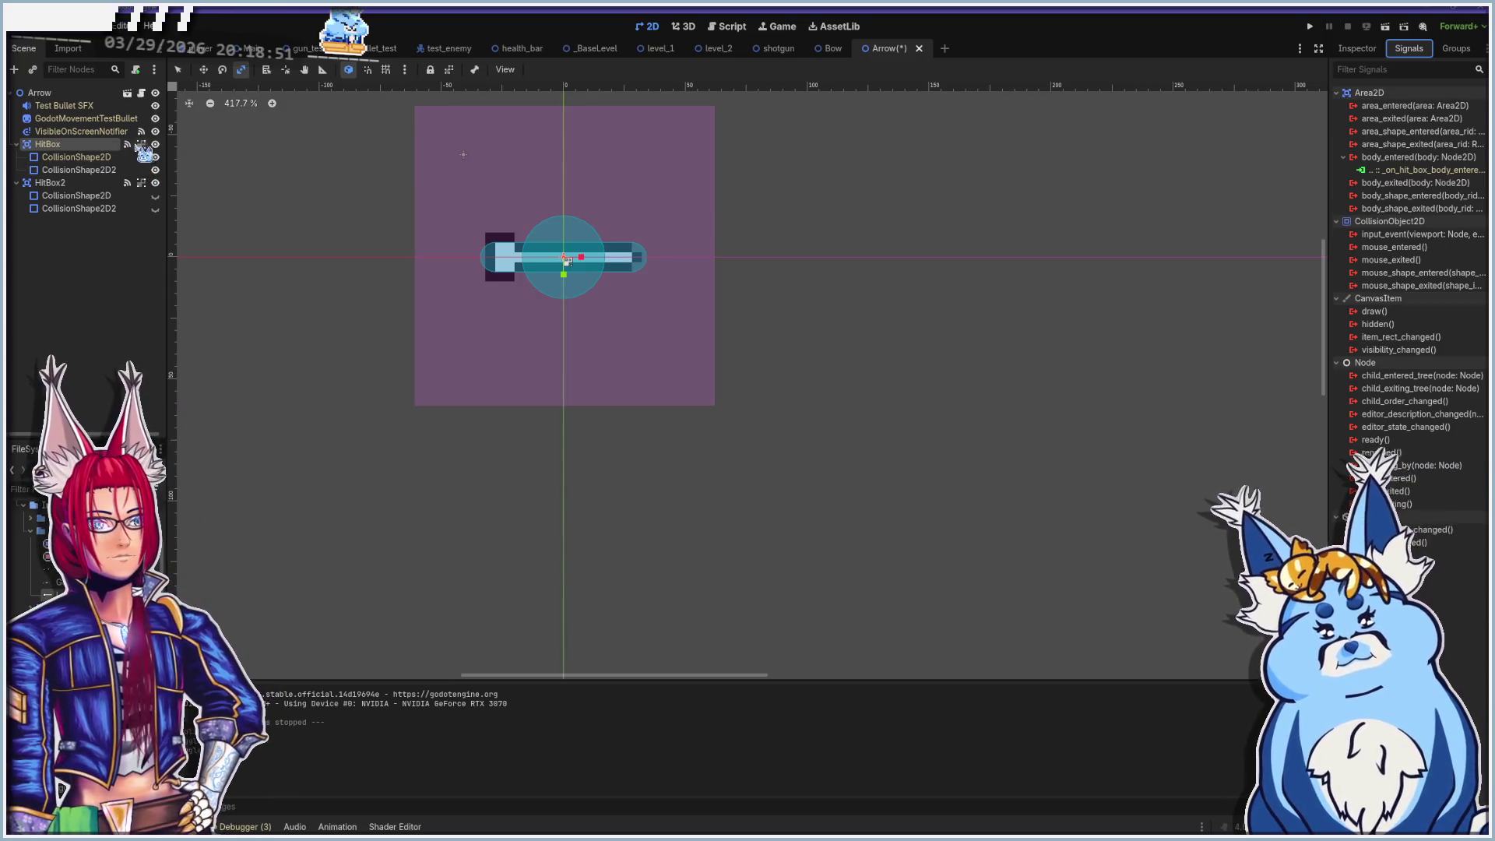
right_click(1419, 174)
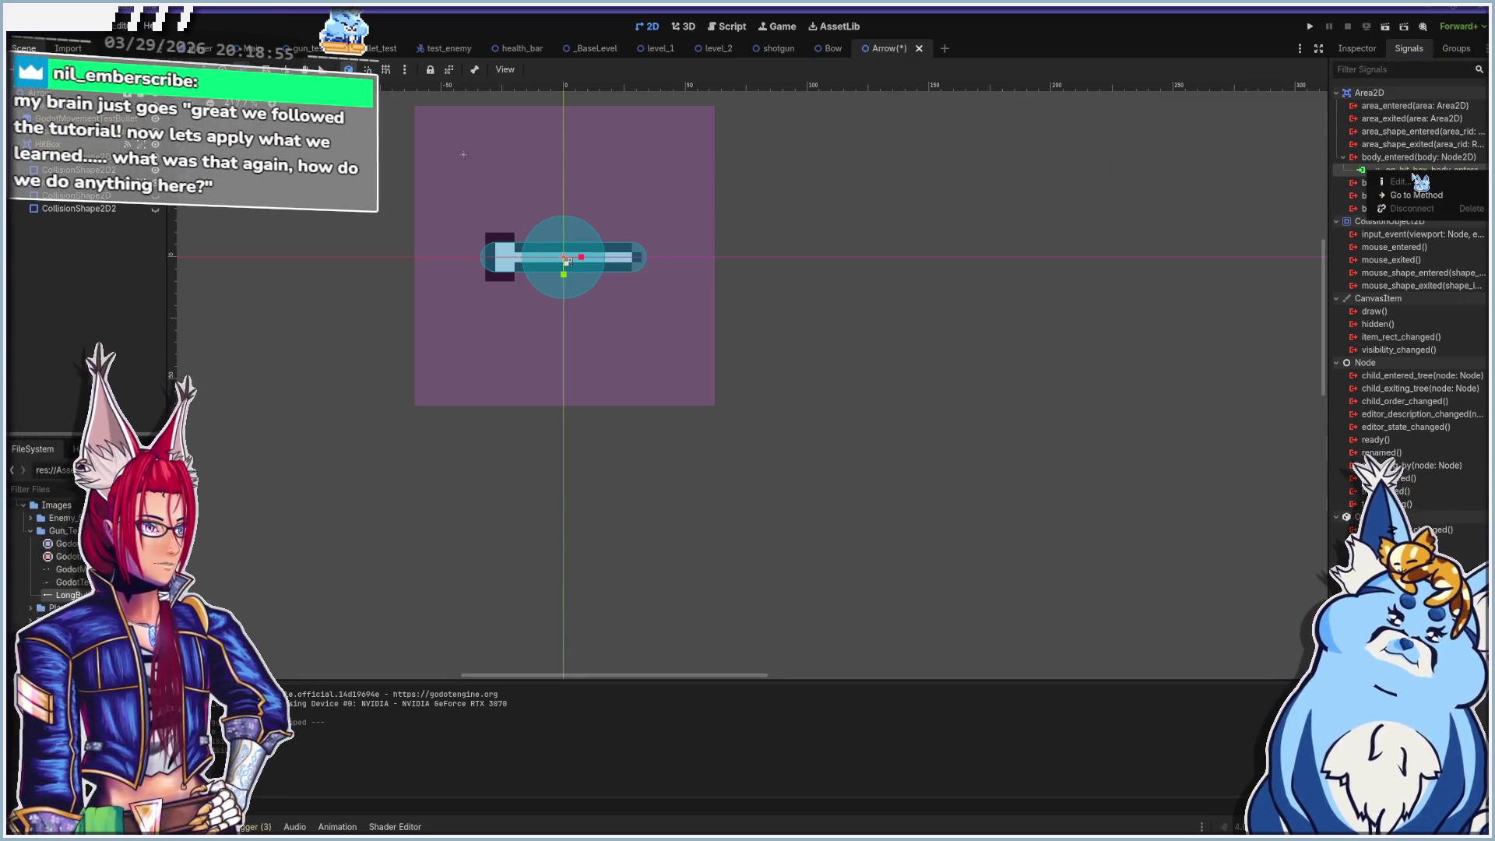
click(1441, 196)
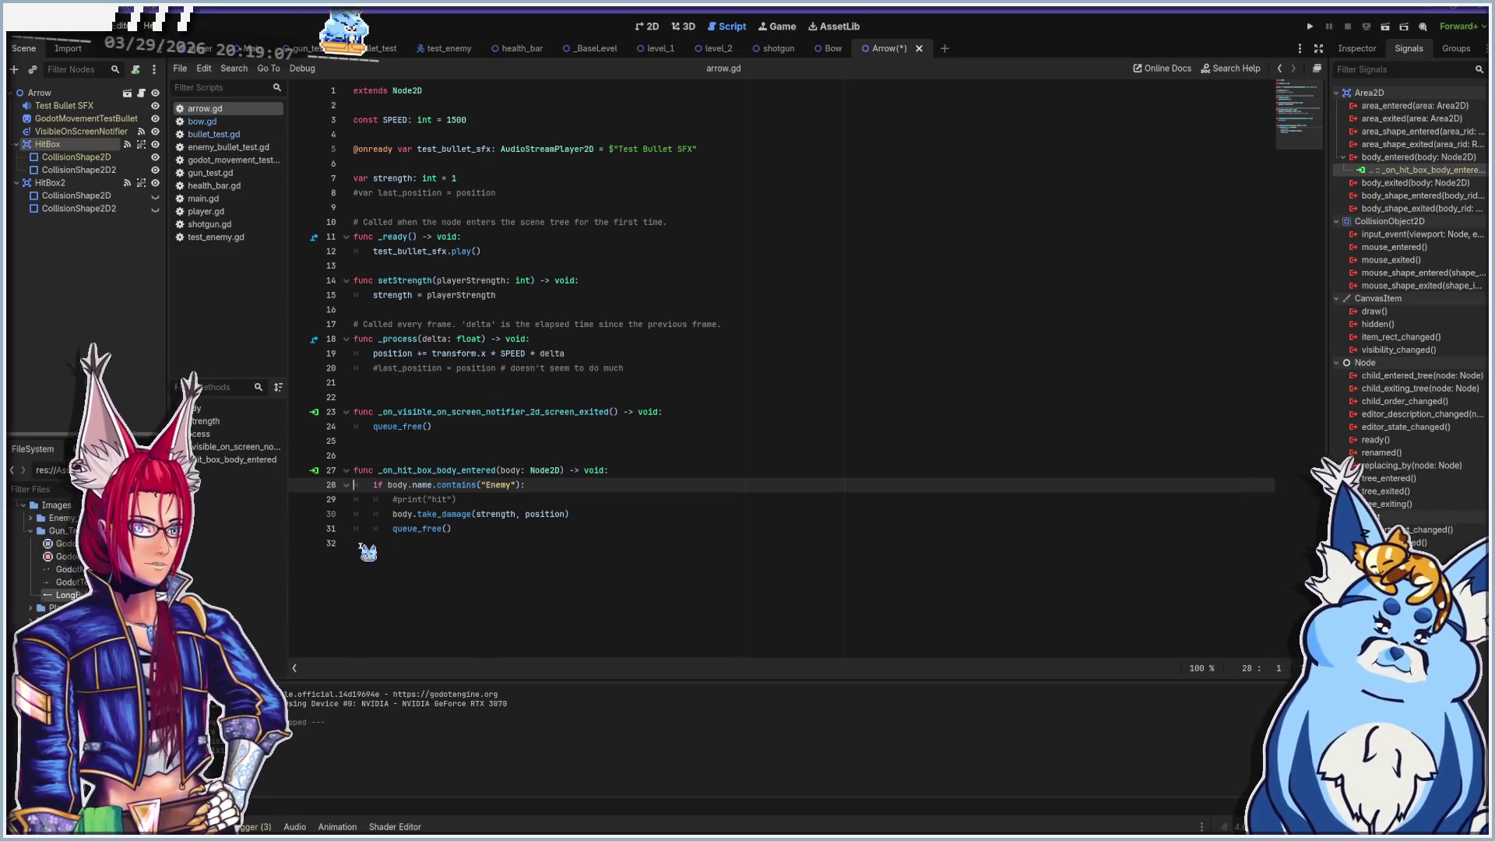
Step: Replace the hit handler's enemy-damage lines 28–31 with pass, then return to the 2D view
drag(368, 549, 315, 487)
text(pass)
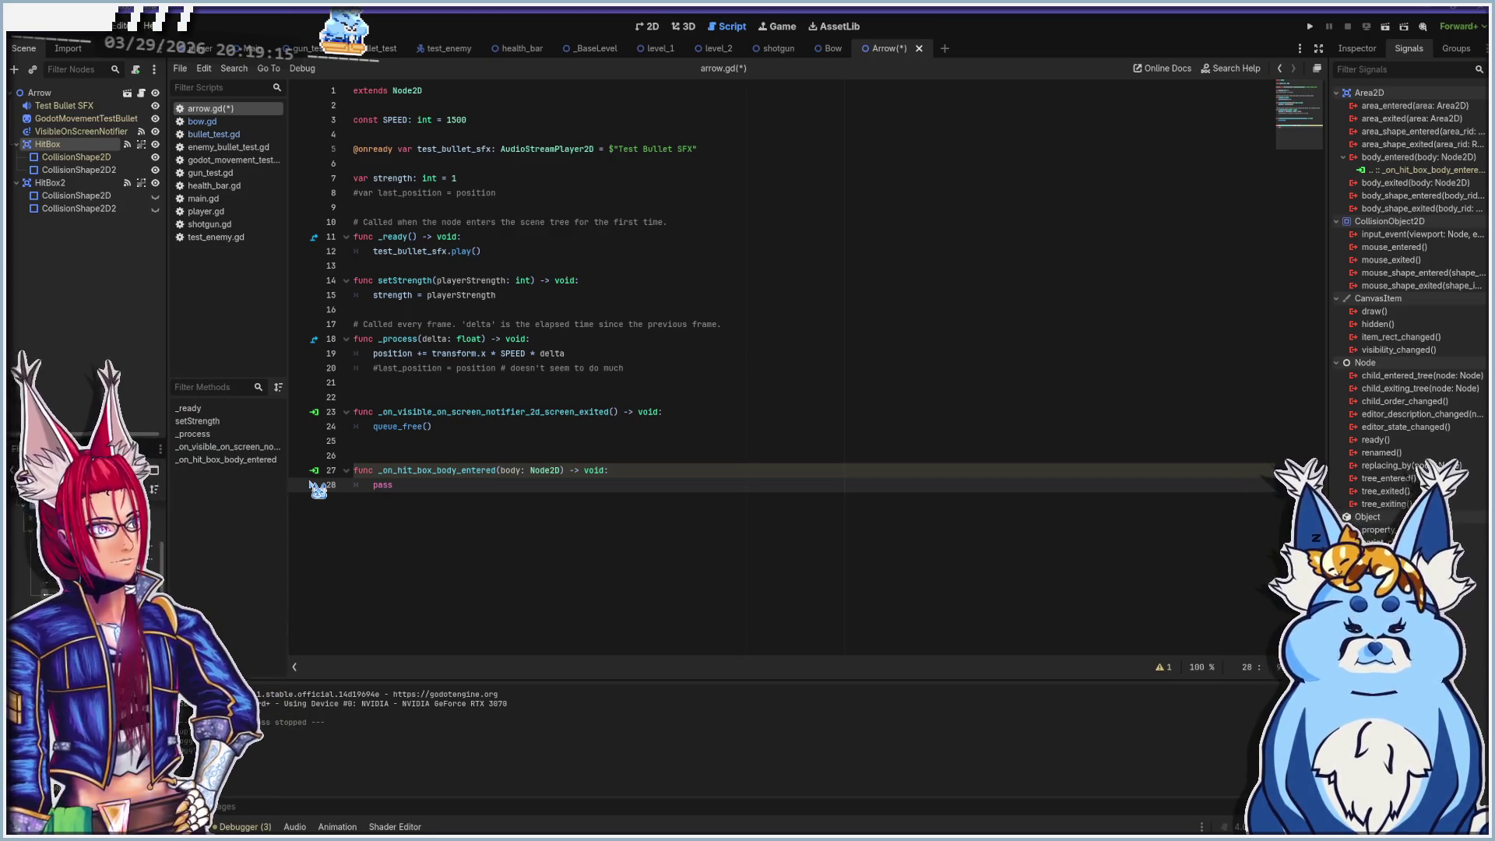
click(646, 27)
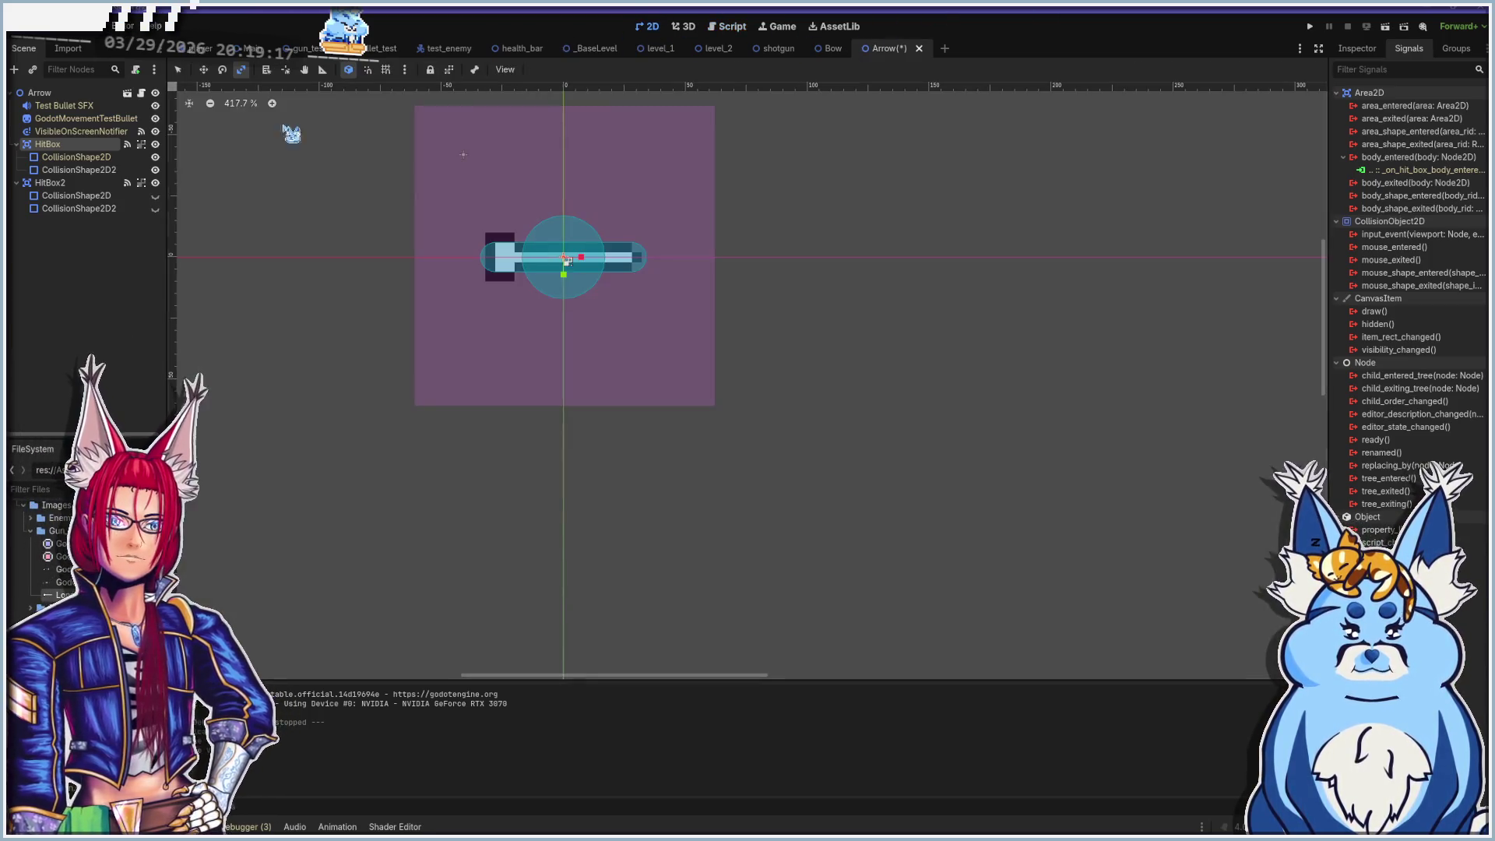
Step: Delete the capsule CollisionShape2D2 from HitBox and the circle CollisionShape2D from HitBox2
click(50, 183)
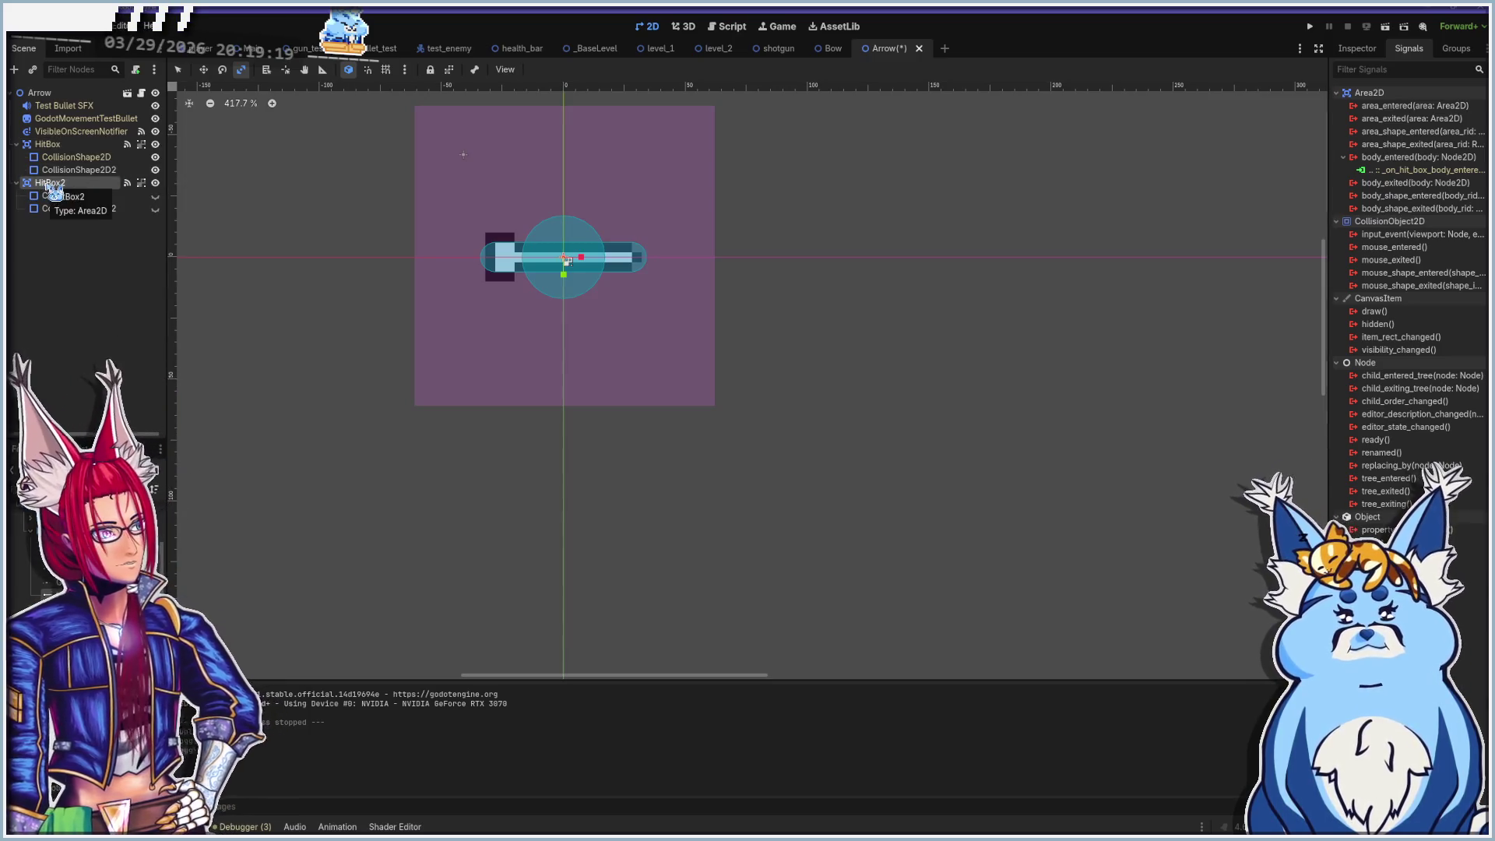
right_click(81, 170)
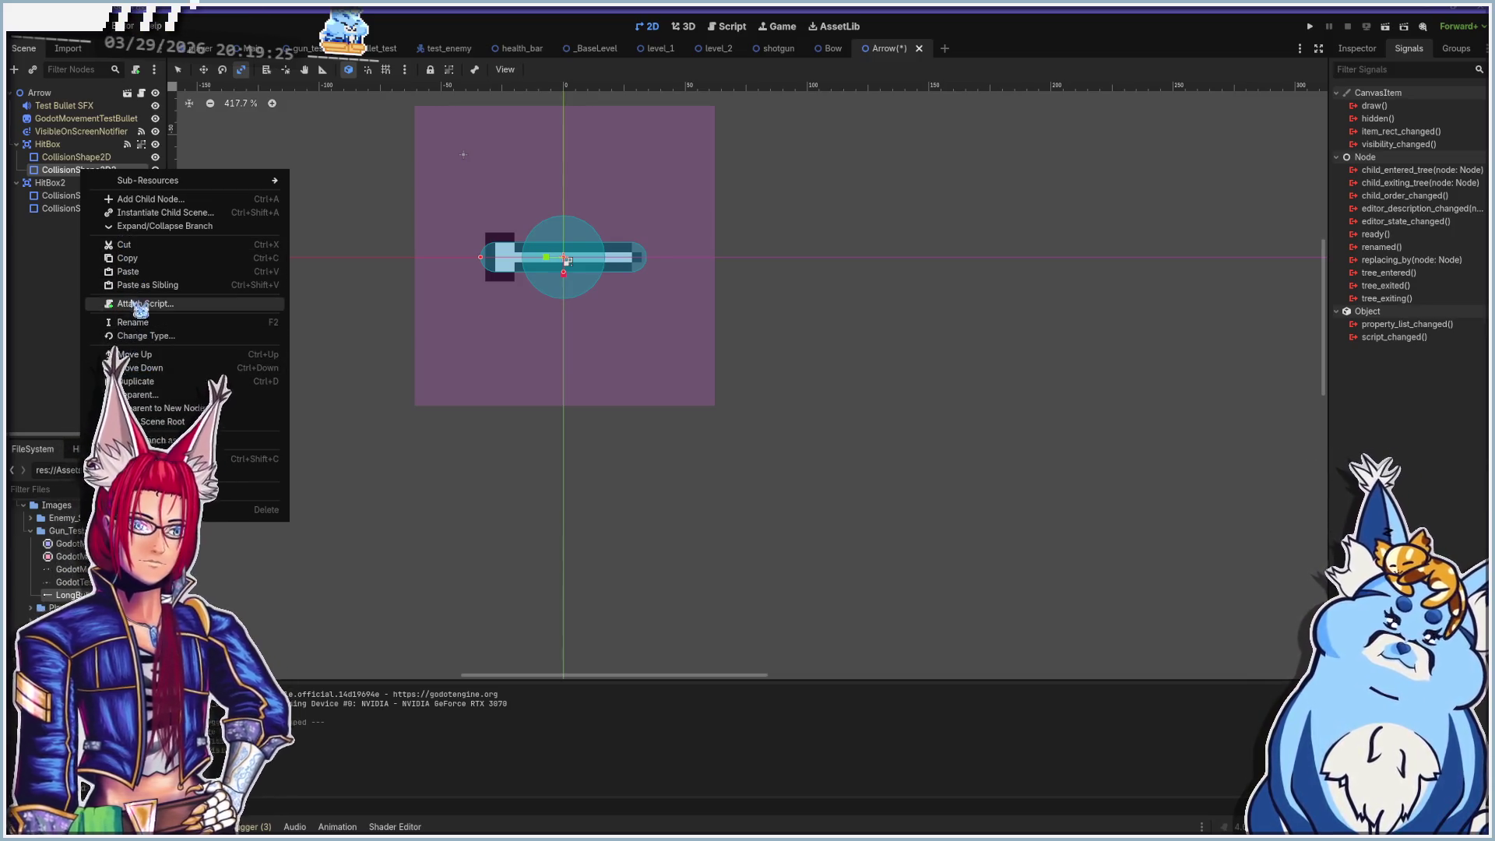
click(257, 509)
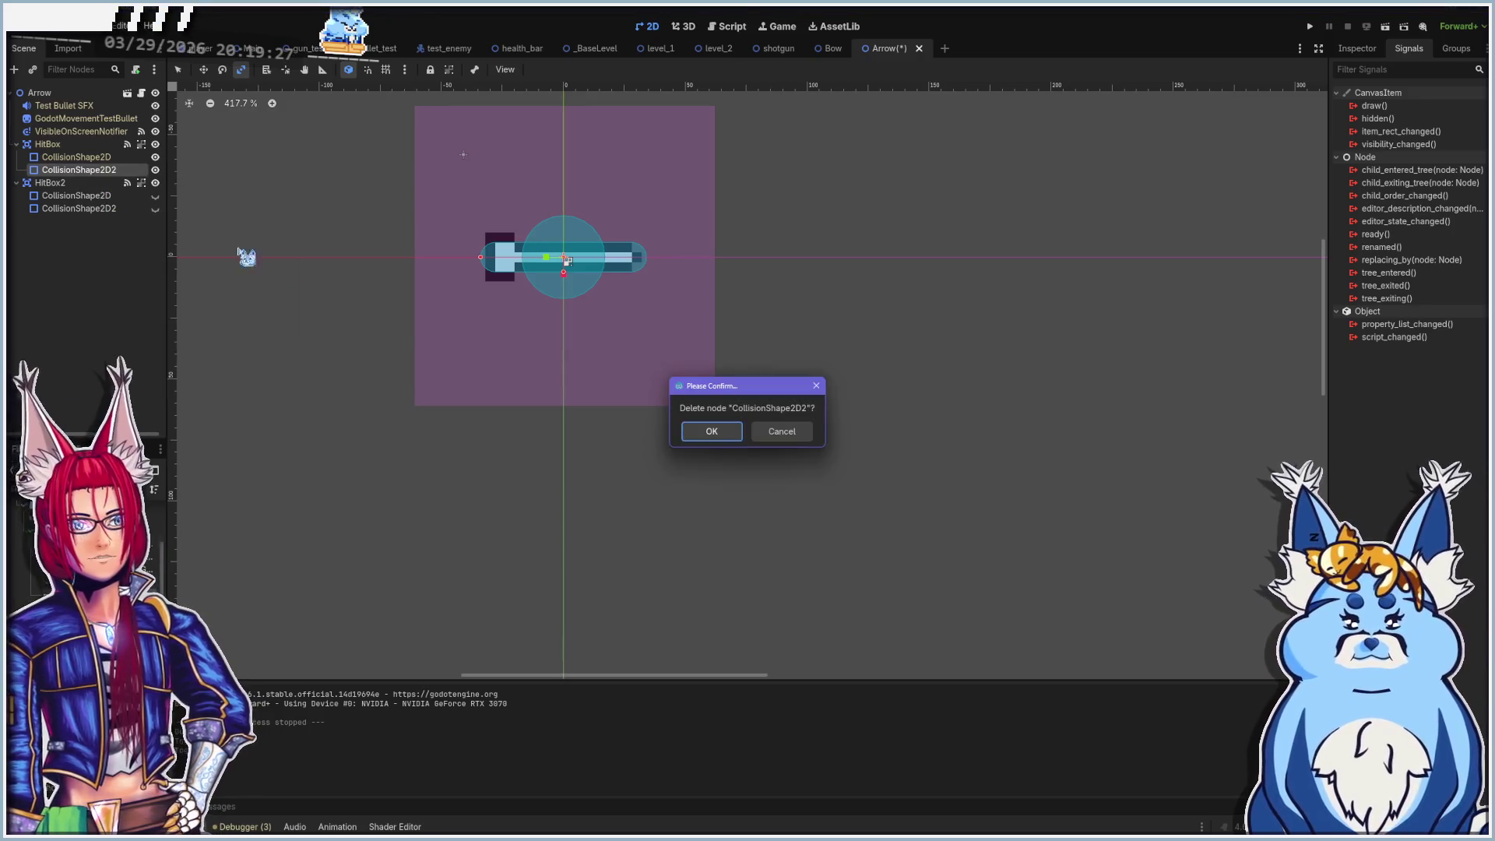
click(717, 437)
right_click(88, 183)
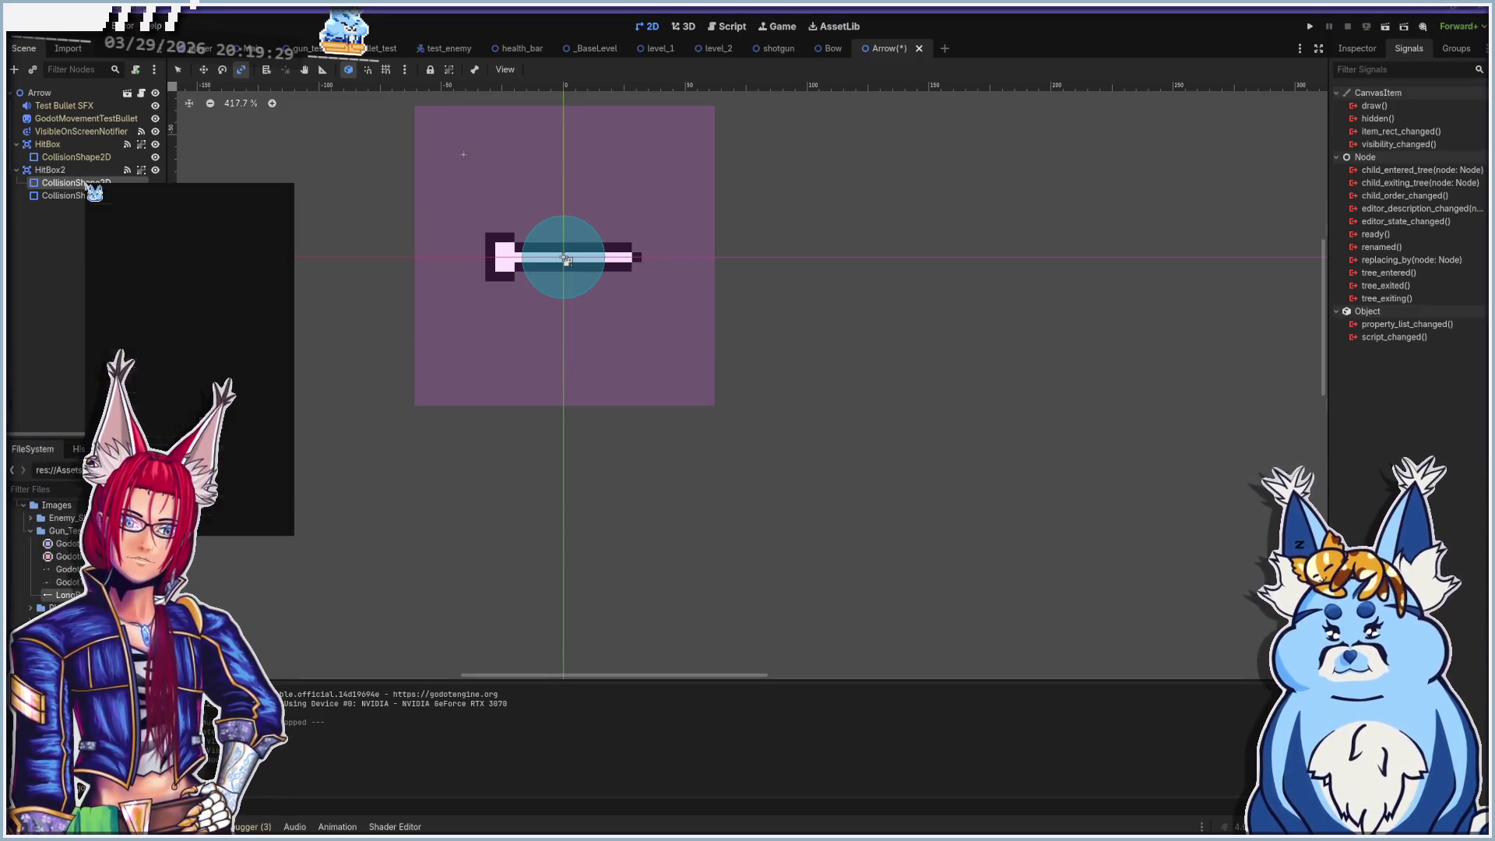
click(269, 523)
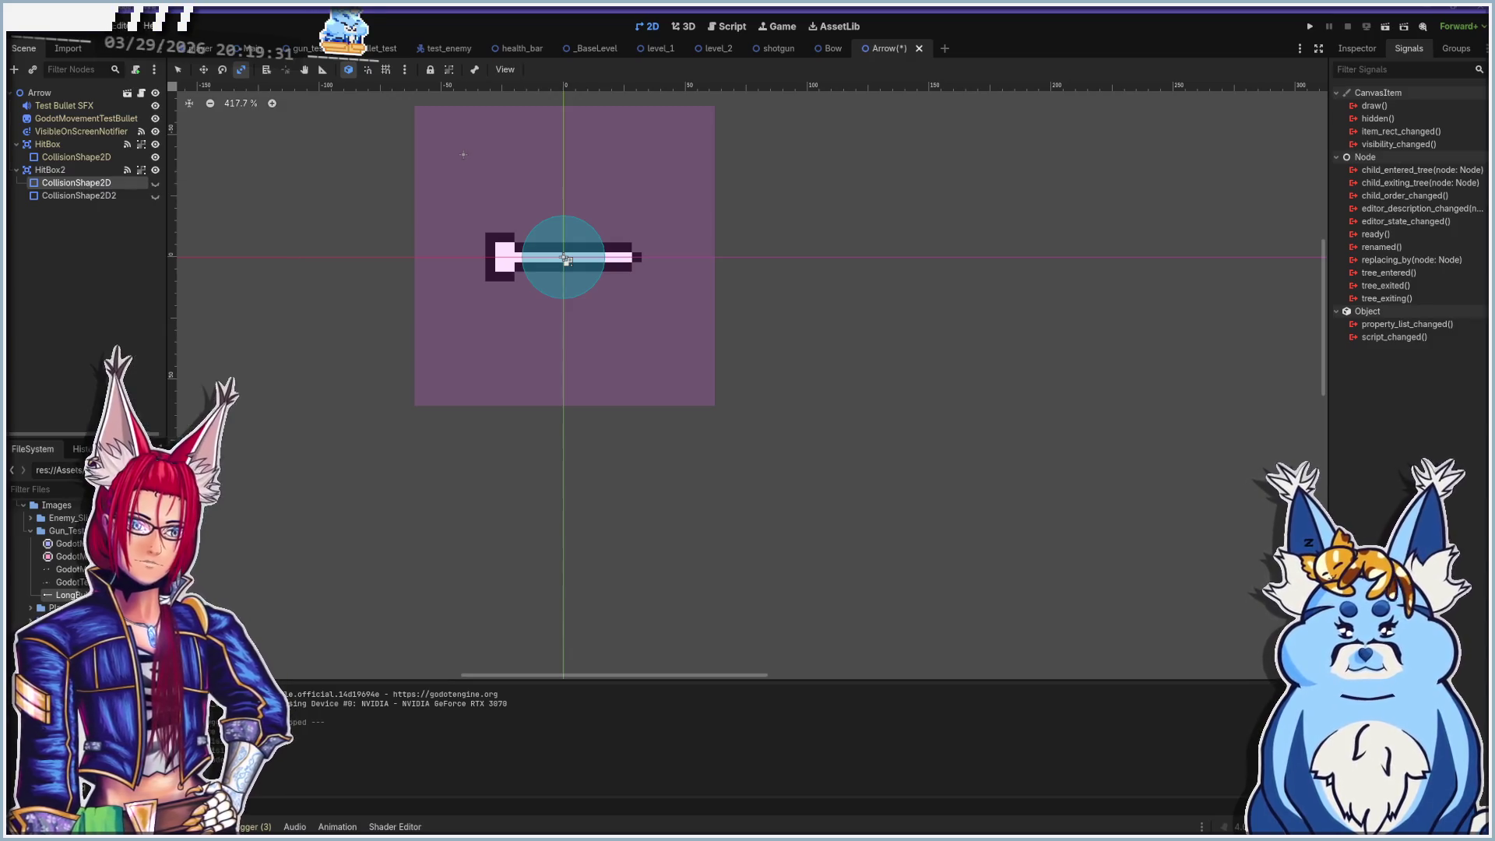
click(717, 435)
Step: Show HitBox2's capsule shape, hide HitBox's circle, and reopen the hit handler in arrow.gd
click(155, 184)
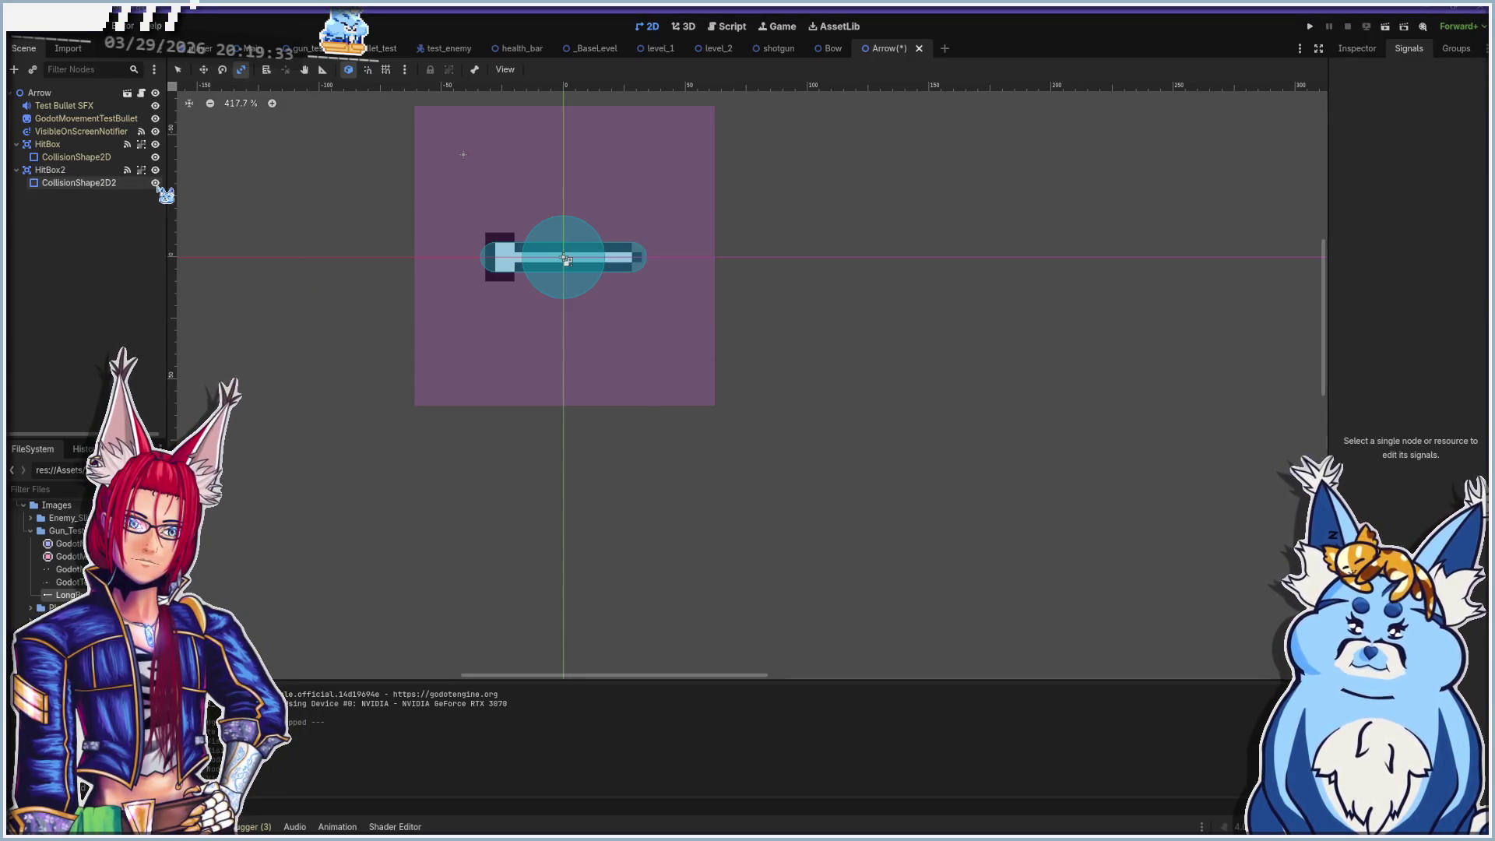
click(155, 145)
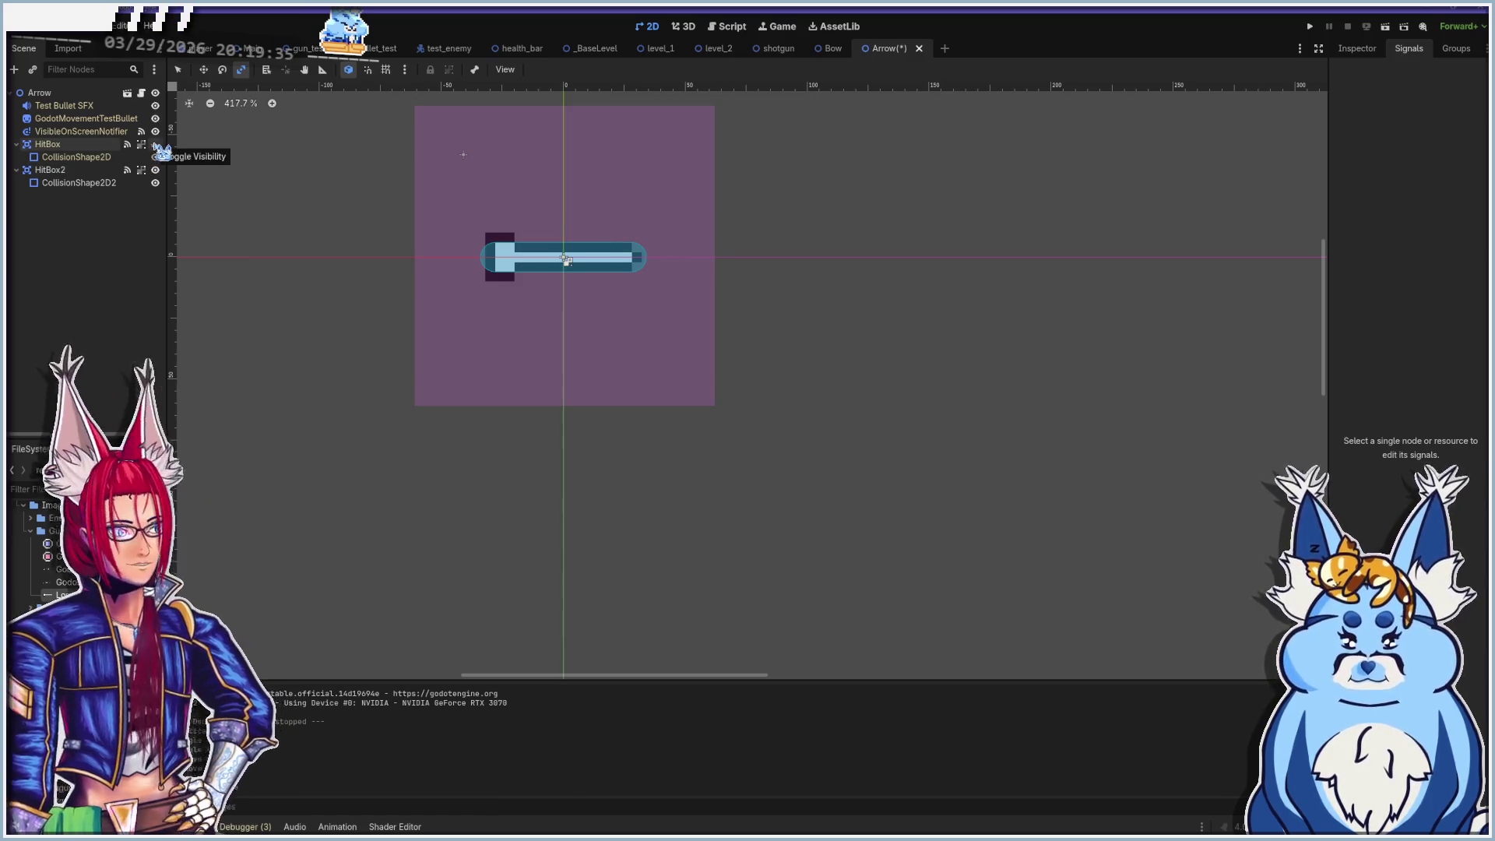
click(140, 170)
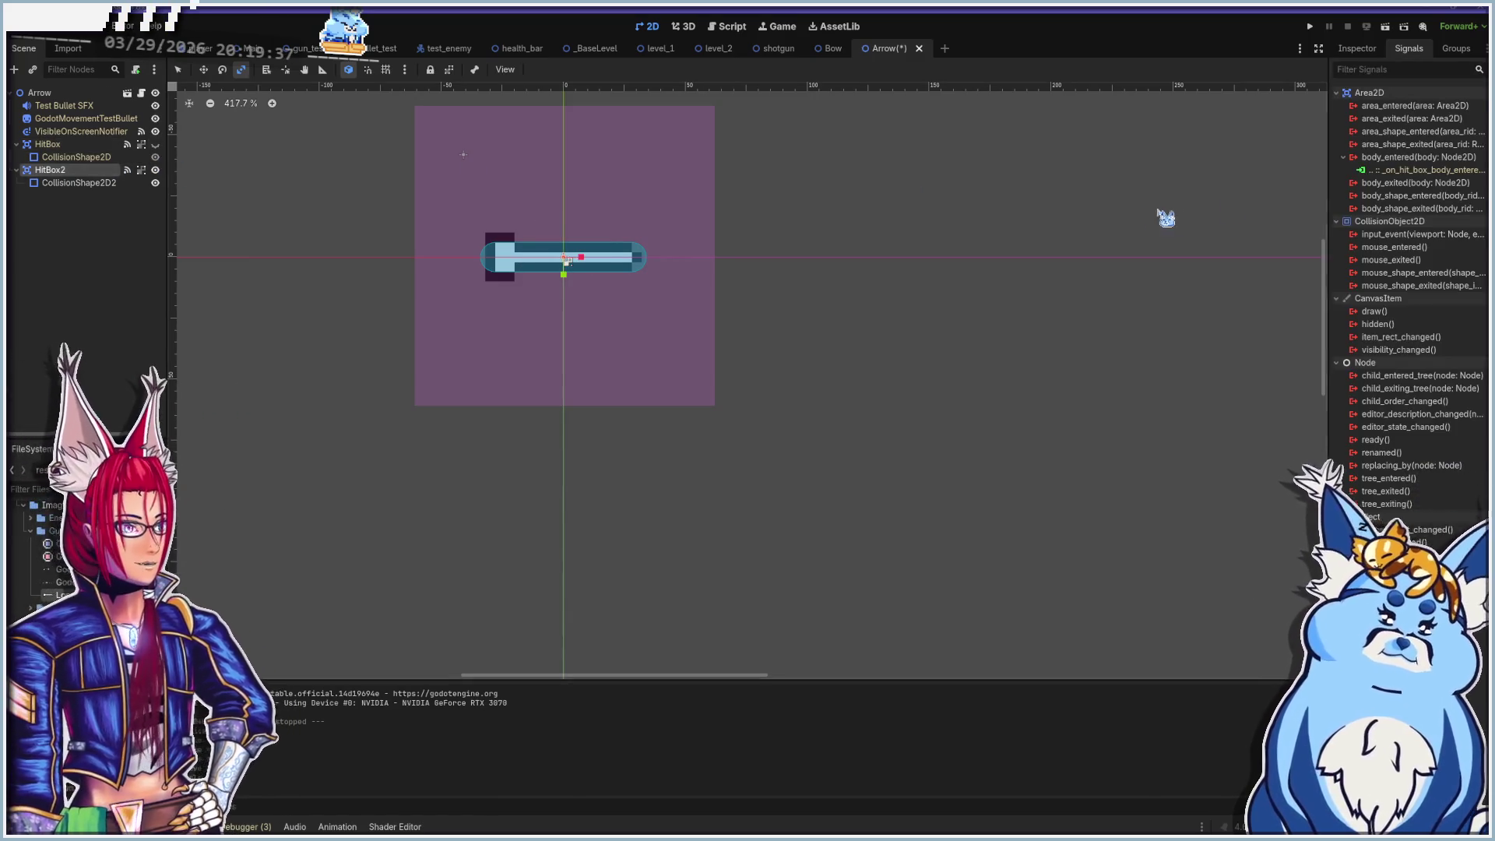
double_click(1439, 171)
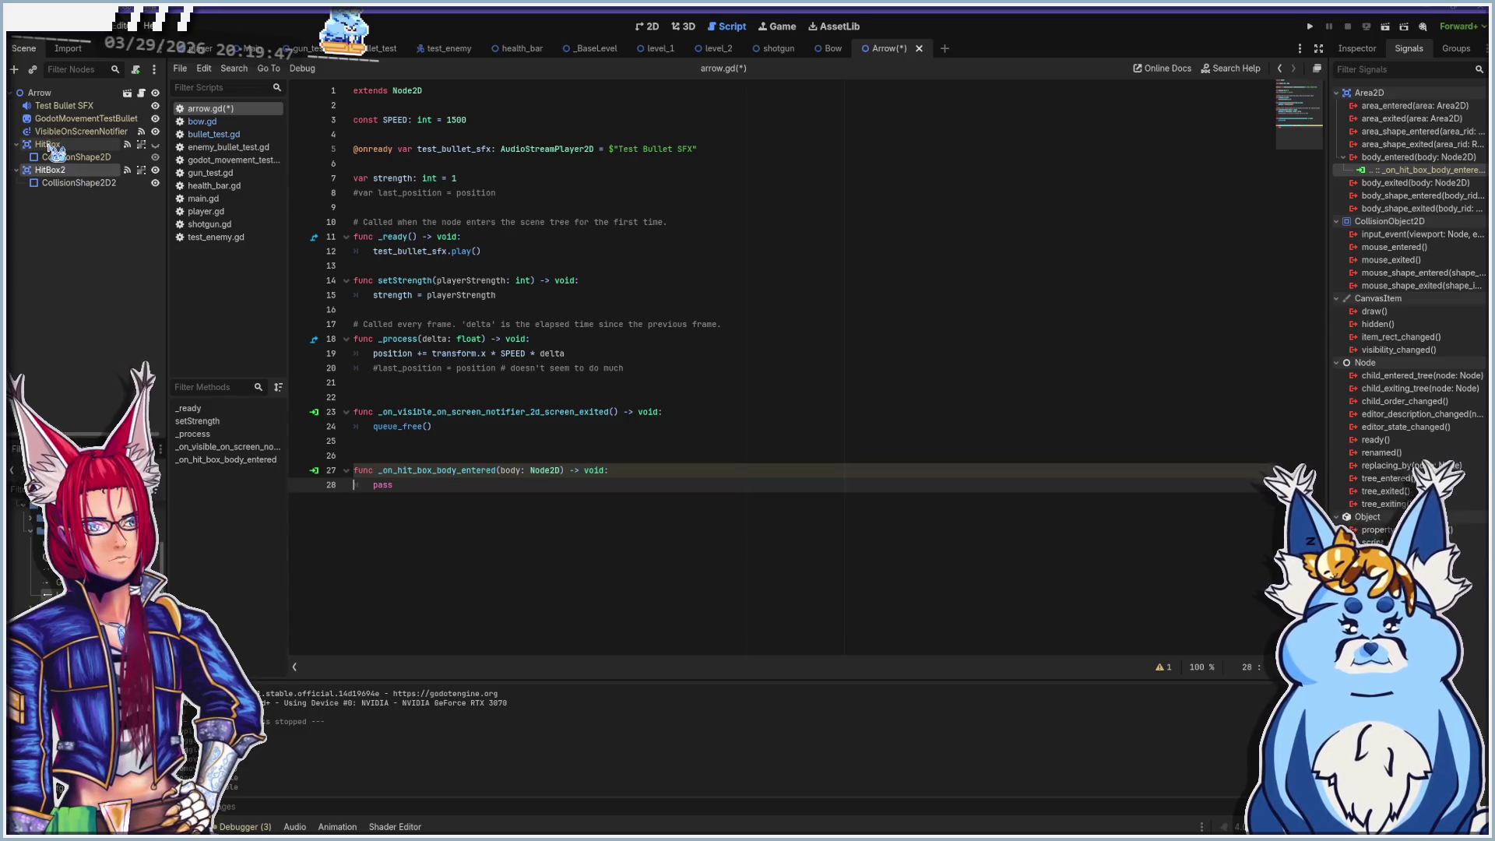
Step: Review HitBox2 and the pass-only handler stub in arrow.gd, then run the scene with F6
click(51, 170)
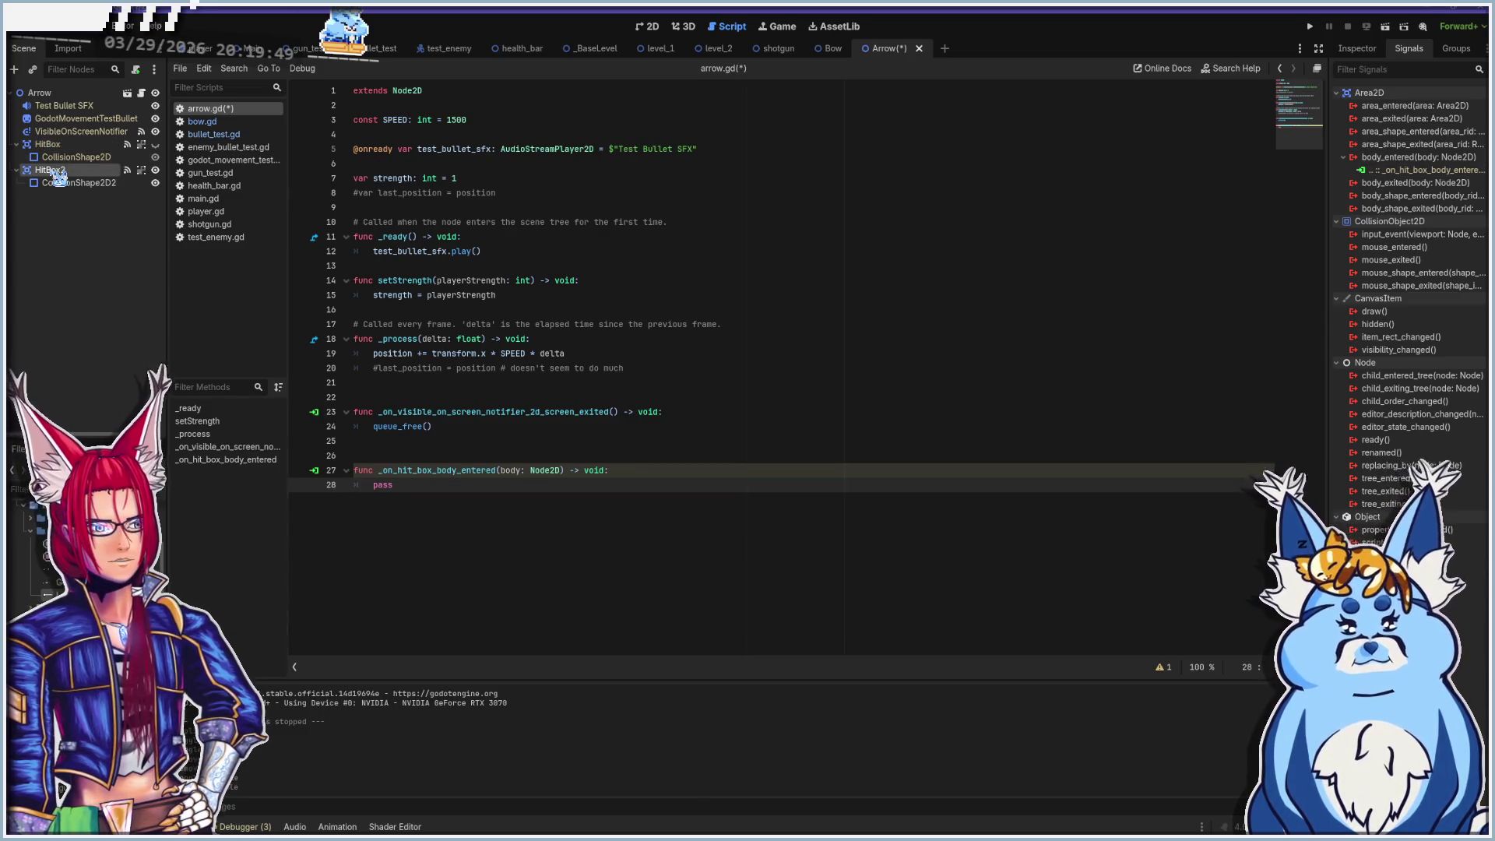
click(1357, 49)
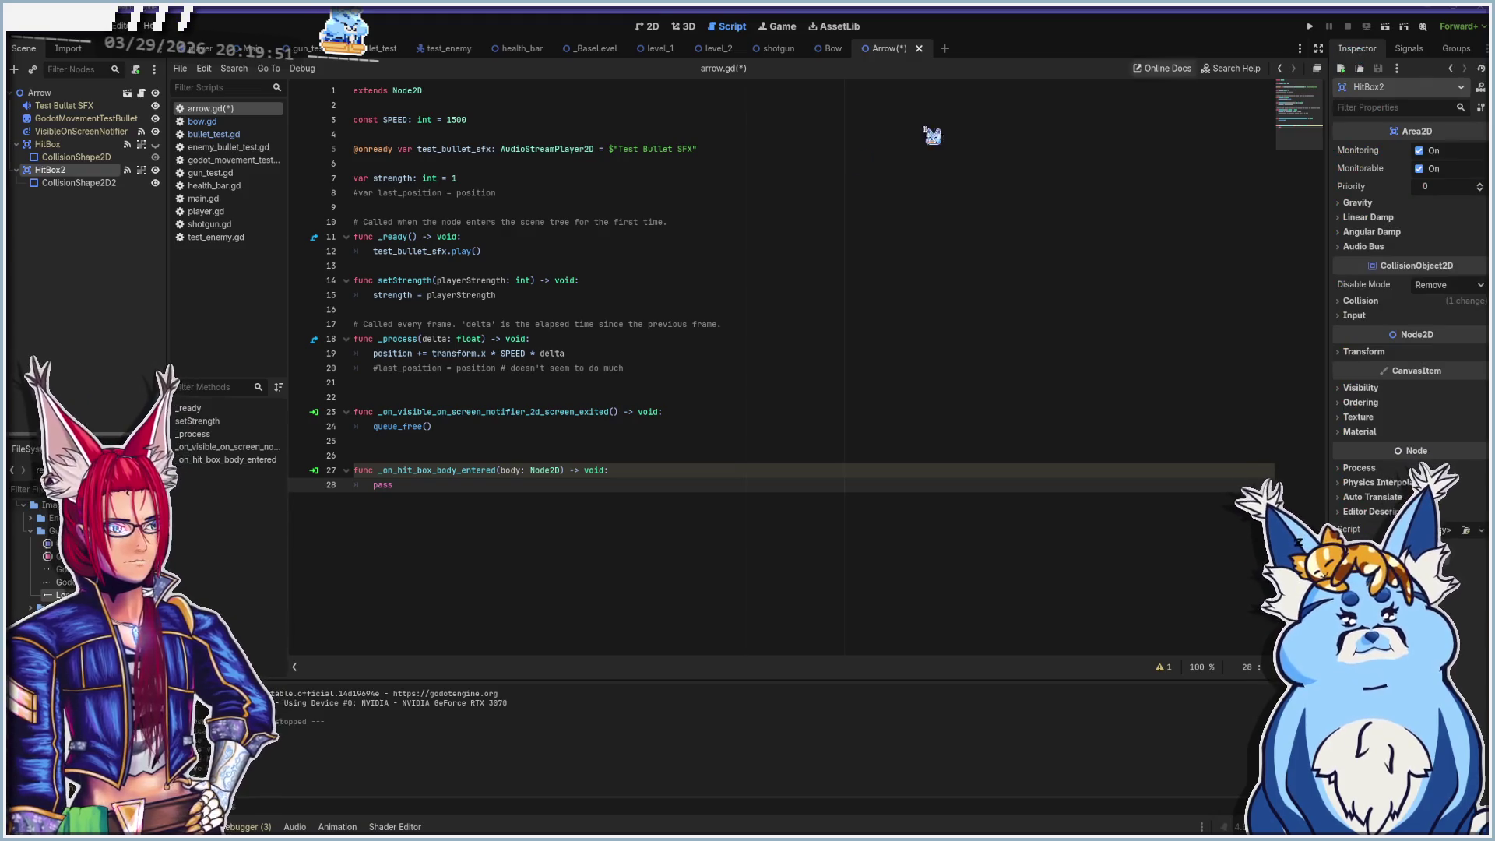
click(442, 483)
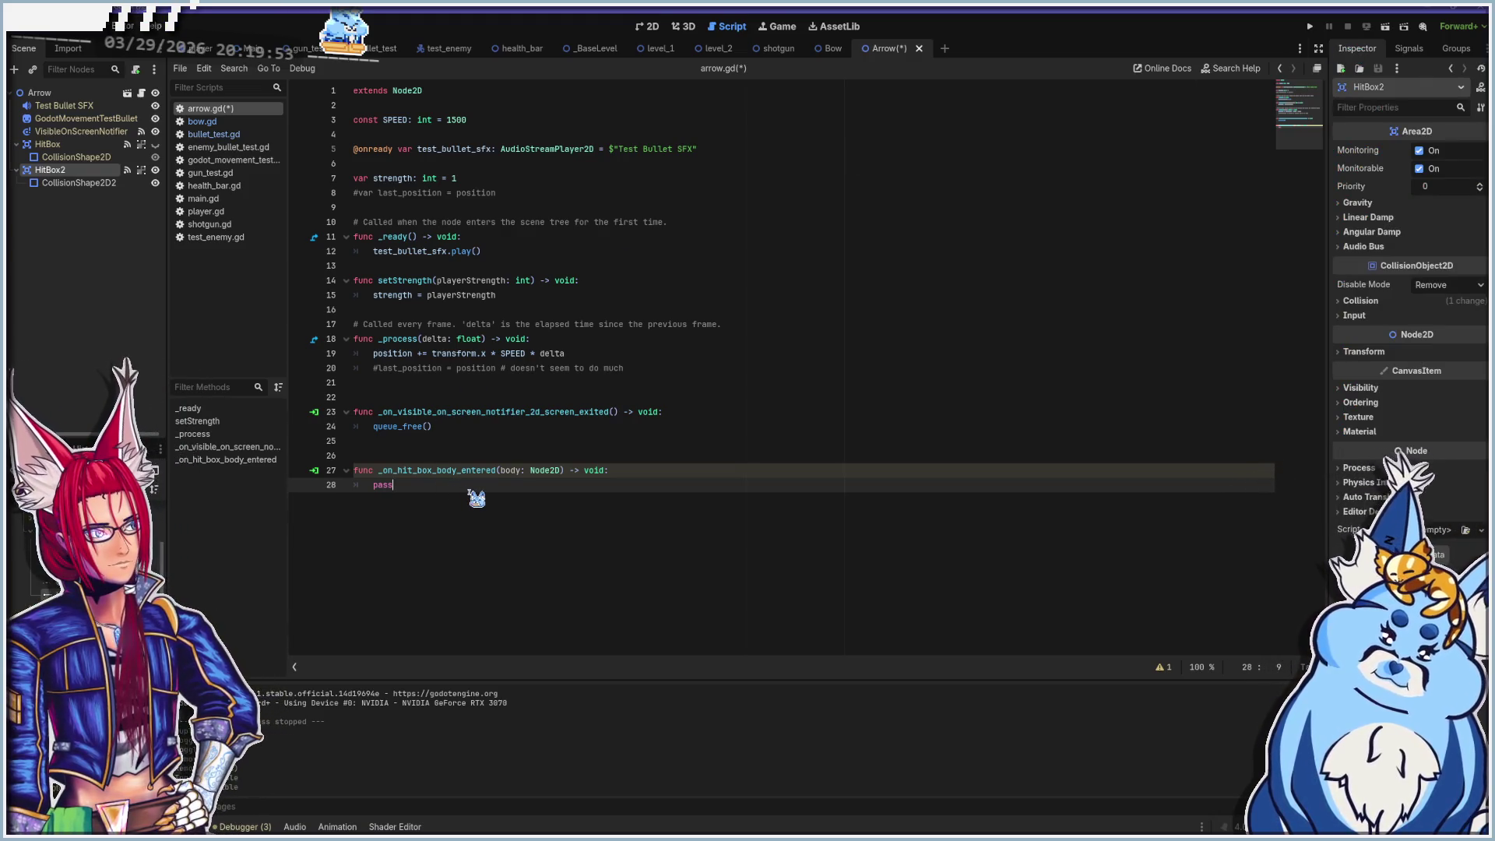
click(651, 27)
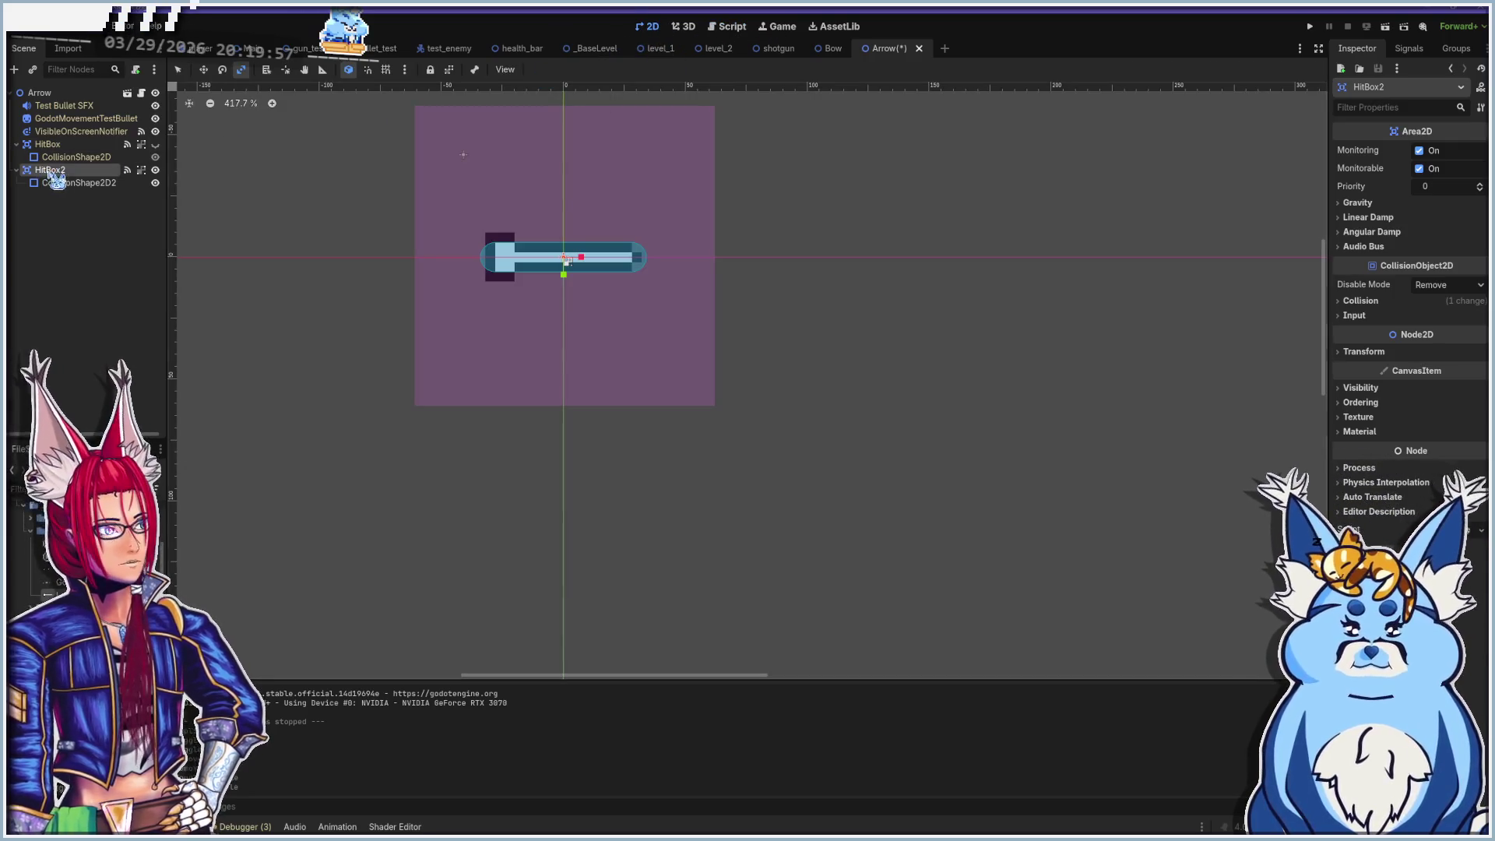
click(730, 27)
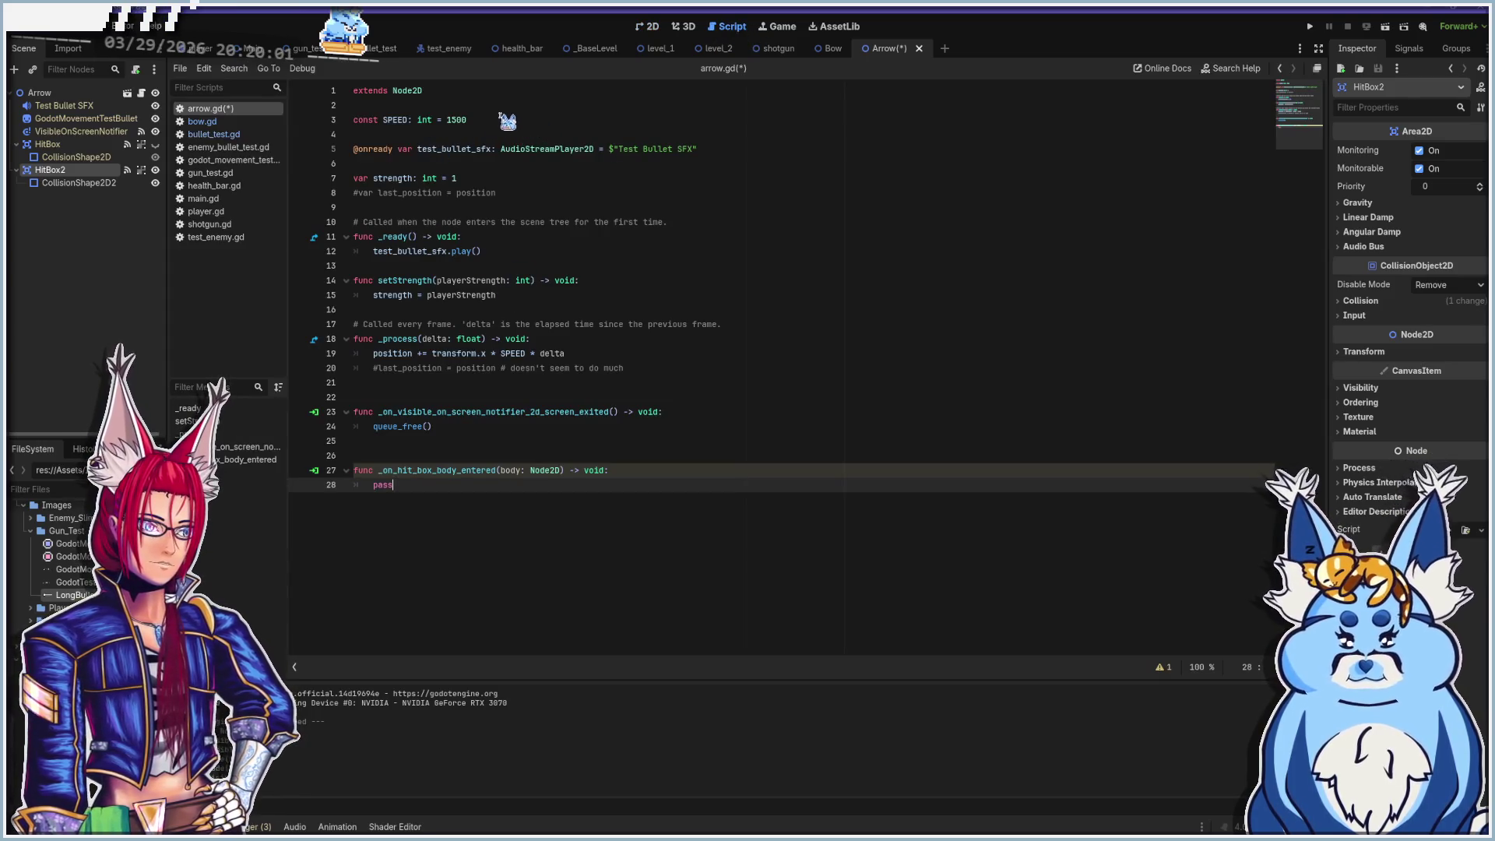
click(508, 122)
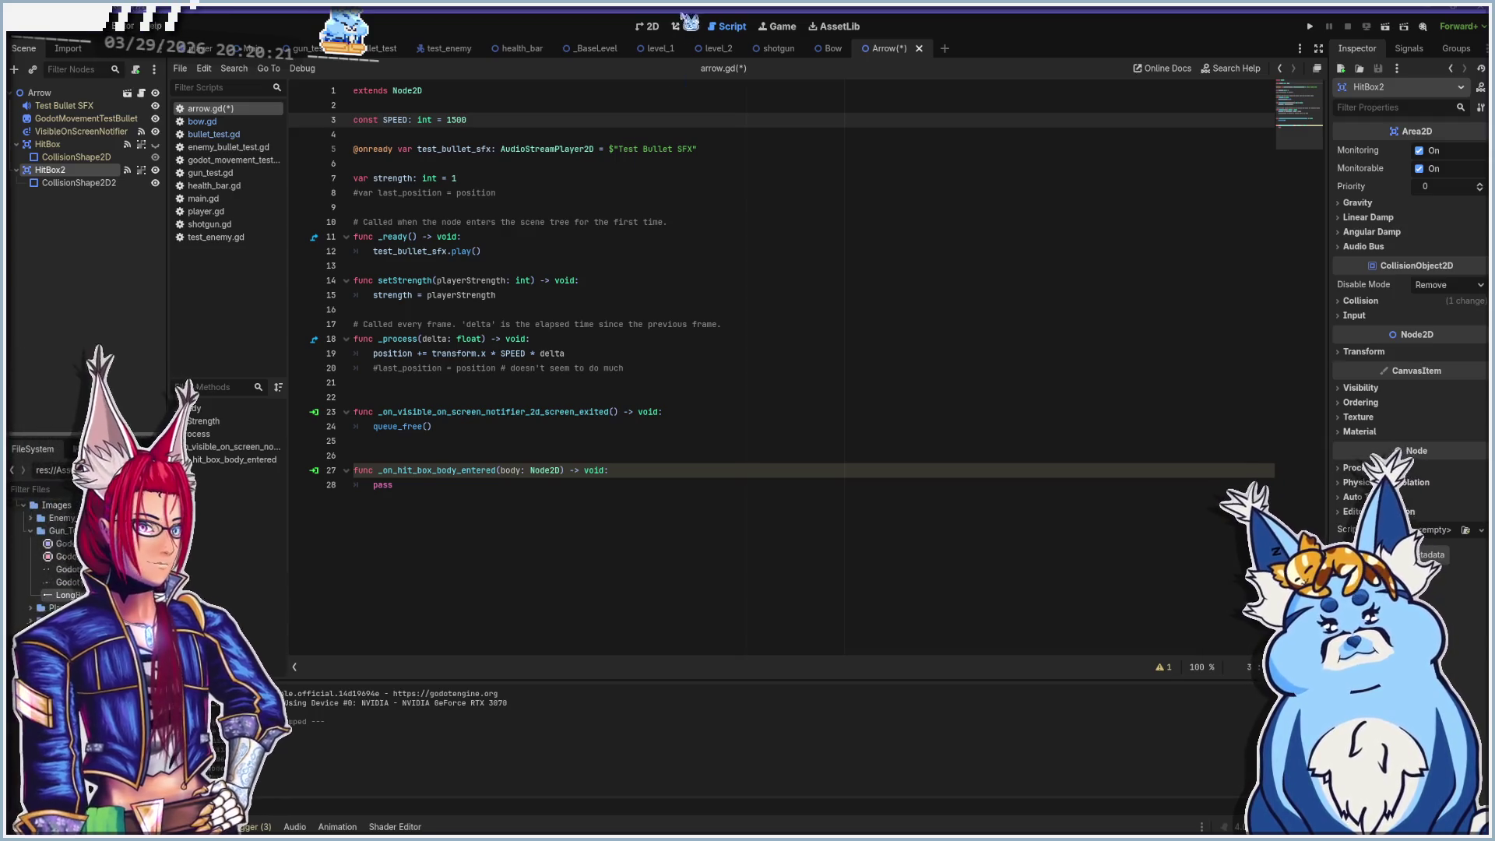
key(F6)
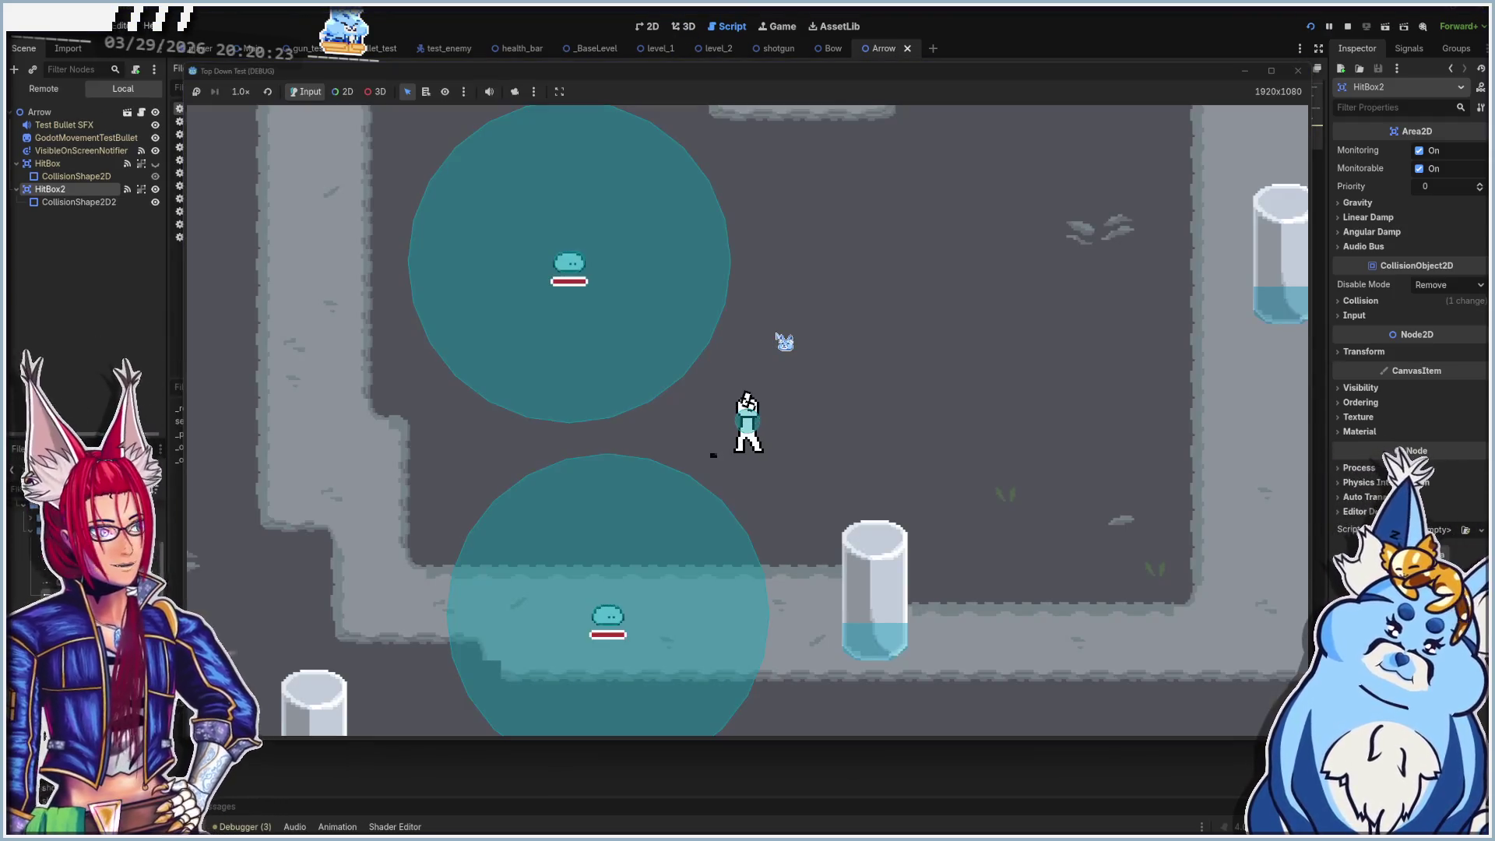
Step: Run the player right, down, left, up toward the water and back down around the level
key(d)
key(d)
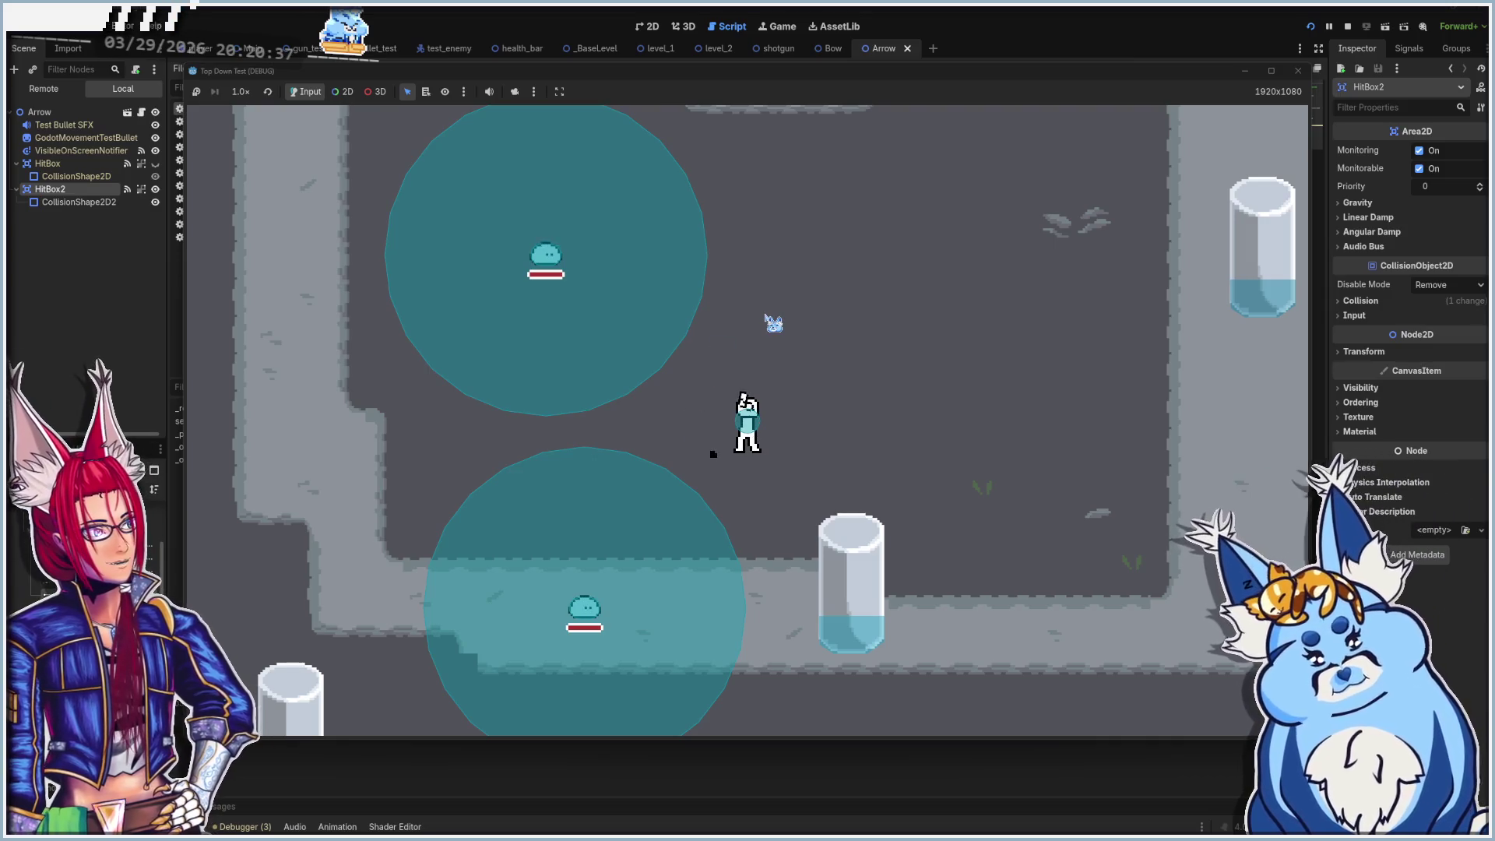
key(d)
key(s)
key(d)
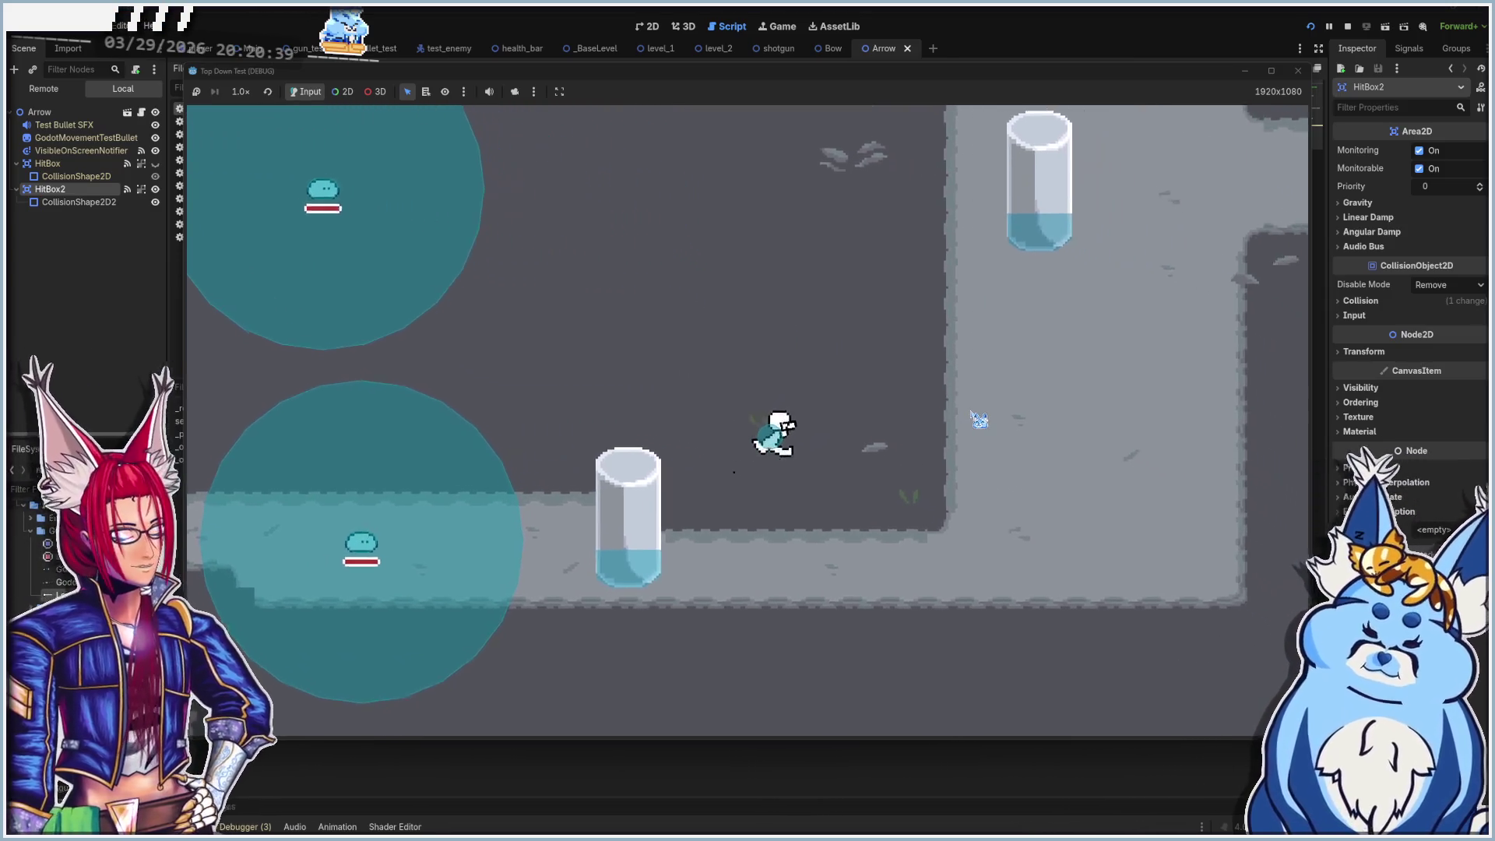
key(s)
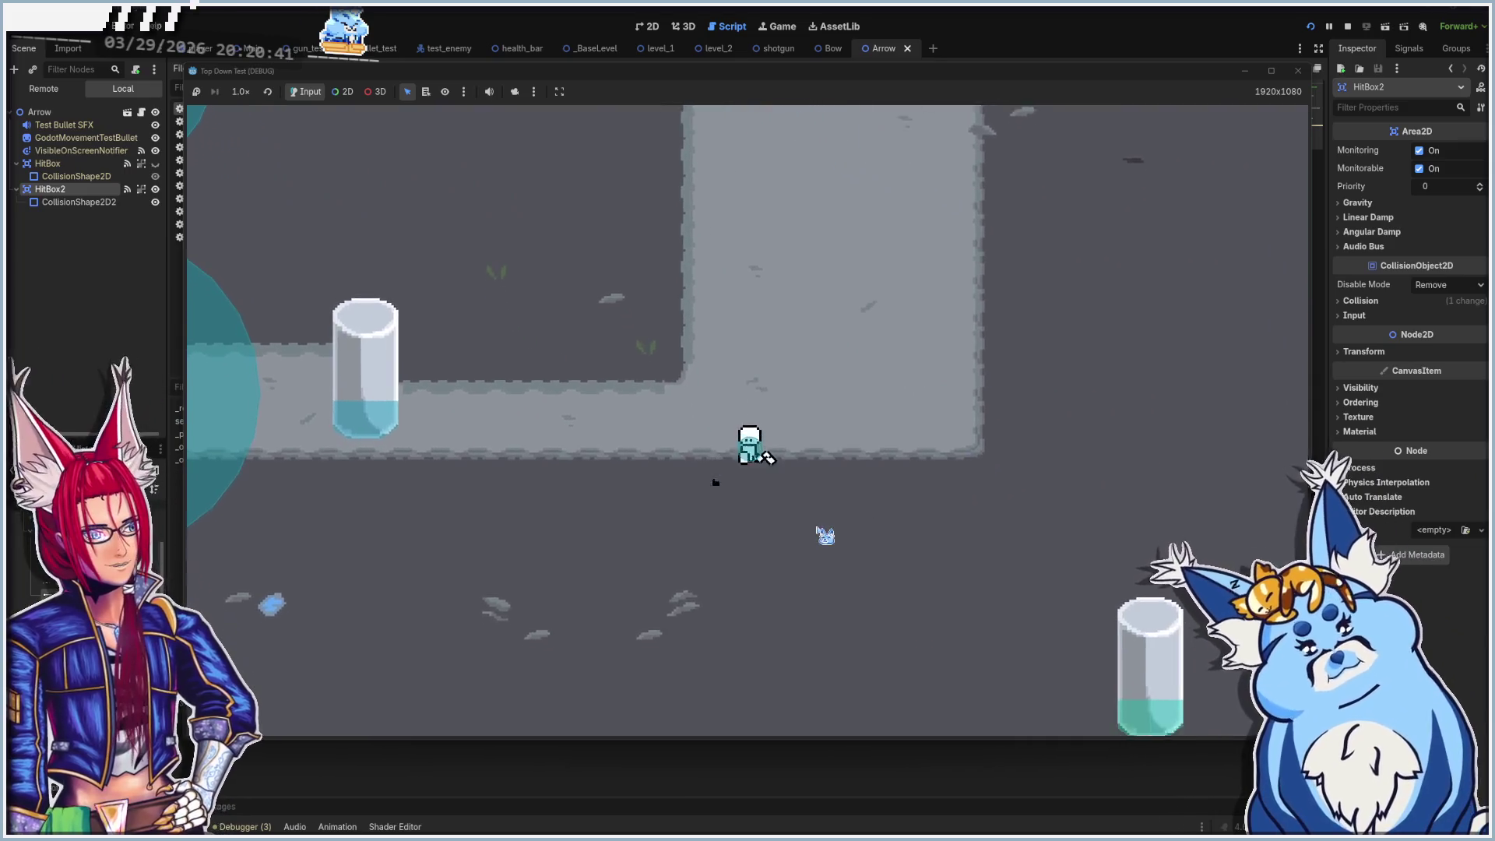
key(a)
key(w)
key(a)
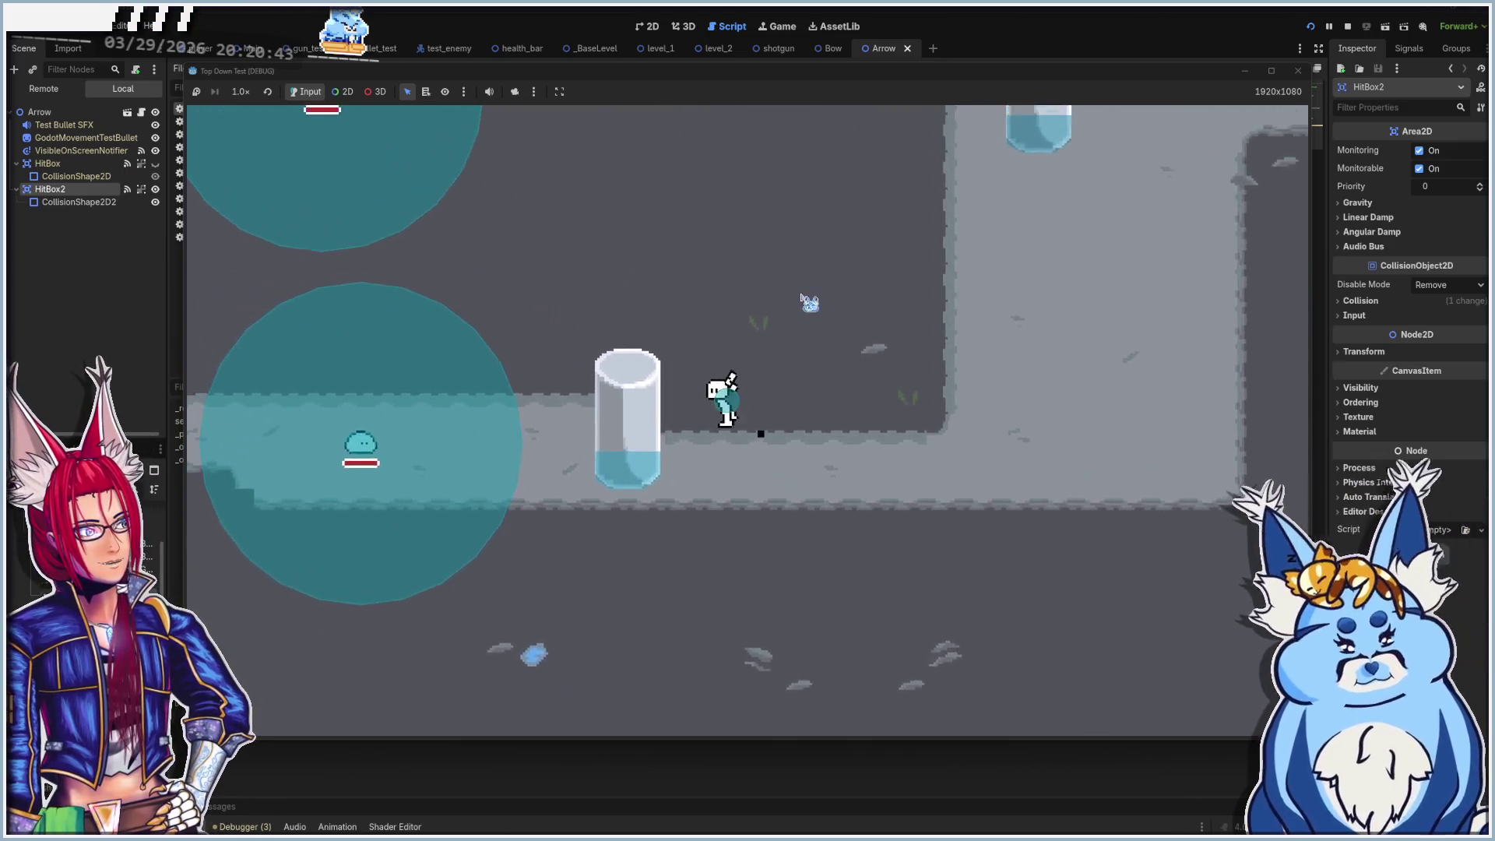
key(w)
key(a)
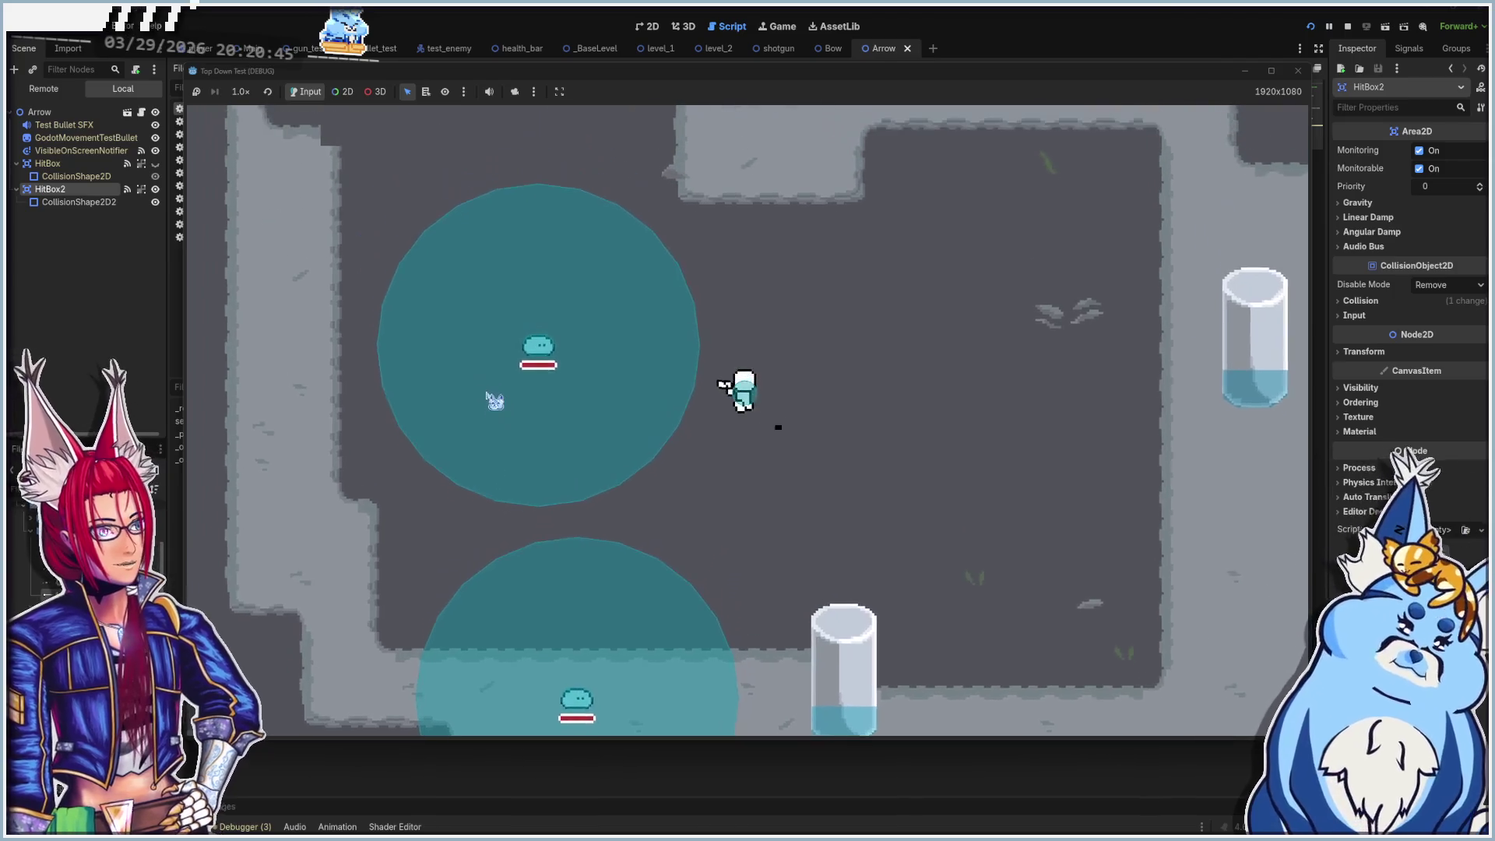
key(w)
key(a)
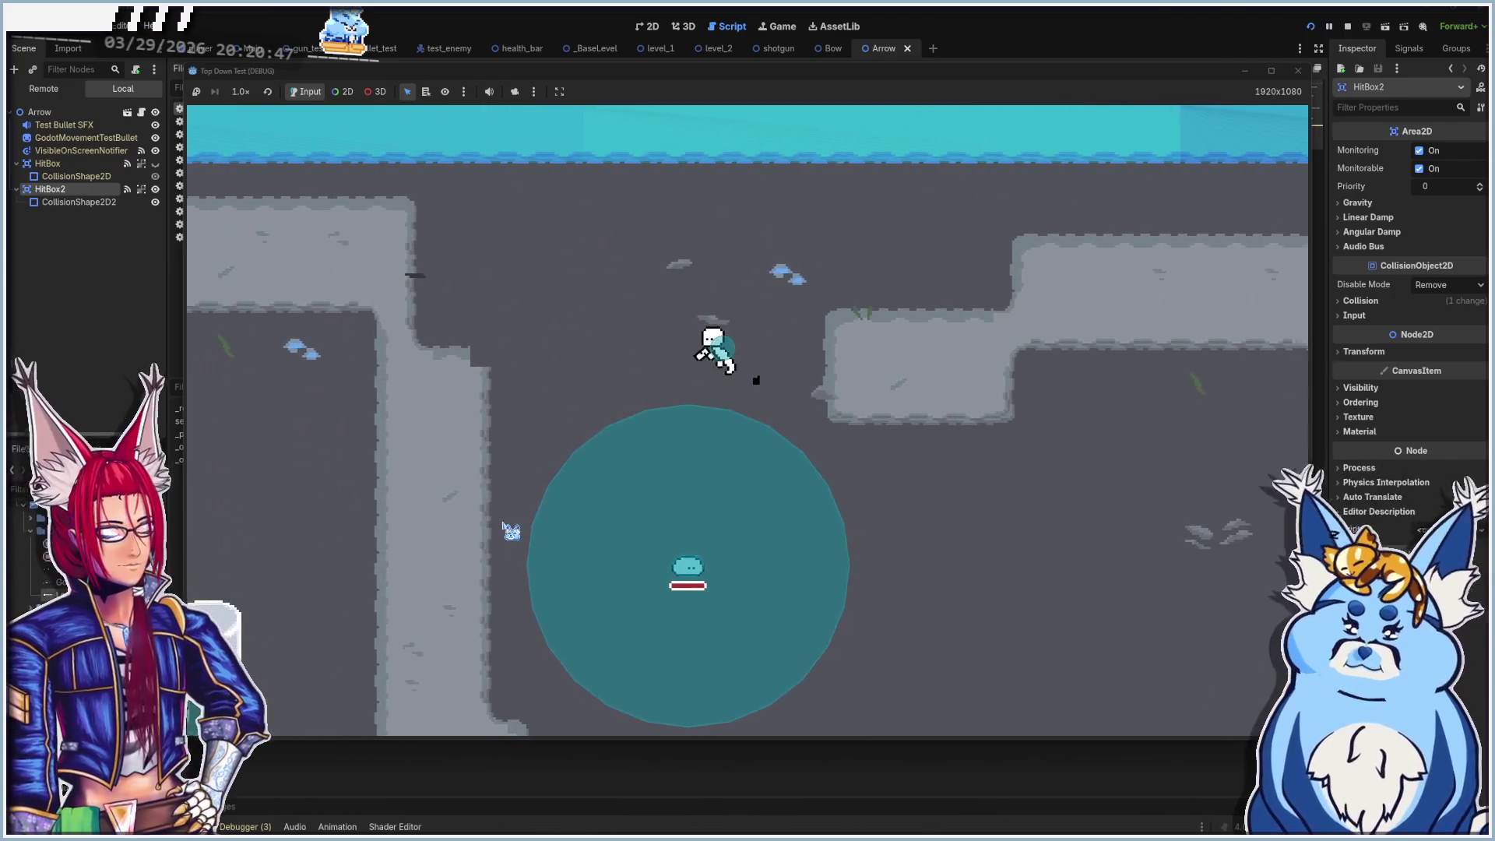
key(s)
key(a)
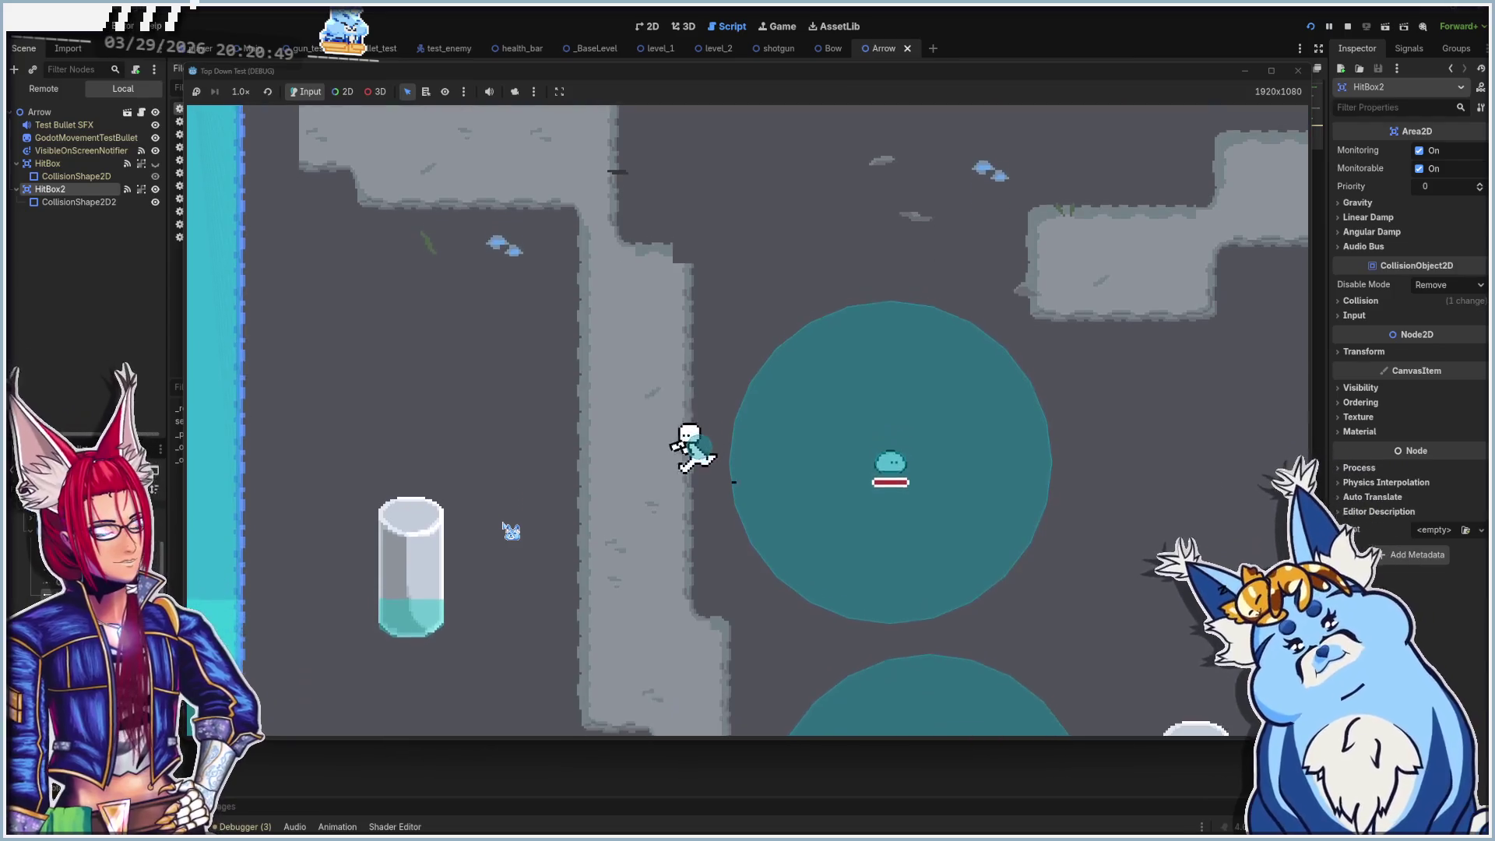
key(s)
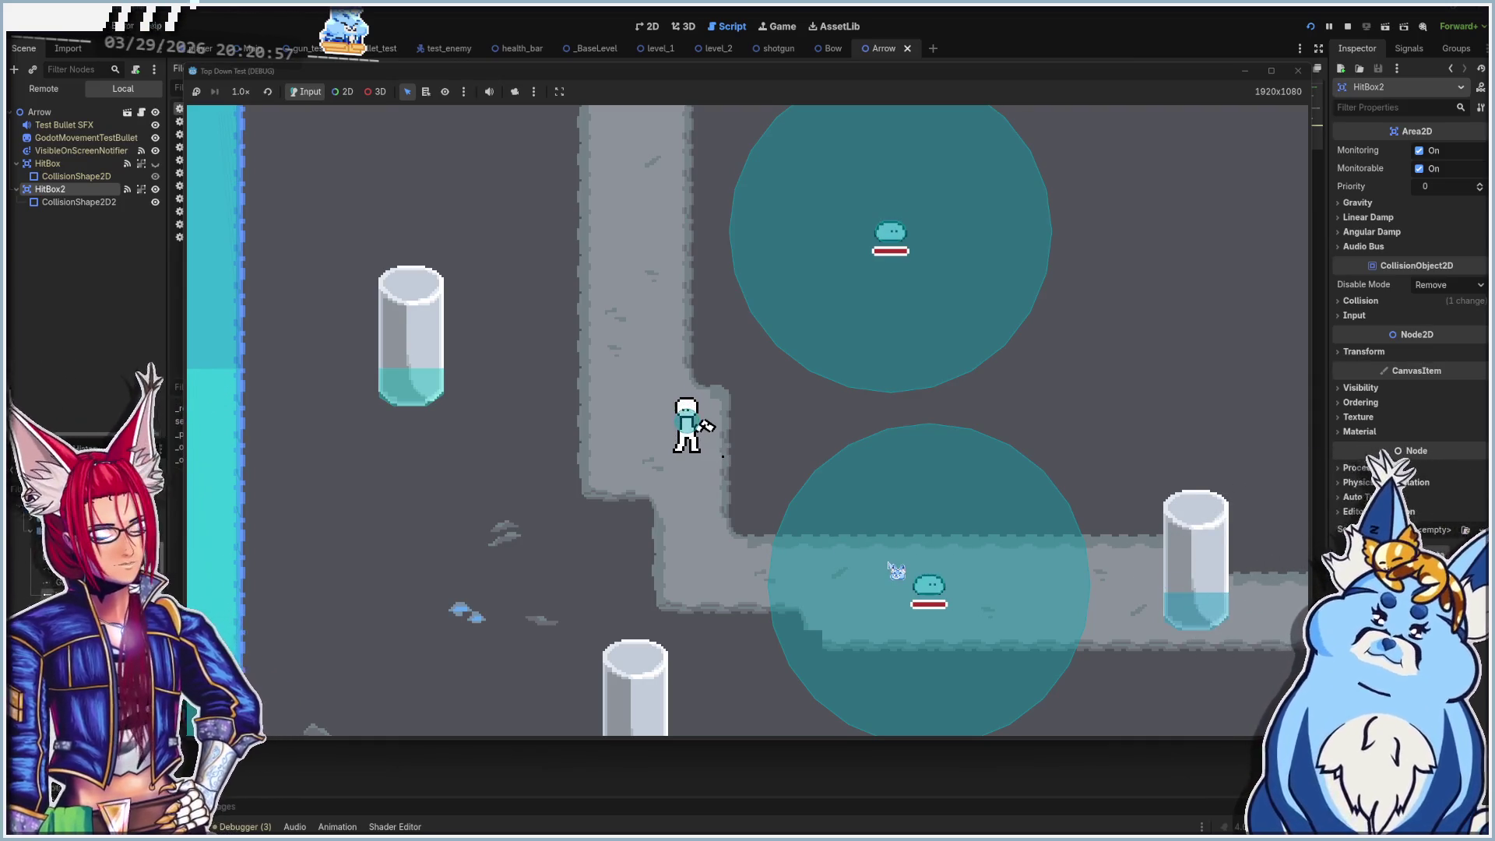
key(s)
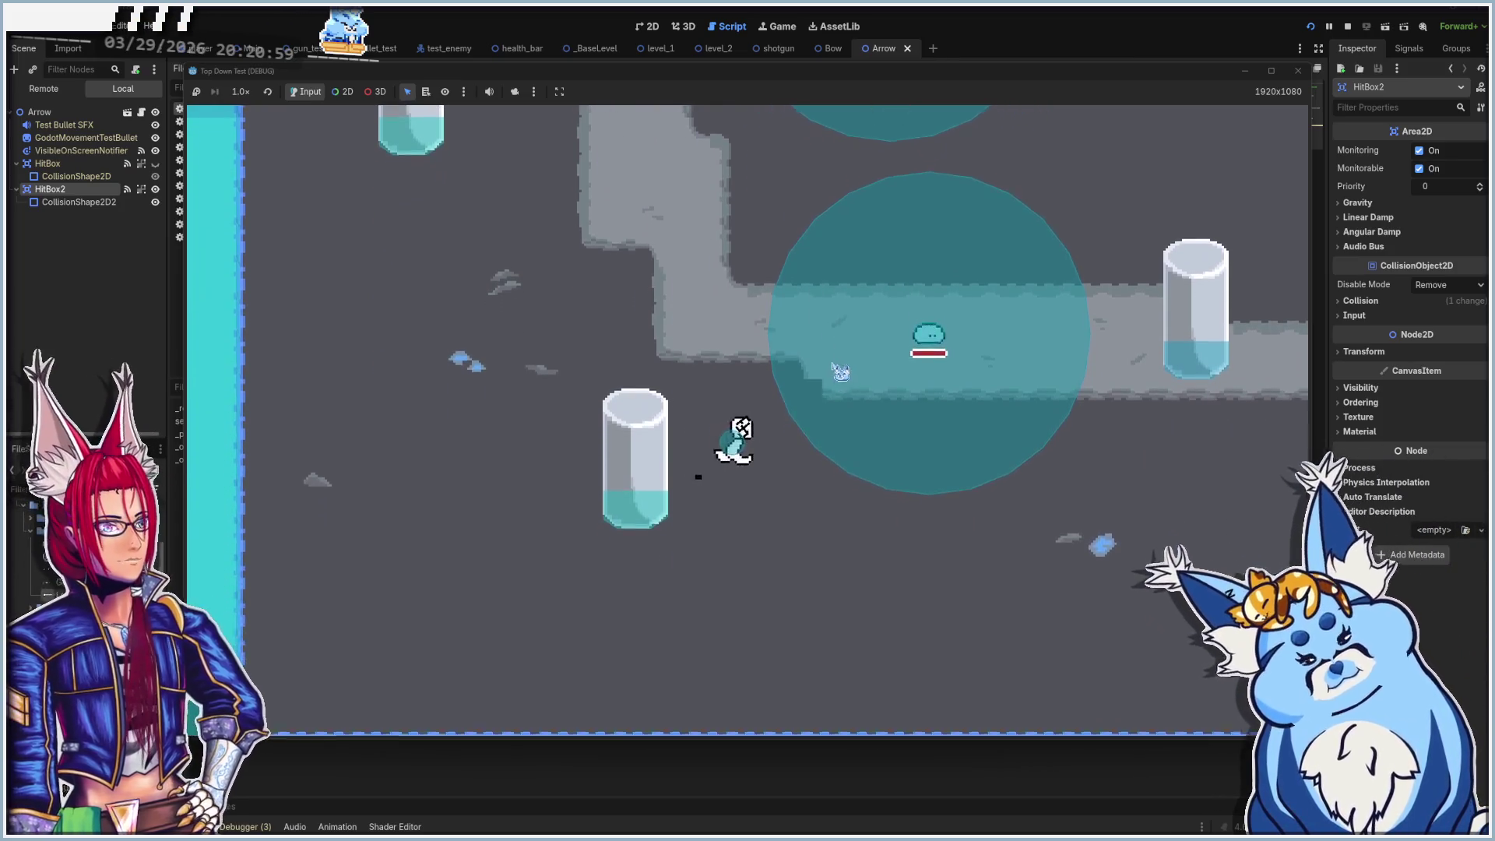
key(d)
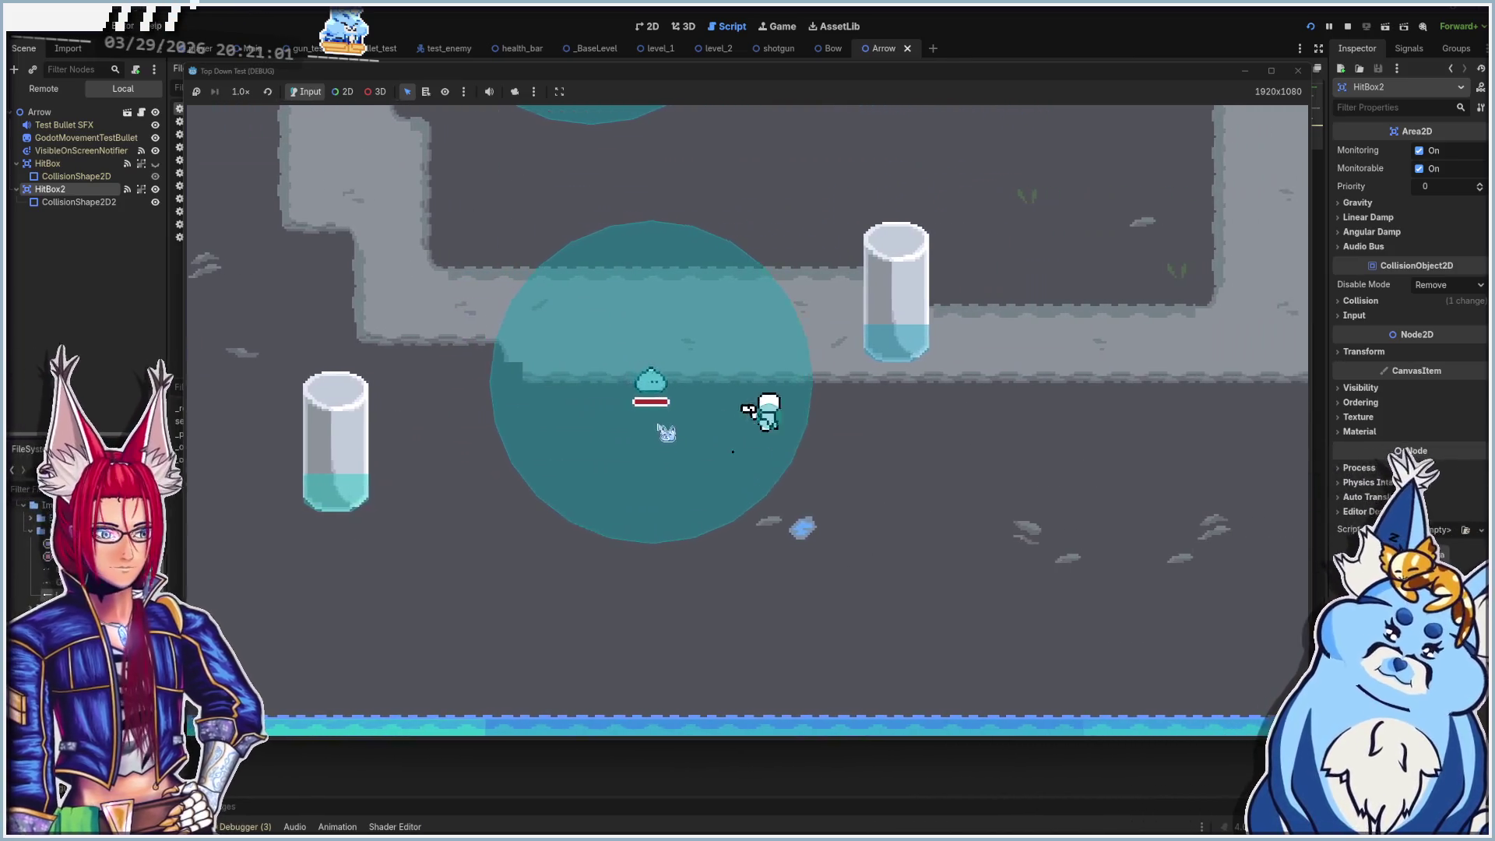
key(w)
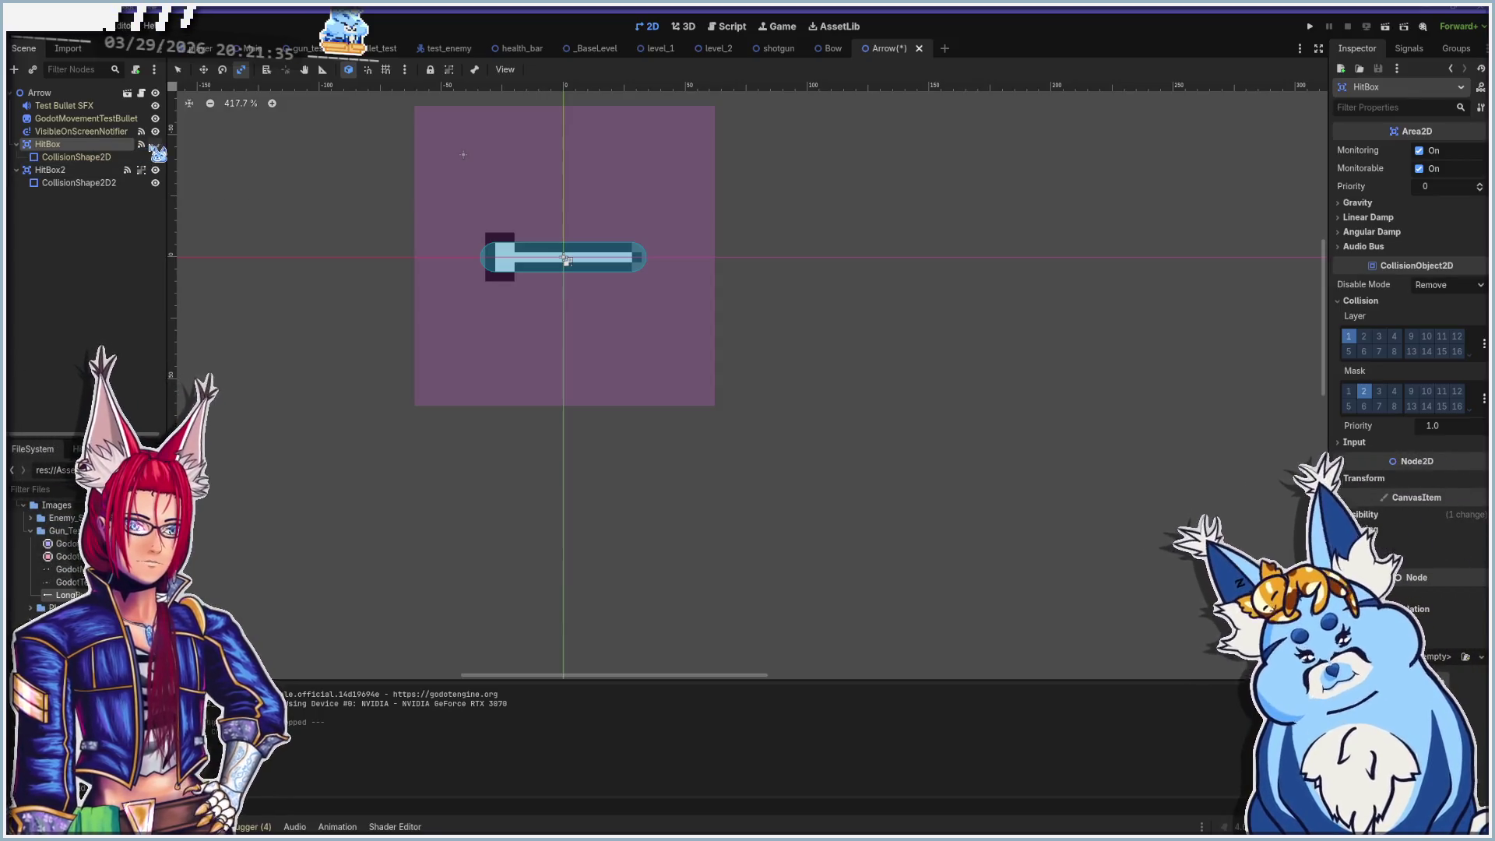
Step: Verify HitBox's body_entered signal leads to _on_hit_box_body_entered, then return to the 2D Arrow scene
click(1408, 48)
double_click(1384, 171)
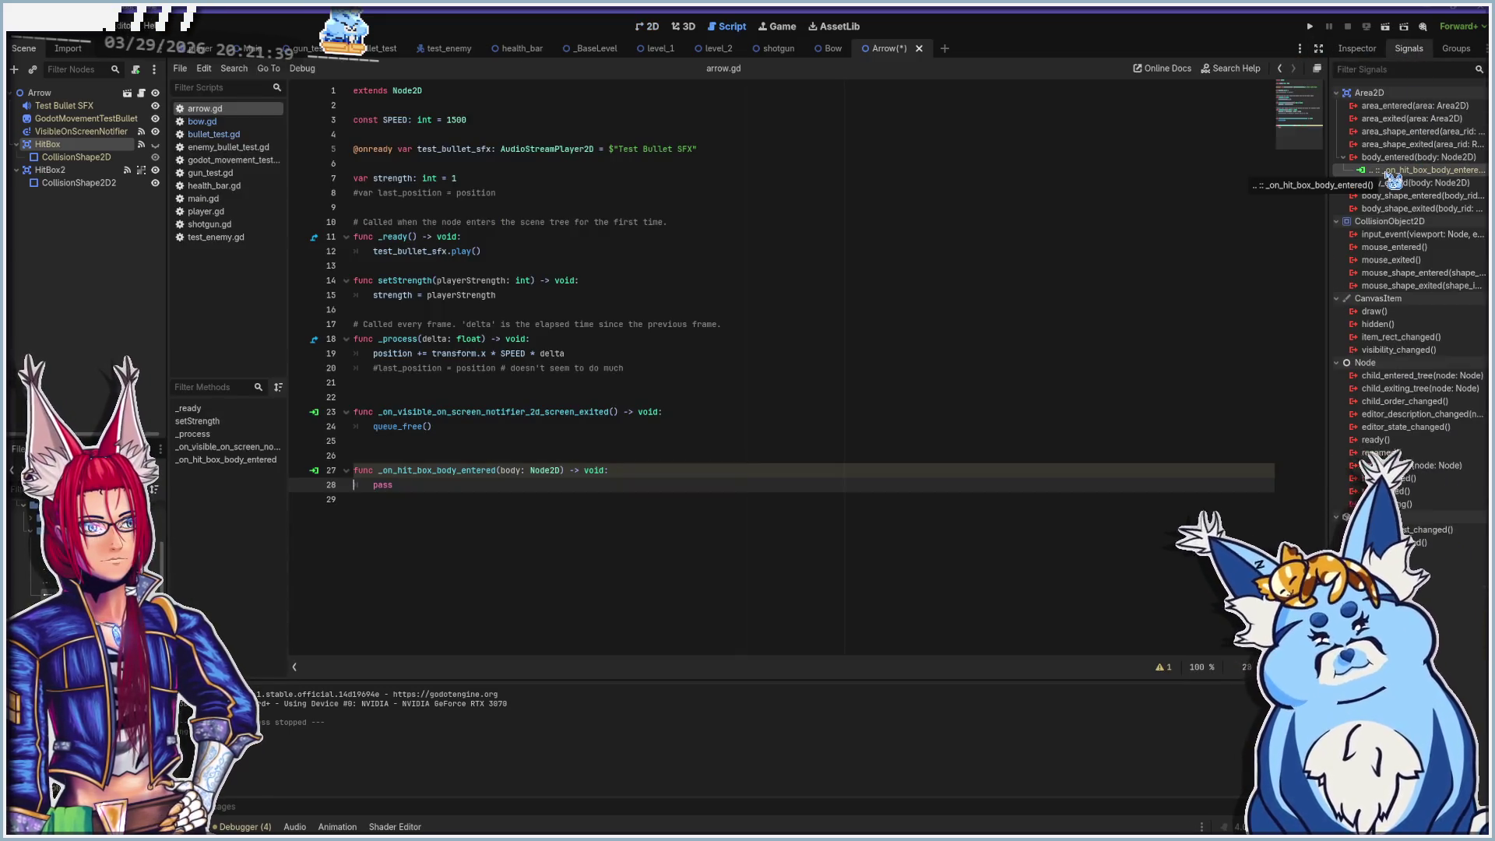
right_click(1380, 173)
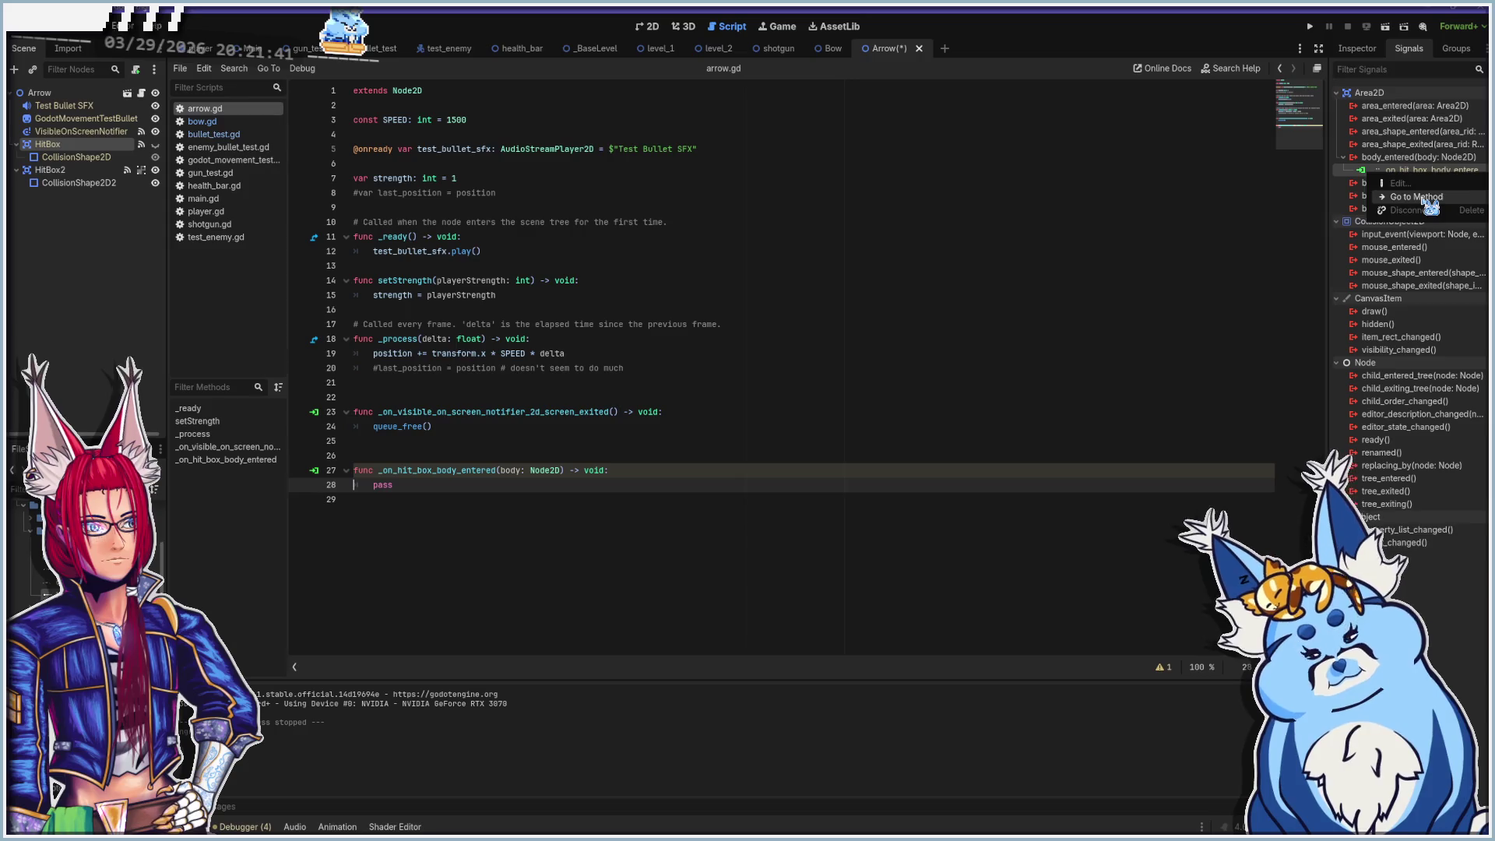
click(1416, 196)
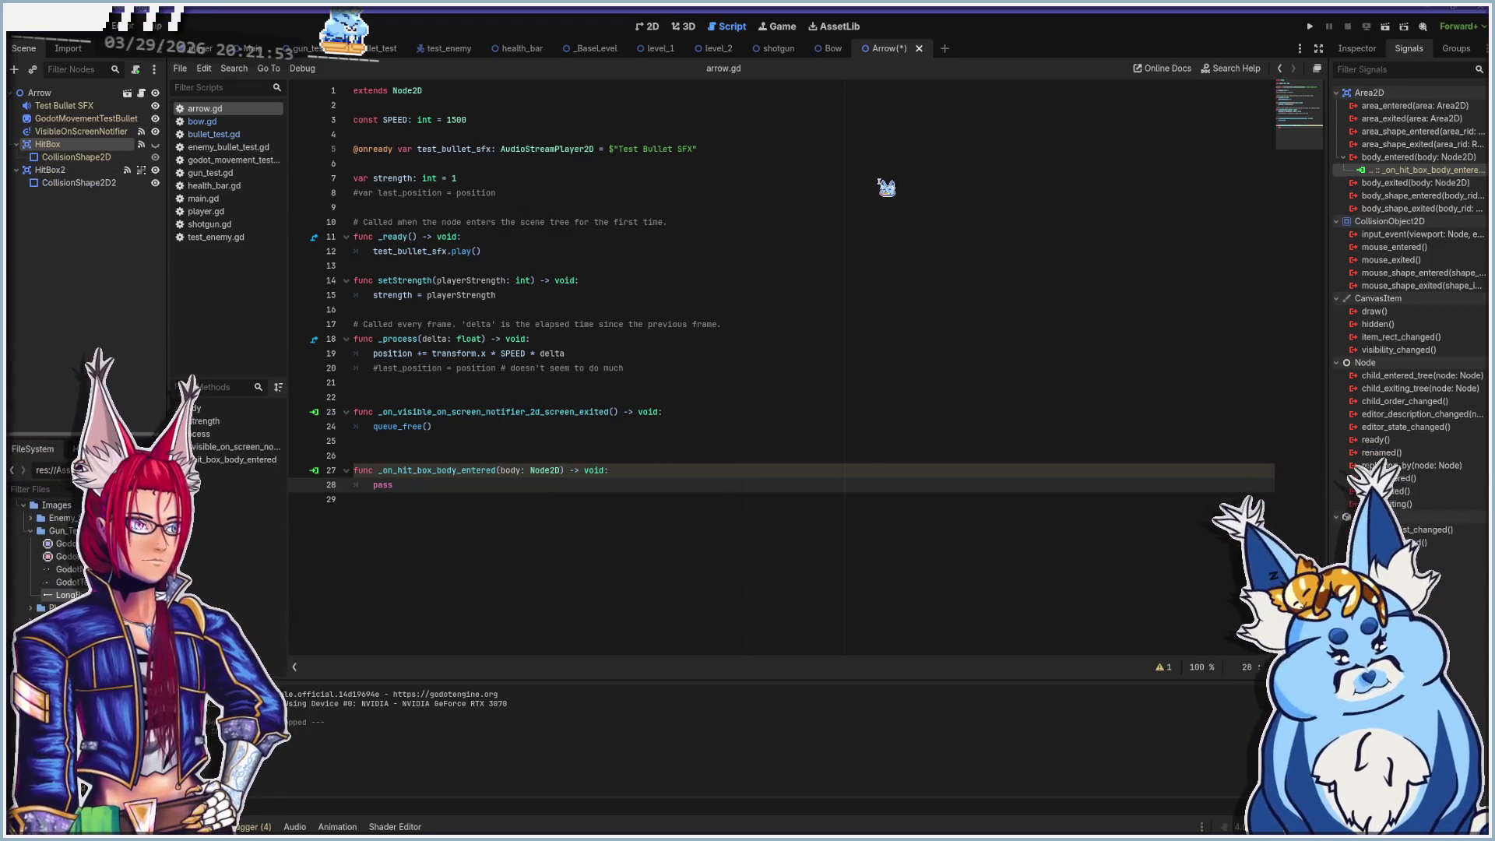
click(654, 29)
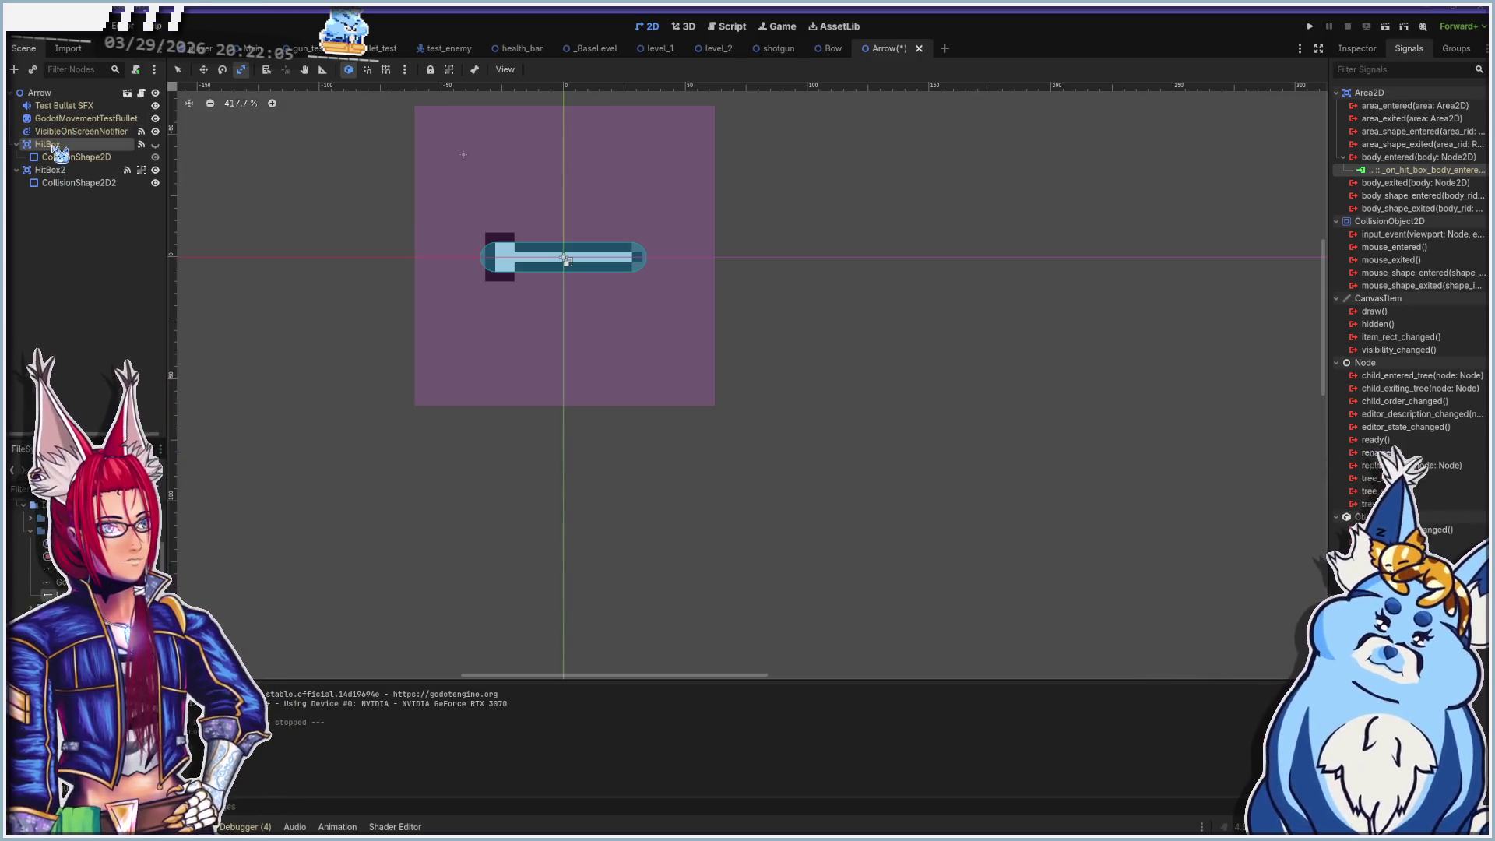
Step: Attempt to delete the inherited HitBox node and dismiss the alert saying it cannot be removed
double_click(61, 150)
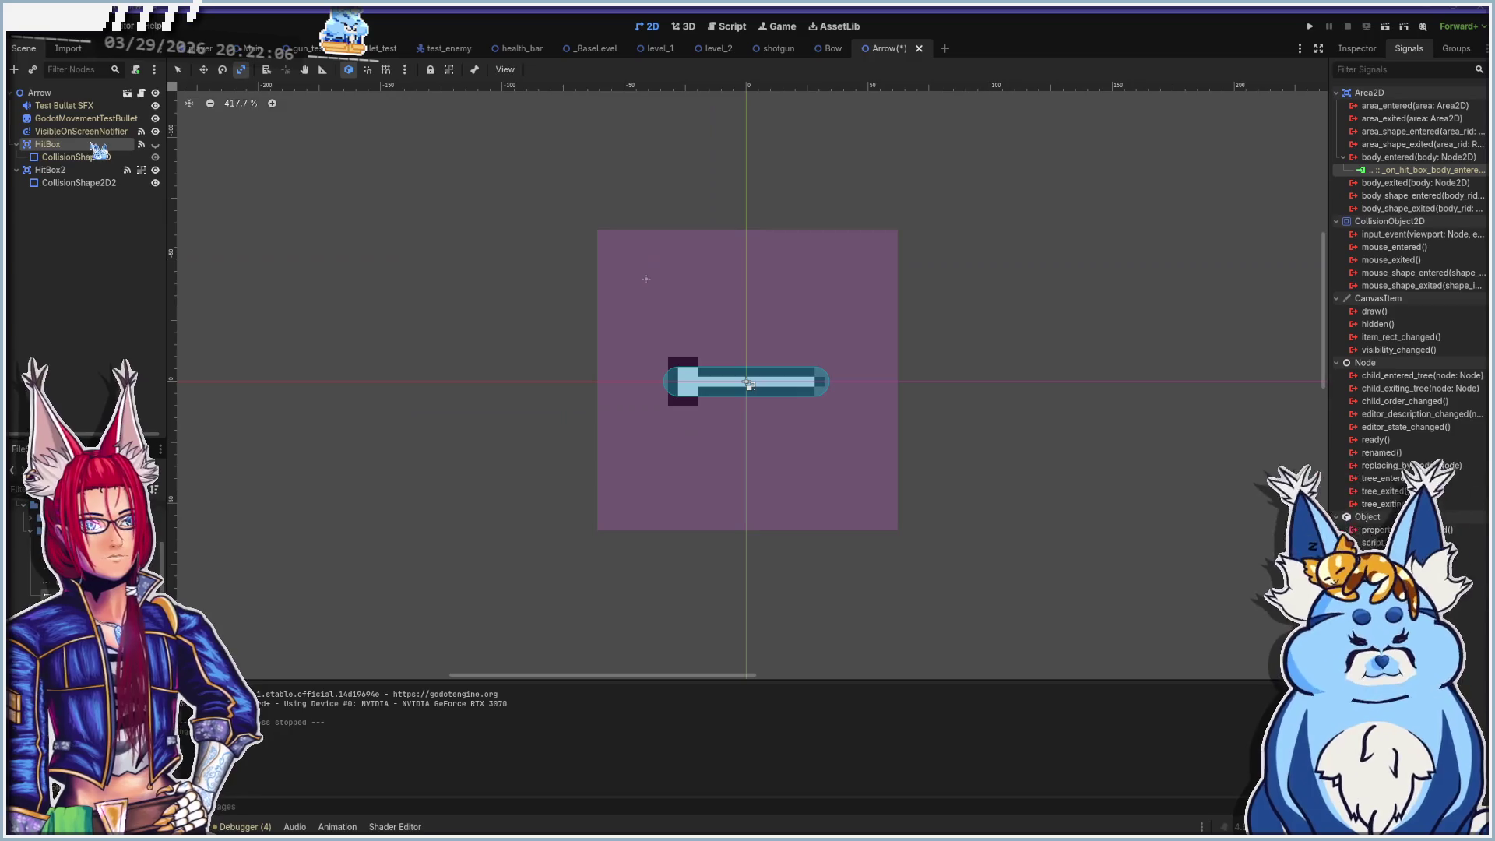
right_click(50, 146)
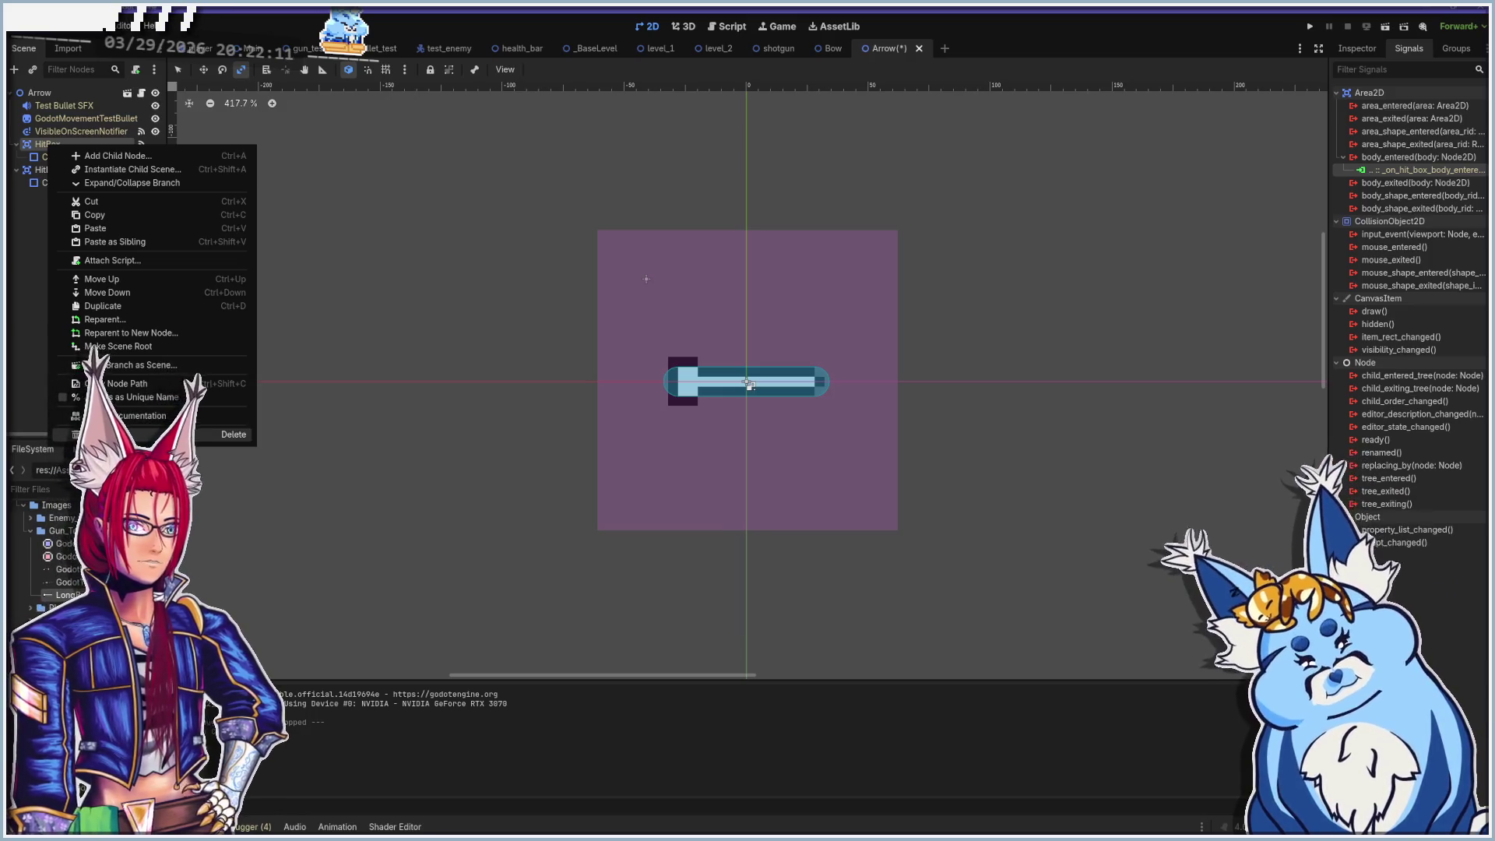
click(187, 434)
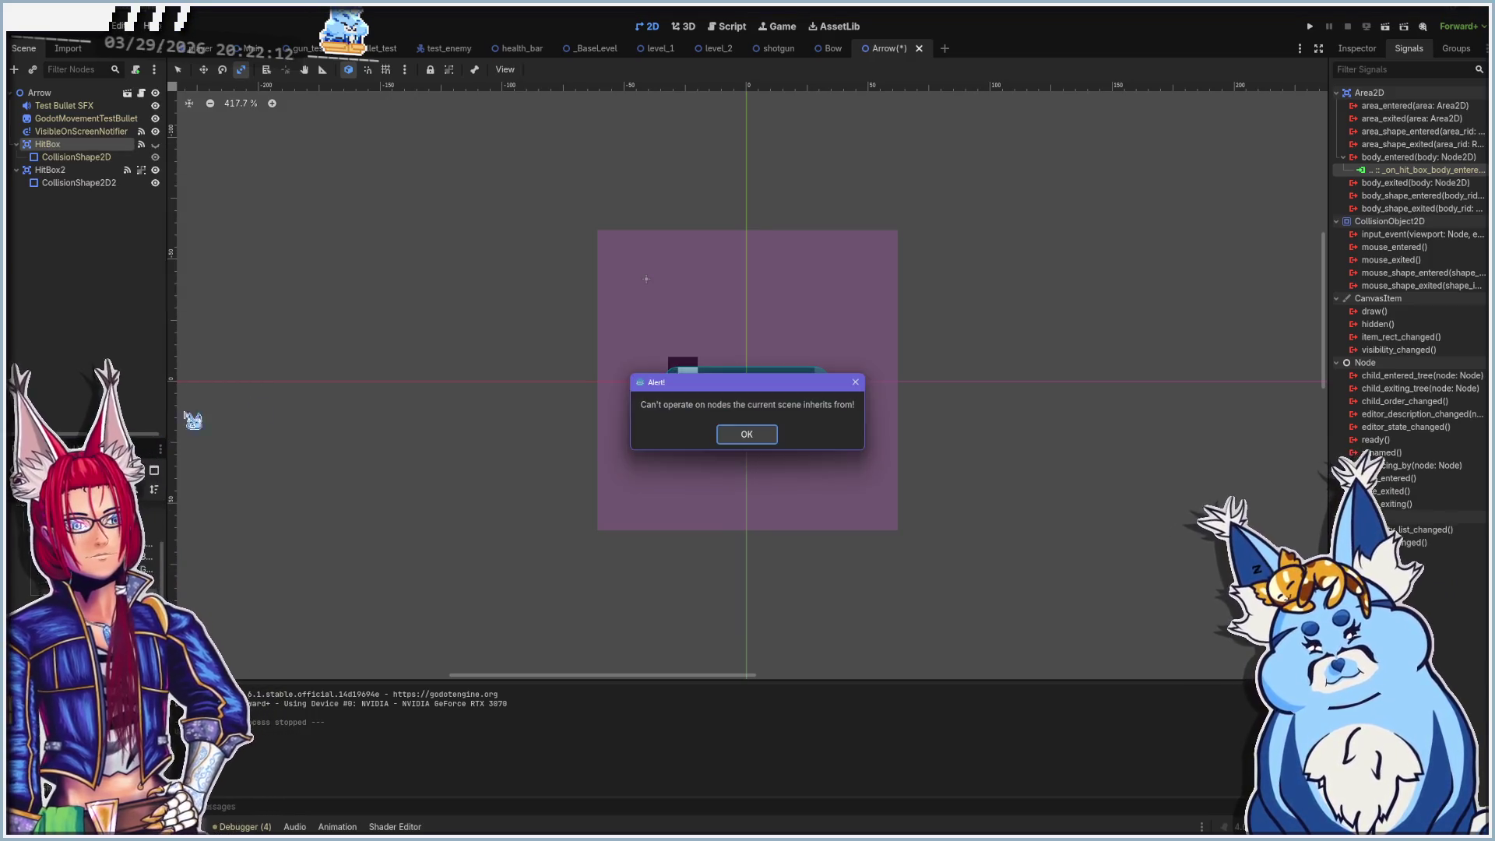
click(750, 435)
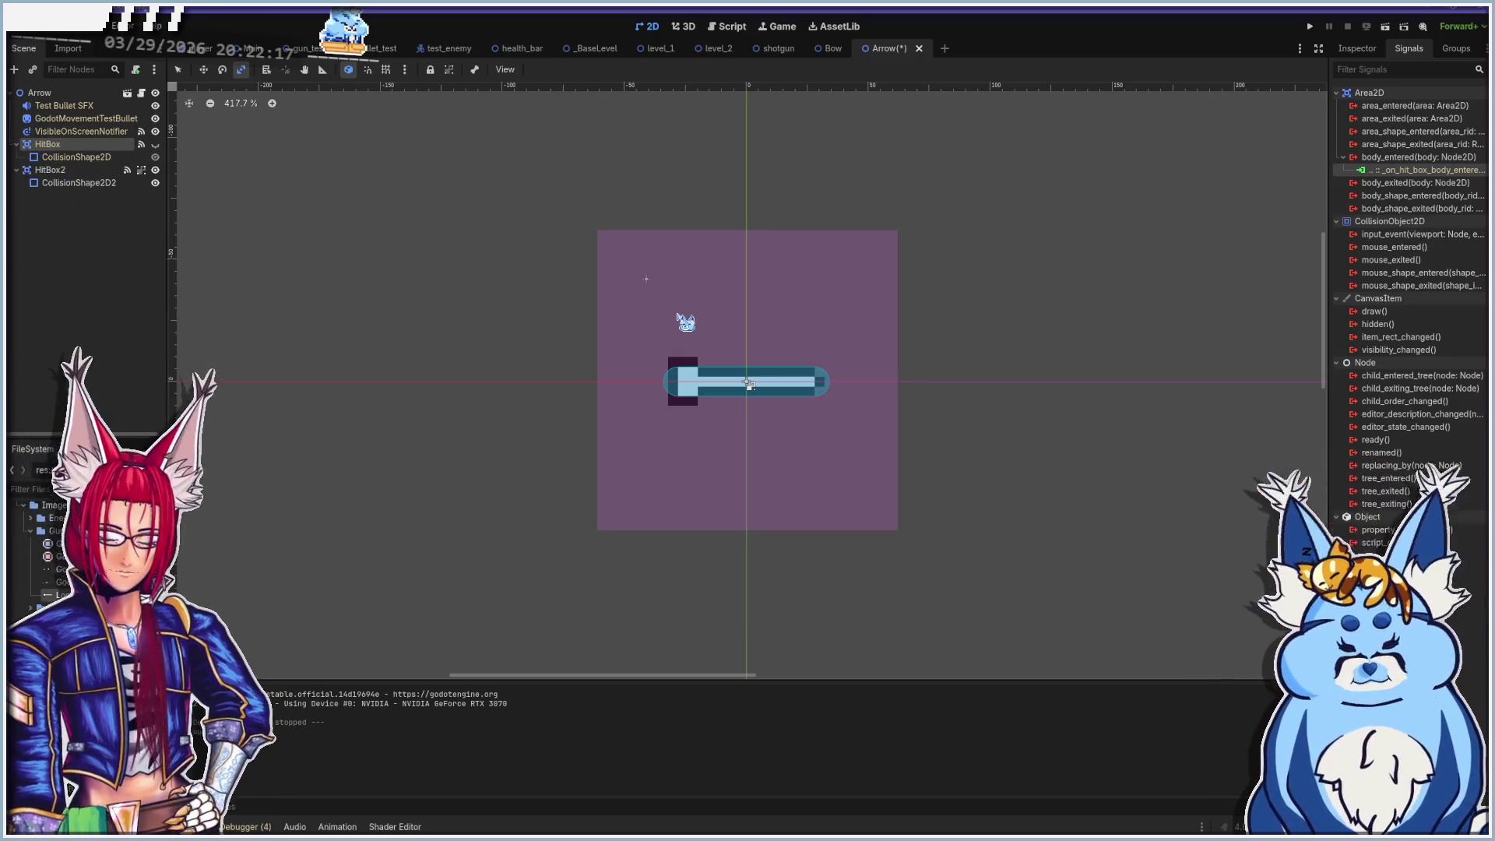
Step: Save the Arrow scene and show HitBox's properties in the Inspector
key(ctrl+s)
right_click(48, 147)
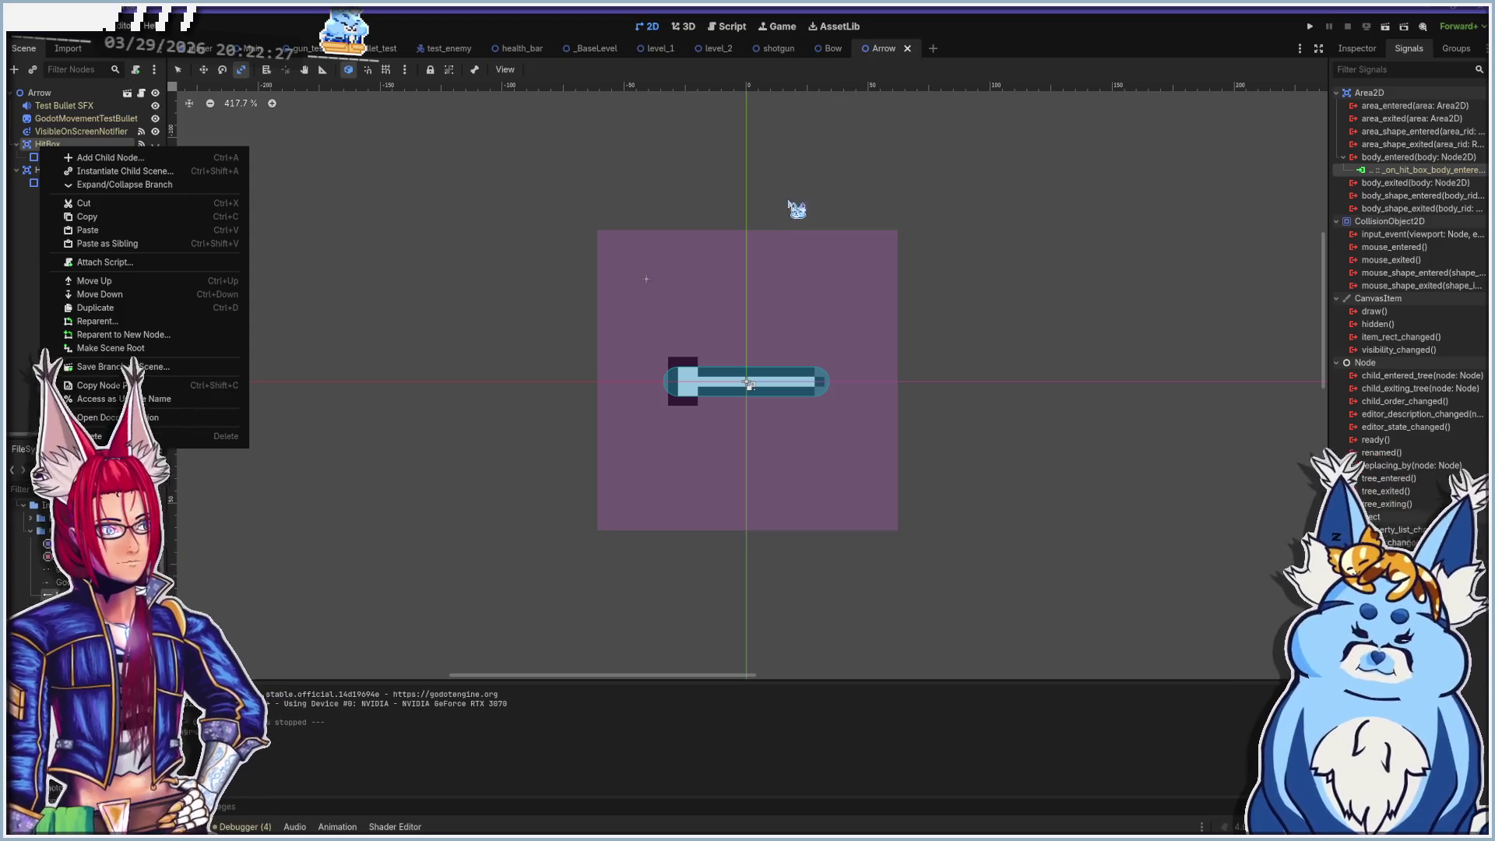
click(1359, 53)
click(1360, 50)
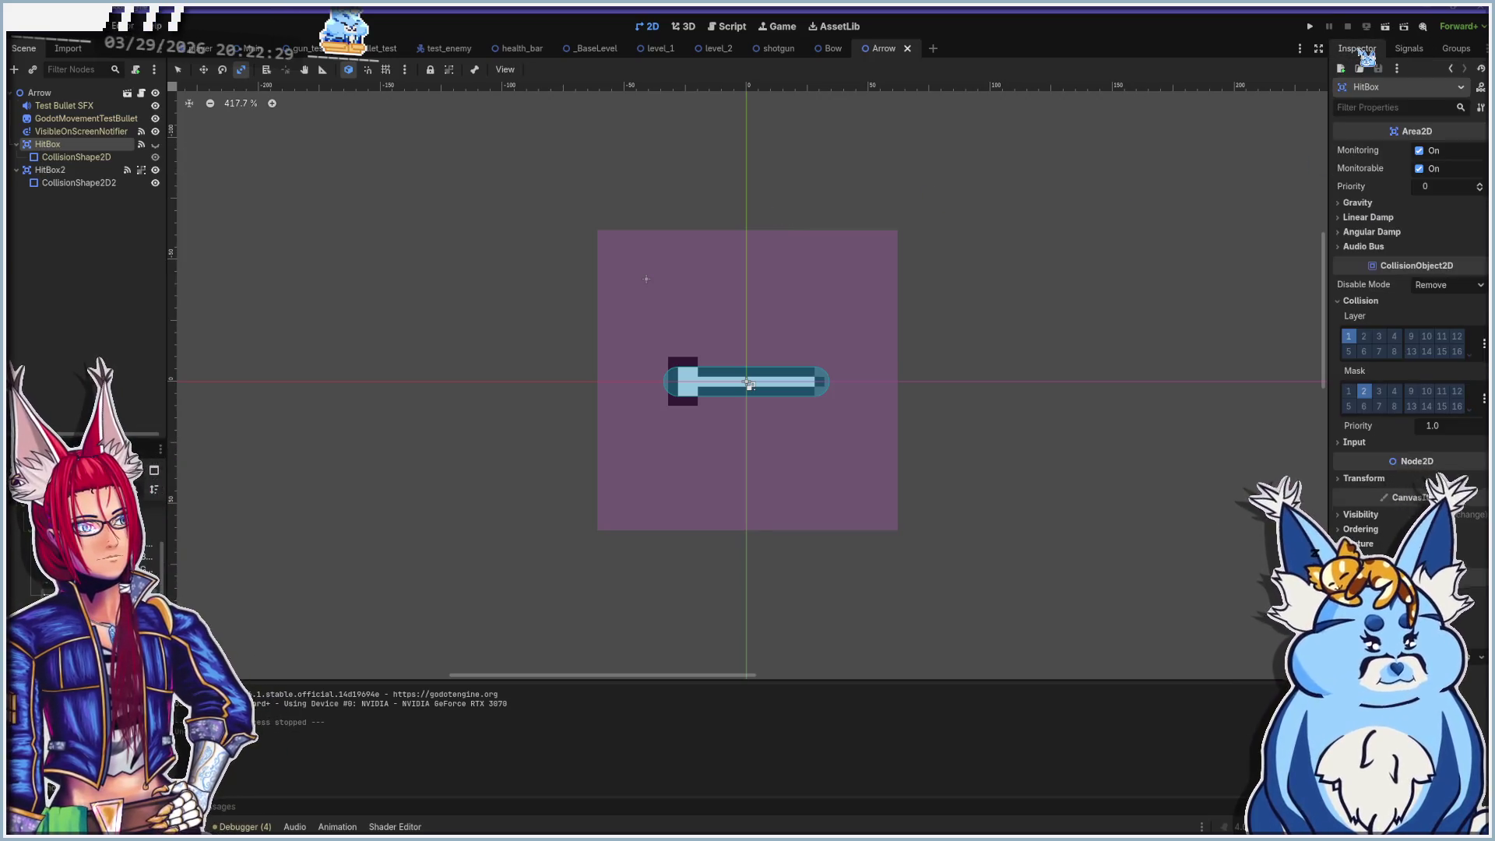
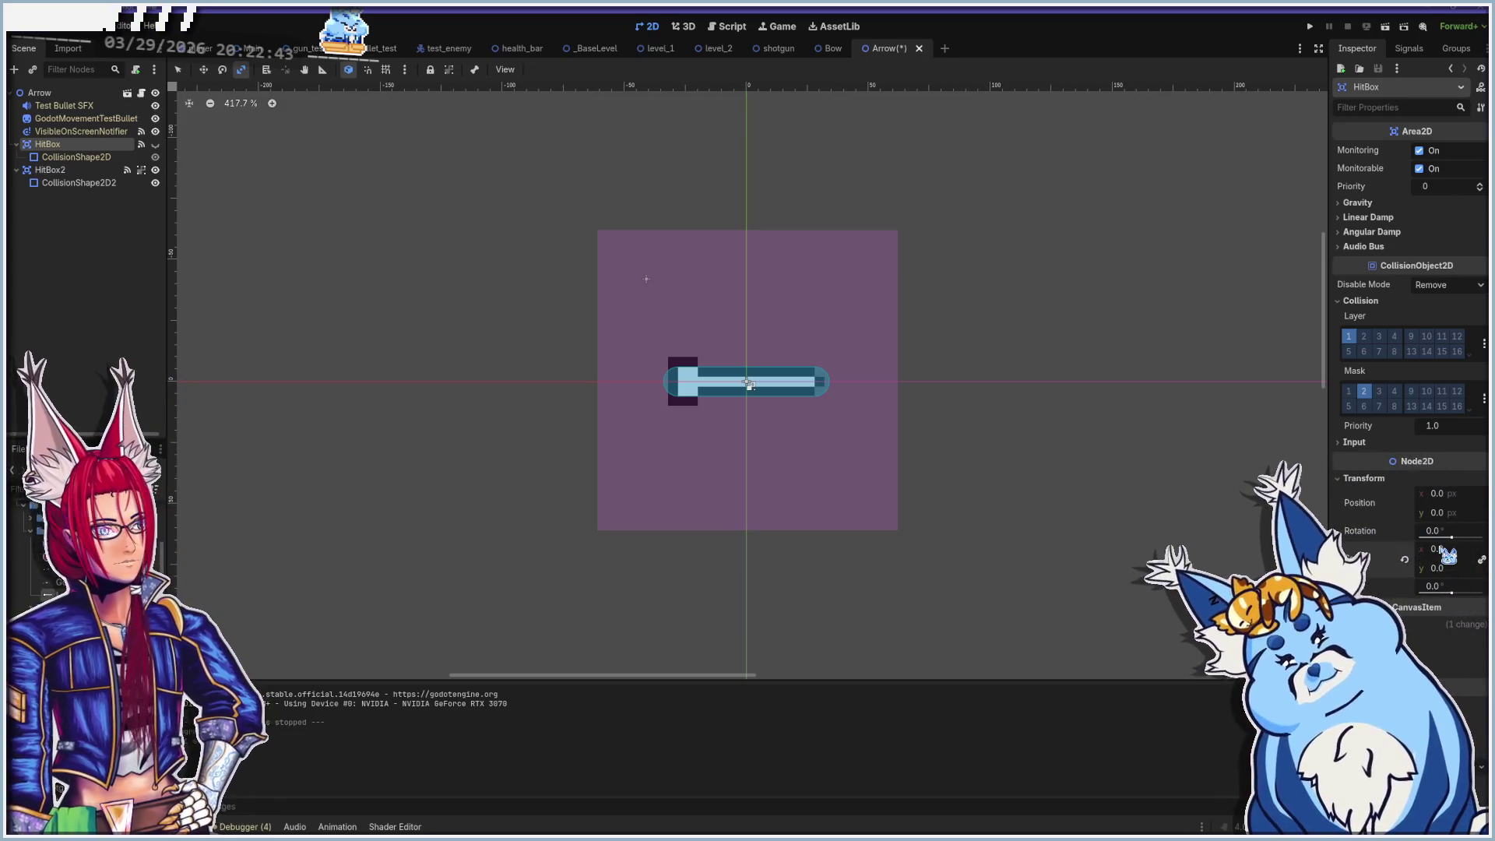
Step: Set the Arrow HitBox CollisionShape2D scale to 0.5, then bring up the bullet_test scene
click(74, 156)
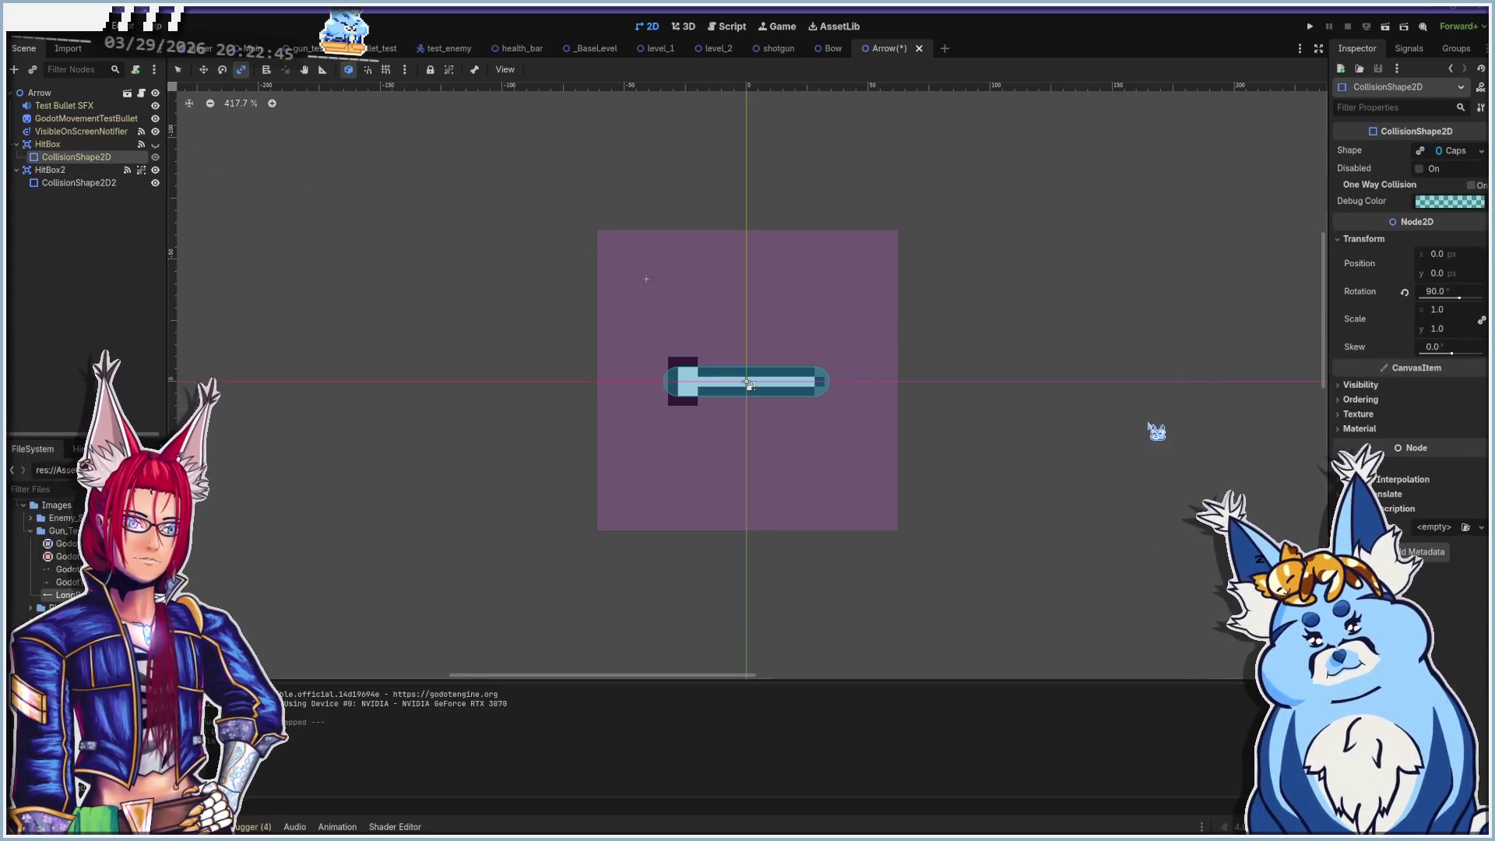
click(1445, 310)
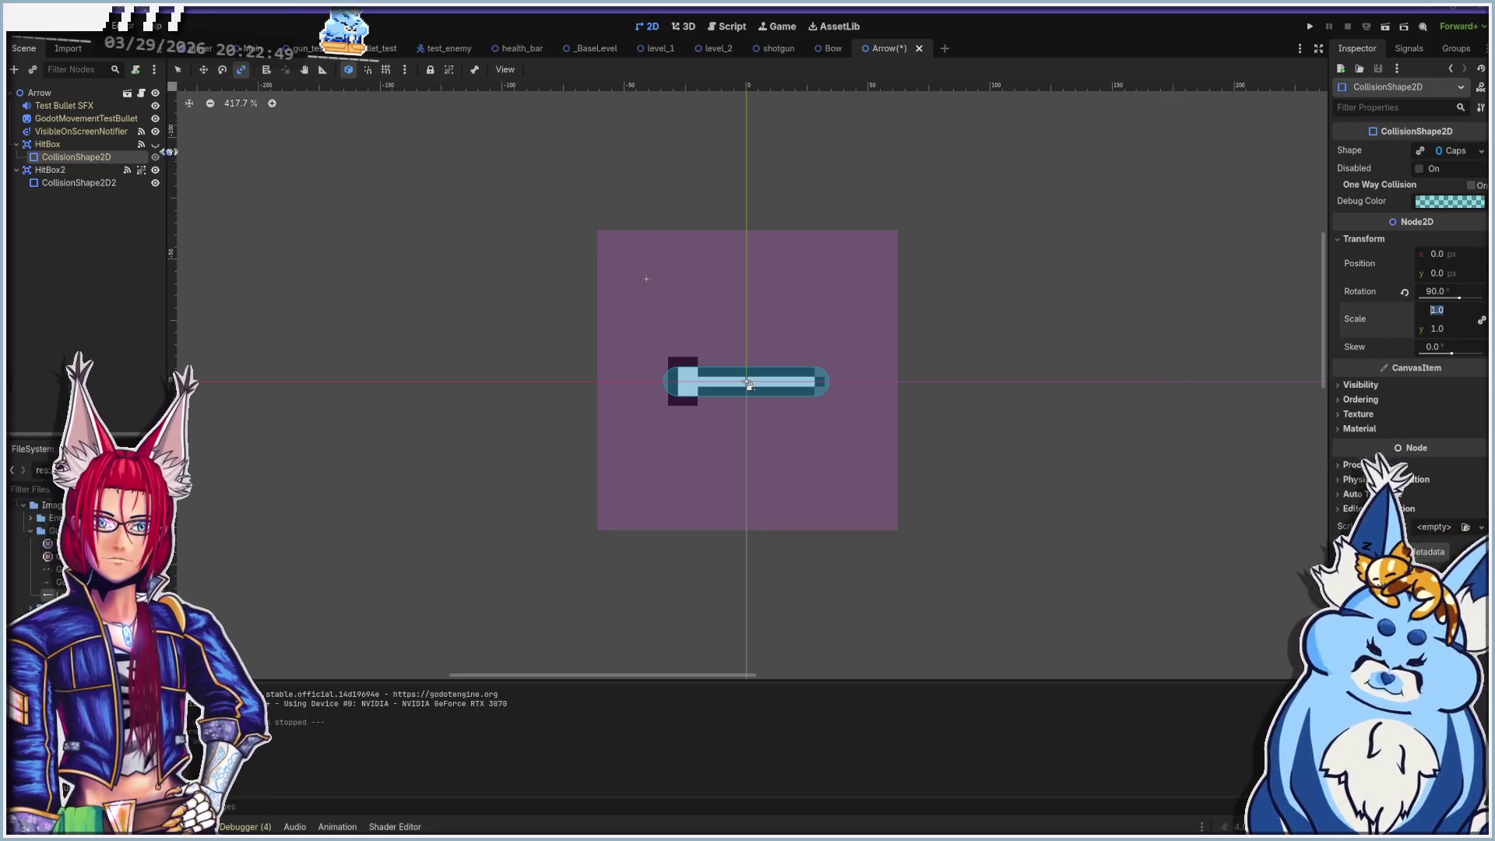
key(Return)
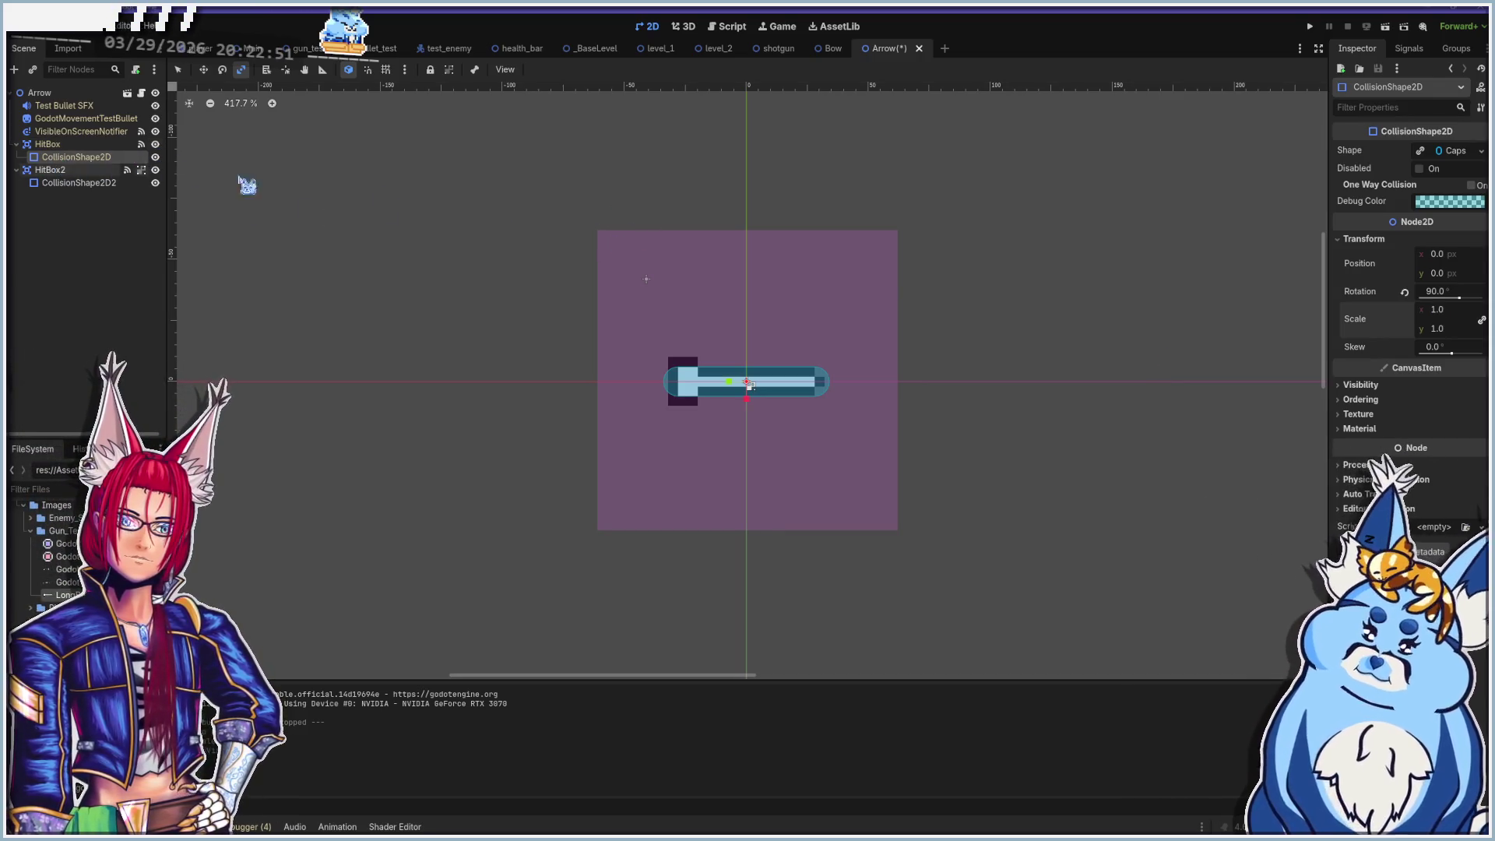
click(1440, 312)
text(0.5)
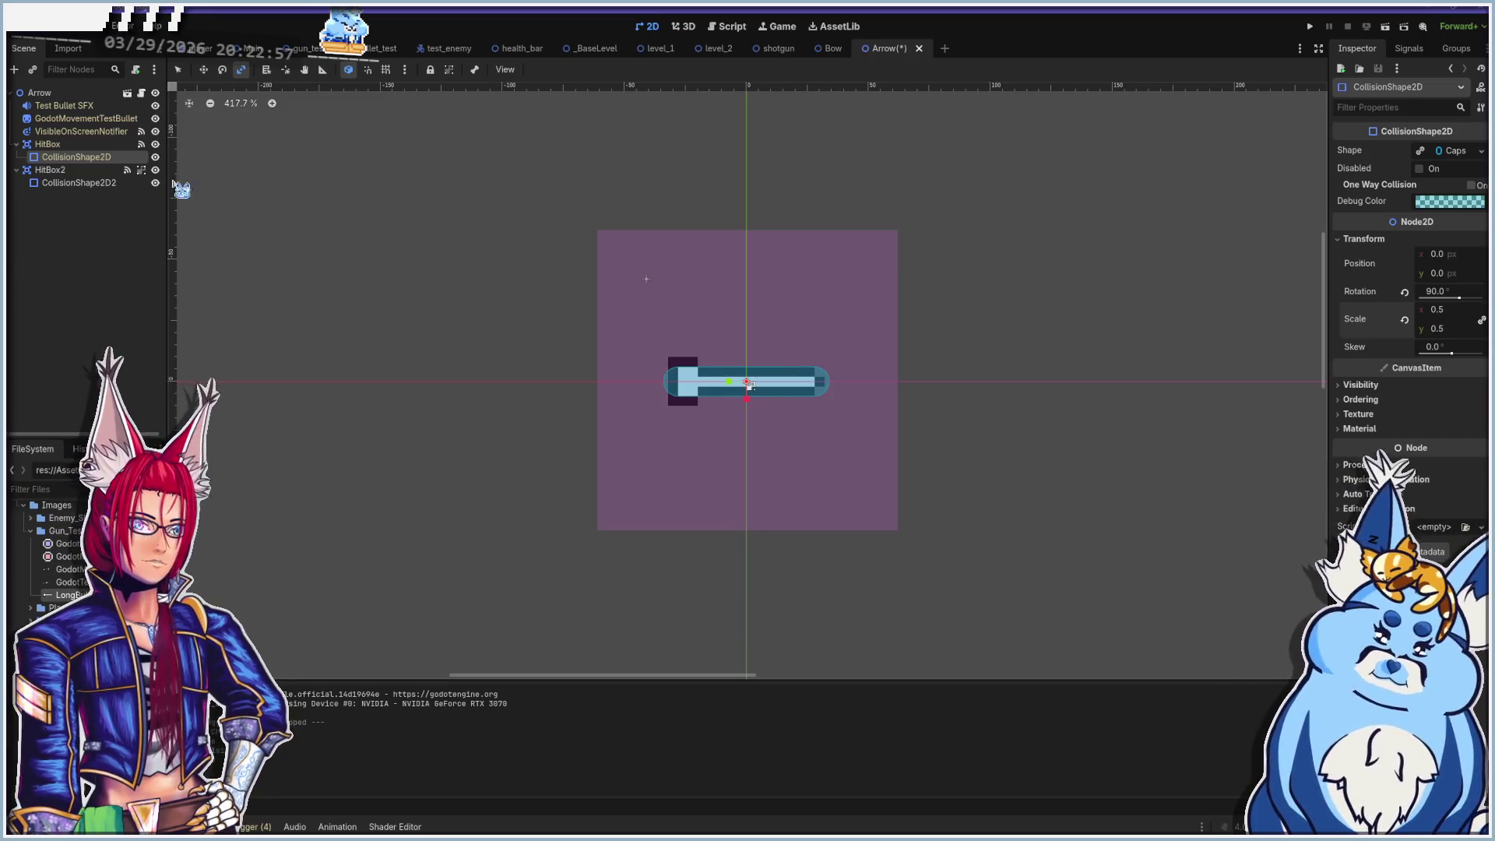
scroll(725, 378, up, 10)
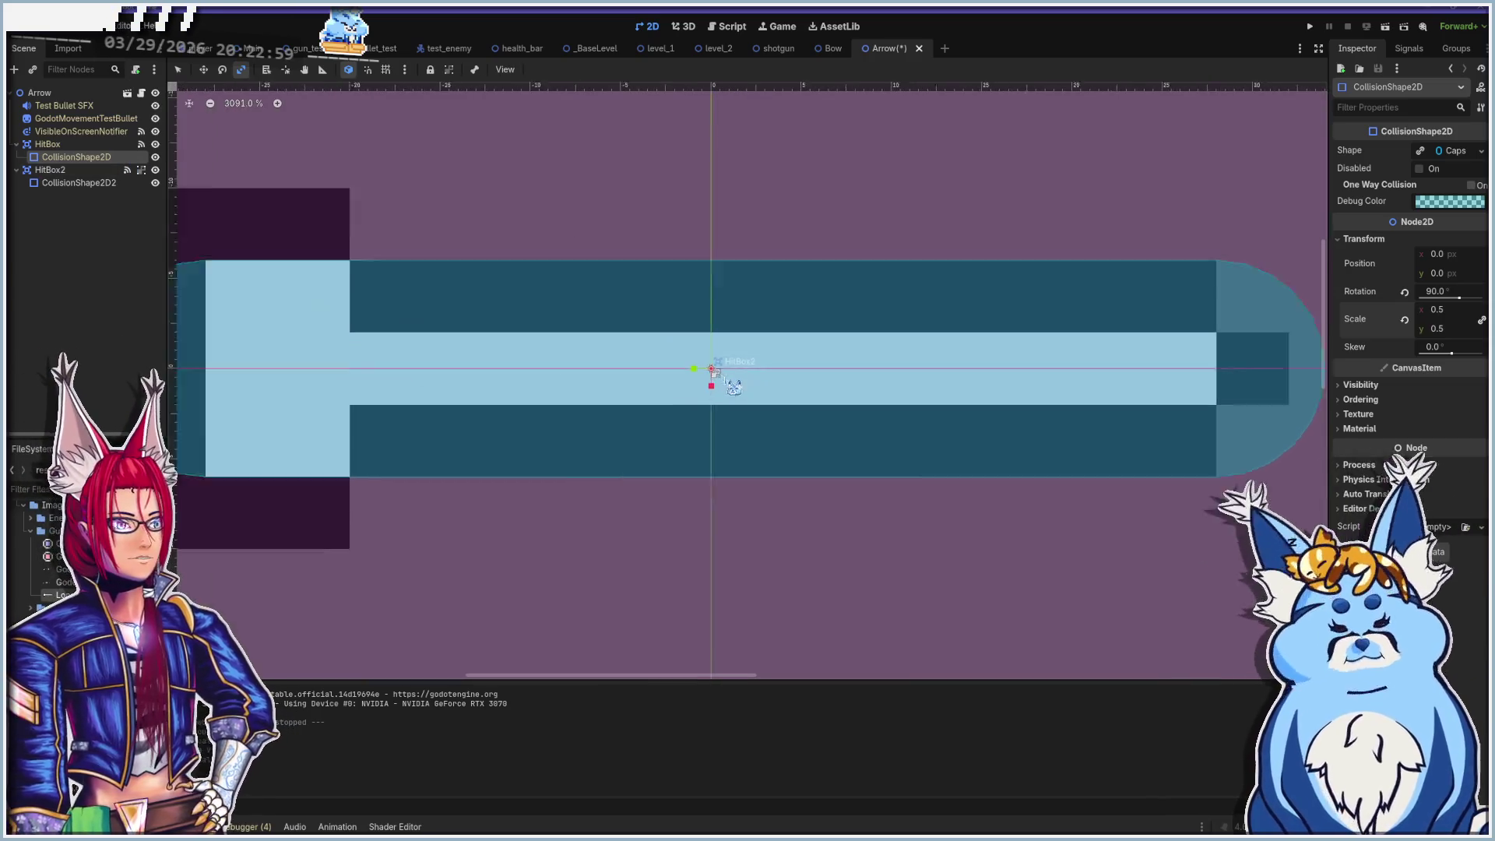
scroll(728, 382, up, 1)
scroll(718, 370, down, 10)
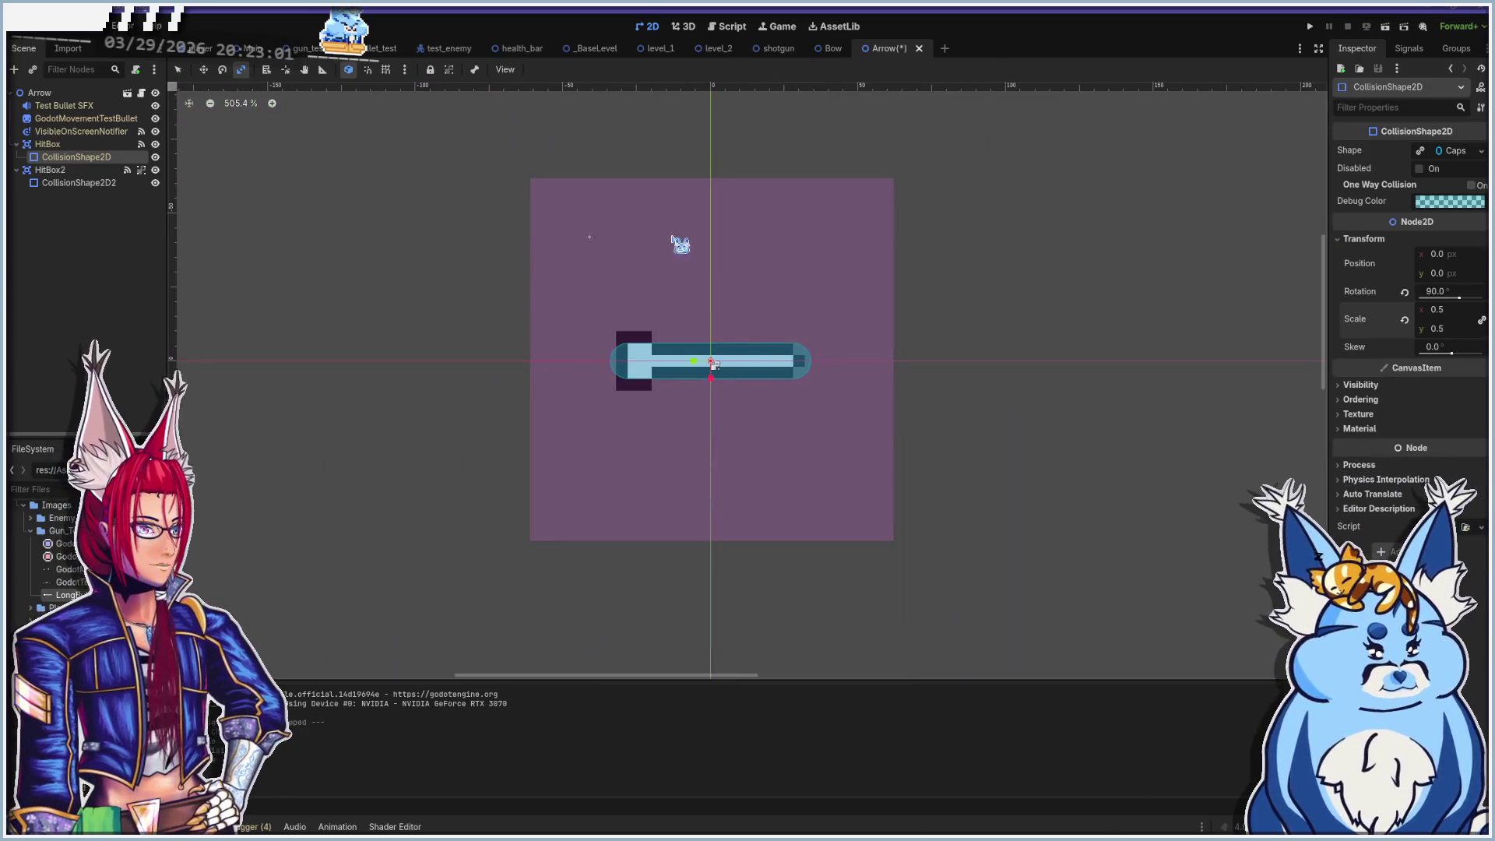
click(373, 49)
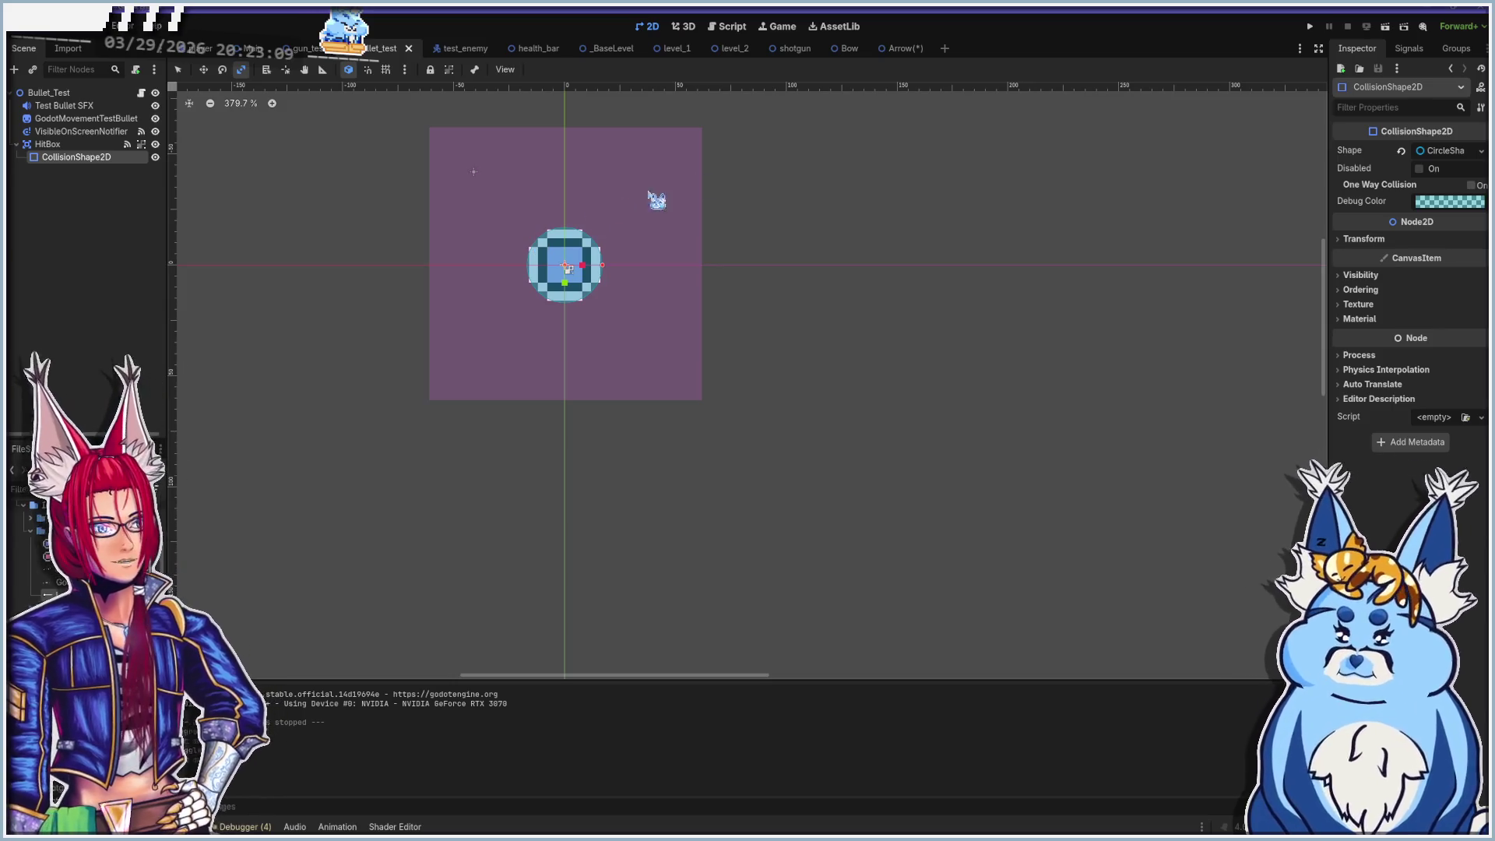
Step: Run the game from the Arrow scene, shoot arrows at the upper and lower enemies, then close it
click(903, 49)
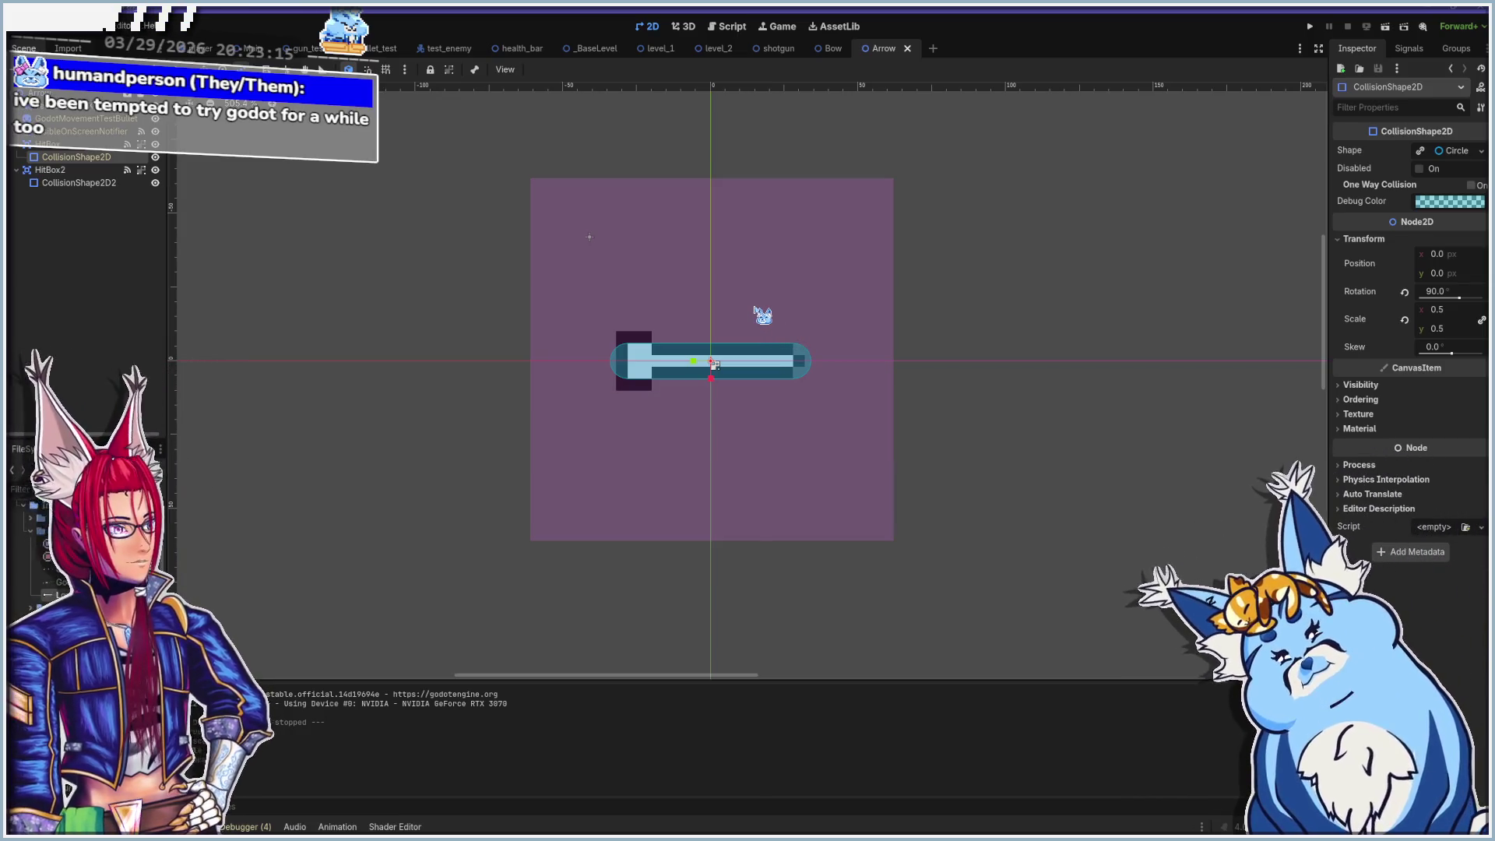
key(F5)
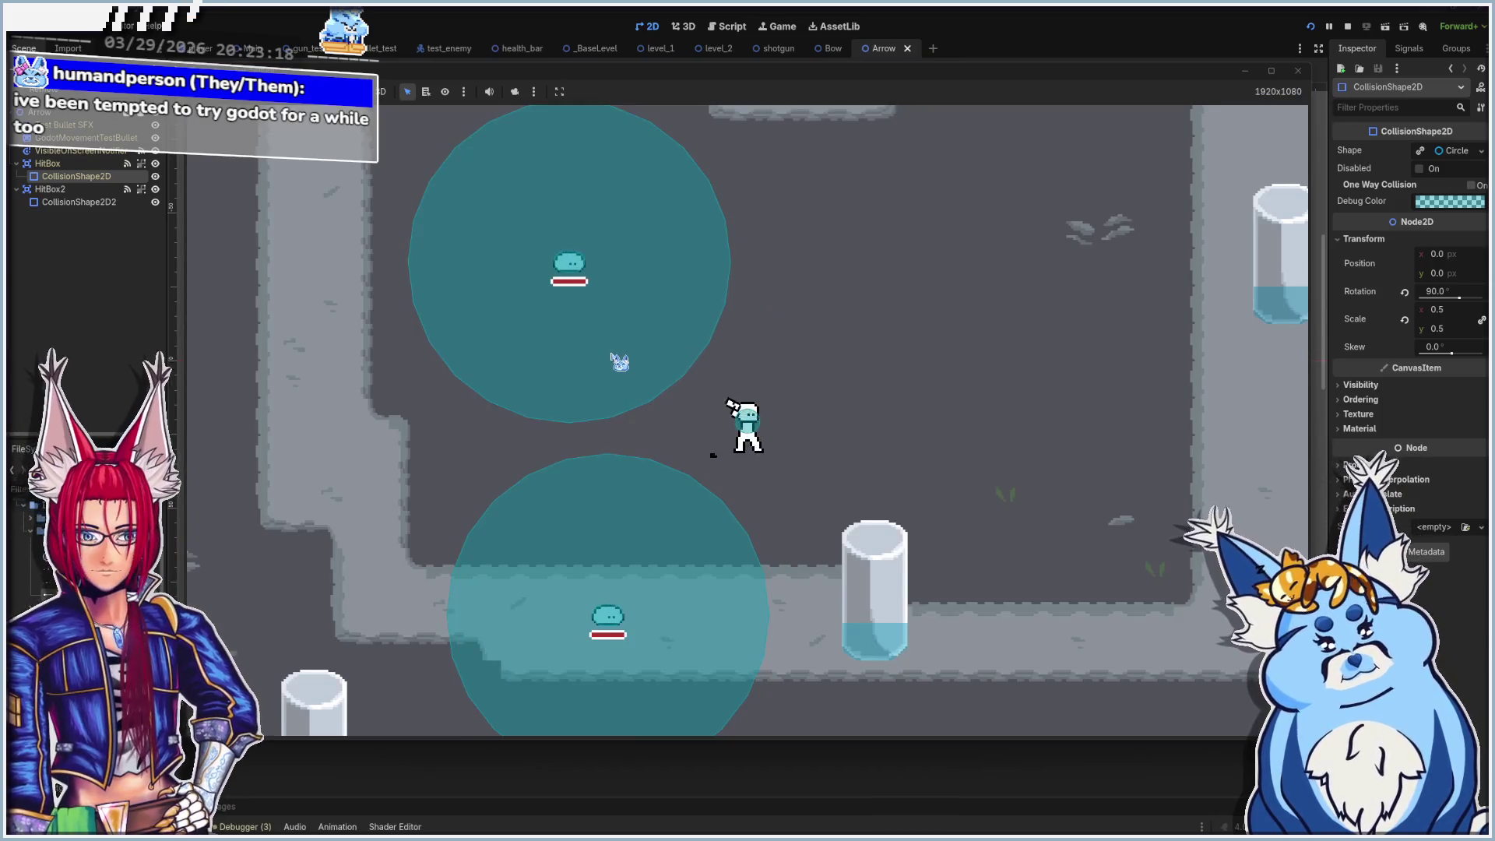
key(a)
click(521, 324)
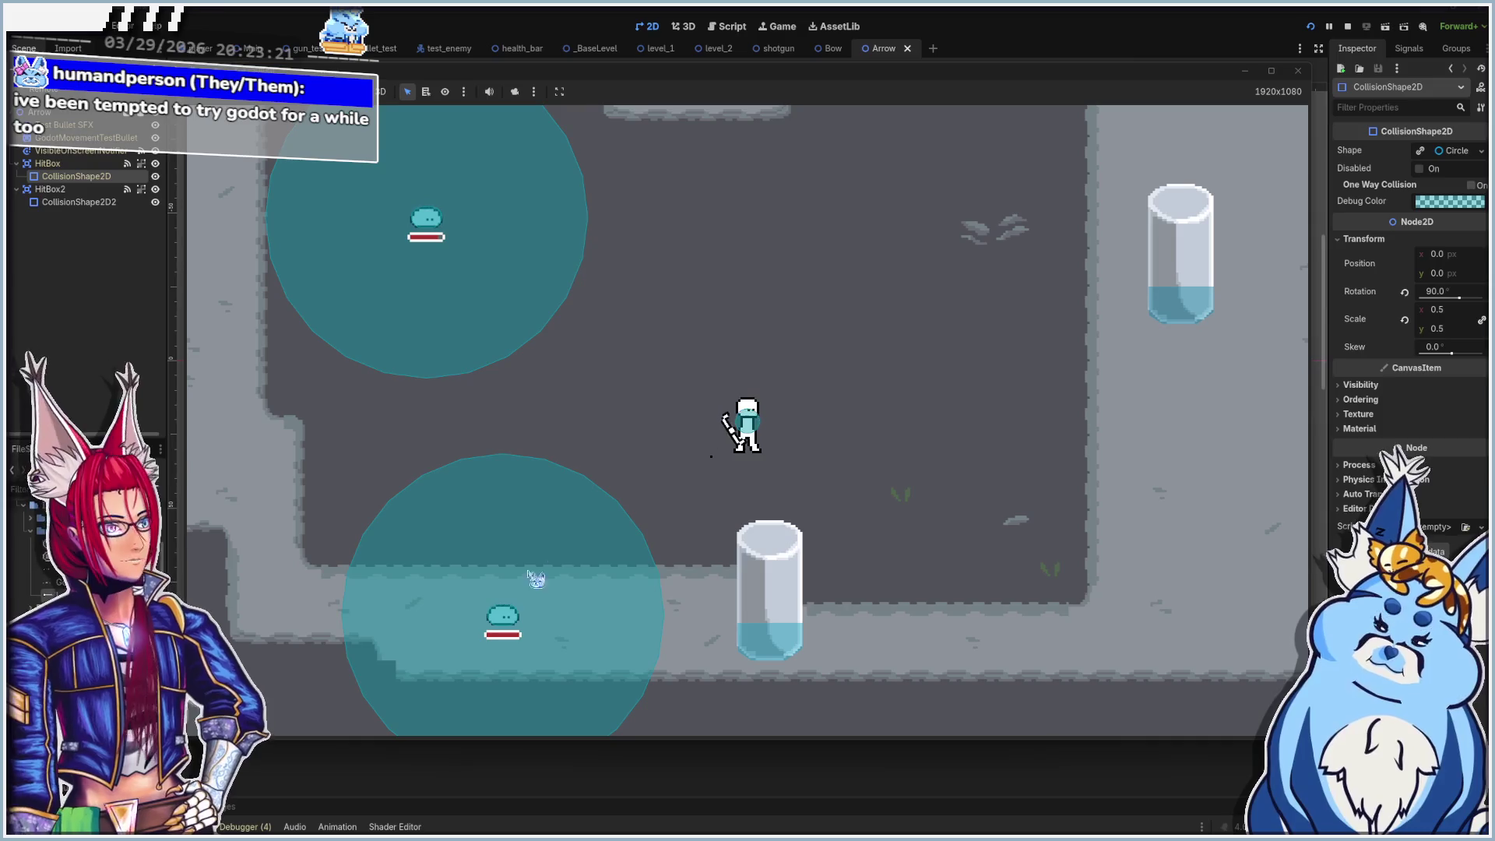
click(510, 629)
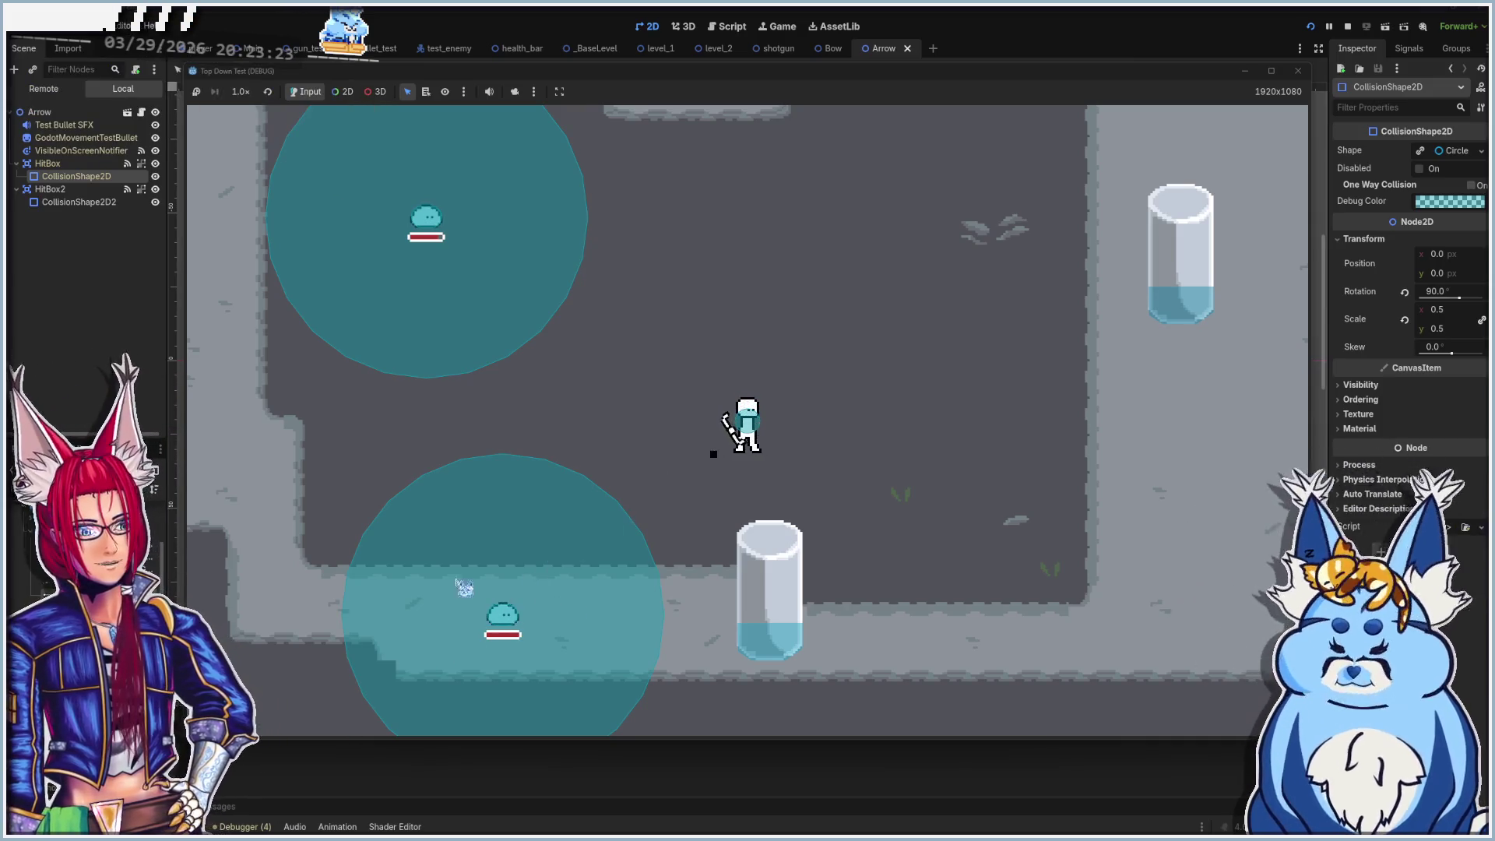
click(1298, 71)
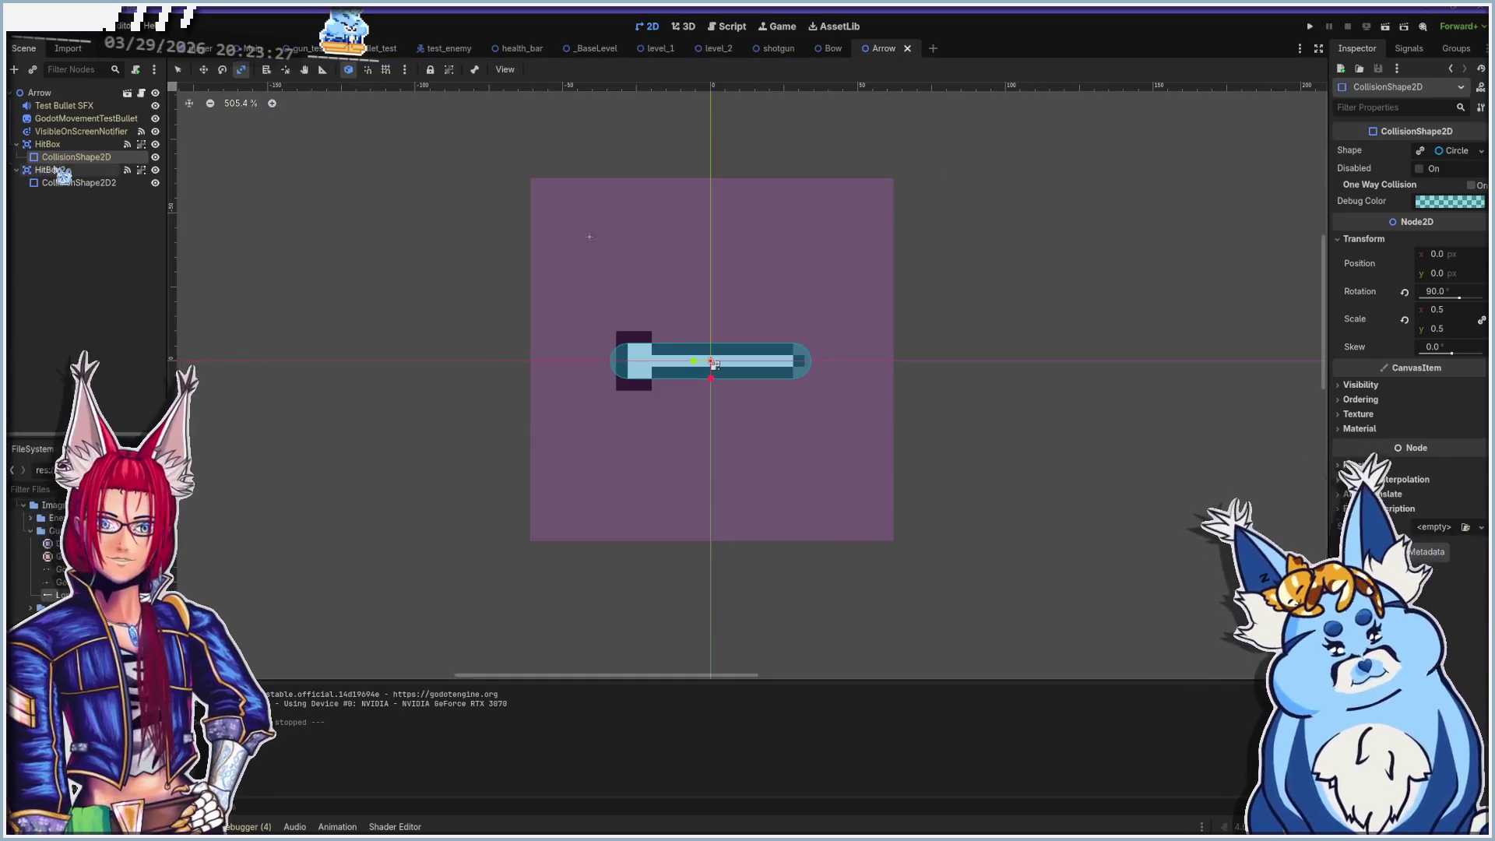
click(51, 170)
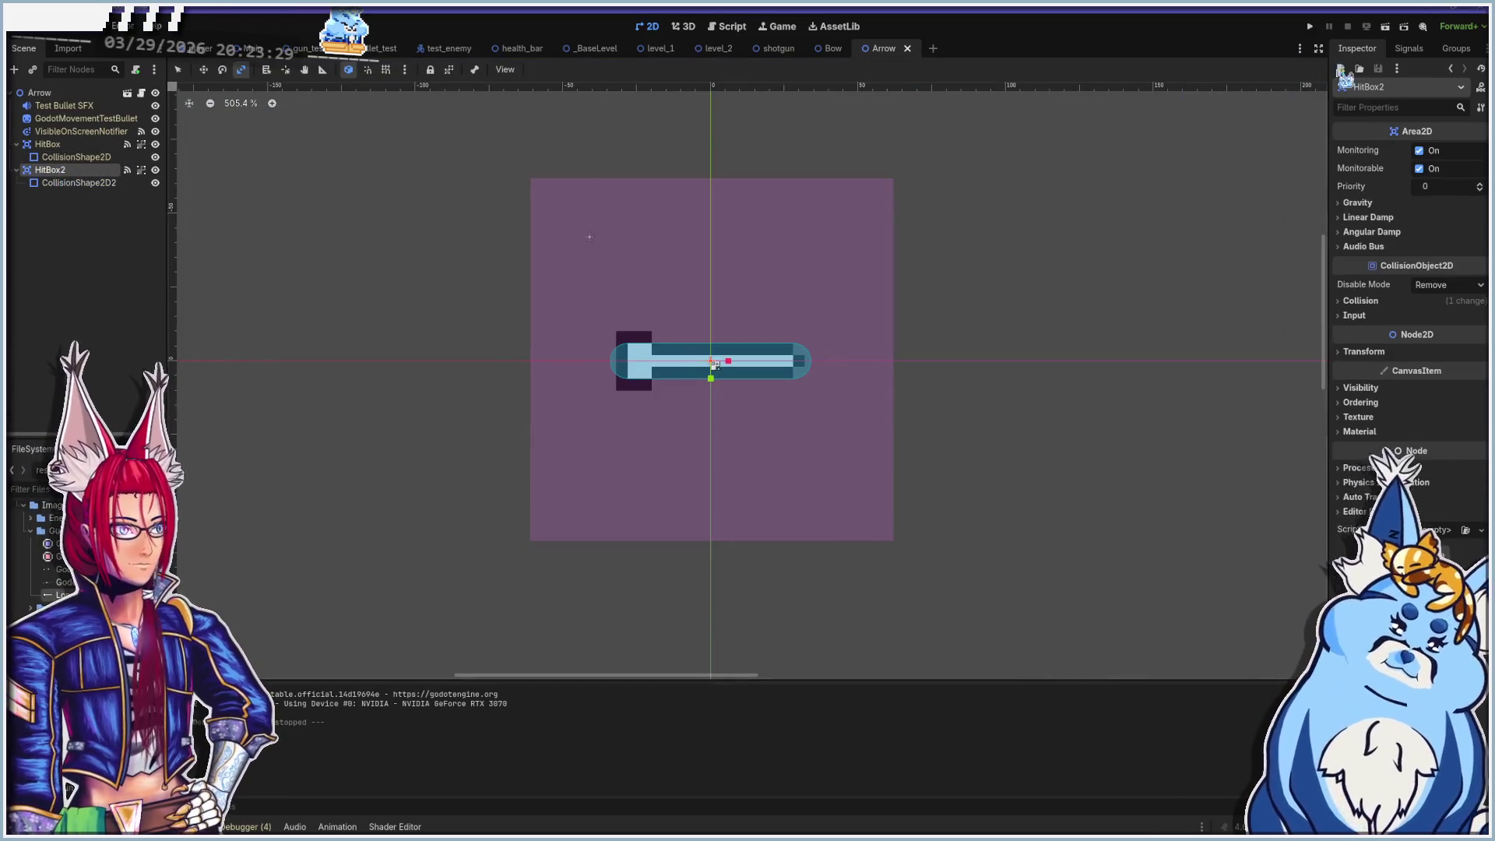
Step: From HitBox2's Signals list, connect body_entered to arrow.gd as _on_hit_box_2_body_entered
click(1410, 50)
click(1417, 170)
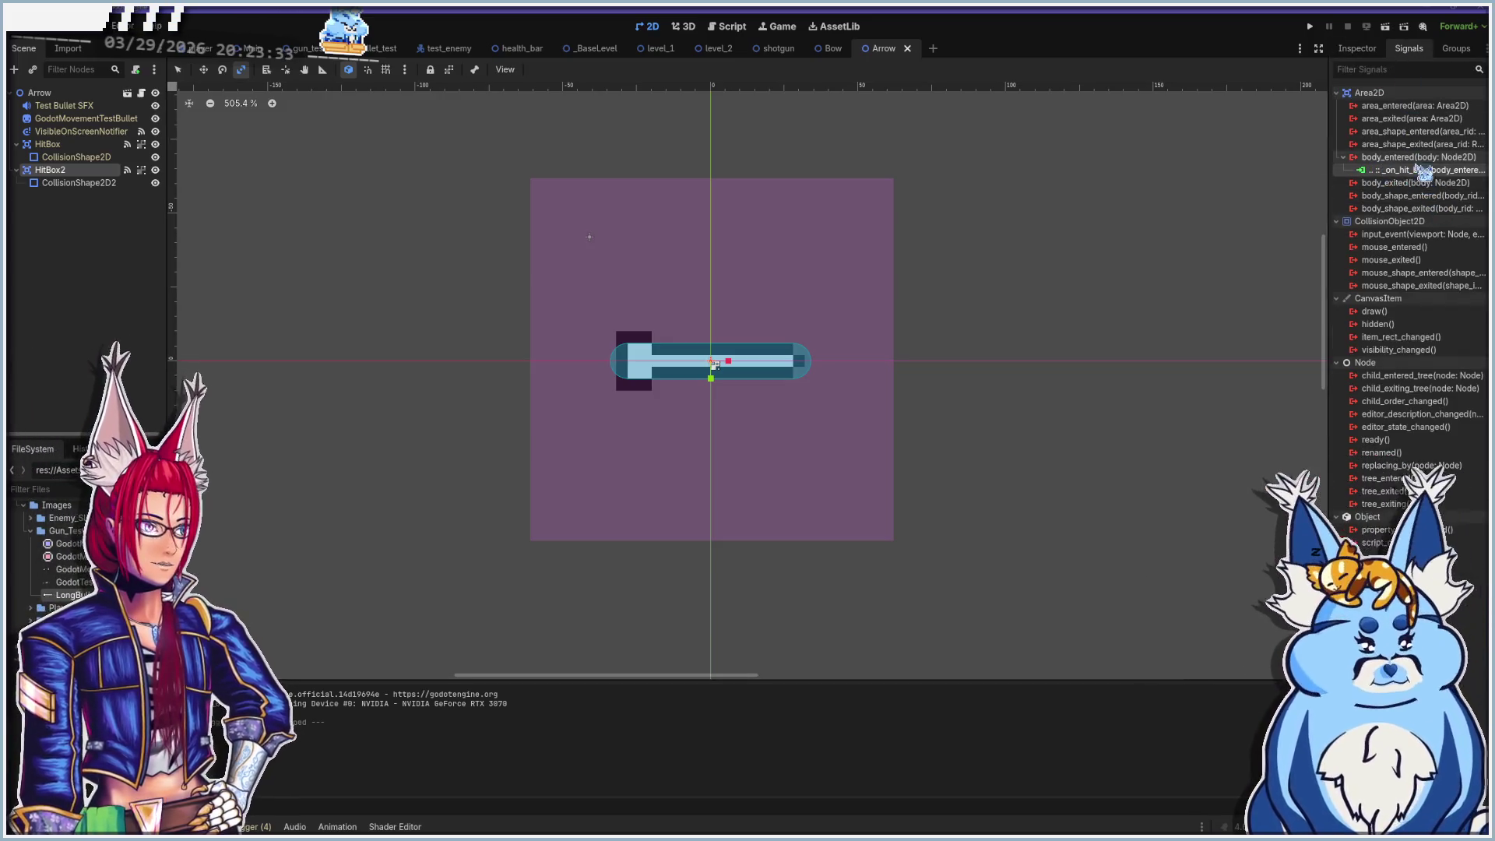
double_click(1422, 158)
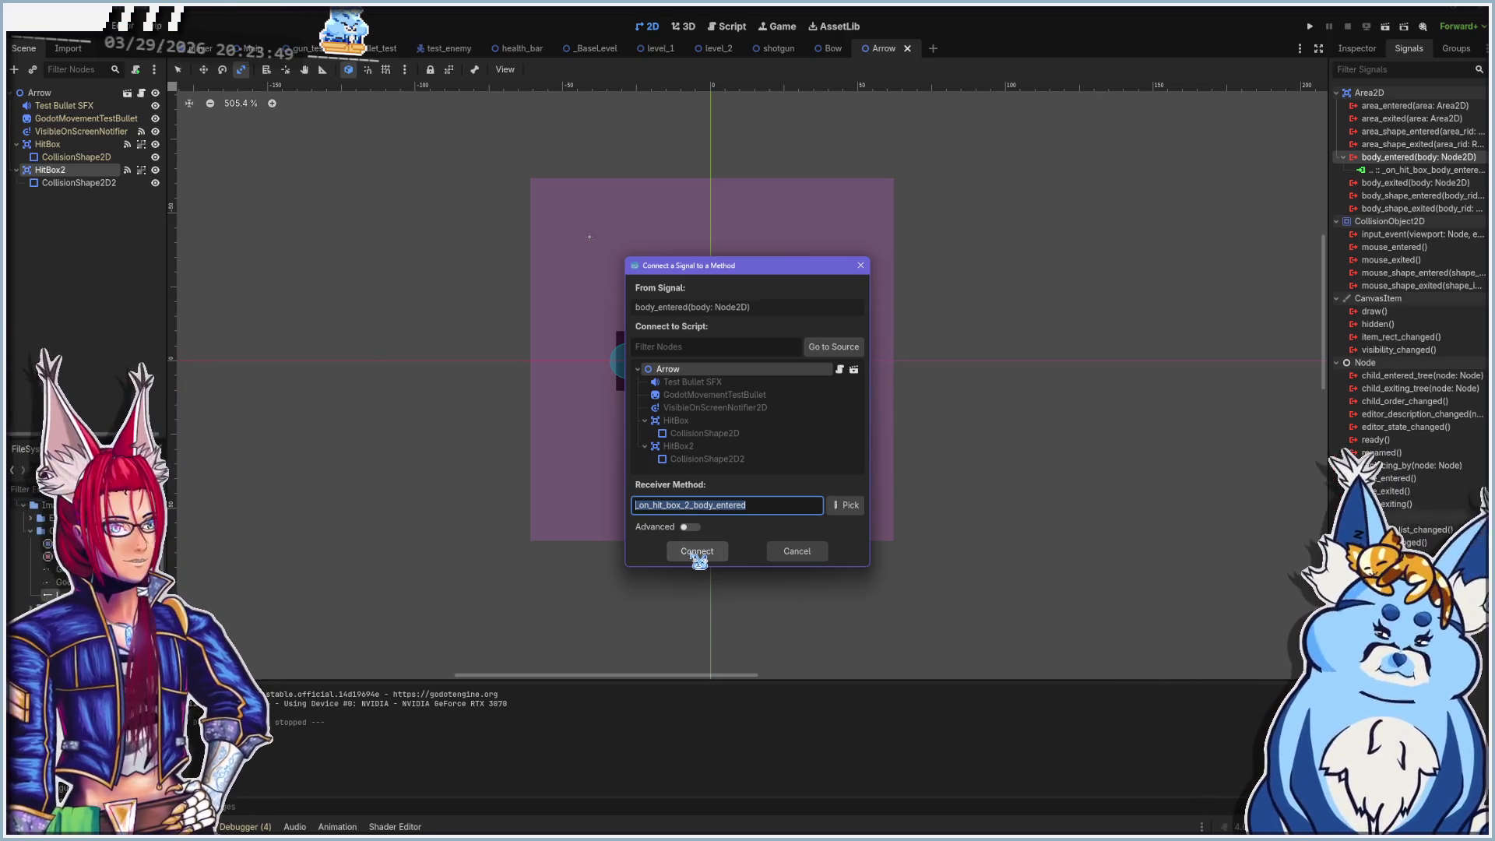
click(697, 551)
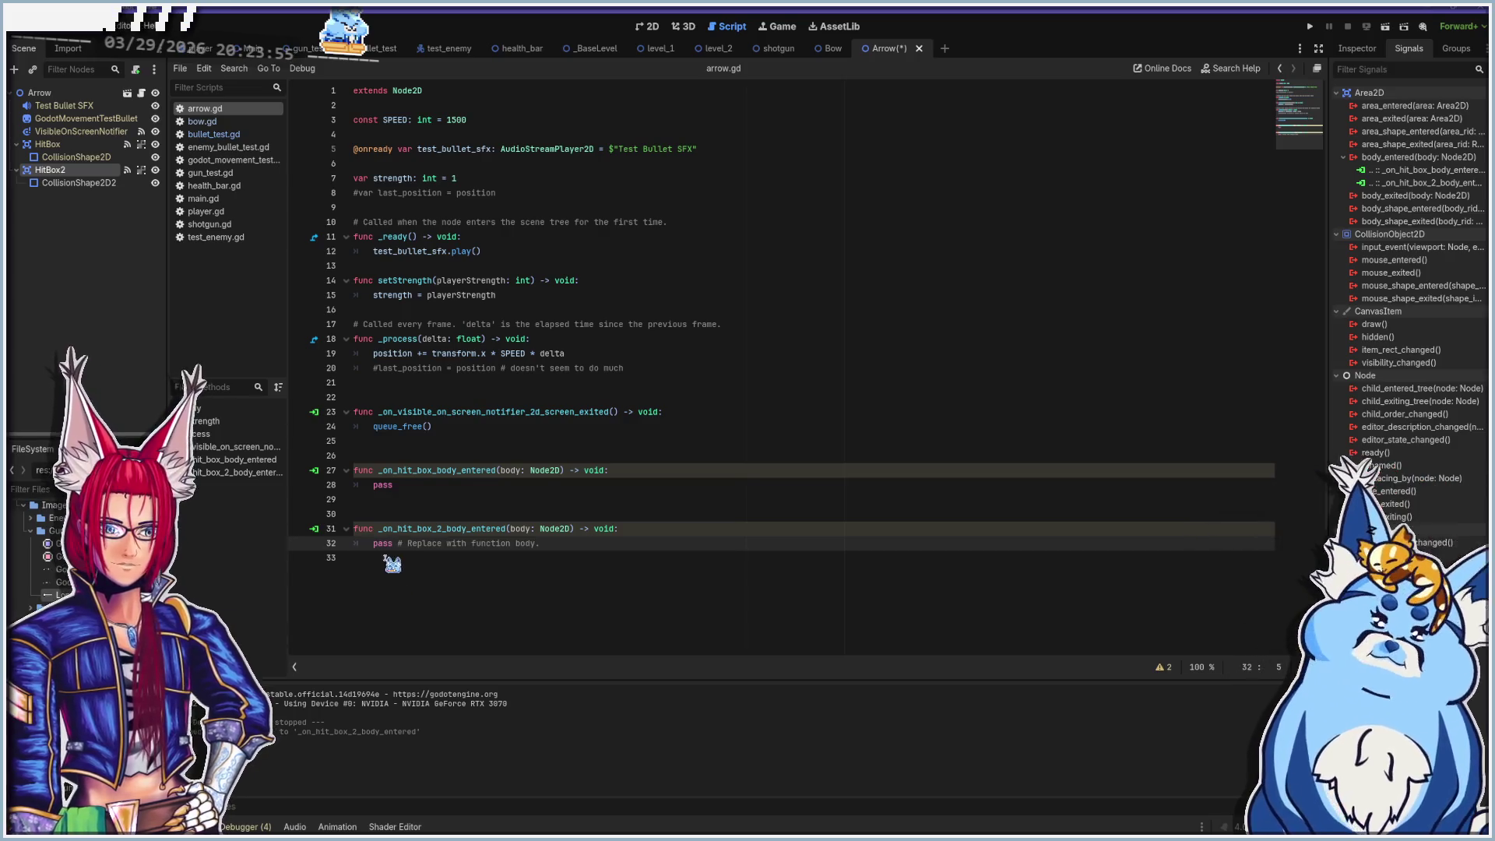
Step: Delete the old _on_hit_box_body_entered function from arrow.gd
click(401, 544)
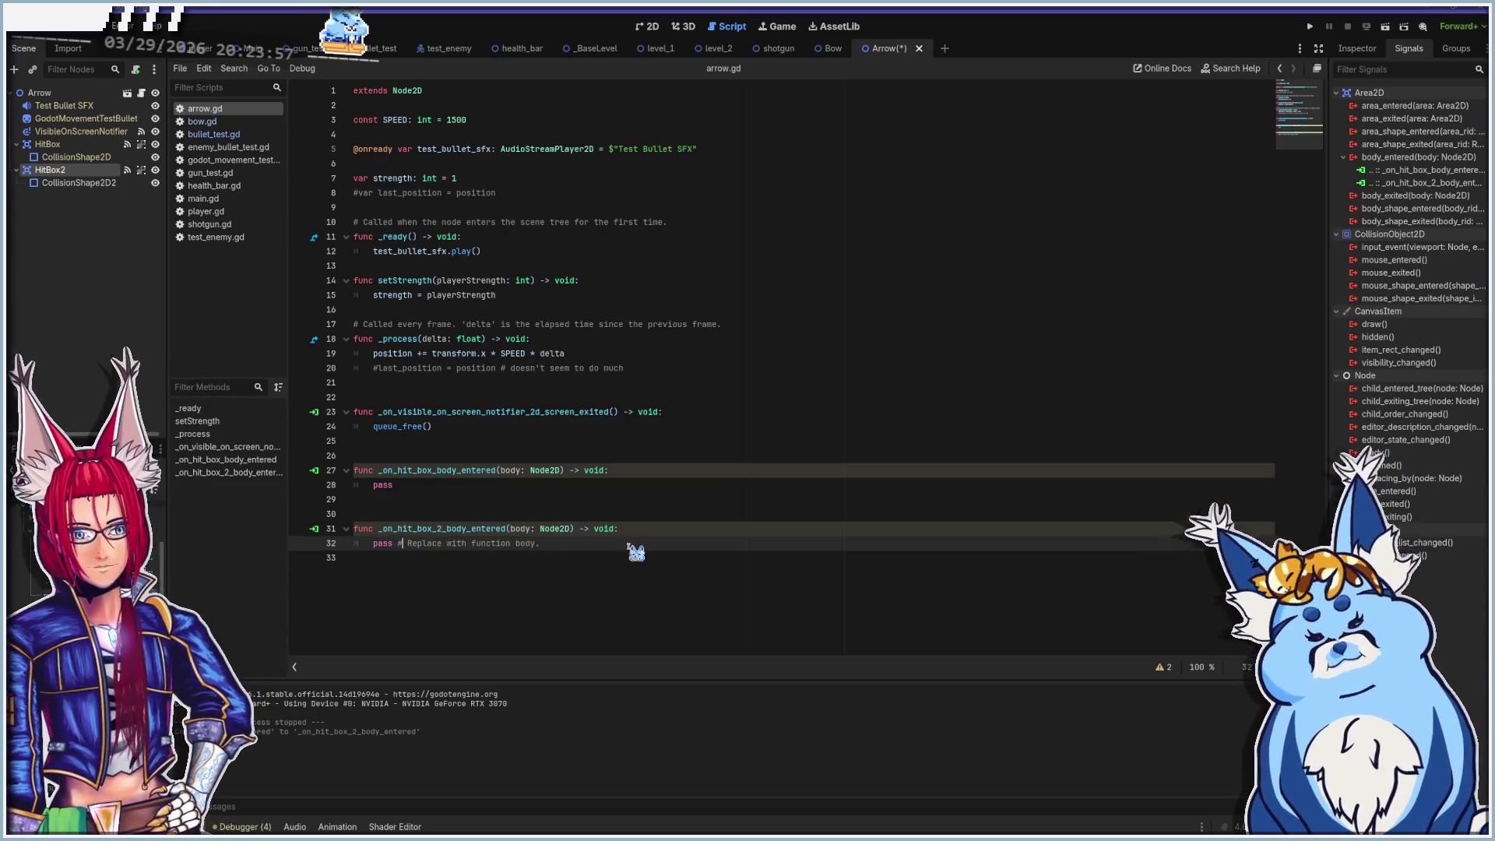
key(BackSpace)
key(BackSpace)
key(BackSpace)
key(ctrl+z)
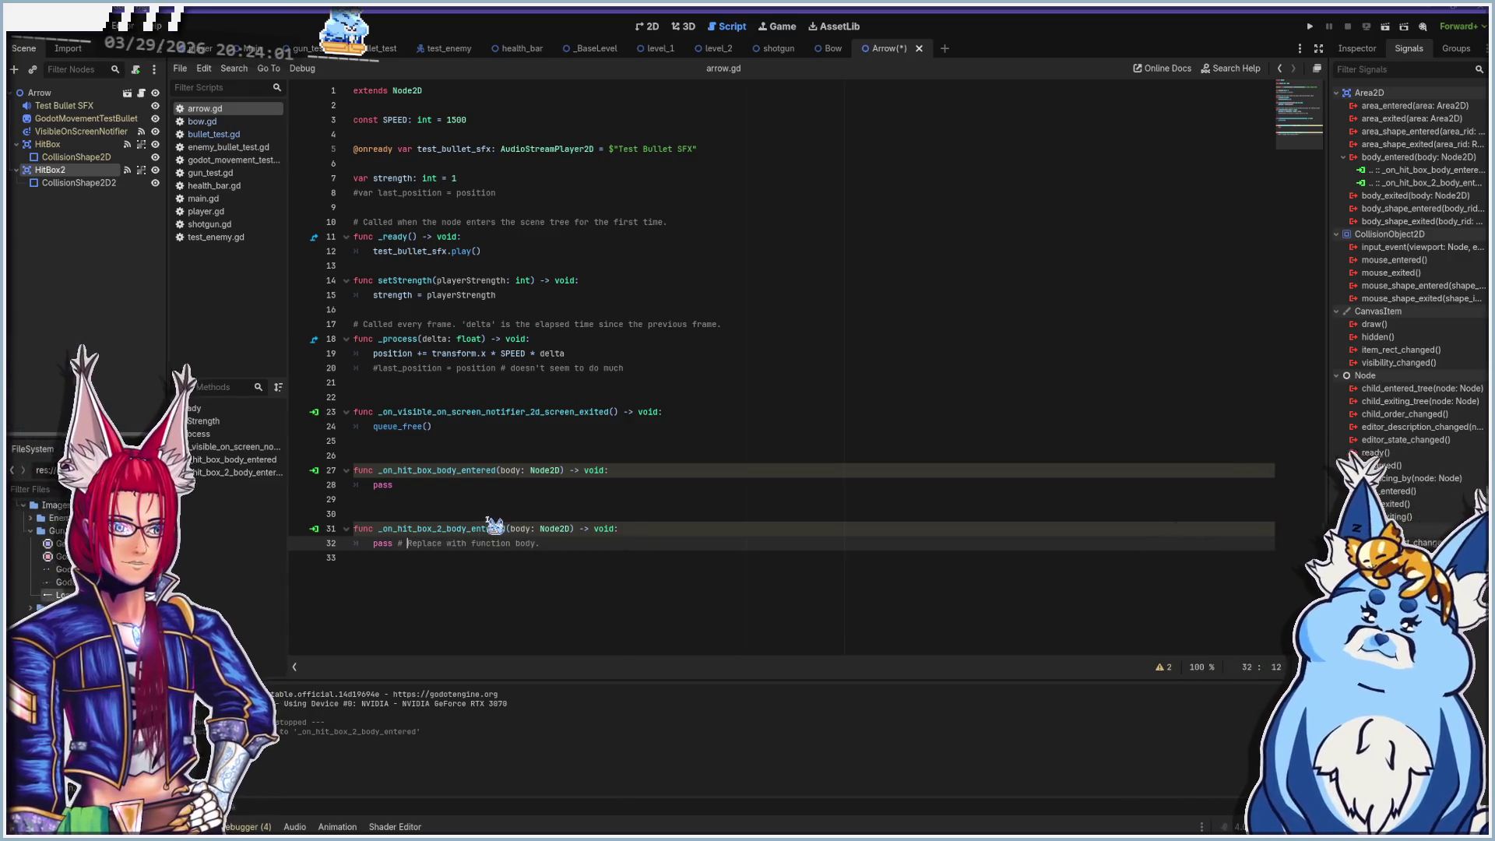
drag(401, 486, 295, 475)
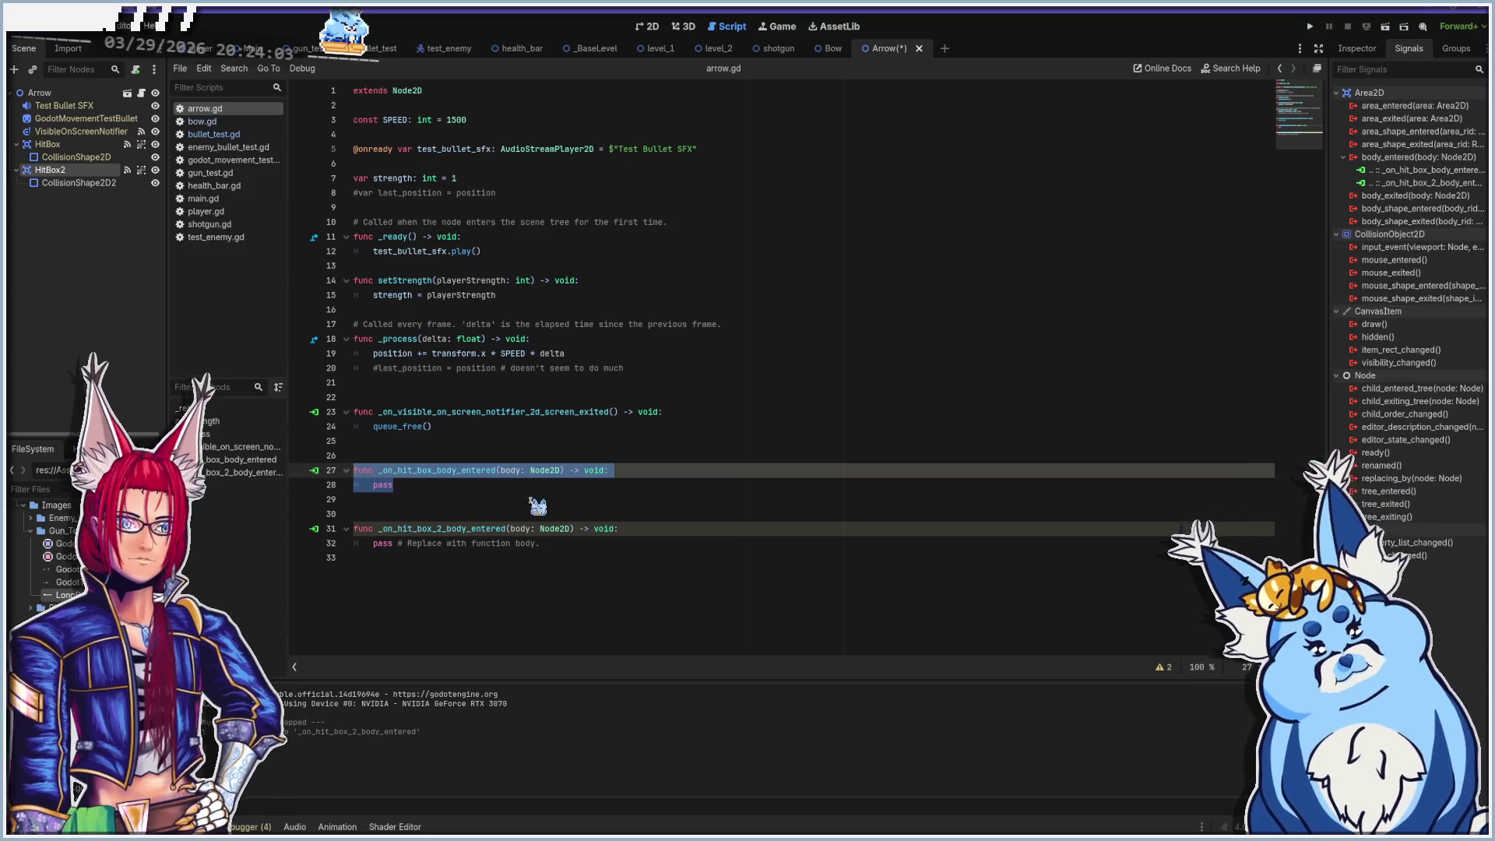
key(BackSpace)
key(BackSpace)
key(BackSpace)
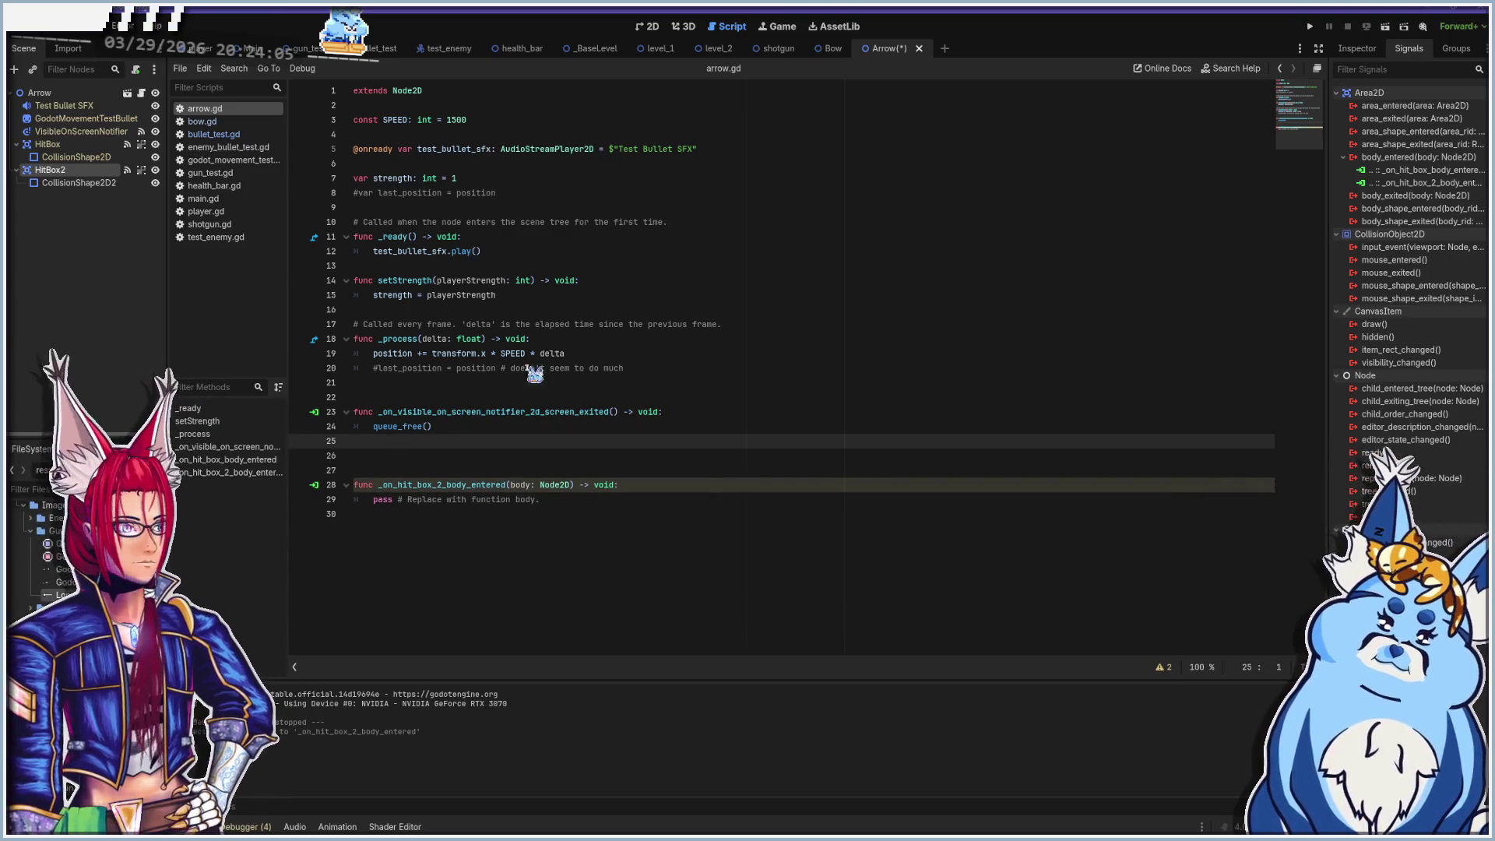
key(BackSpace)
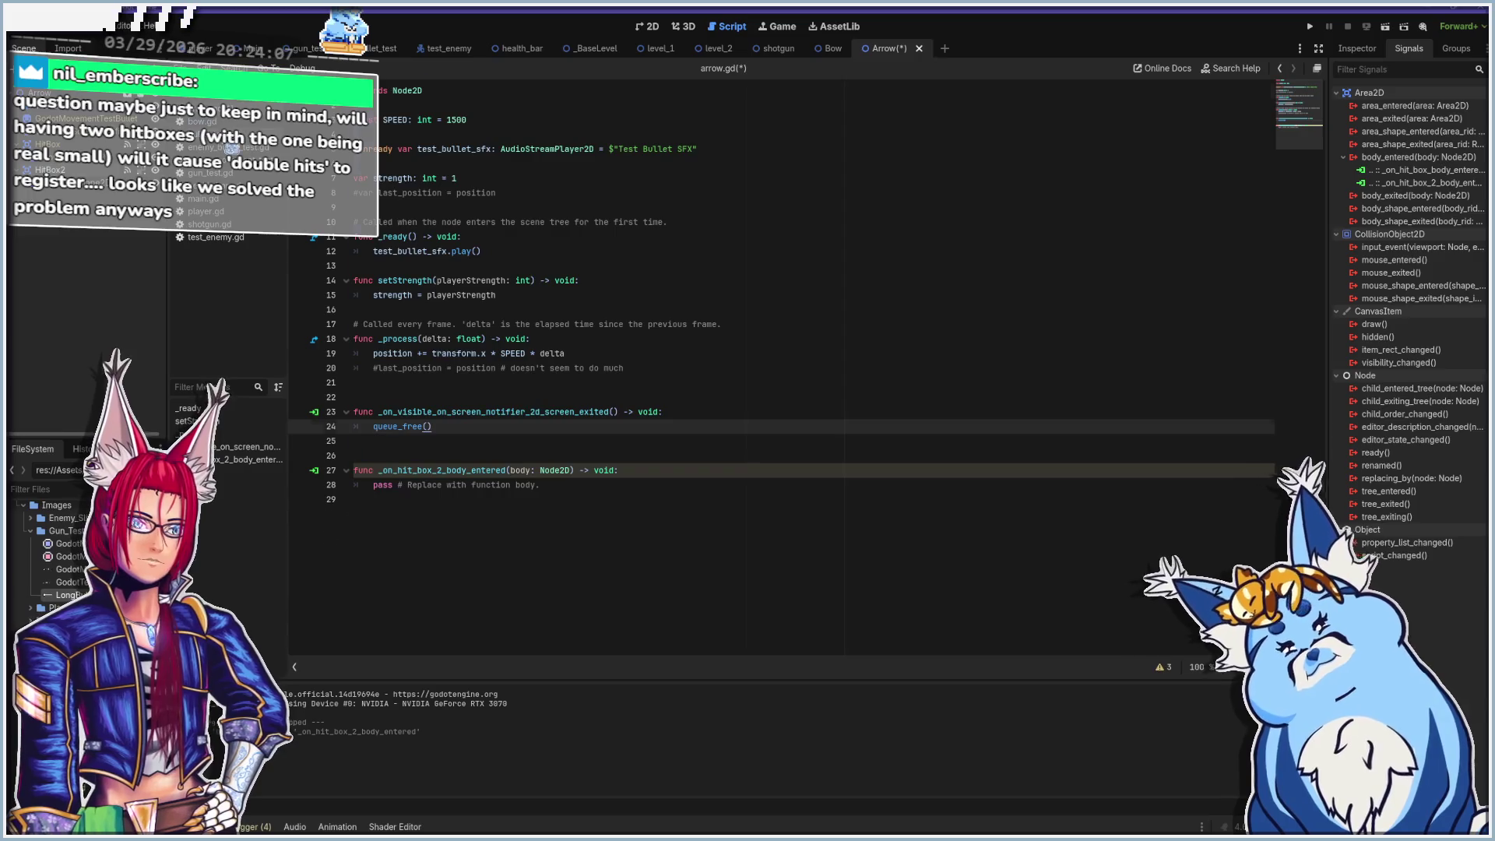
Step: Copy the enemy-hit code from bullet_test.gd over the new handler's pass and save arrow.gd
key(alt+Left)
click(529, 538)
click(486, 530)
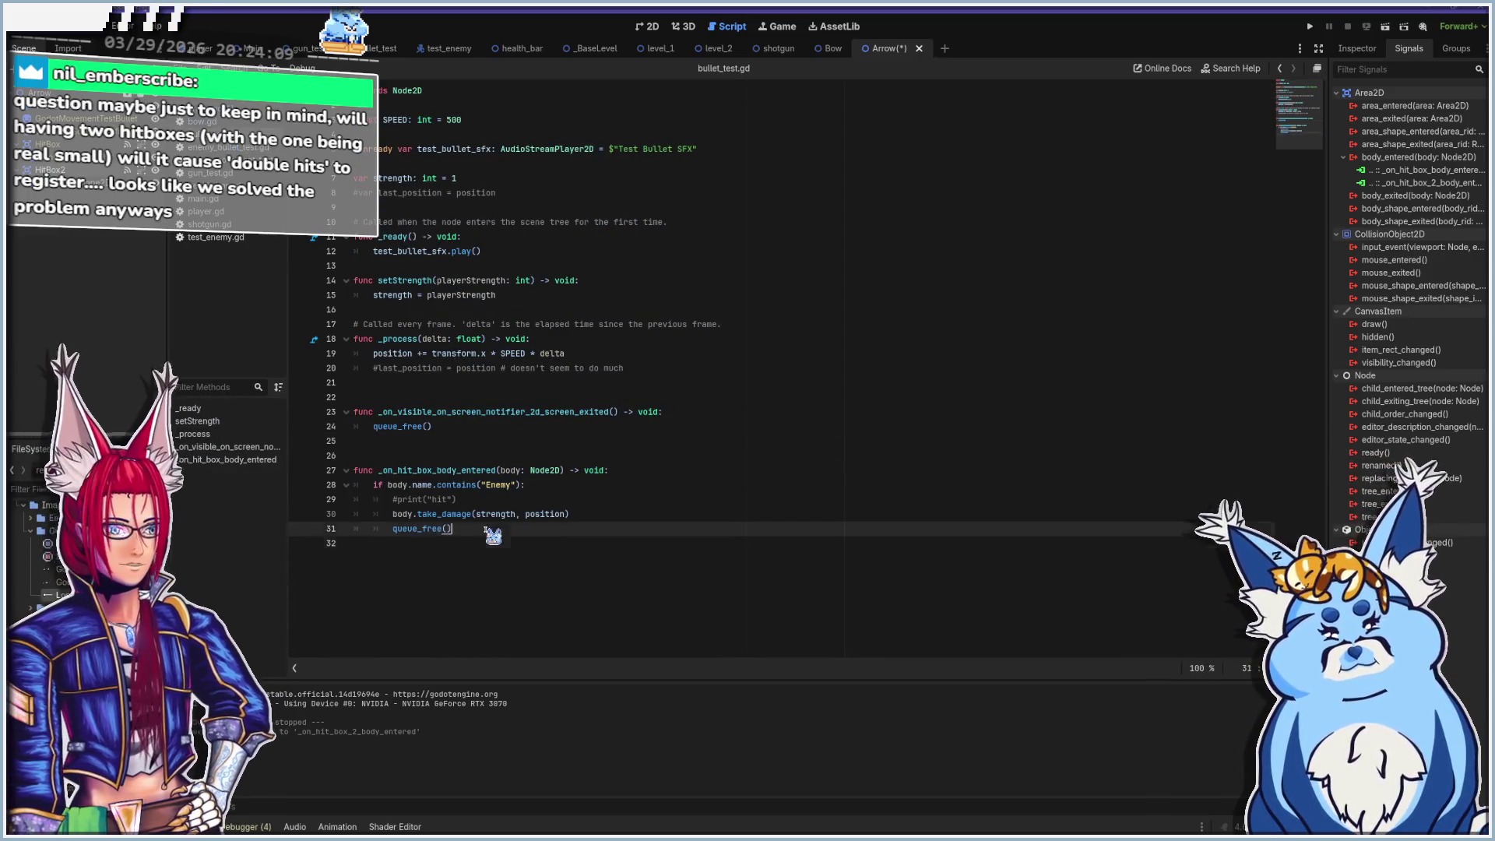
drag(486, 531, 263, 485)
key(ctrl+c)
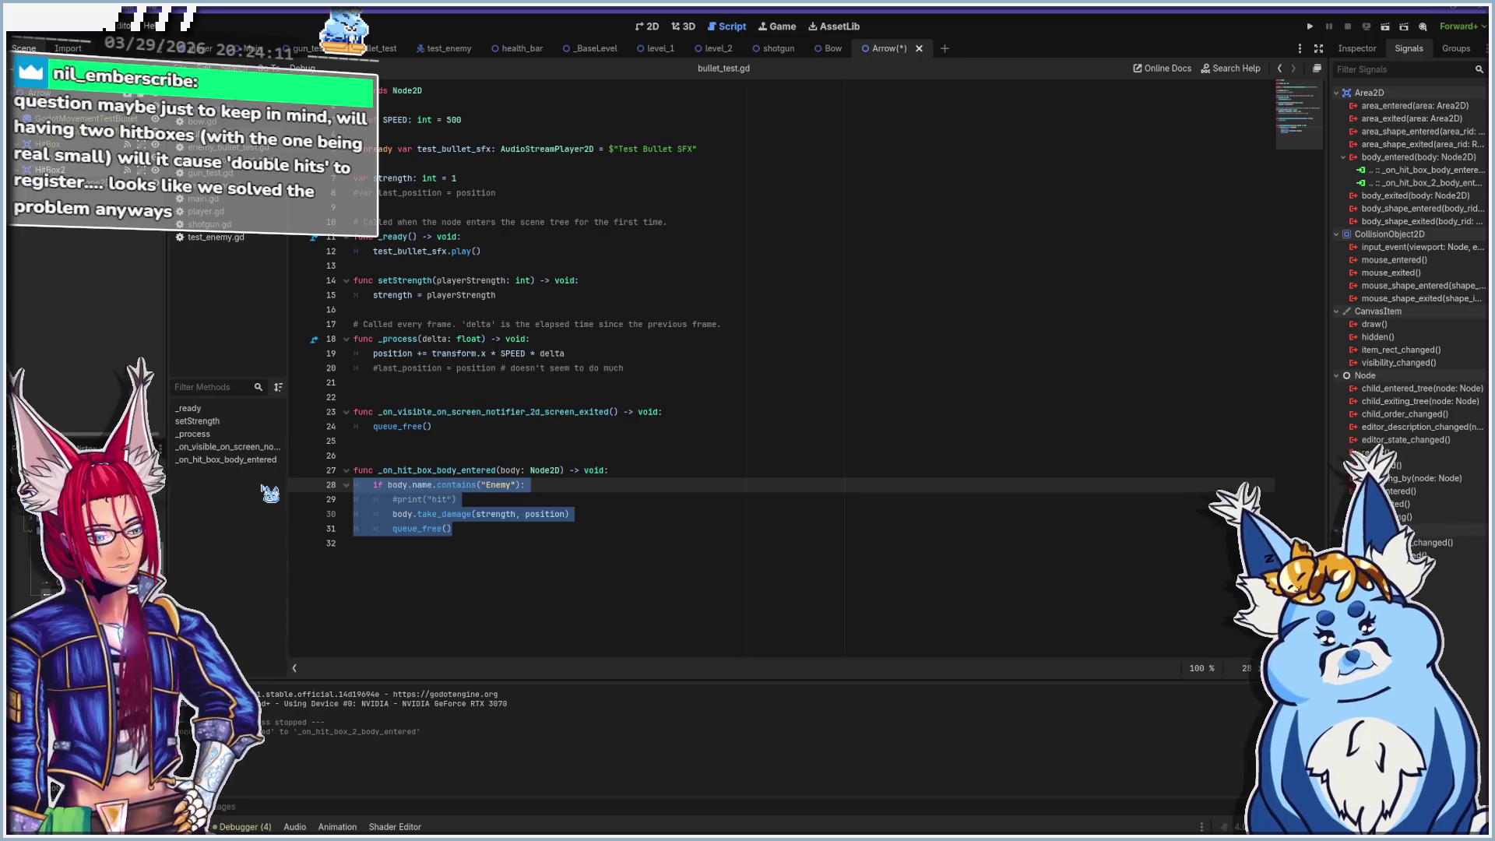
click(225, 108)
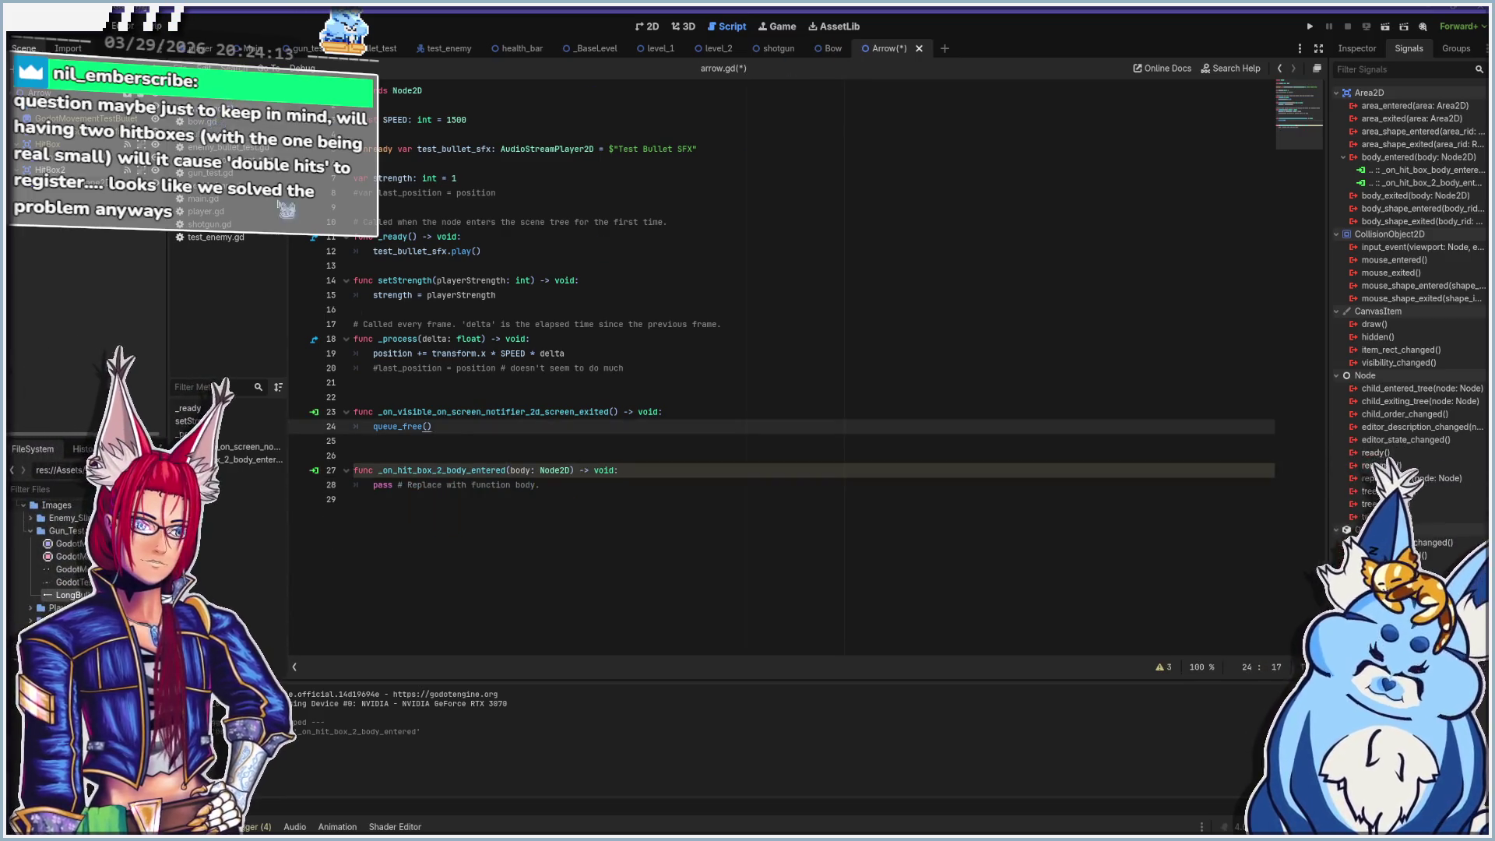
drag(545, 485, 344, 487)
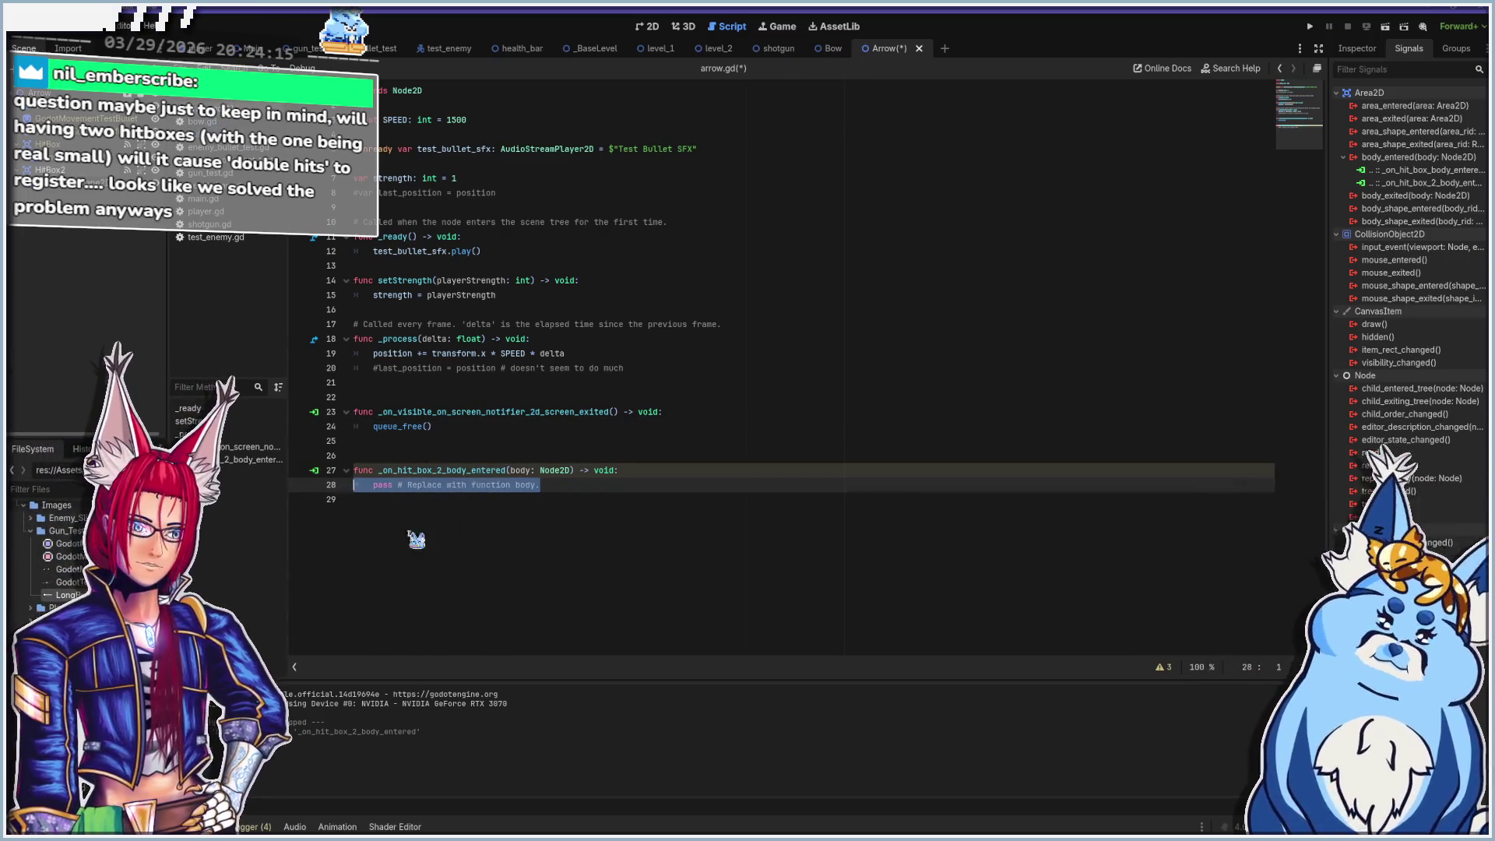
key(ctrl+v)
key(ctrl+s)
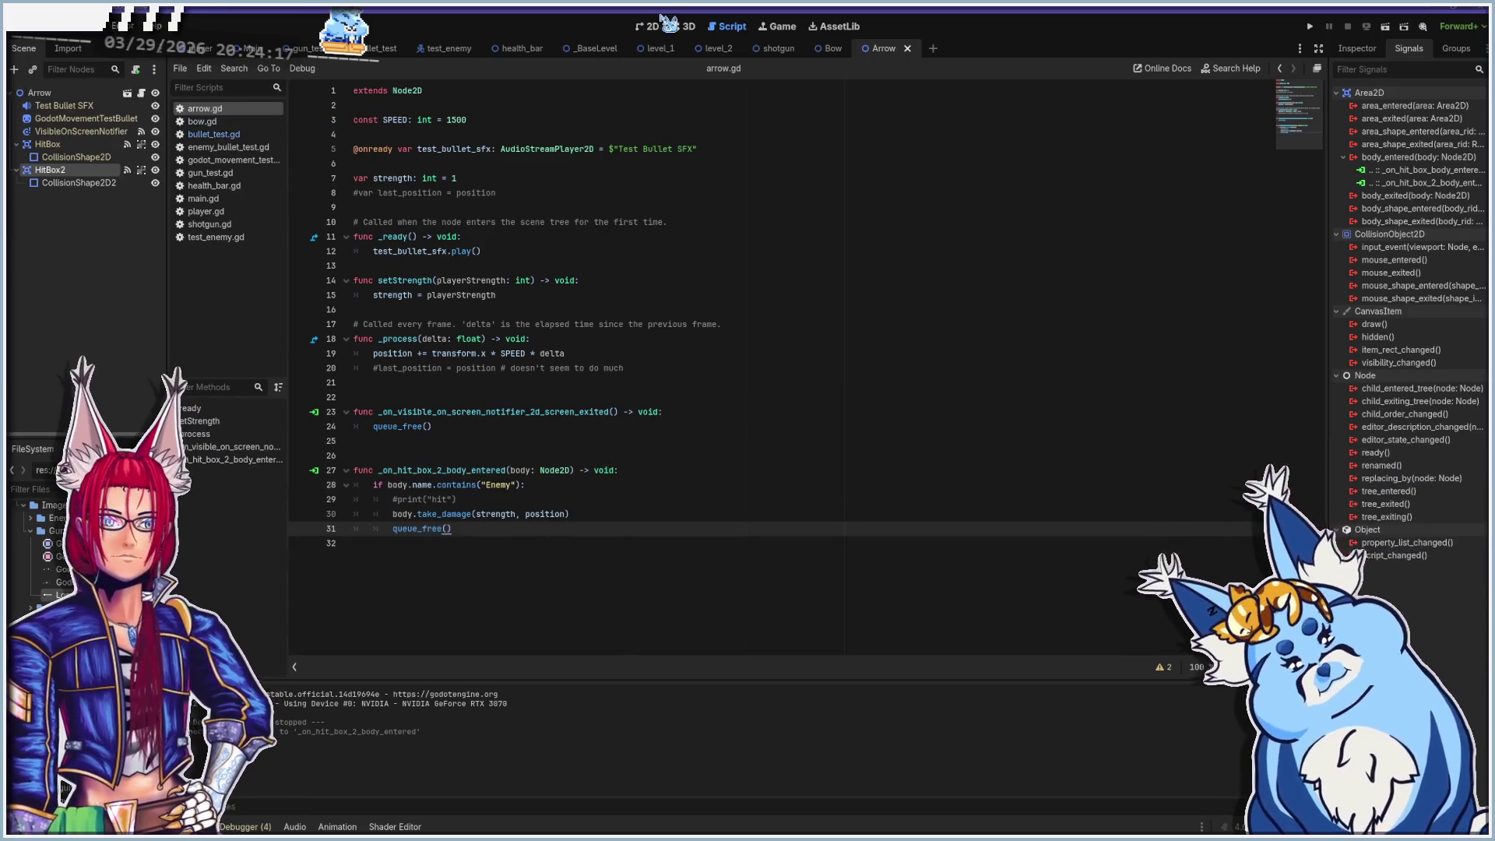
click(654, 27)
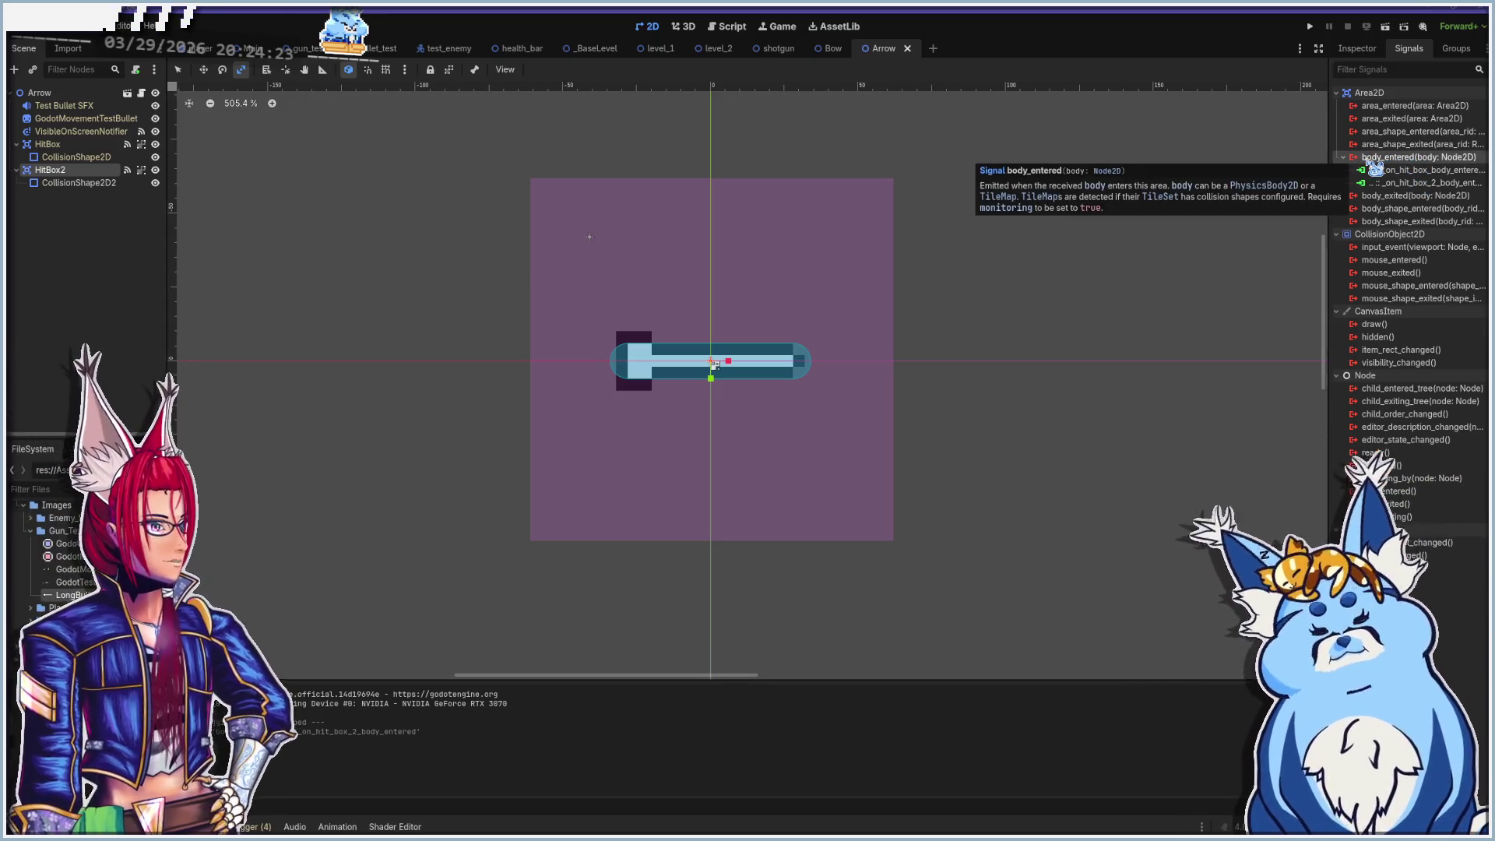
Step: Disconnect the stale _on_hit_box_body_entered connection from HitBox2's body_entered signal
double_click(1366, 158)
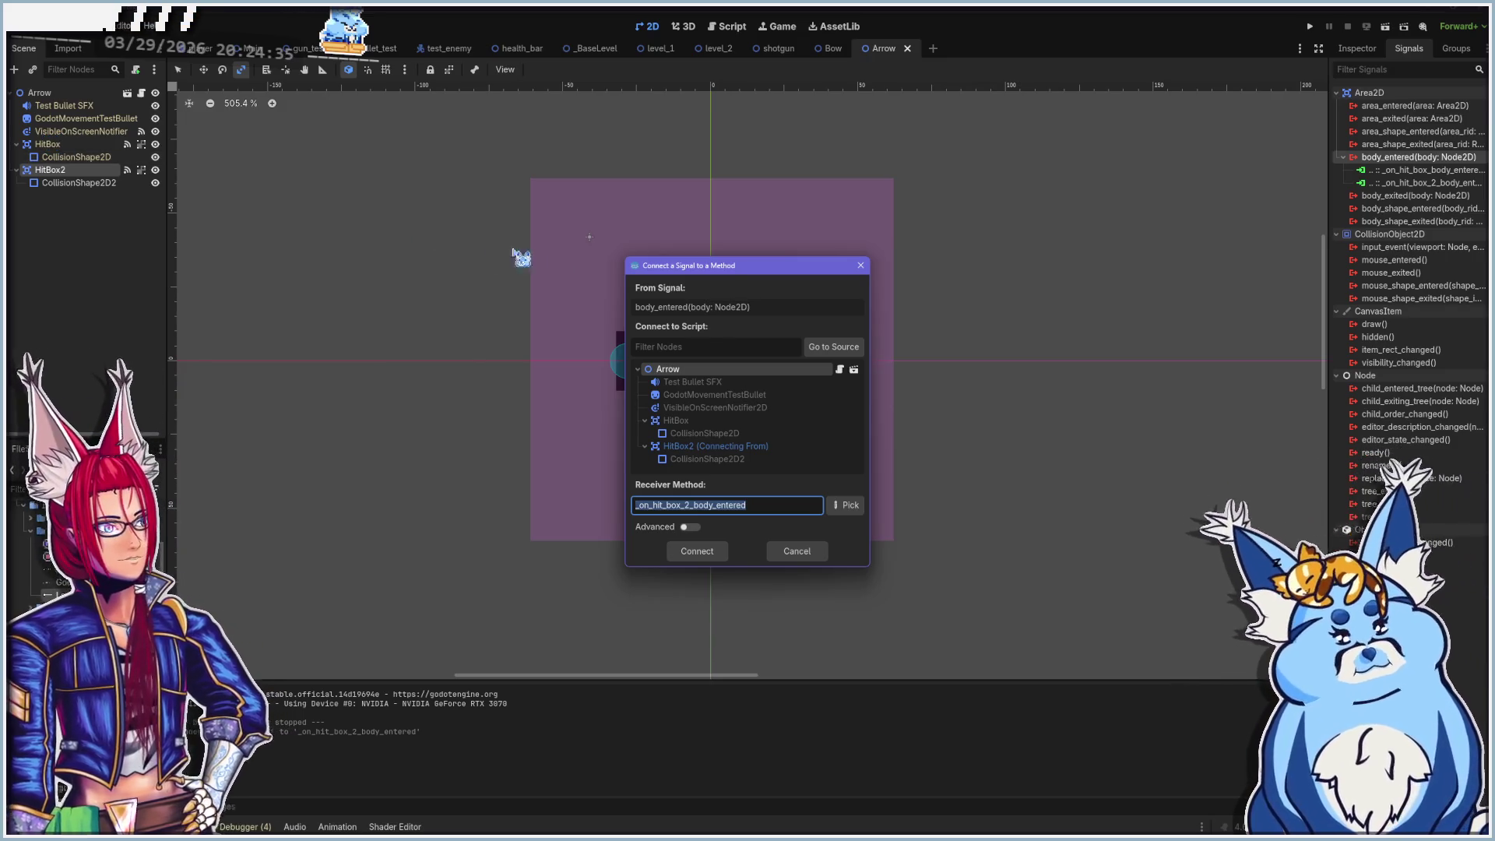
click(860, 265)
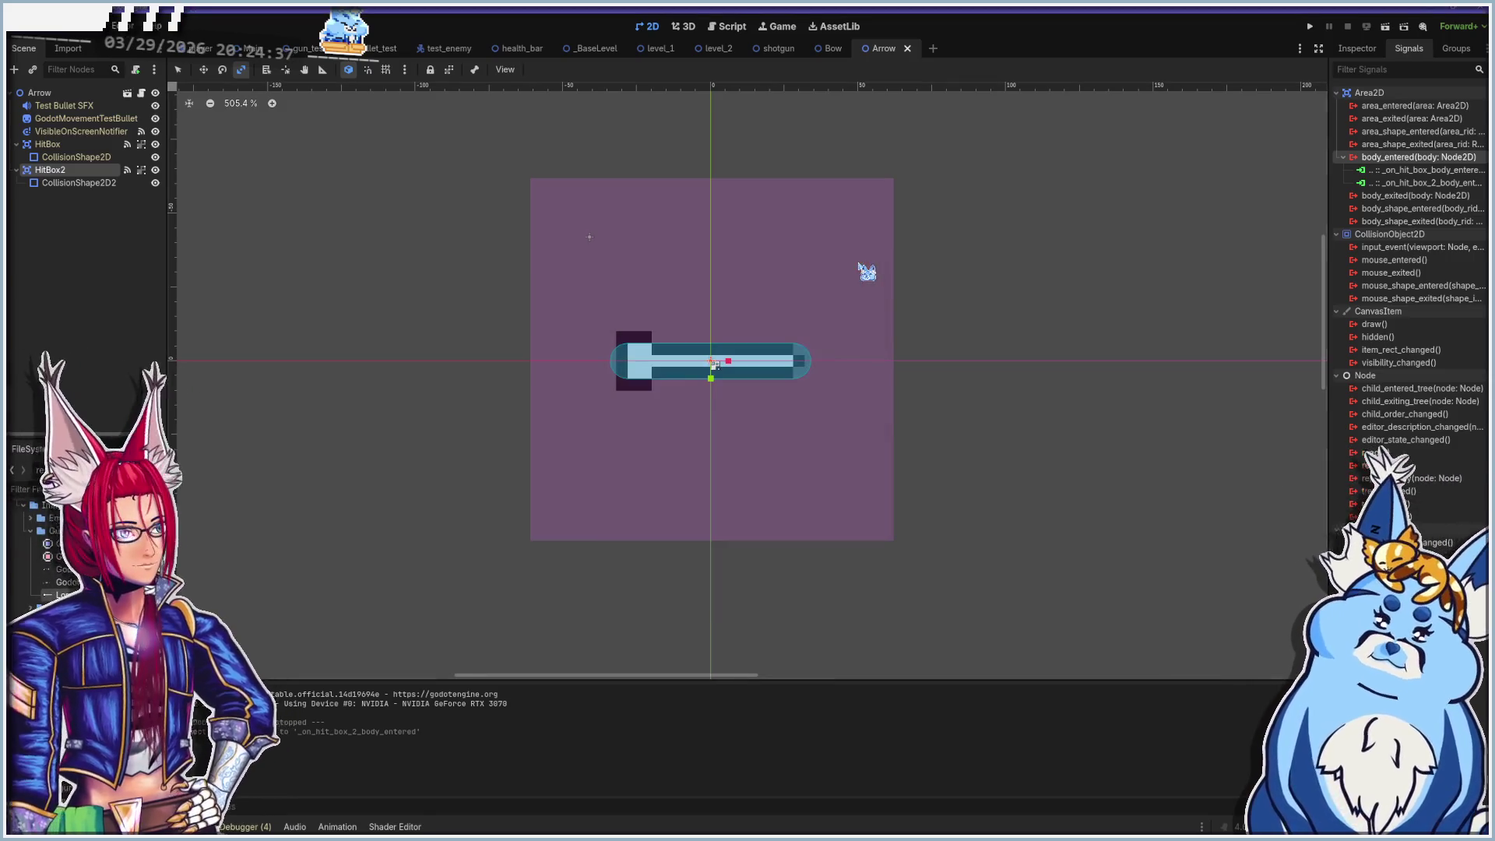
click(736, 27)
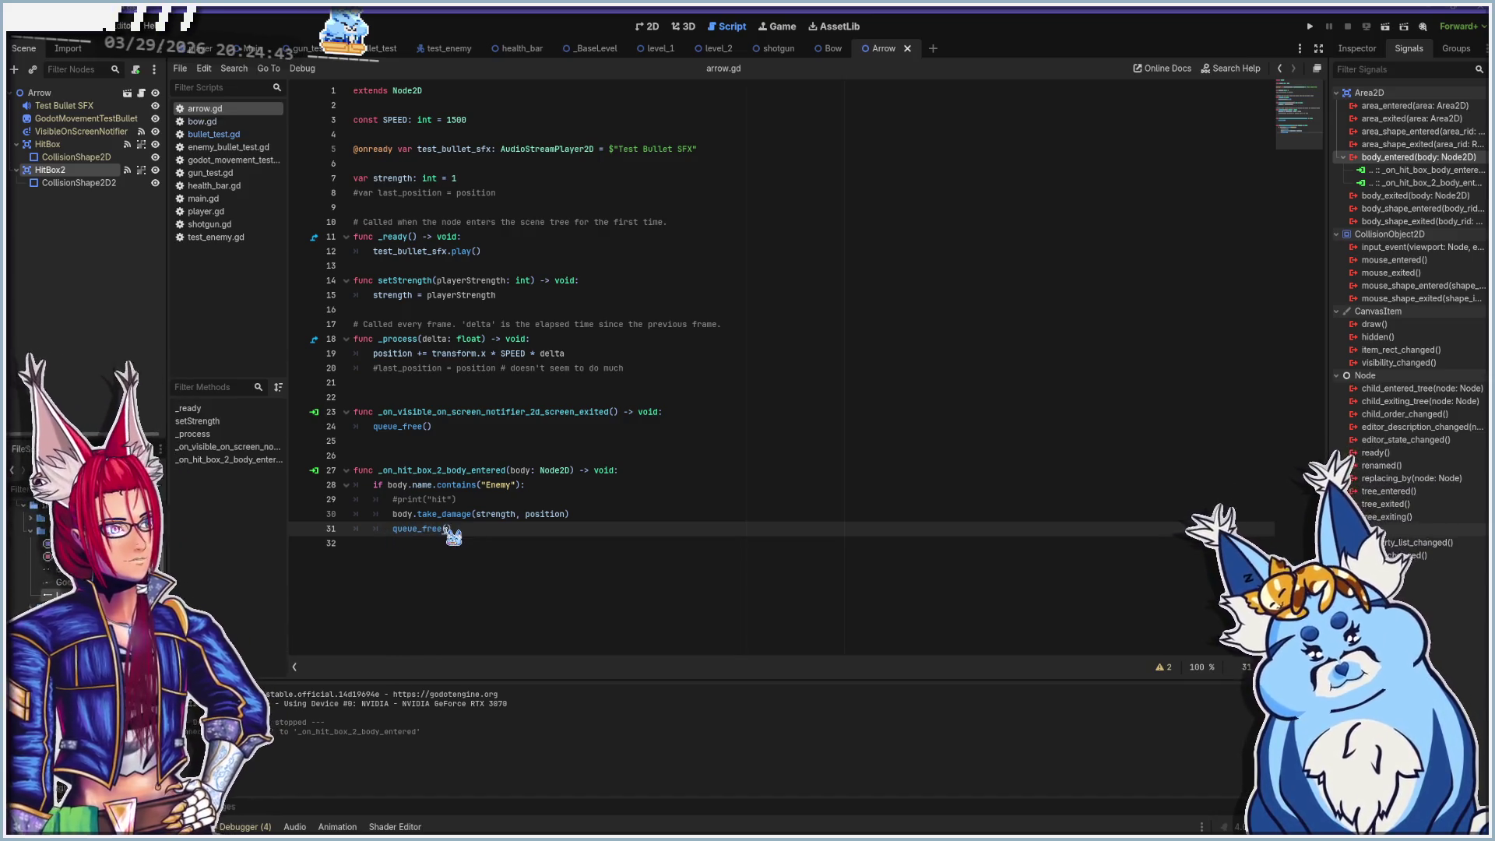
click(455, 433)
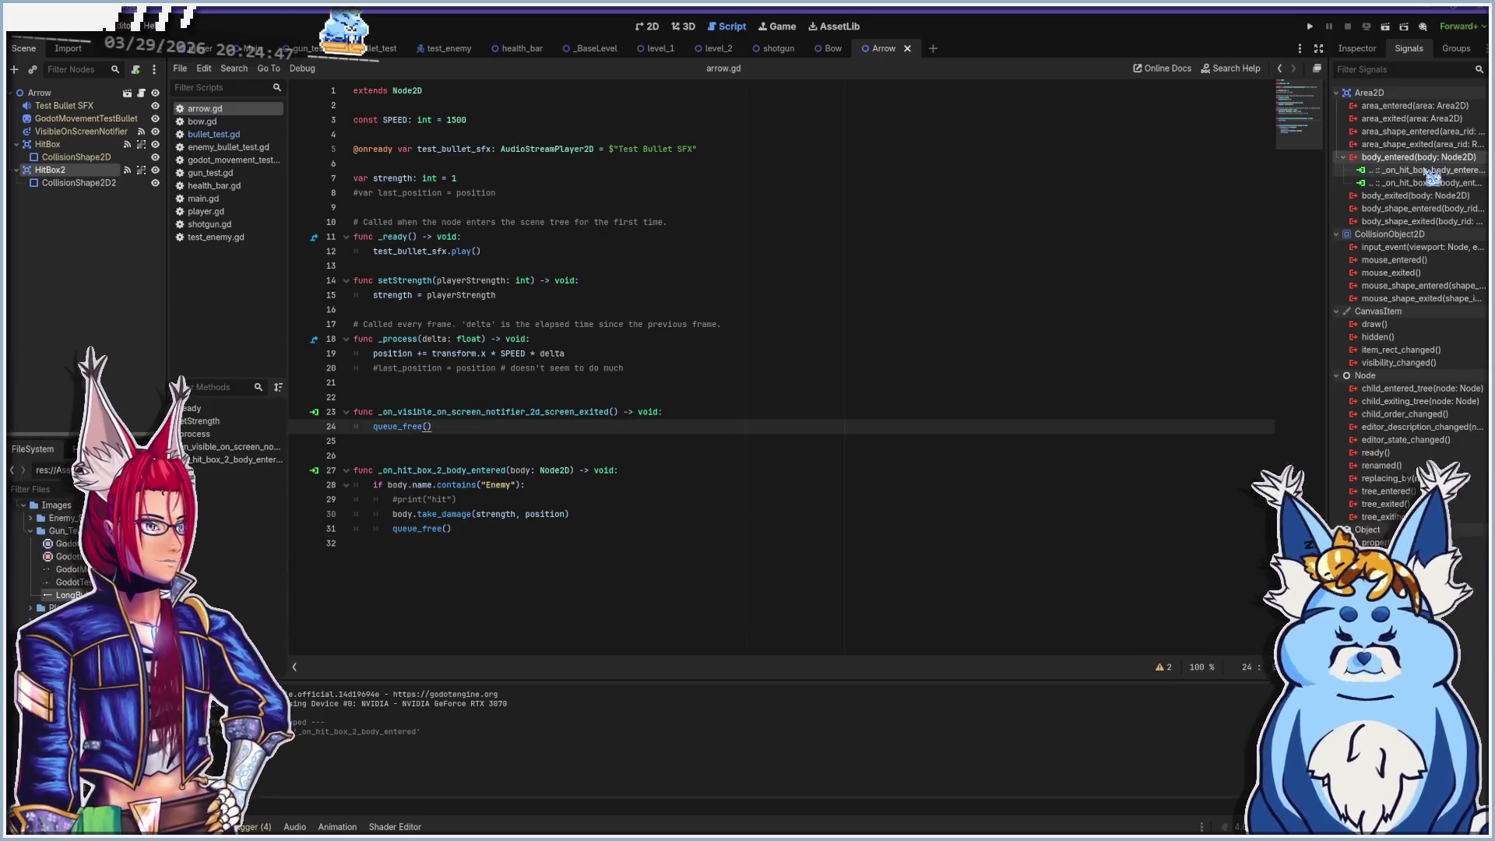
click(1429, 171)
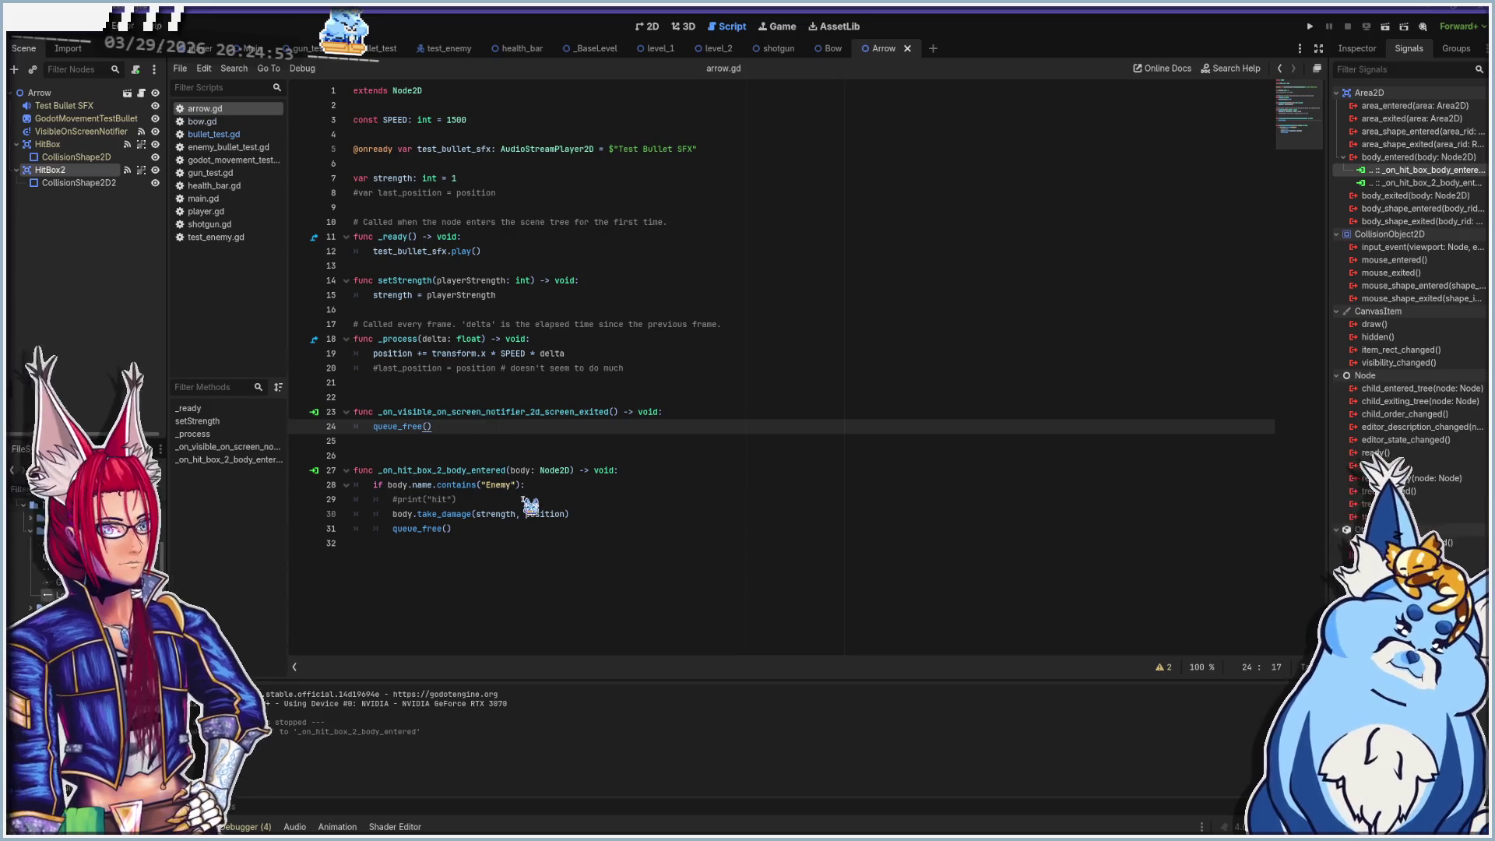
double_click(1431, 173)
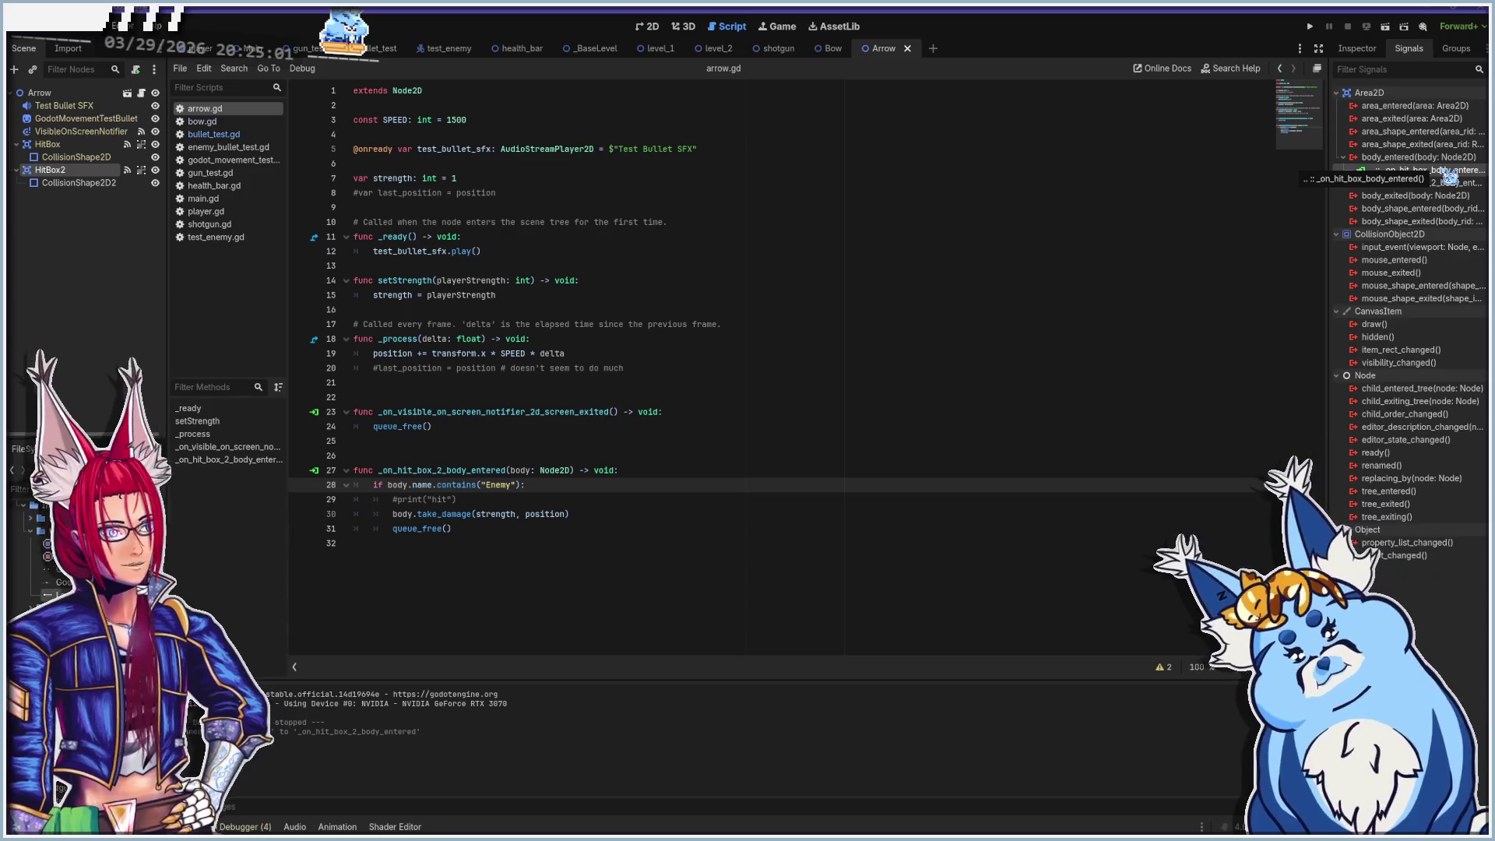
right_click(1374, 171)
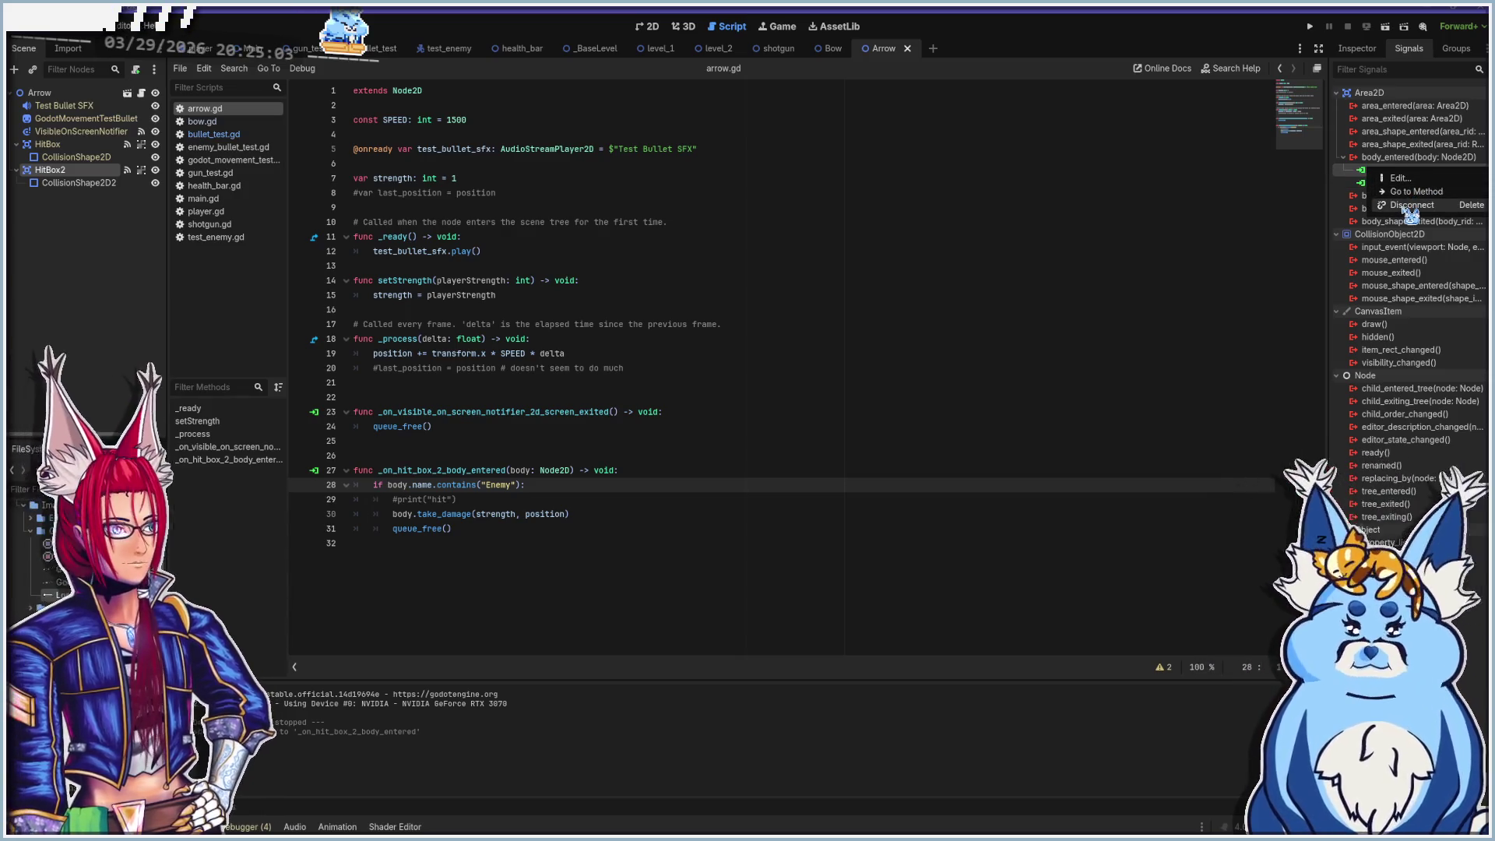
click(1411, 205)
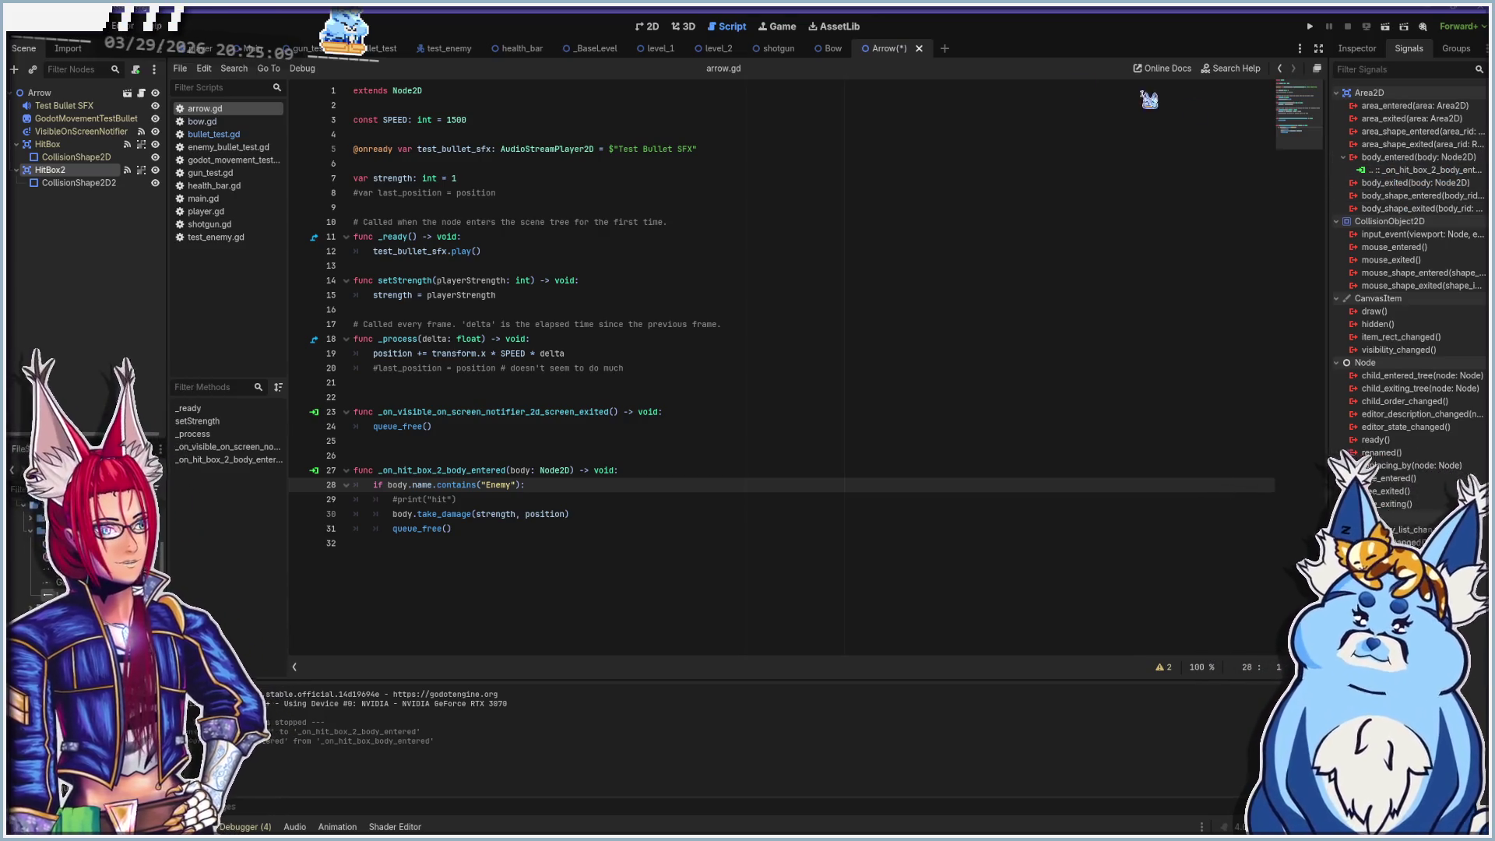
click(647, 28)
click(93, 145)
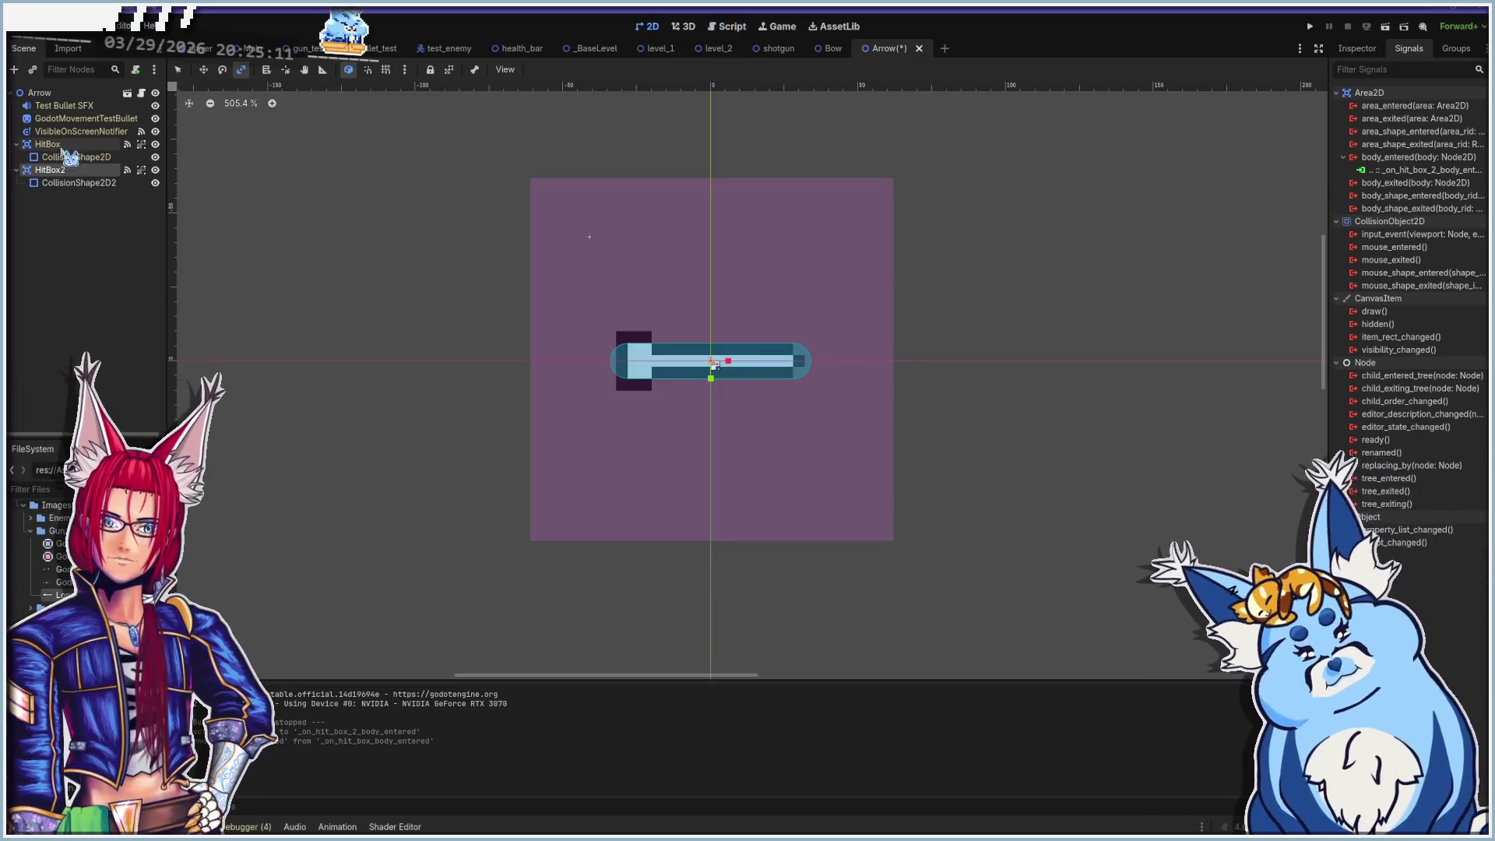
Step: Comment out queue_free() on line 31 and change const SPEED to var
click(1357, 48)
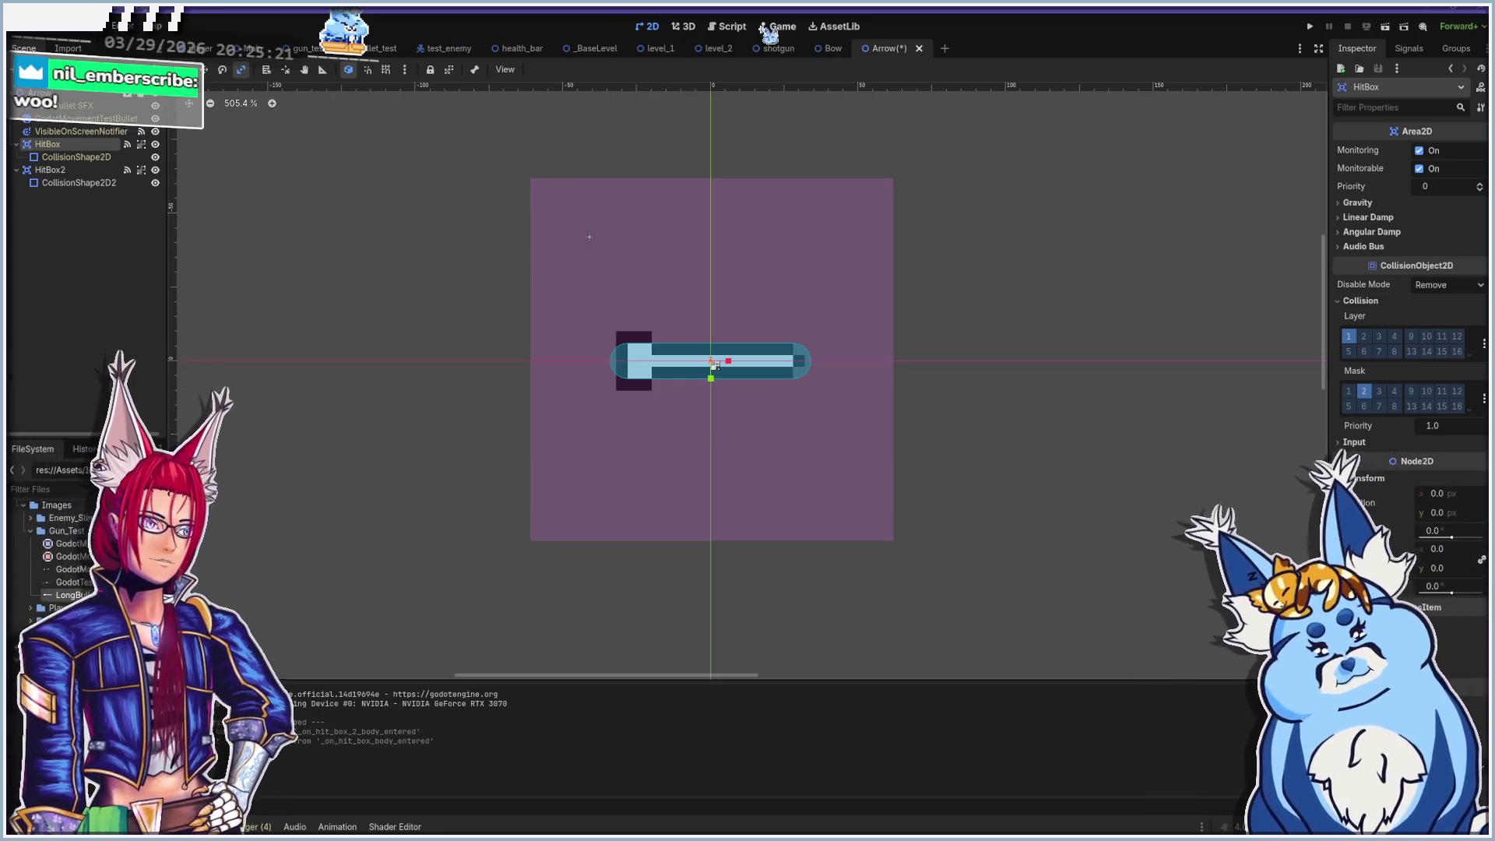
click(731, 28)
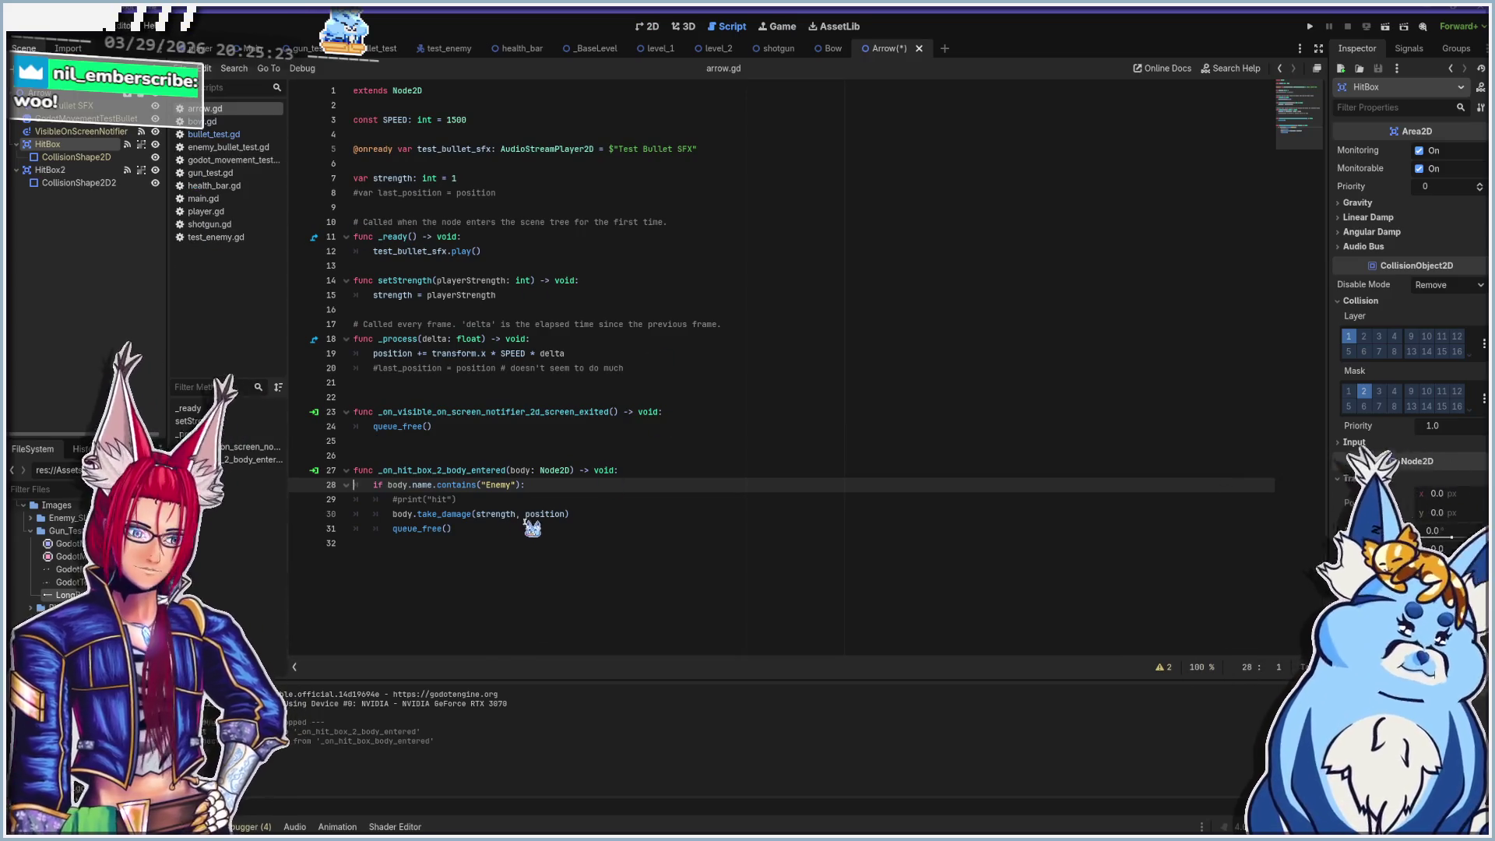
click(471, 528)
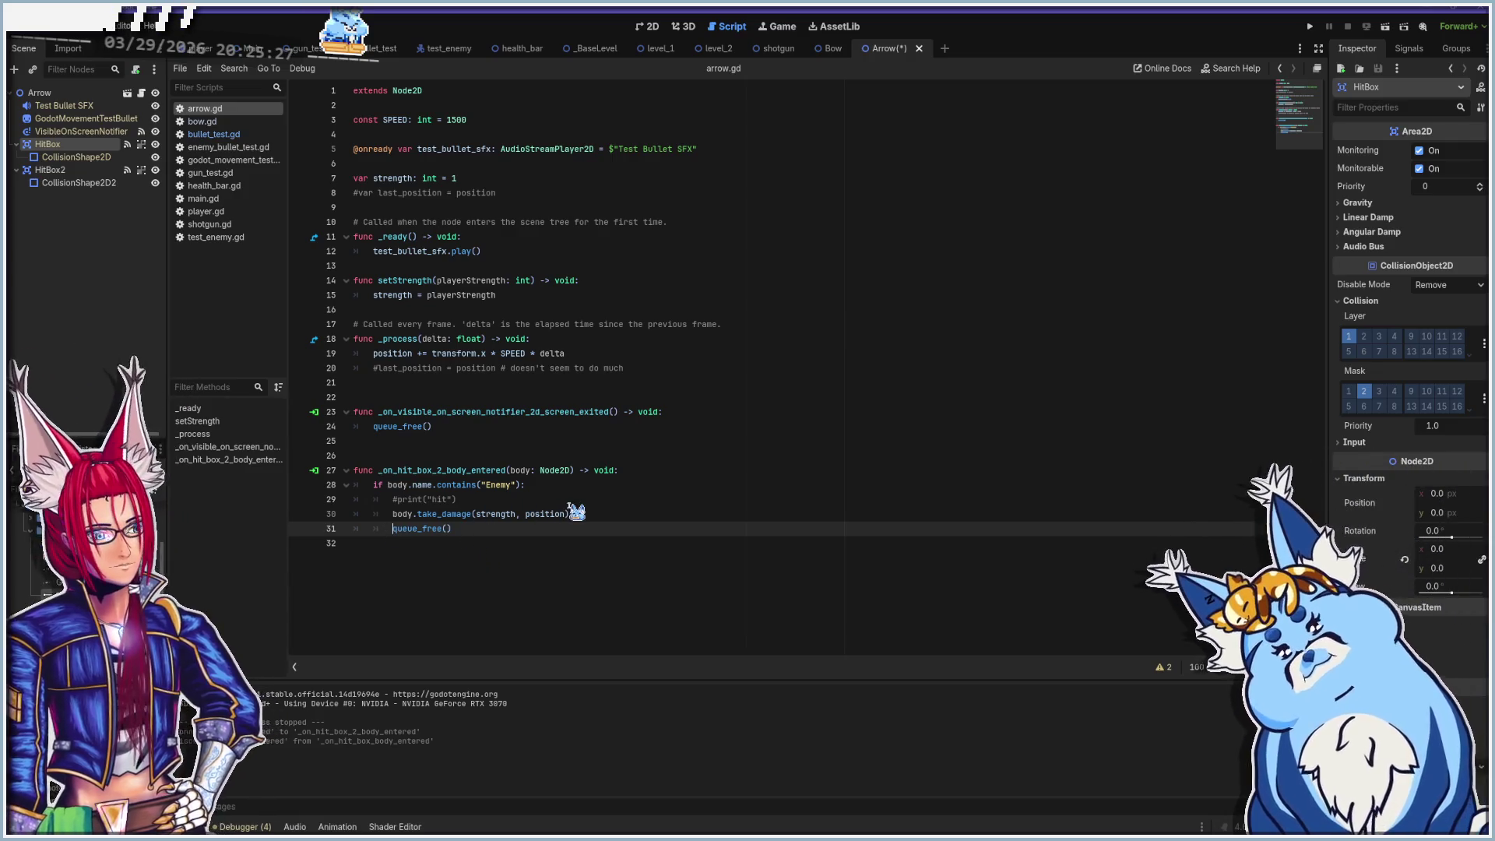
text(#)
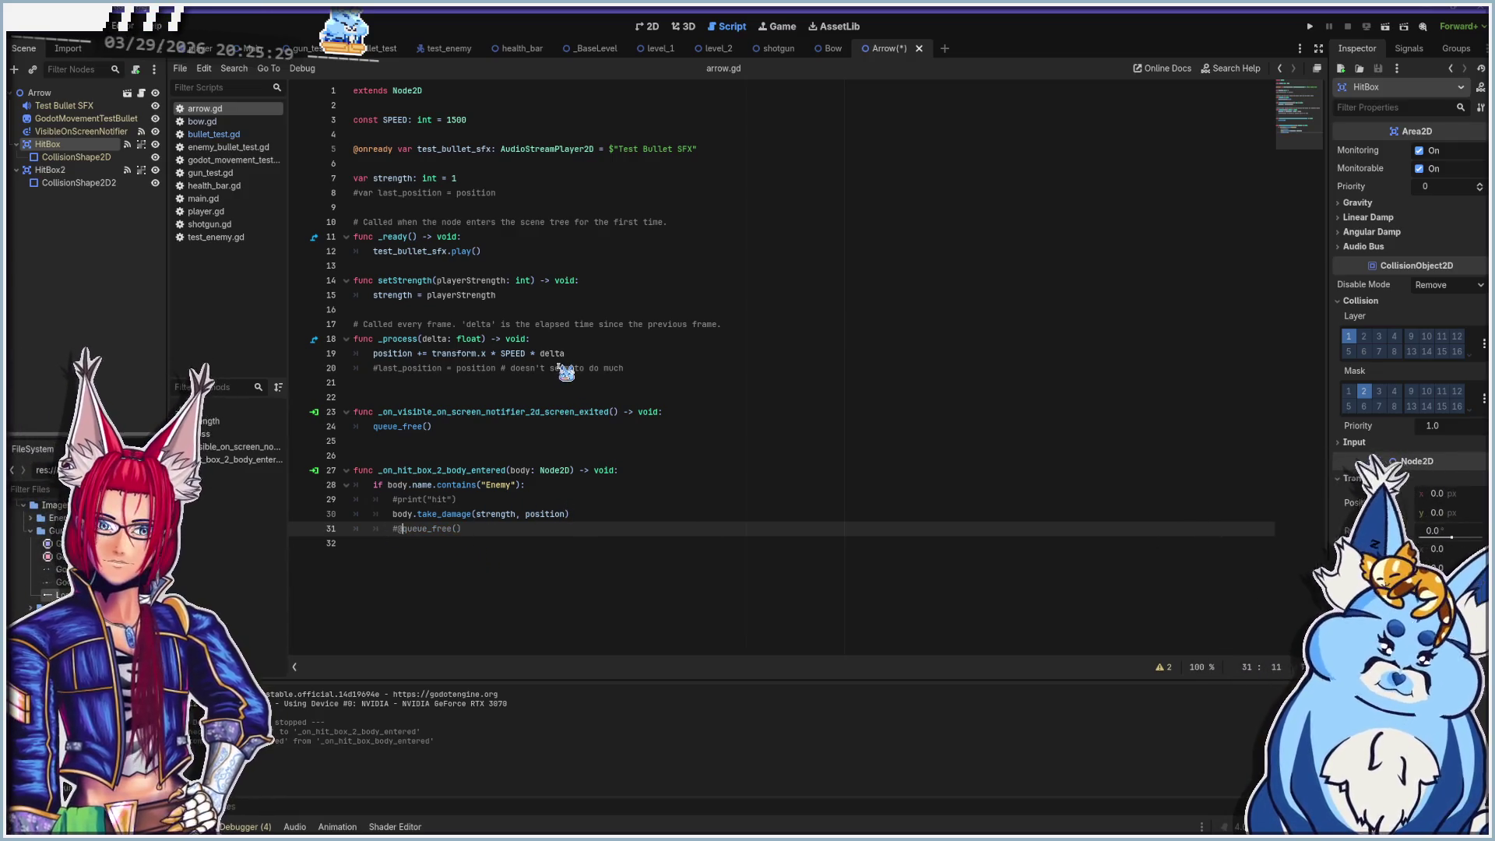
click(460, 120)
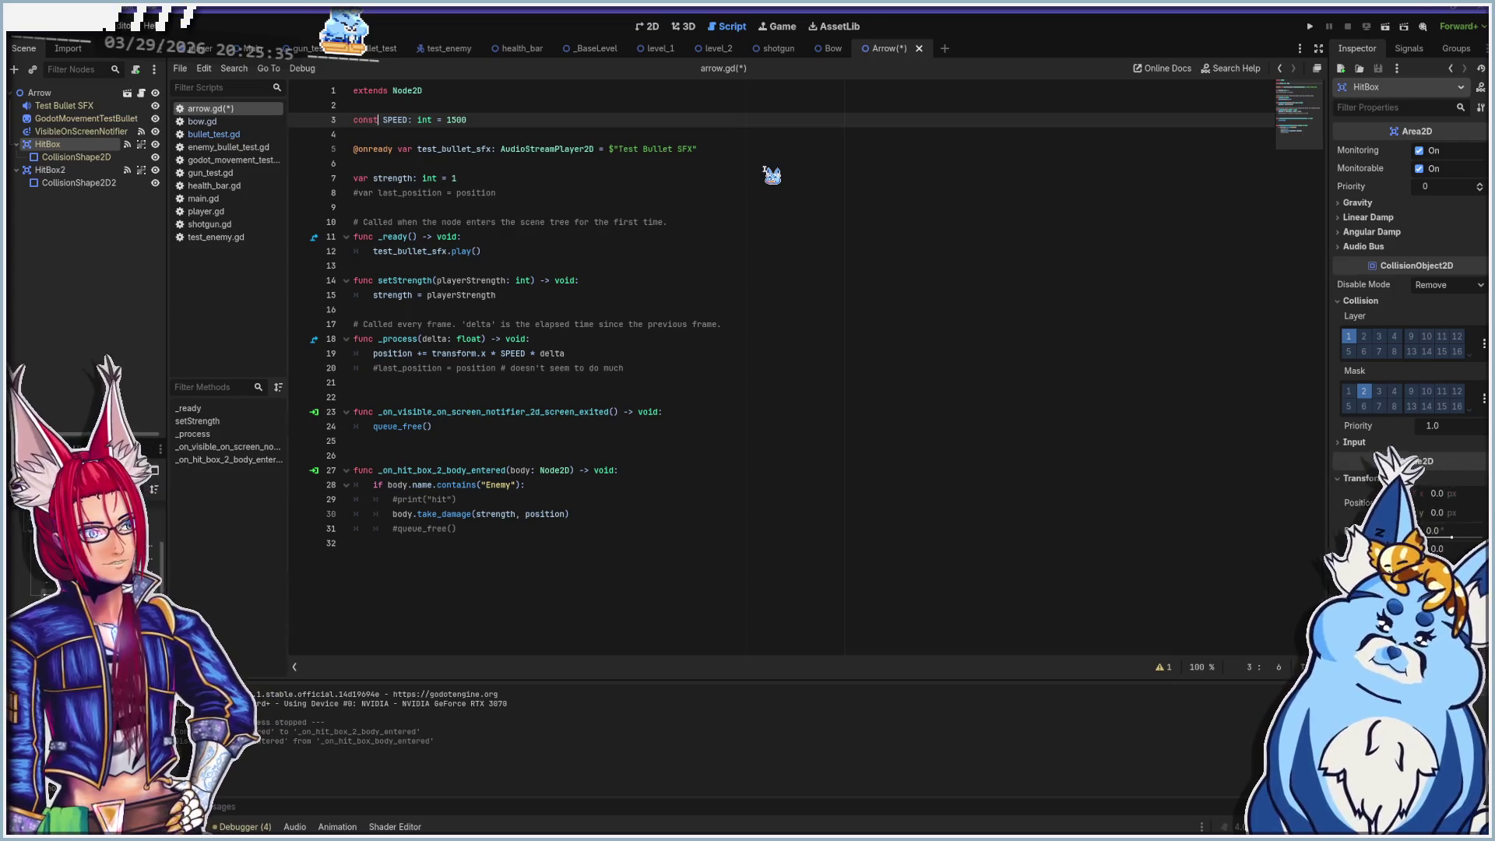
text(var)
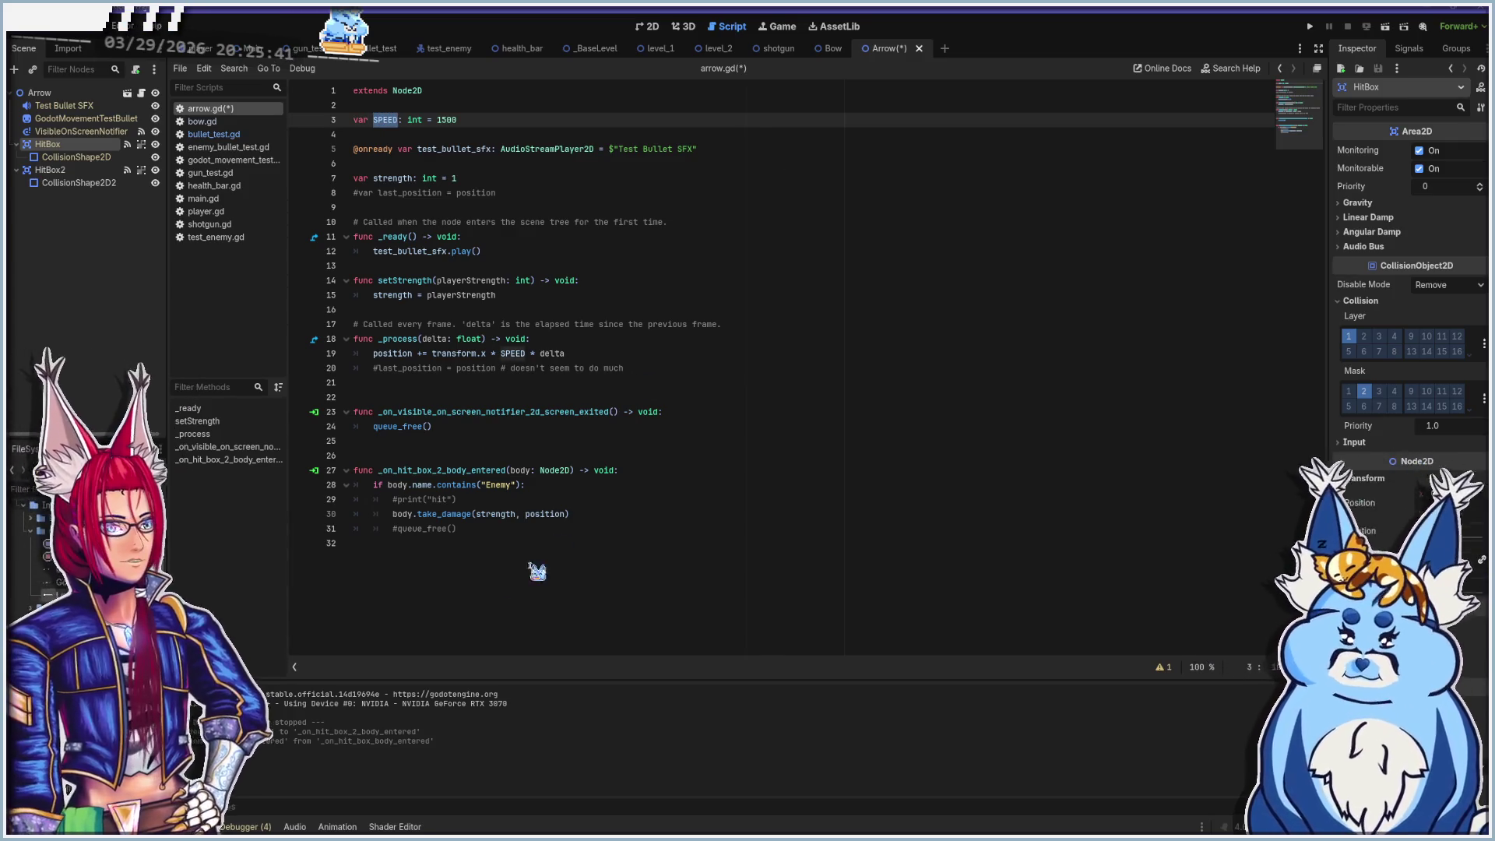
Step: Add a SPEED = SPEED/2 line after the hit code, save arrow.gd, and run the game
click(506, 502)
click(580, 528)
key(Return)
text(SPEED)
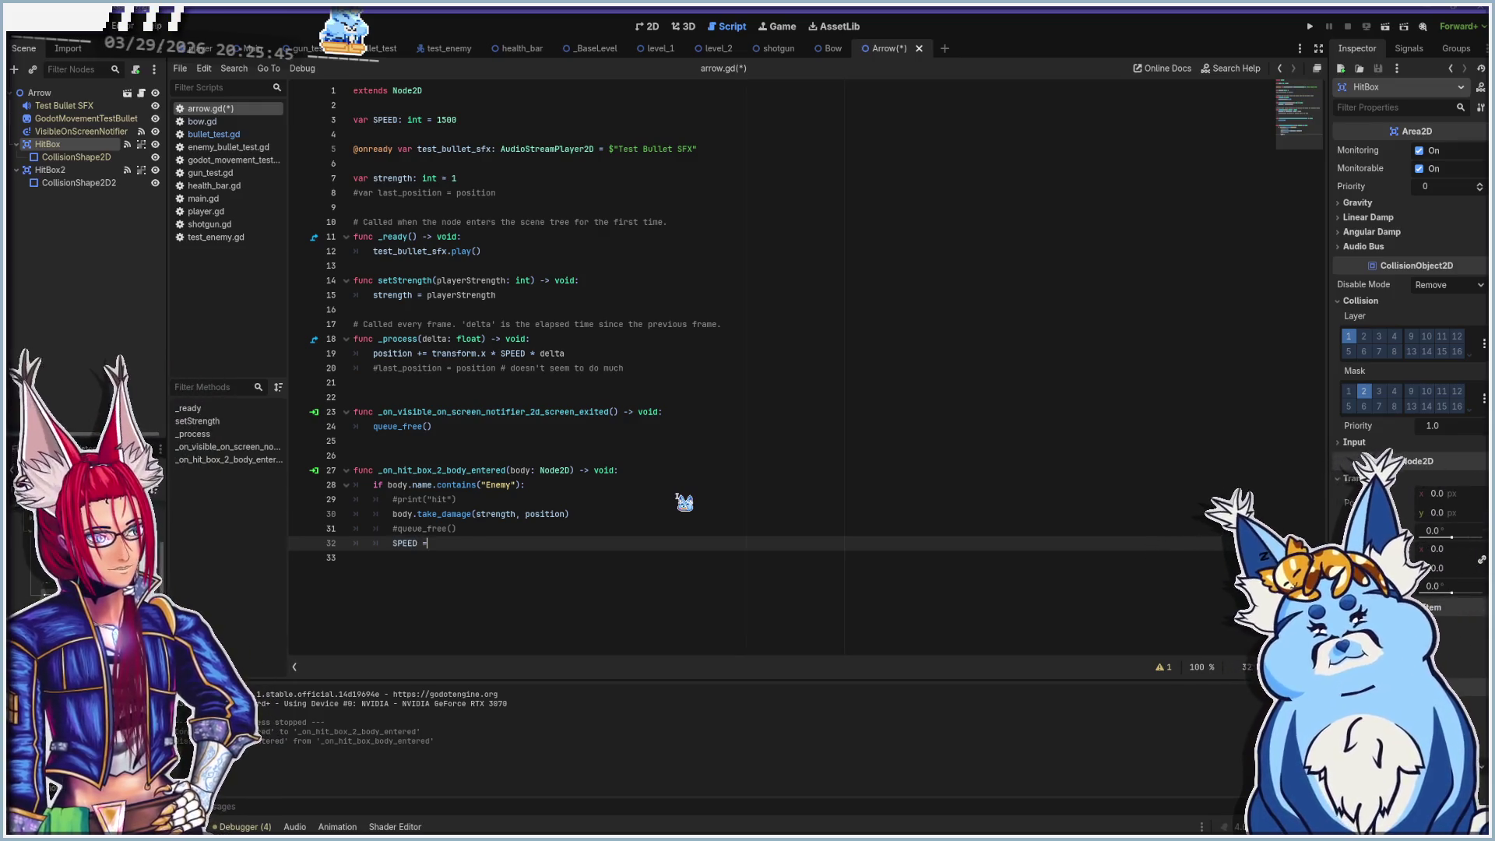
text(Speed)
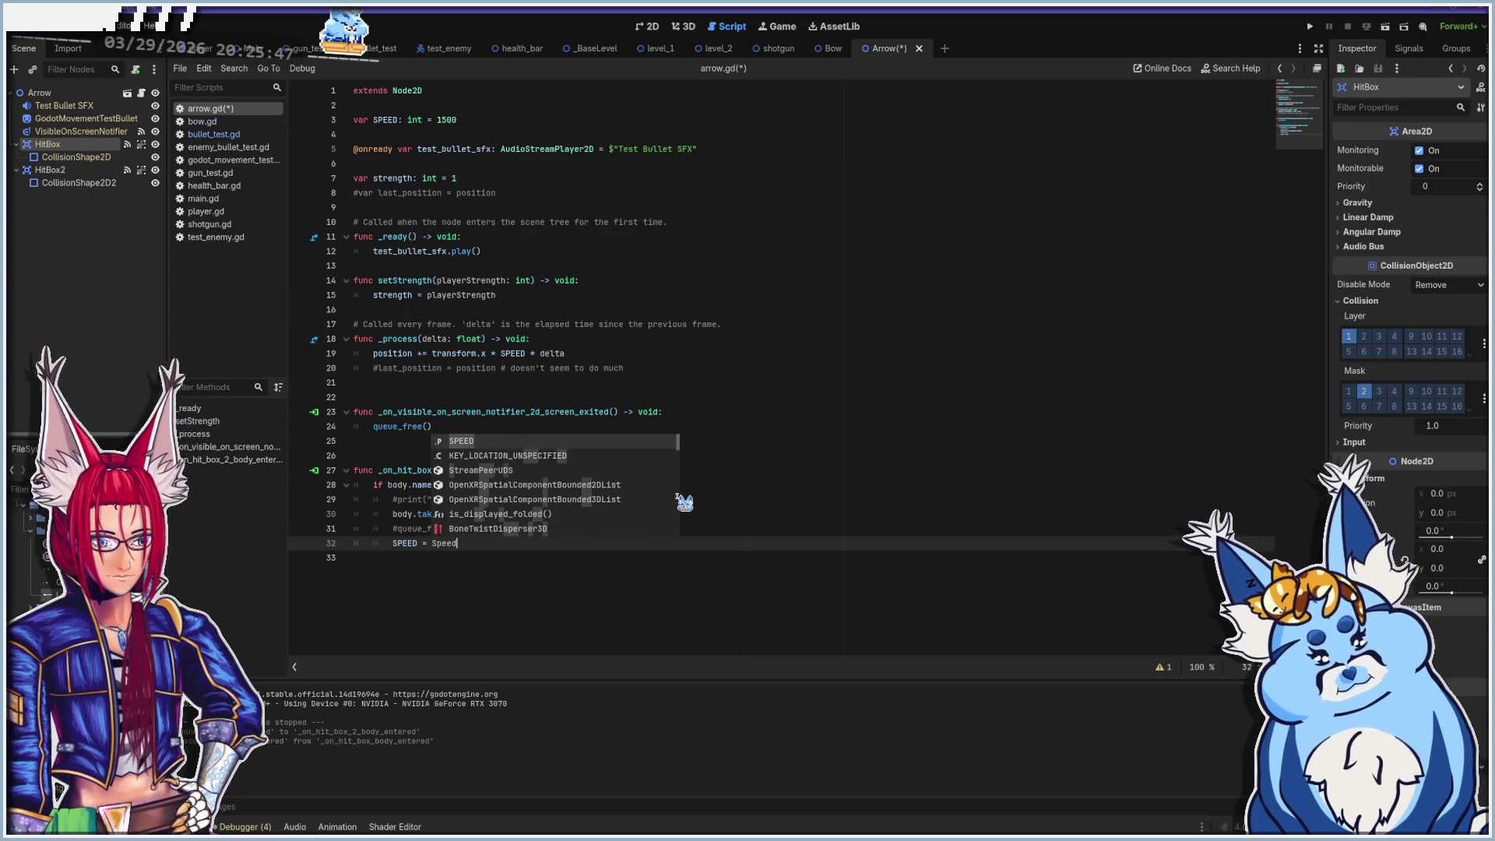
key(Return)
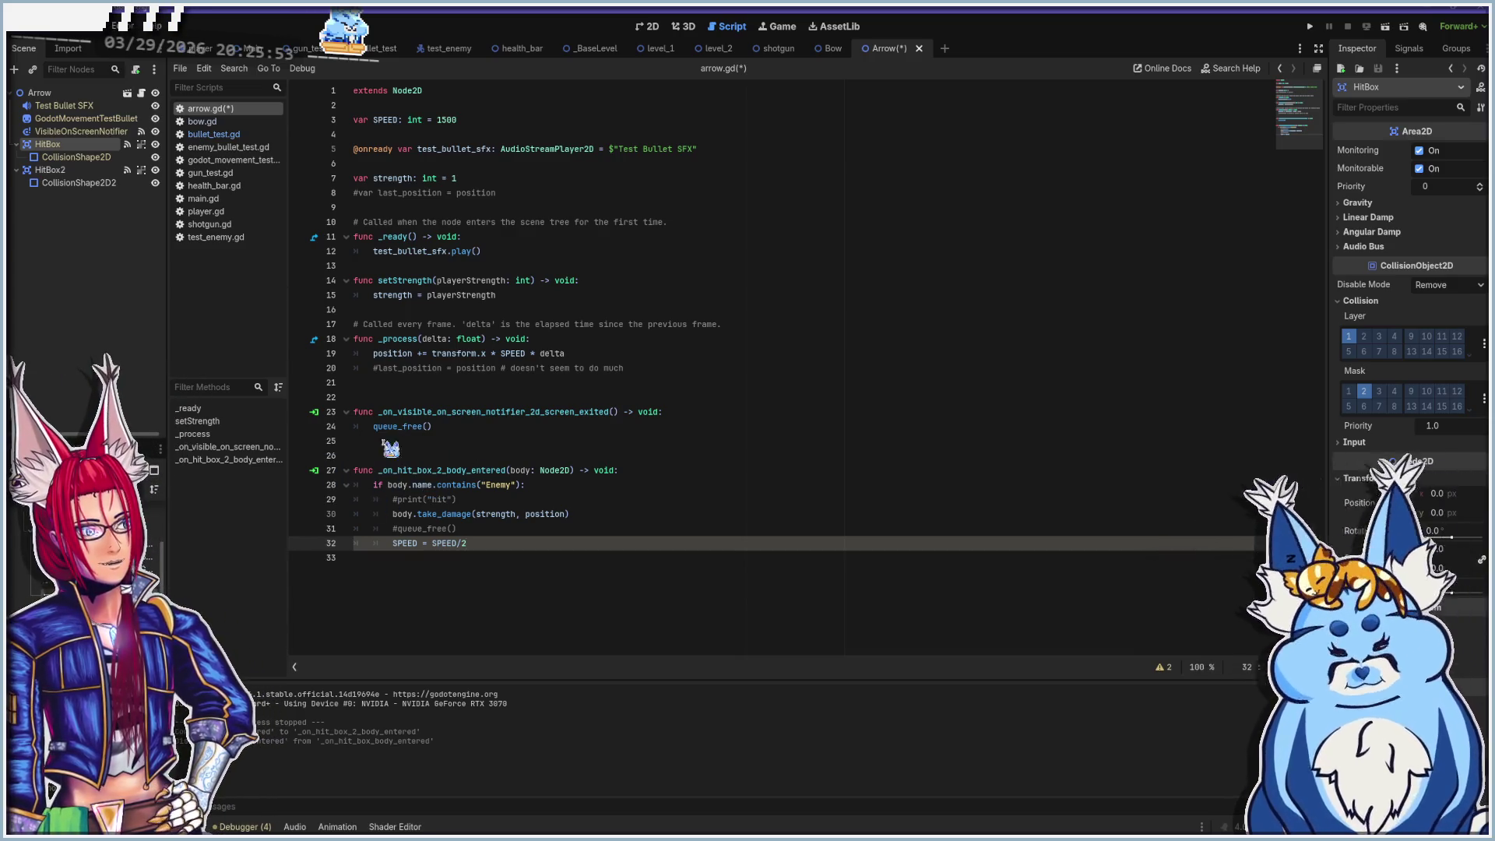
key(ctrl+s)
key(F5)
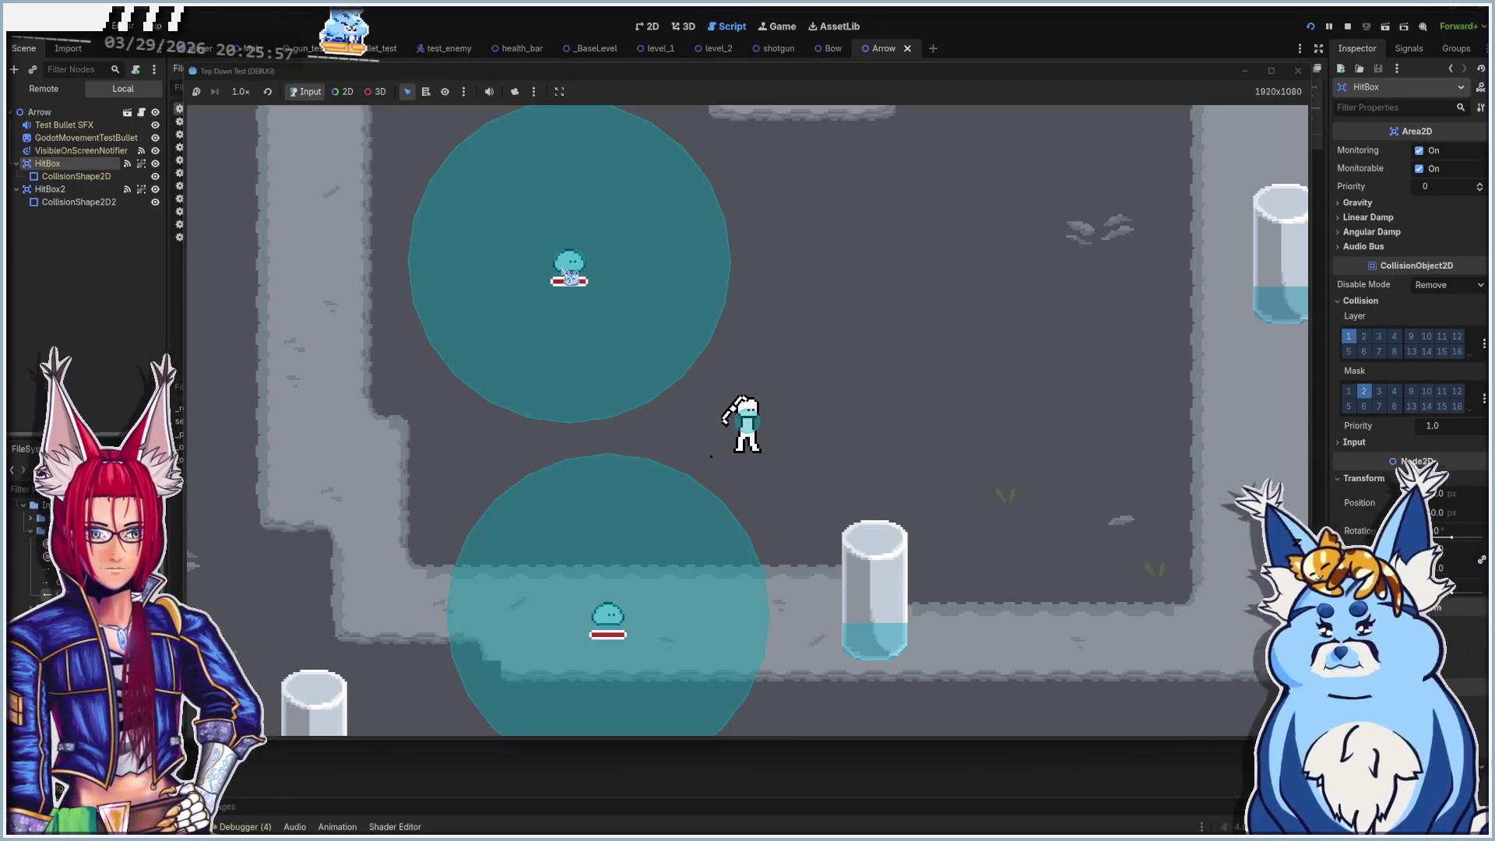
Step: Shoot an arrow at the upper slime, close the game, and relaunch it
click(569, 274)
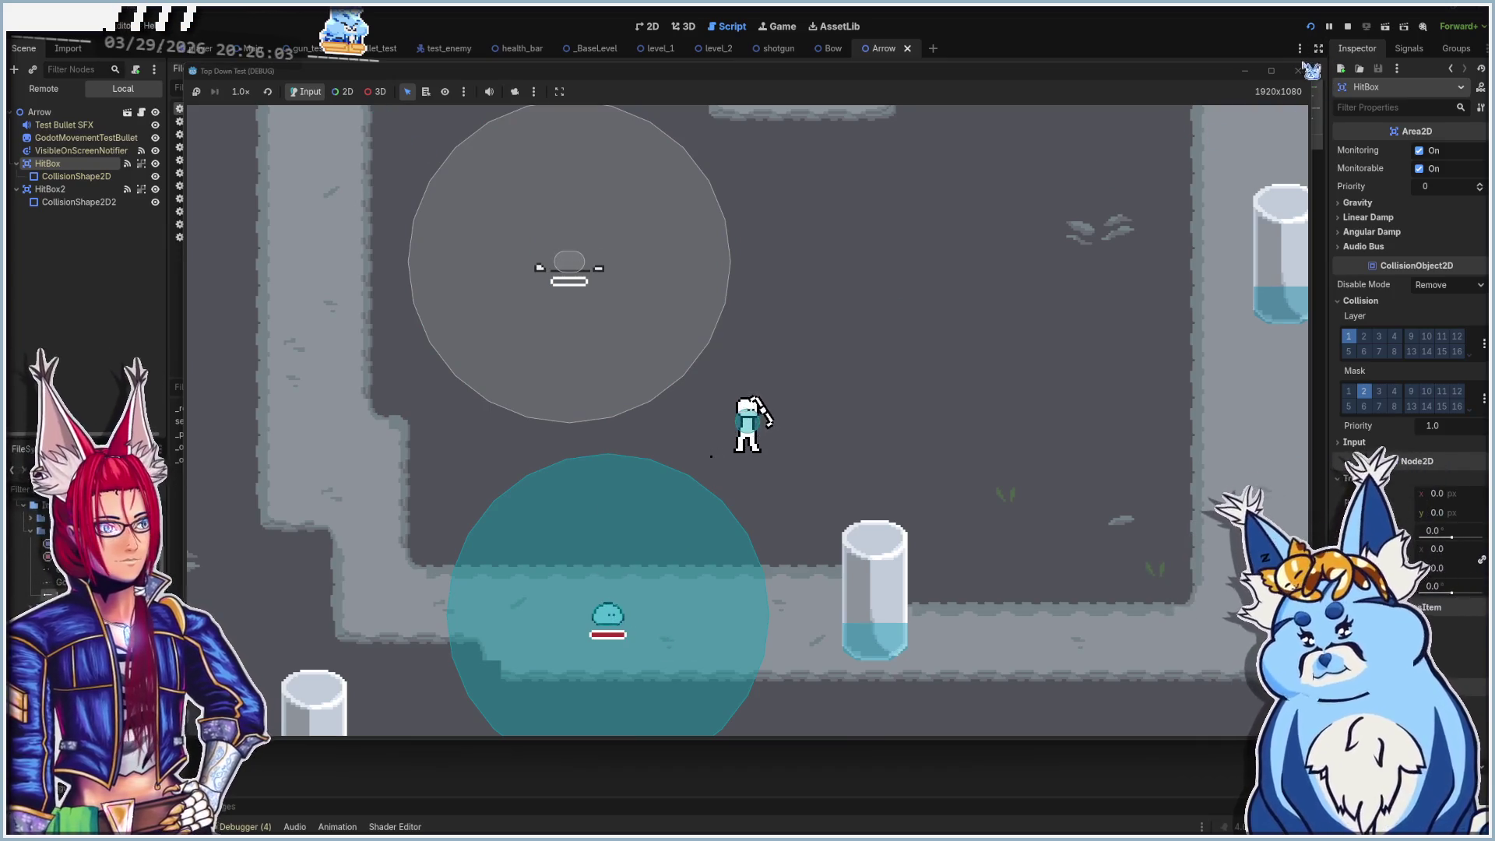
click(1298, 70)
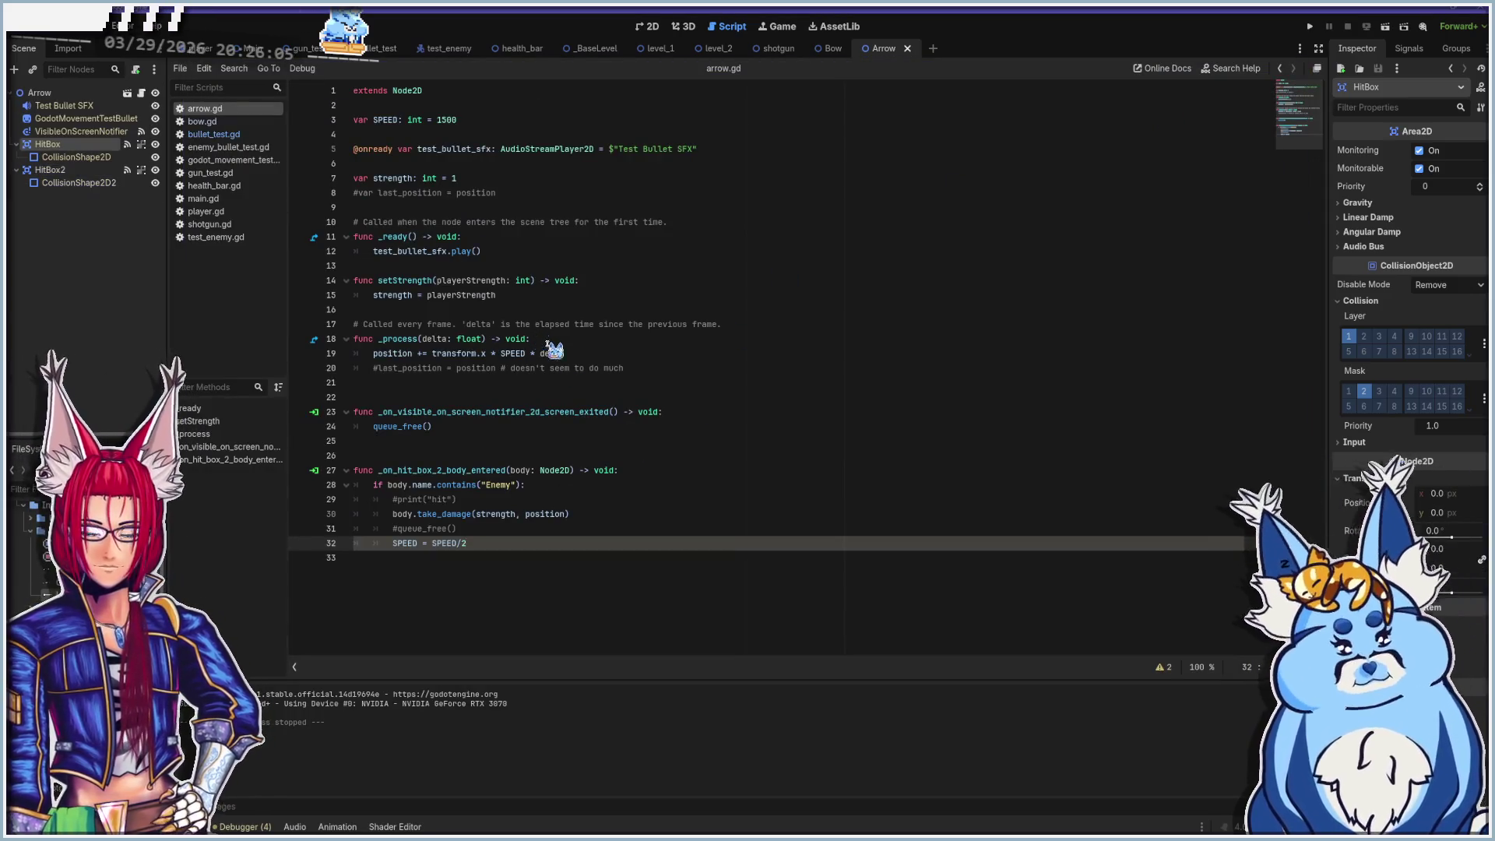
key(F5)
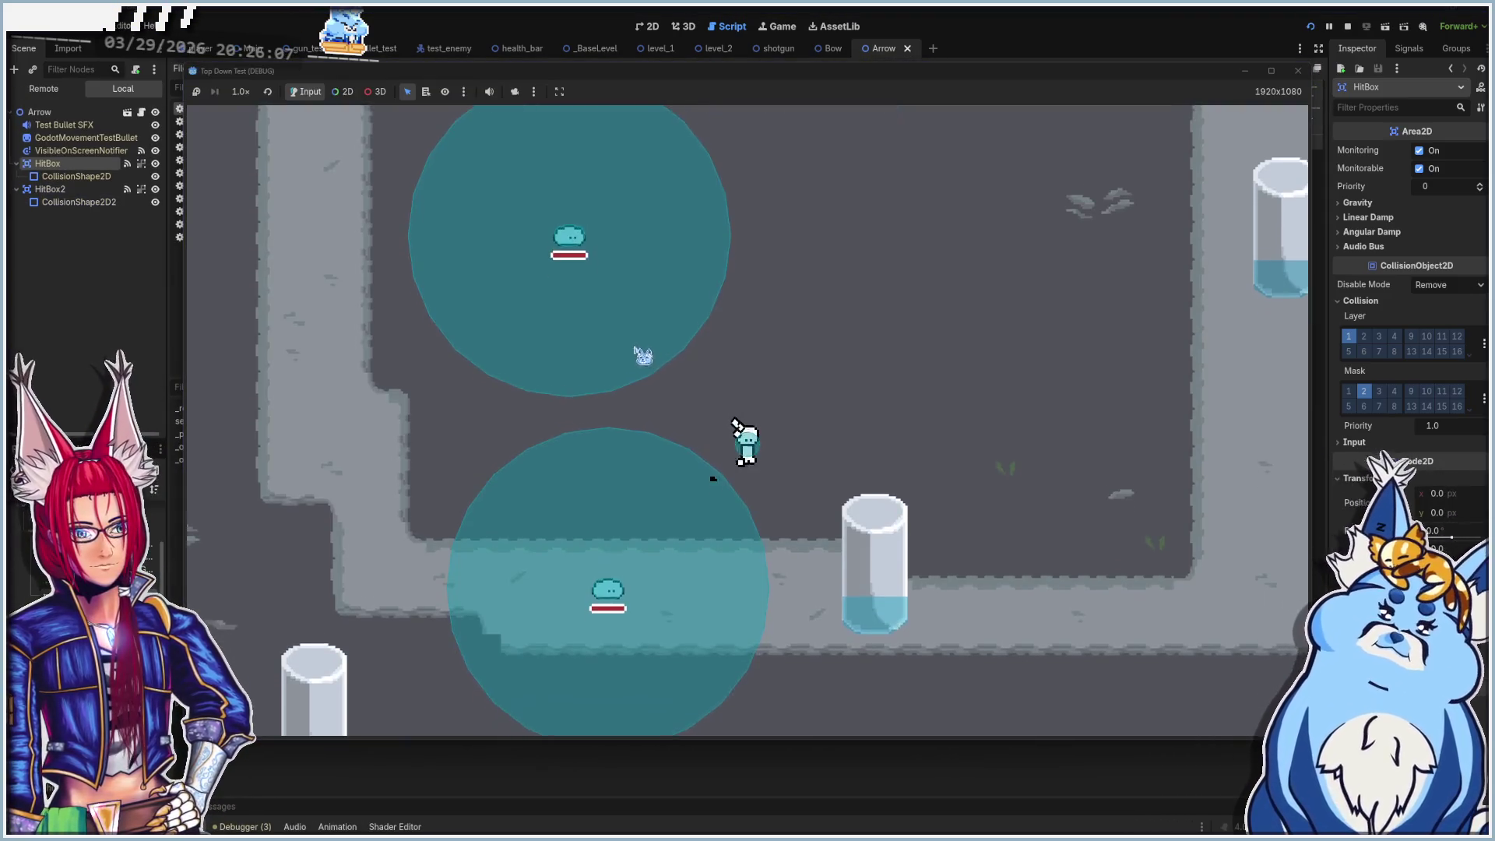
Step: Walk the player around the level with WASD past the slimes, then close the game window
key(s)
key(w)
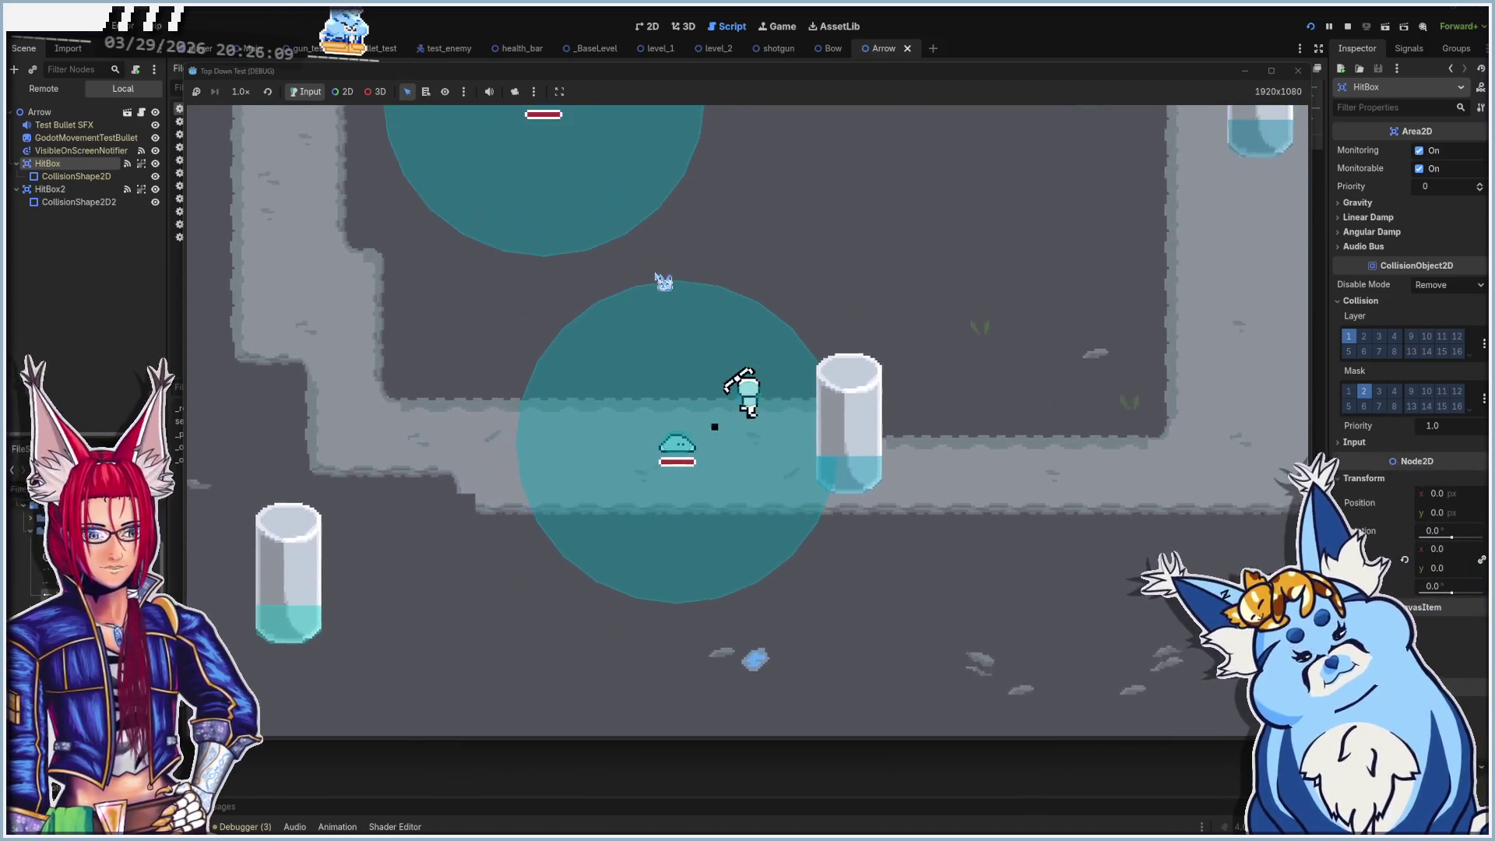
key(w)
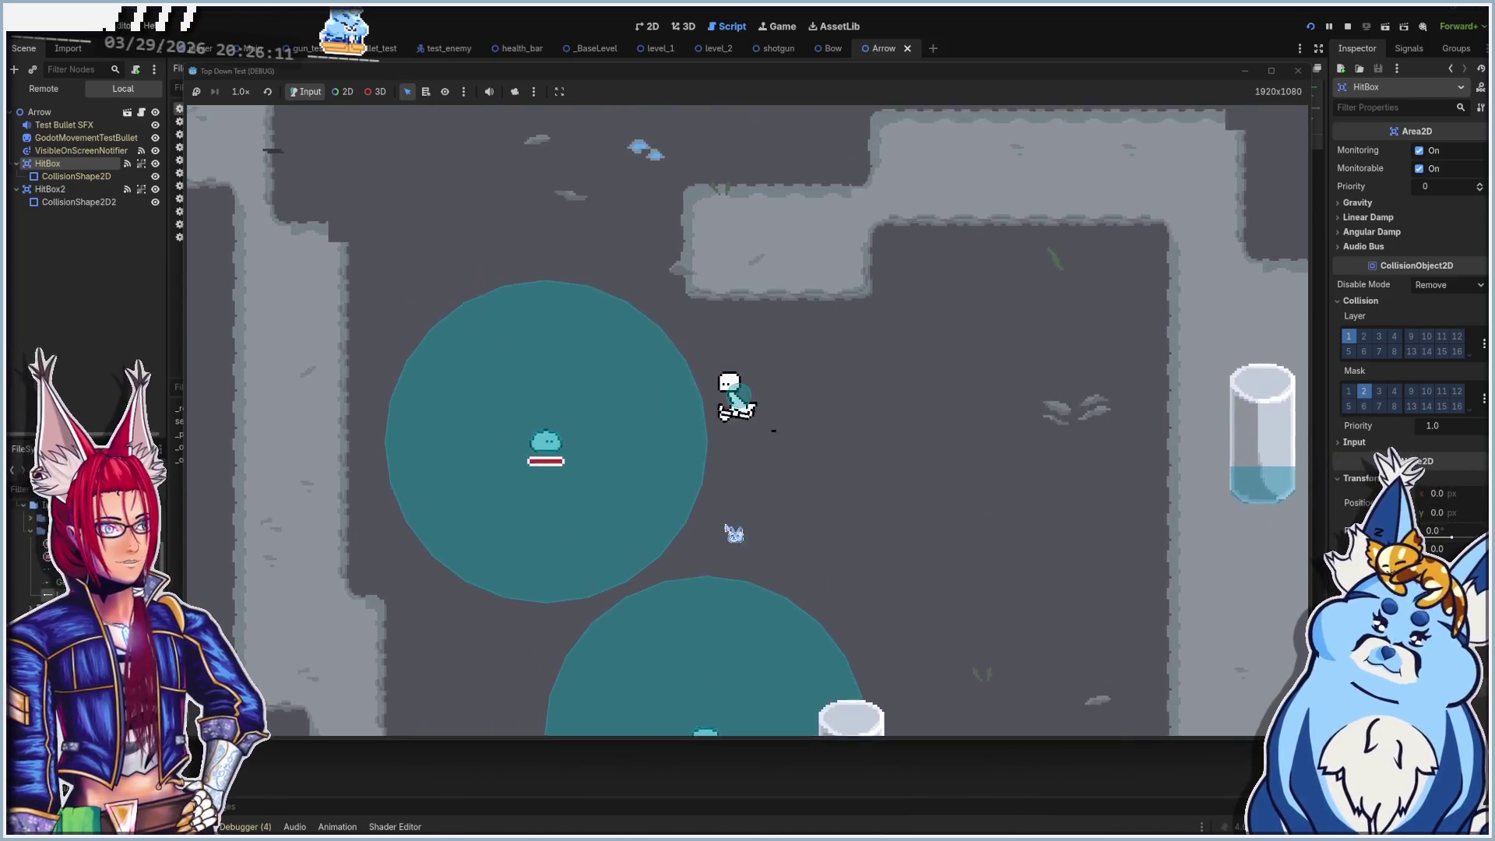
key(a)
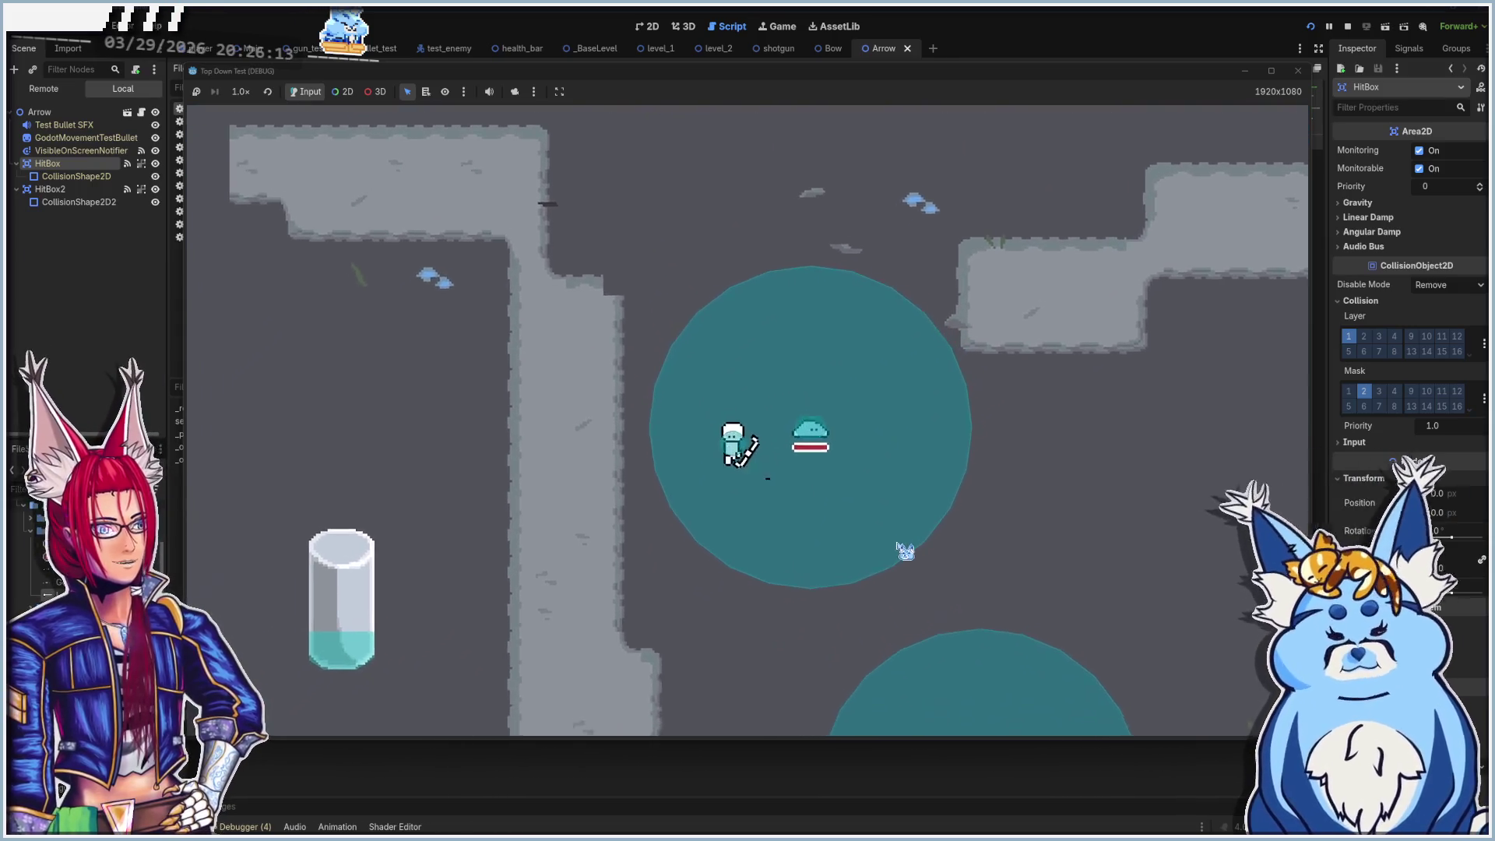
key(d)
key(s)
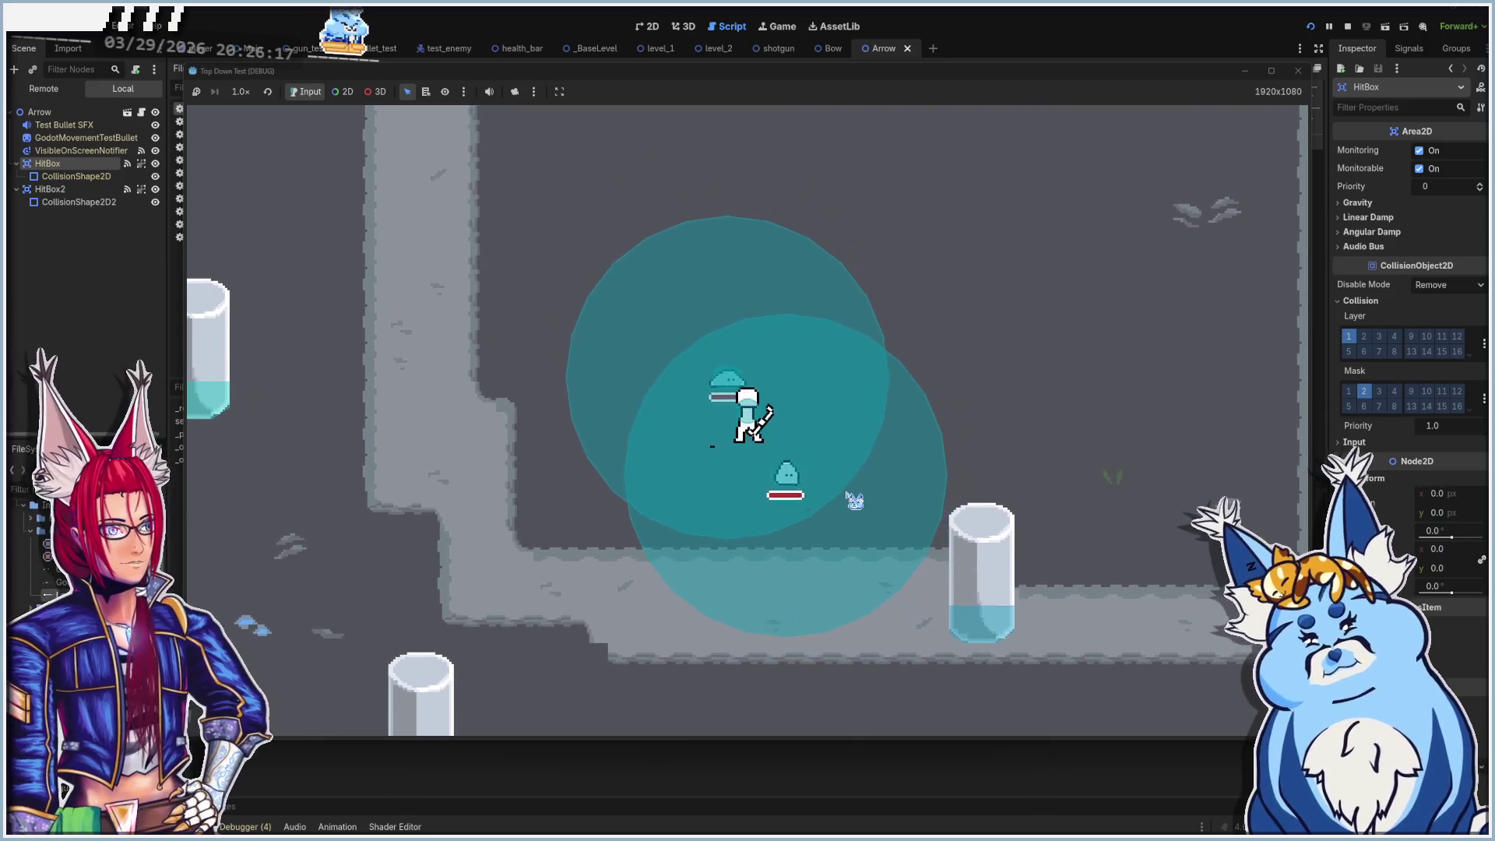
key(a)
key(w)
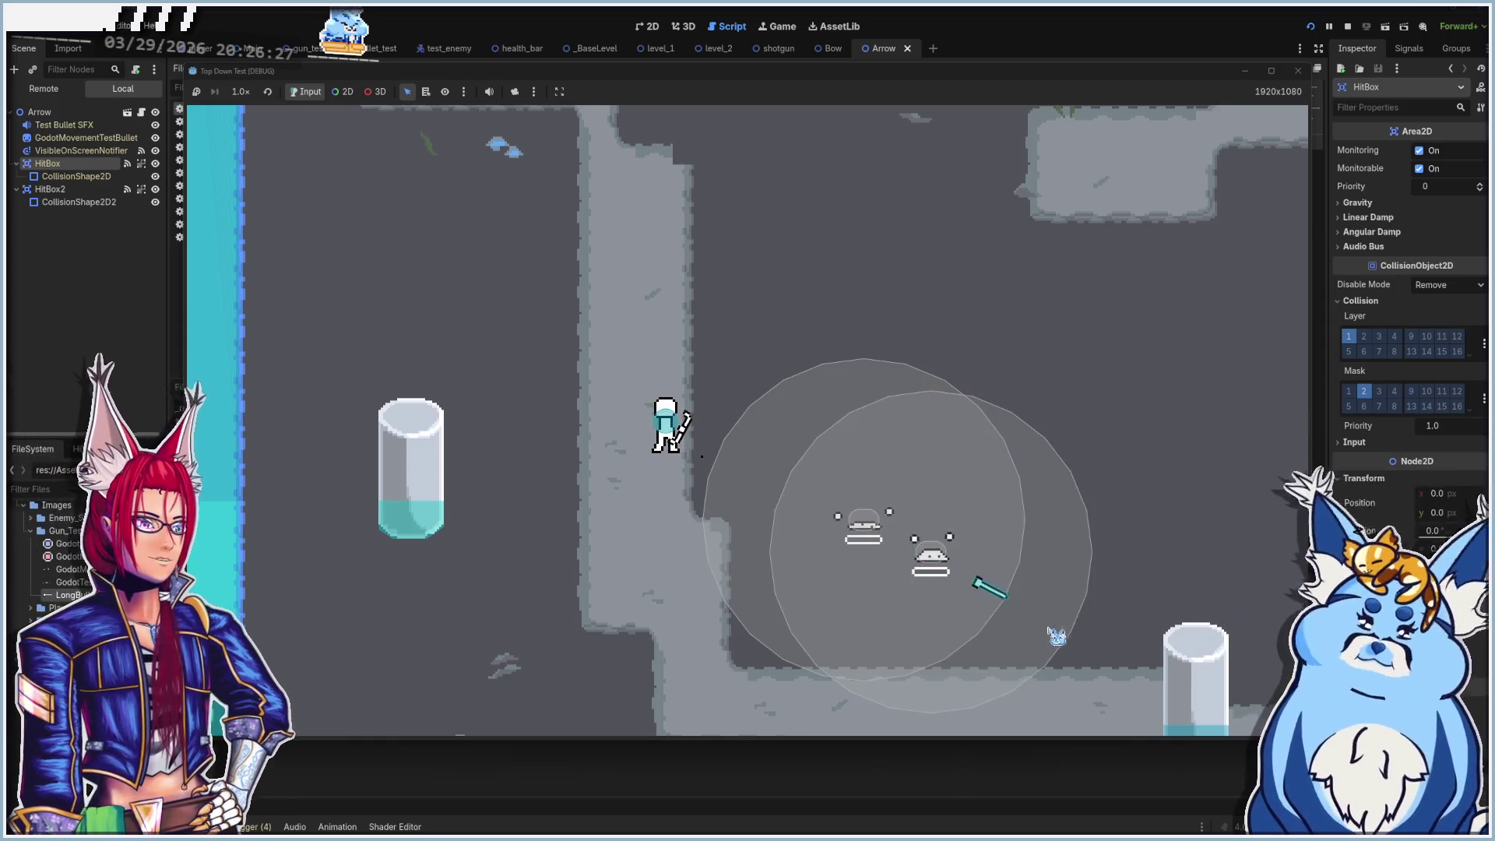
key(s)
key(d)
key(s)
key(d)
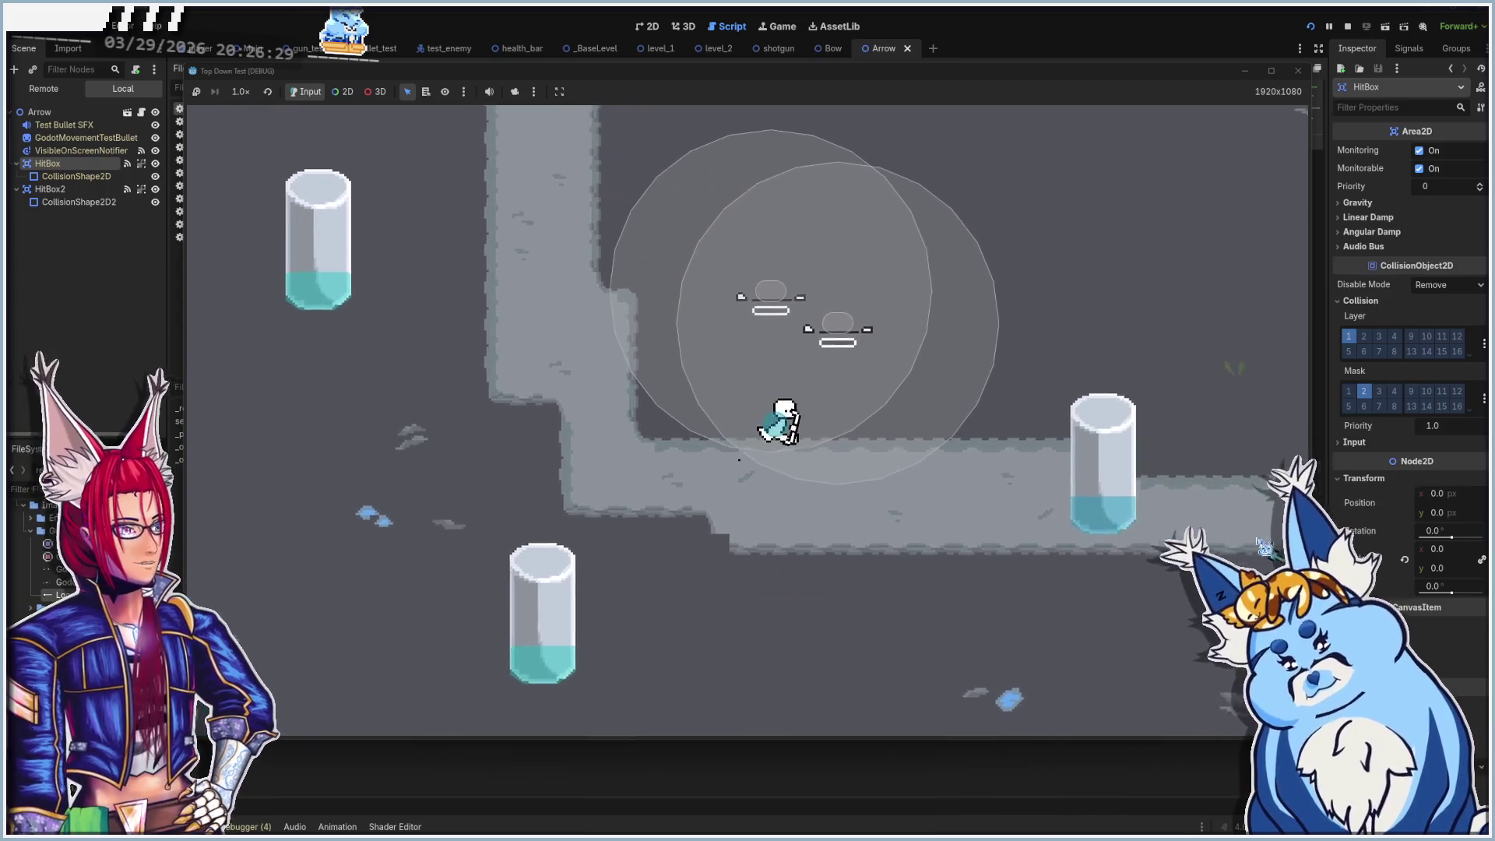
click(1301, 72)
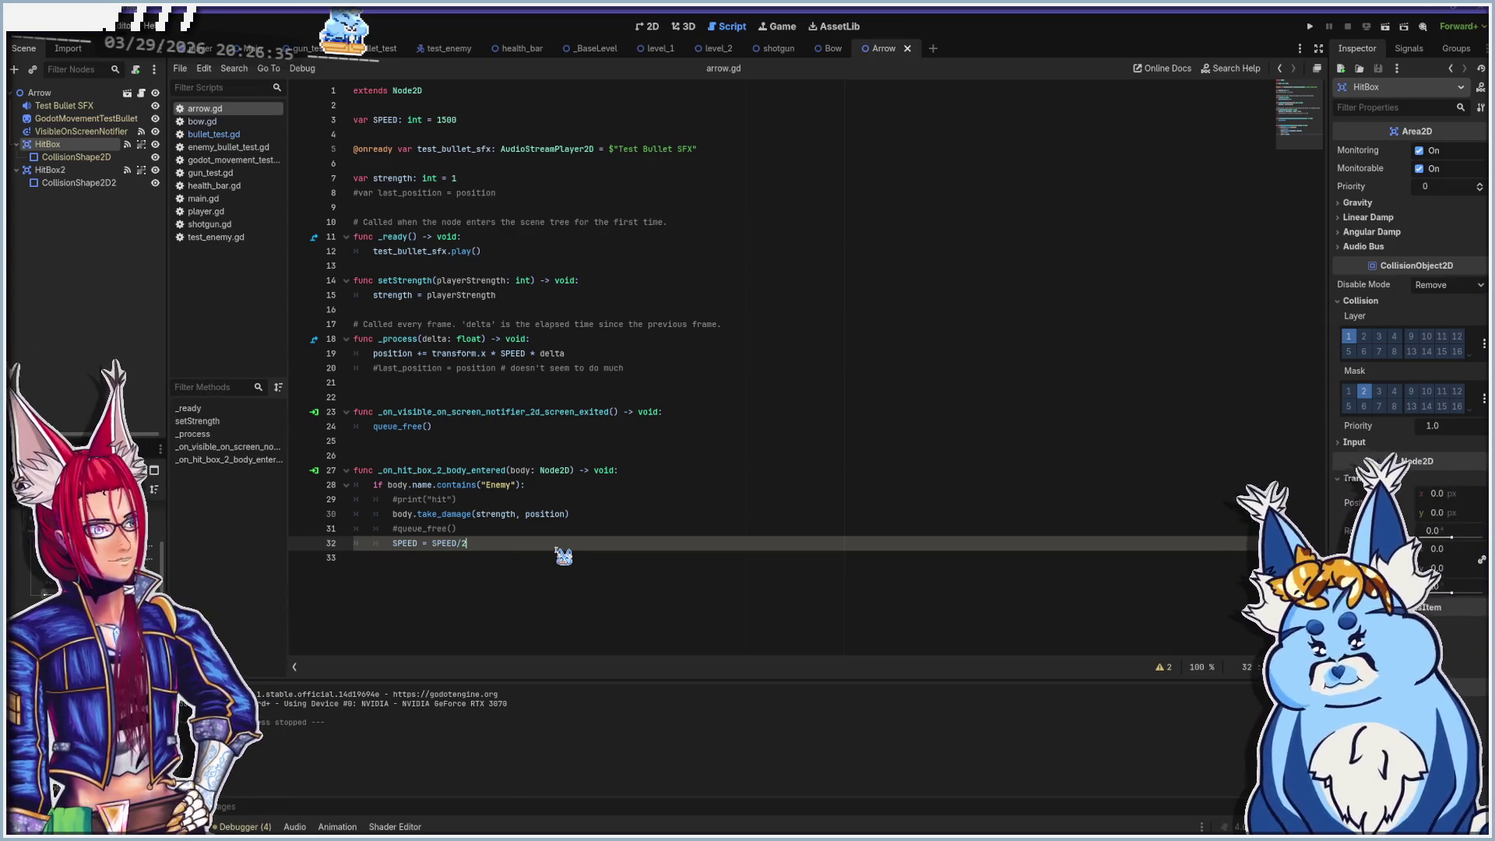
Step: Add an 'if SPEED =< 800:' check on a new line below the speed change
key(Up)
key(Down)
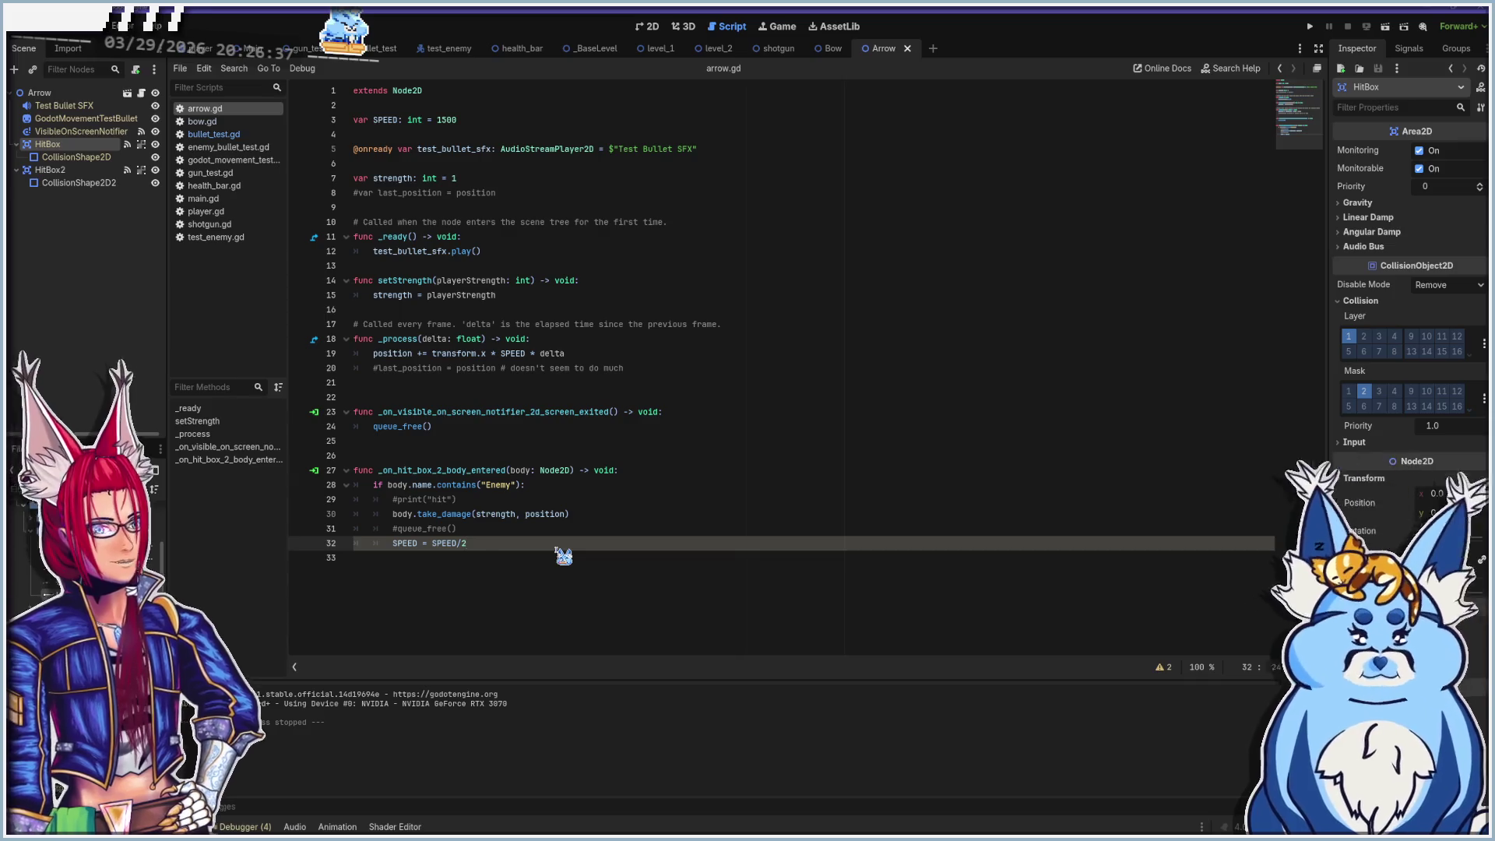
key(Return)
text(if SPEED)
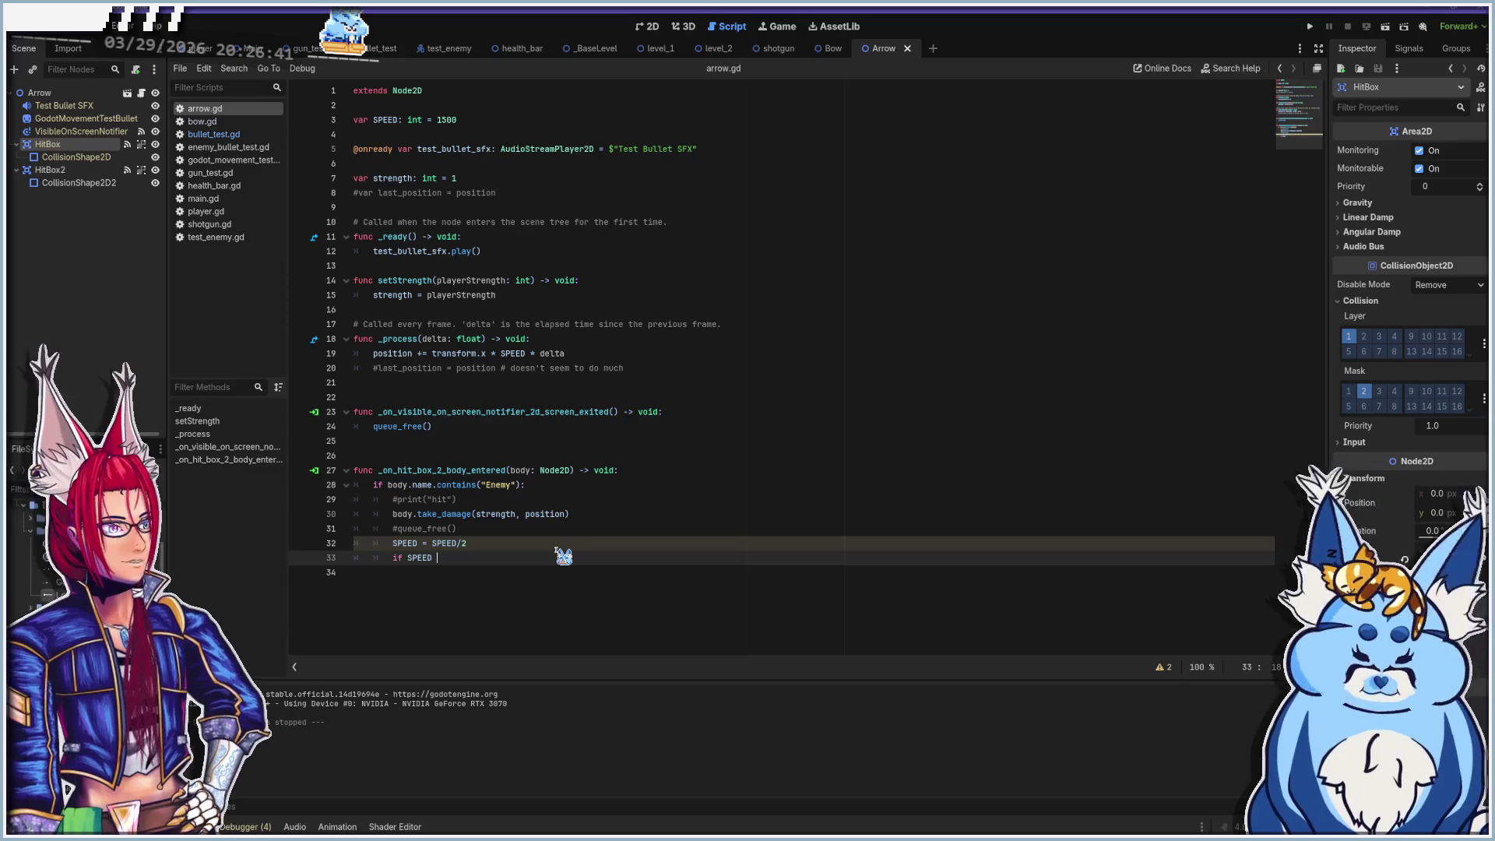
text(=< 800)
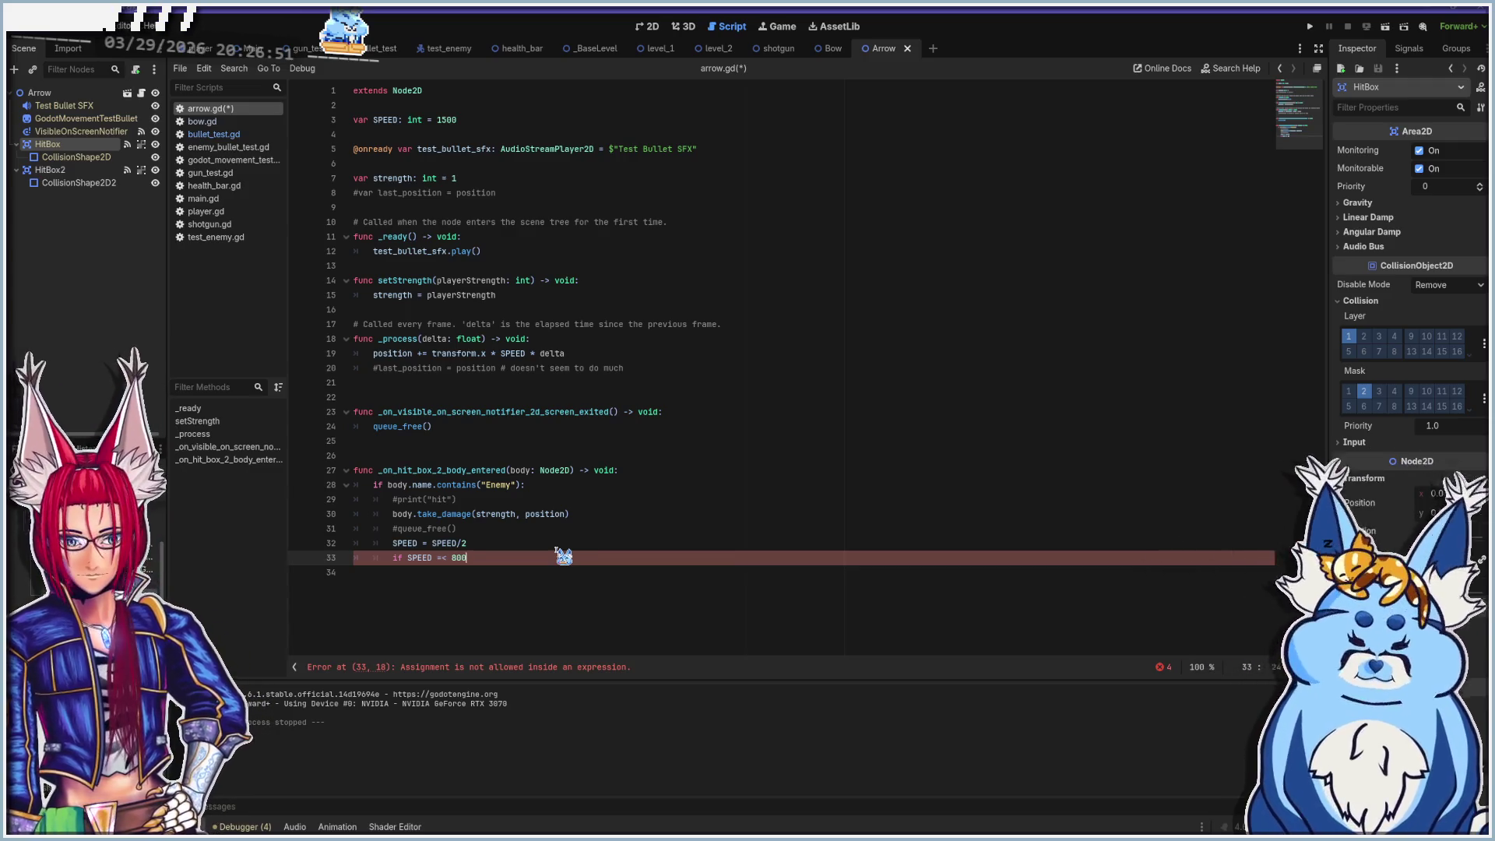
text(:)
key(Return)
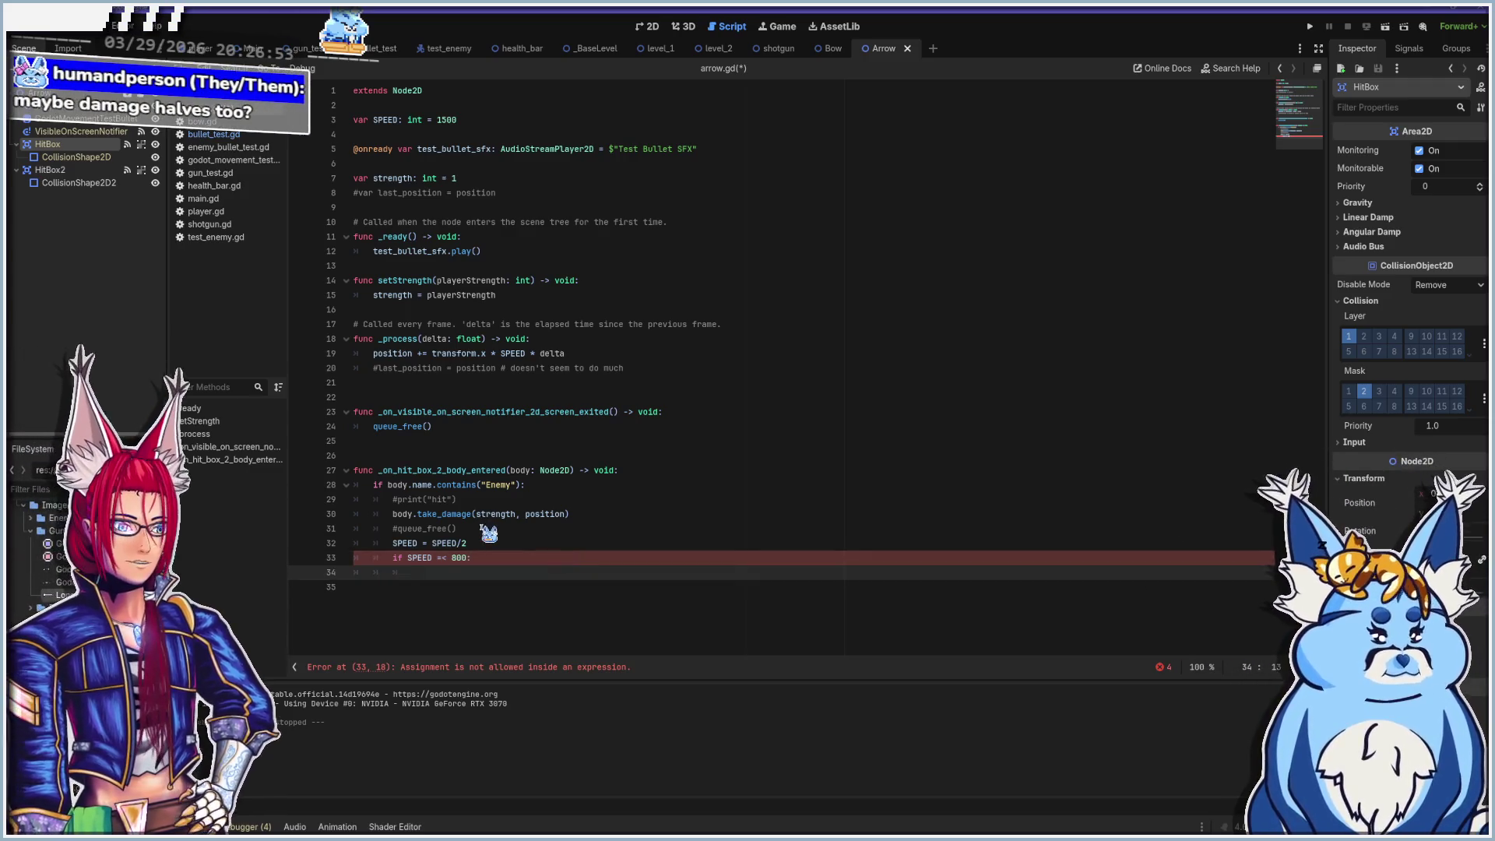
Step: Delete the commented queue_free() and indent queue_free() under the speed check, then save
drag(458, 529, 397, 529)
key(BackSpace)
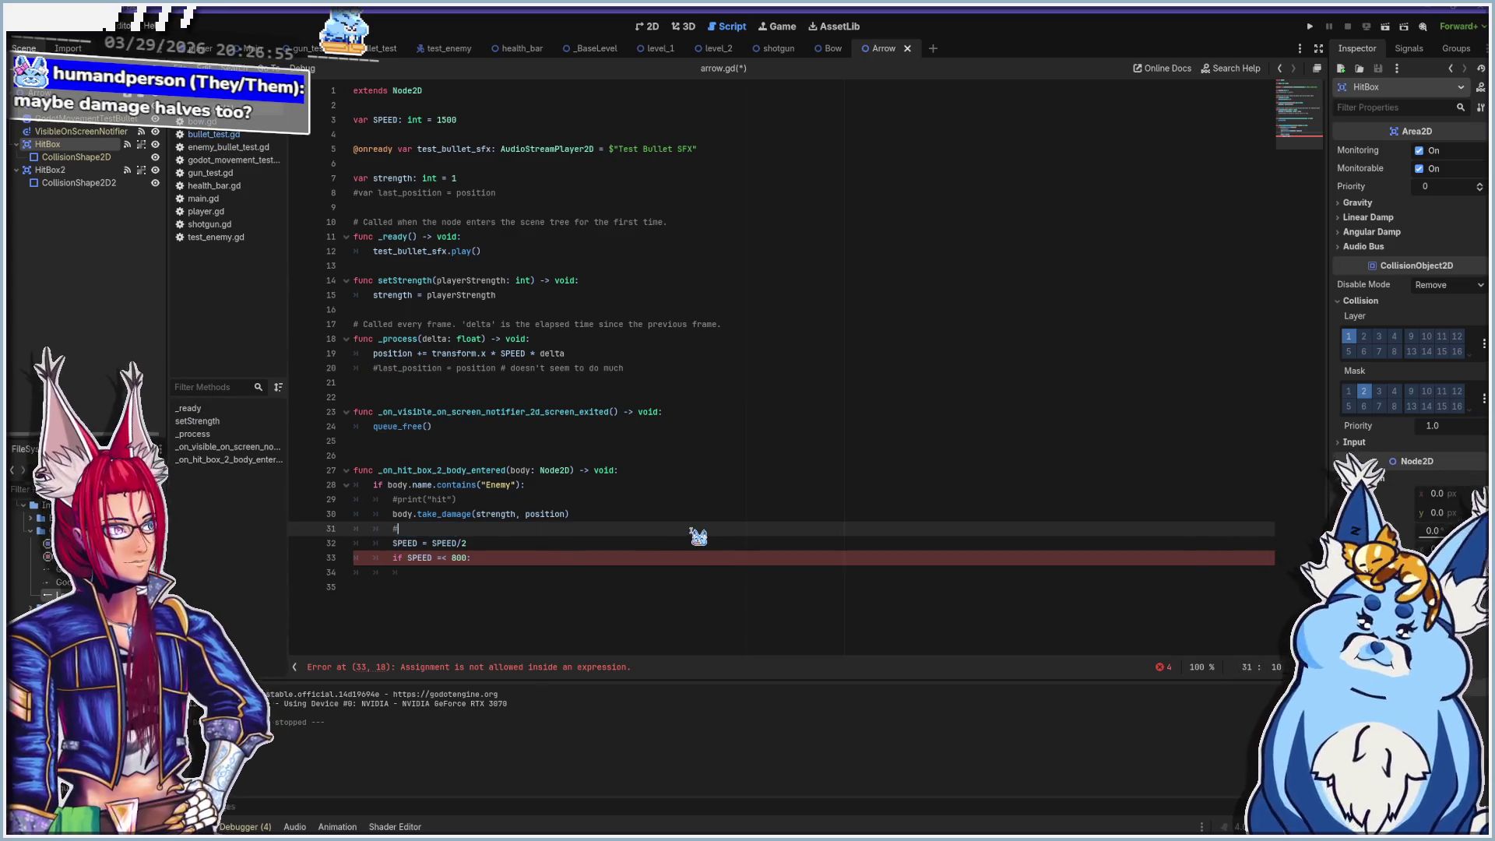
key(Down)
key(Down)
key(Down)
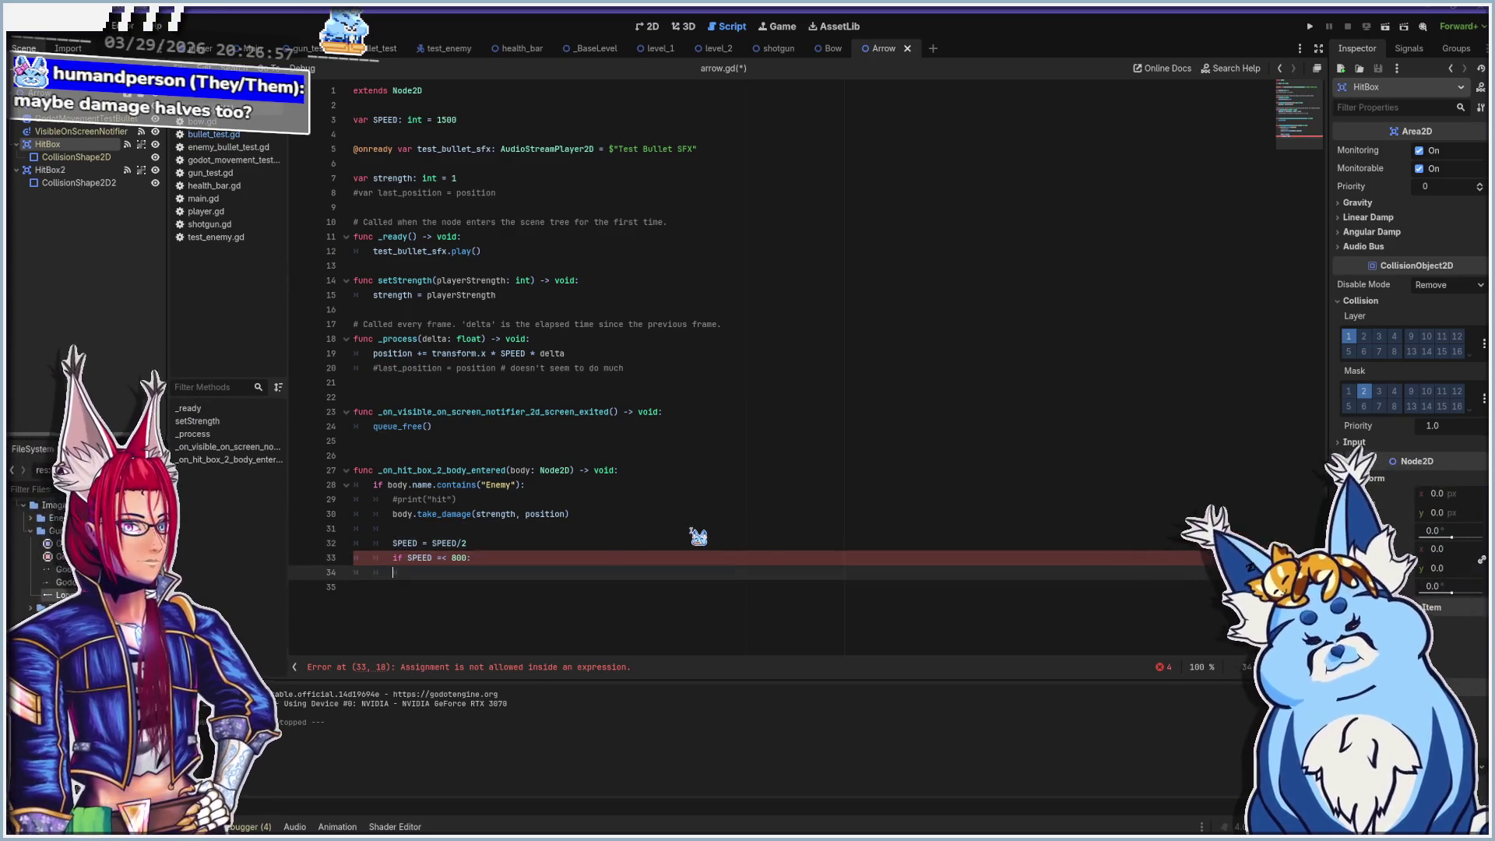
key(Tab)
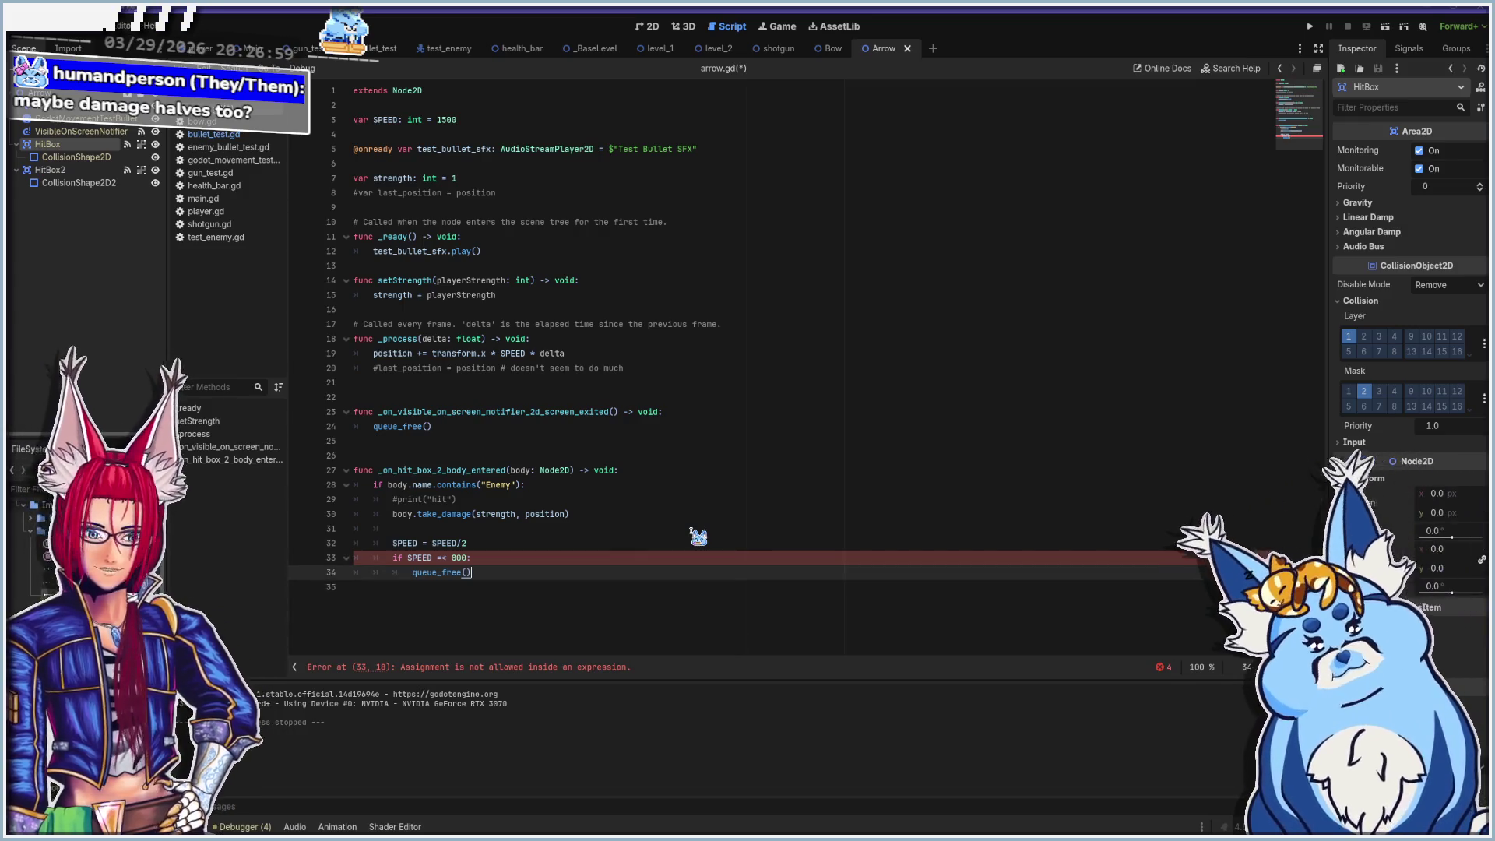
key(ctrl+s)
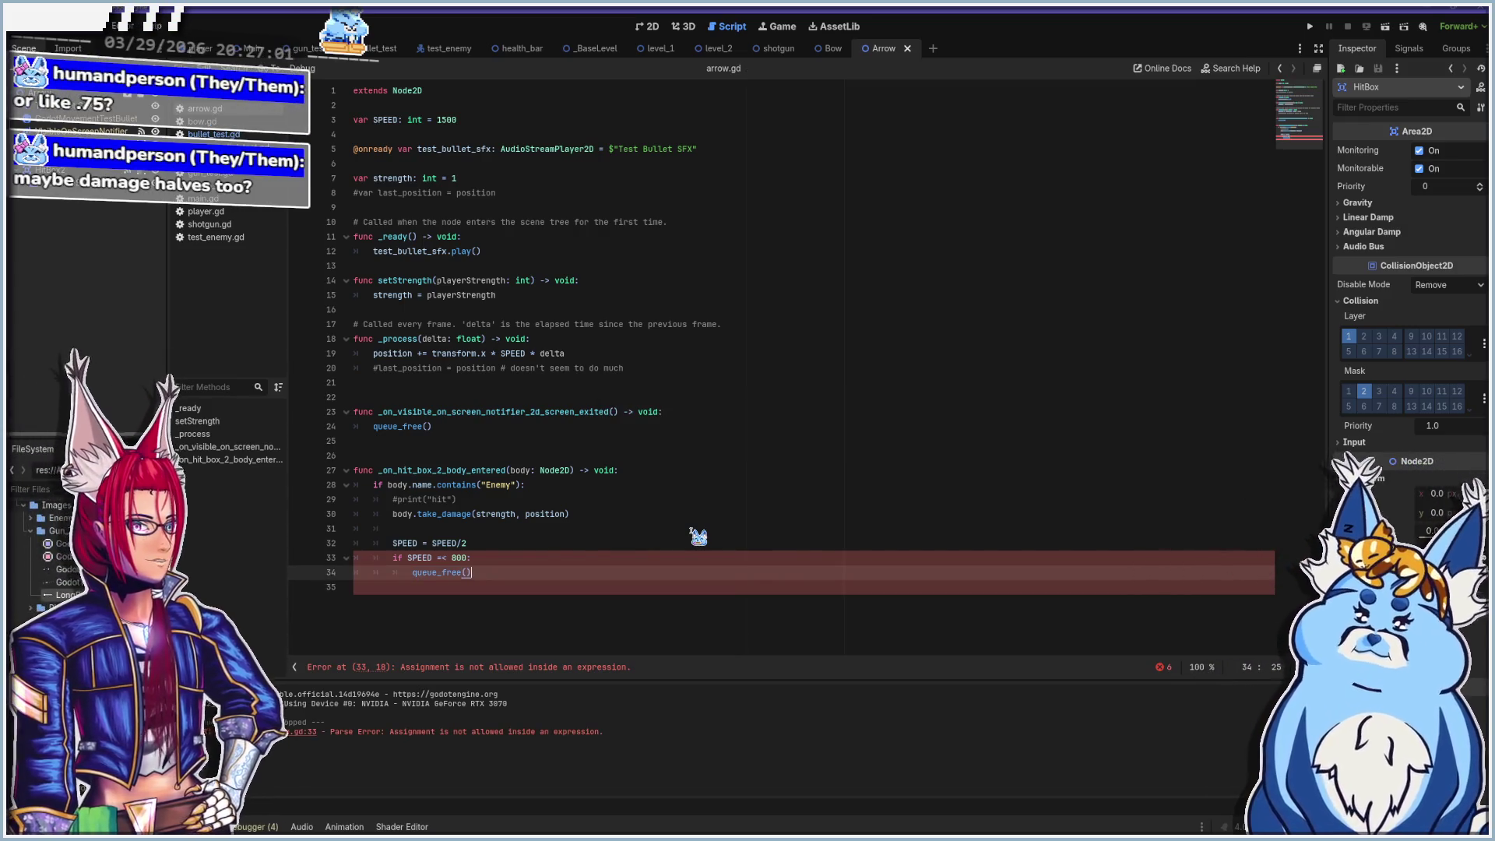
key(BackSpace)
key(BackSpace)
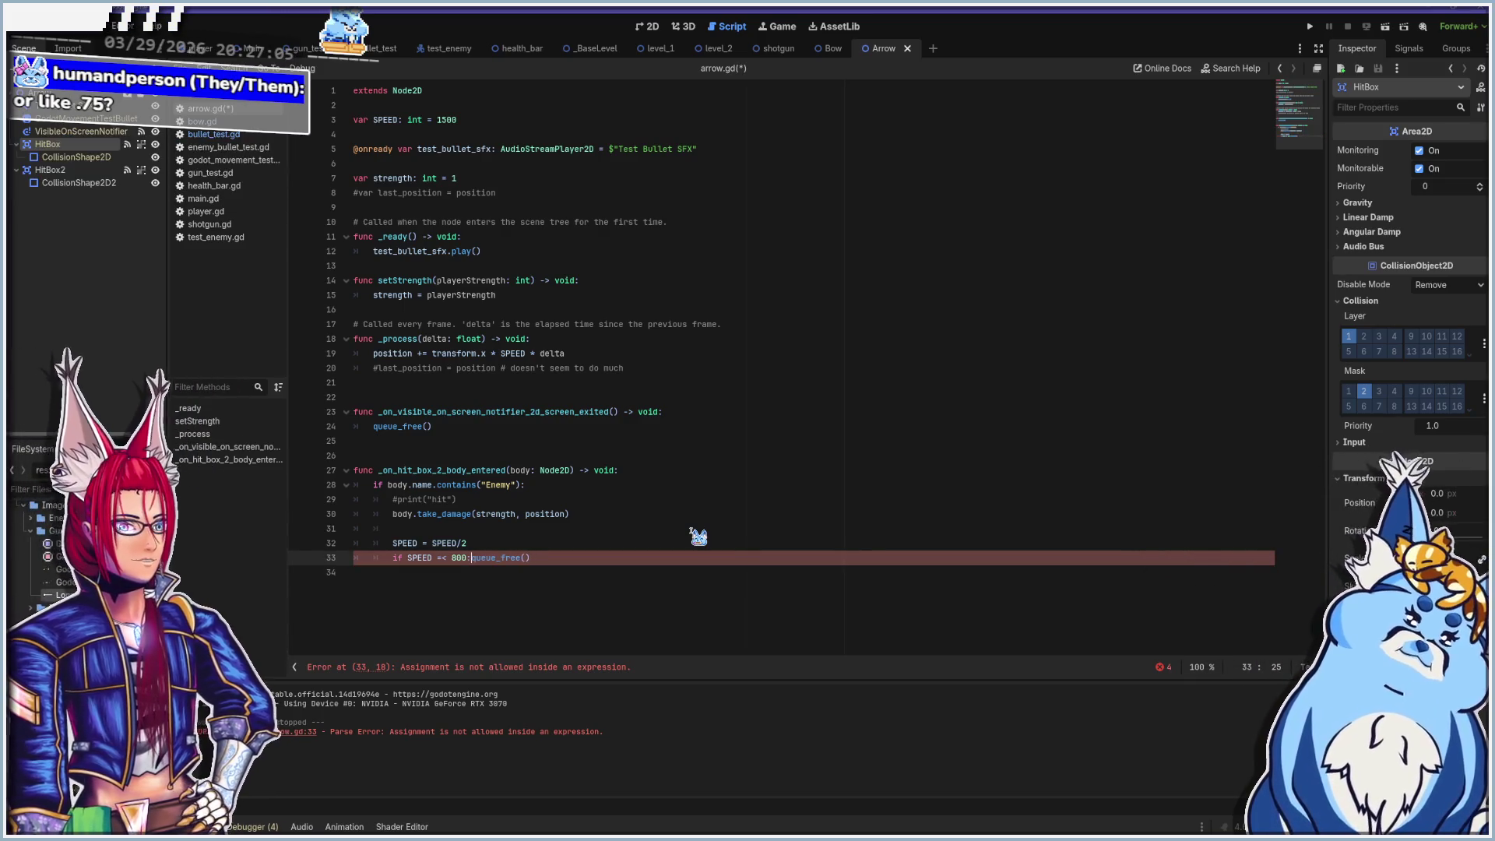
key(Return)
key(ctrl+s)
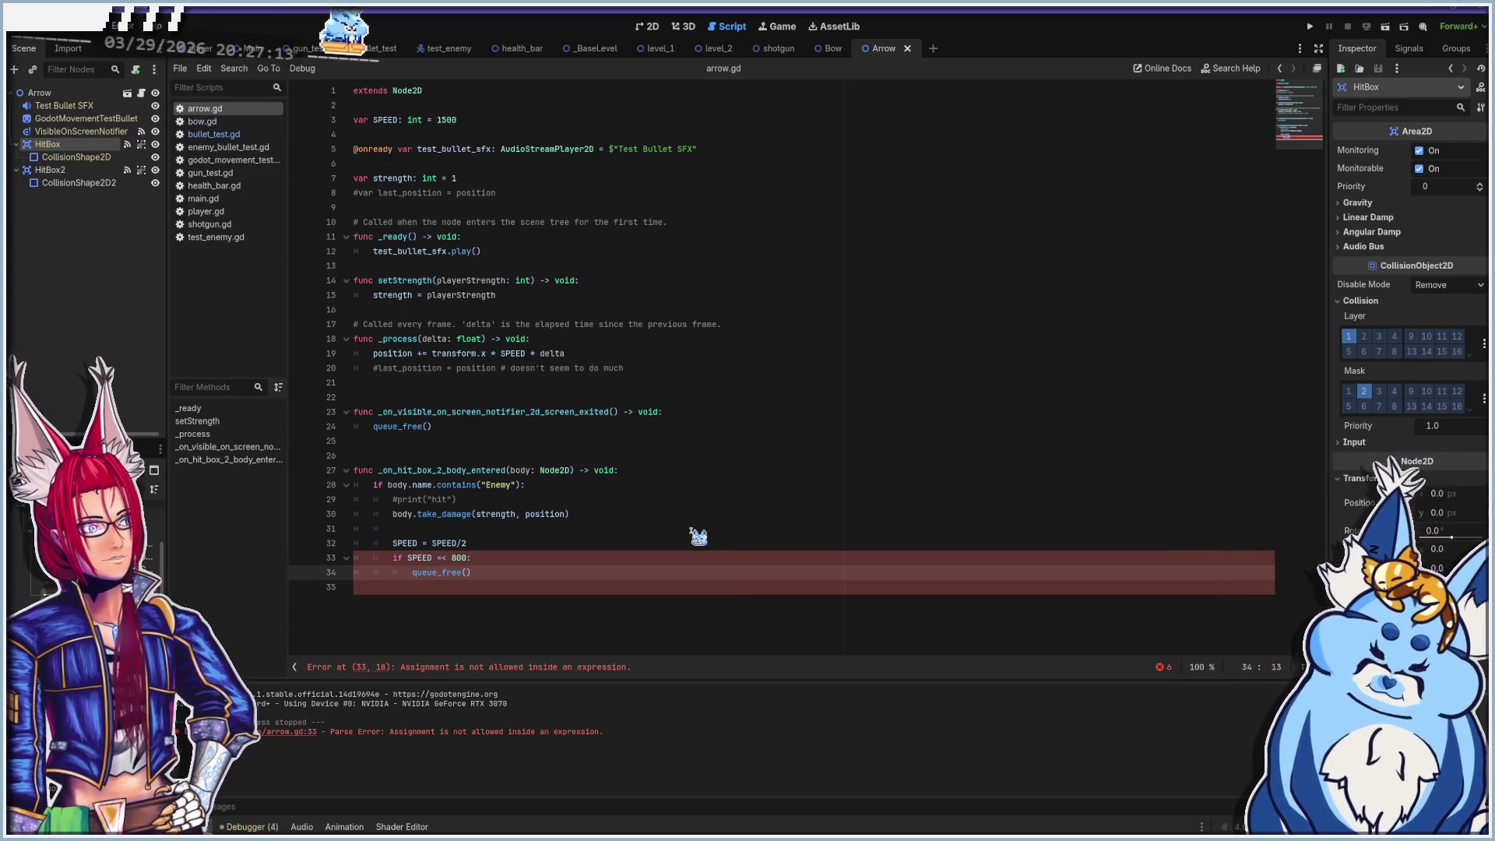
Step: Rewrite the speed condition's operator from =< to <=
click(417, 557)
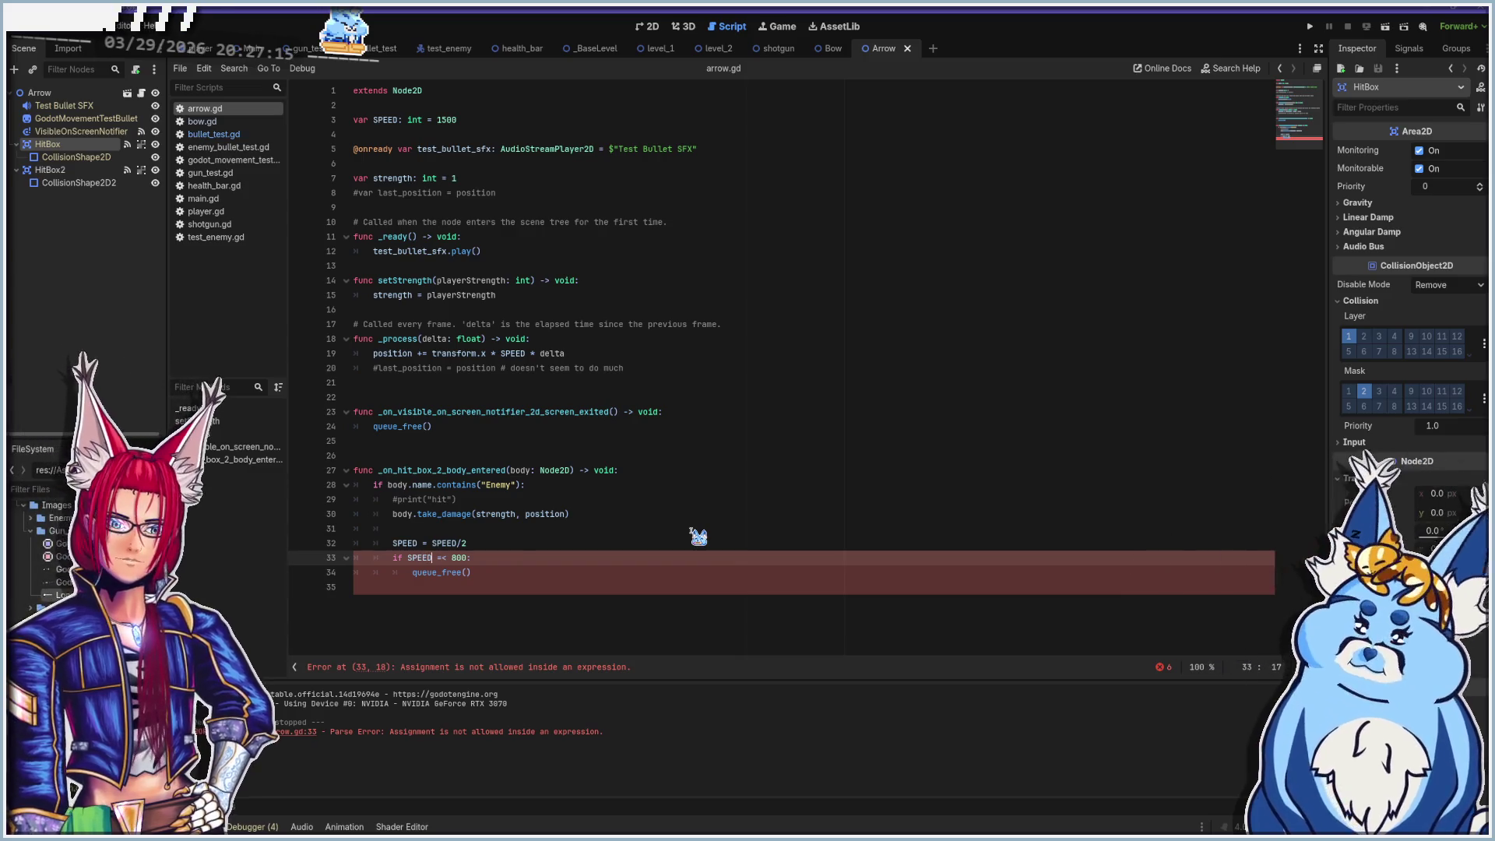
key(Delete)
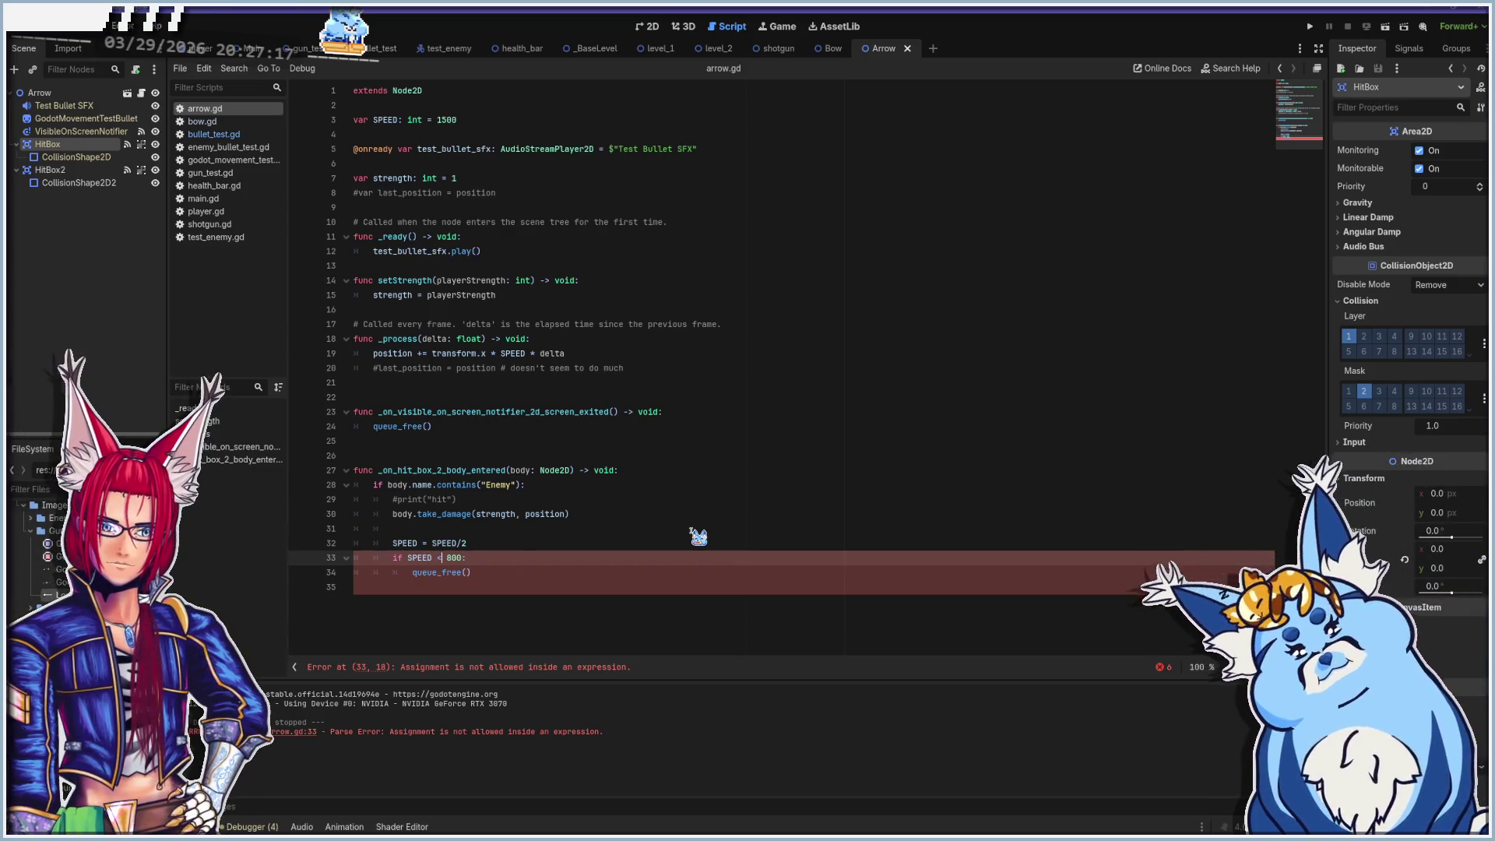
key(Right)
text(=)
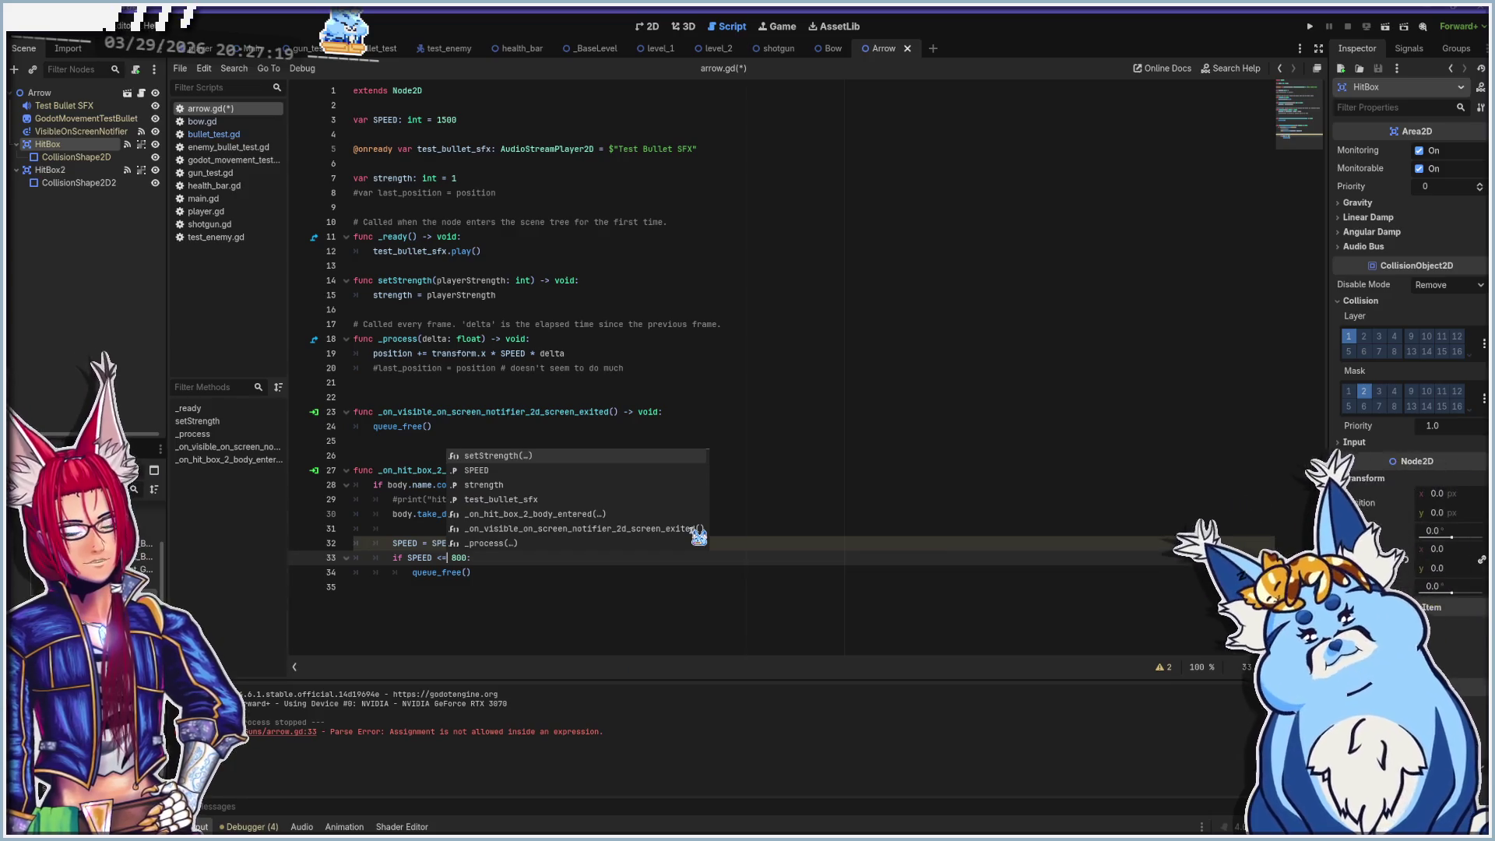
key(Return)
Step: Delete the stray setStrength() text from the if line, save arrow.gd, and run the game
click(432, 542)
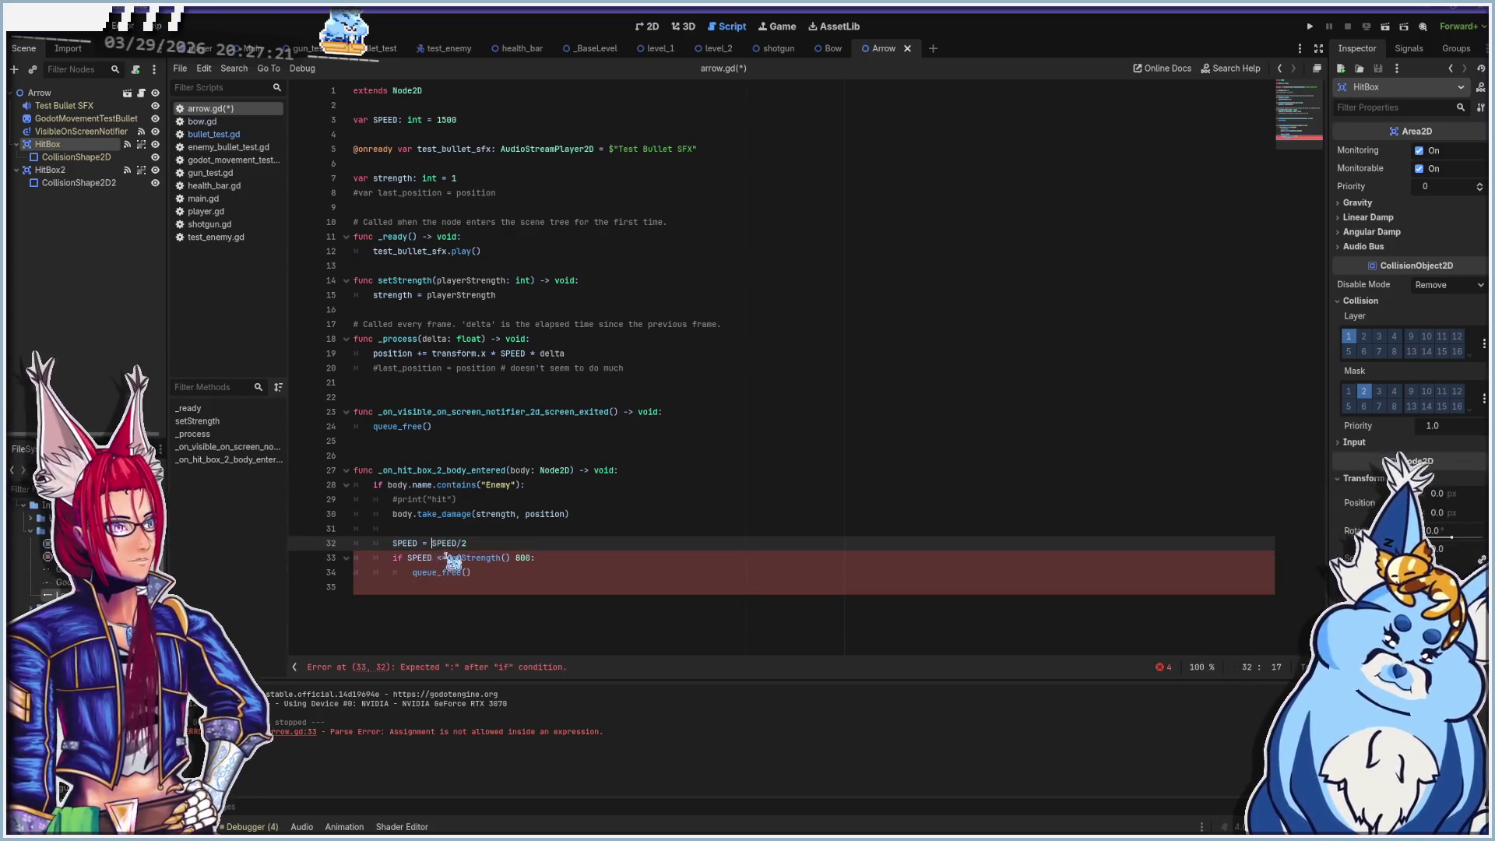
click(508, 572)
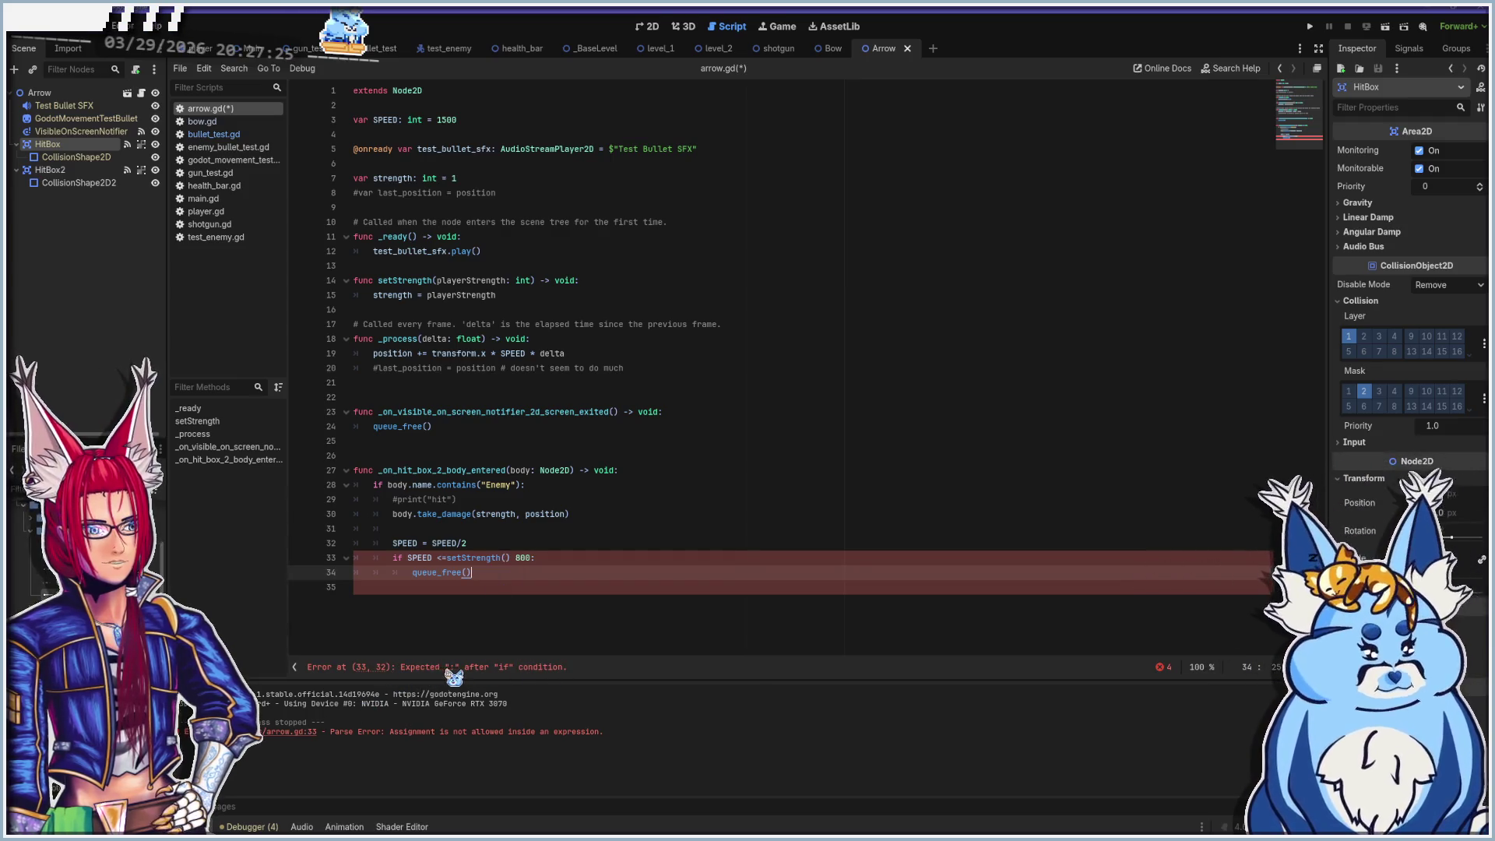
click(554, 560)
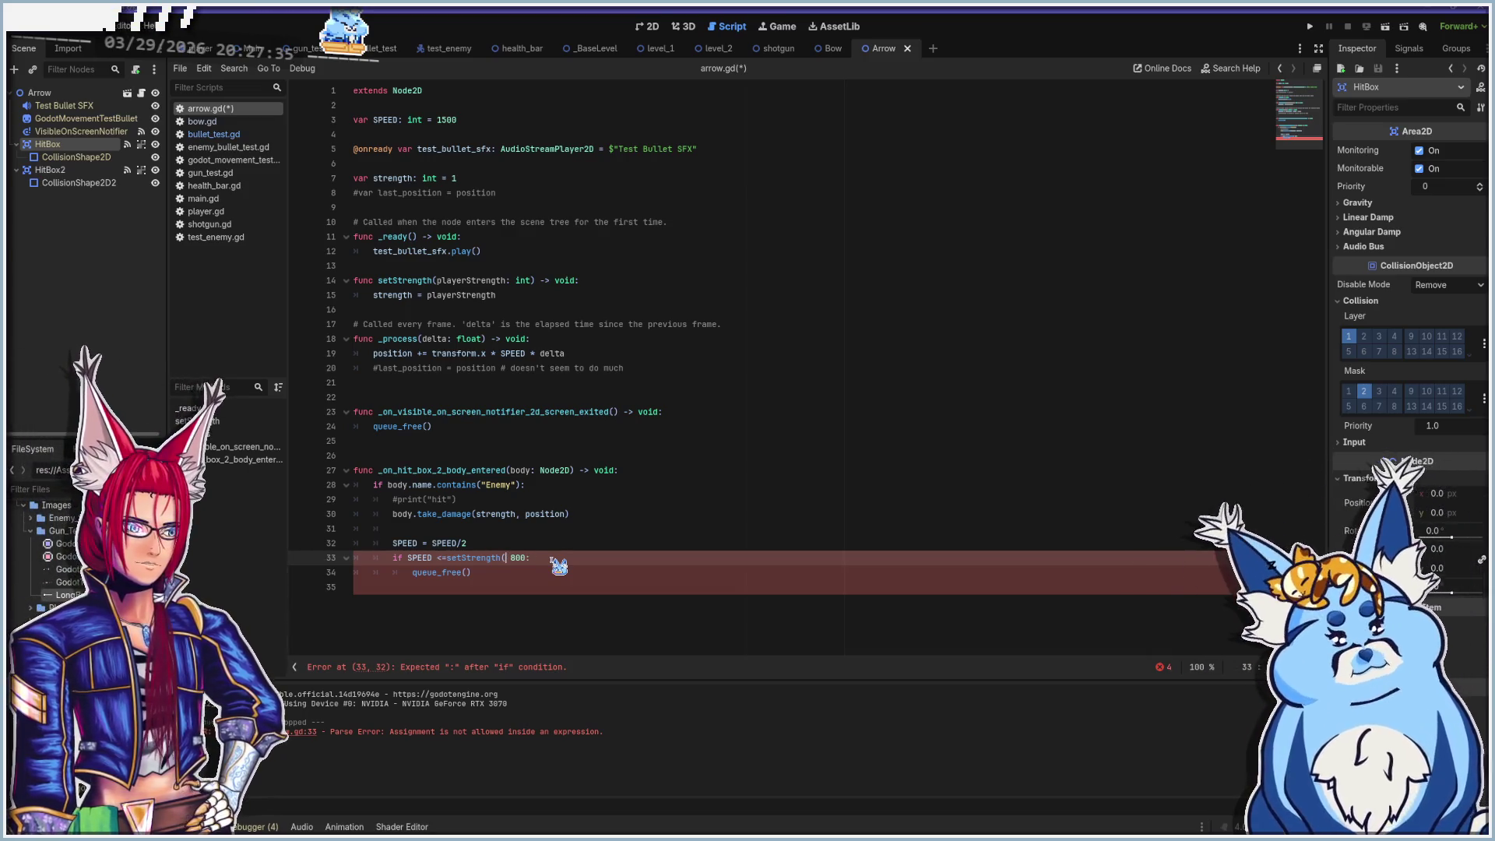
key(BackSpace)
key(BackSpace)
key(BackSpace)
key(BackSpace)
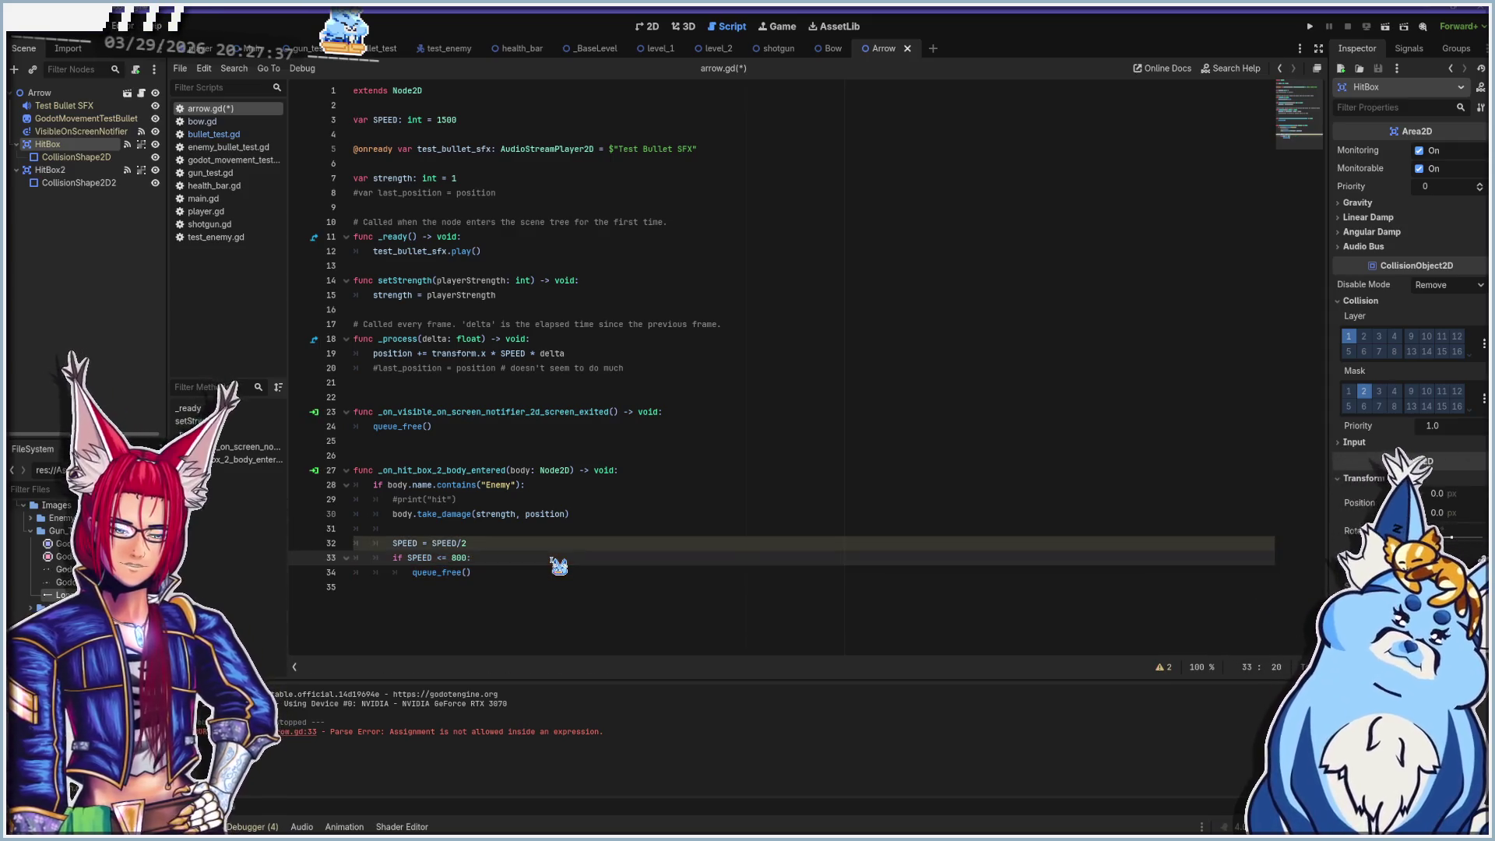
key(ctrl+s)
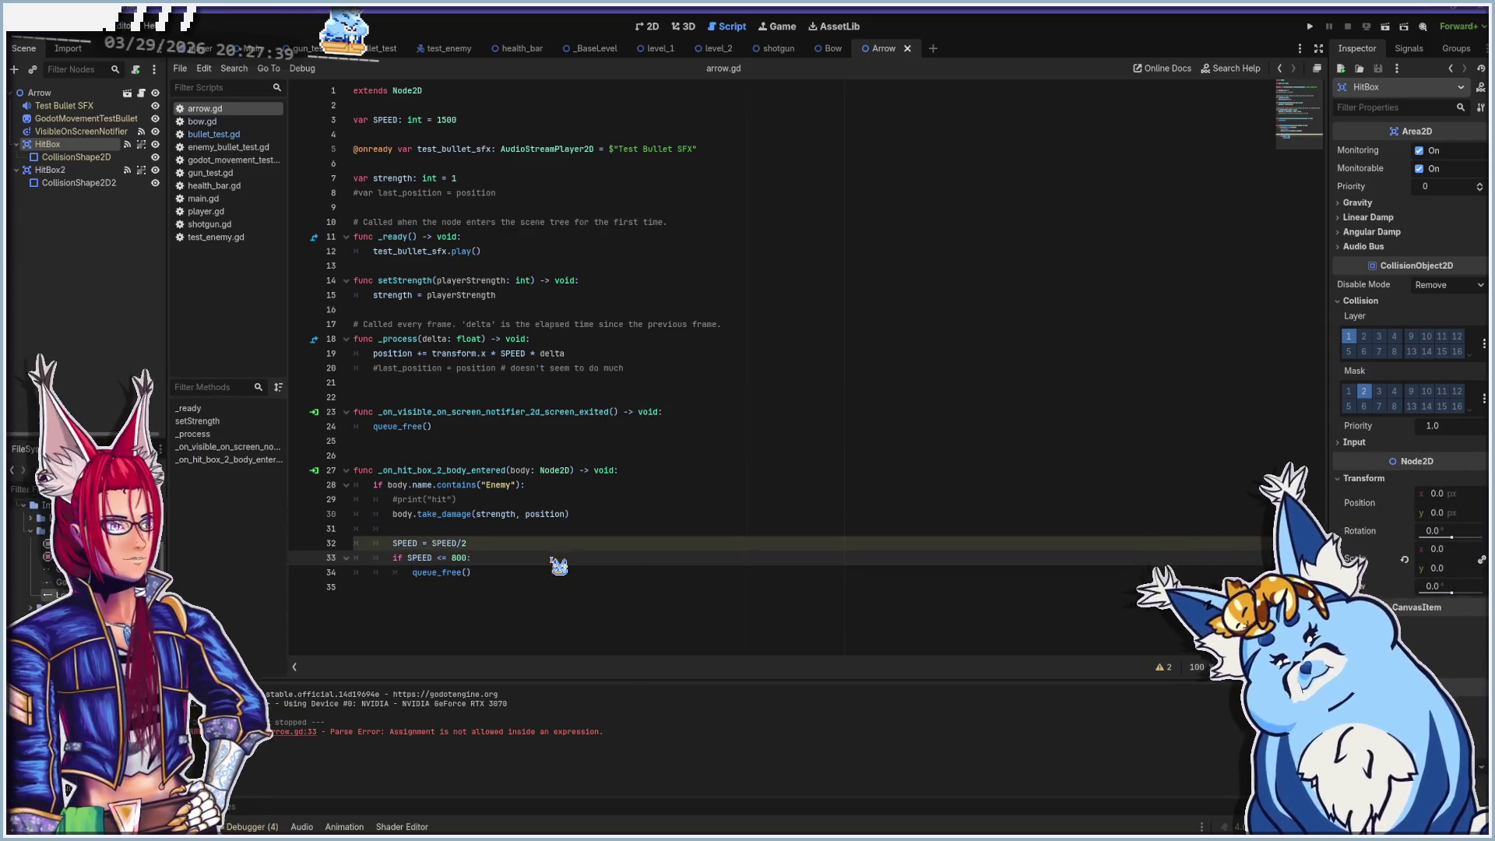
click(559, 568)
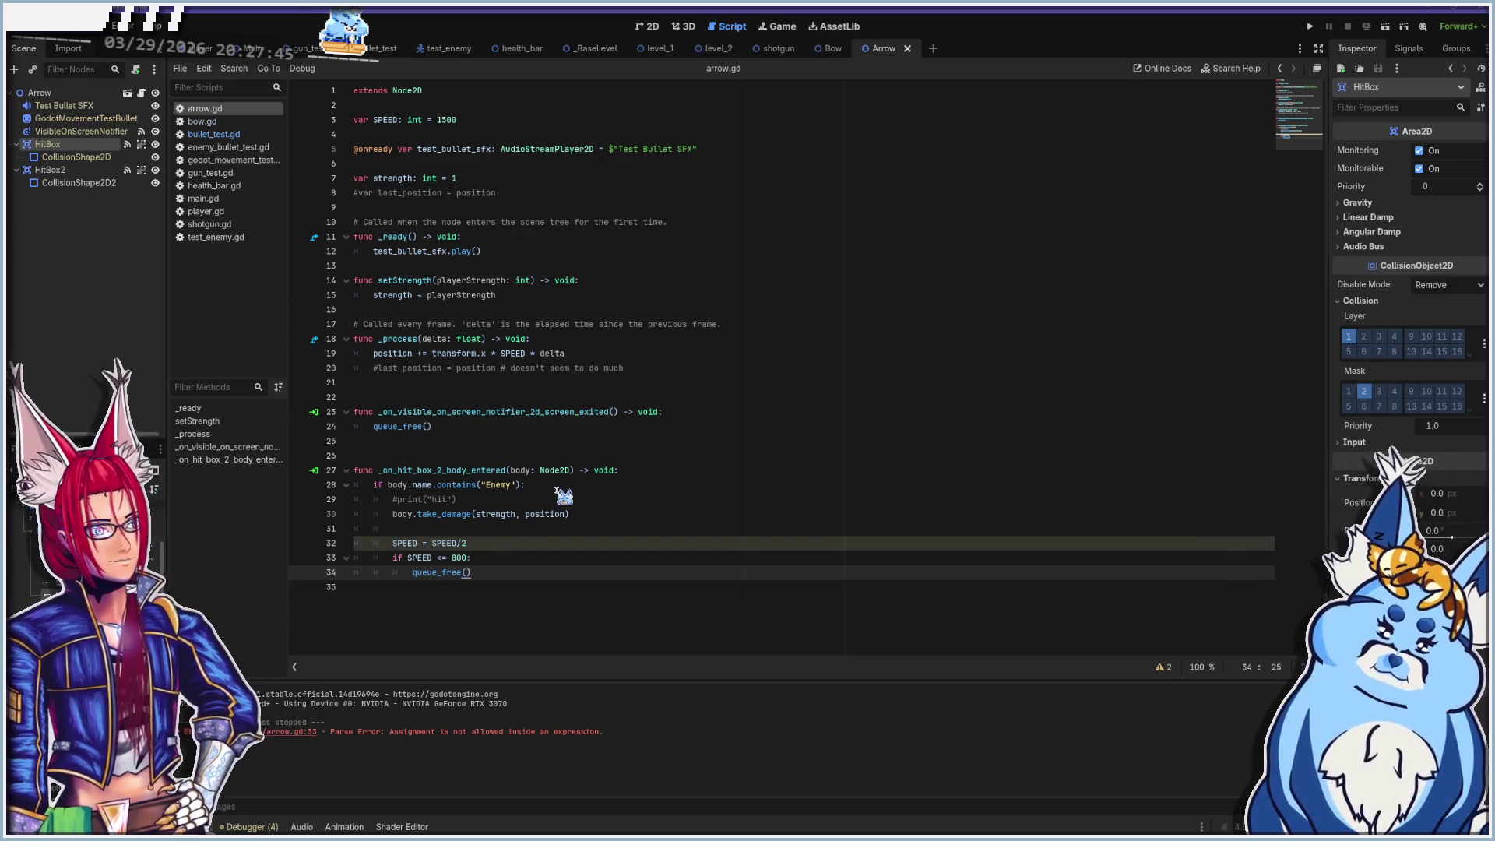
key(F5)
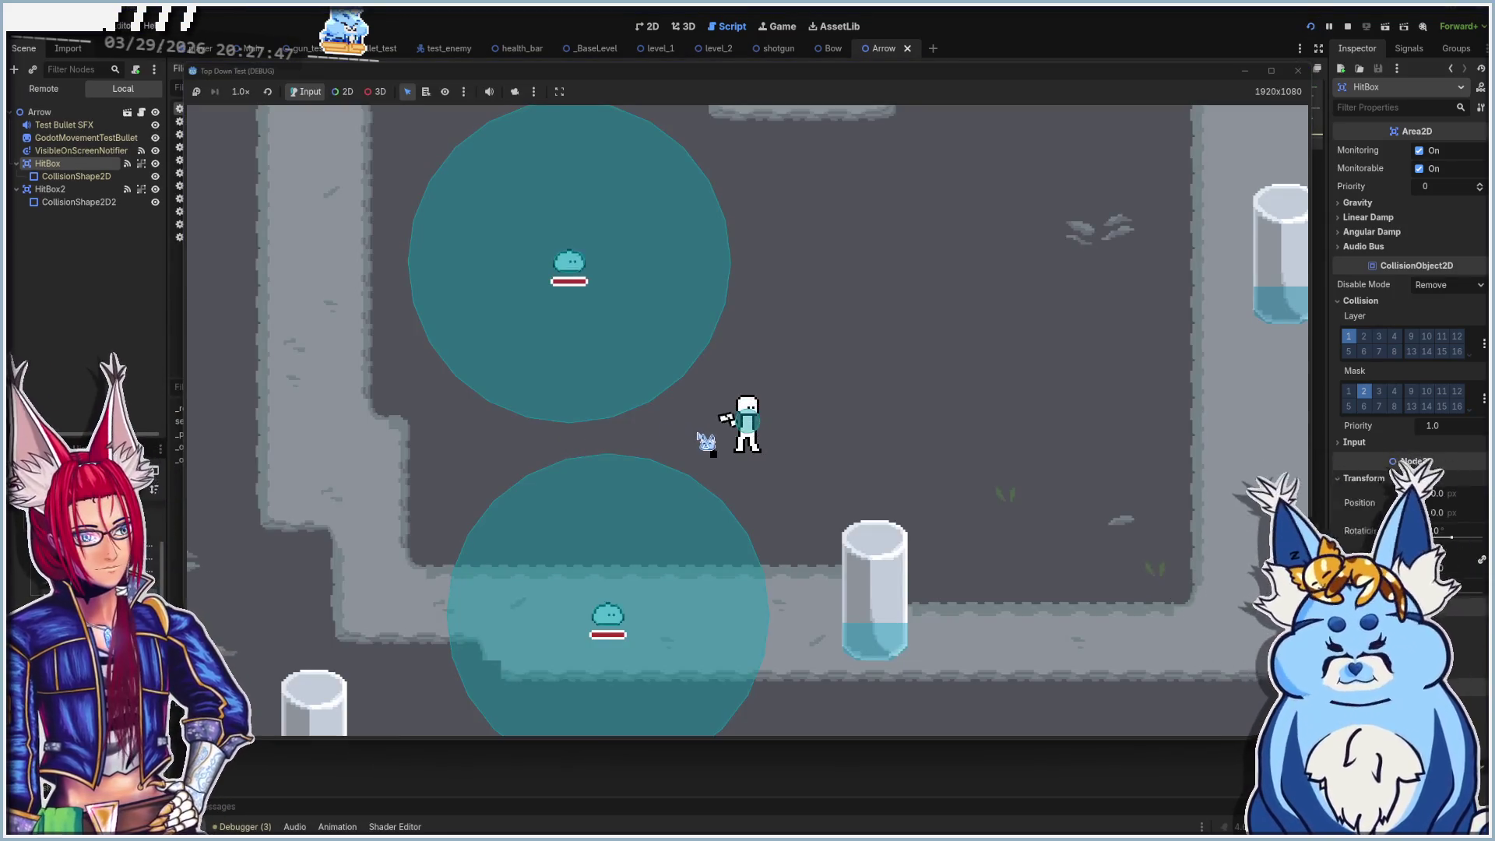
key(s)
key(a)
key(w)
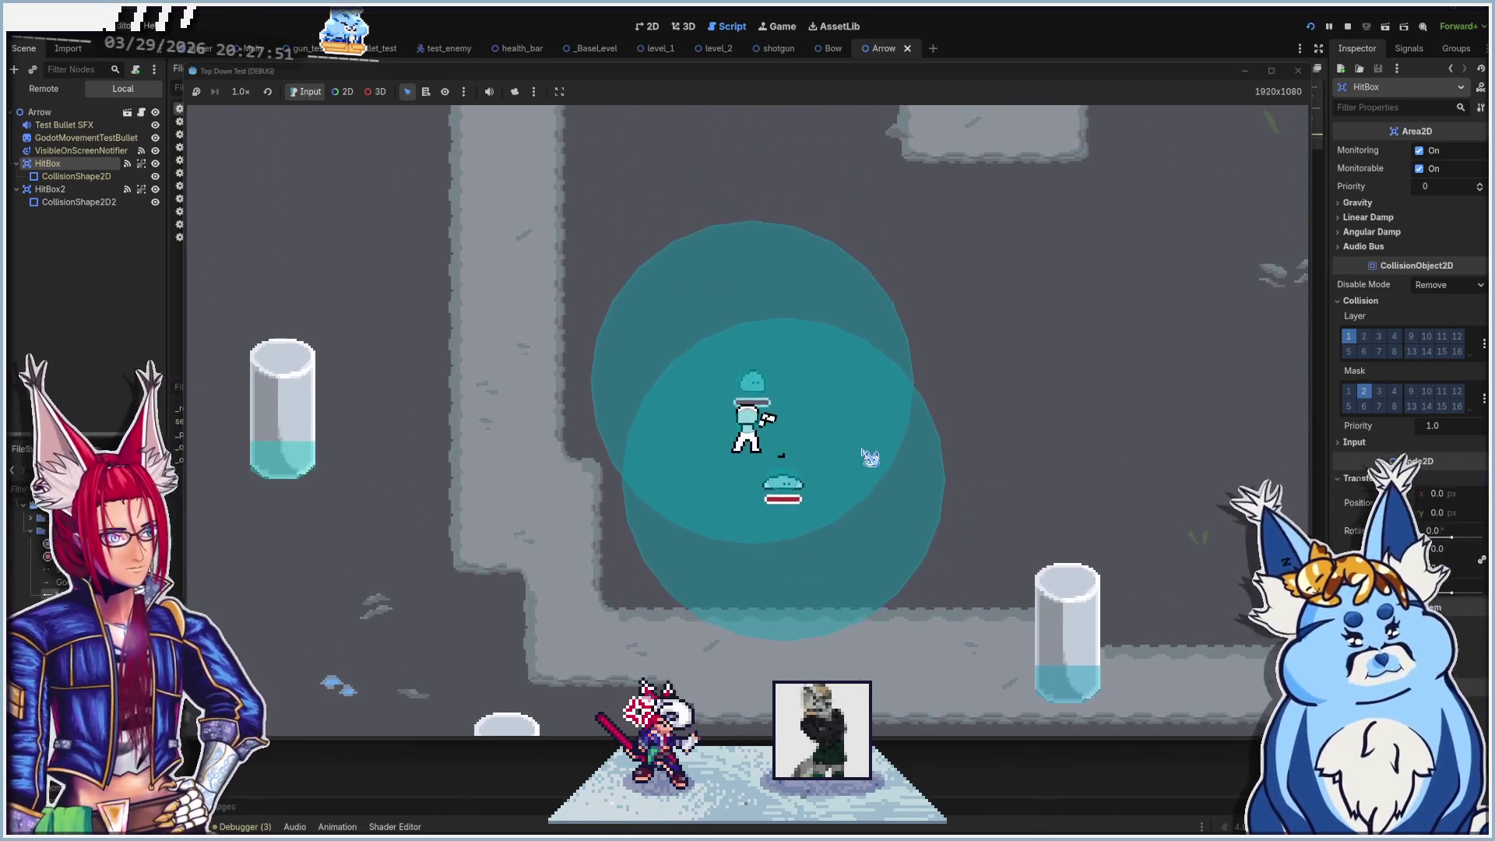
key(a)
key(w)
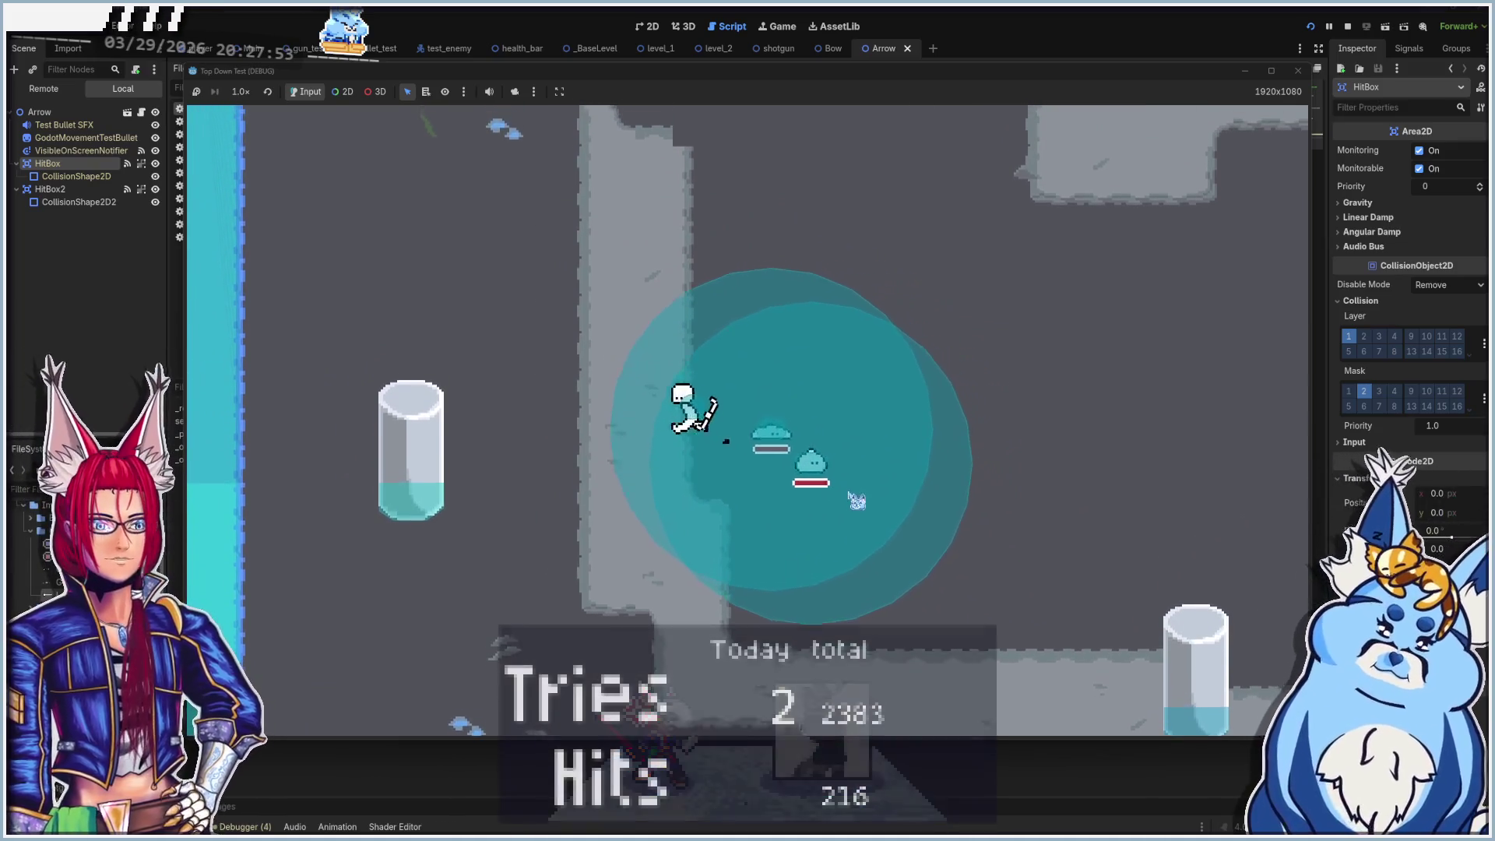
key(w)
key(a)
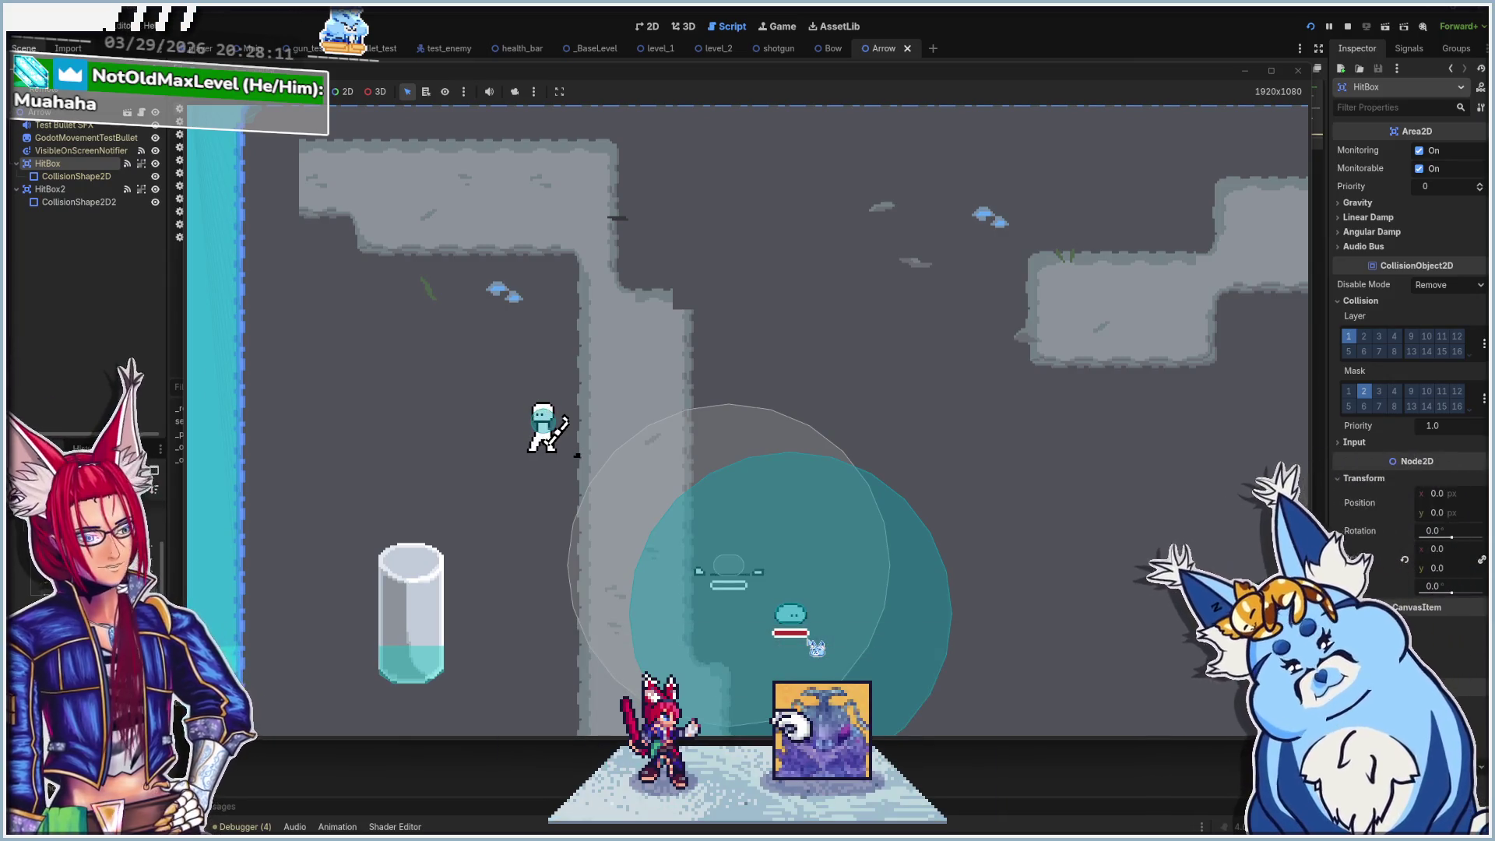
click(1297, 70)
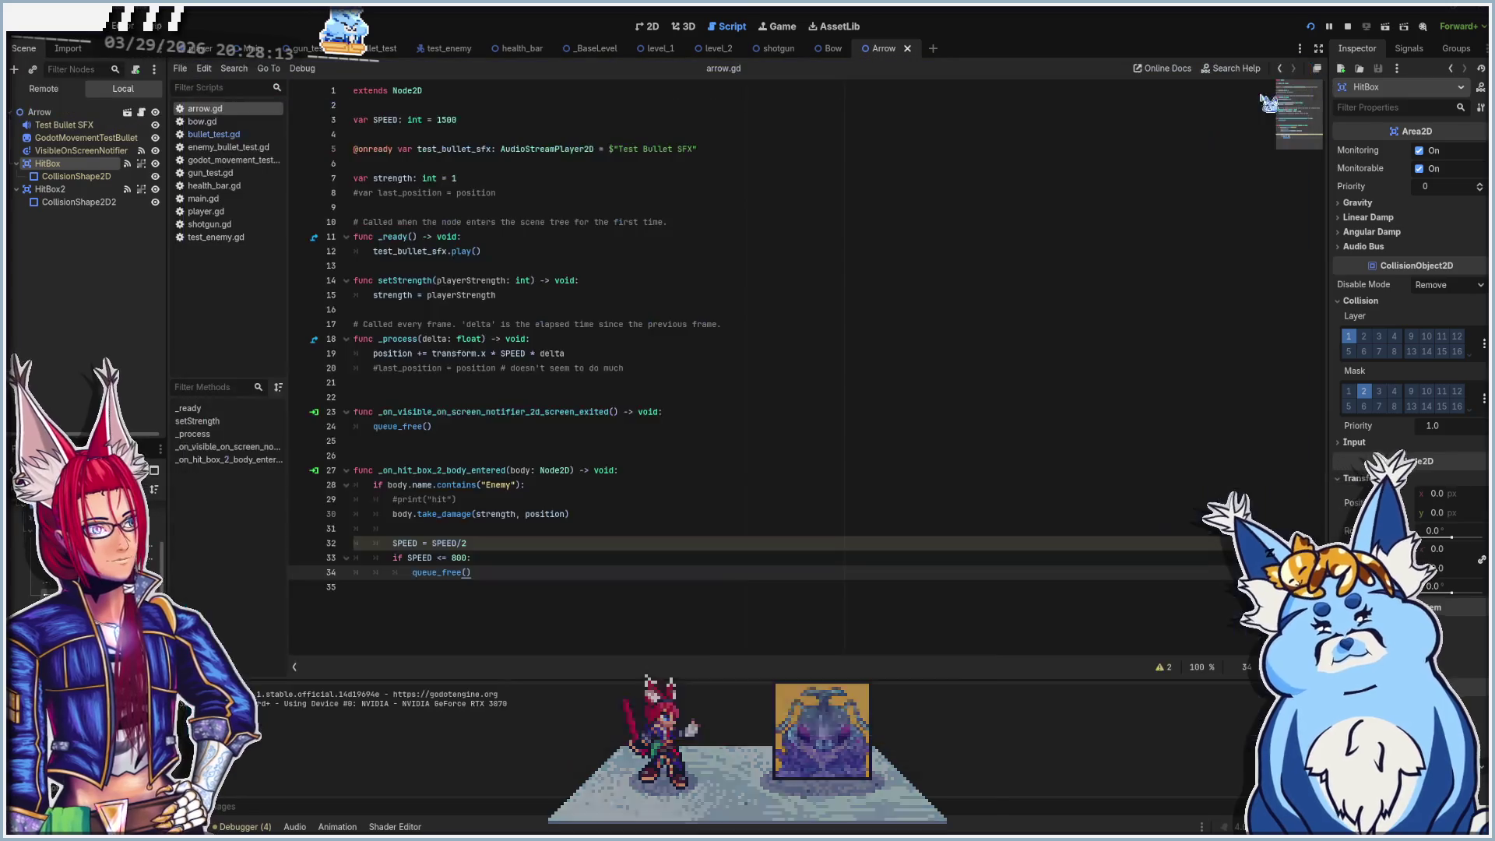
Step: Relaunch the game and walk the player down, then right and up into the next room
click(507, 544)
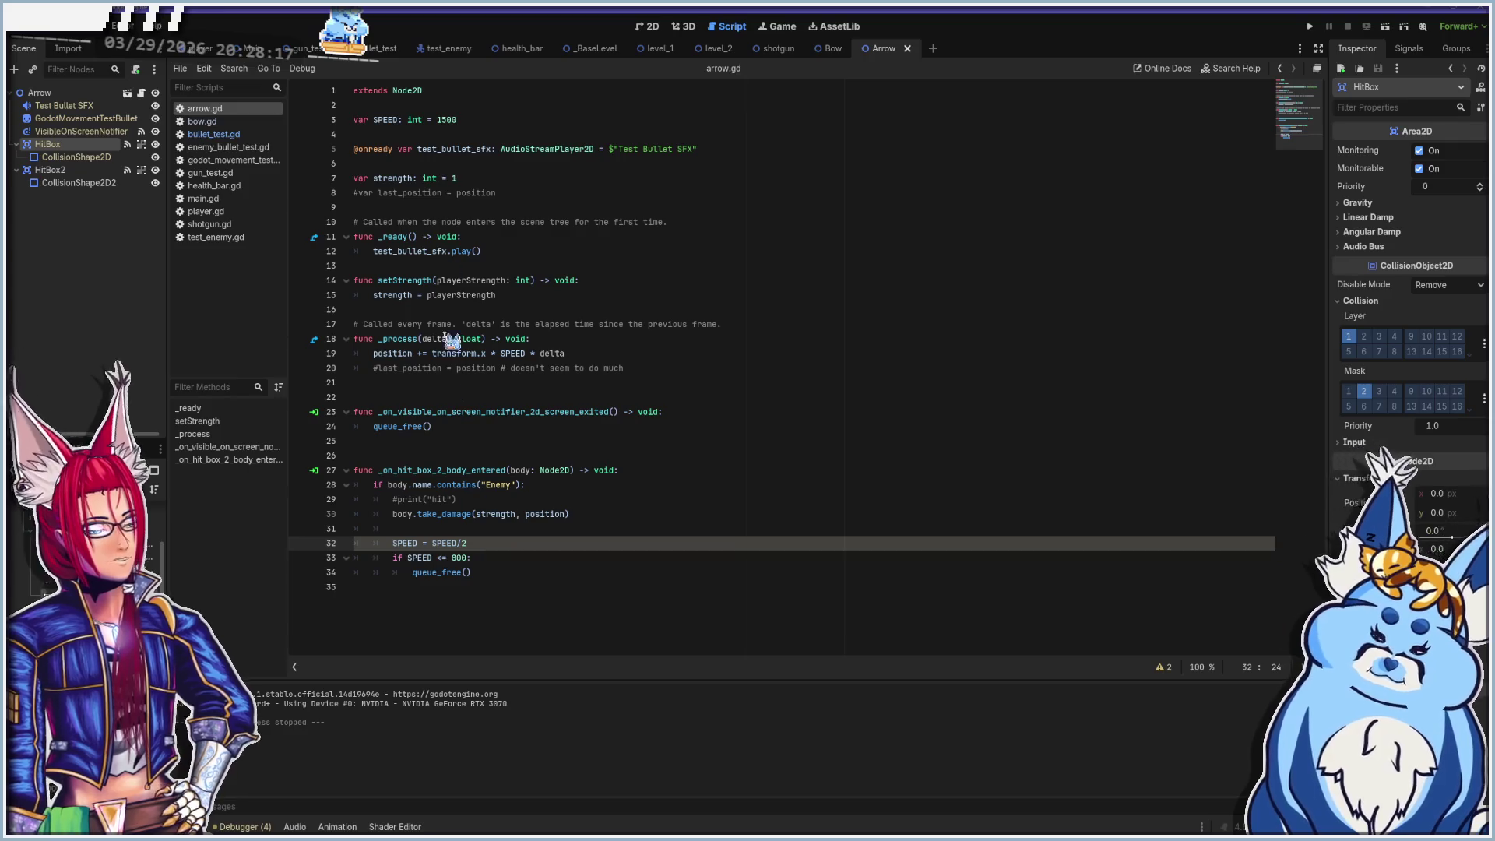
click(456, 558)
text(7)
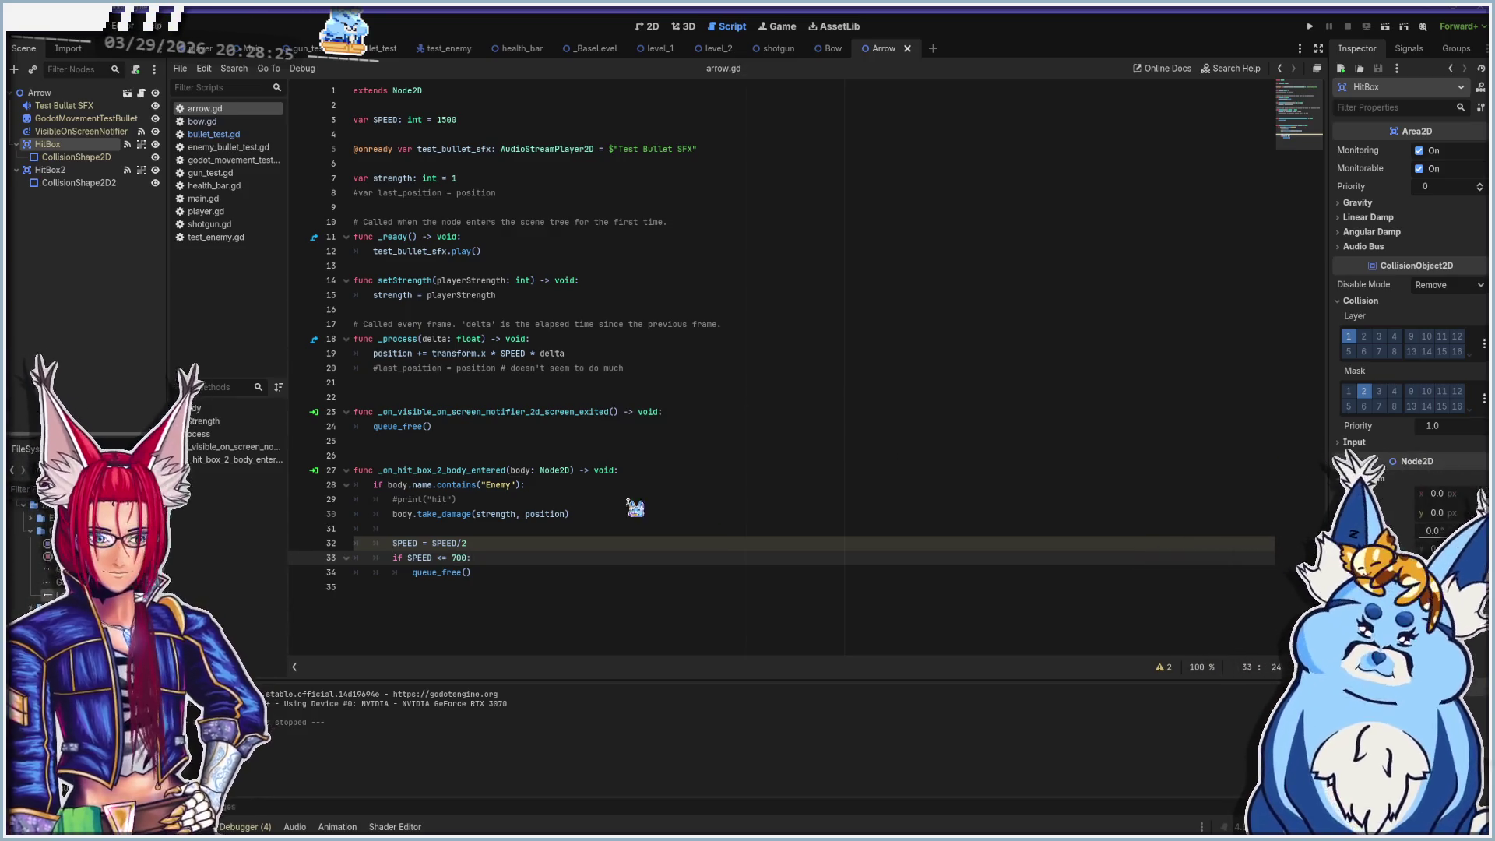
key(F5)
key(s)
key(a)
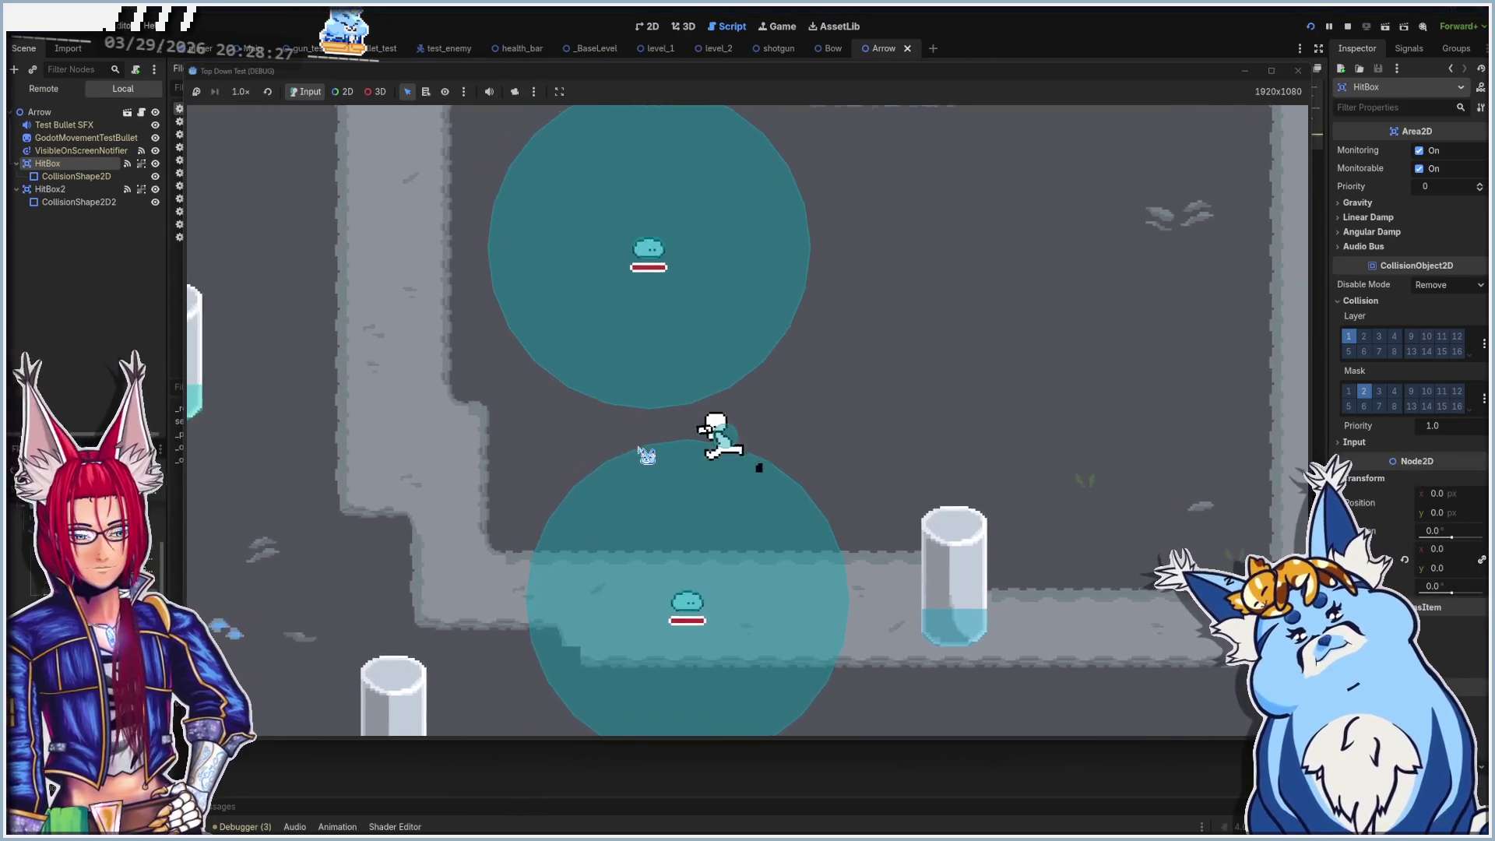
key(w)
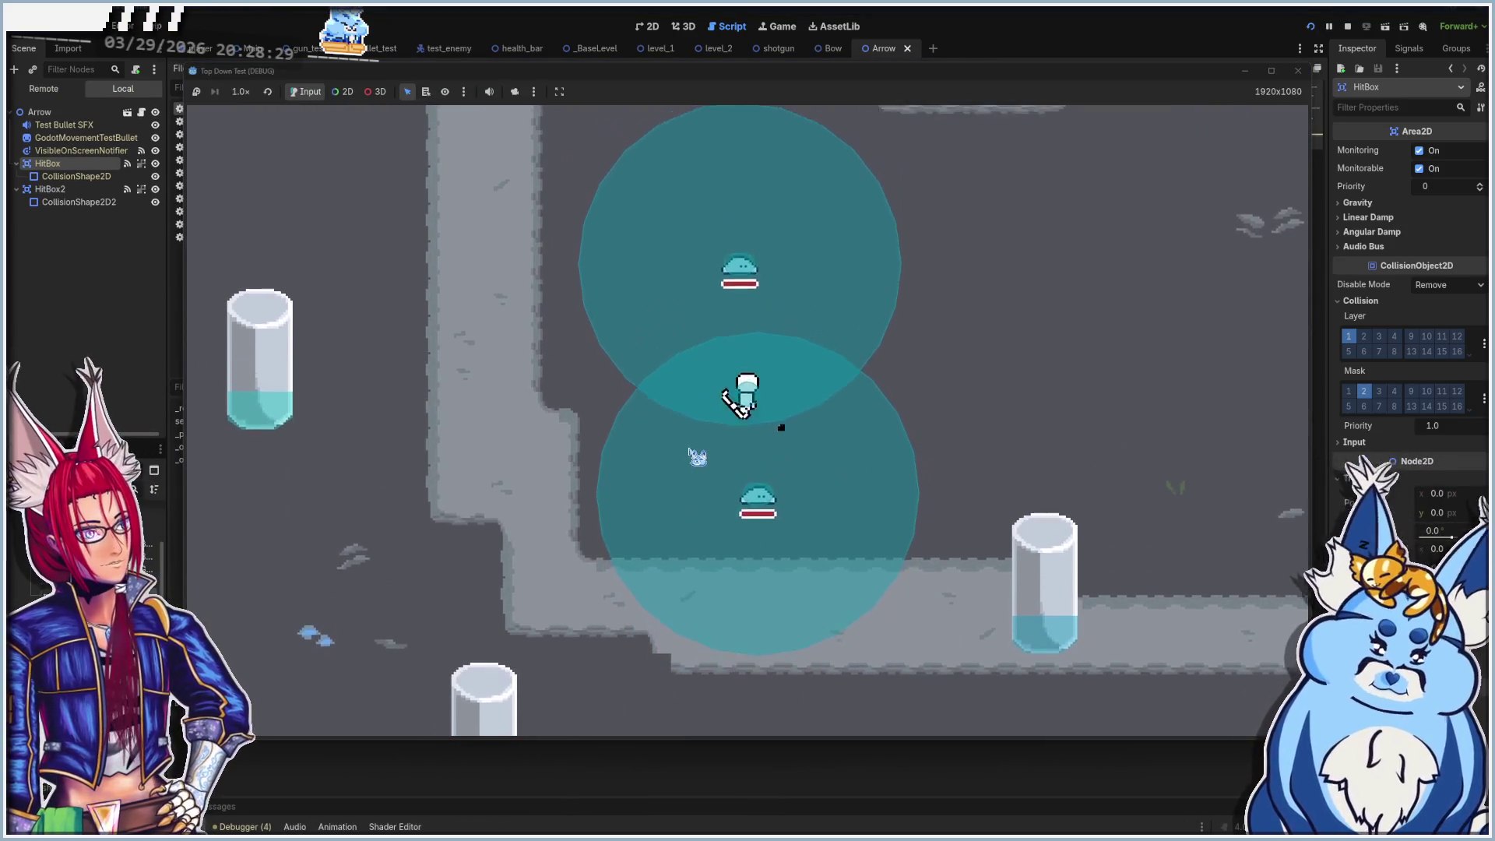
key(s)
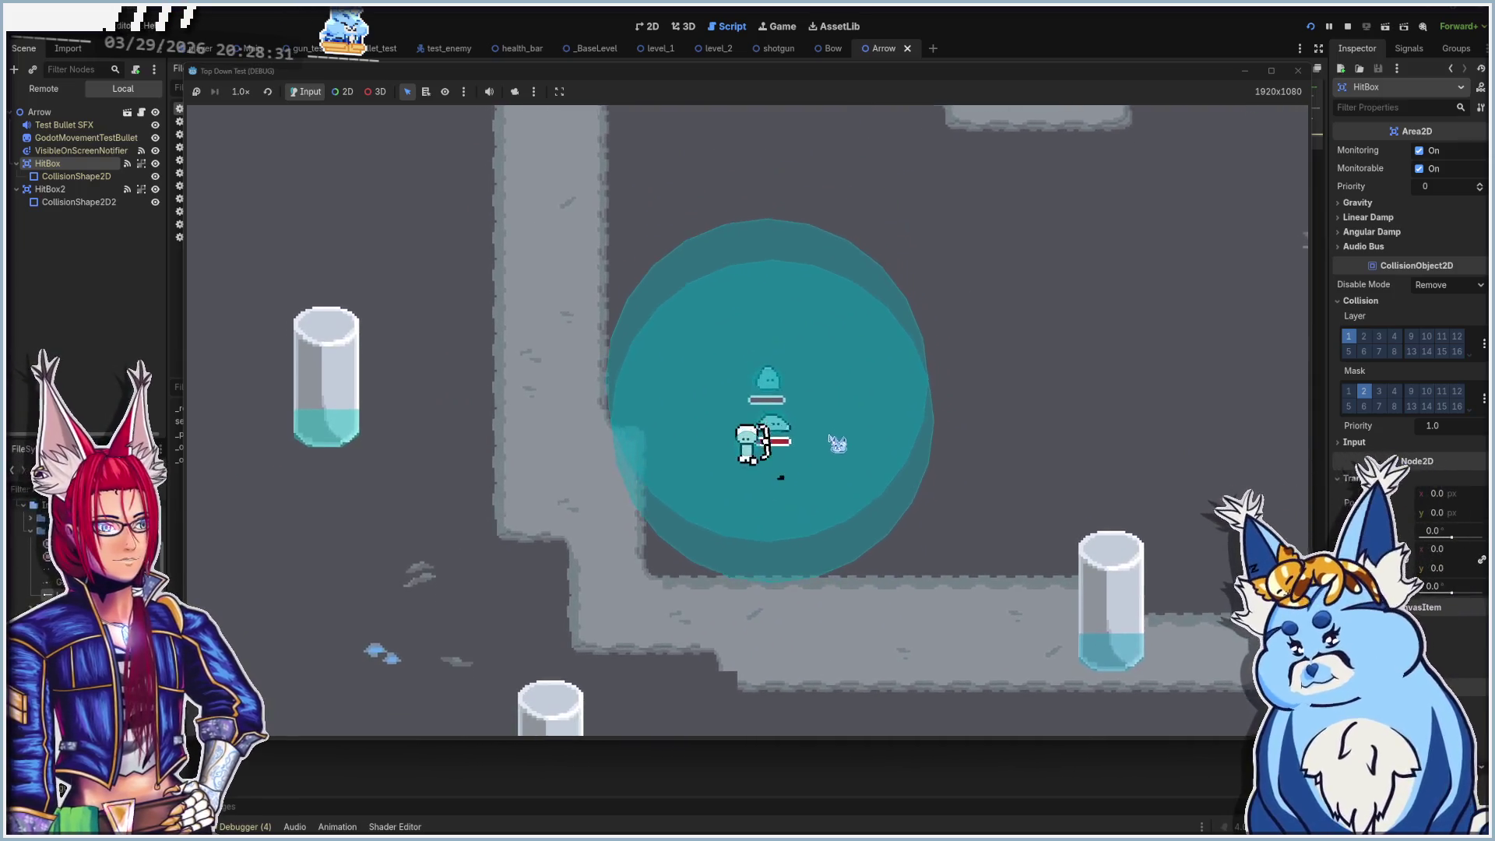
key(s)
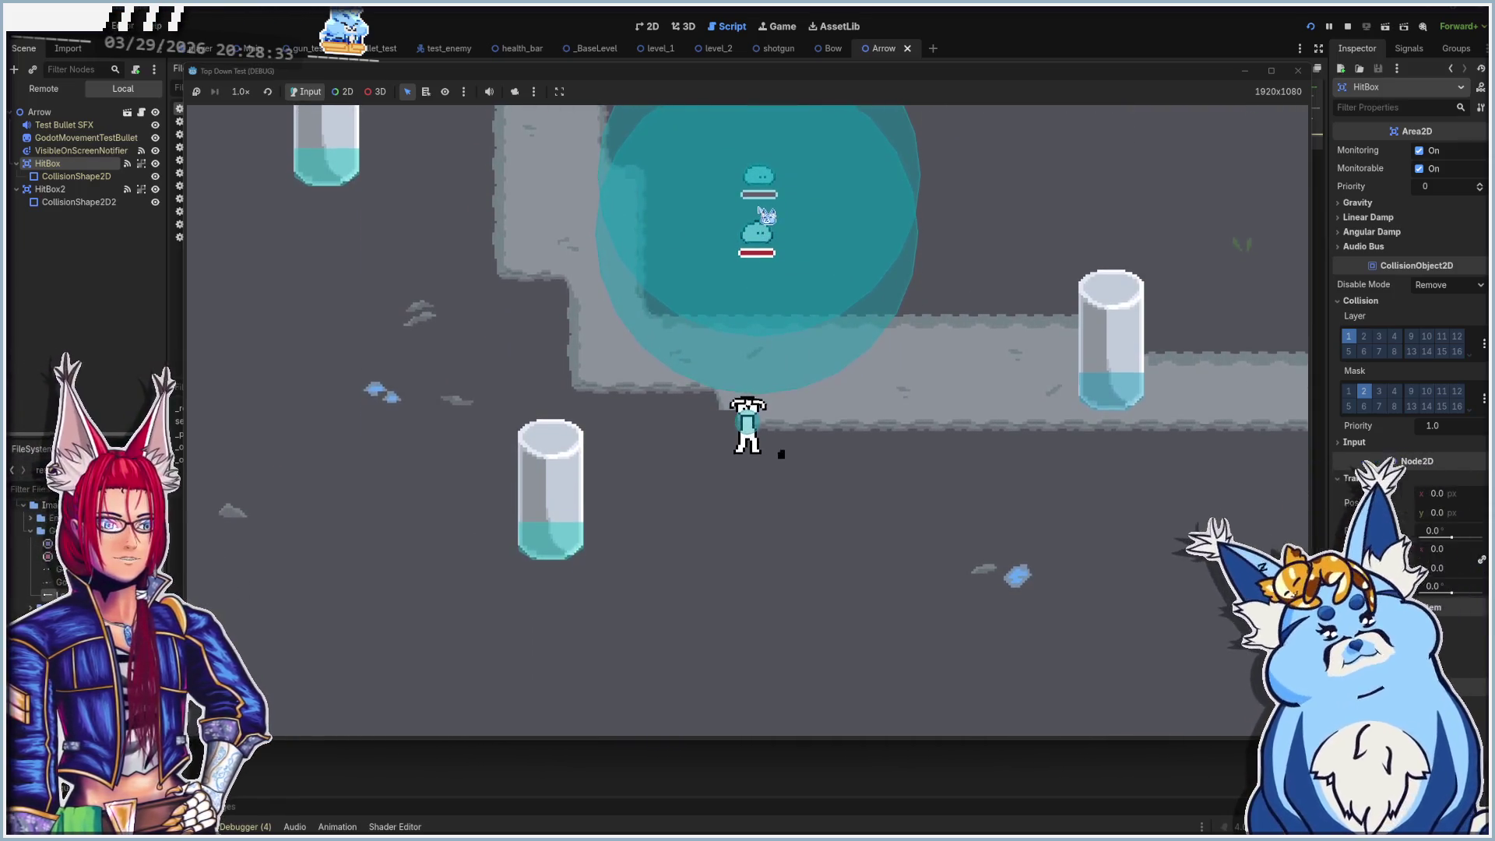
key(d)
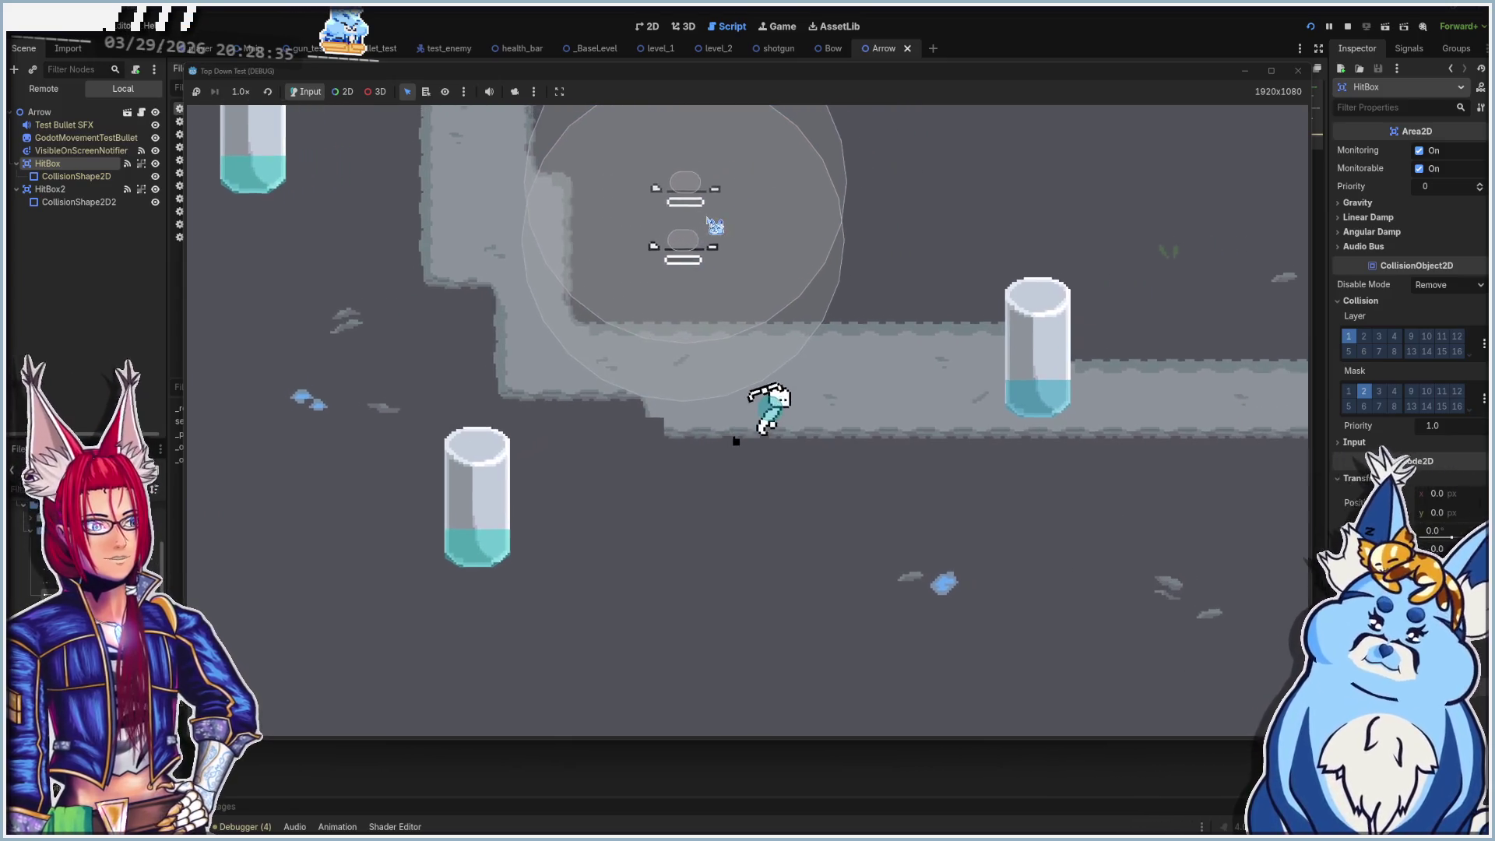
key(w)
key(d)
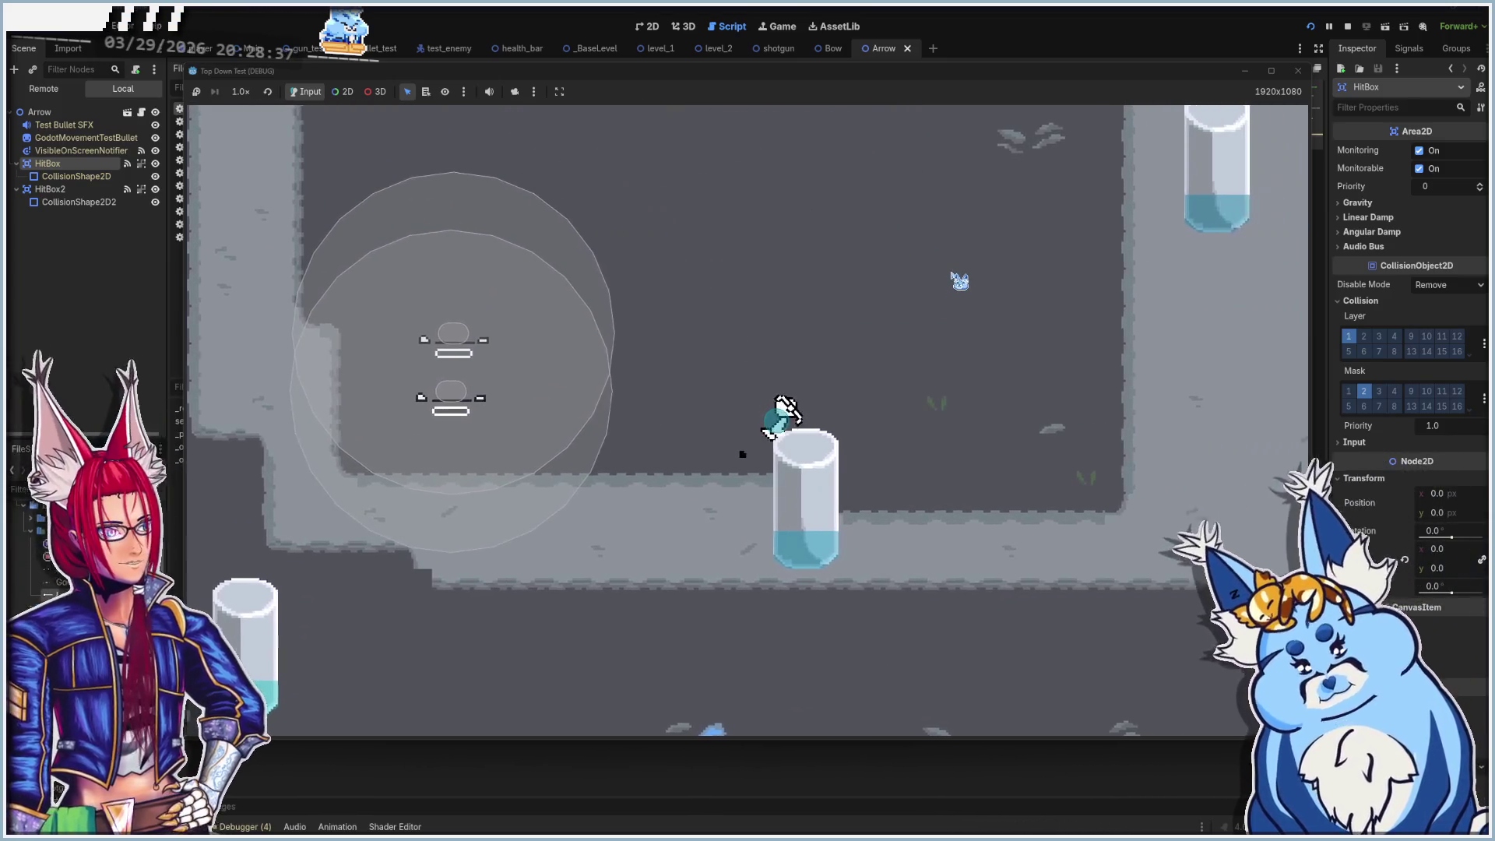
key(d)
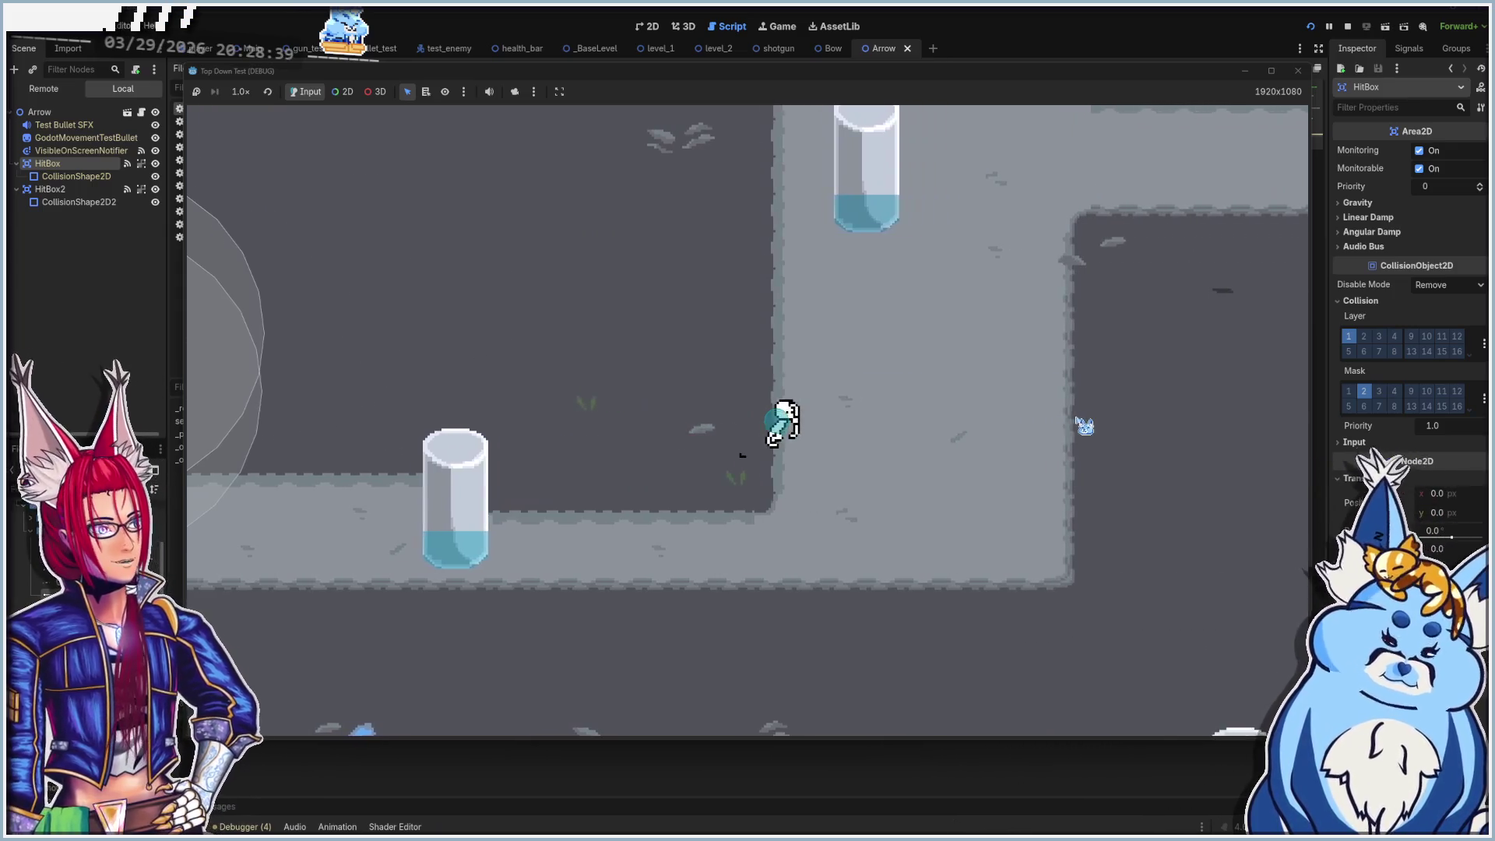
key(w)
key(d)
key(w)
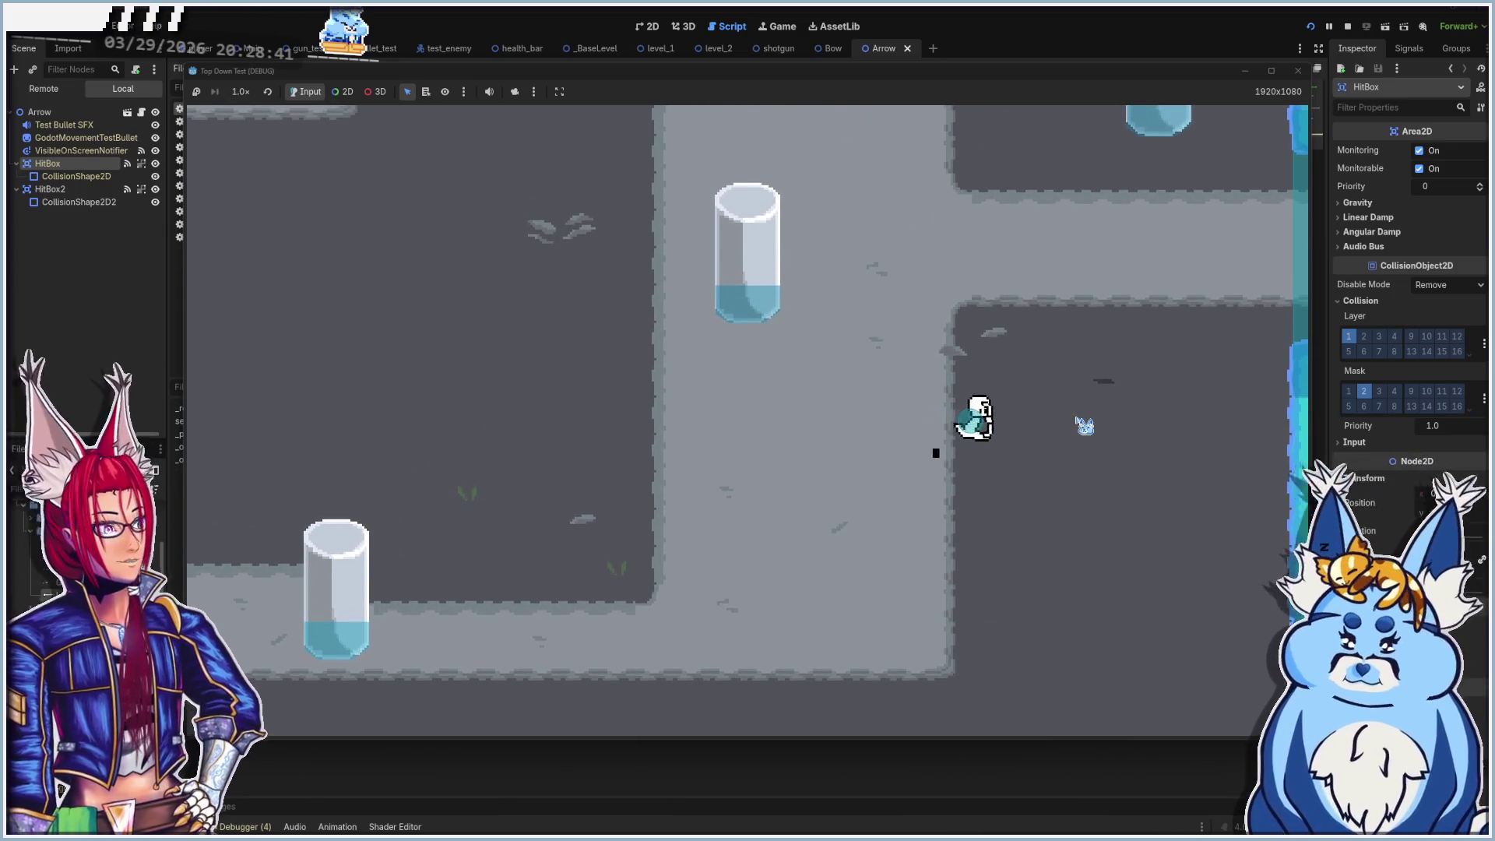
key(d)
key(w)
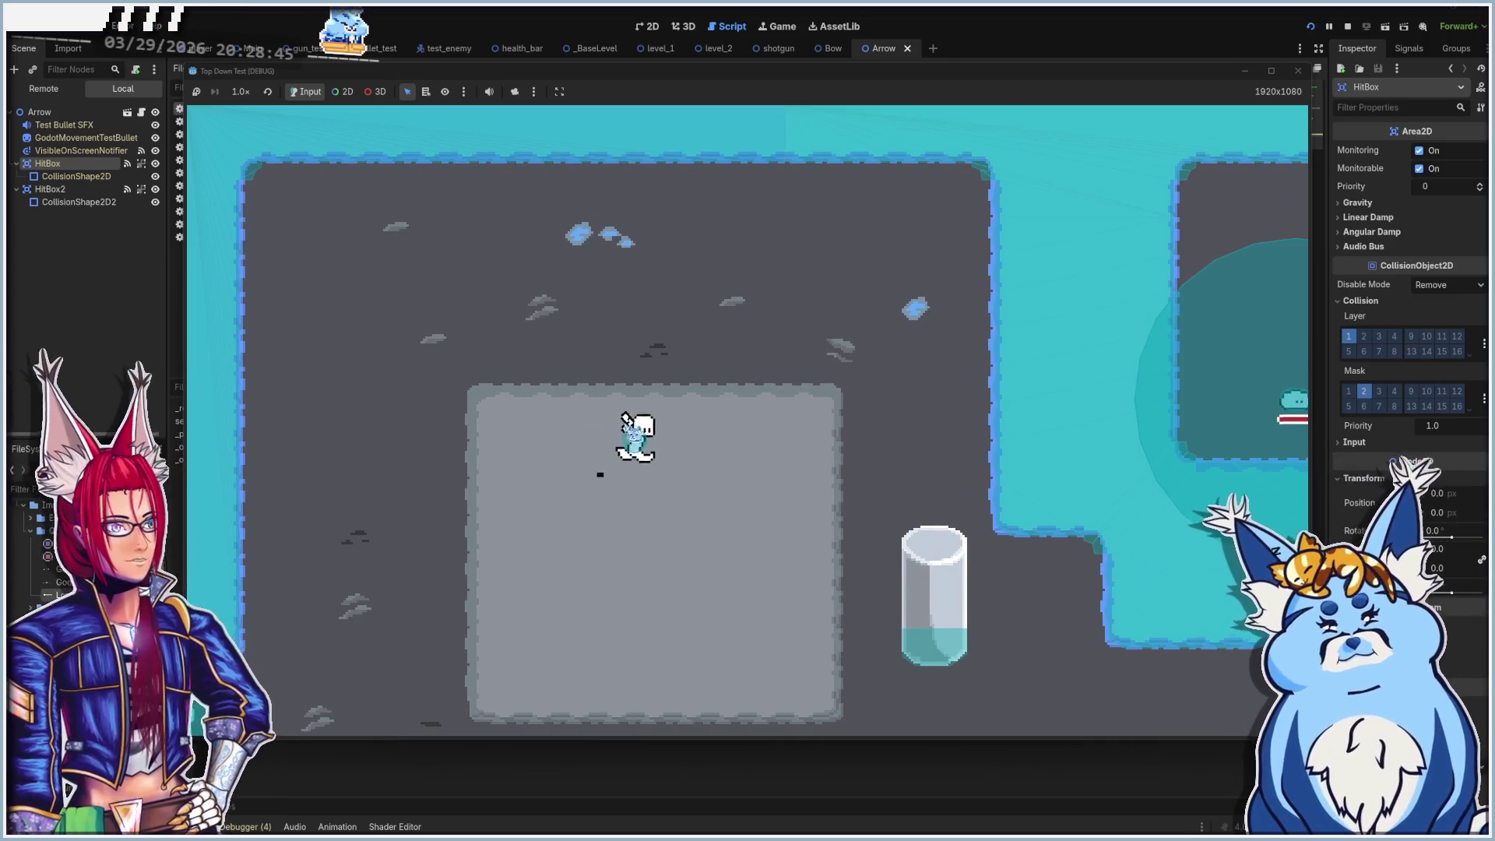
Step: Walk the player around and between the slimes, then stop the game with F8
key(s)
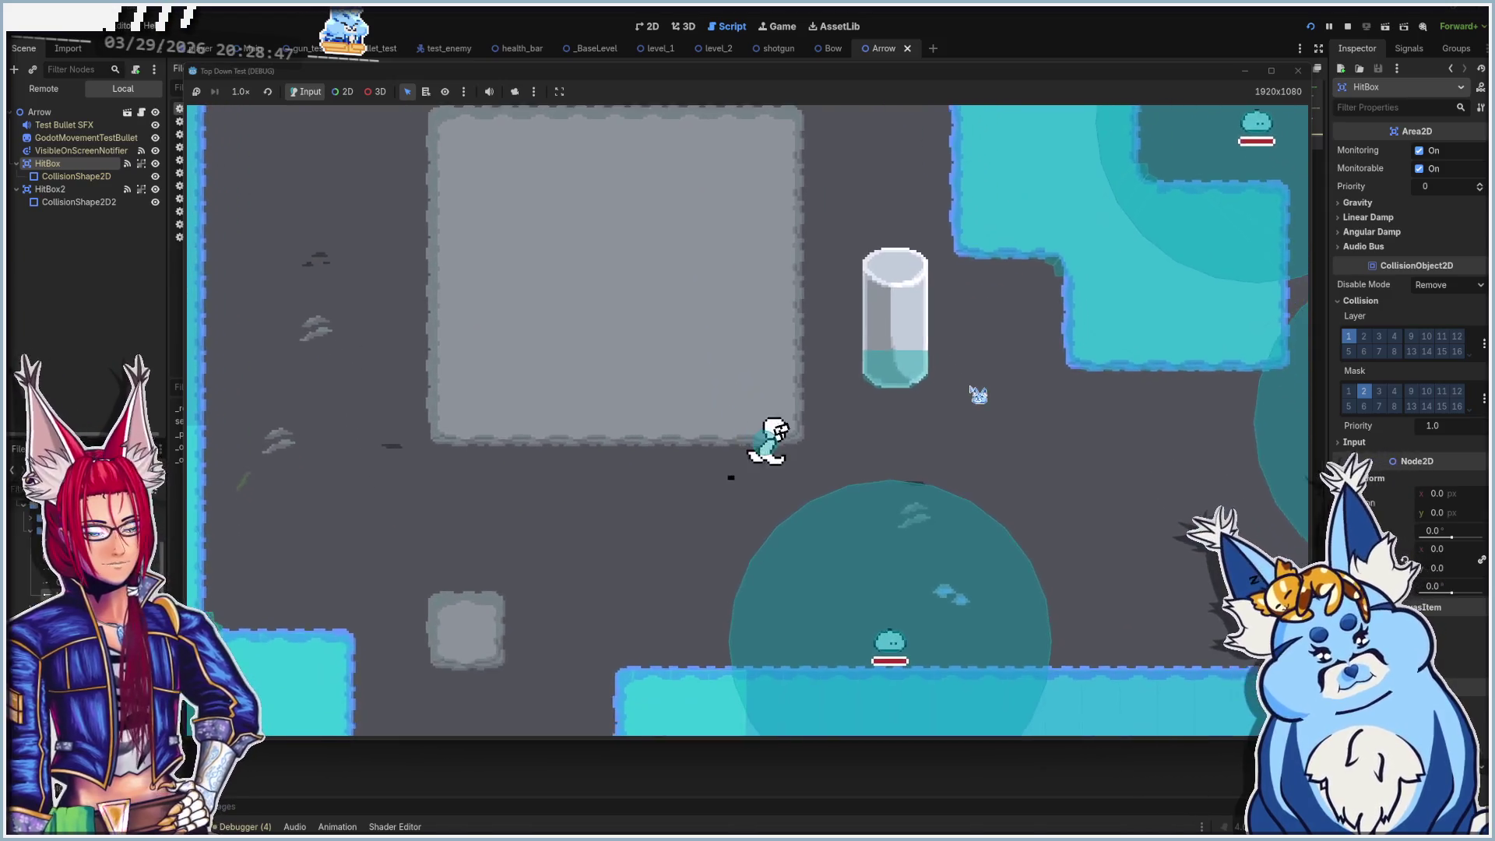
key(d)
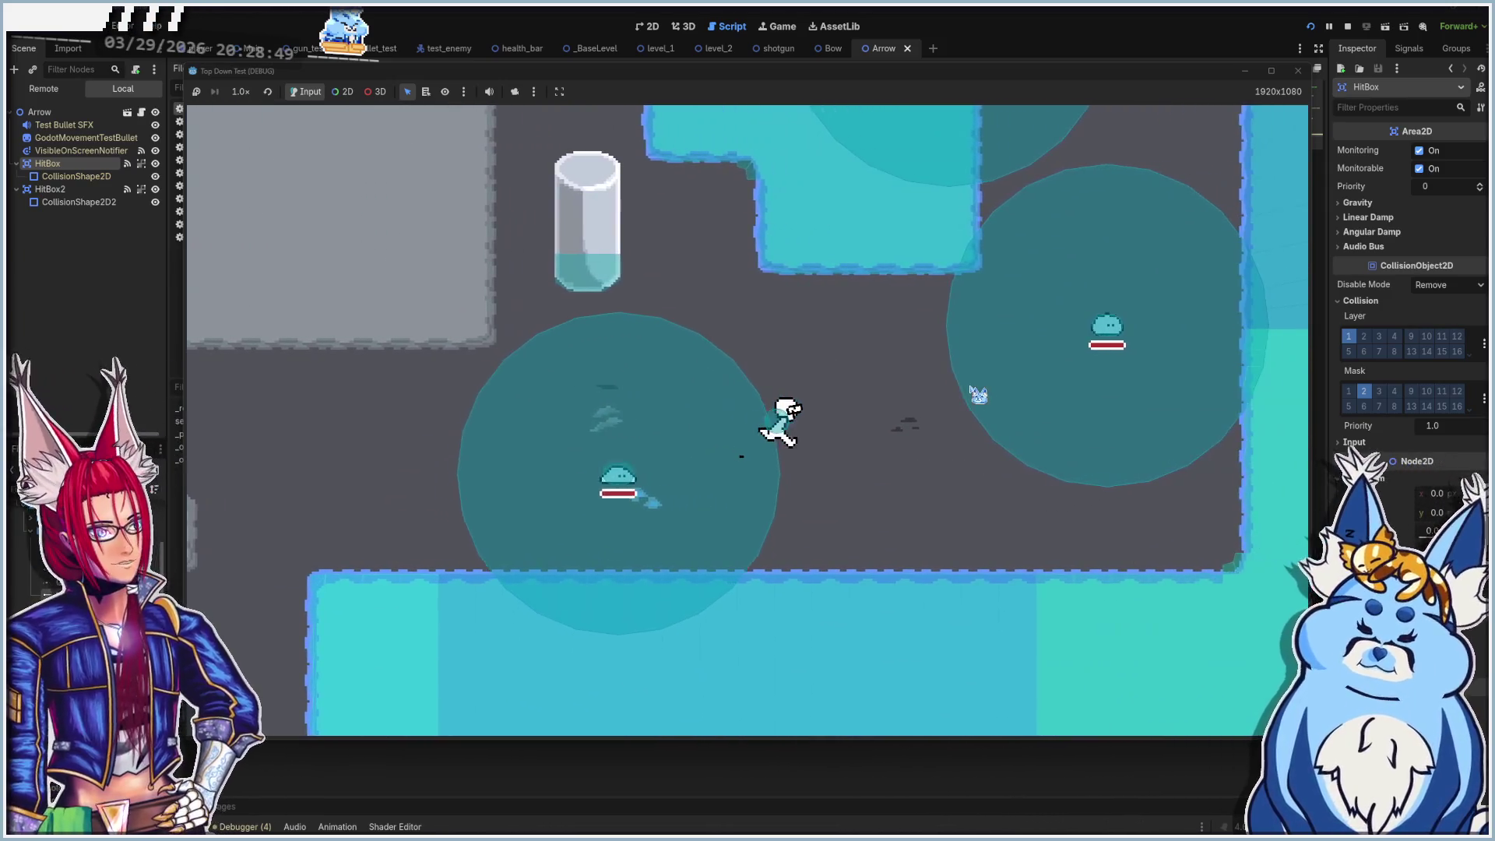
key(a)
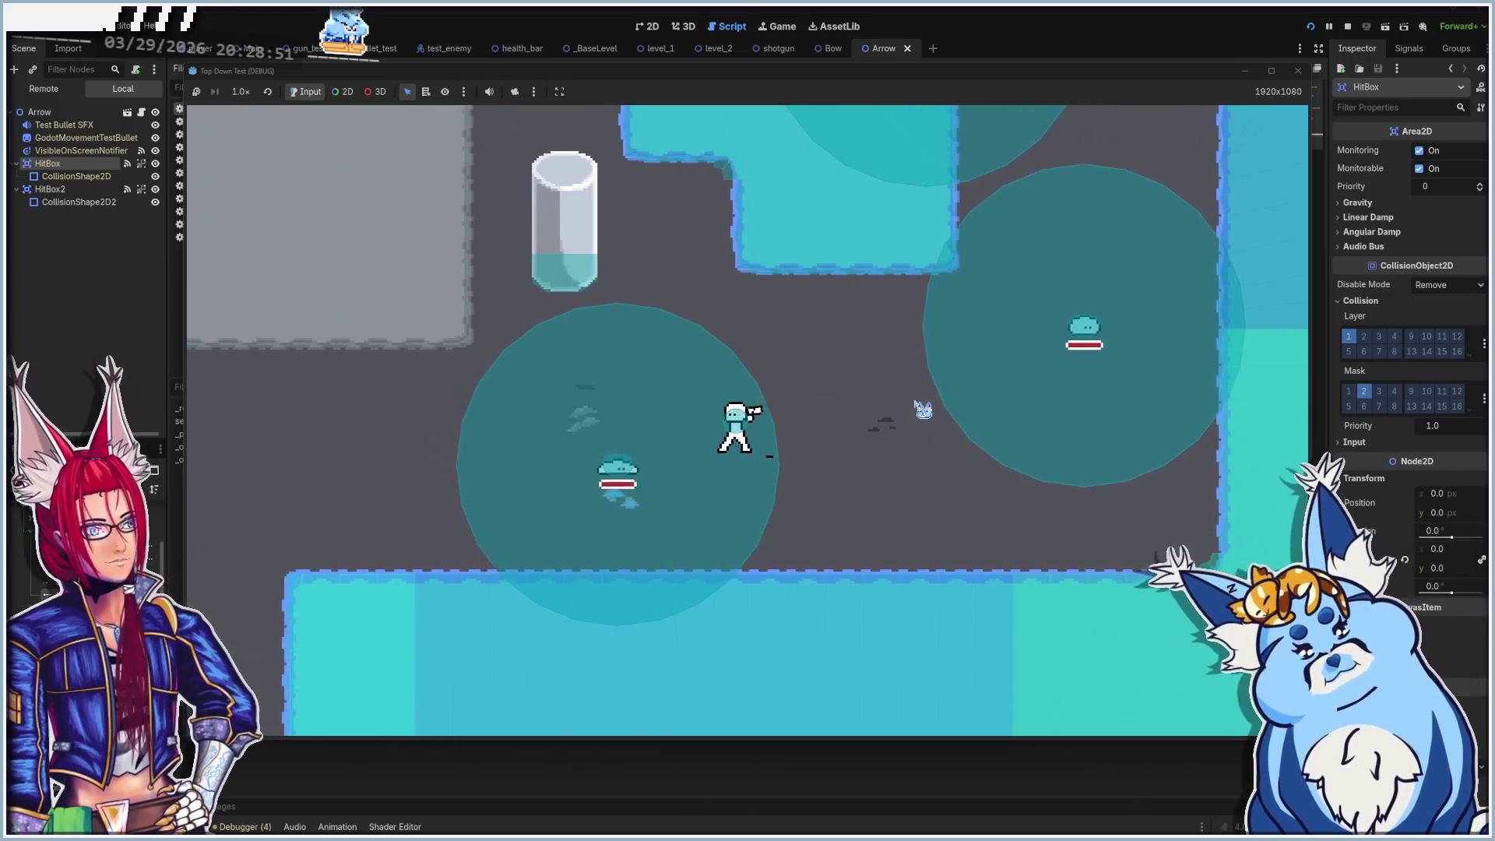
key(d)
key(w)
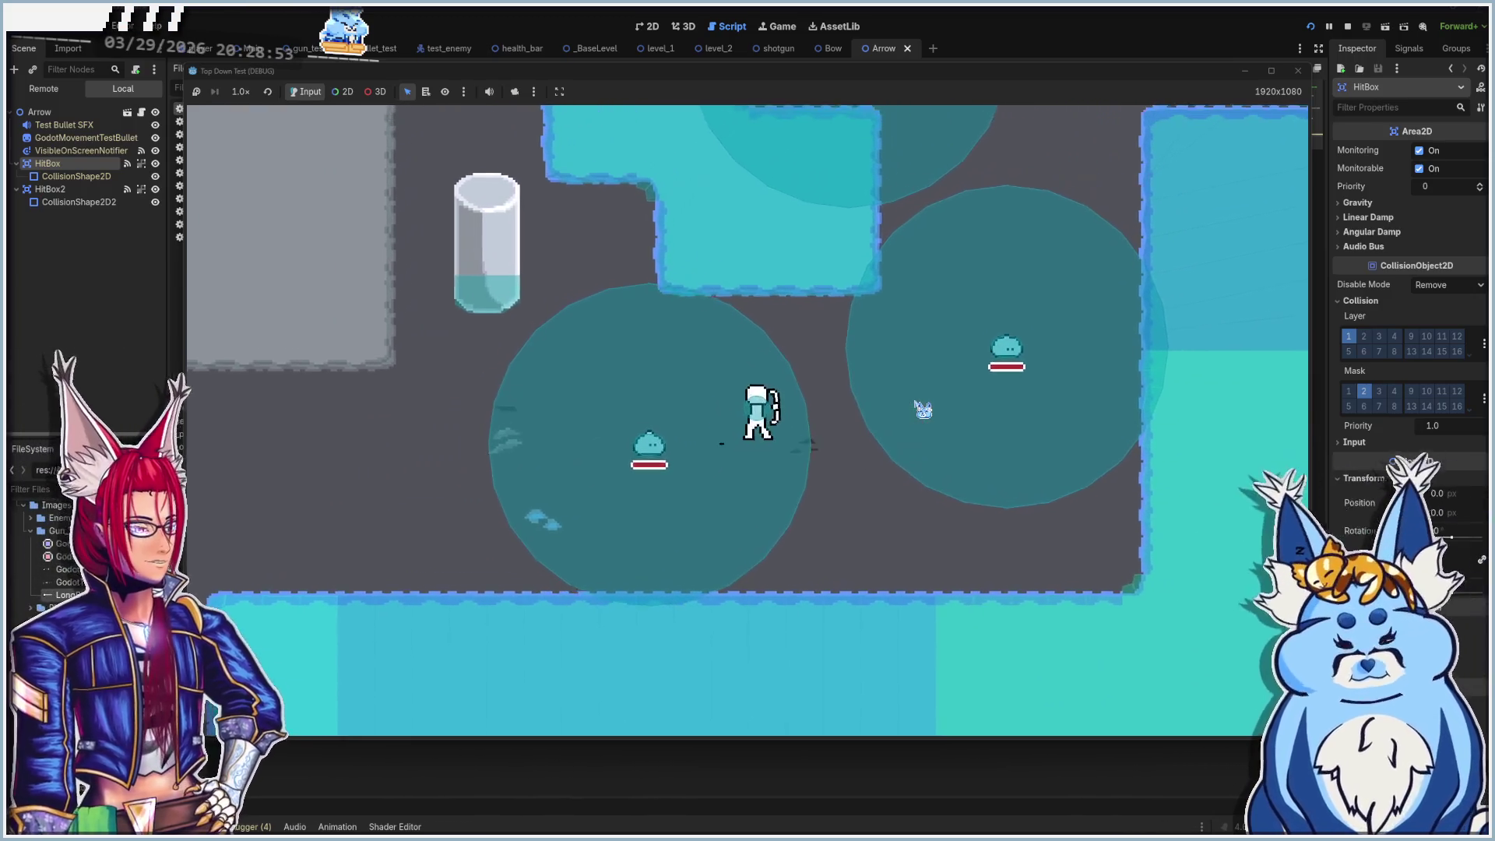
key(d)
key(w)
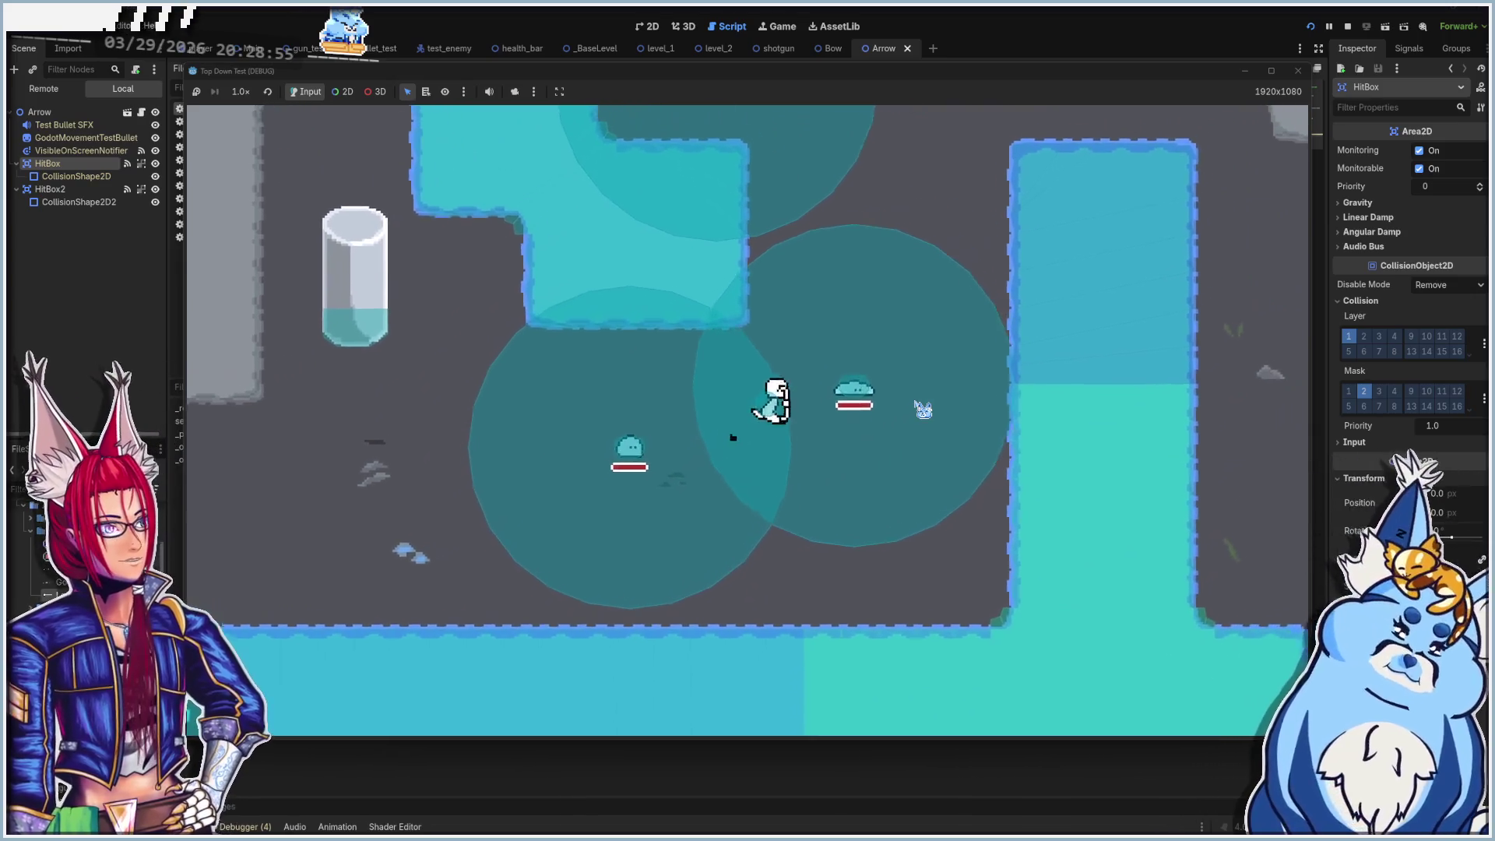
key(d)
key(w)
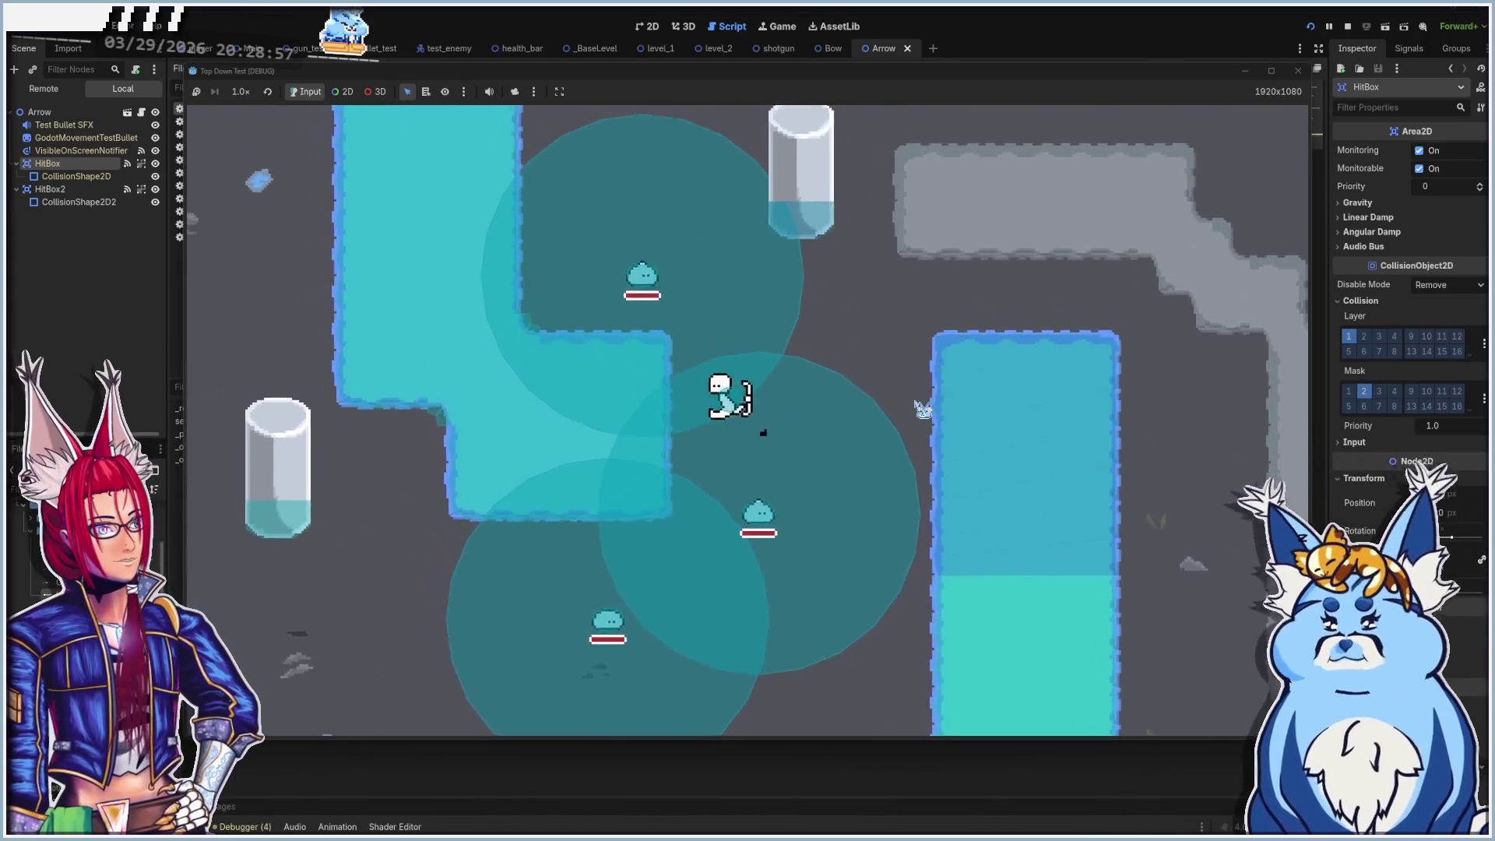
key(s)
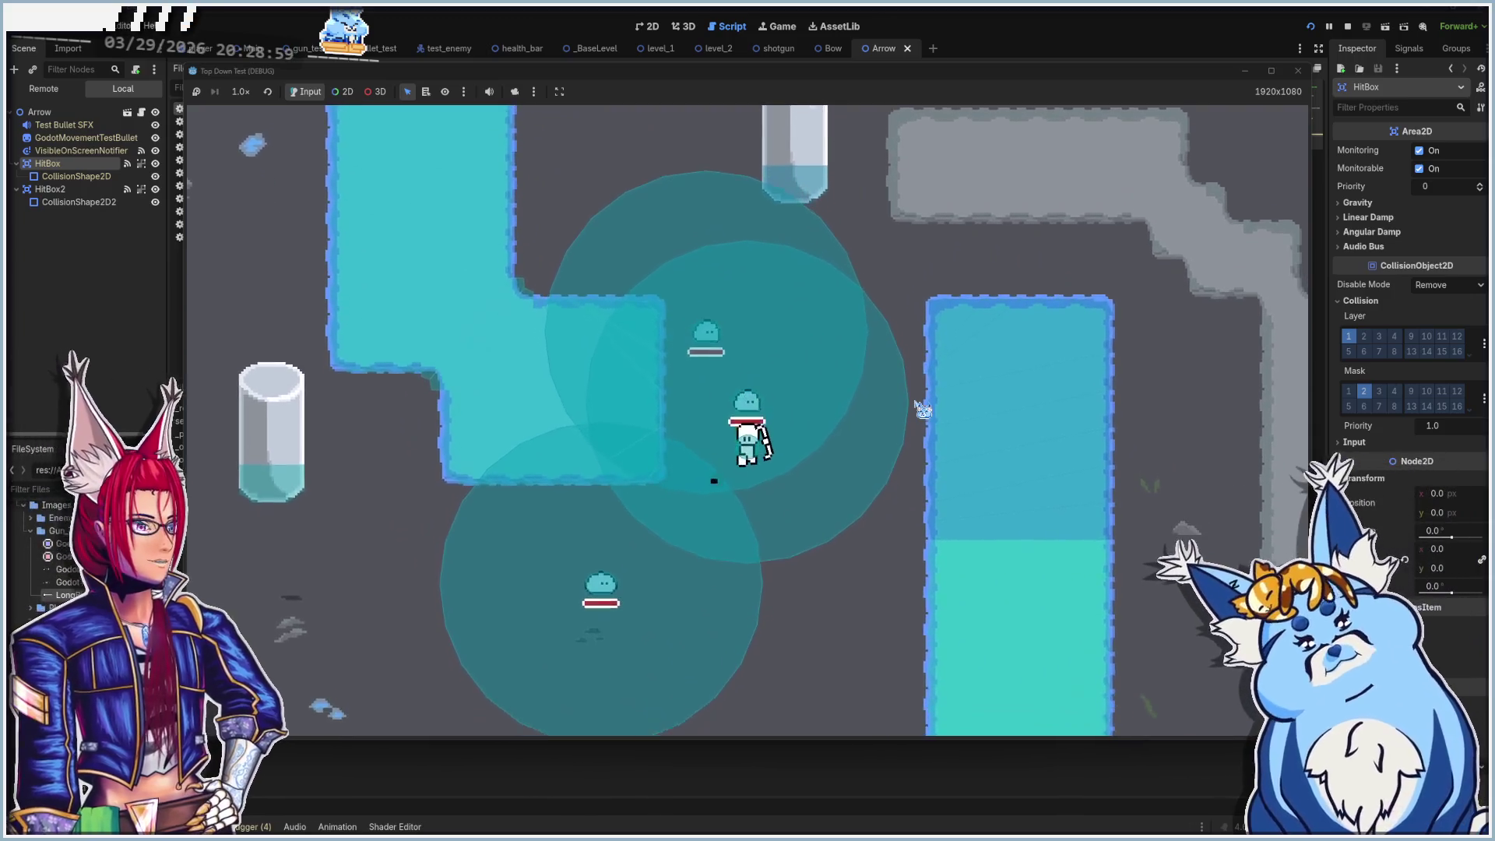
key(s)
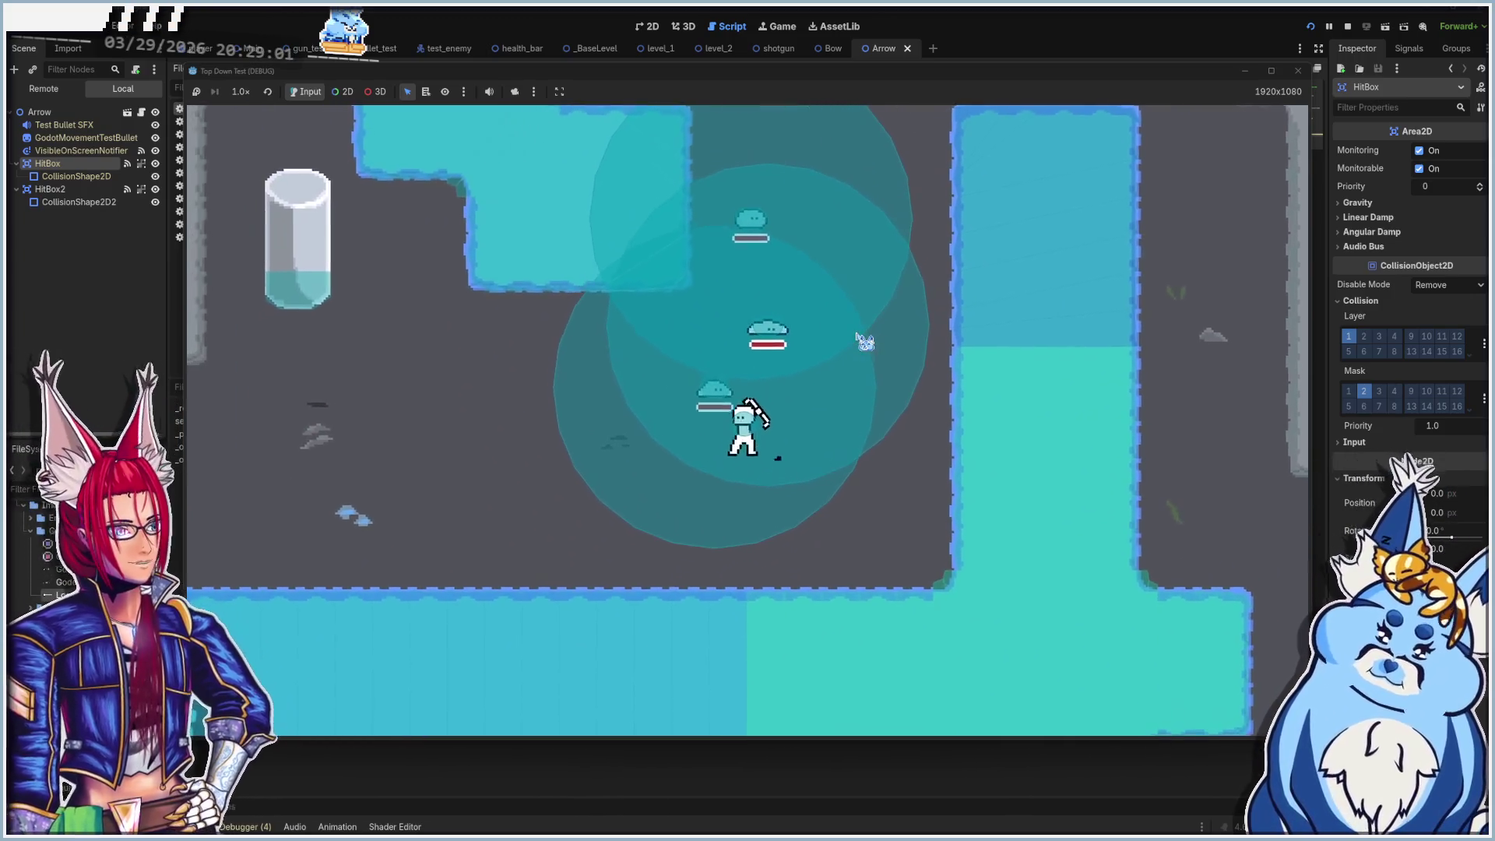
key(w)
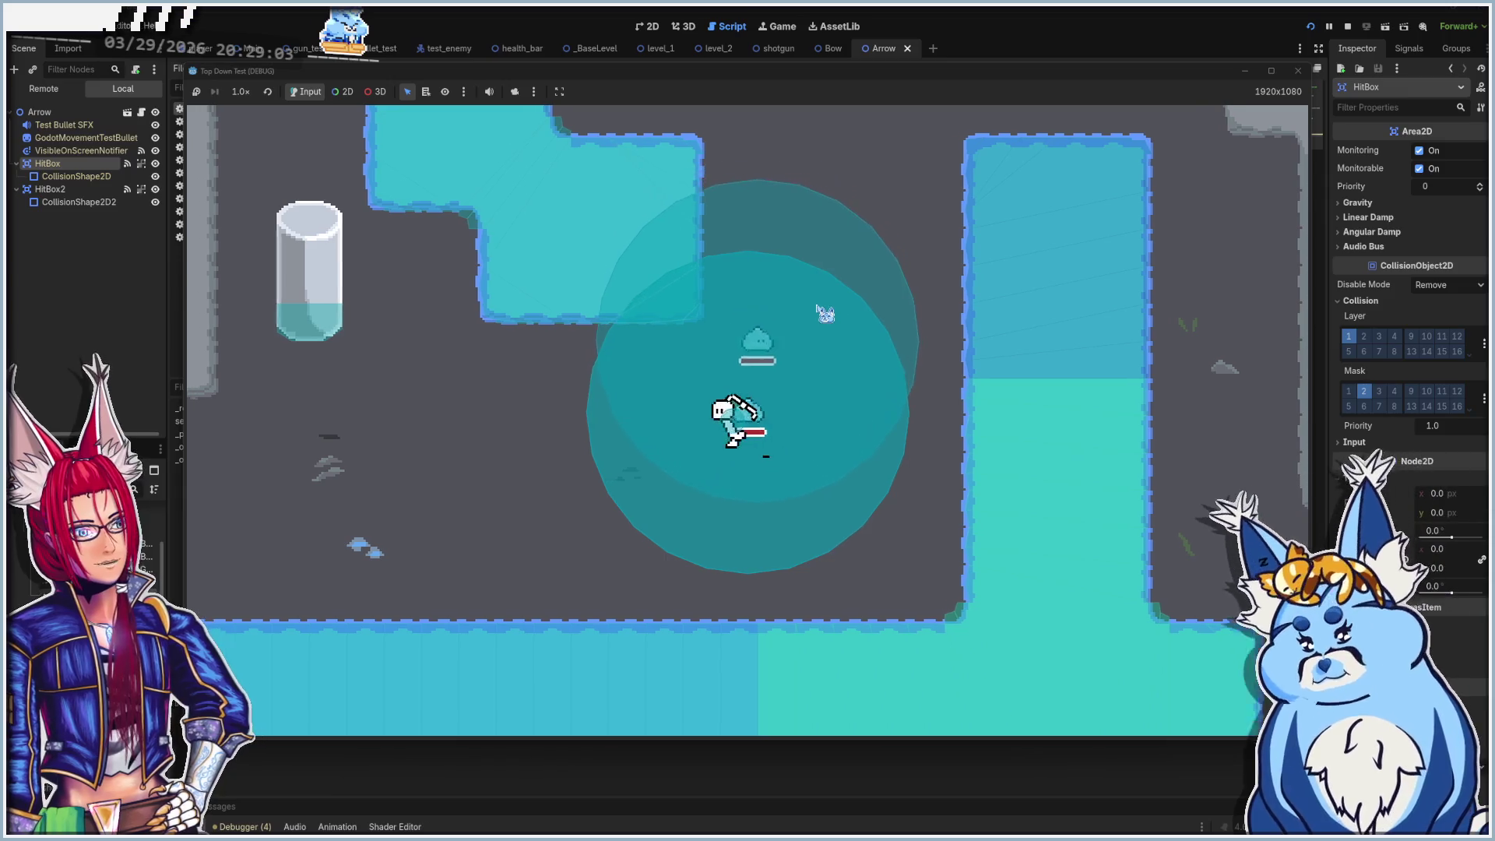
key(a)
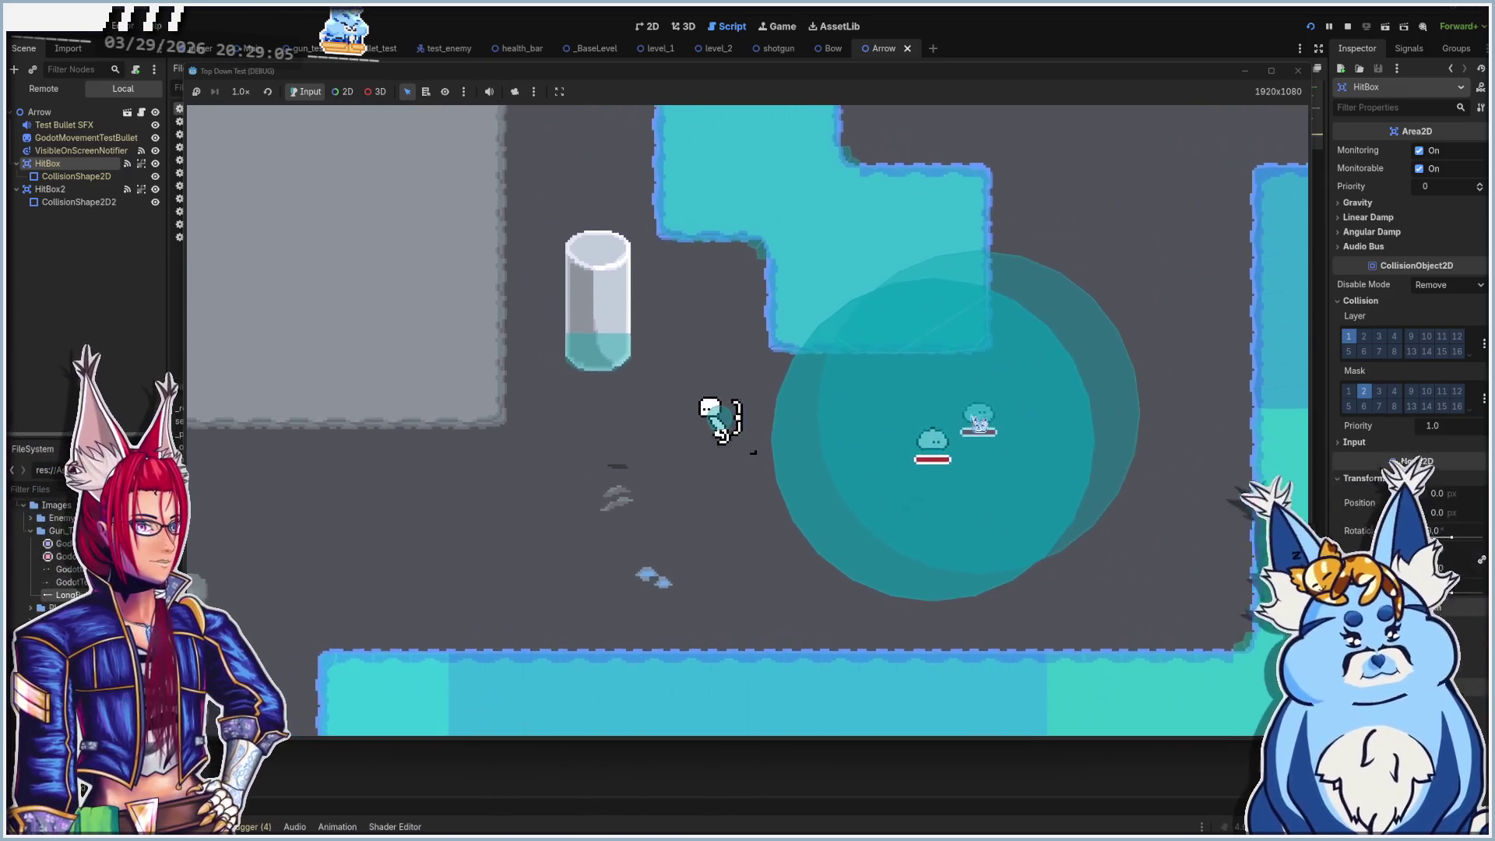
key(s)
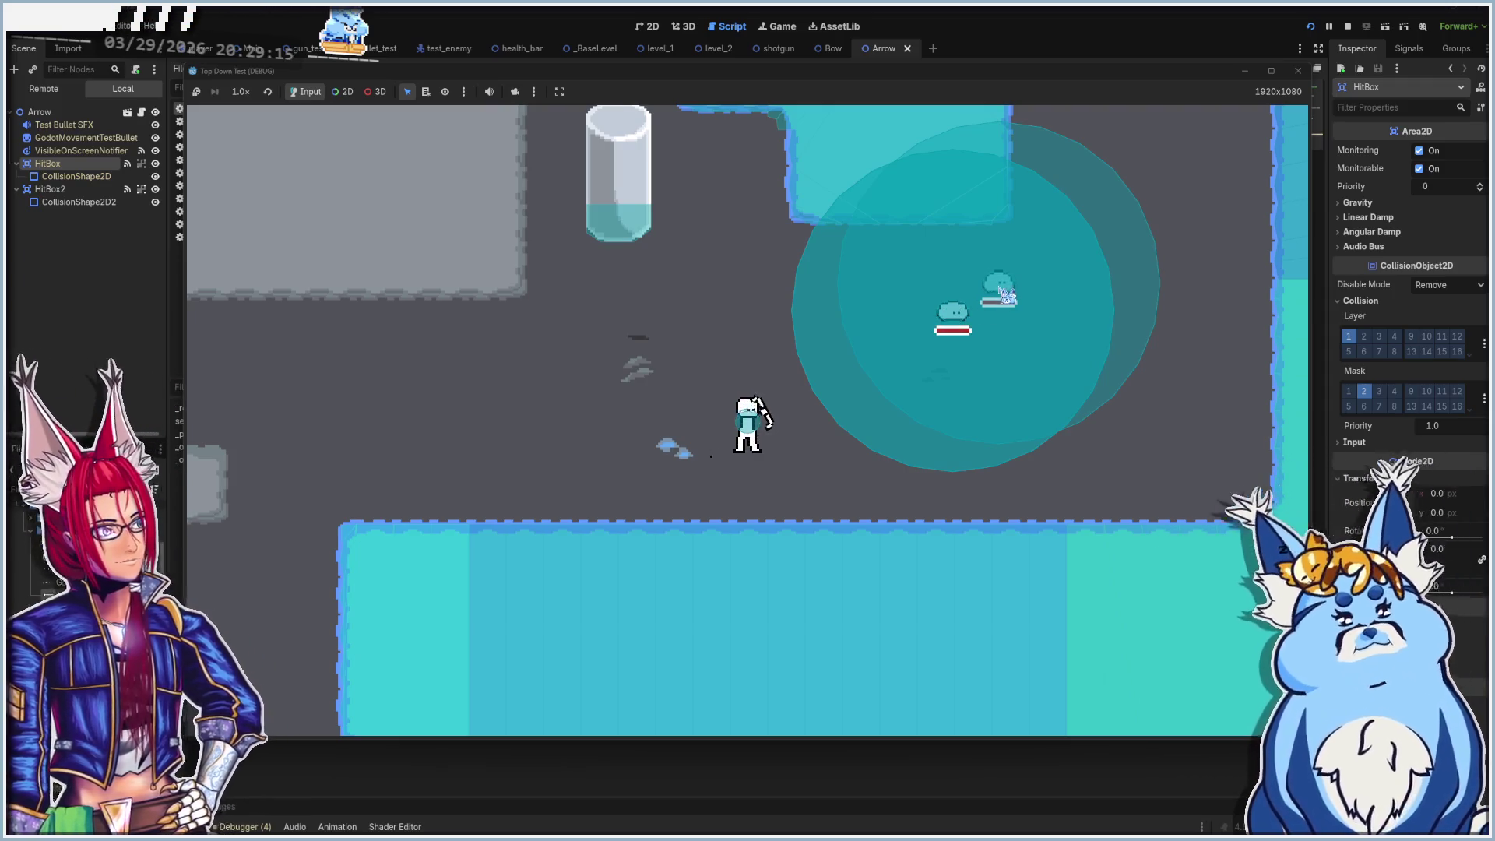
key(a)
key(s)
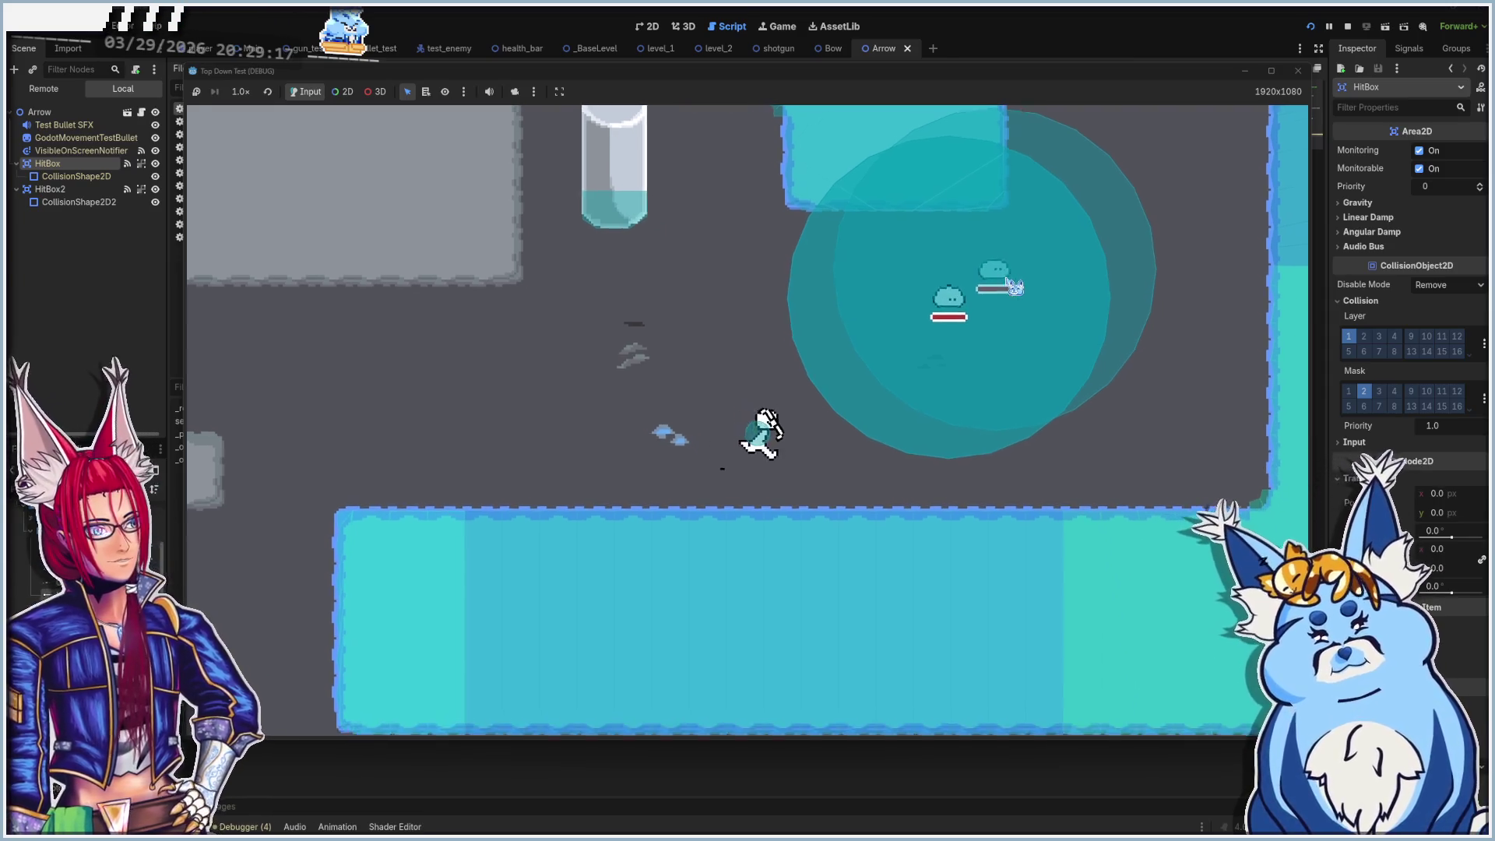
key(w)
key(a)
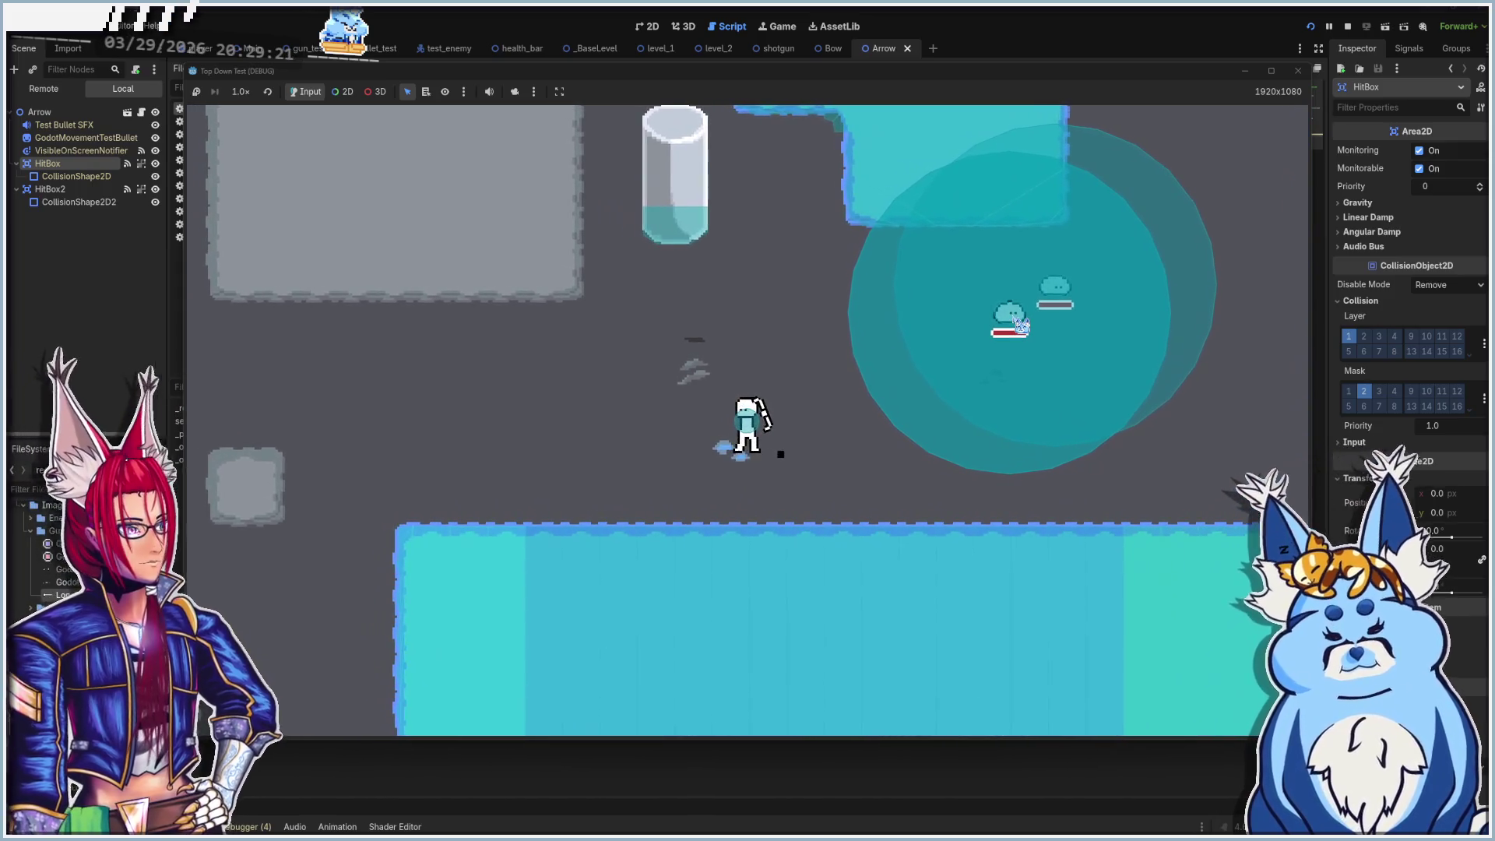
key(d)
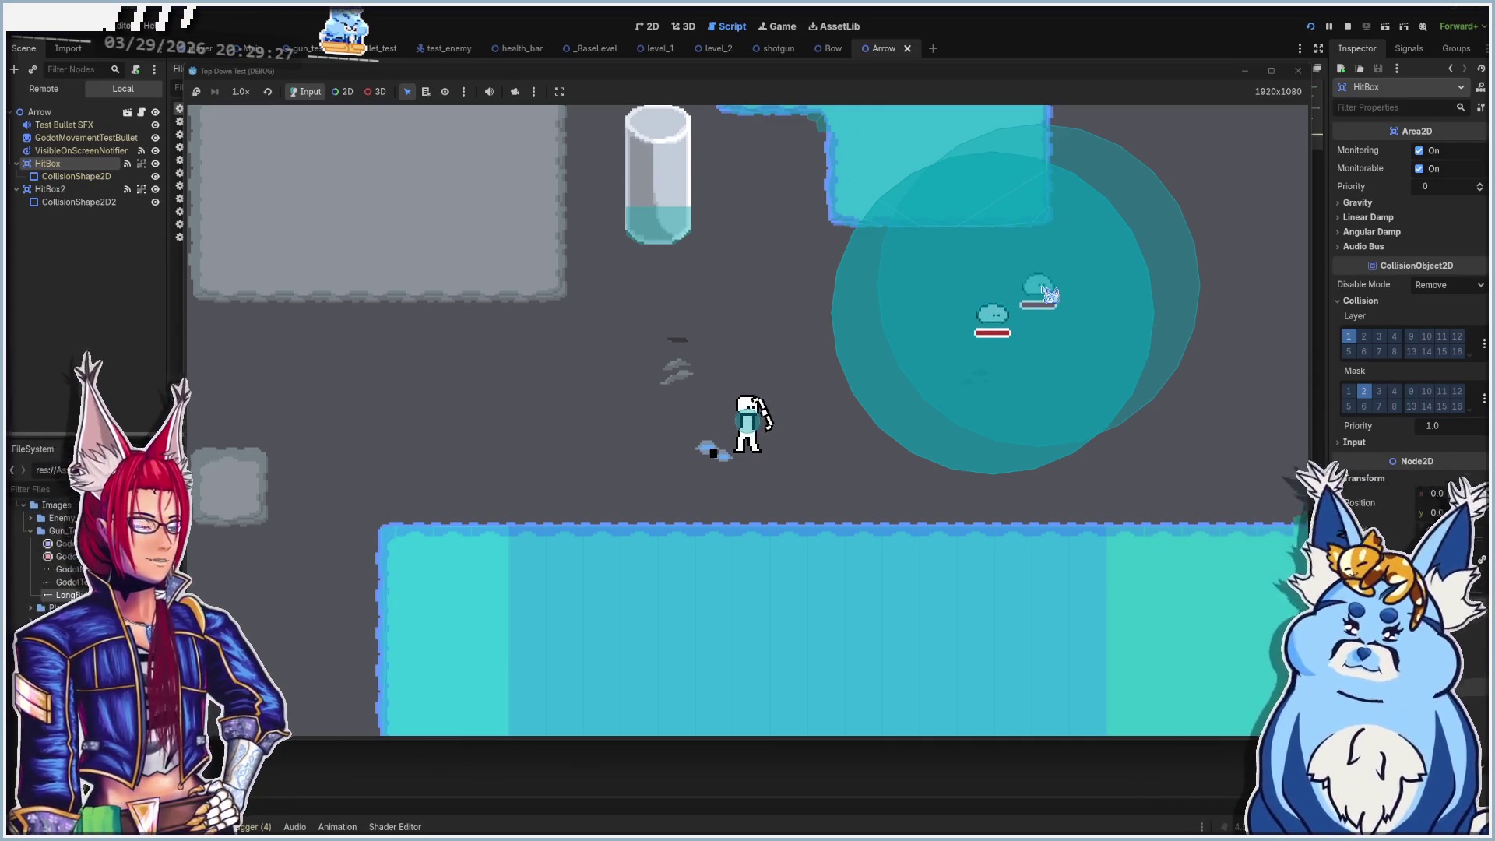
key(d)
key(s)
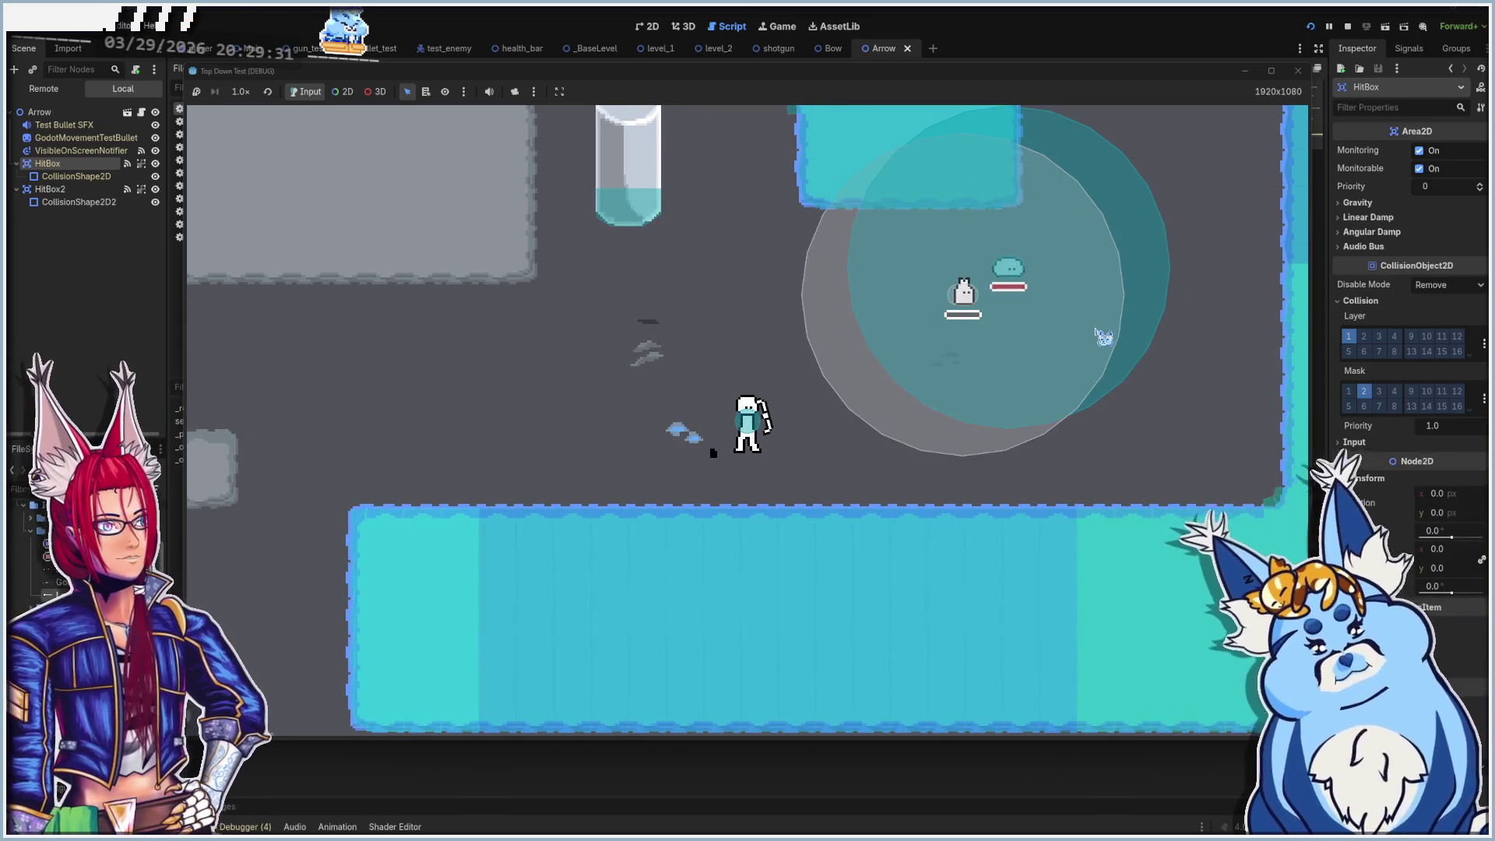
key(d)
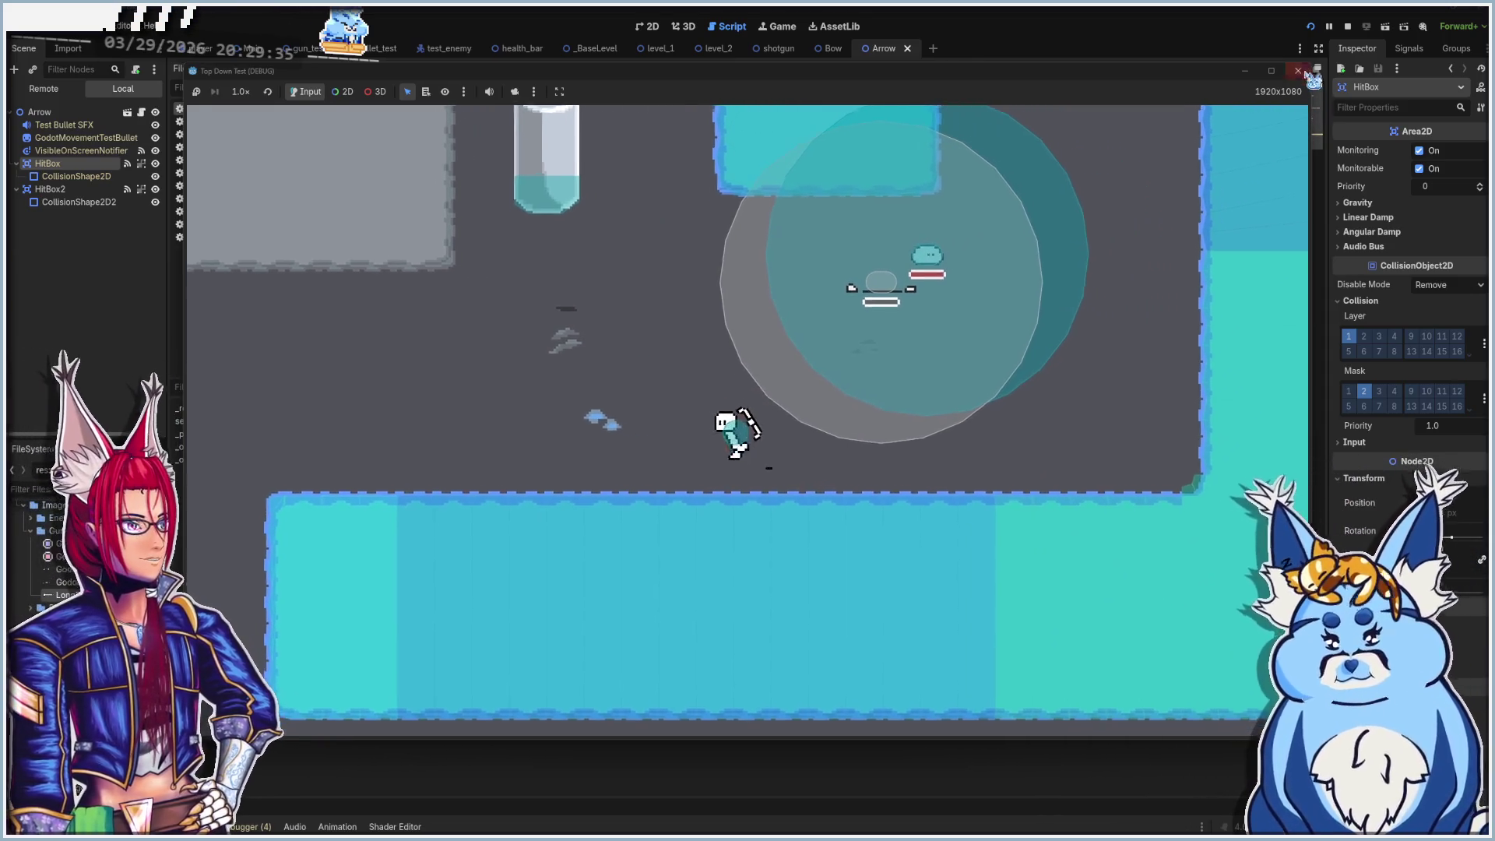
key(F8)
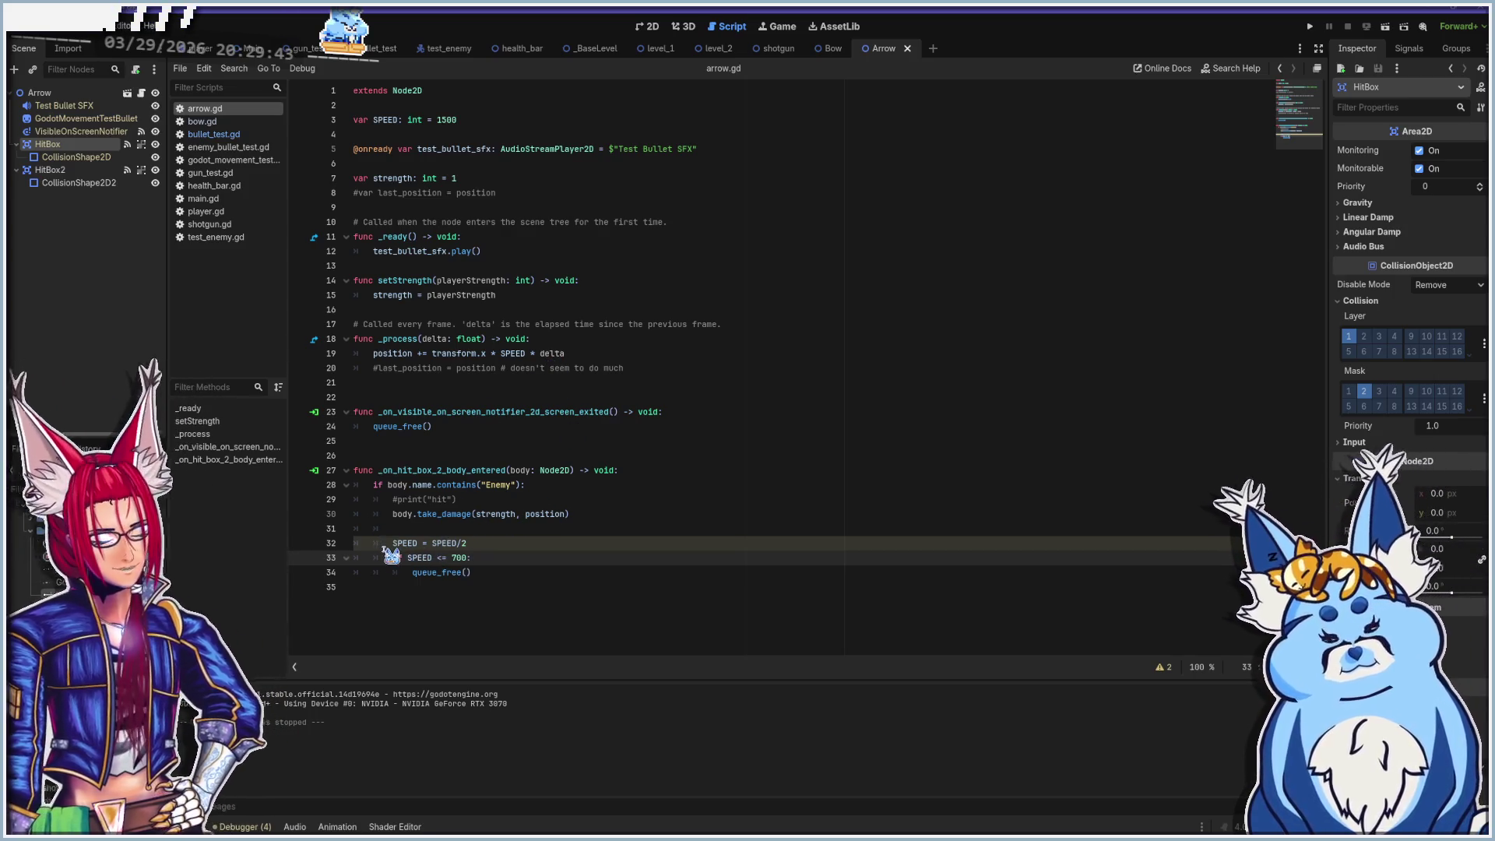
Step: Rename SPEED to speed in the line 3 declaration and the line 19 usage of arrow.gd
click(383, 120)
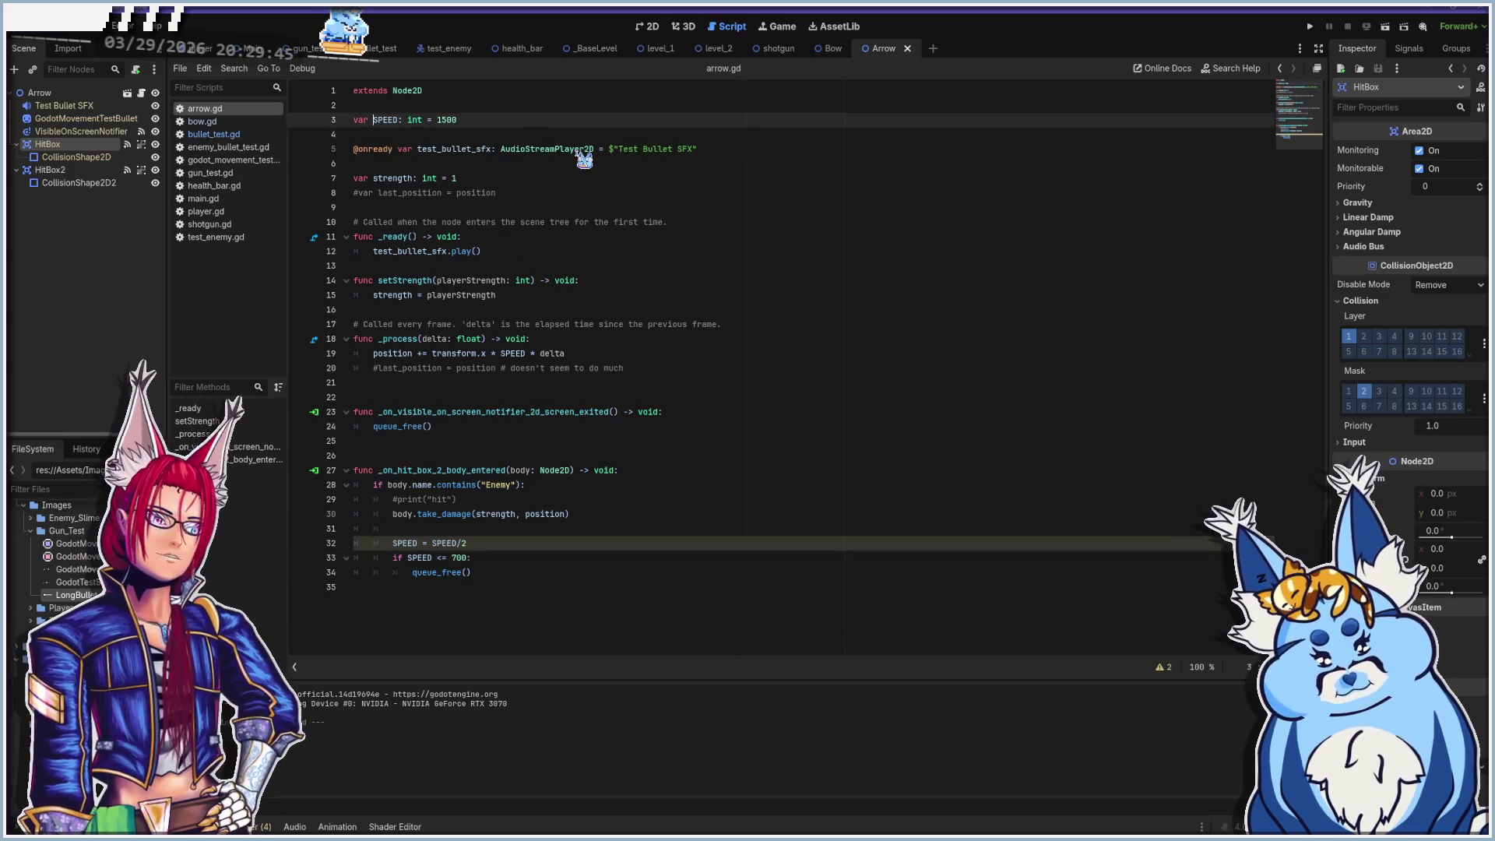
mouse_move(583, 156)
key(ctrl+shift+Right)
text(speed)
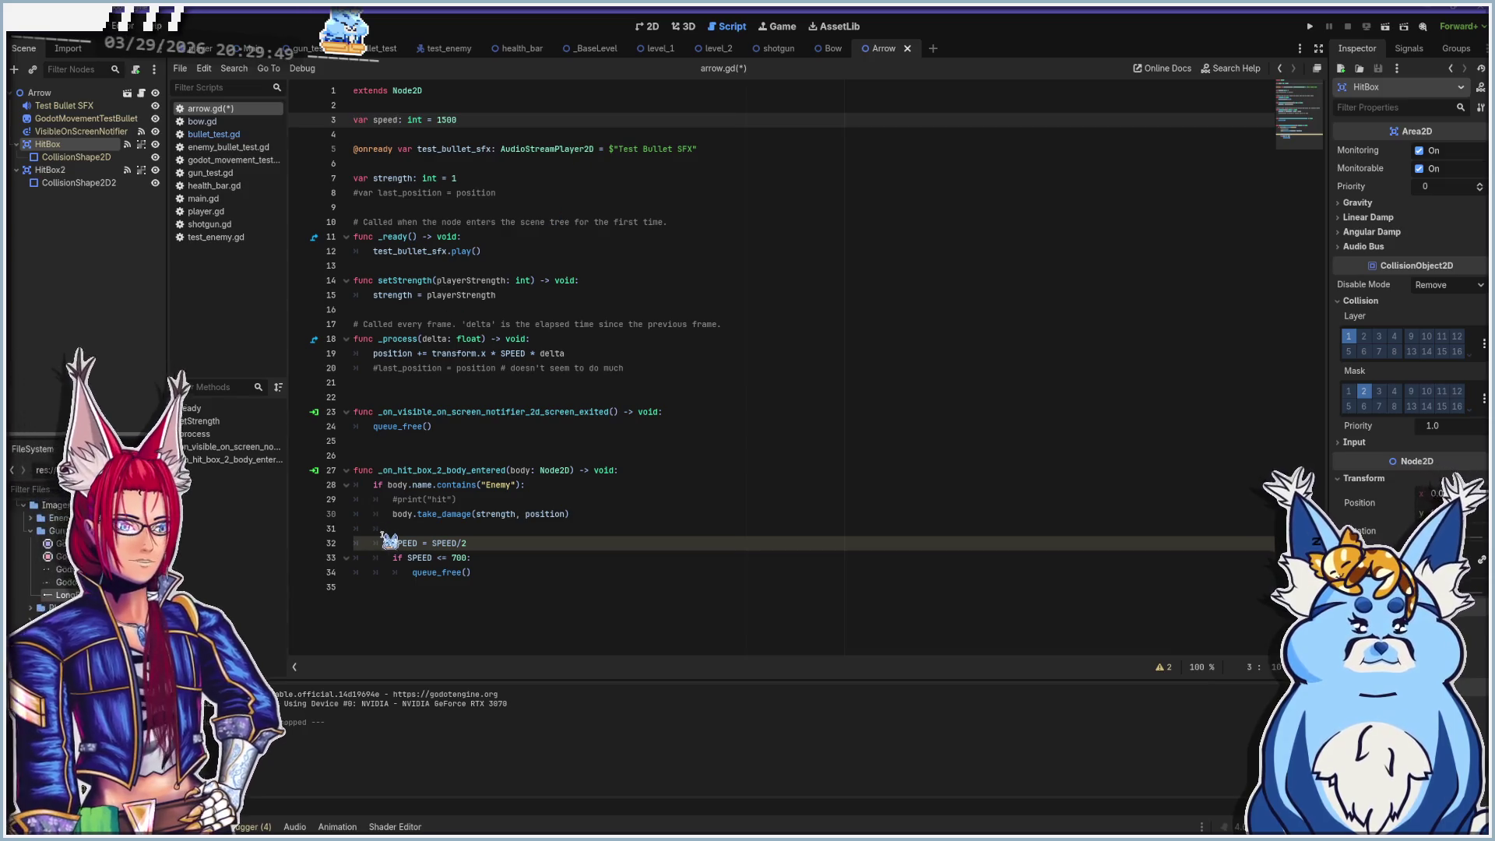
click(501, 353)
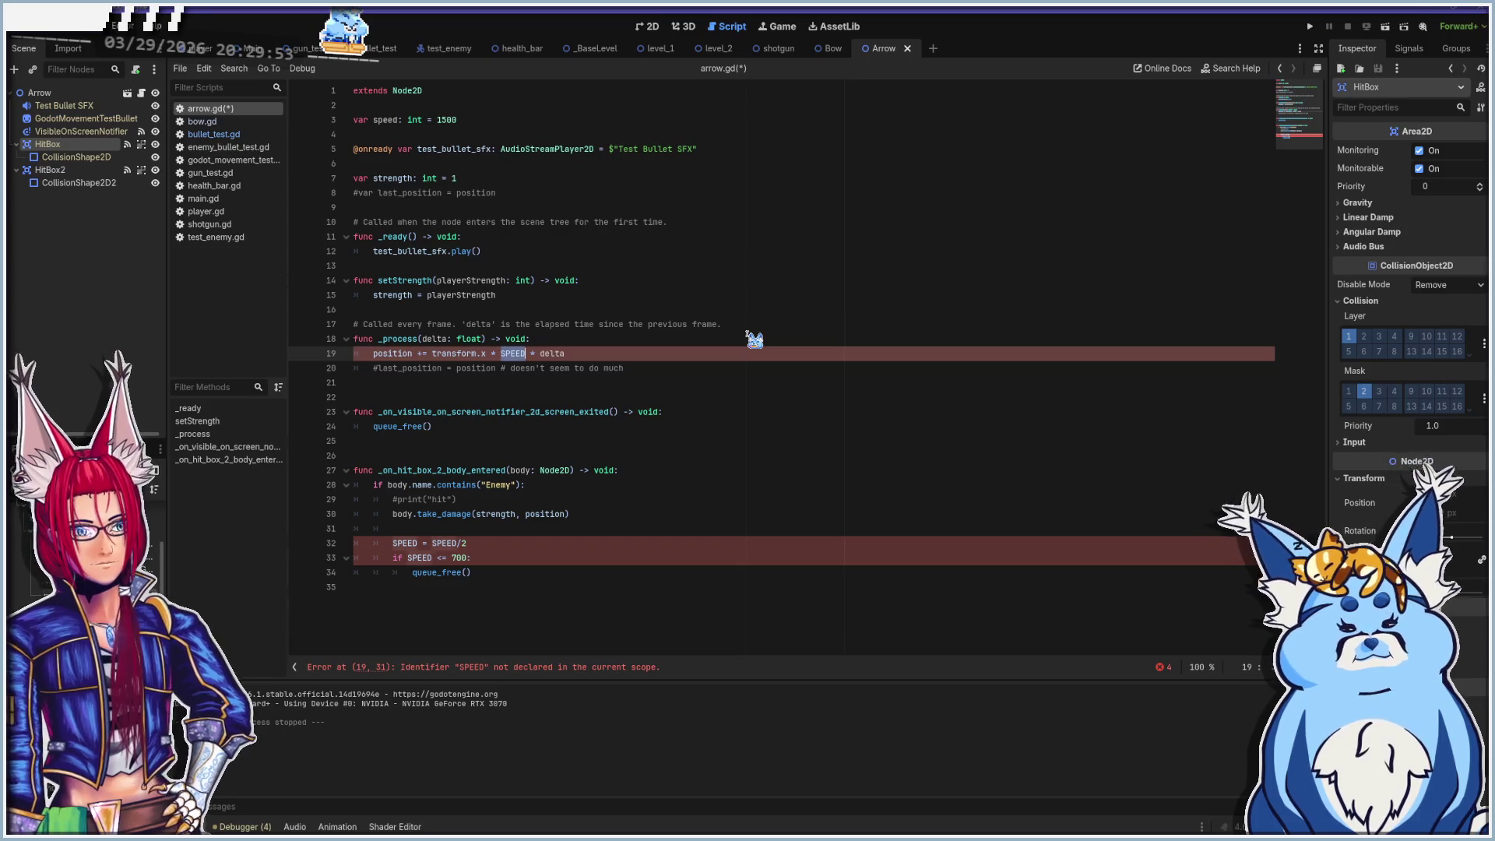
text(speed)
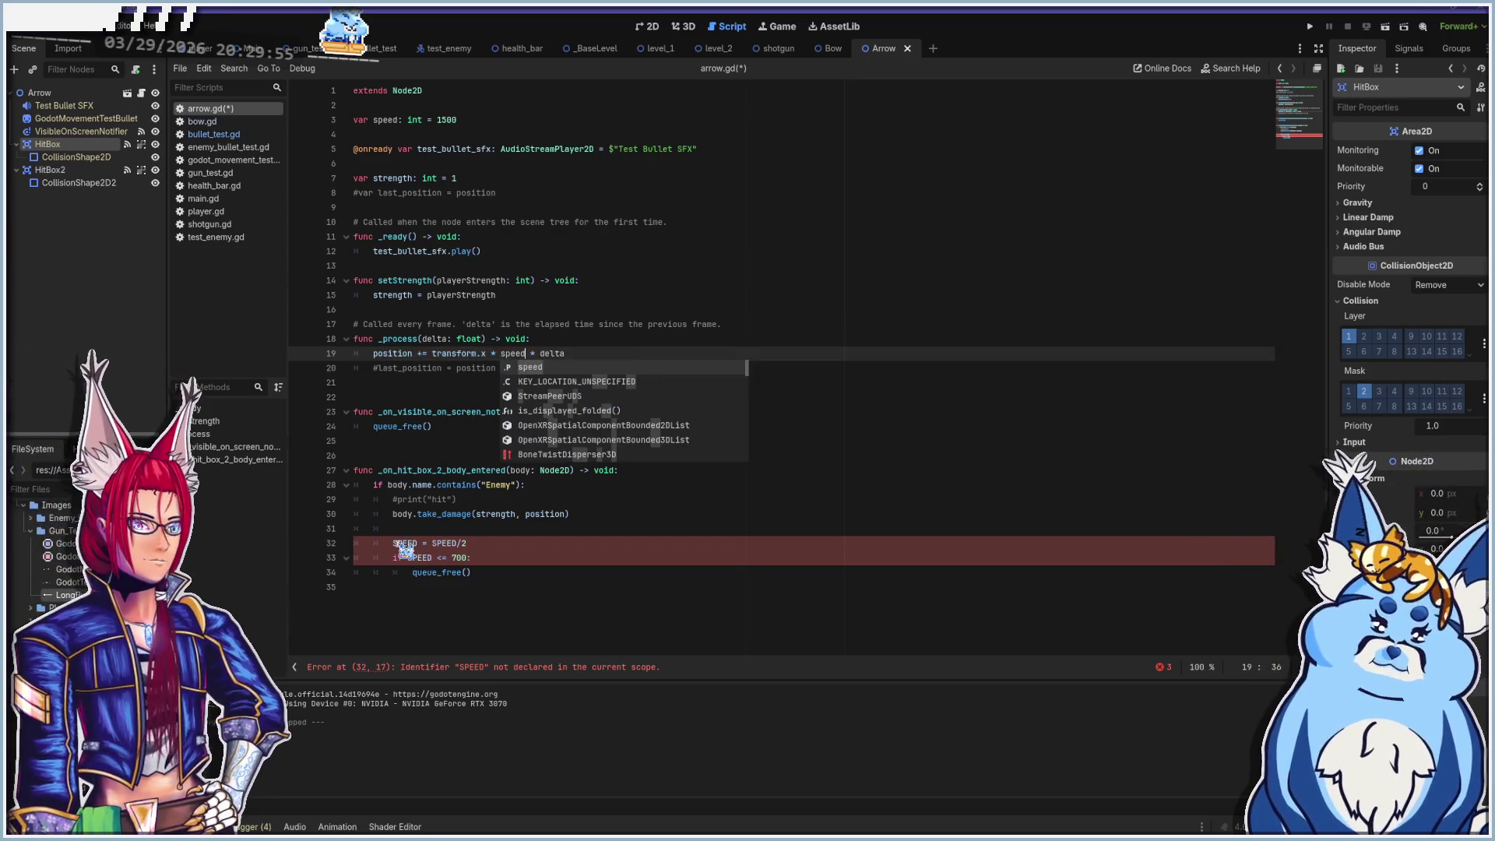
Step: Change SPEED to speed on lines 32 and 33 (speed/2, speed <= 700) and save the script
click(393, 544)
key(shift+Right)
key(shift+Right)
key(shift+Right)
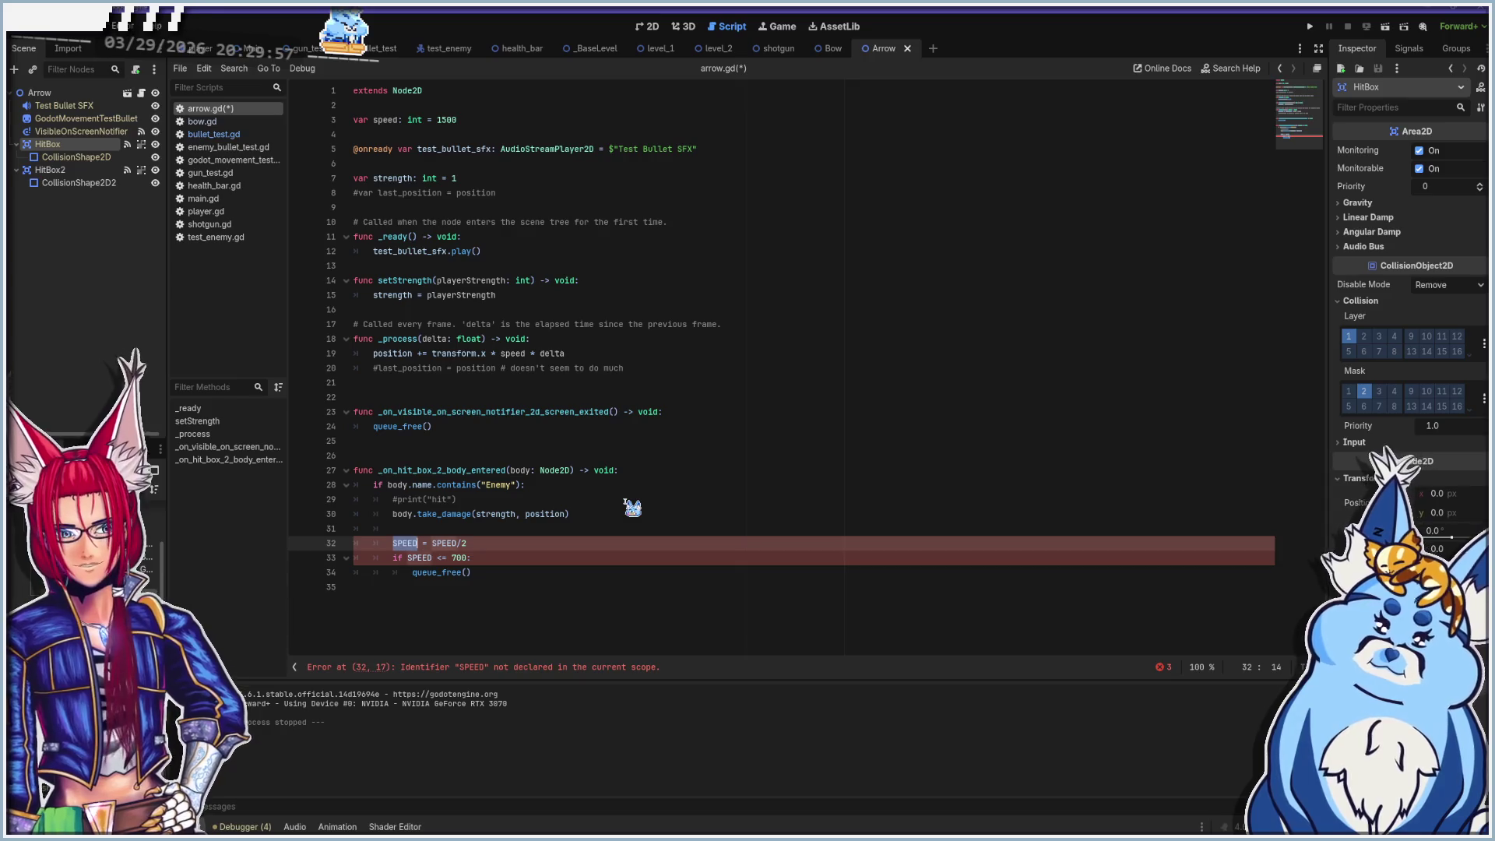
text(speed)
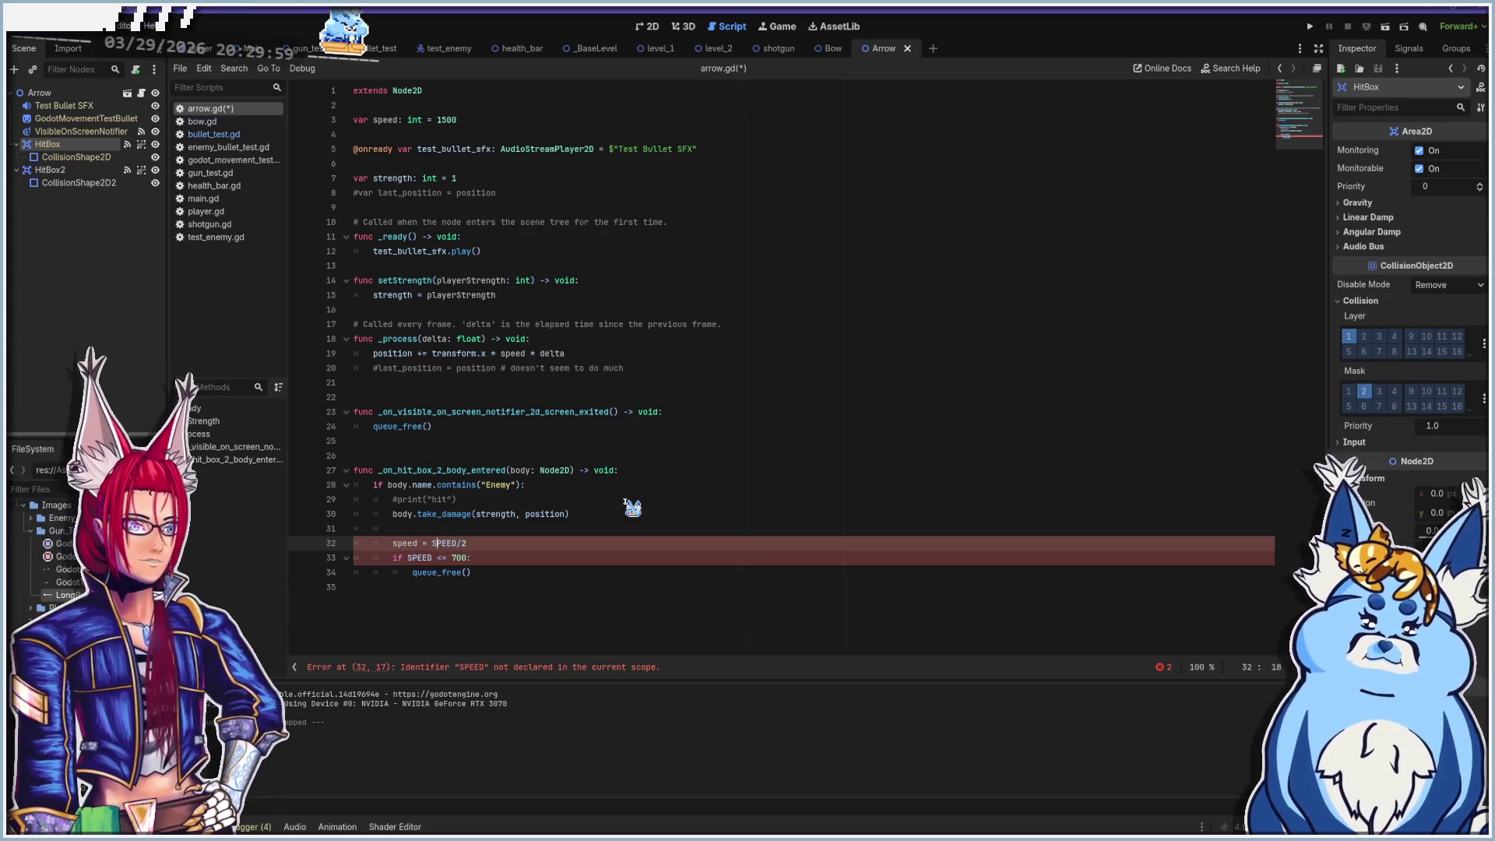
text(spee)
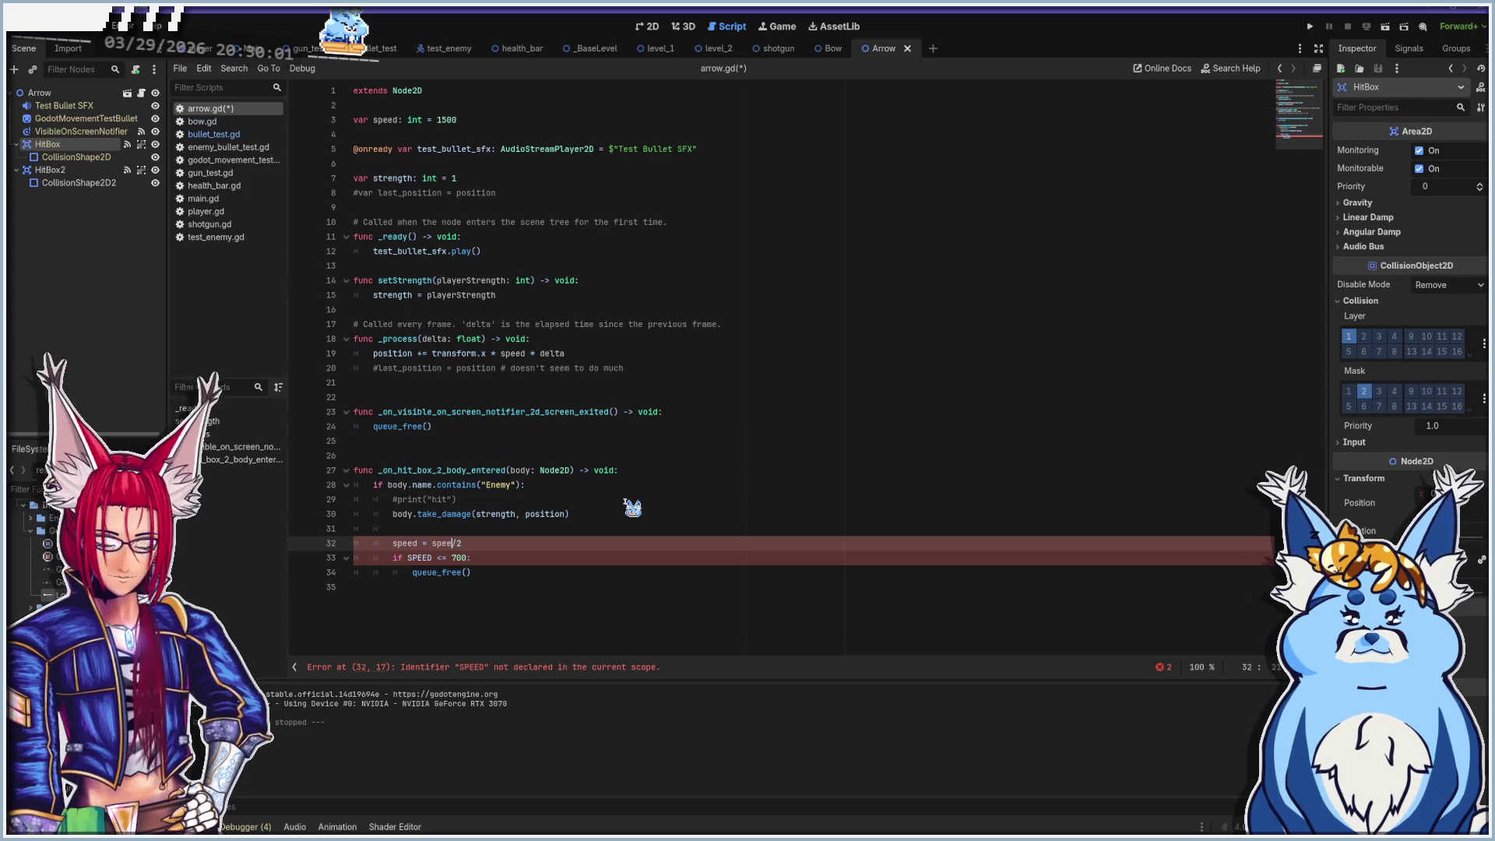
text(d)
key(Escape)
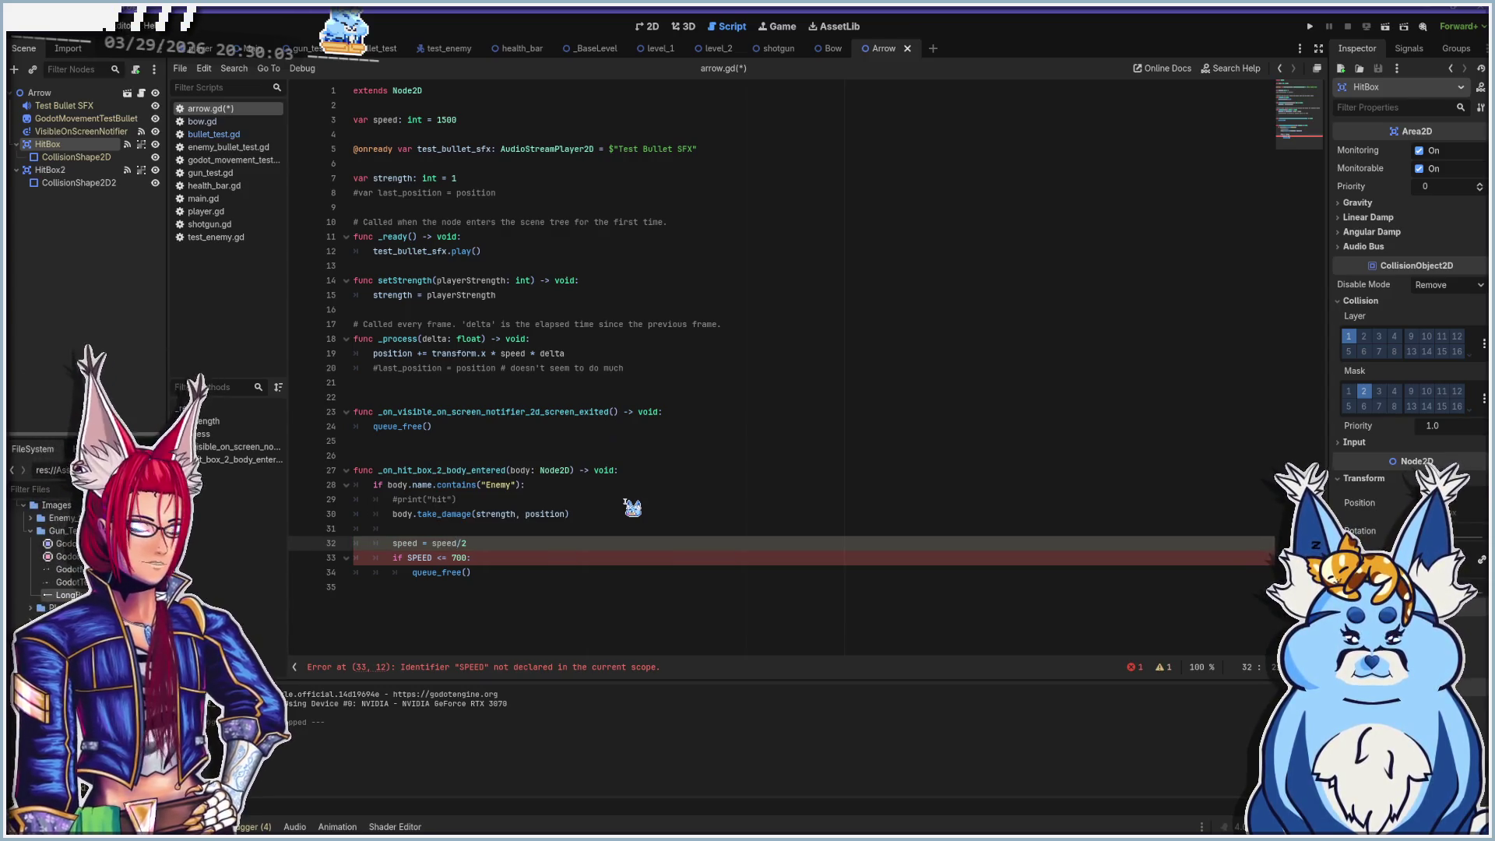
click(424, 558)
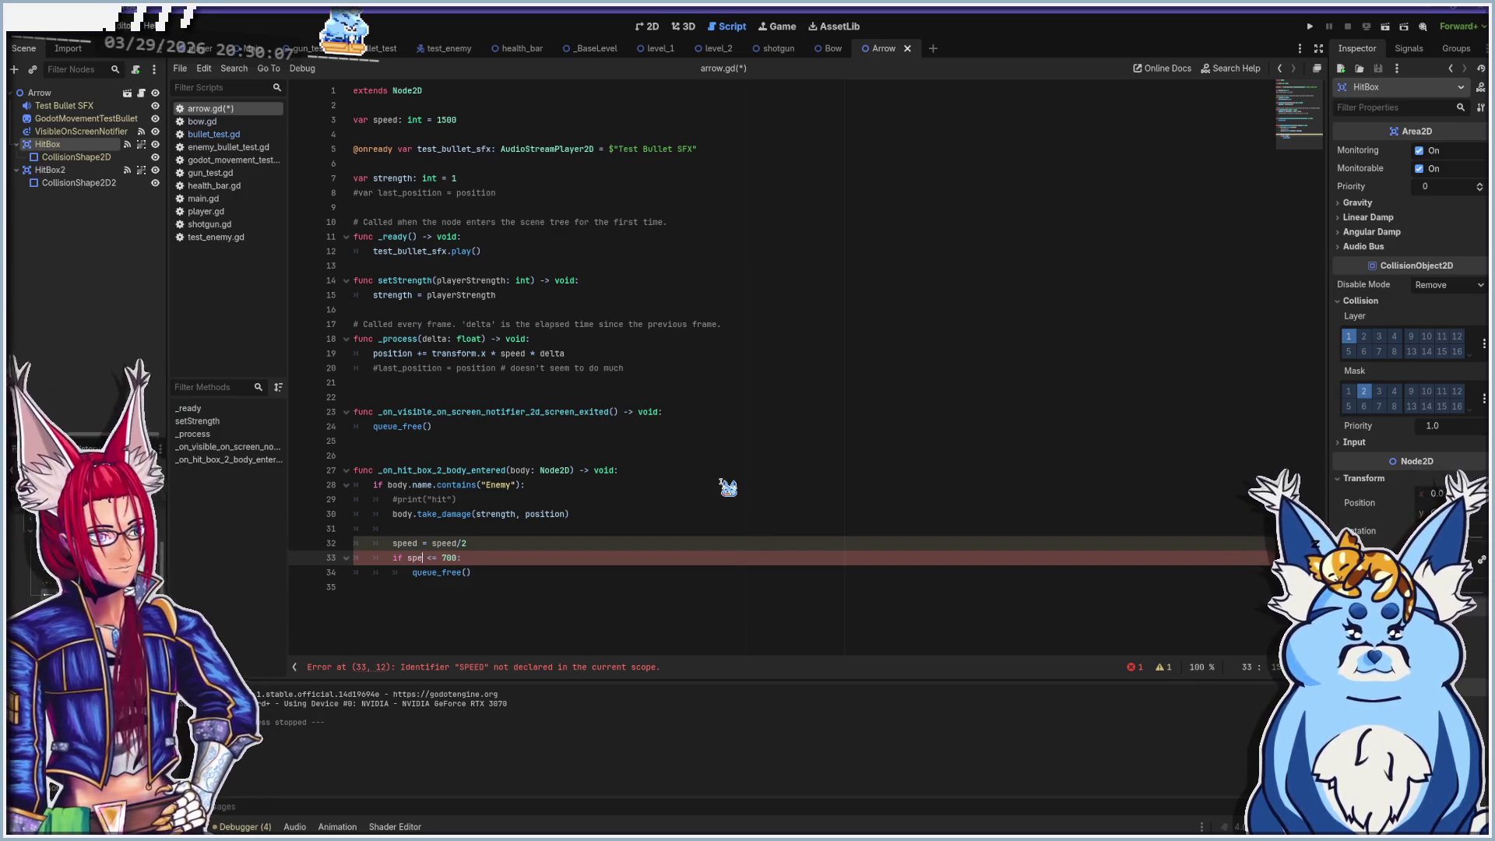
text(ed)
click(553, 583)
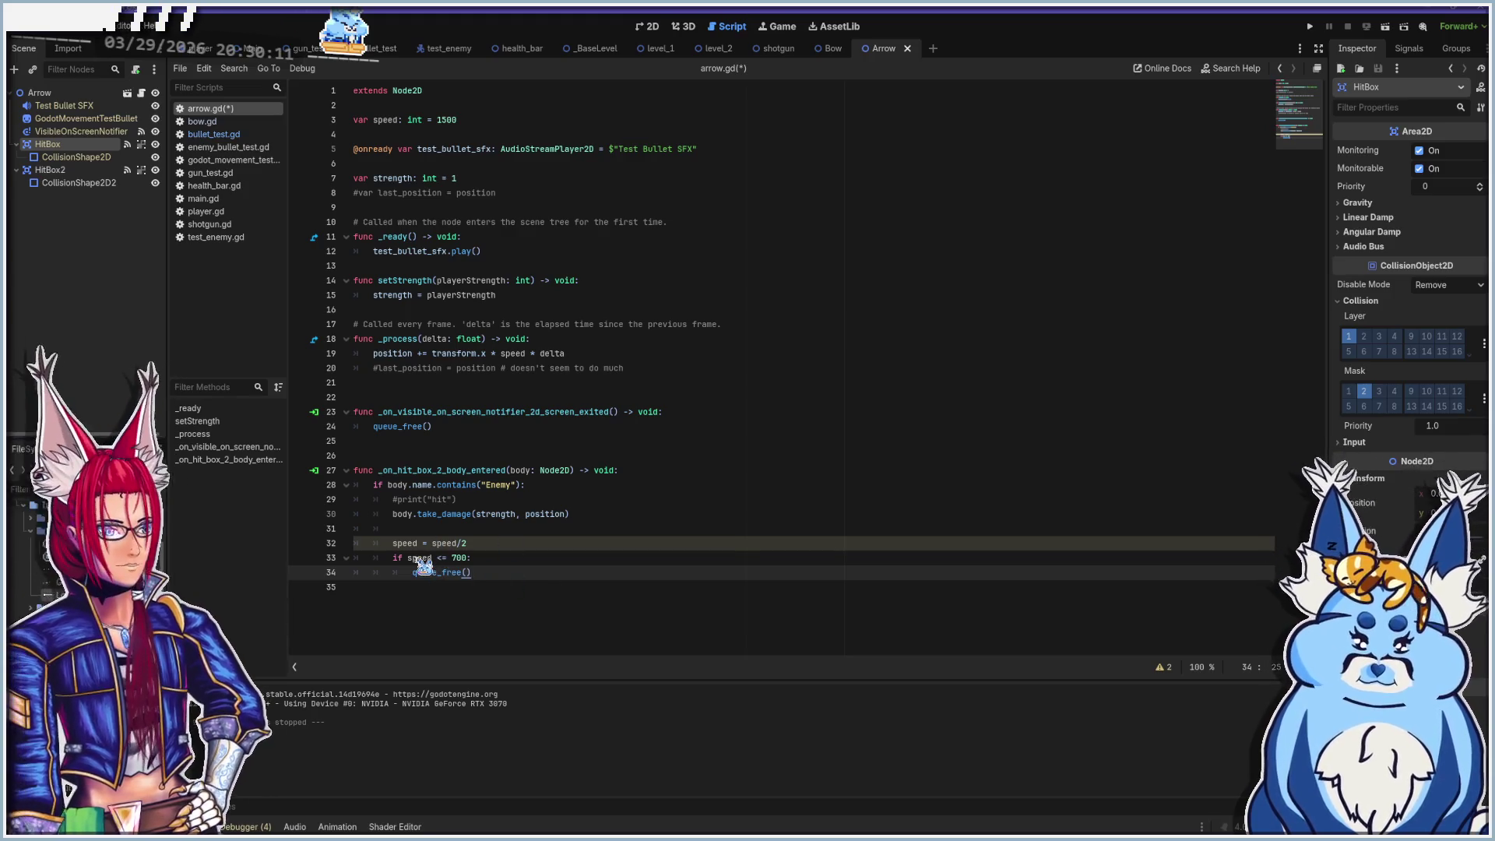
key(ctrl+s)
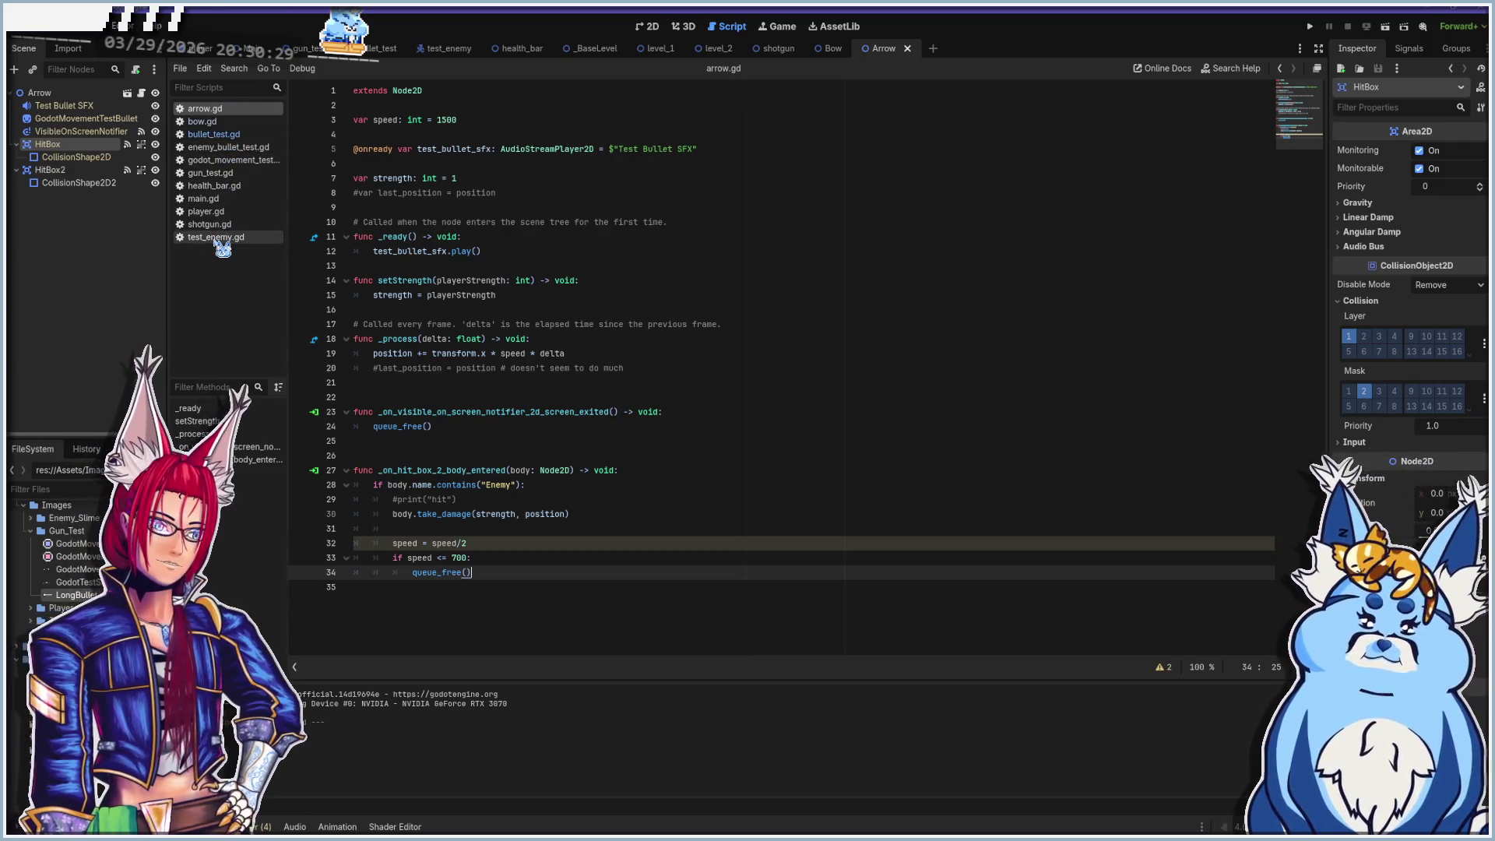
Step: In gun_test.gd, uncomment the burst loop and await line, set the delay to 0.5, and save
click(232, 172)
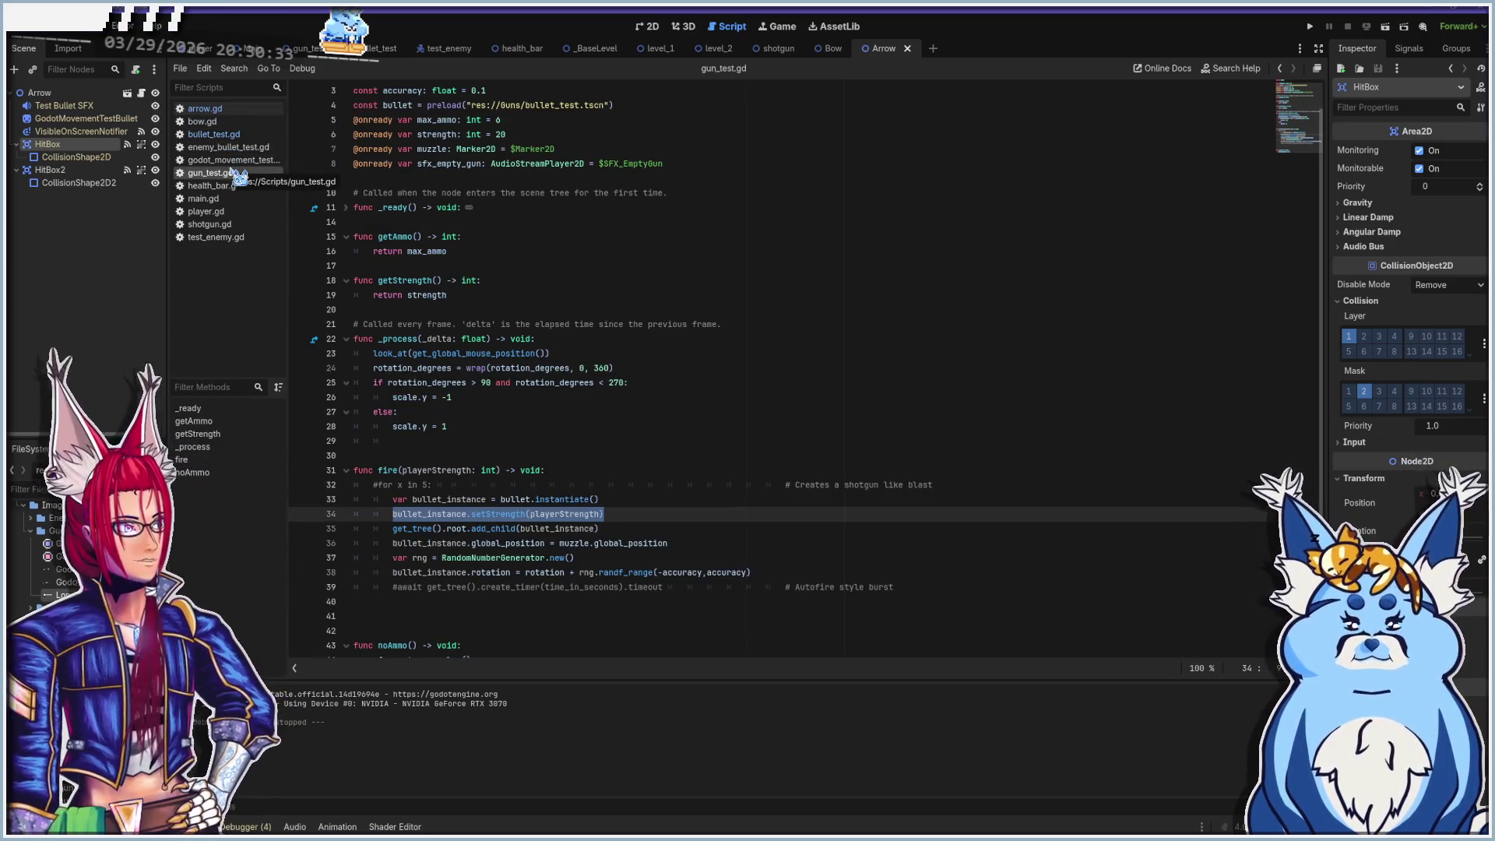
scroll(556, 524, down, 1)
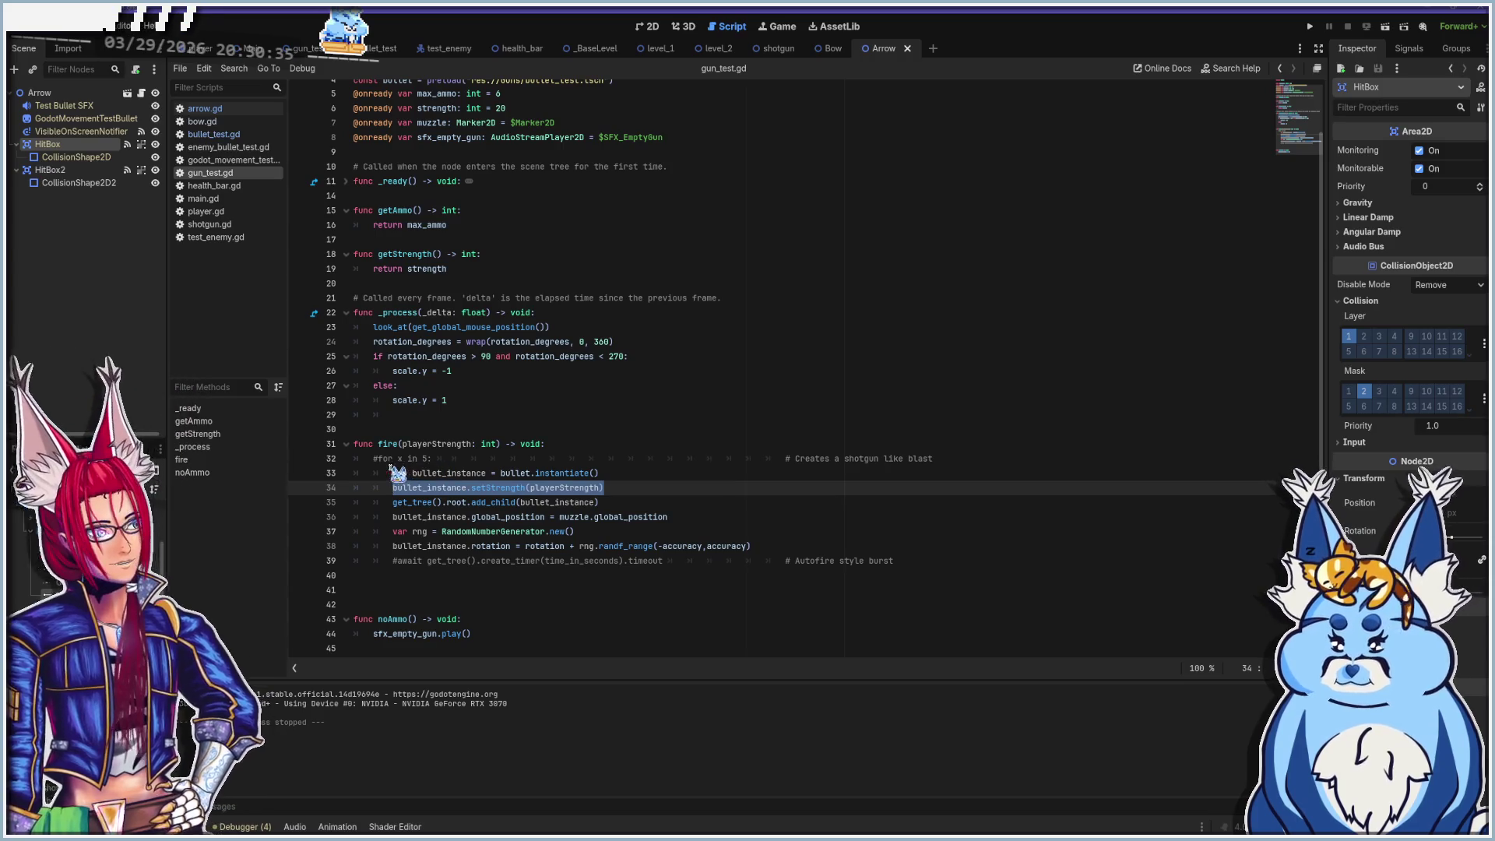
click(390, 458)
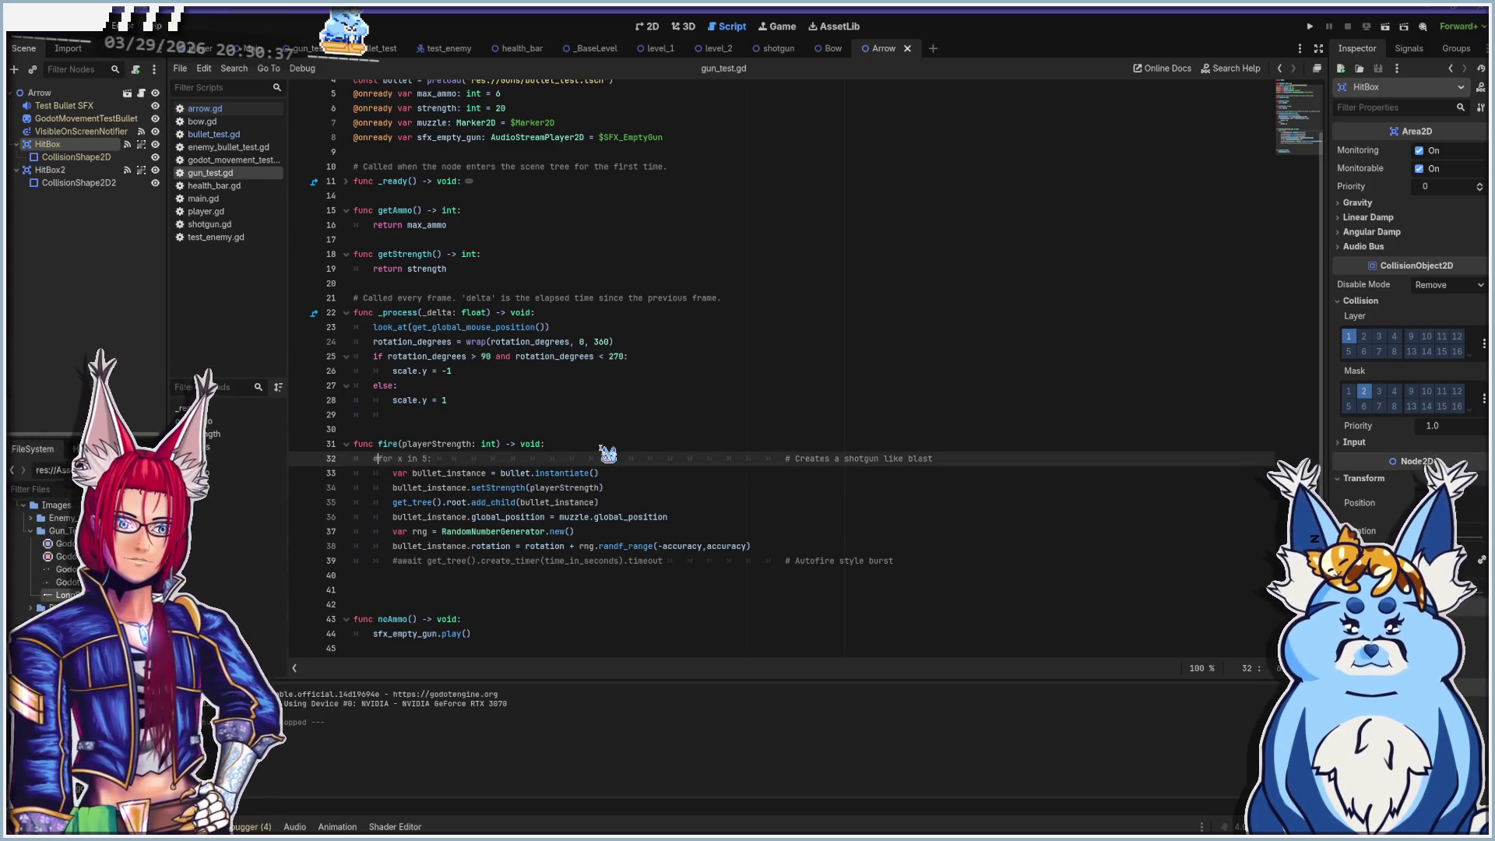
key(Down)
key(Down)
key(Down)
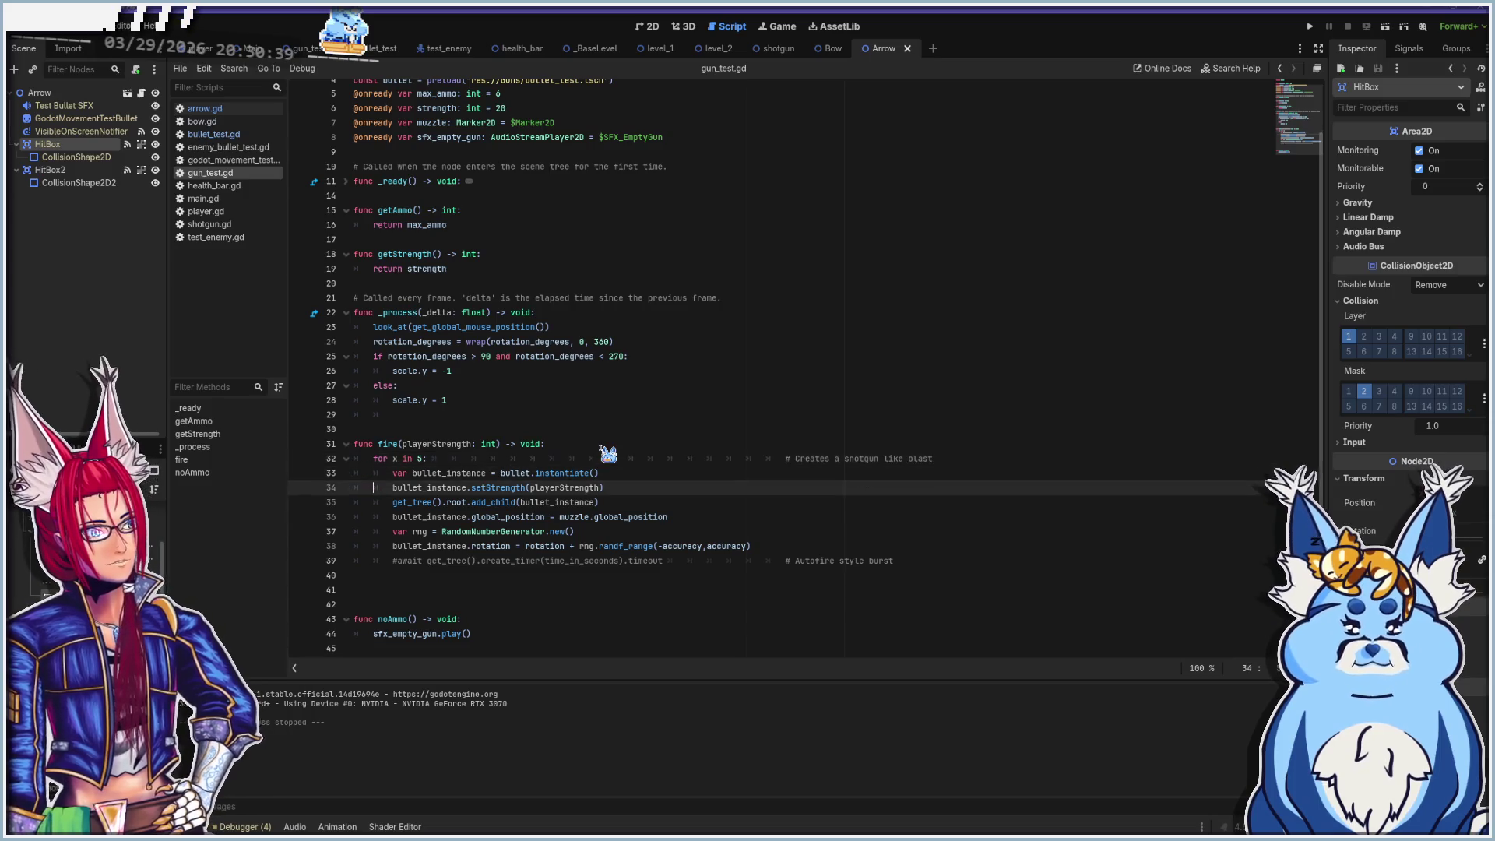
key(Delete)
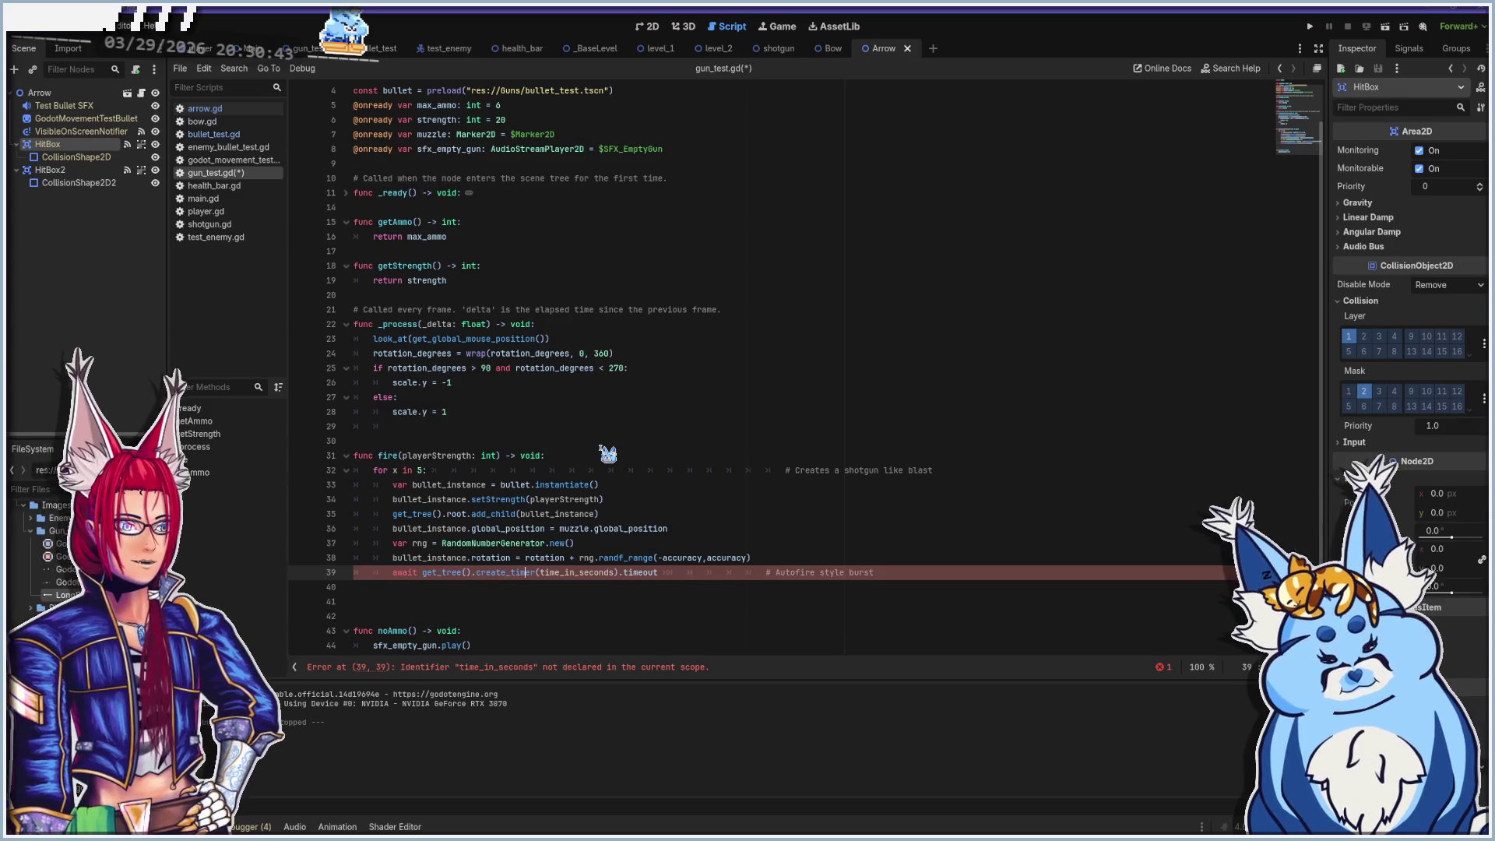
key(shift+Right)
key(shift+Right)
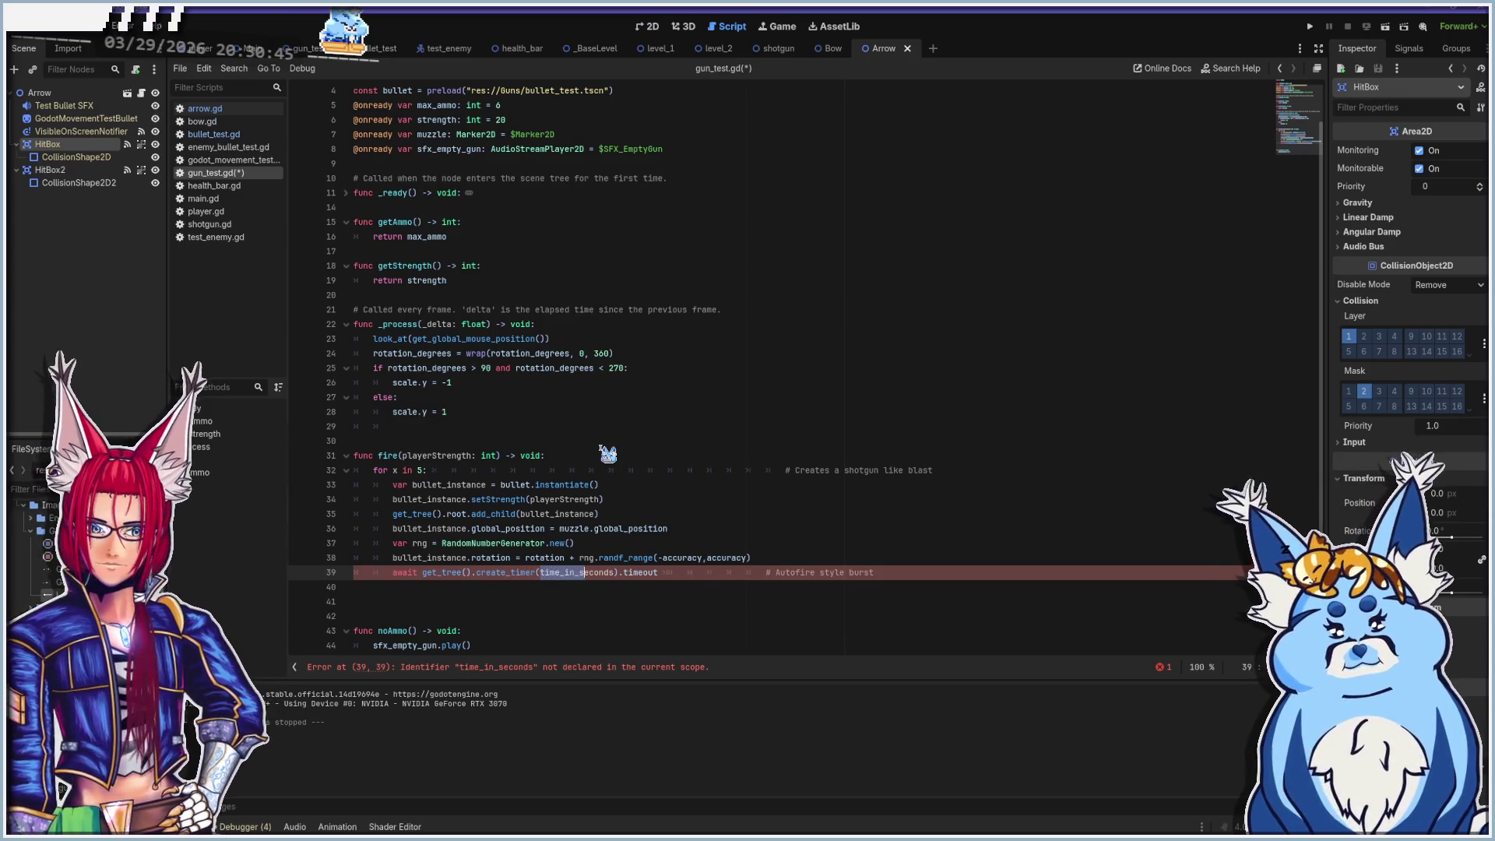
key(shift+Right)
key(shift+Right)
key(shift+Right)
text(0.)
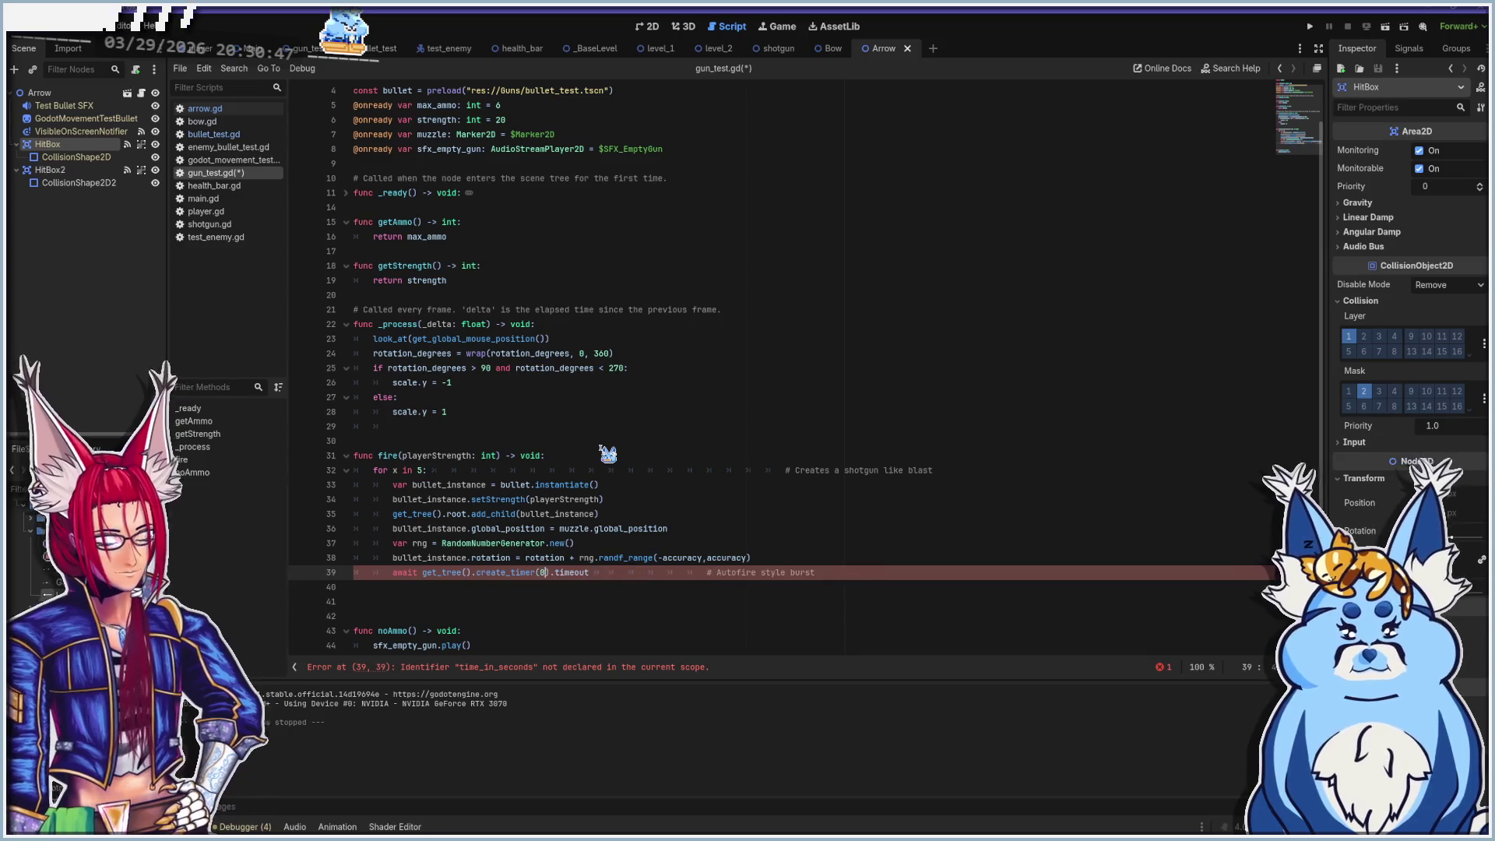
key(ctrl+s)
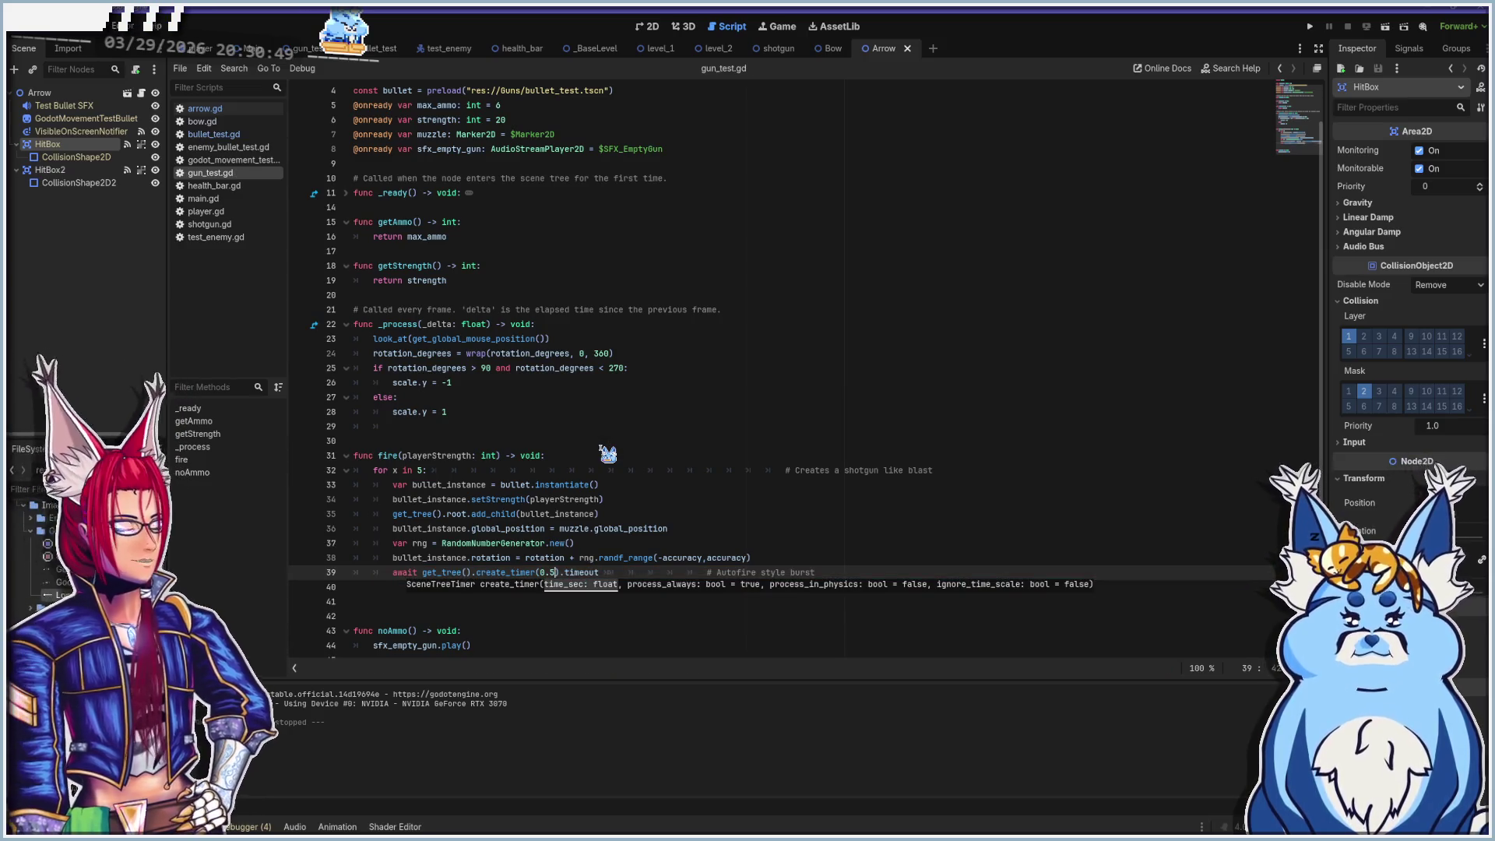
Step: Run the game, fire the gun and walk around to test the five-bullet burst
key(F5)
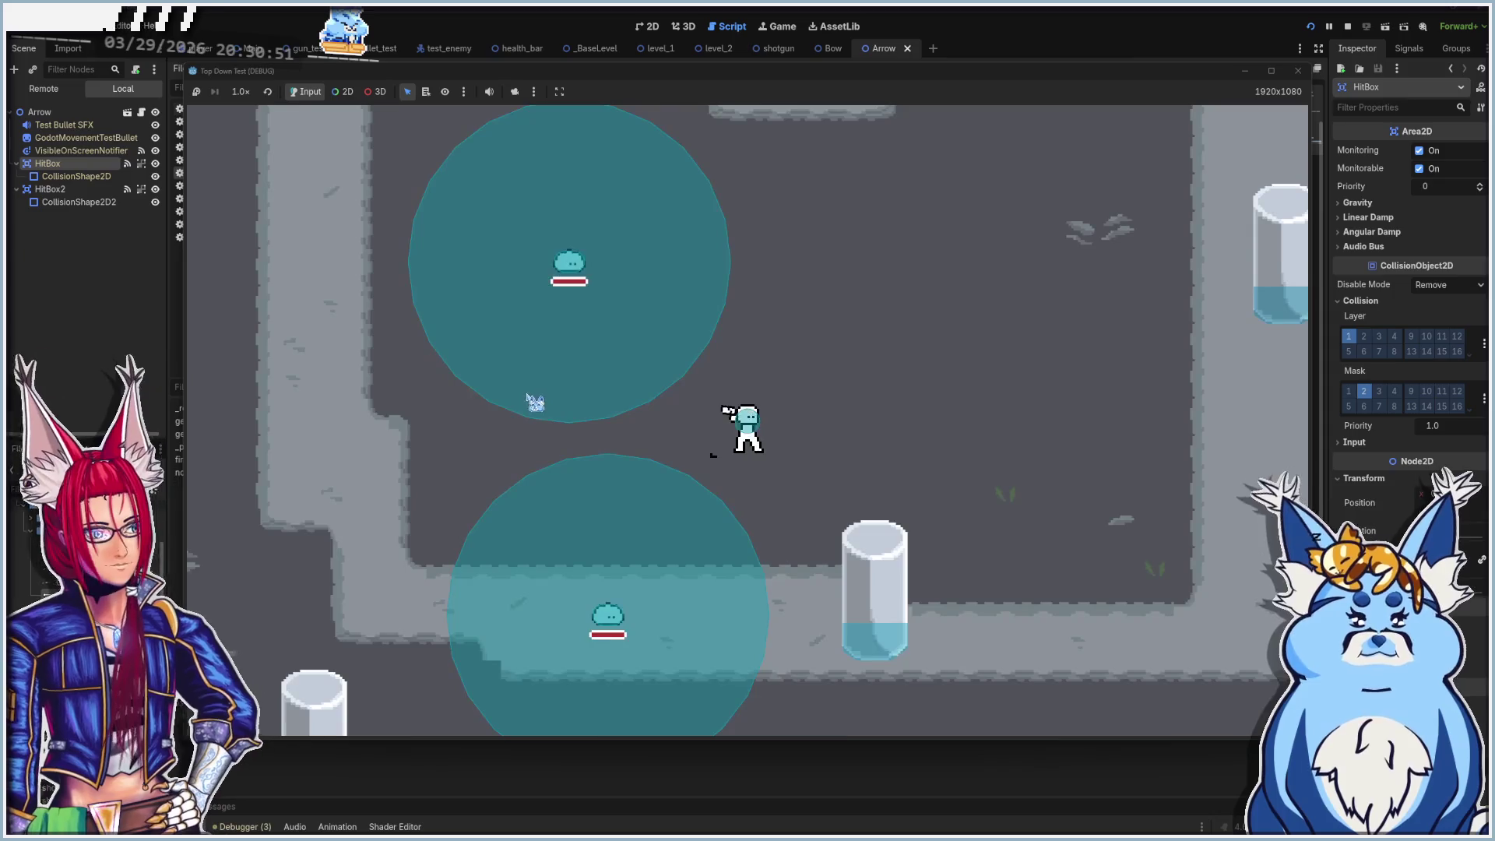
click(495, 424)
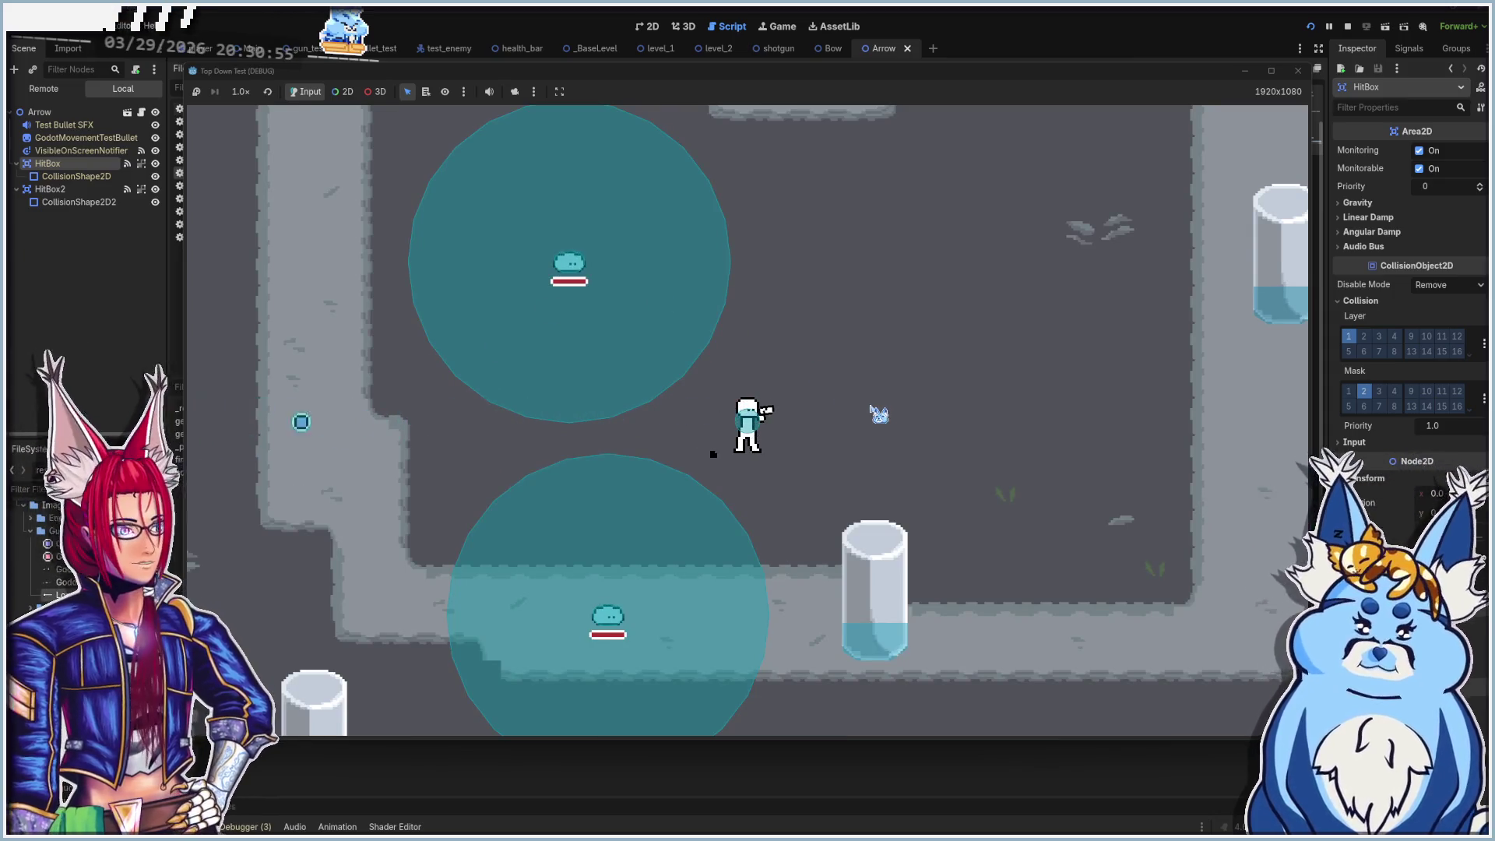
key(d)
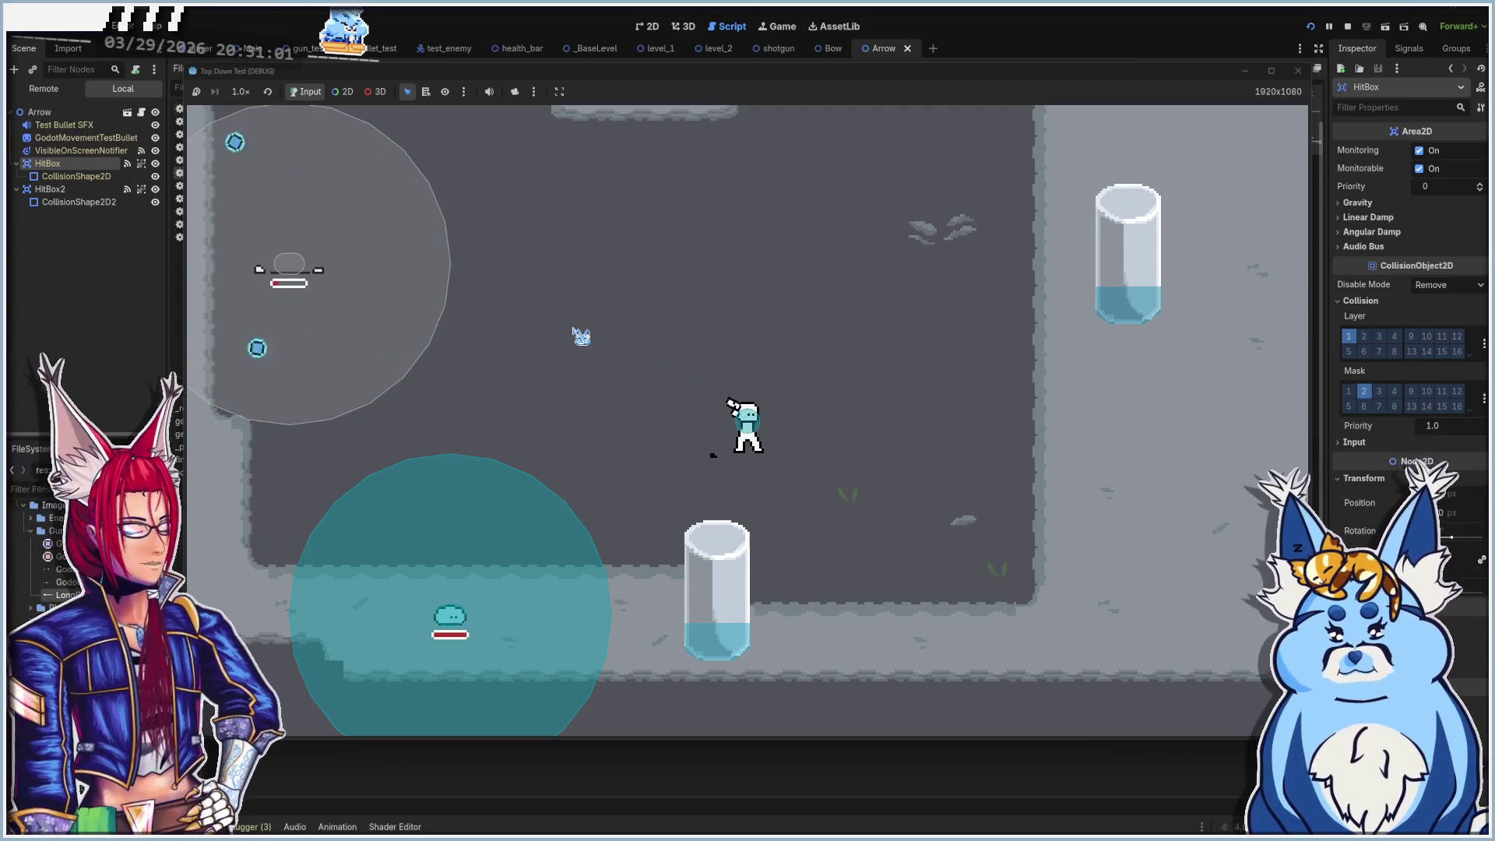
key(a)
key(a)
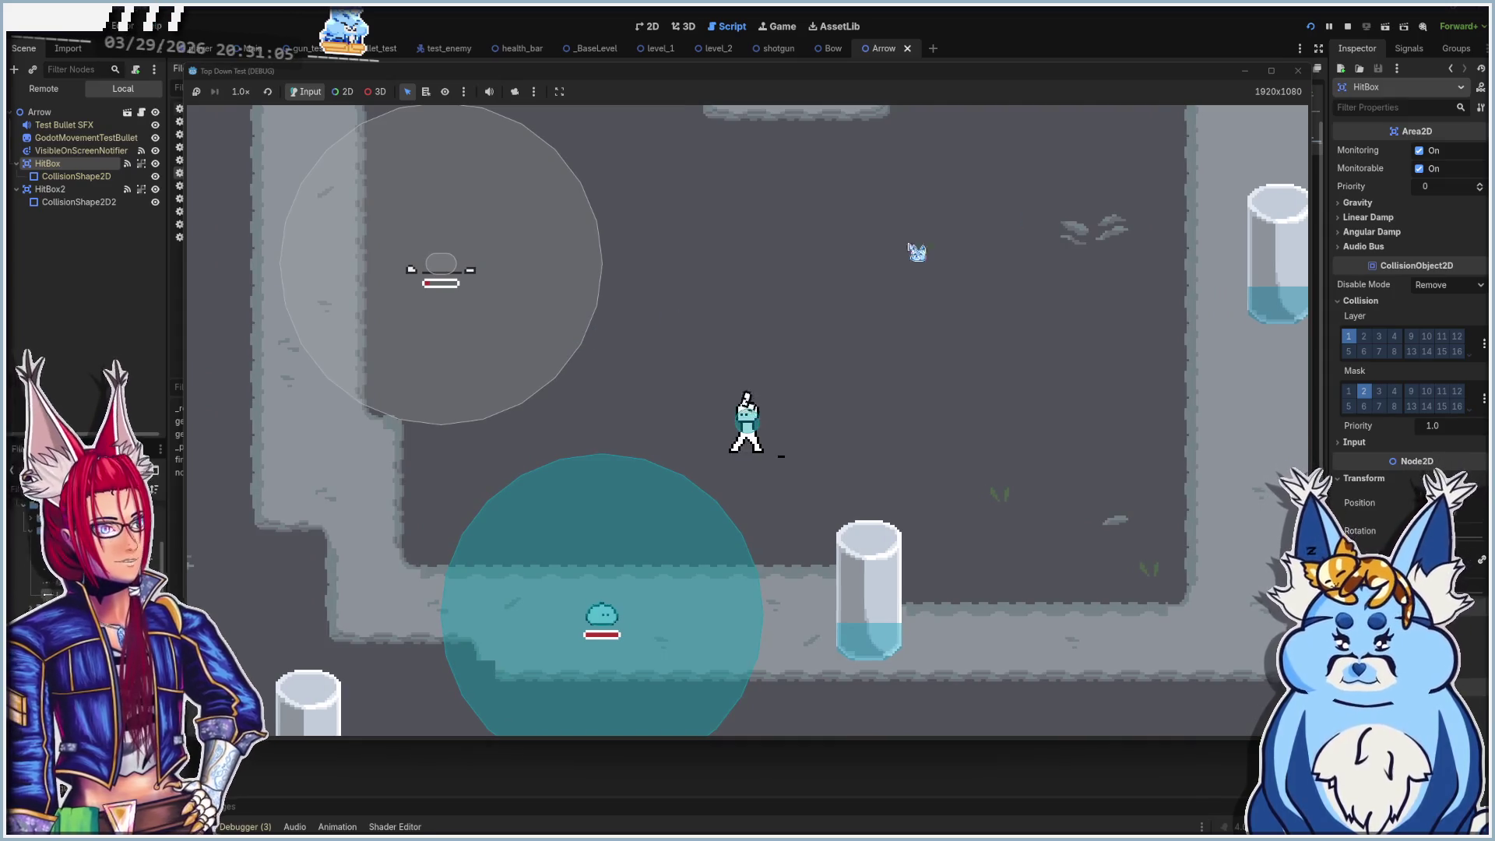
click(1297, 70)
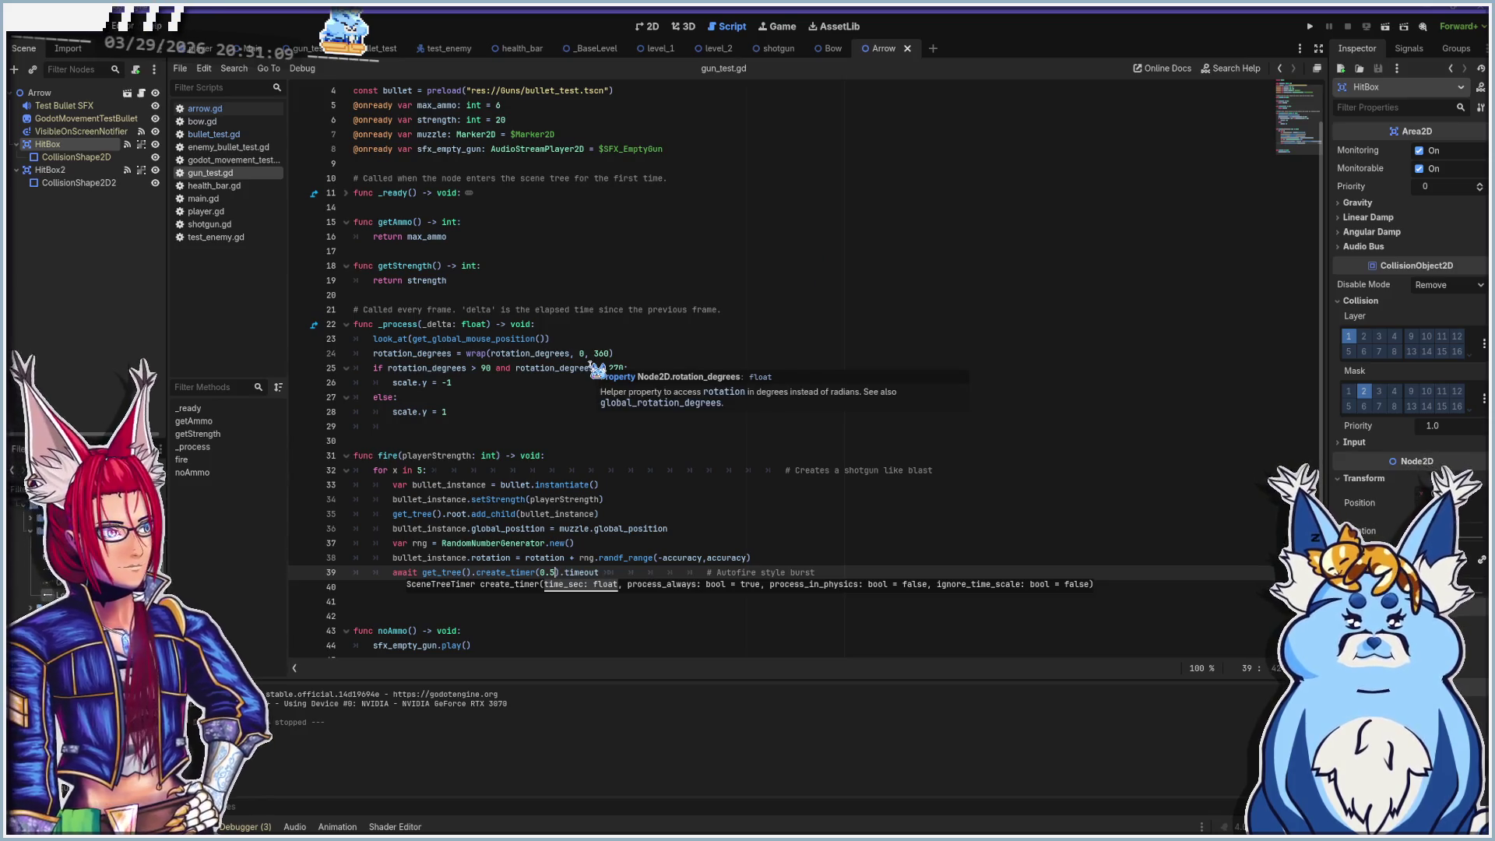
Step: Change the loop to 10 bullets and the timer delay to 0.25 seconds
click(422, 470)
text(10)
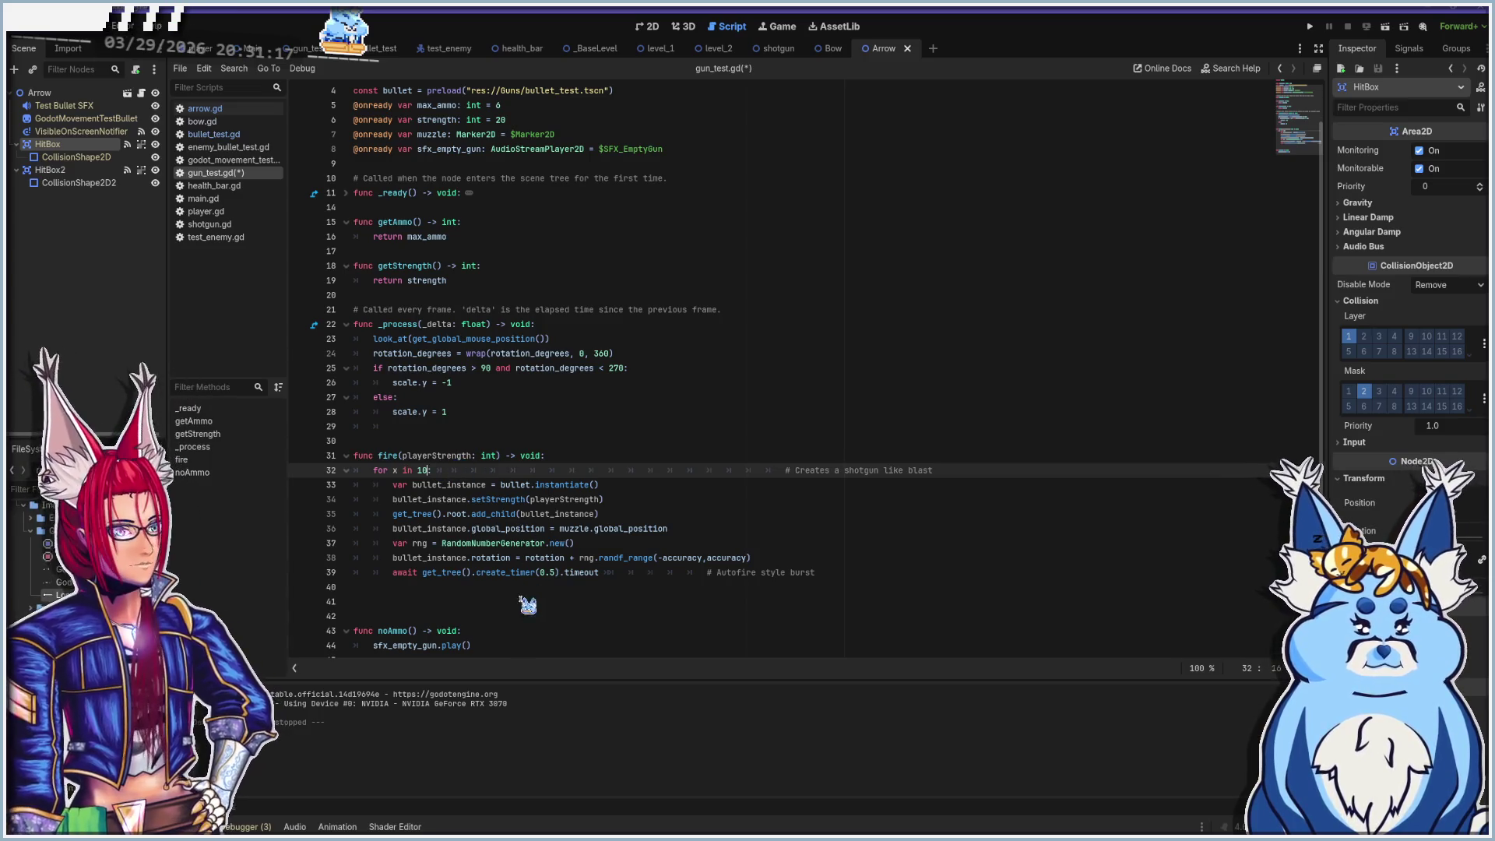
click(544, 572)
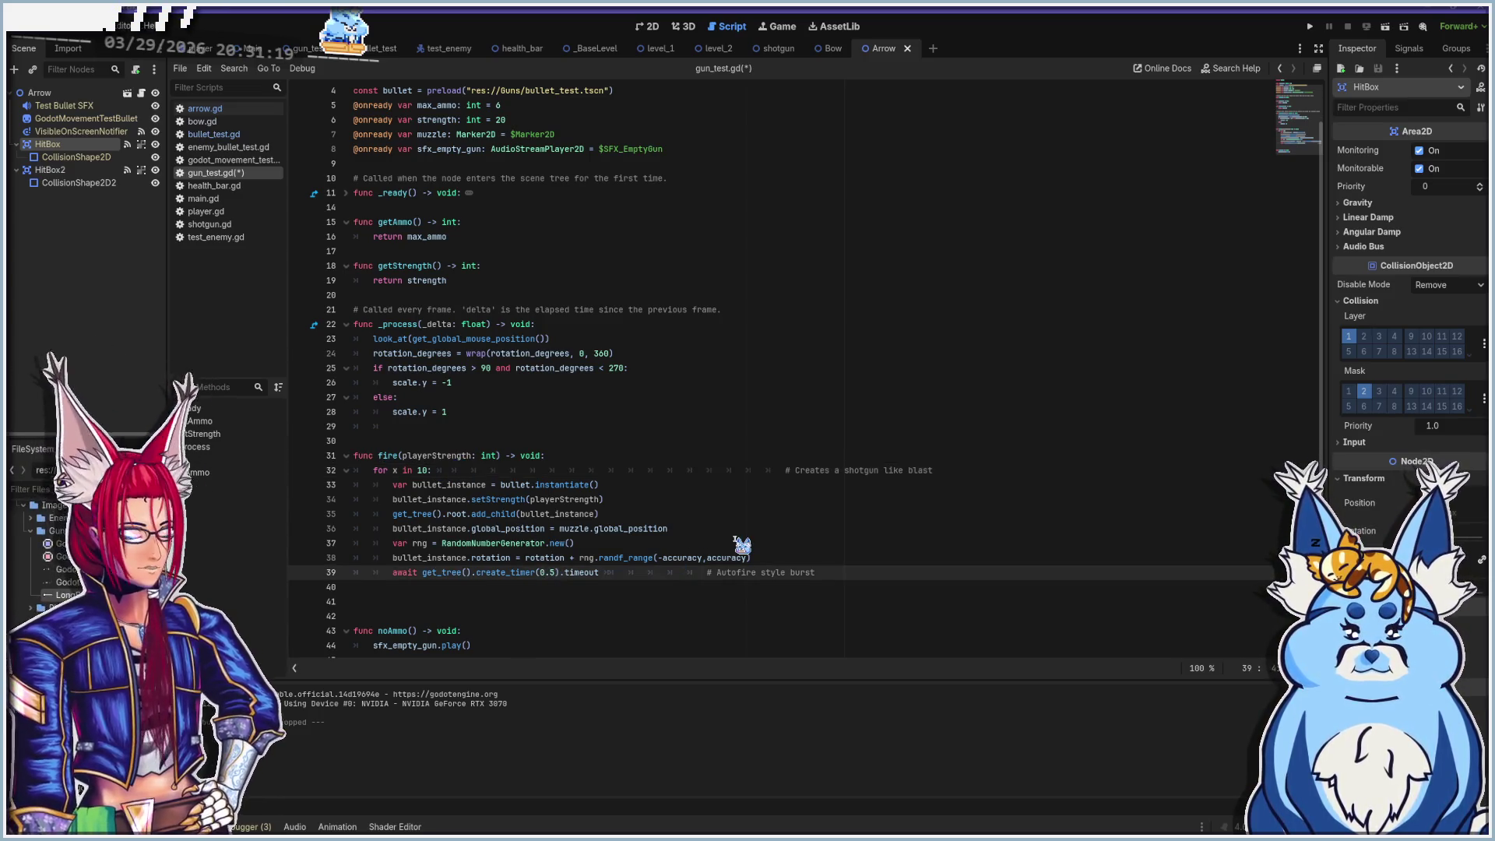
text(2)
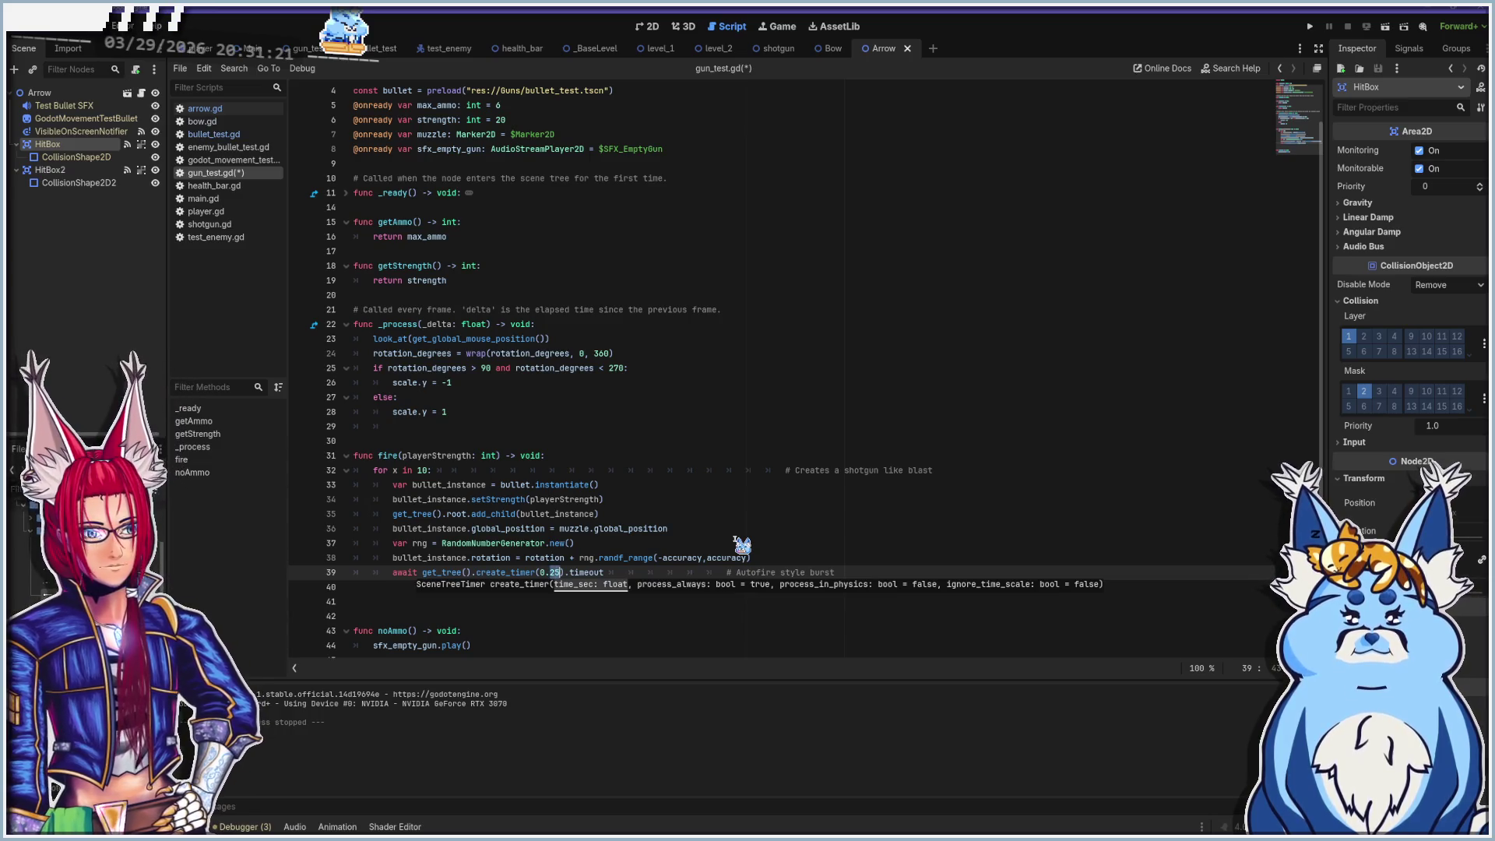
text(1)
Step: Playtest the faster ten-bullet burst by sweeping fire toward the slime, then switch to Aseprite
key(F5)
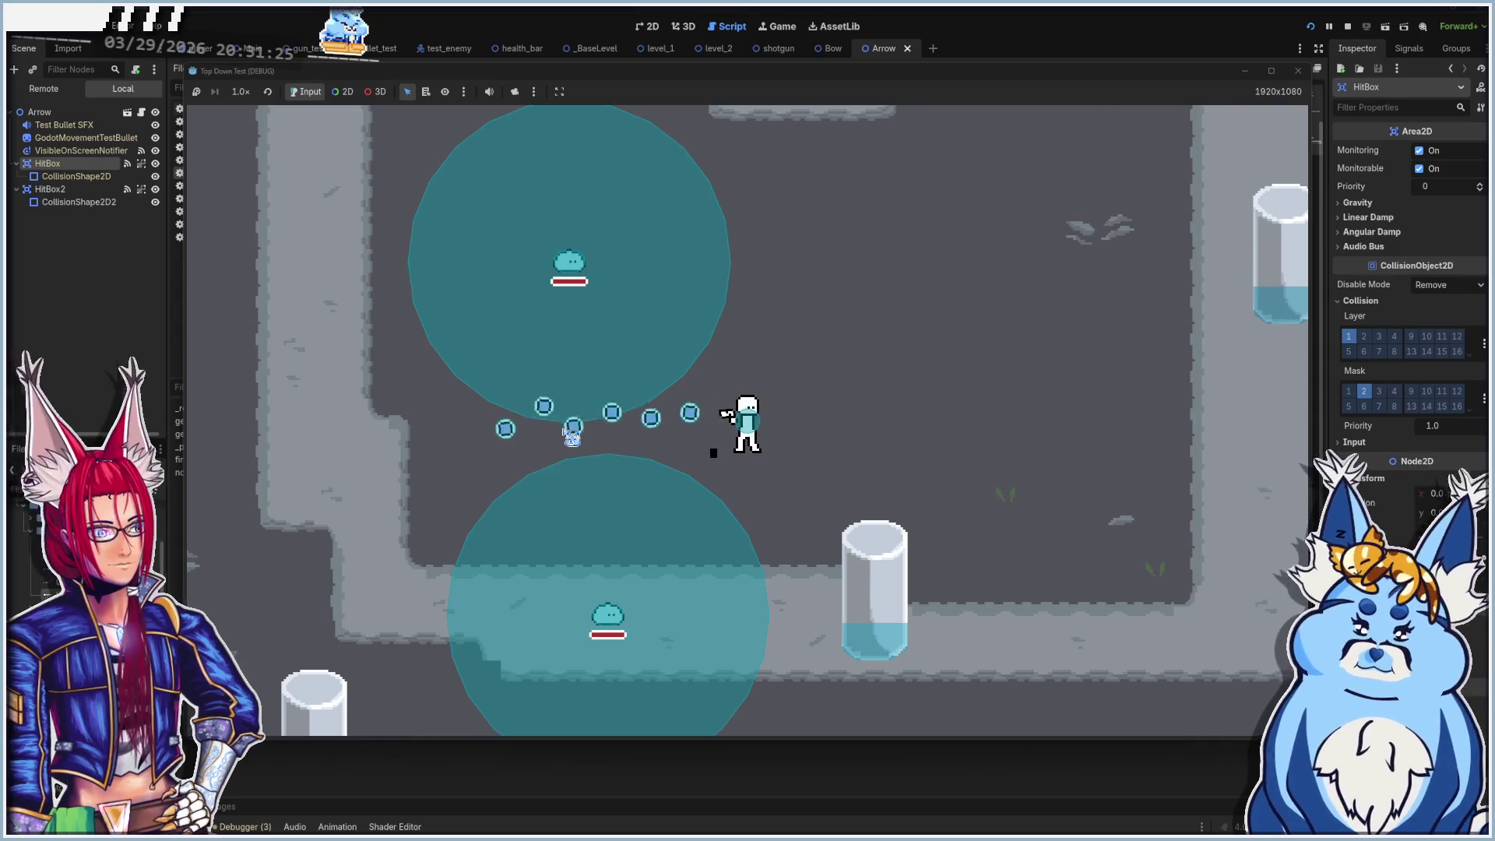
key(d)
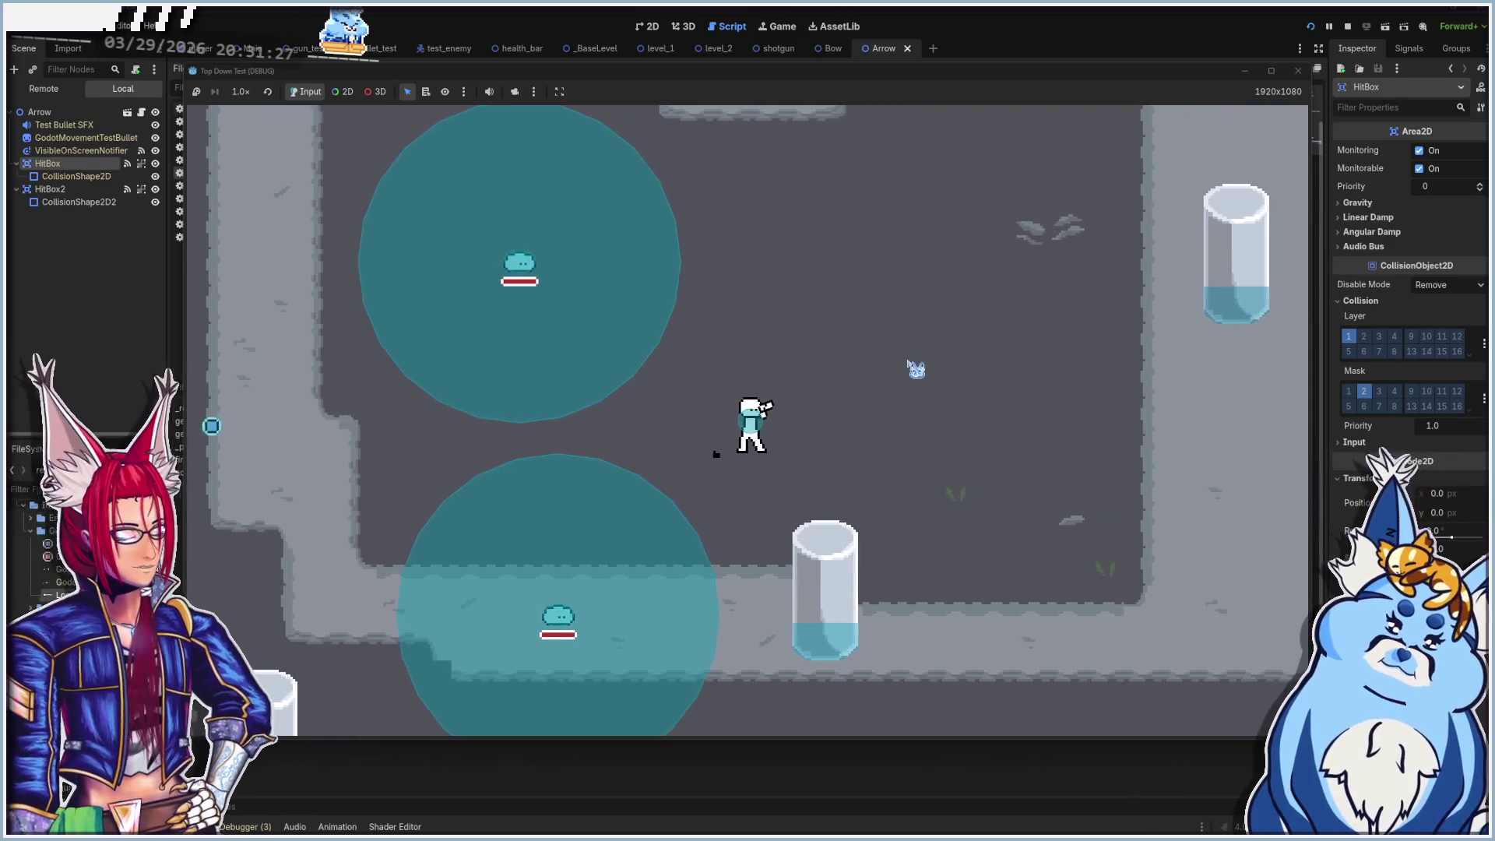
mouse_move(908, 367)
mouse_down()
mouse_move(822, 321)
mouse_move(954, 426)
mouse_move(940, 393)
mouse_up()
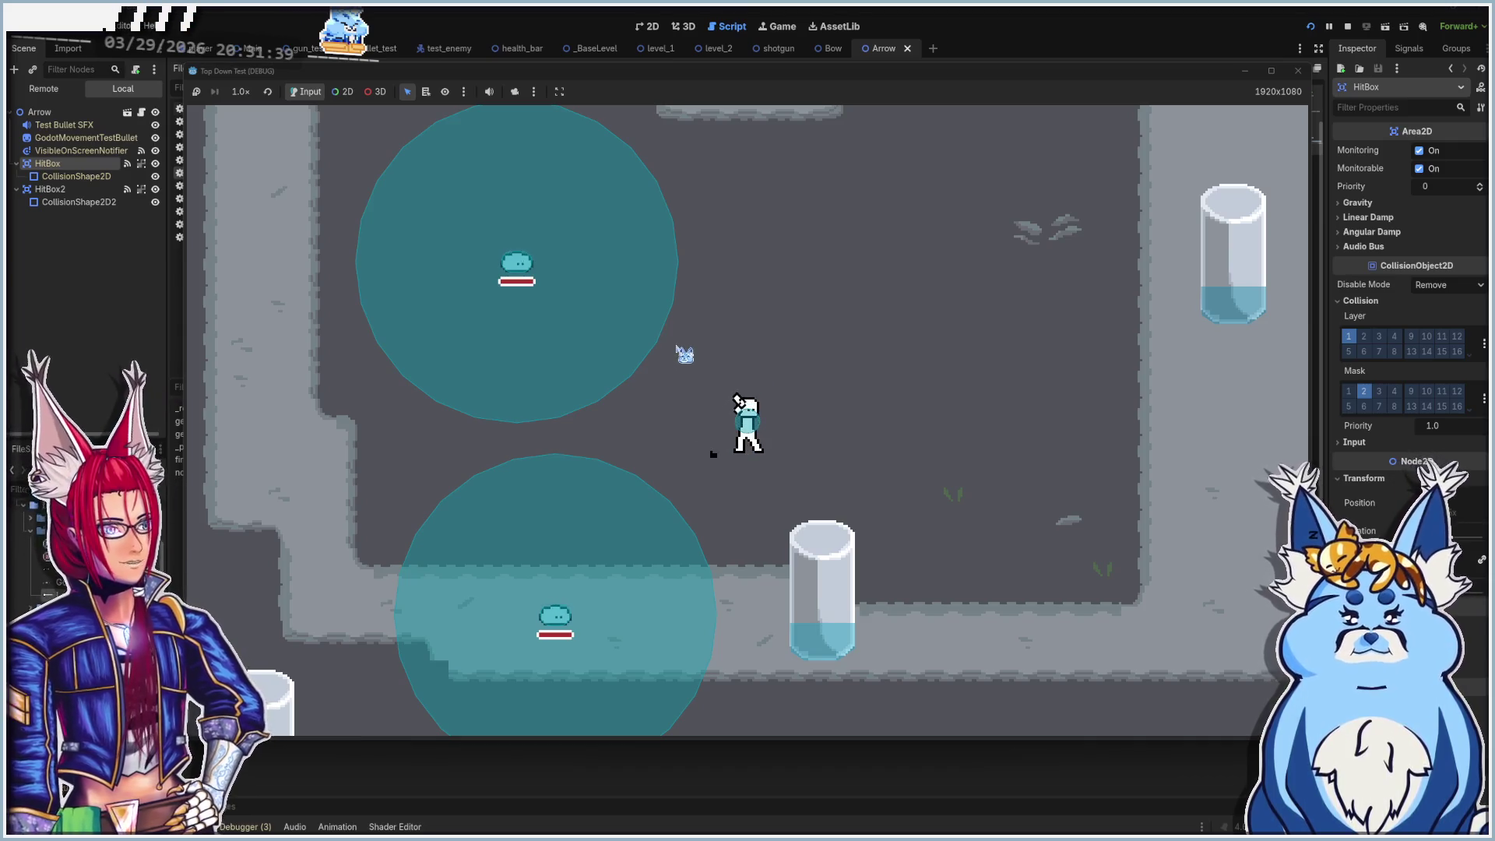
mouse_move(626, 423)
mouse_down()
mouse_move(654, 340)
mouse_move(652, 400)
mouse_move(660, 366)
mouse_up()
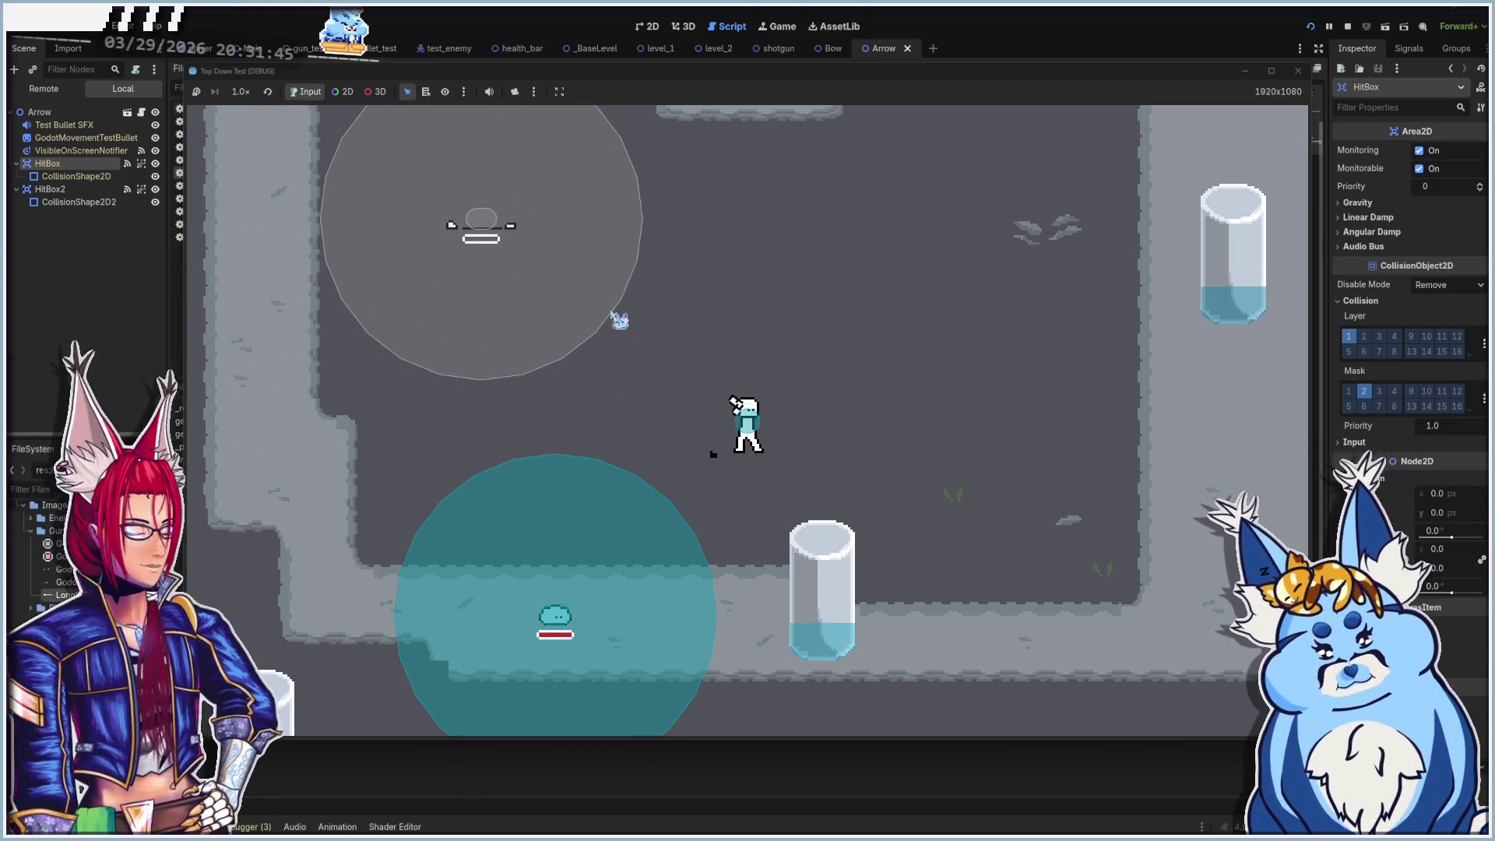
click(1298, 71)
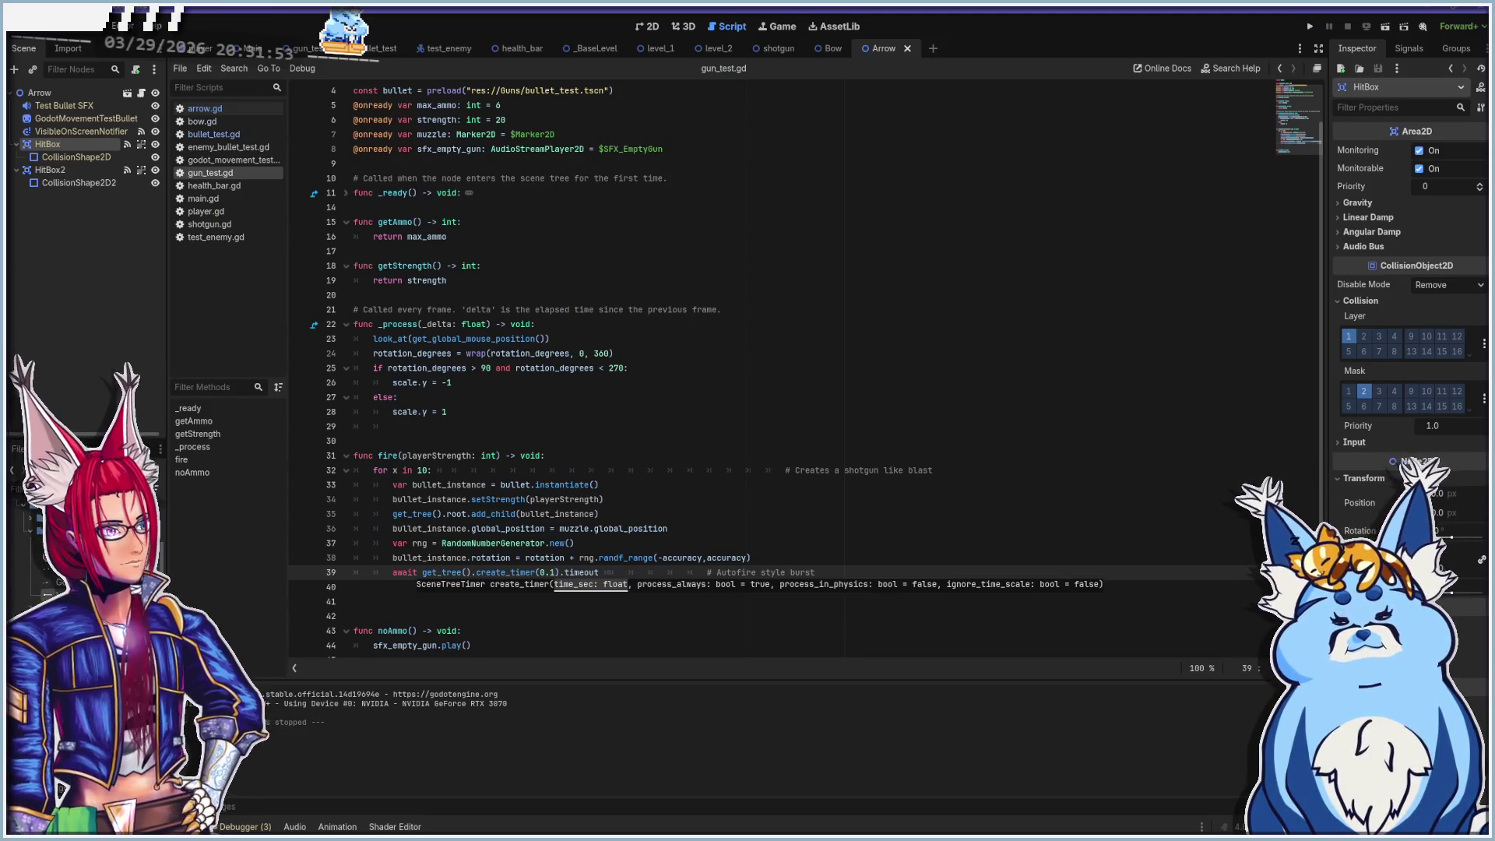
key(alt+Tab)
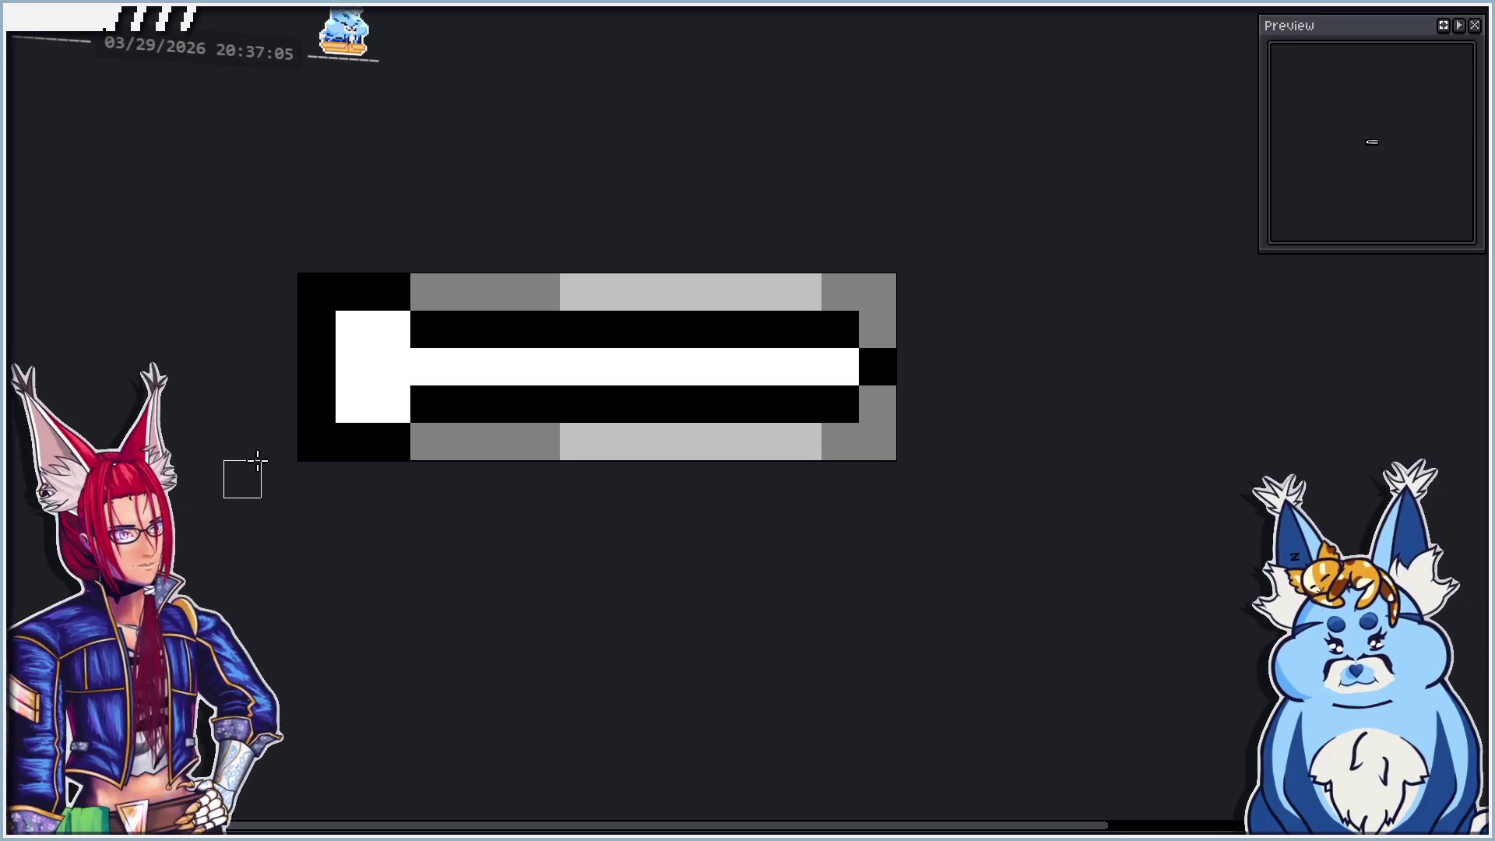
Step: Scroll the Aseprite view of the grayscale arrow bullet sprite
scroll(407, 298, down, 6)
Step: Zoom and pan to centre the arrow sprite, then start a new sprite with Ctrl+N
scroll(409, 298, up, 1)
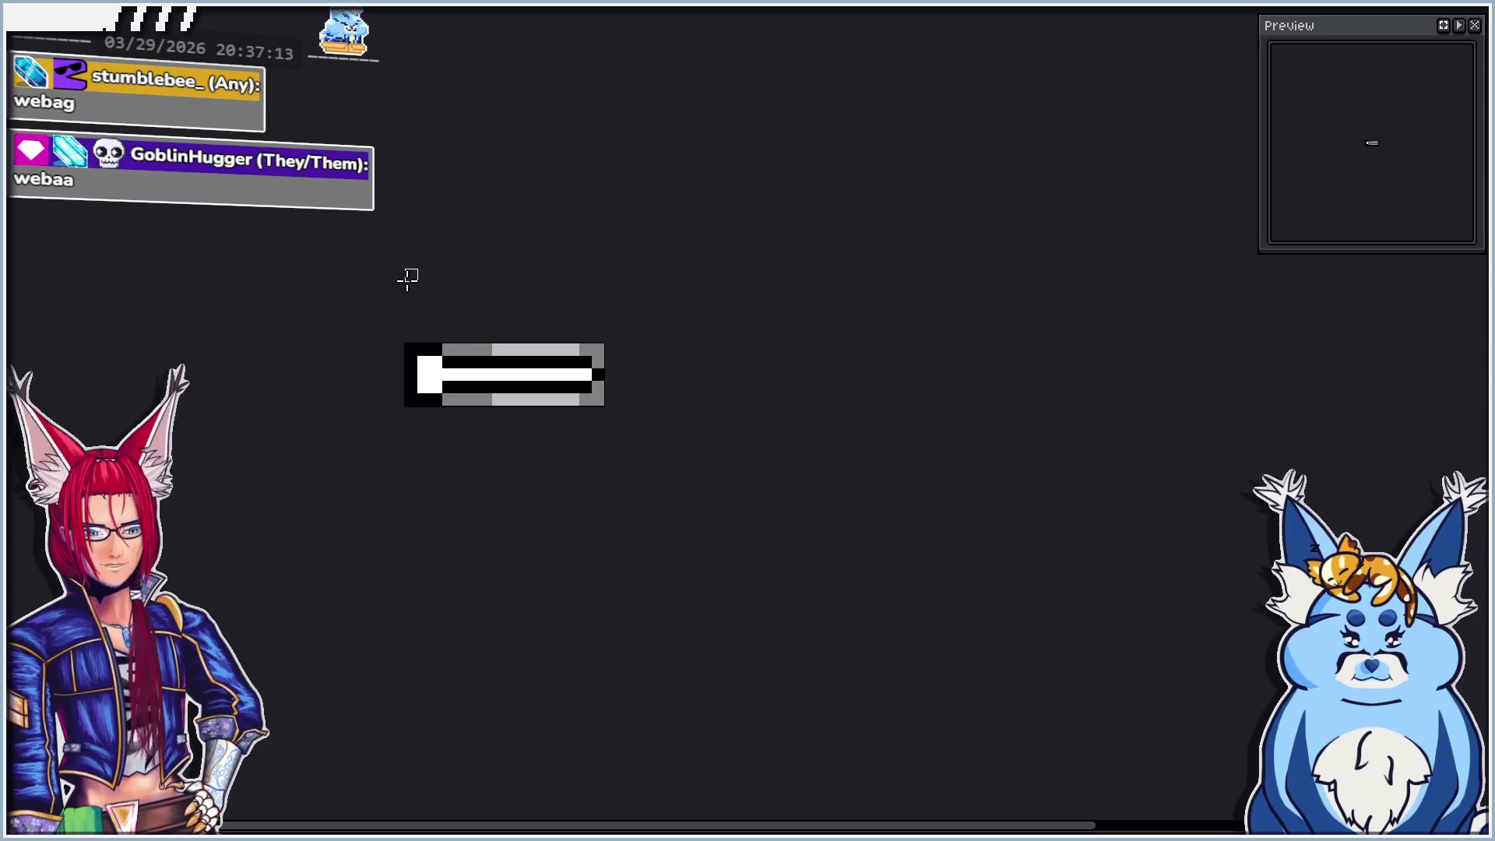
drag(187, 250, 315, 253)
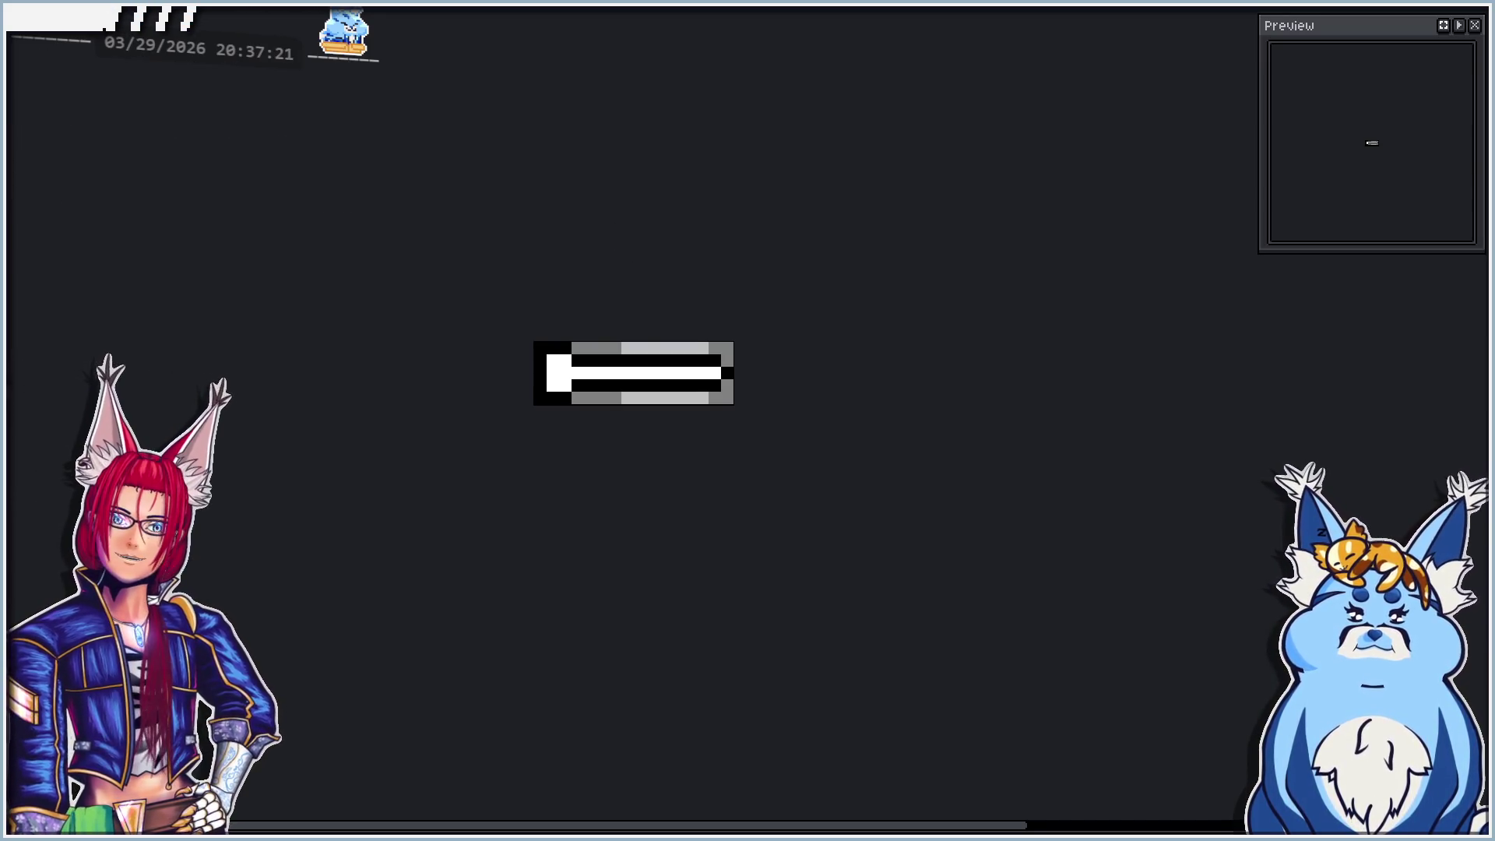
key(ctrl+n)
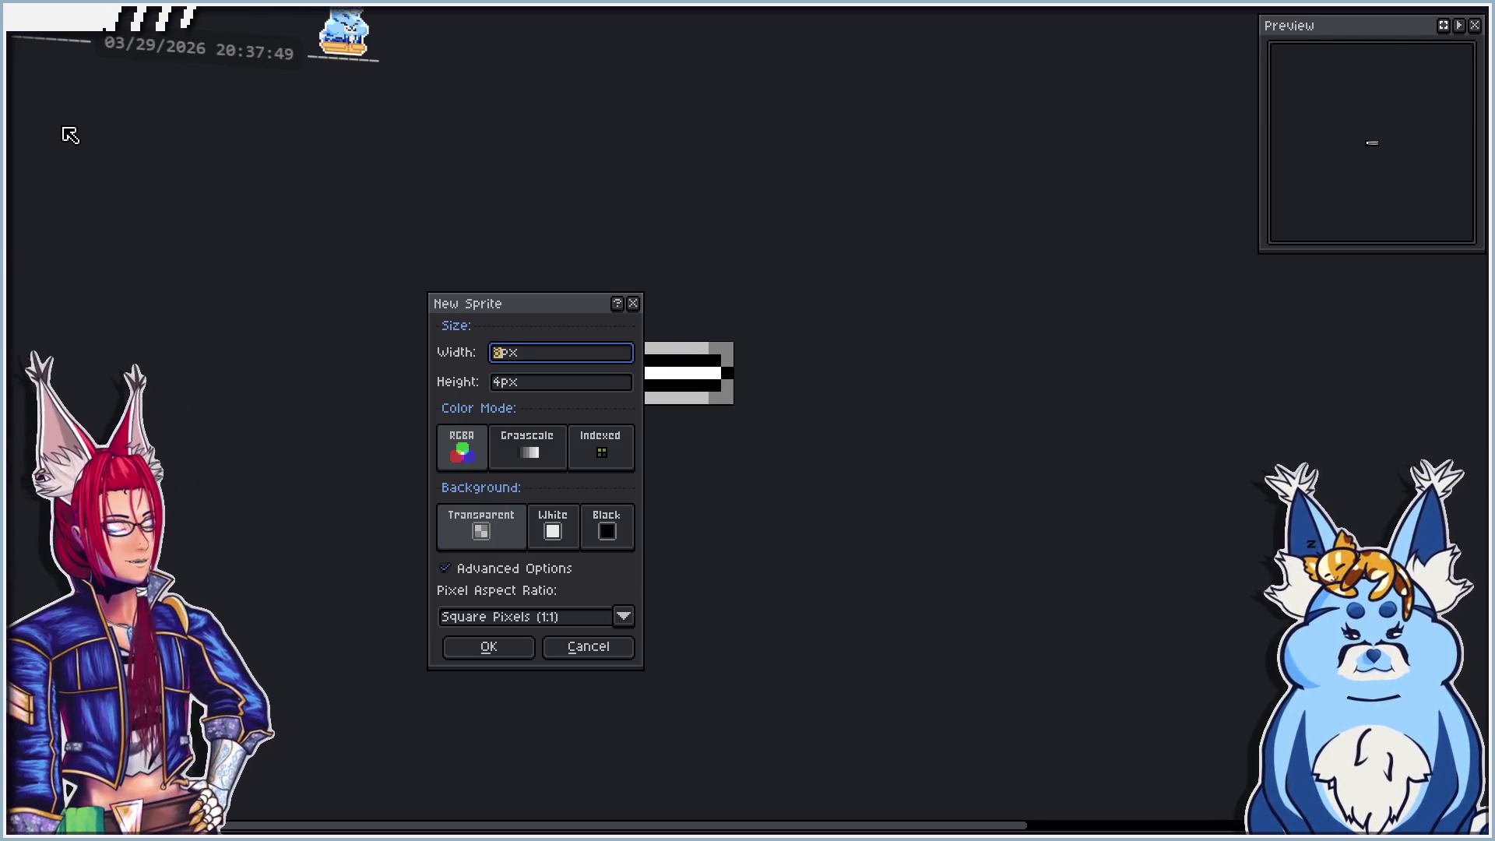
Step: Create a new 8x8 pixel sprite
text(8)
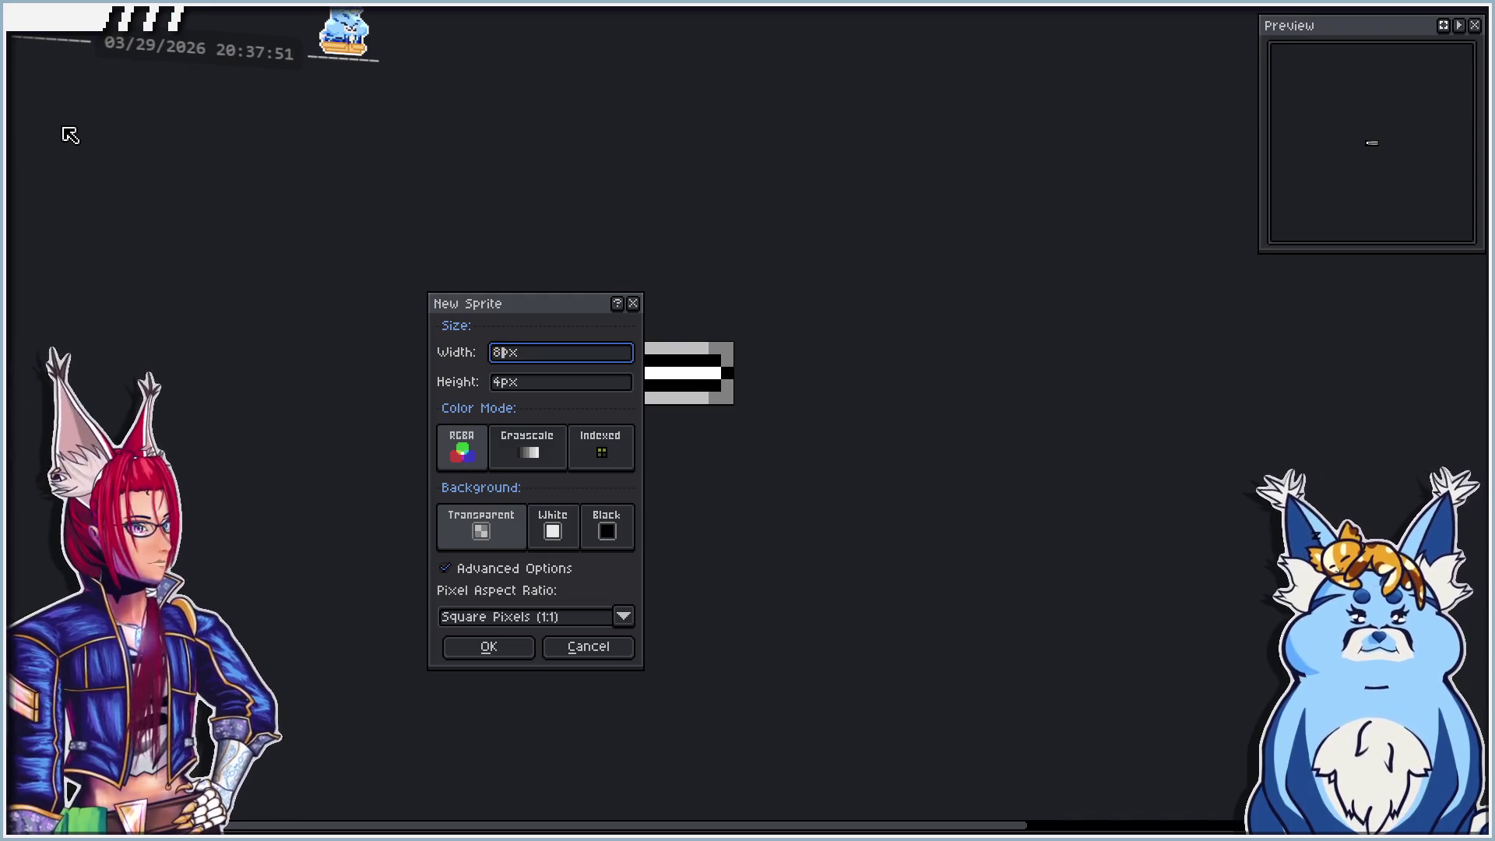
key(Tab)
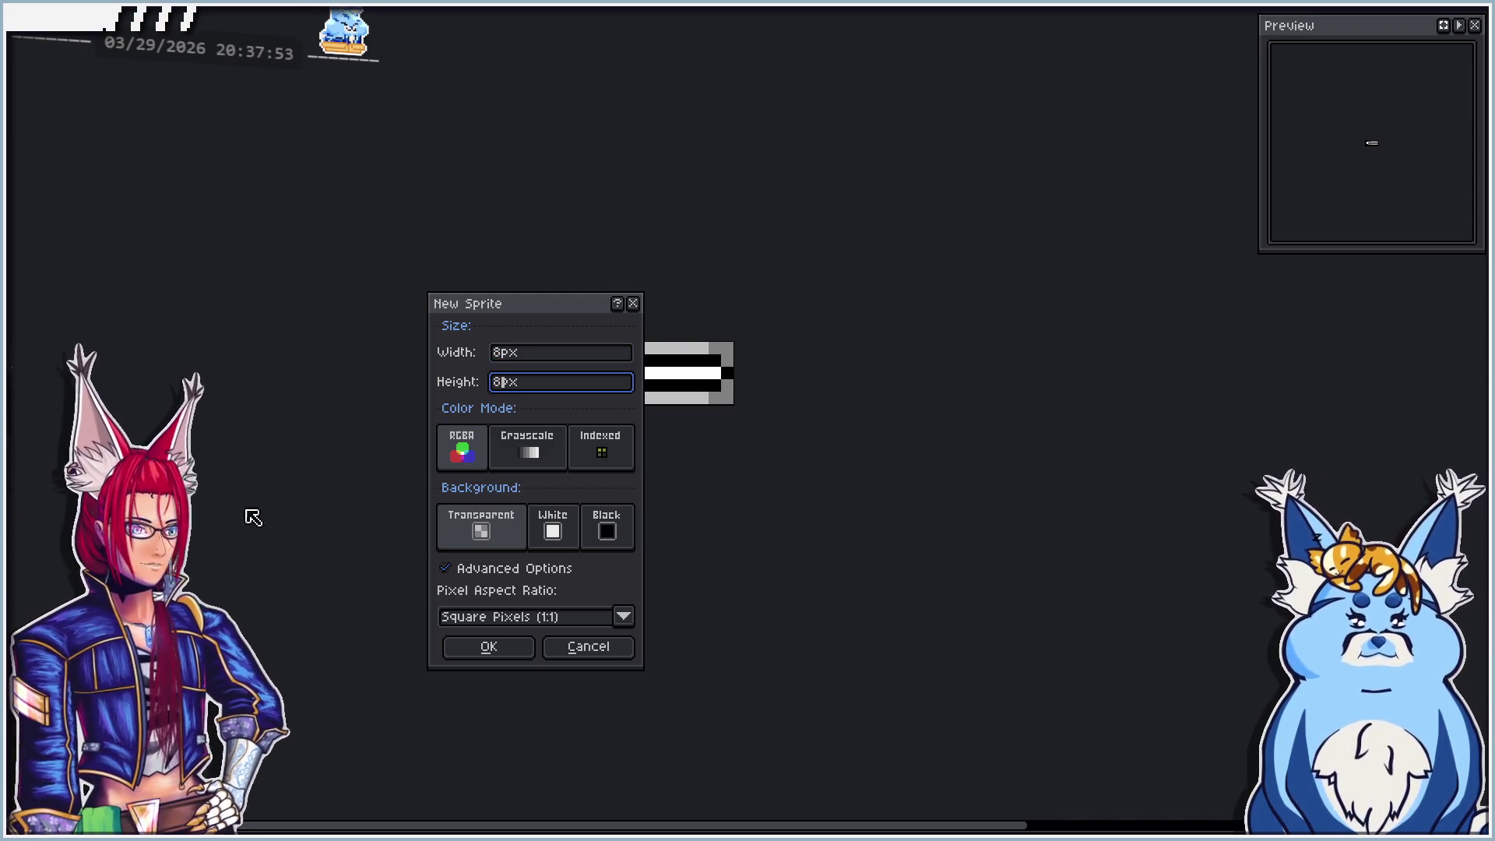
click(489, 646)
scroll(563, 392, up, 3)
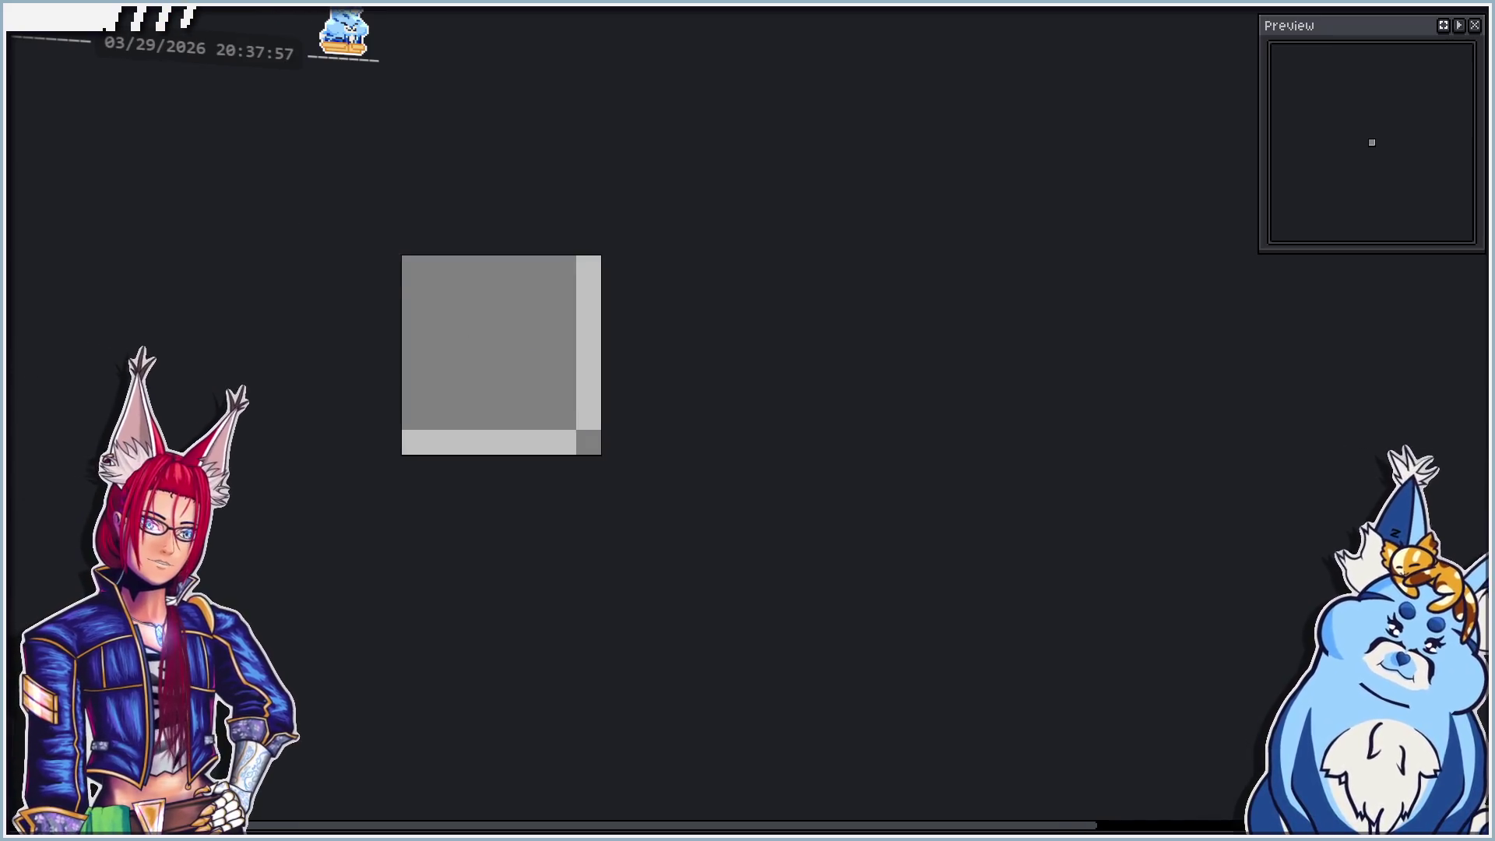
Step: Set the checkerboard background size to 8x8 in Preferences and apply it
key(ctrl+k)
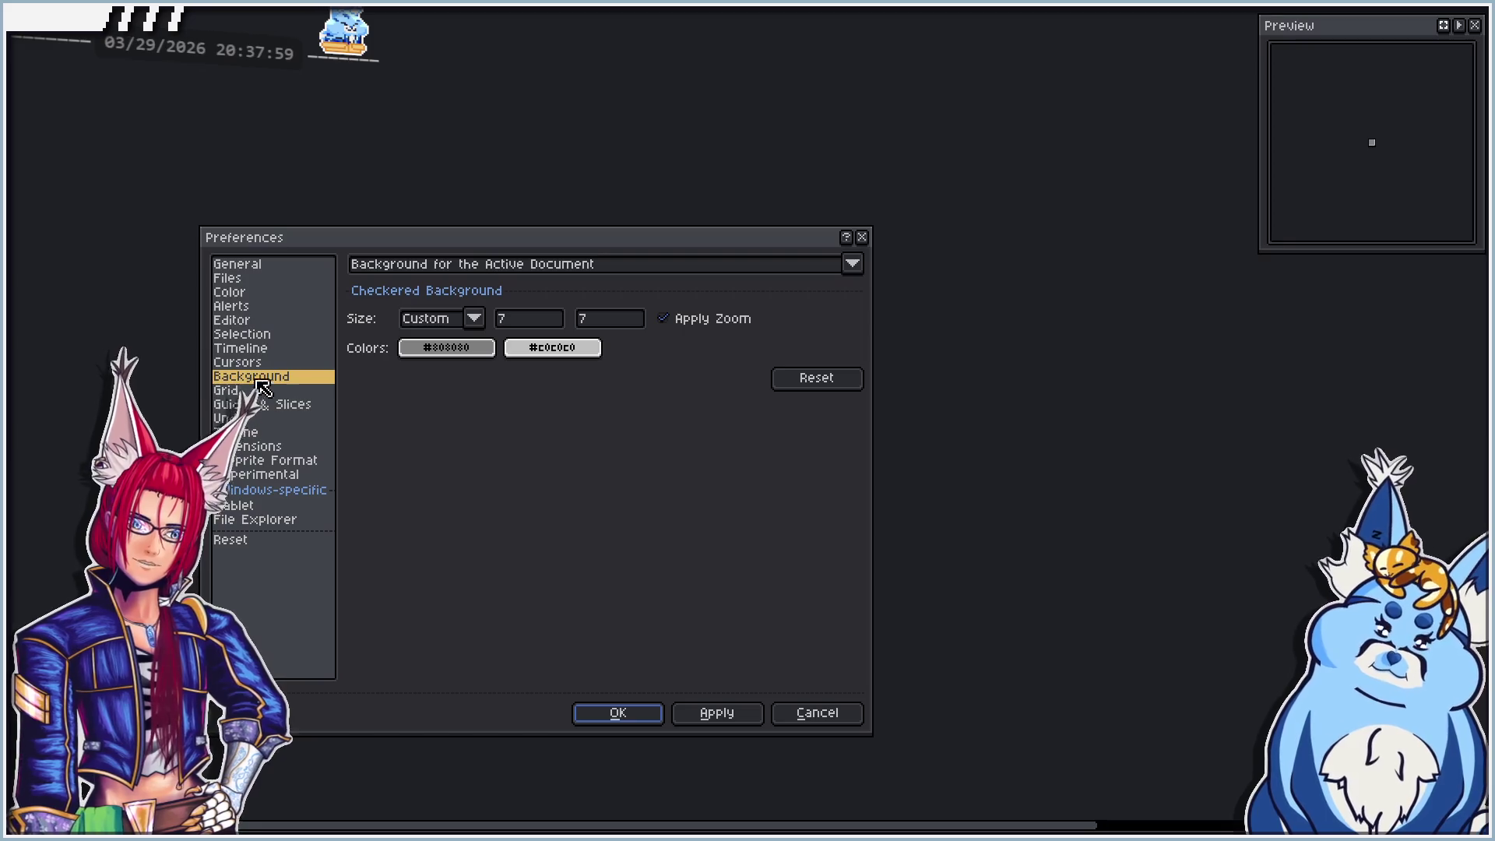
click(452, 321)
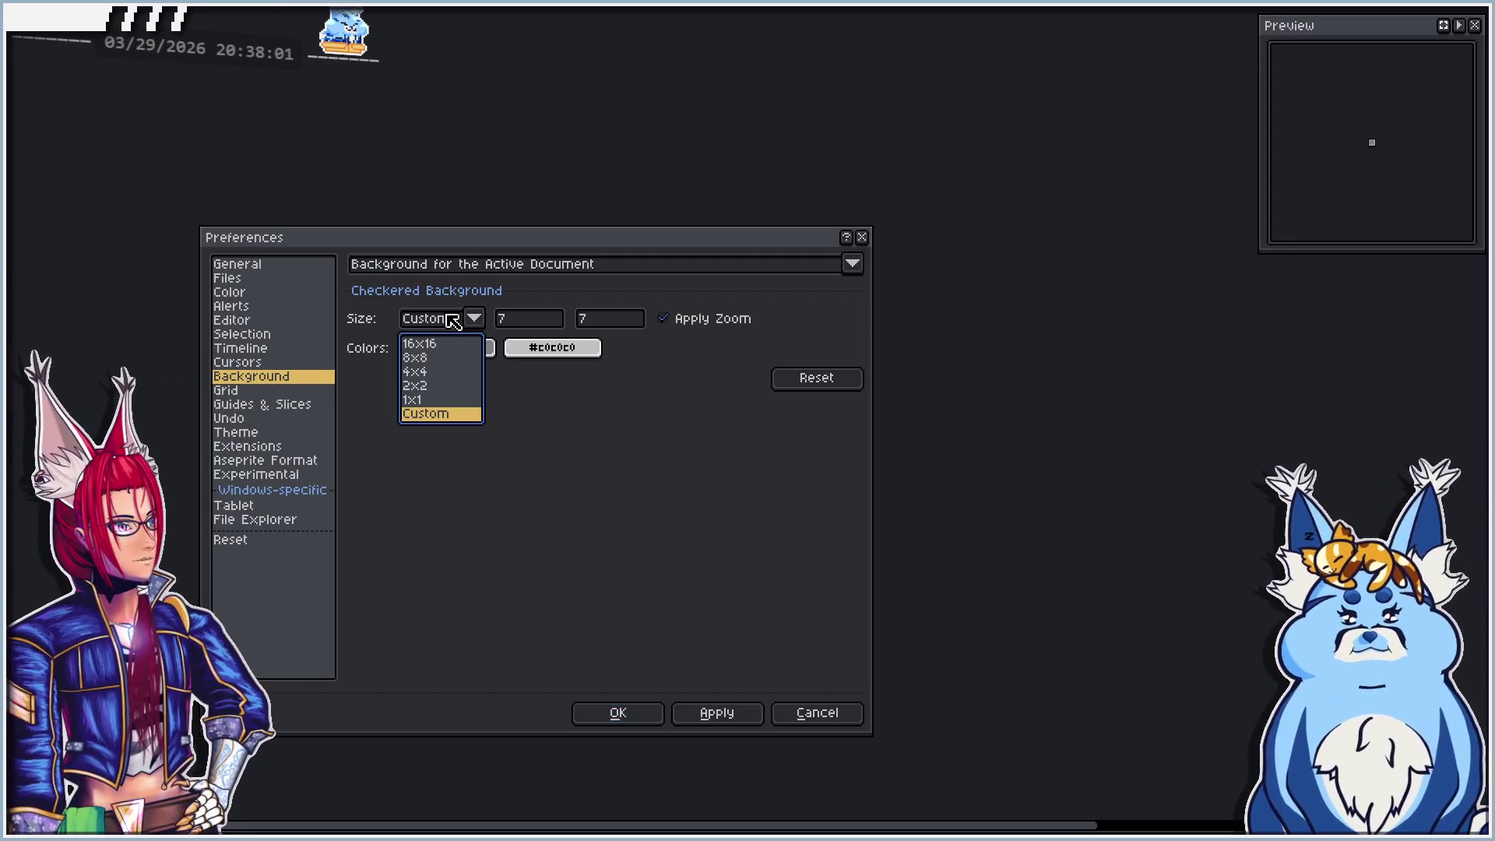
click(426, 359)
click(714, 711)
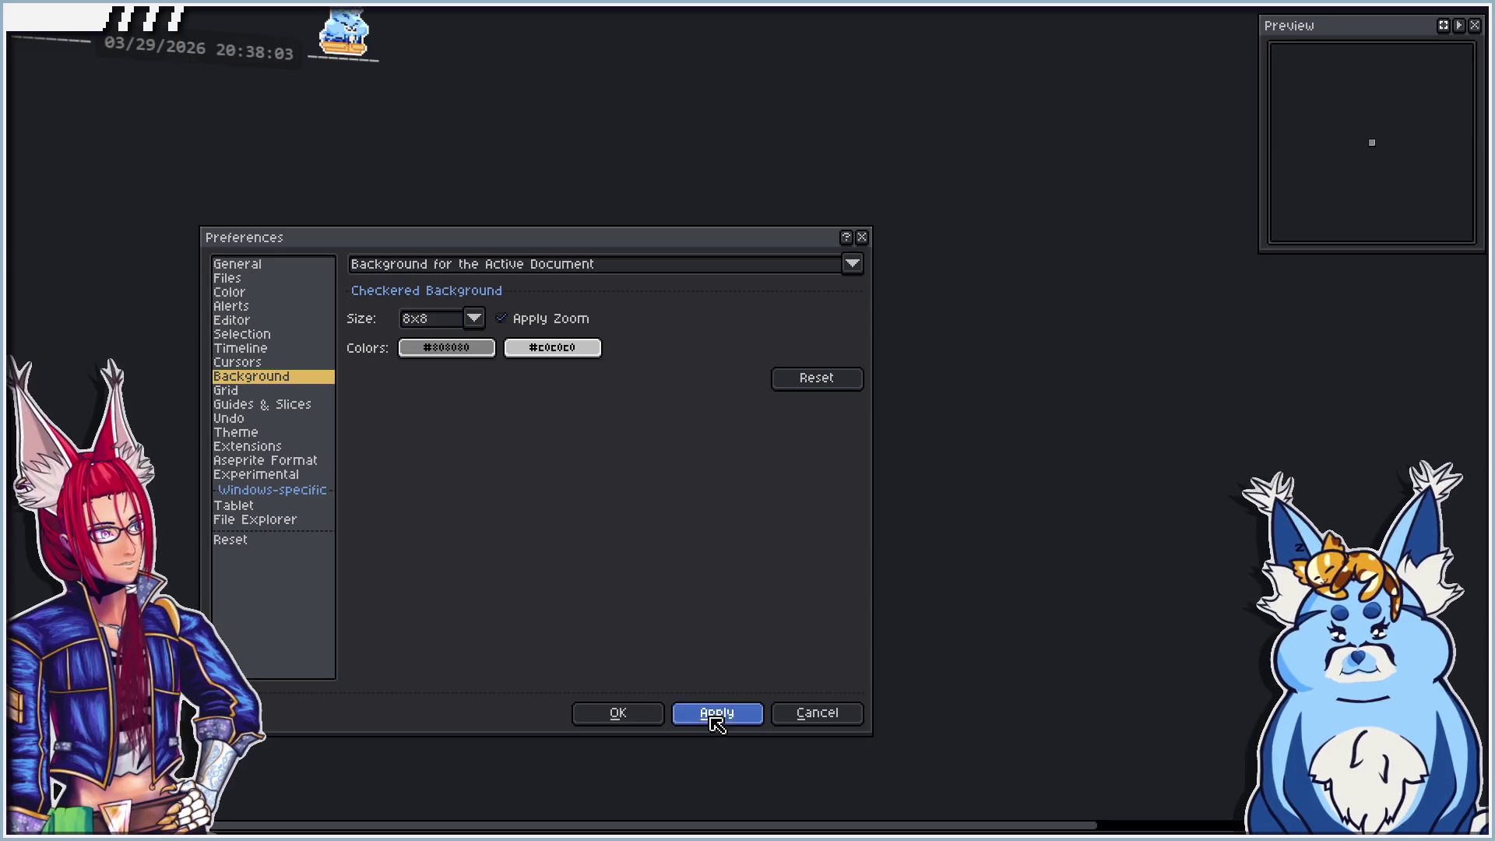
click(615, 711)
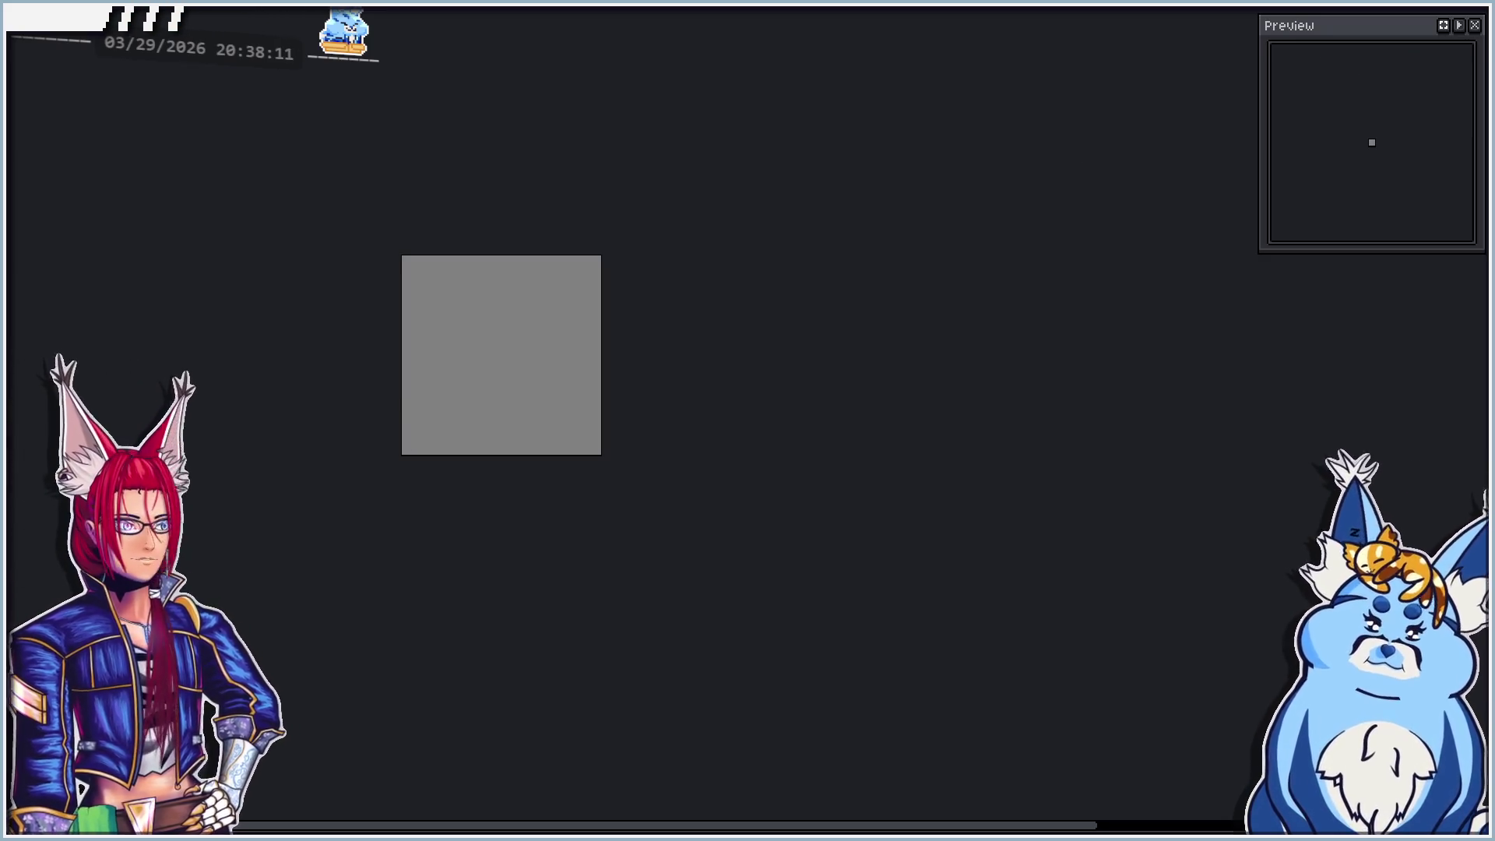
Step: Turn on horizontal symmetry and draw the right side and bottom curve of the circle outline
drag(389, 452, 517, 425)
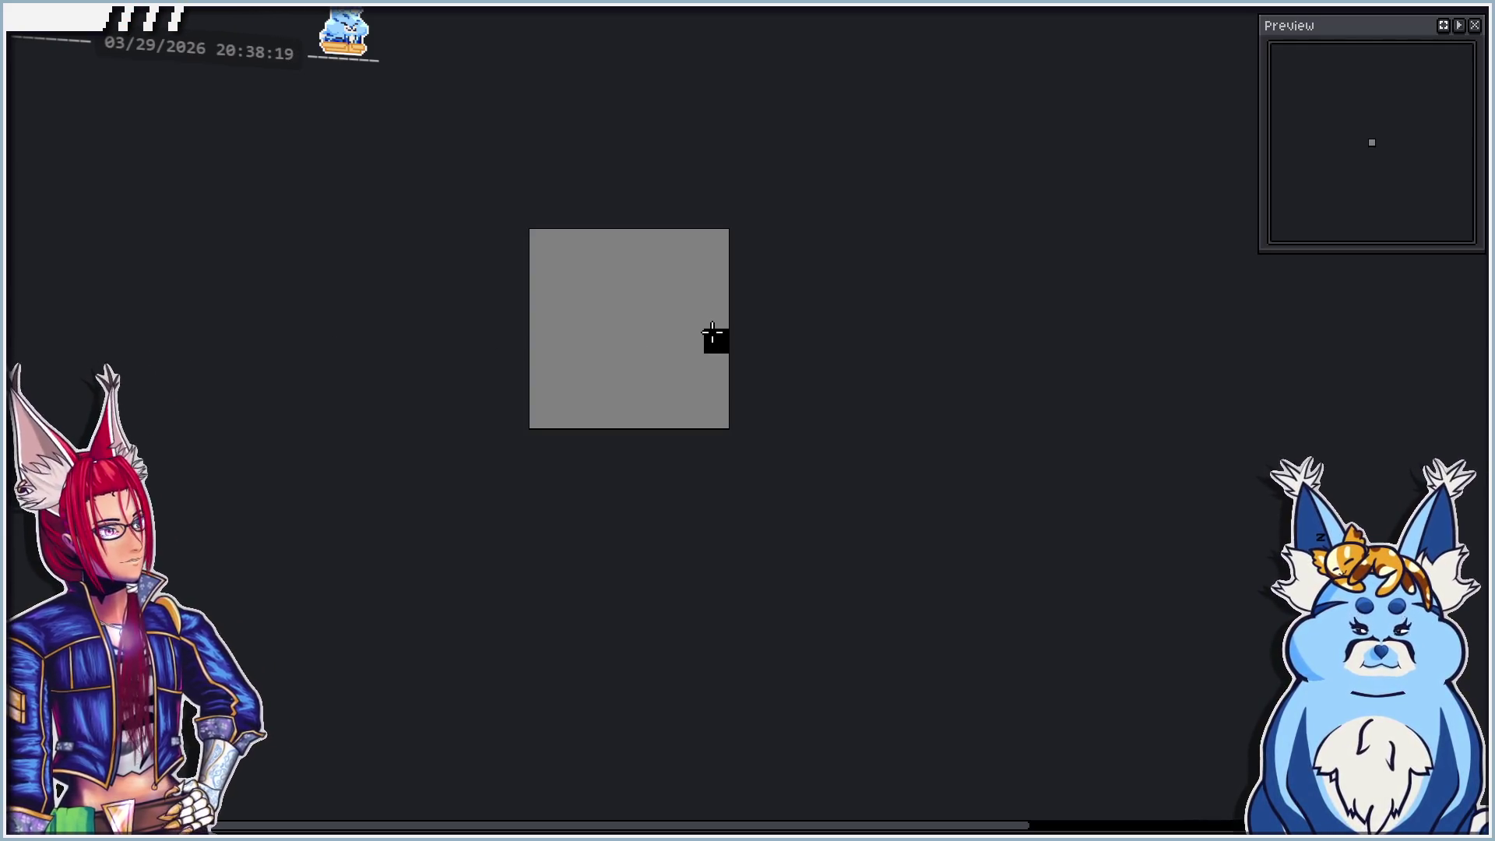
key(alt+s)
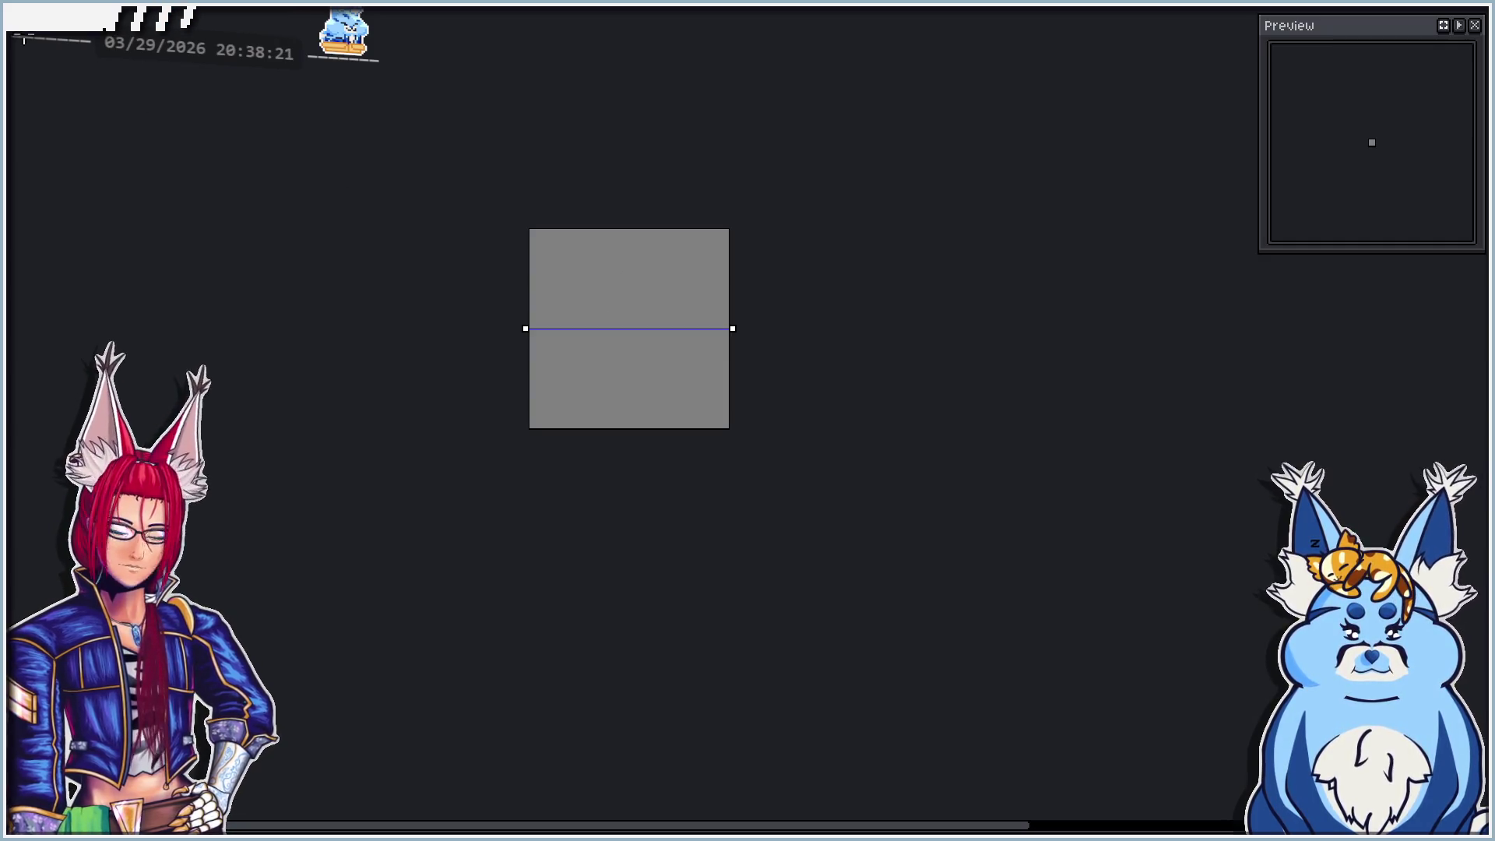
drag(718, 343, 718, 377)
click(718, 379)
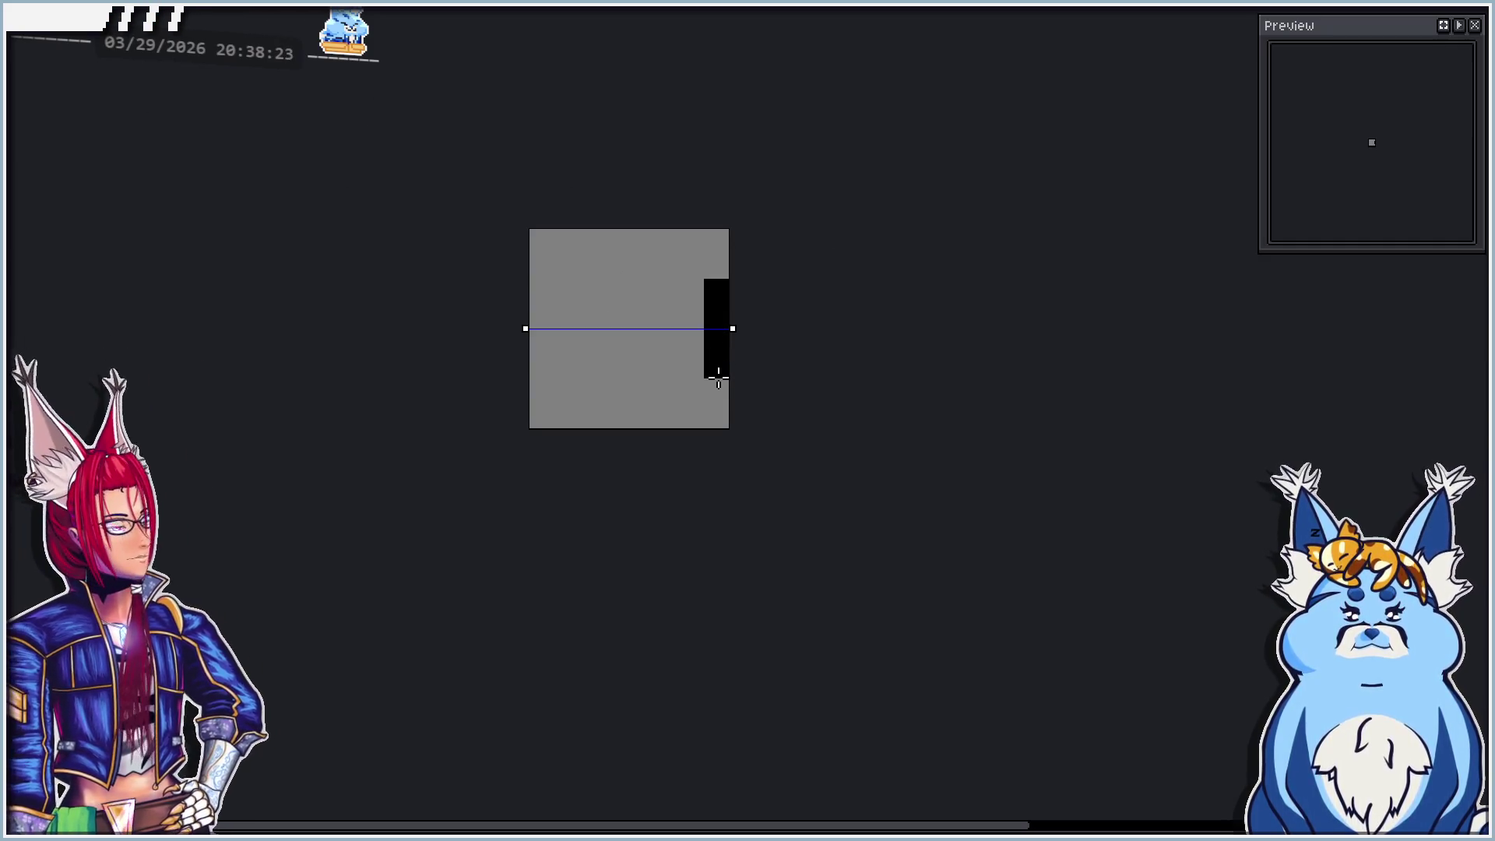
click(691, 391)
click(661, 414)
click(666, 391)
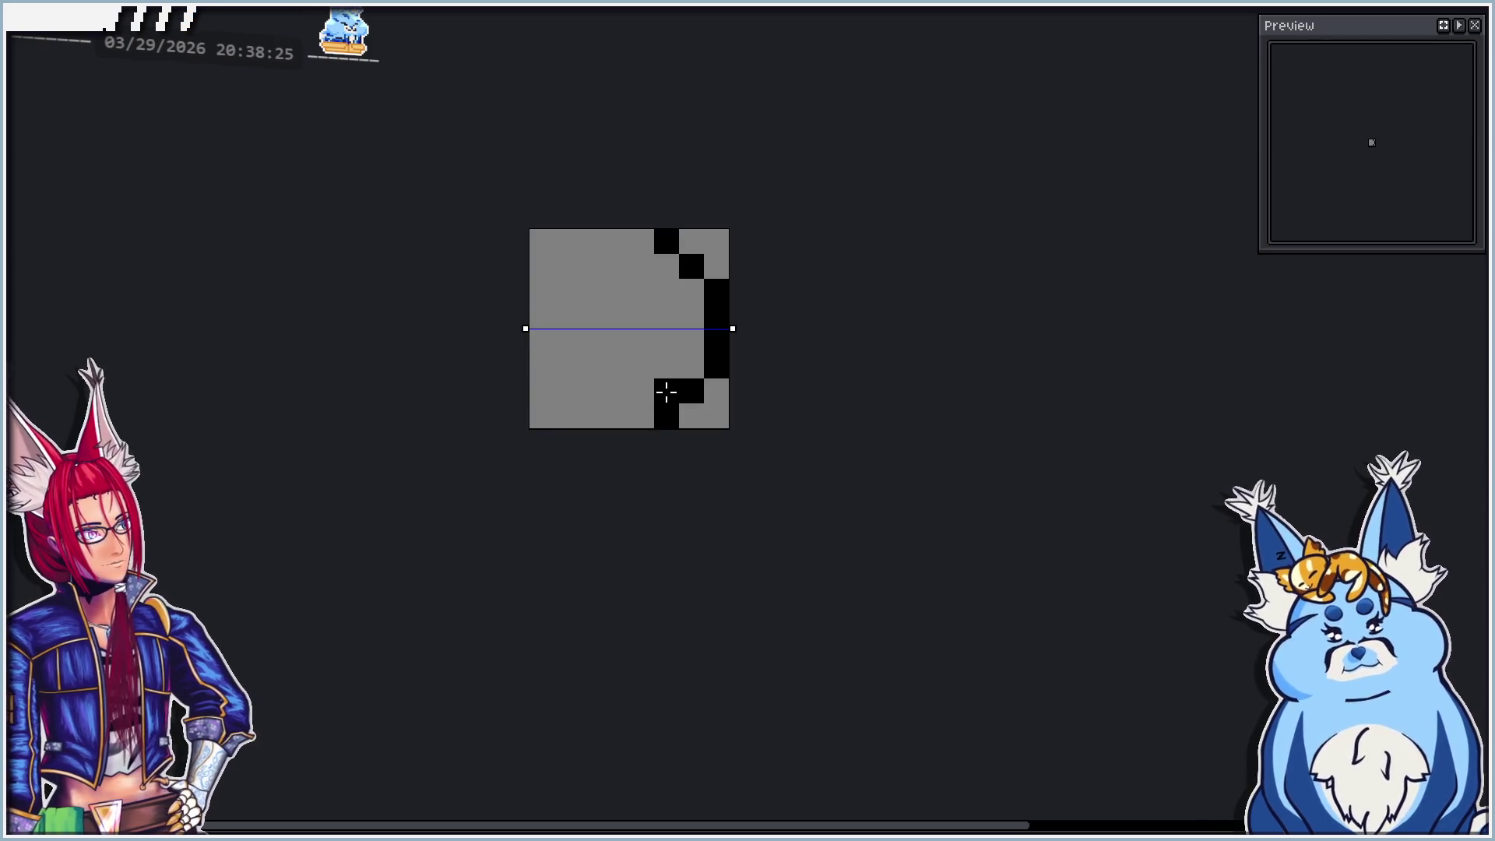
click(638, 415)
click(613, 415)
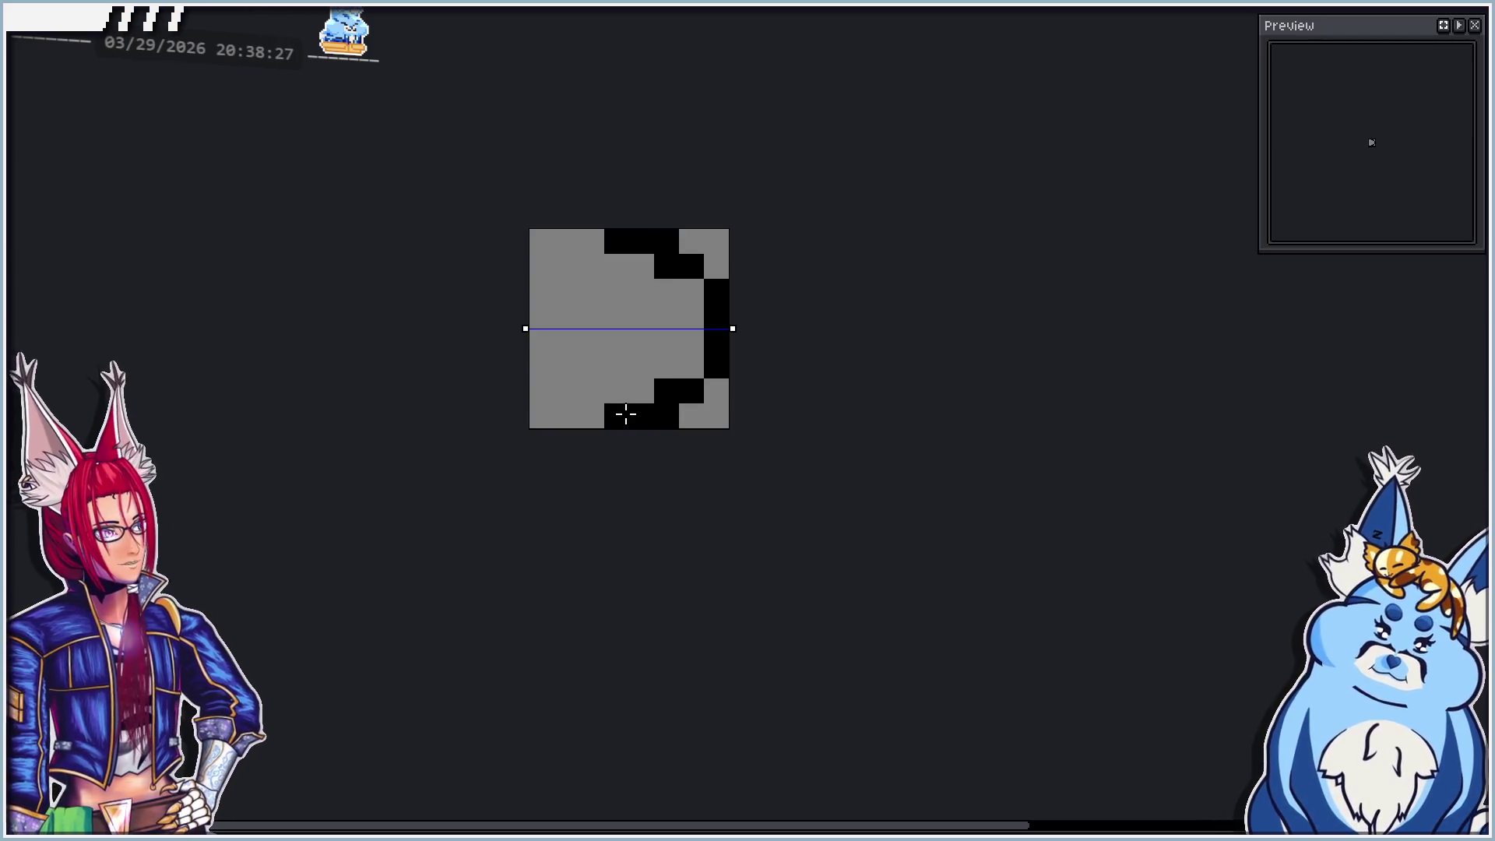
click(662, 416)
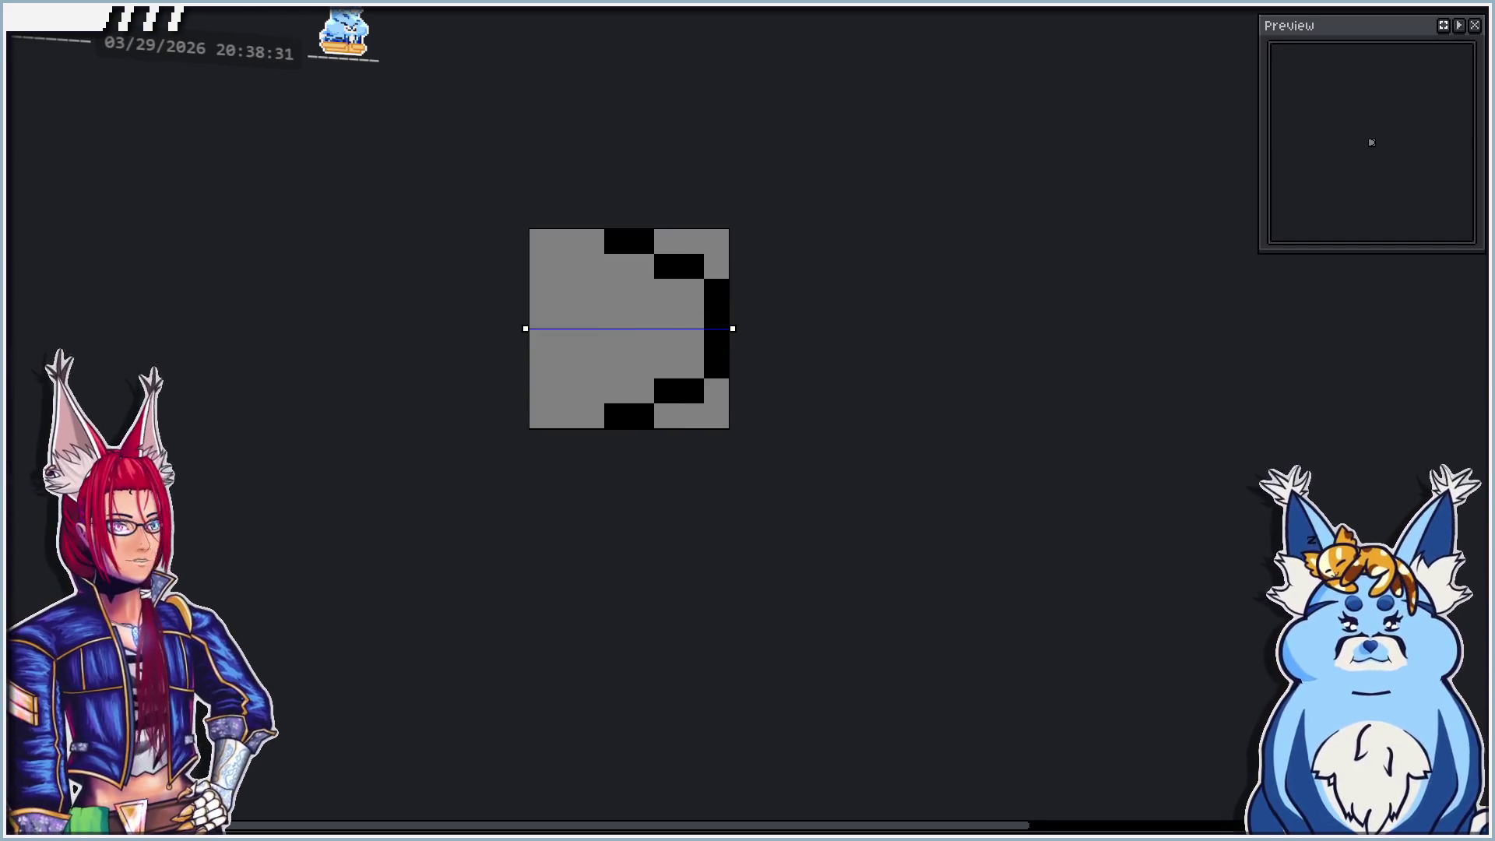
drag(615, 385, 593, 388)
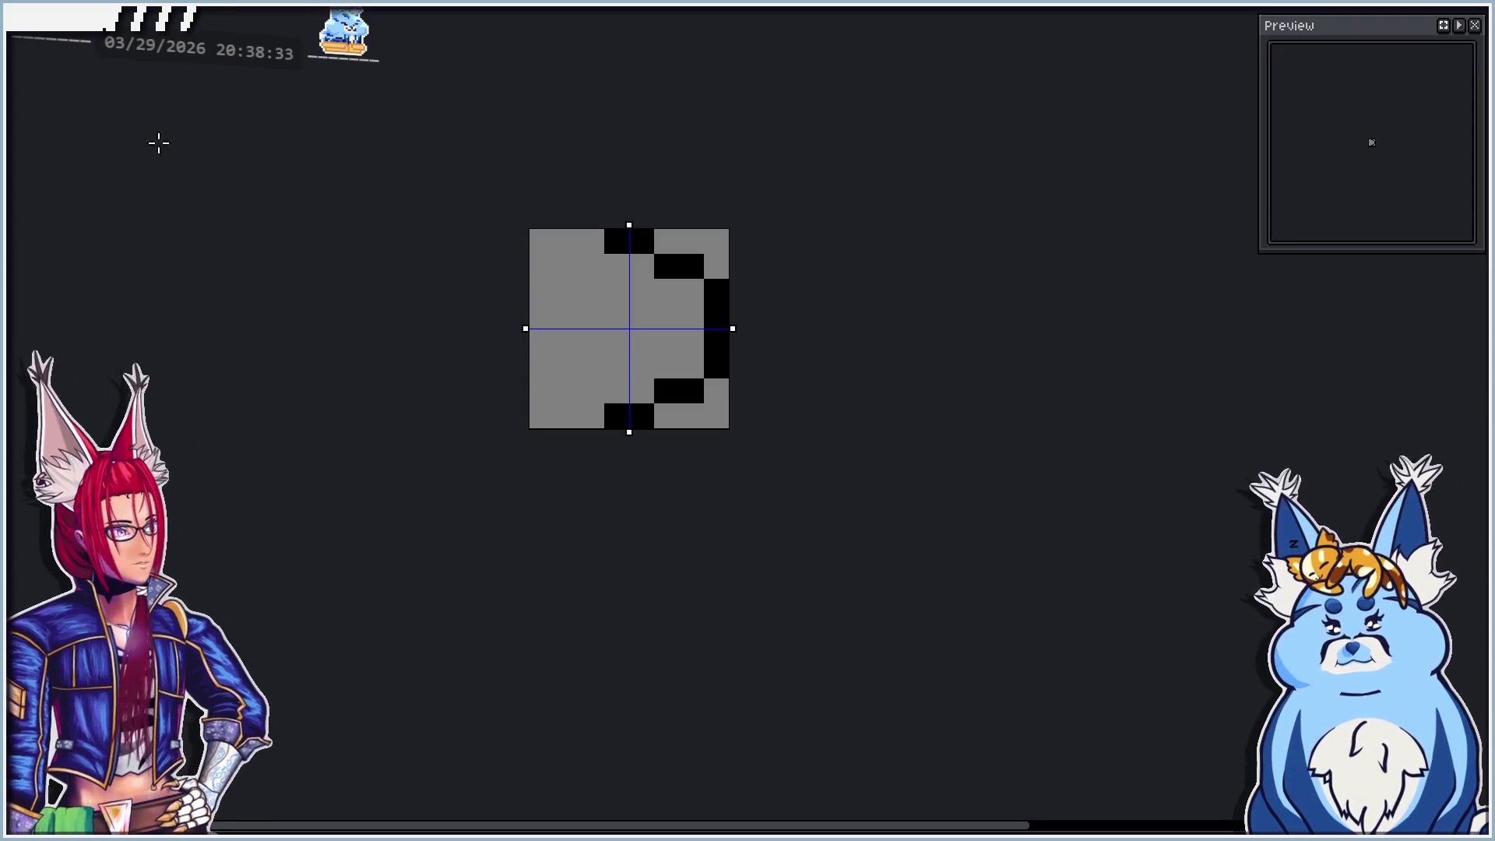
Step: Add black outline pixels along the top, upper-left and lower-left of the circle
click(612, 267)
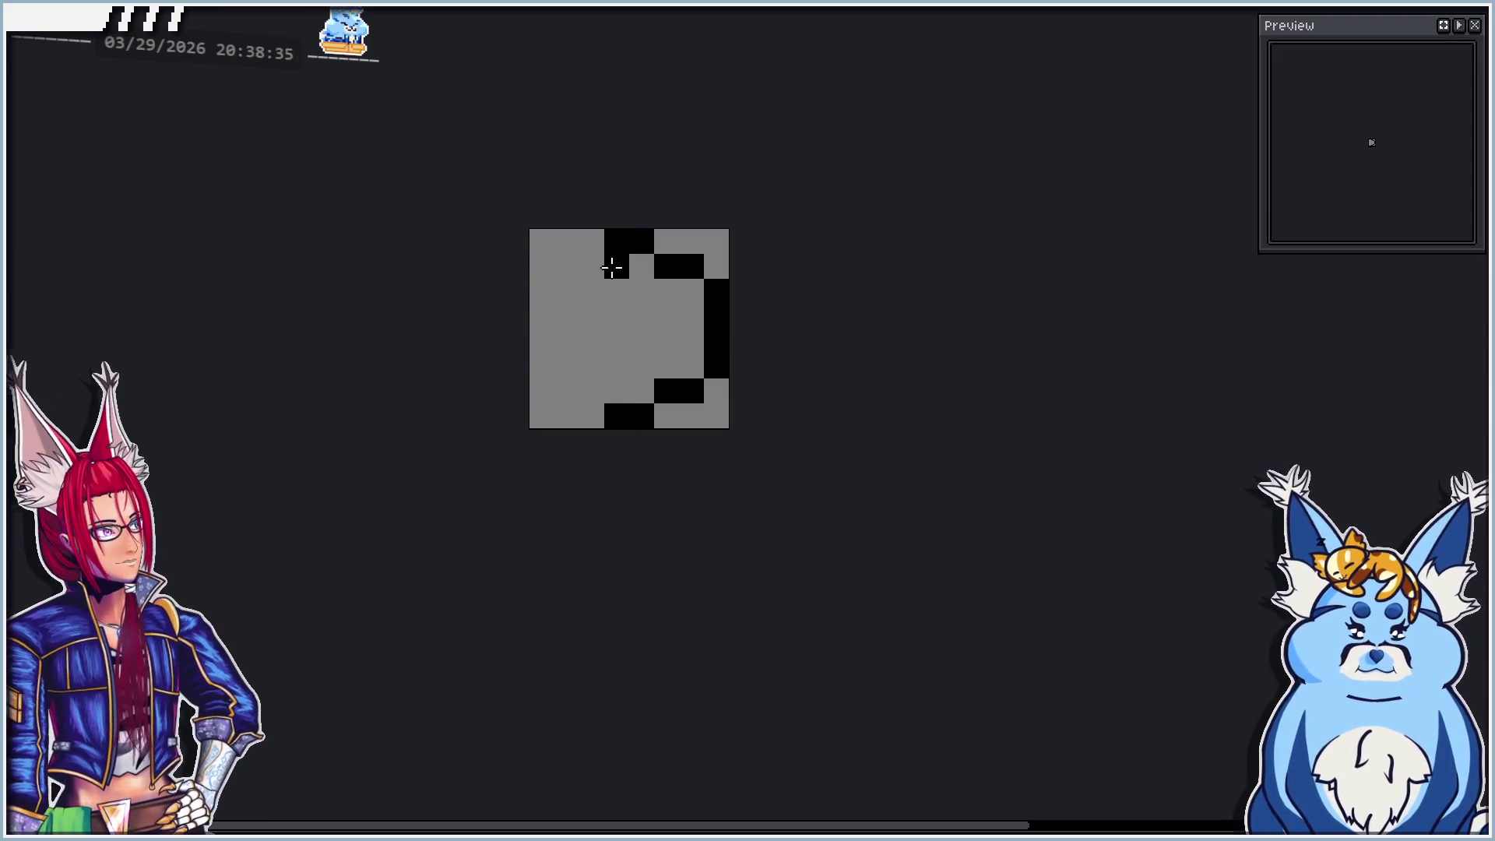
drag(609, 267, 589, 266)
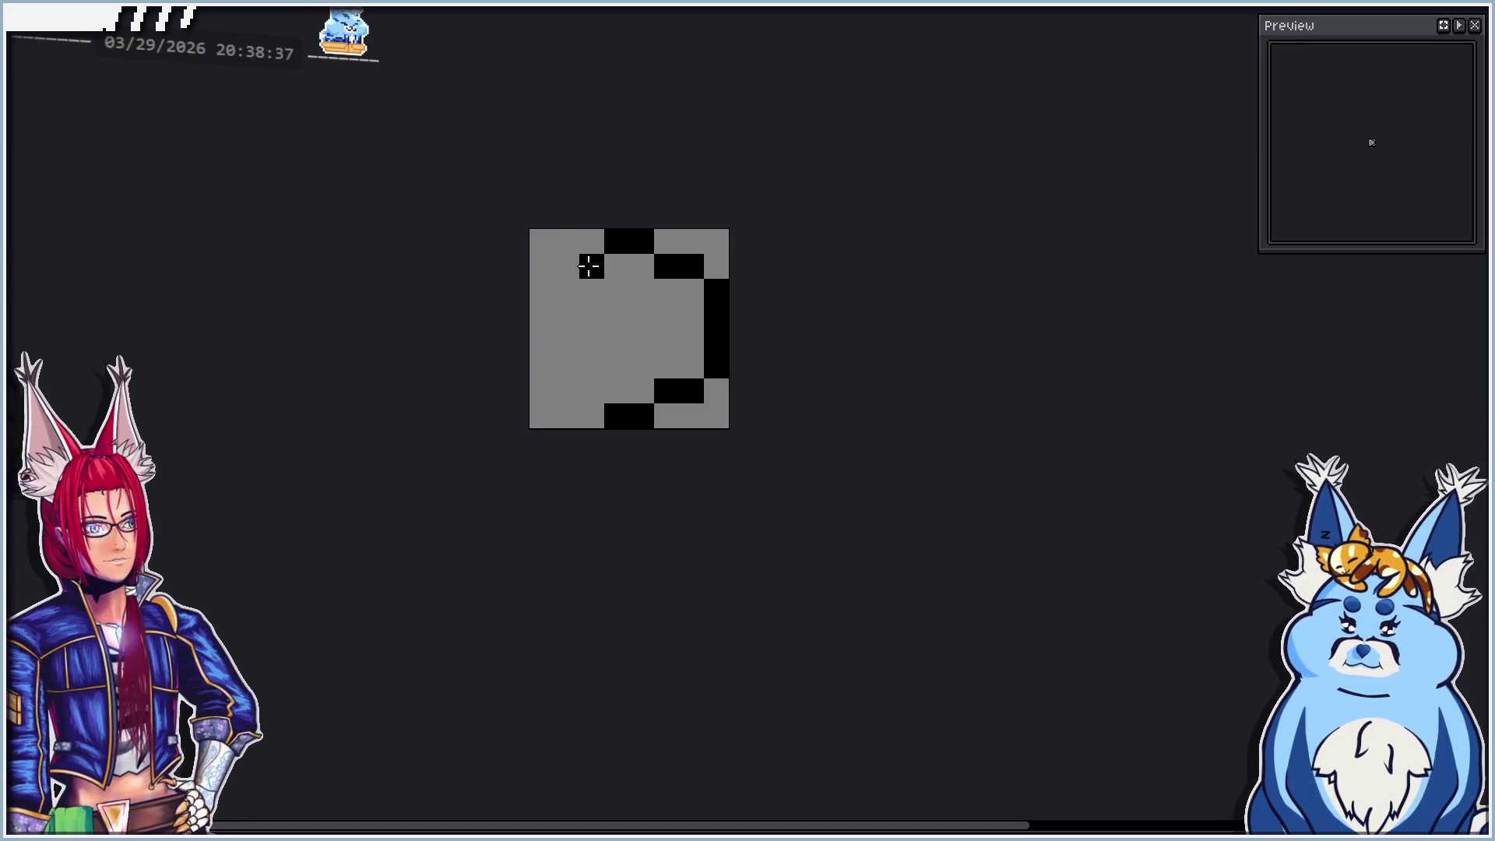
click(595, 407)
drag(594, 407, 544, 360)
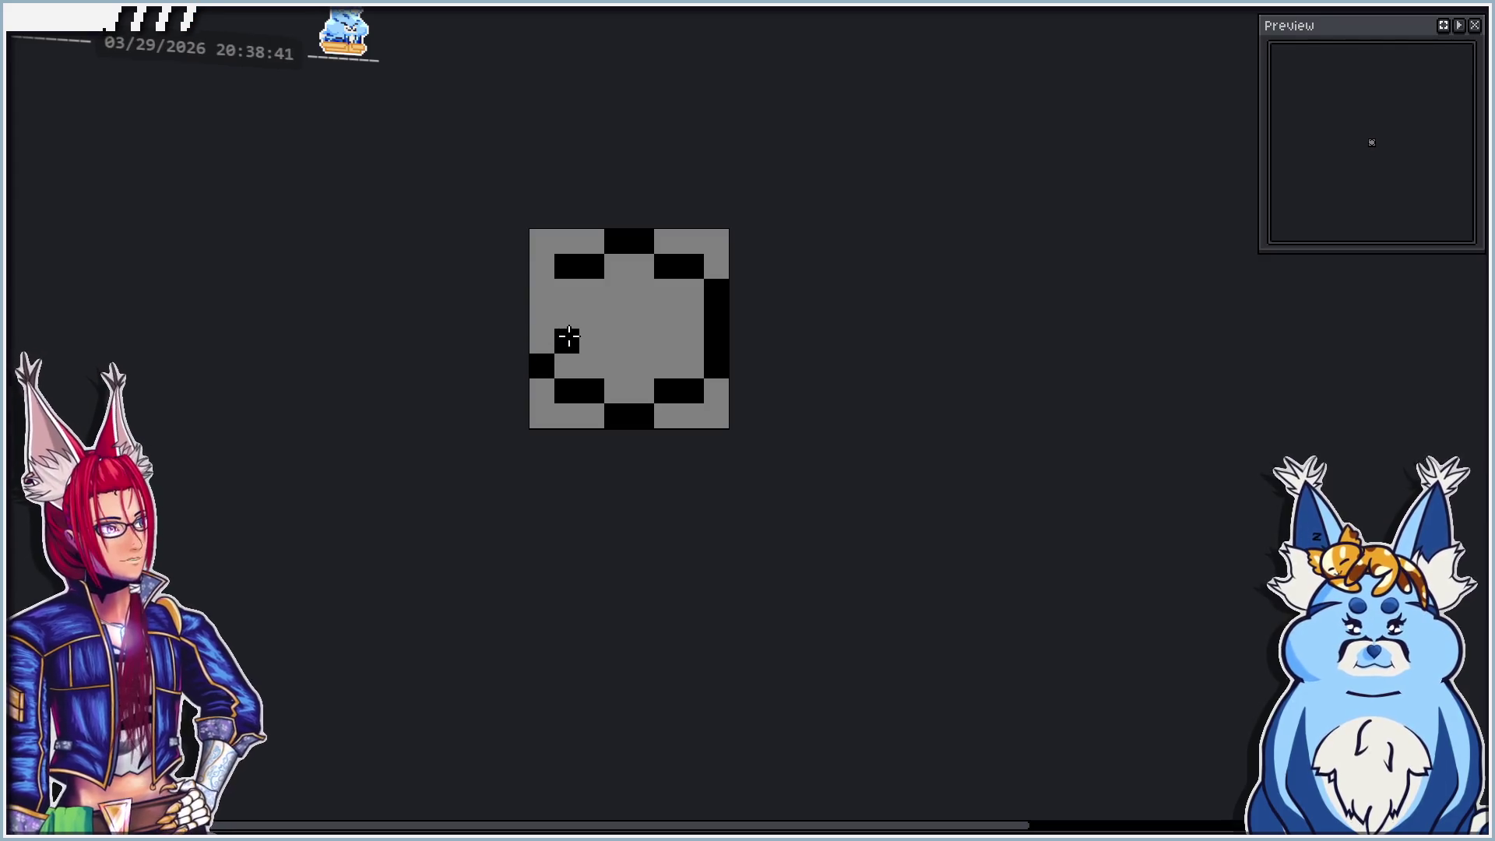
click(588, 322)
drag(592, 294, 557, 292)
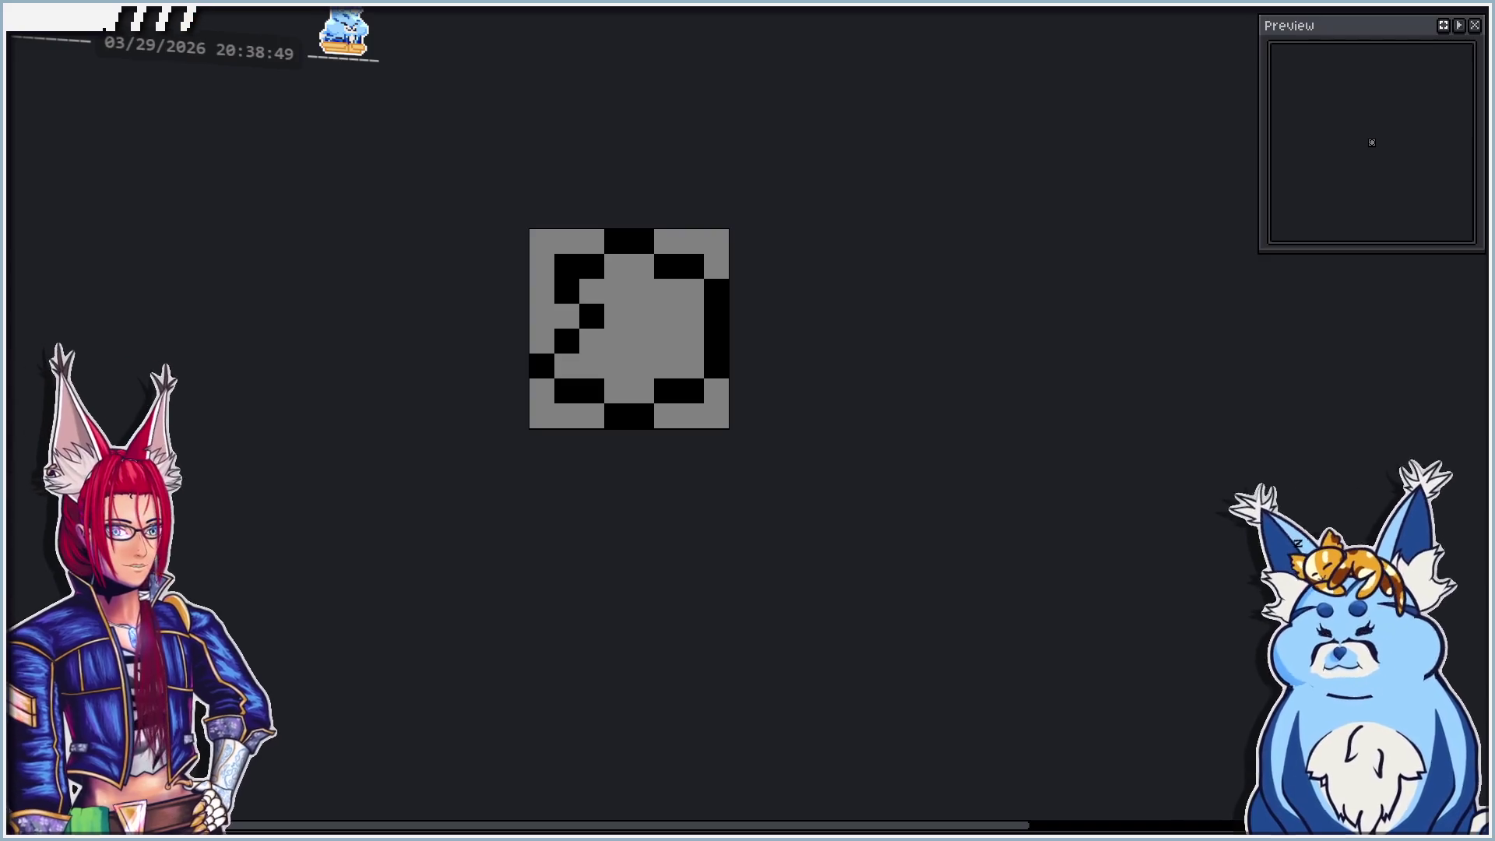
click(1472, 36)
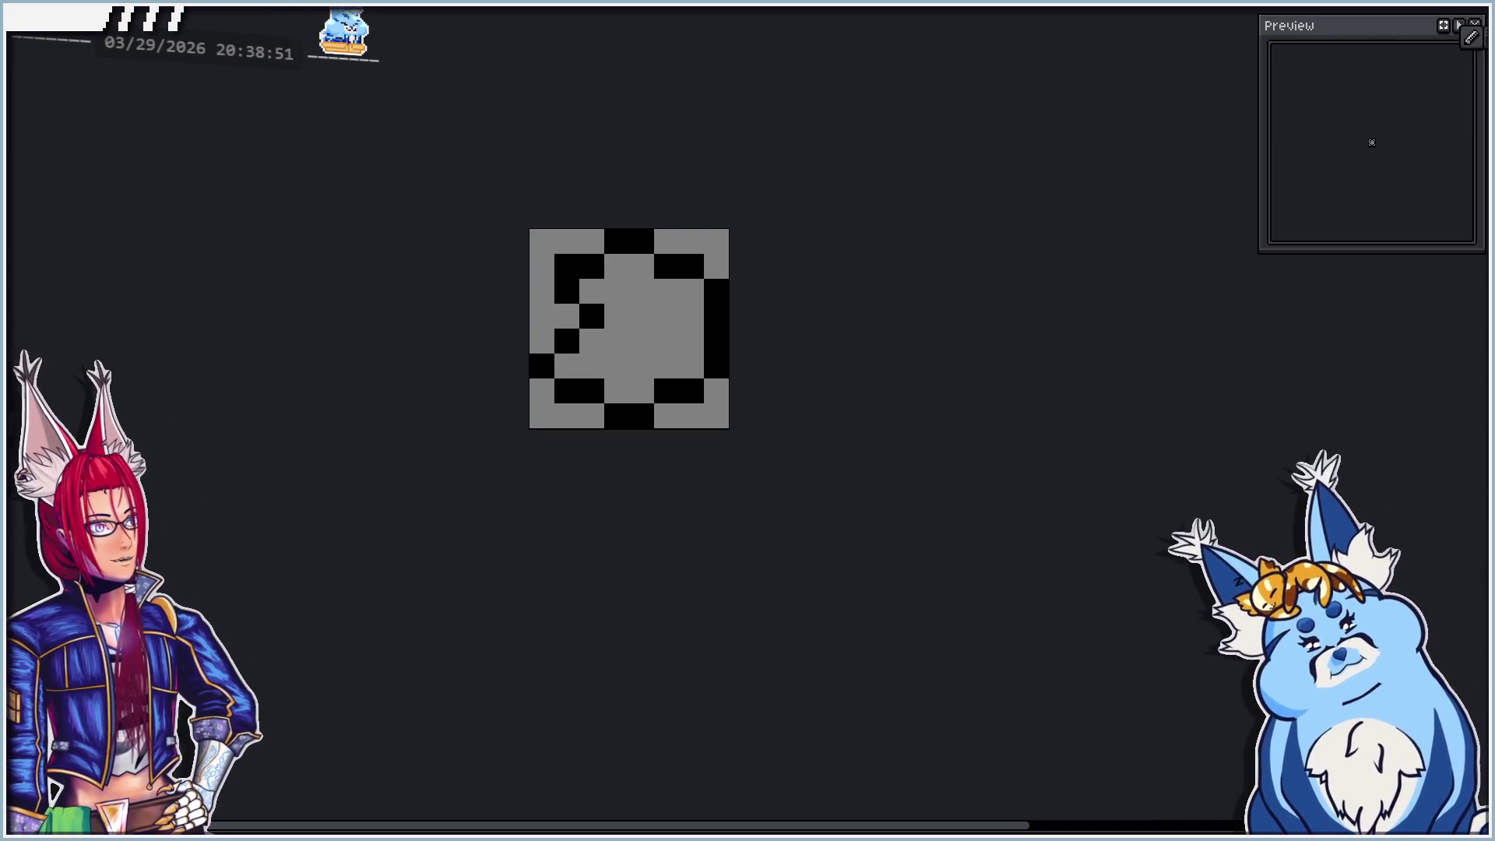
click(543, 315)
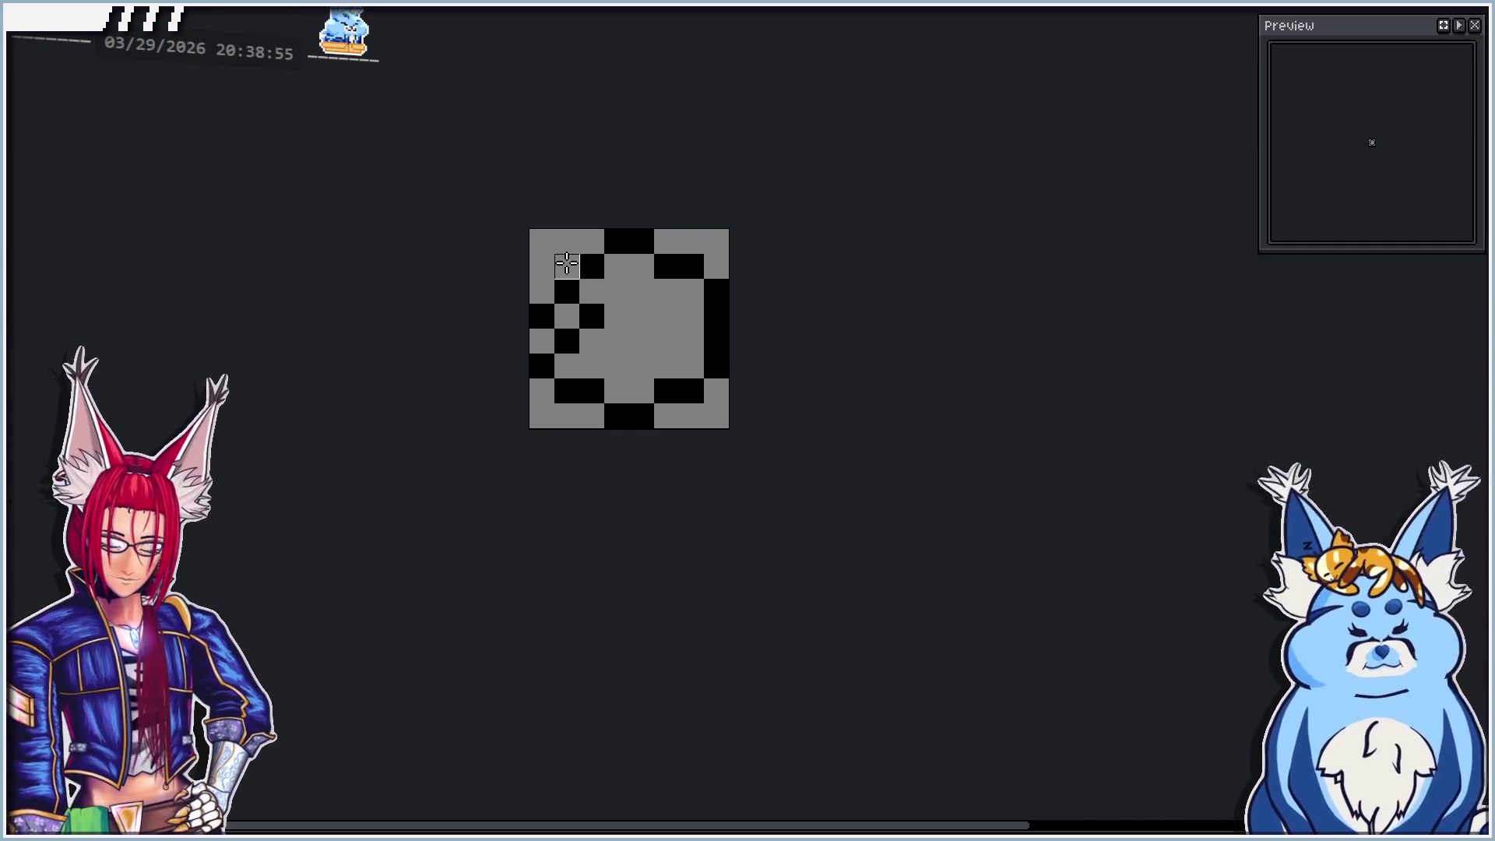
Step: Undo and redo outline edits while adjusting the bottom-row pixels of the circle
key(ctrl+z)
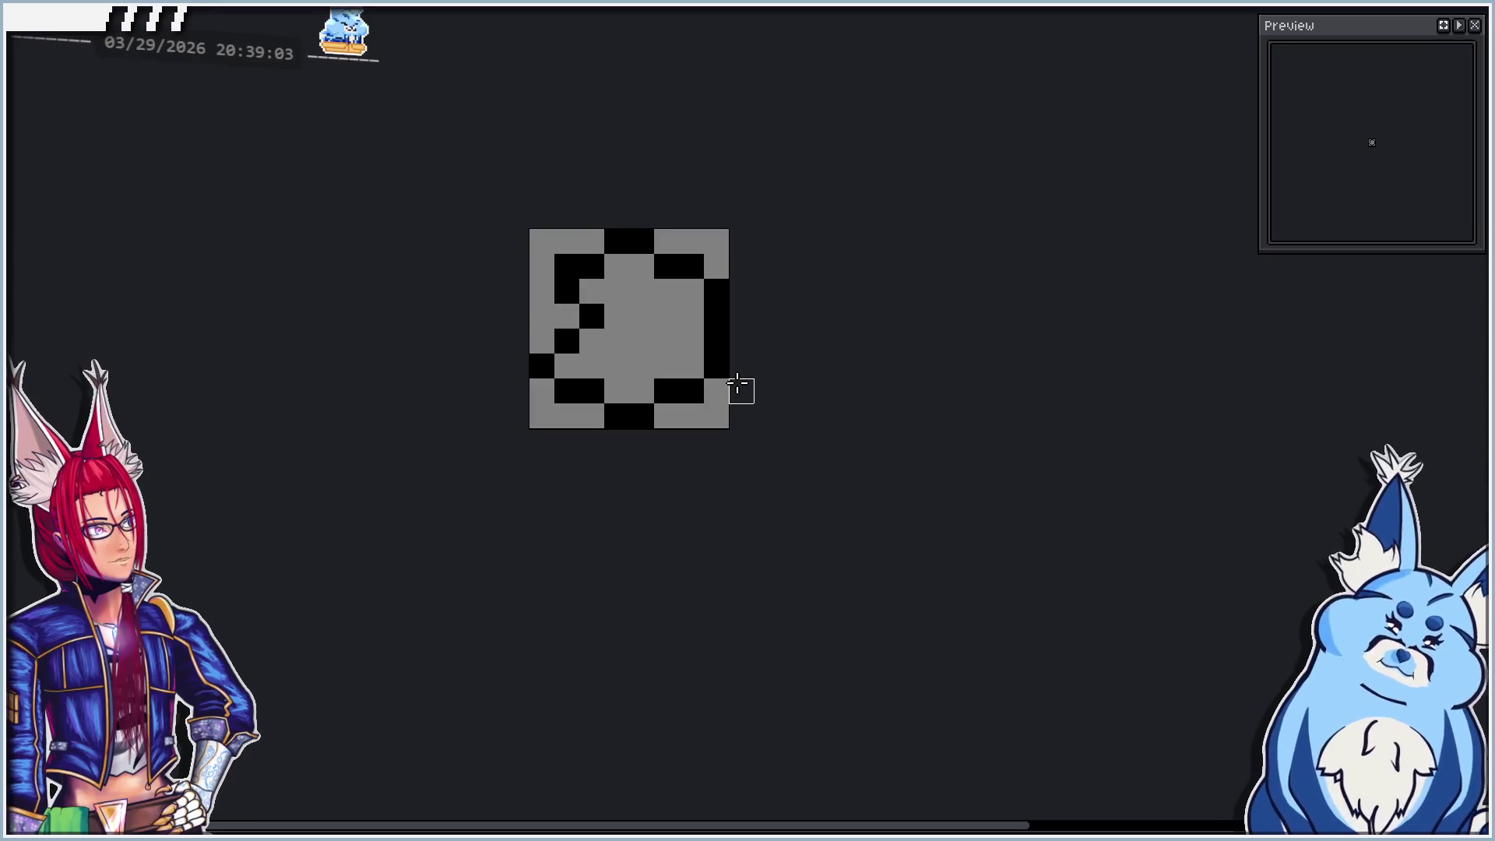
key(Right)
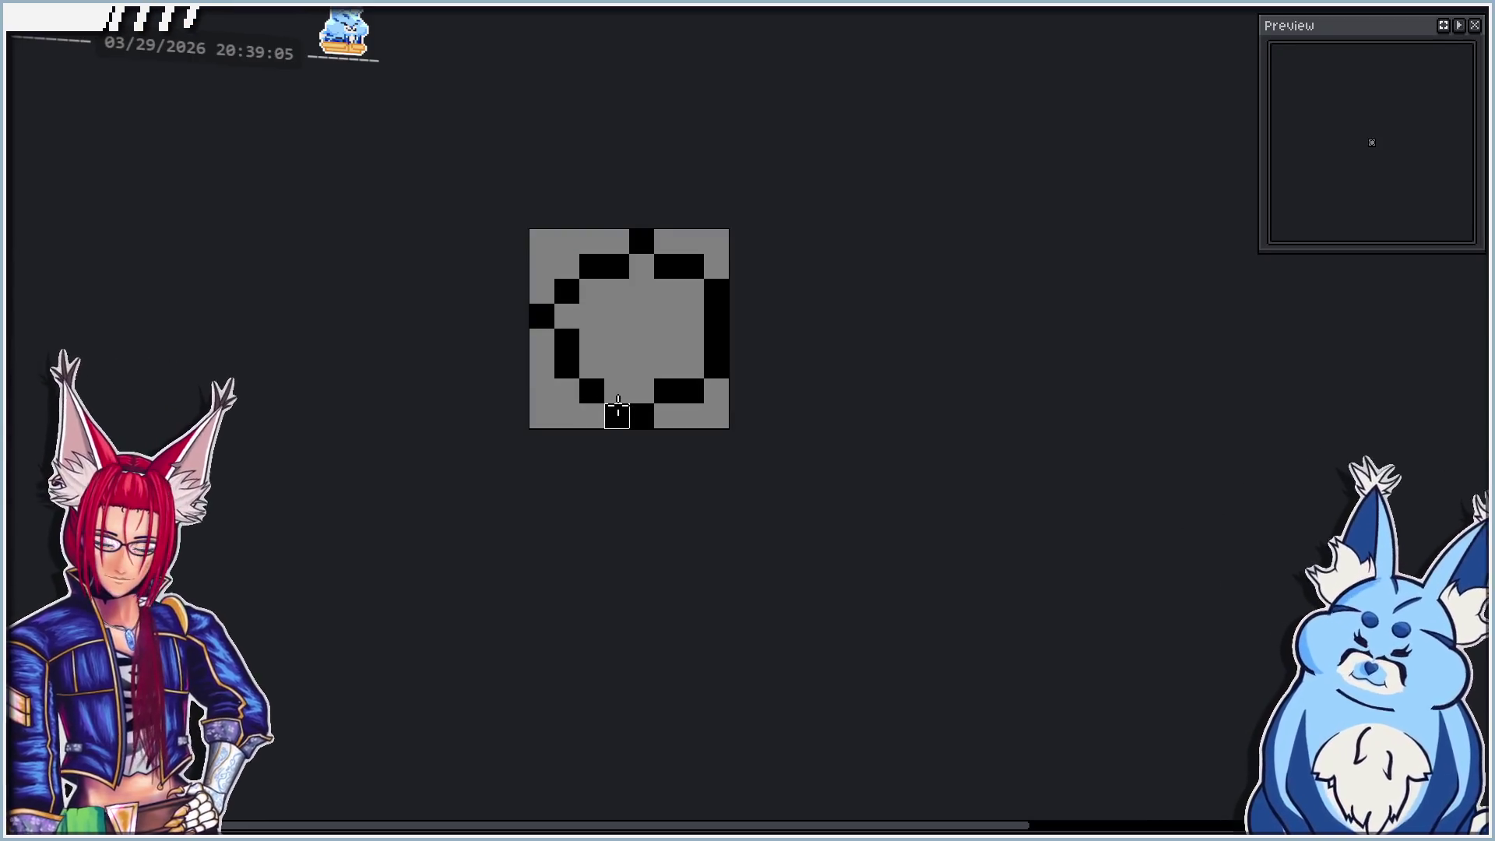
key(Right)
click(592, 316)
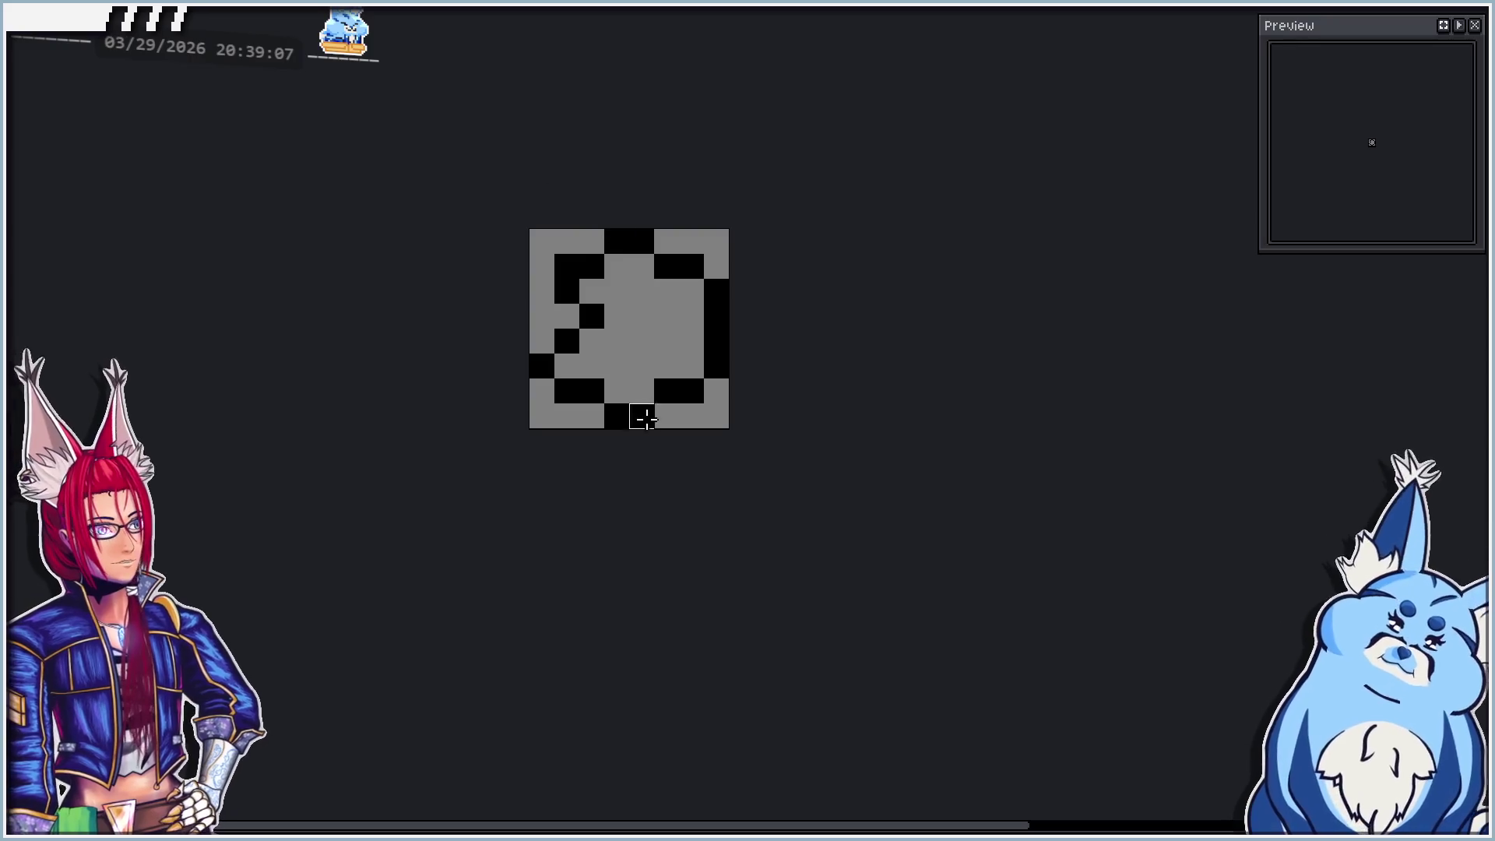
right_click(592, 391)
drag(605, 422, 594, 422)
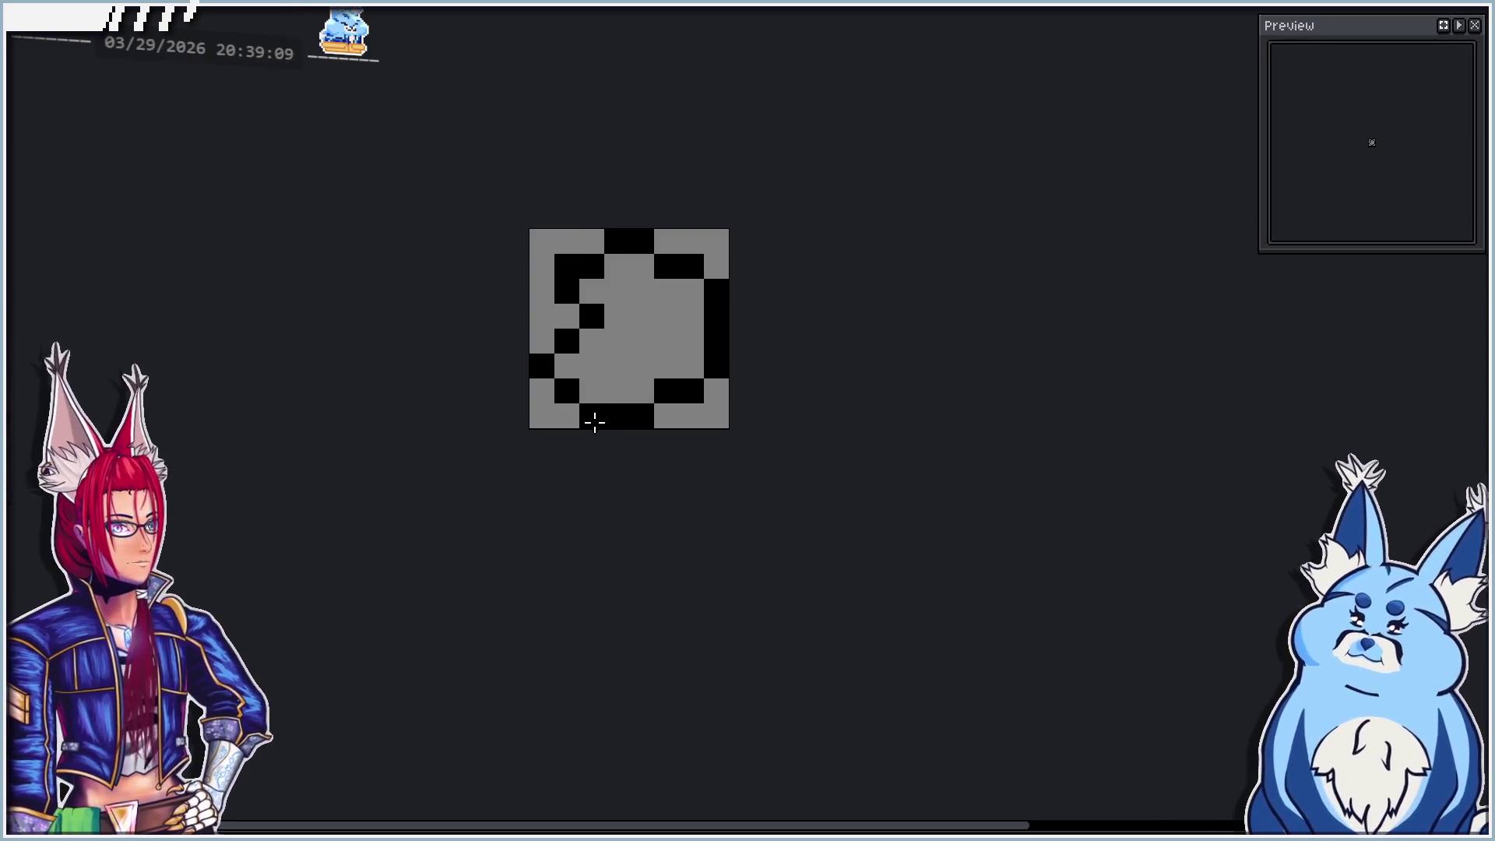
key(Right)
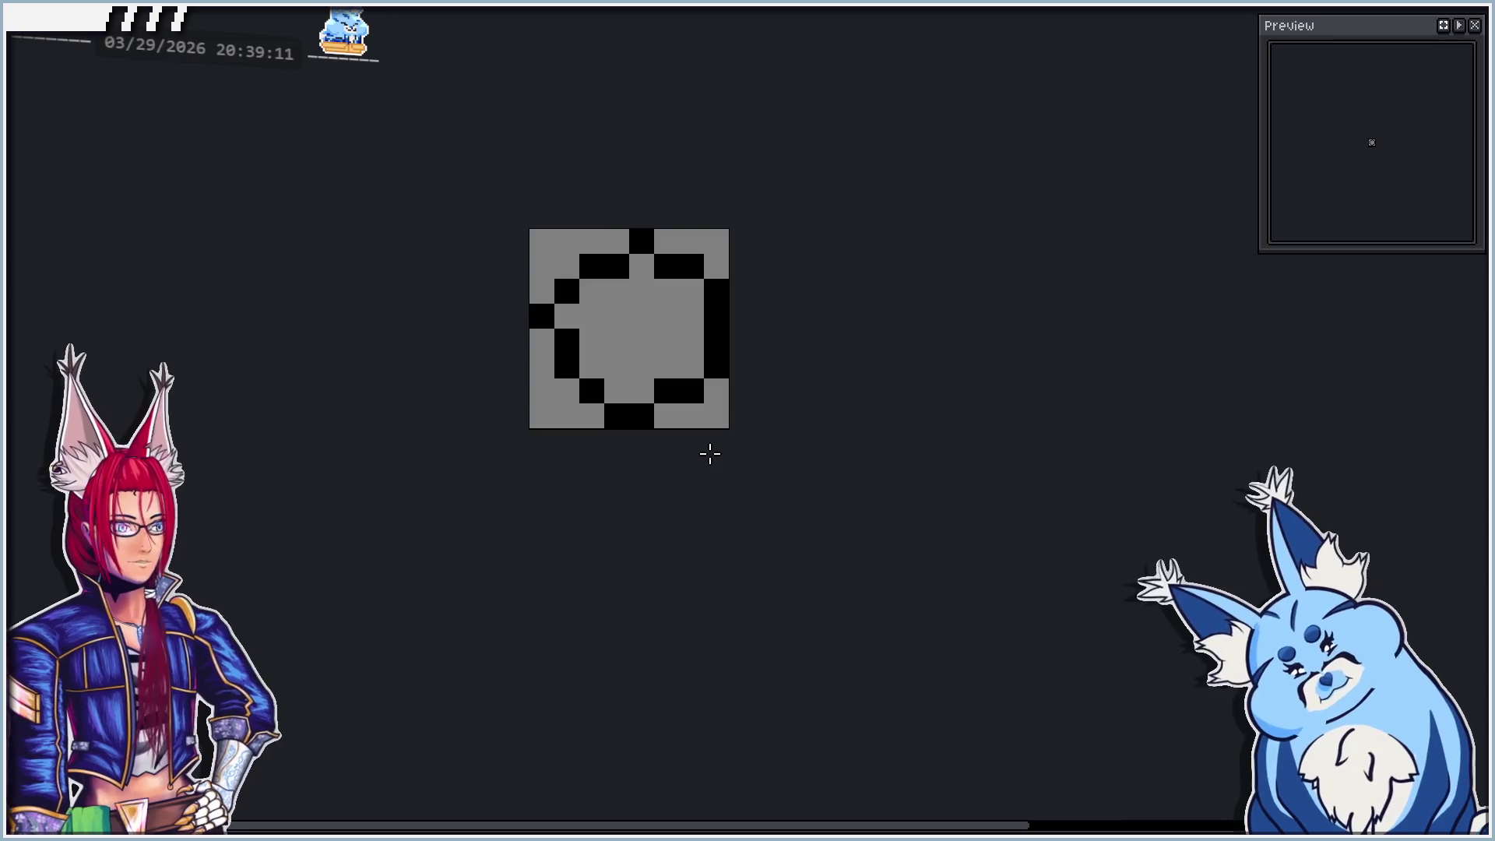
key(Right)
key(Right)
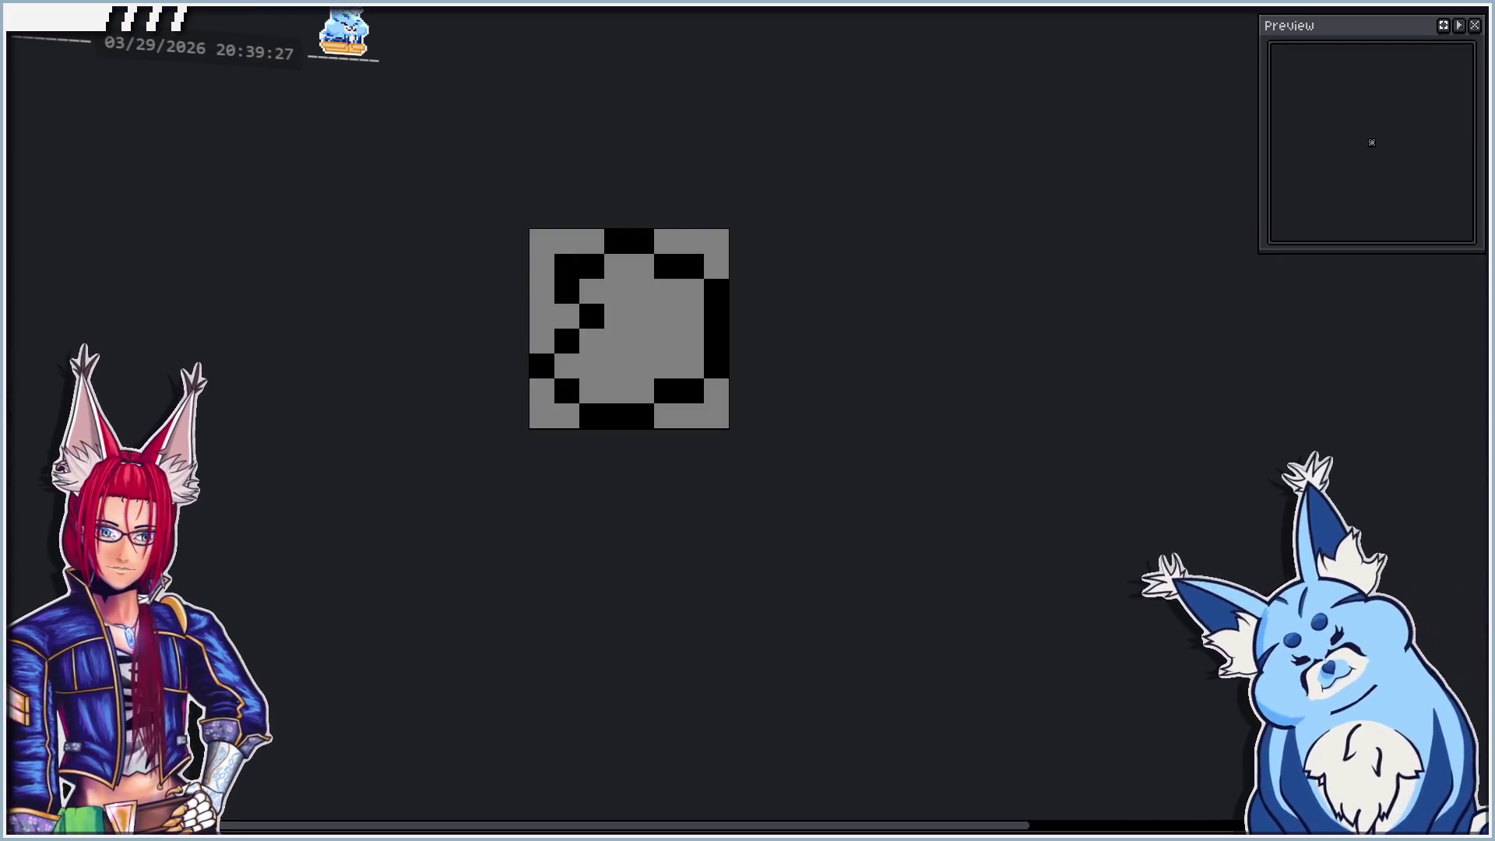
Step: Fill gaps on the left side and reshape the lower-left curve to close the outline
click(545, 351)
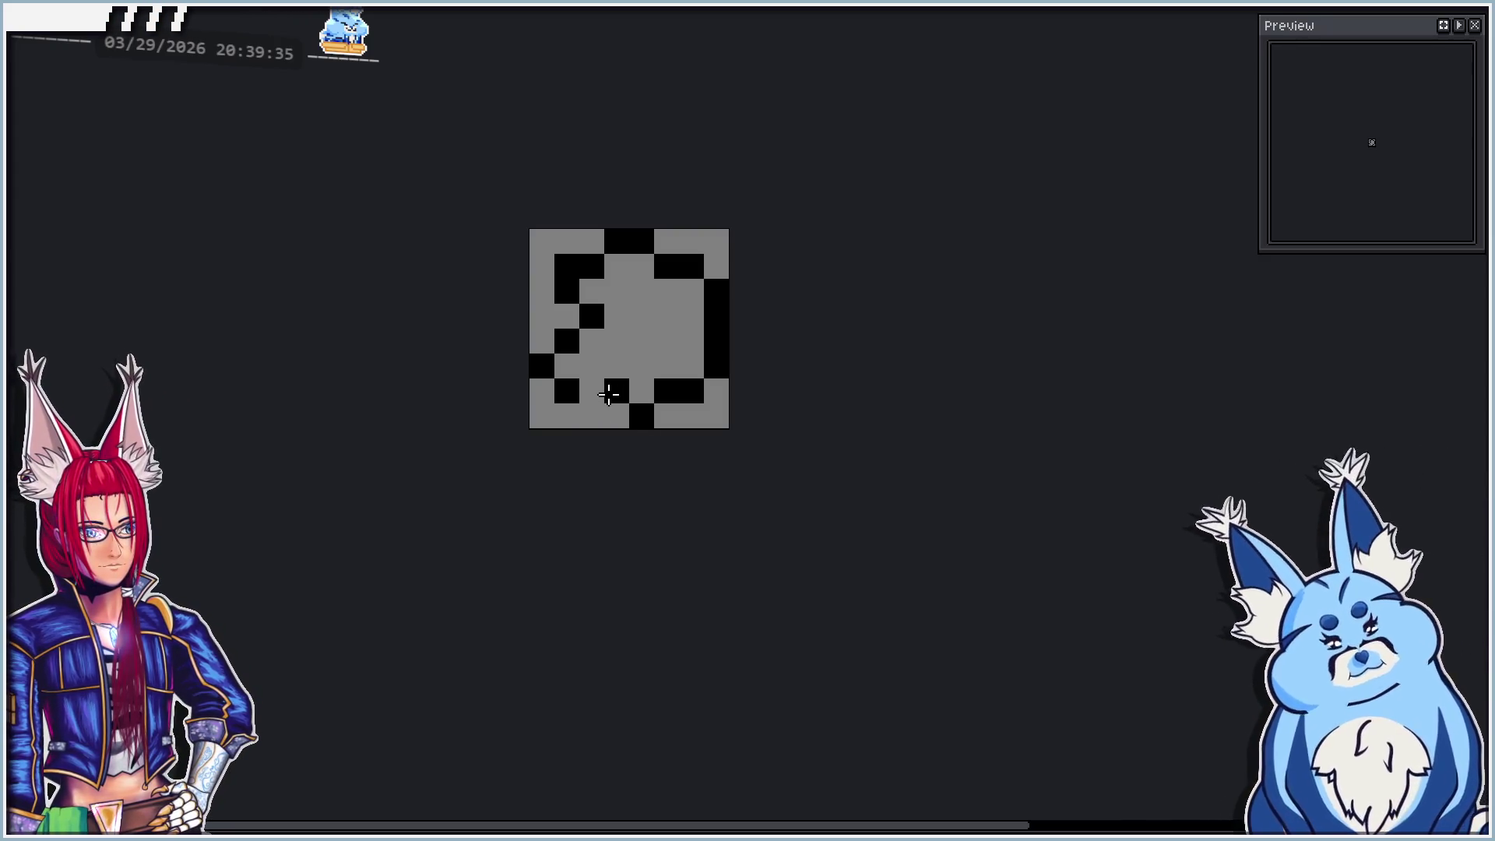
click(592, 391)
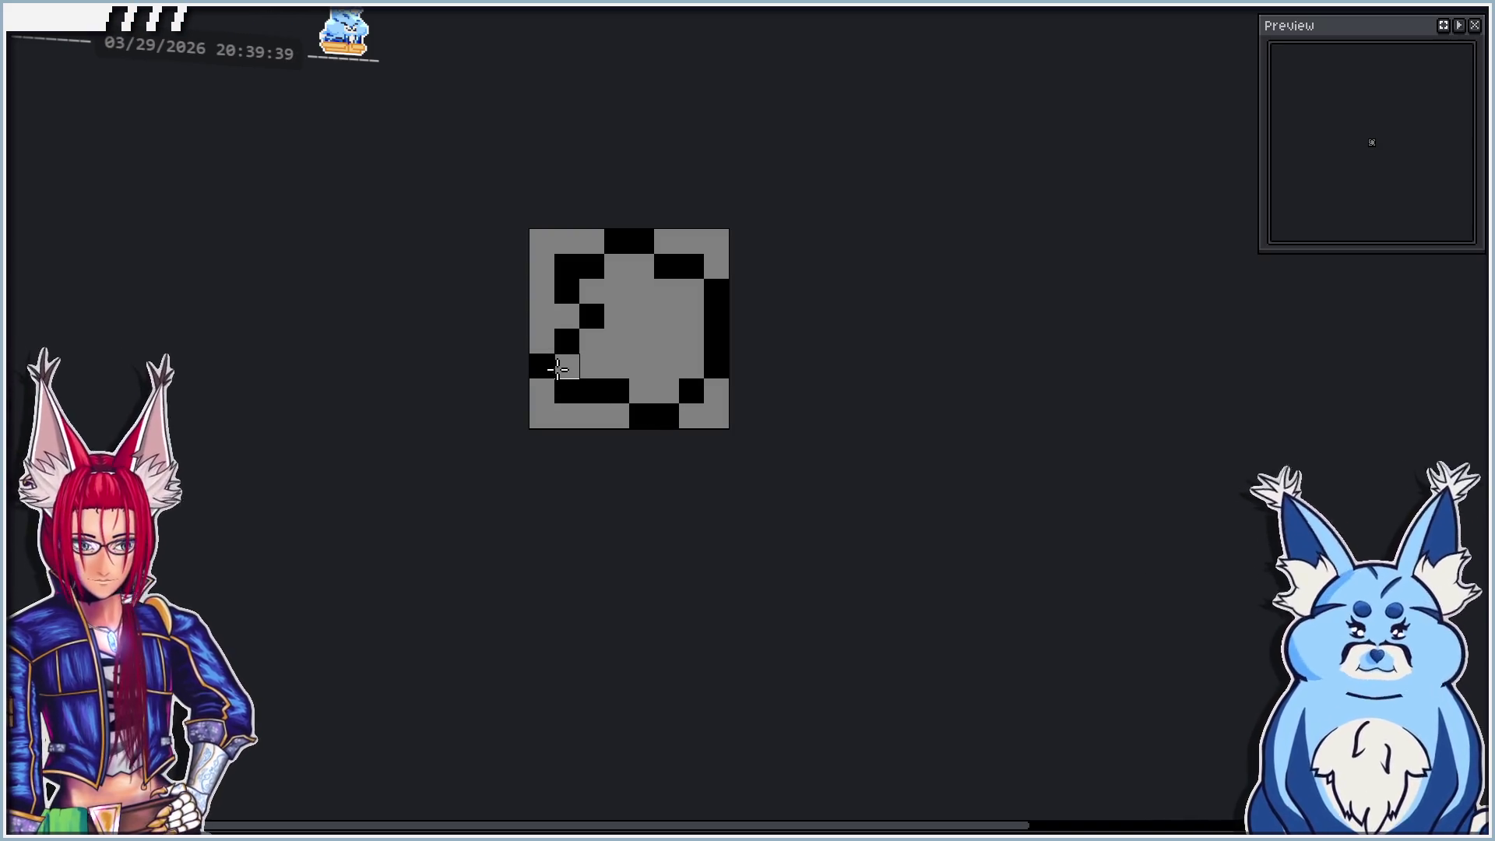
mouse_move(558, 368)
mouse_down()
mouse_move(535, 362)
mouse_move(559, 381)
mouse_up()
click(572, 363)
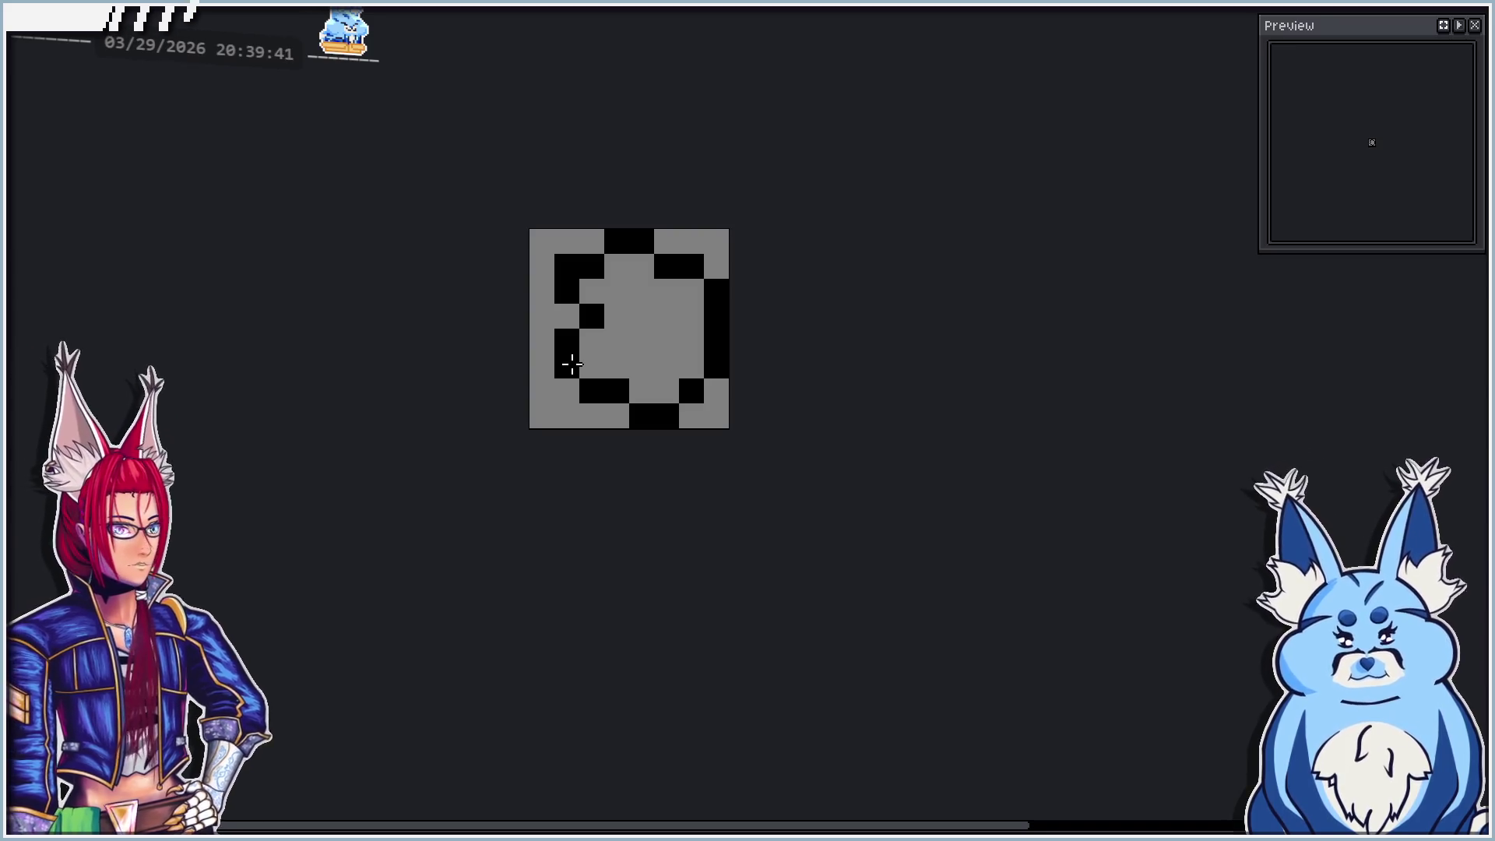
mouse_move(574, 285)
mouse_down()
mouse_move(587, 250)
mouse_move(589, 294)
mouse_move(578, 268)
mouse_up()
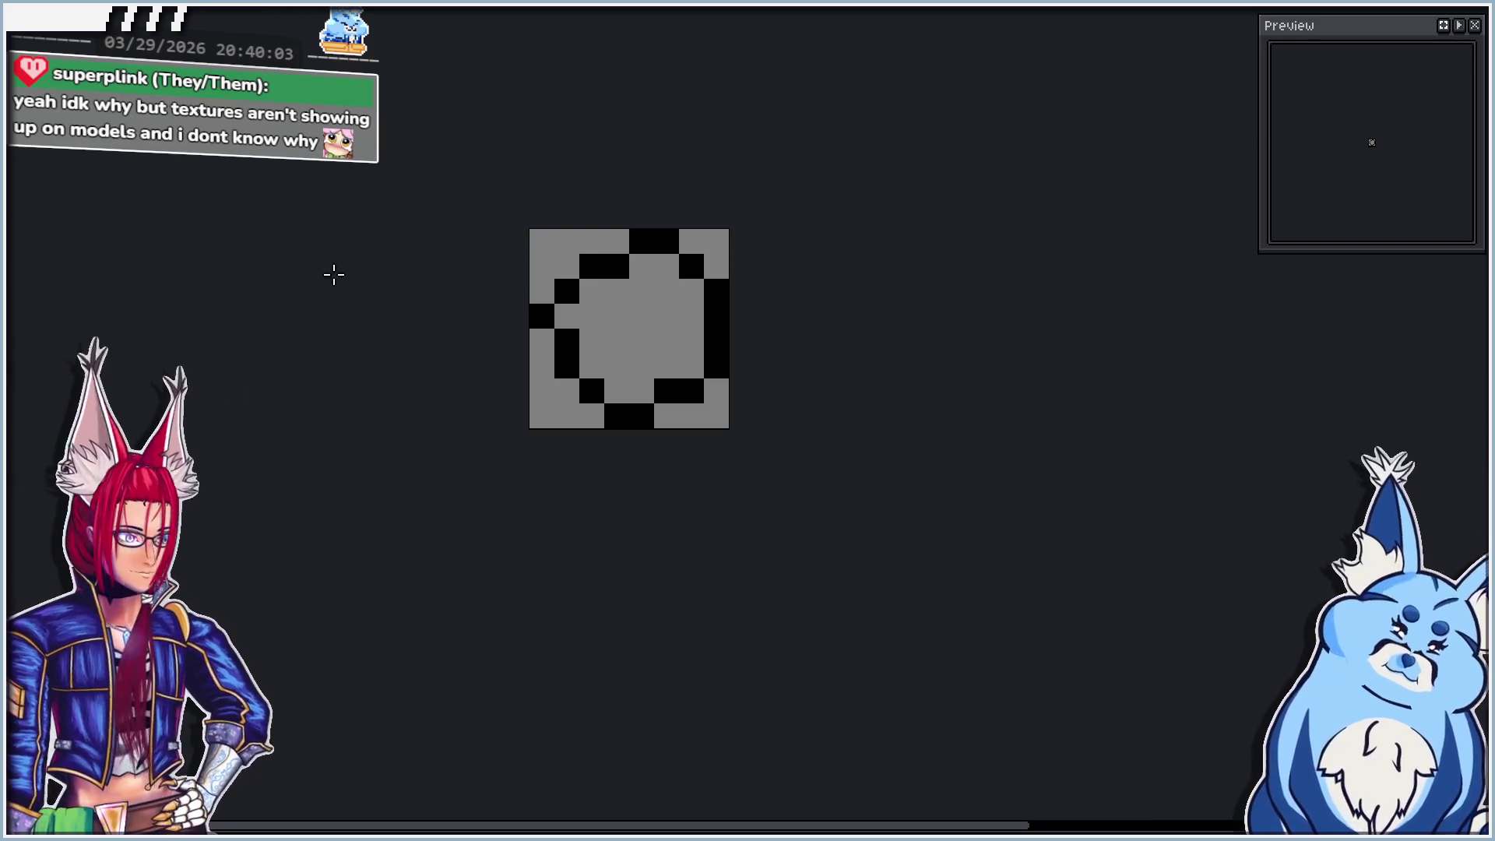
click(600, 400)
Step: Fill the circle's interior with white, then bring up the Canvas Size settings
click(623, 342)
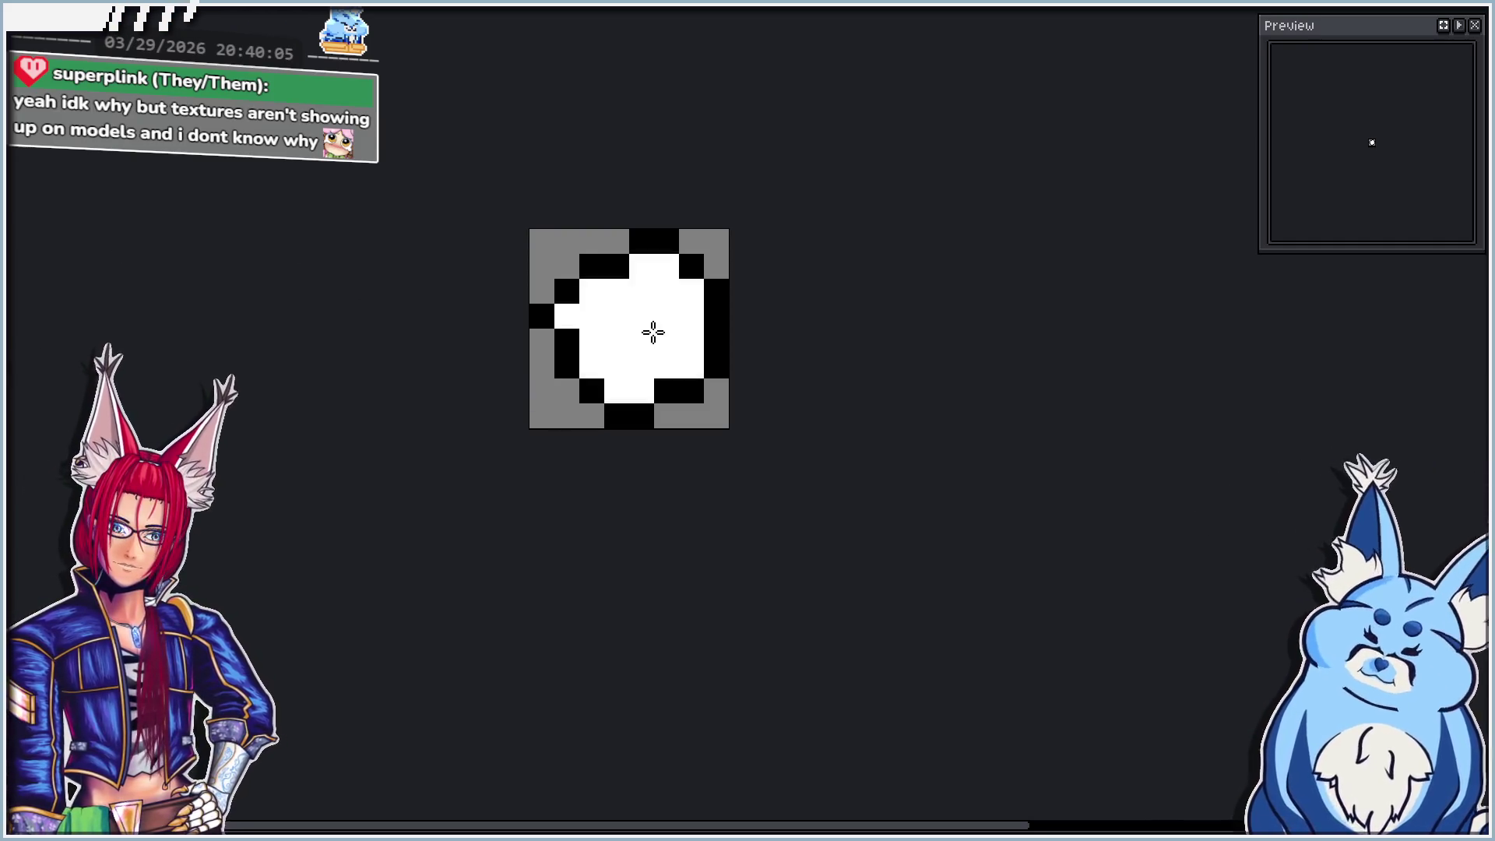
key(ctrl+z)
click(647, 328)
key(ctrl+z)
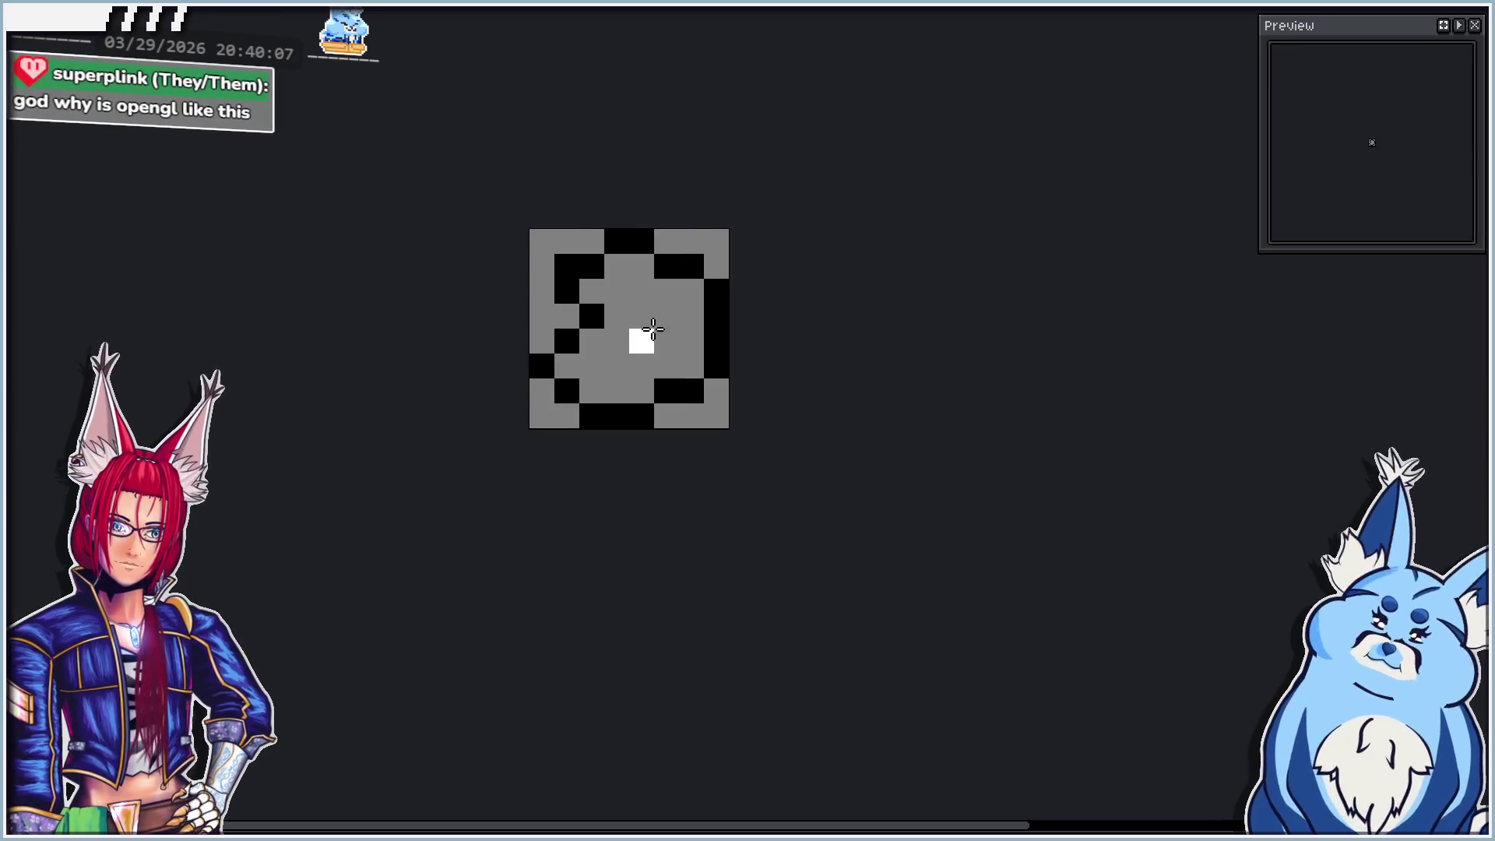
click(653, 330)
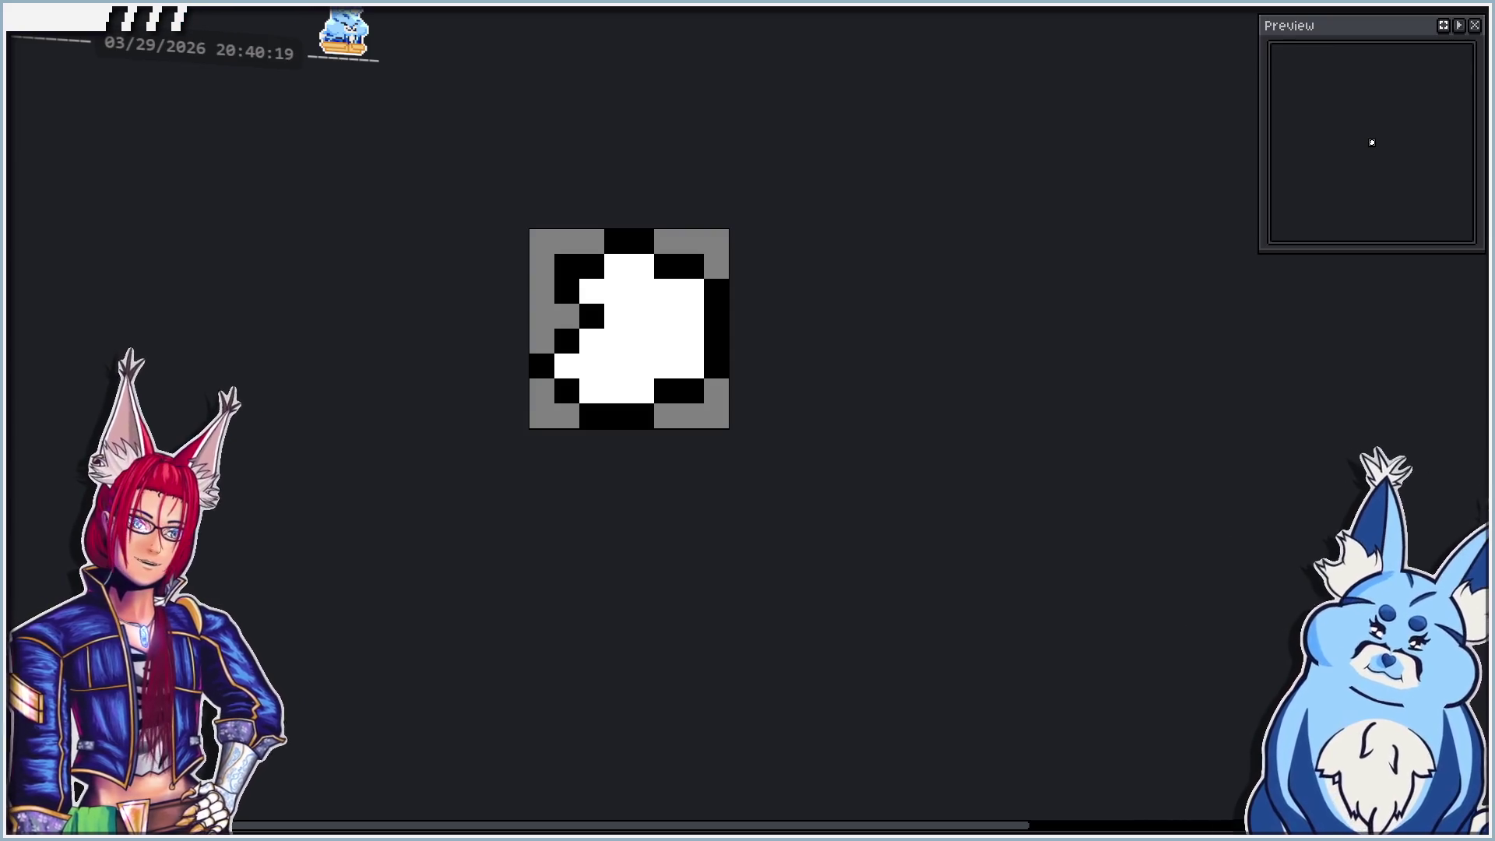
key(ctrl+alt+c)
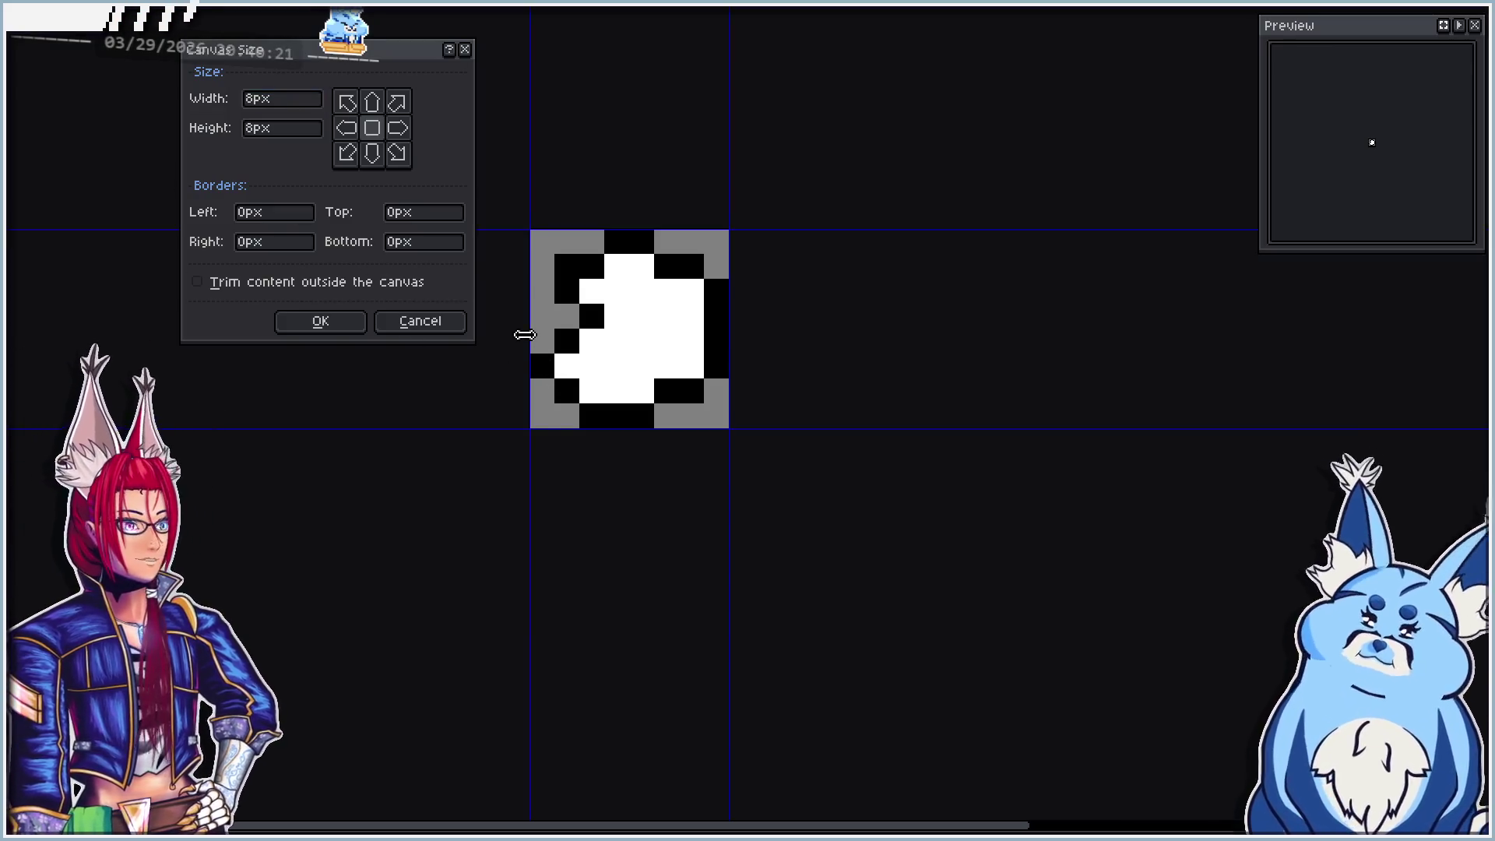
Step: Extend the canvas 8px to the left, making it 16x8, and confirm
mouse_move(525, 335)
mouse_down()
mouse_move(417, 340)
mouse_move(296, 382)
mouse_move(360, 394)
mouse_move(344, 398)
mouse_up()
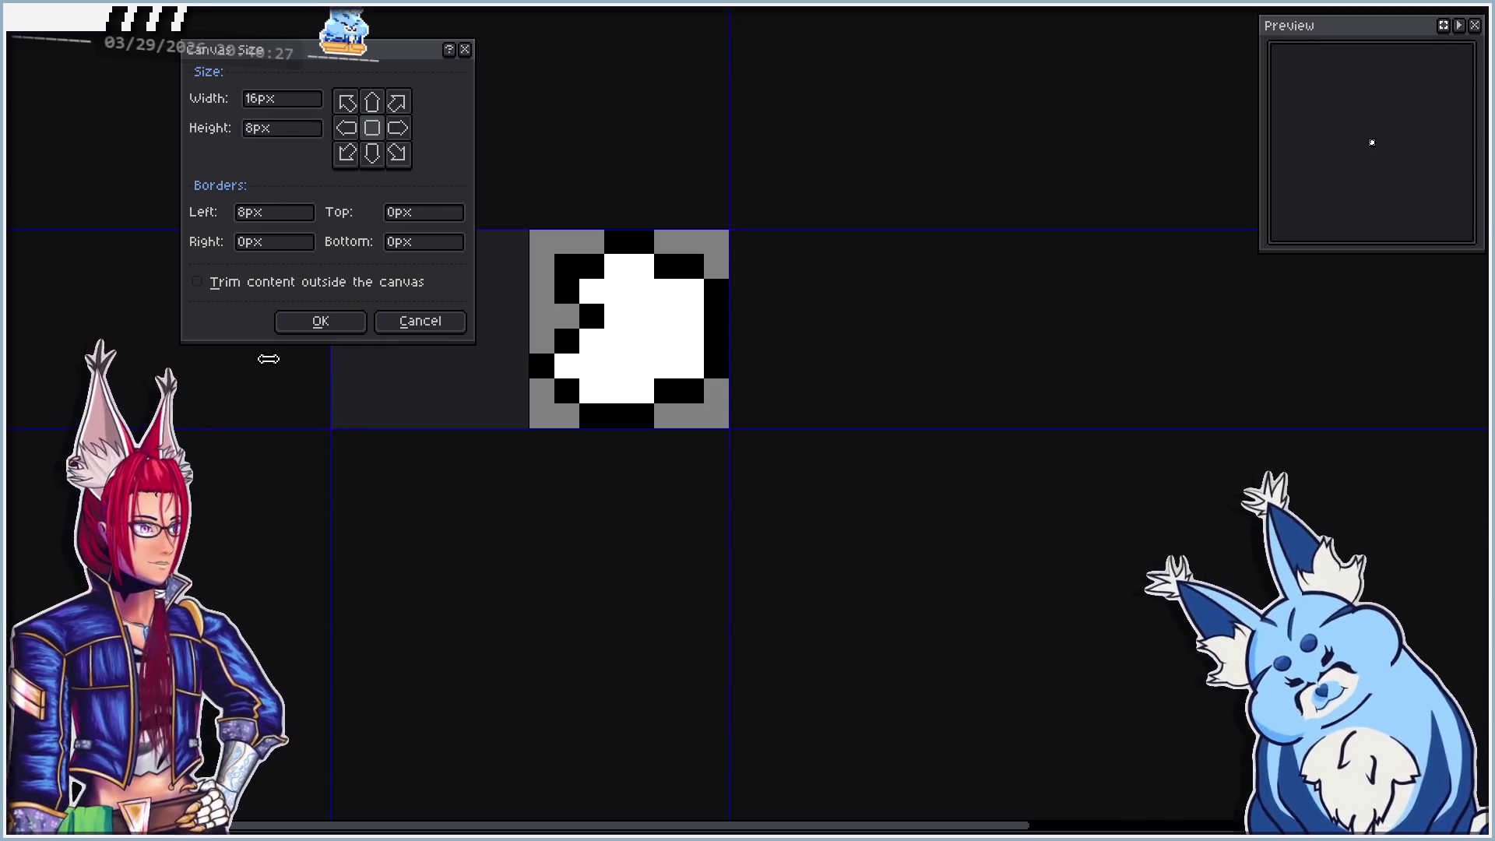
click(317, 320)
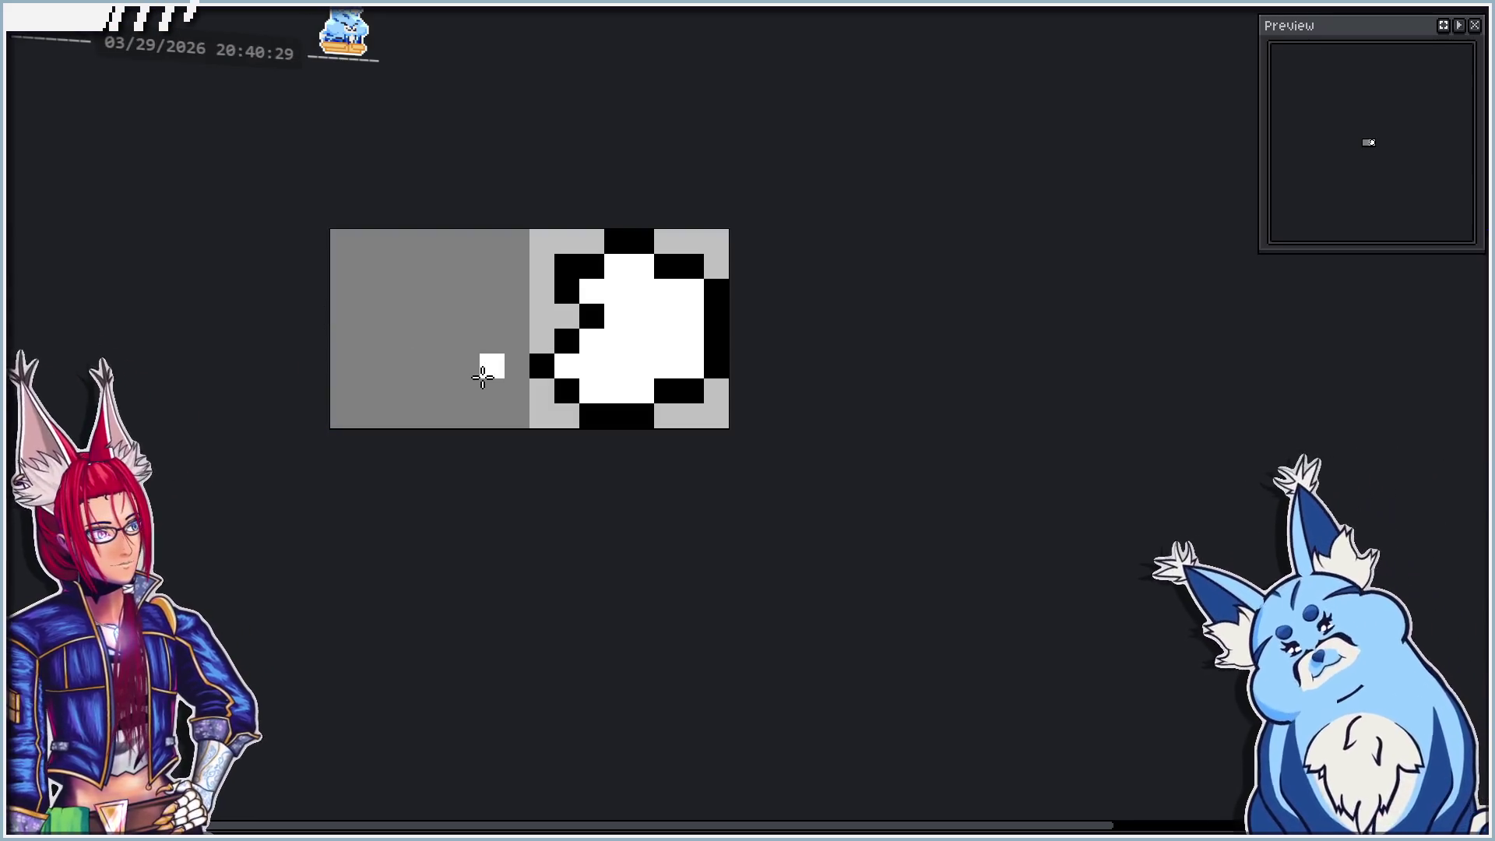
Step: Touch up the fireball's left edge across frames, undoing an accidental black background fill
click(535, 368)
click(535, 368)
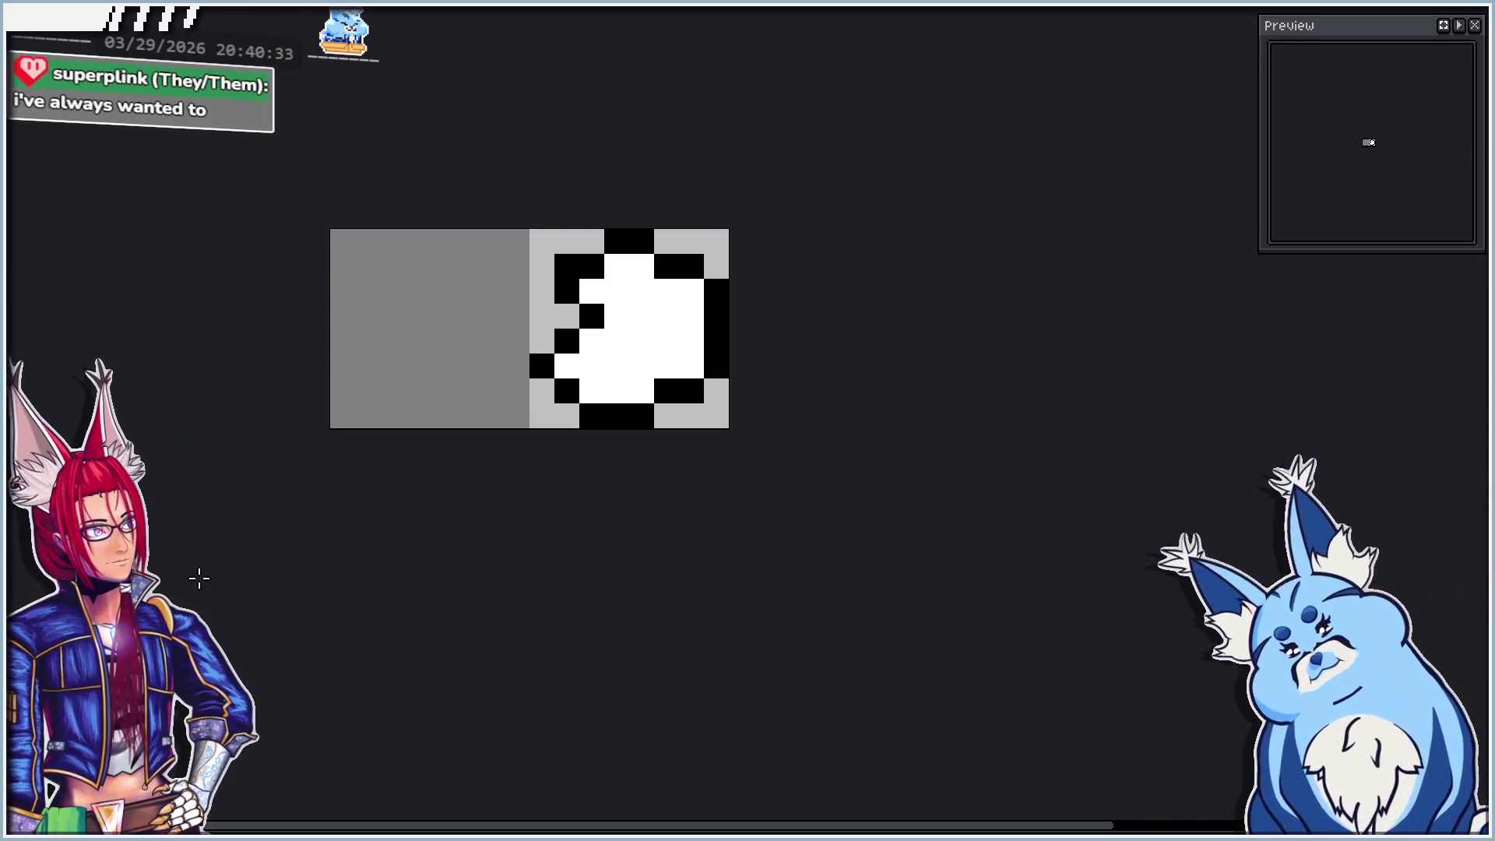
key(Right)
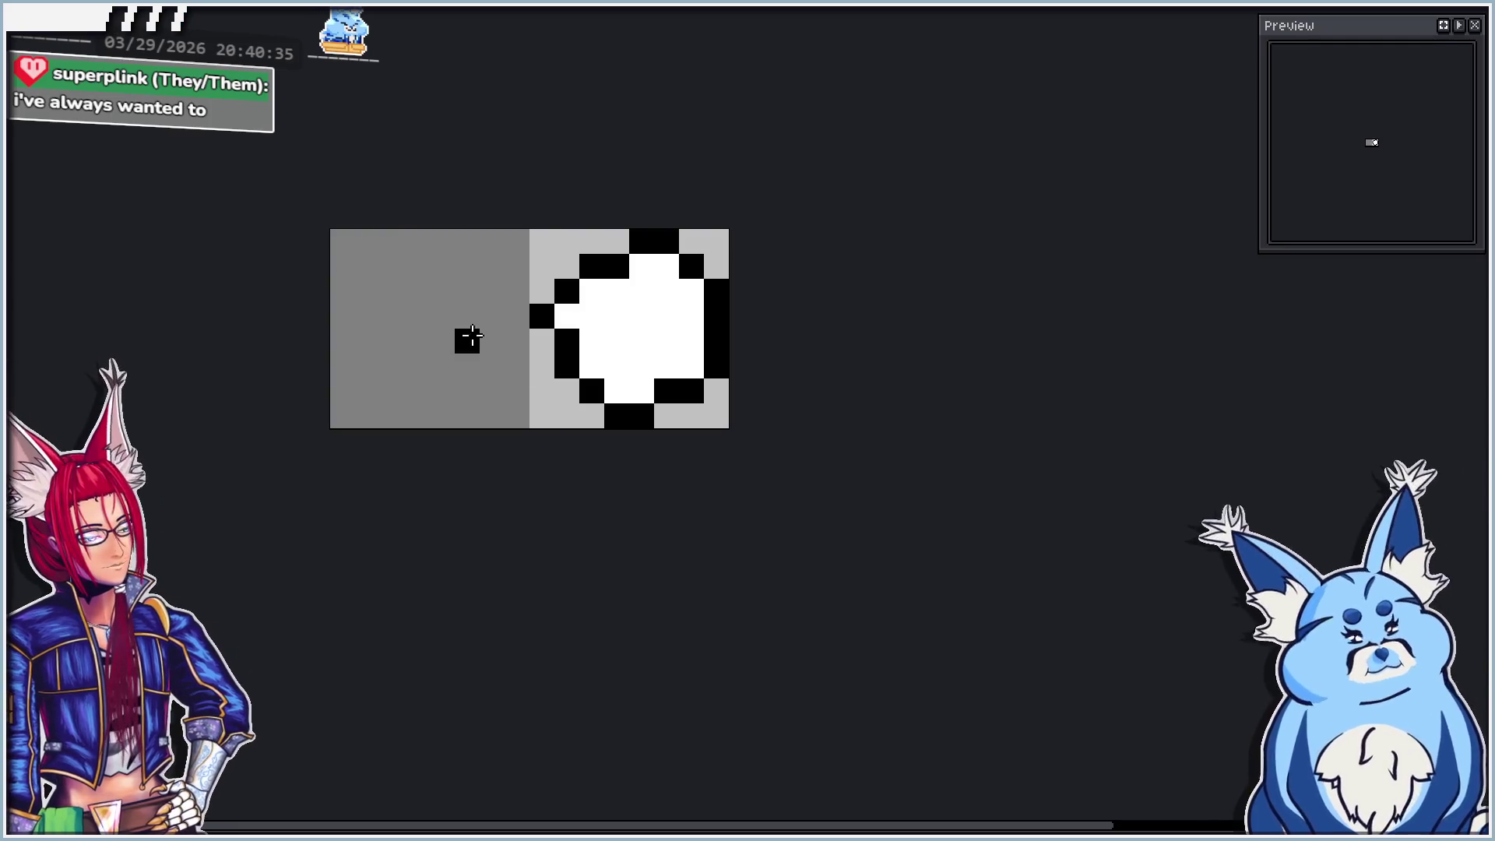
key(Right)
click(537, 381)
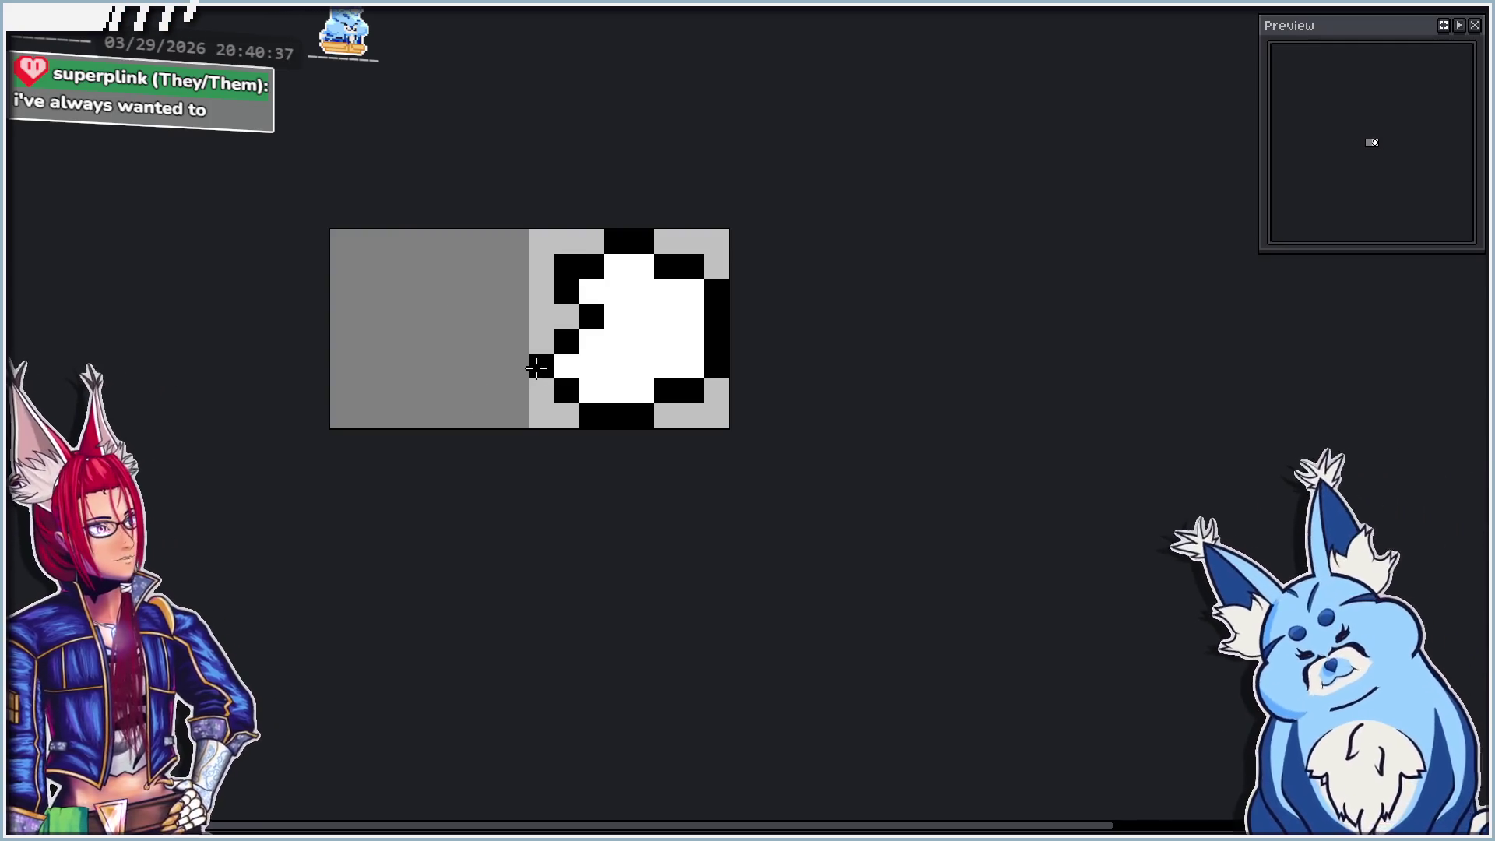
key(Right)
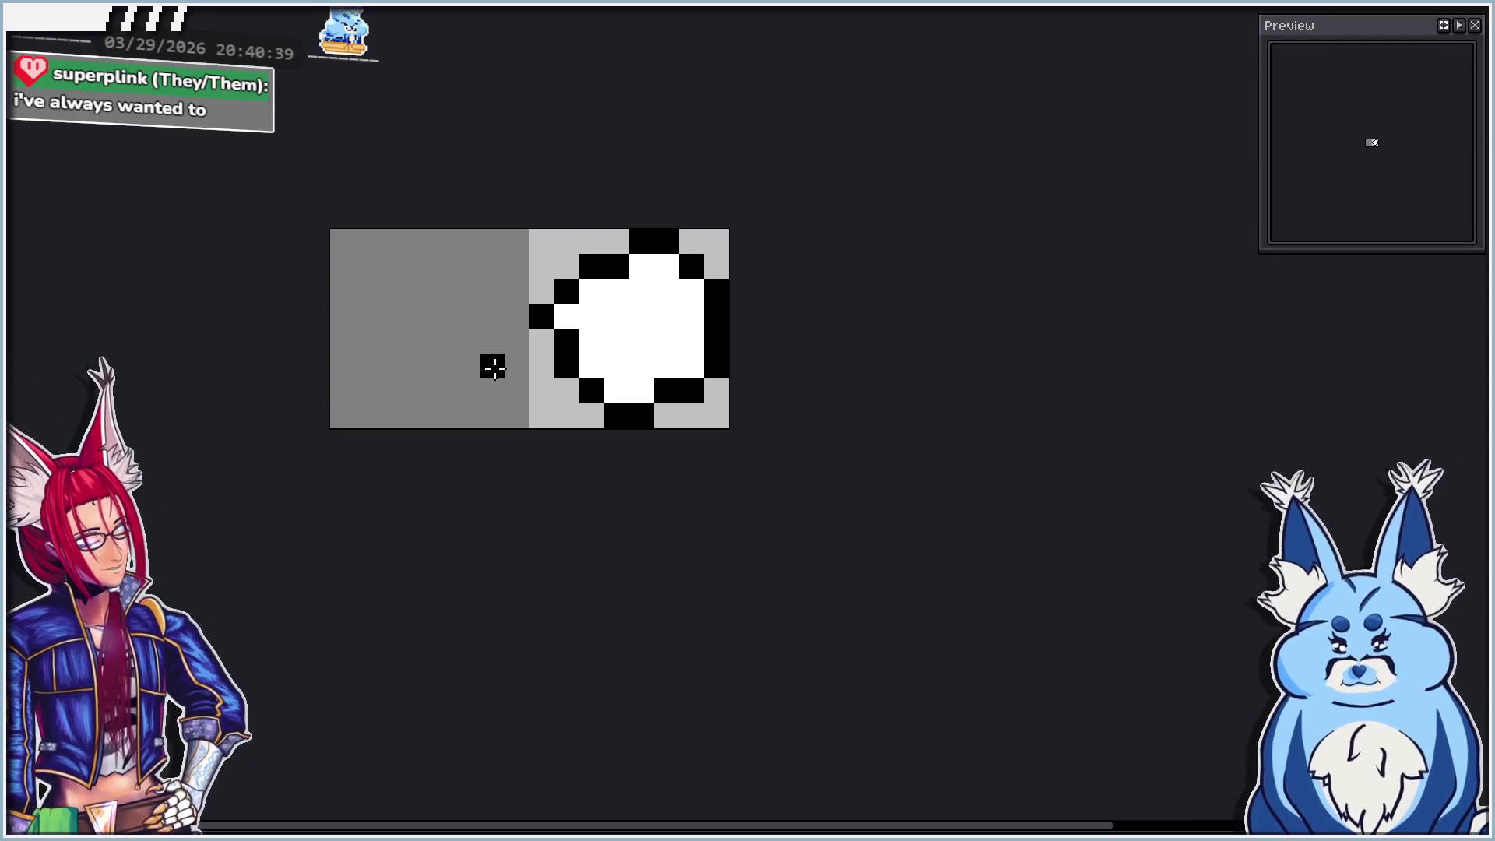
click(486, 368)
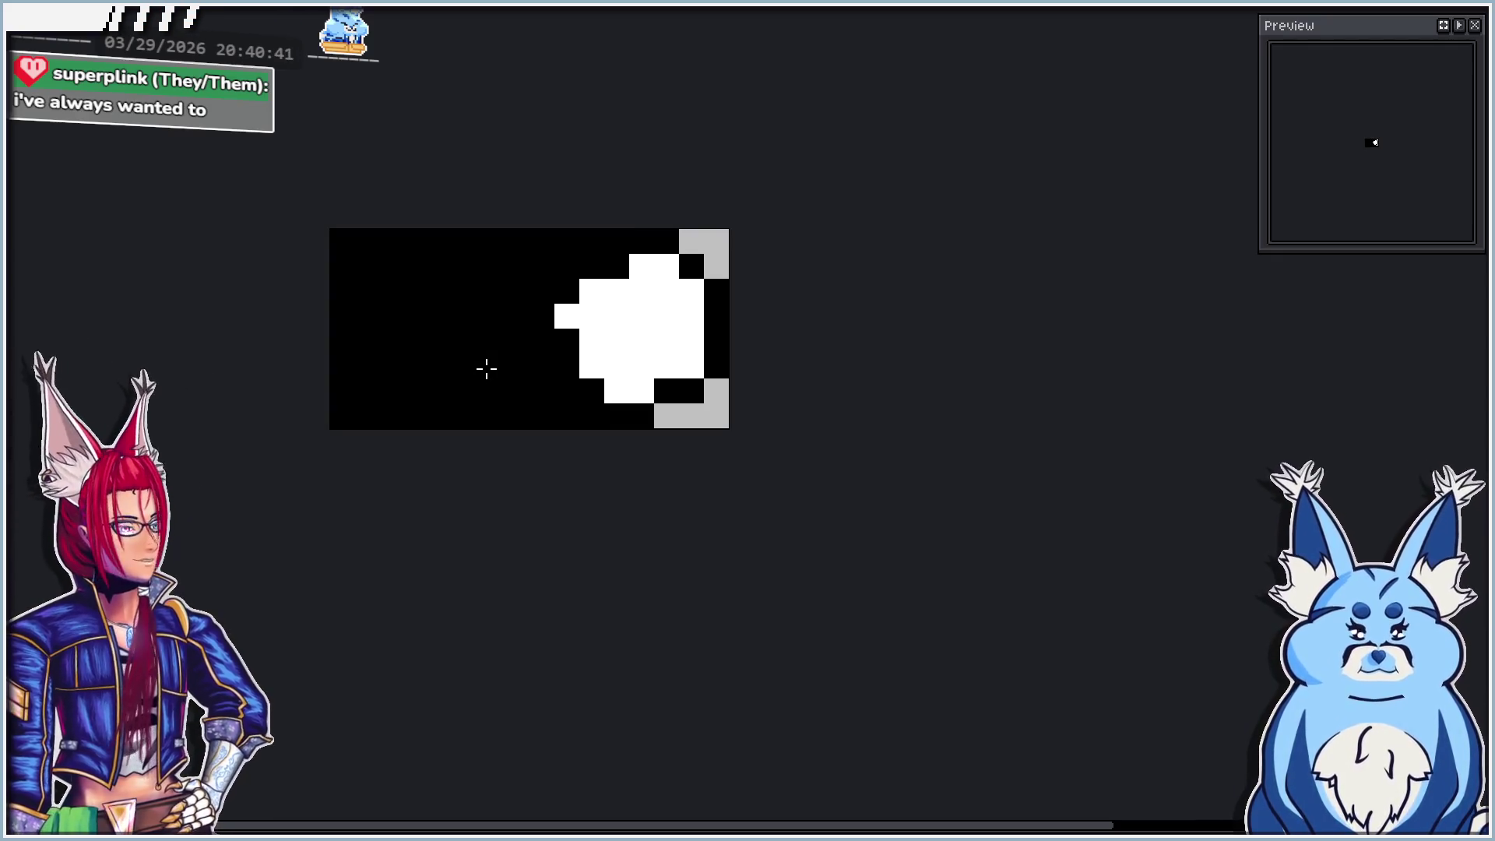
key(ctrl+z)
key(Right)
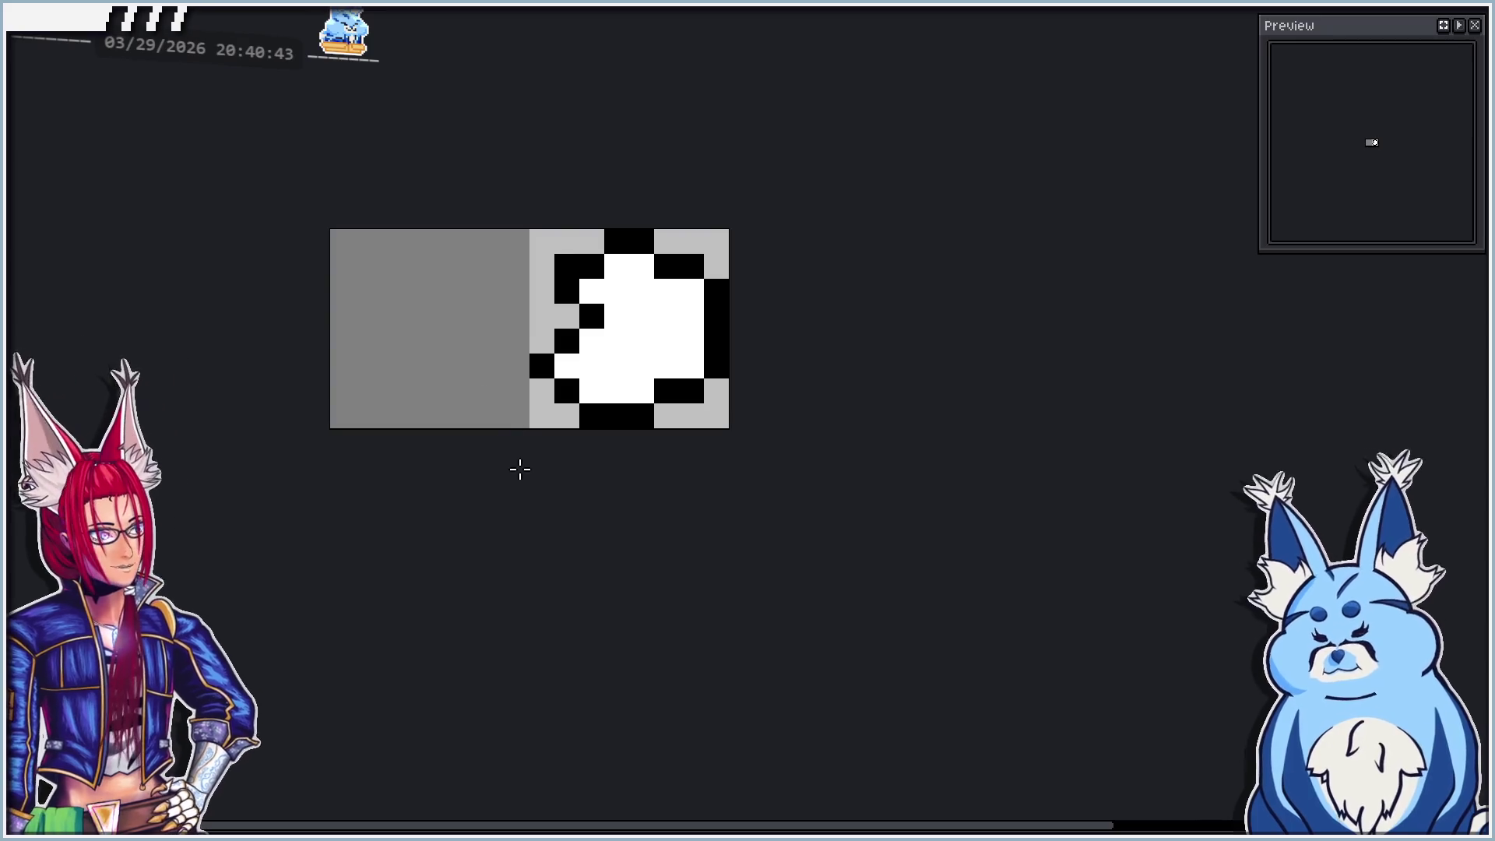
key(Right)
Step: Draw a small black plus-shaped spark left of the fireball and preview the animation
click(492, 367)
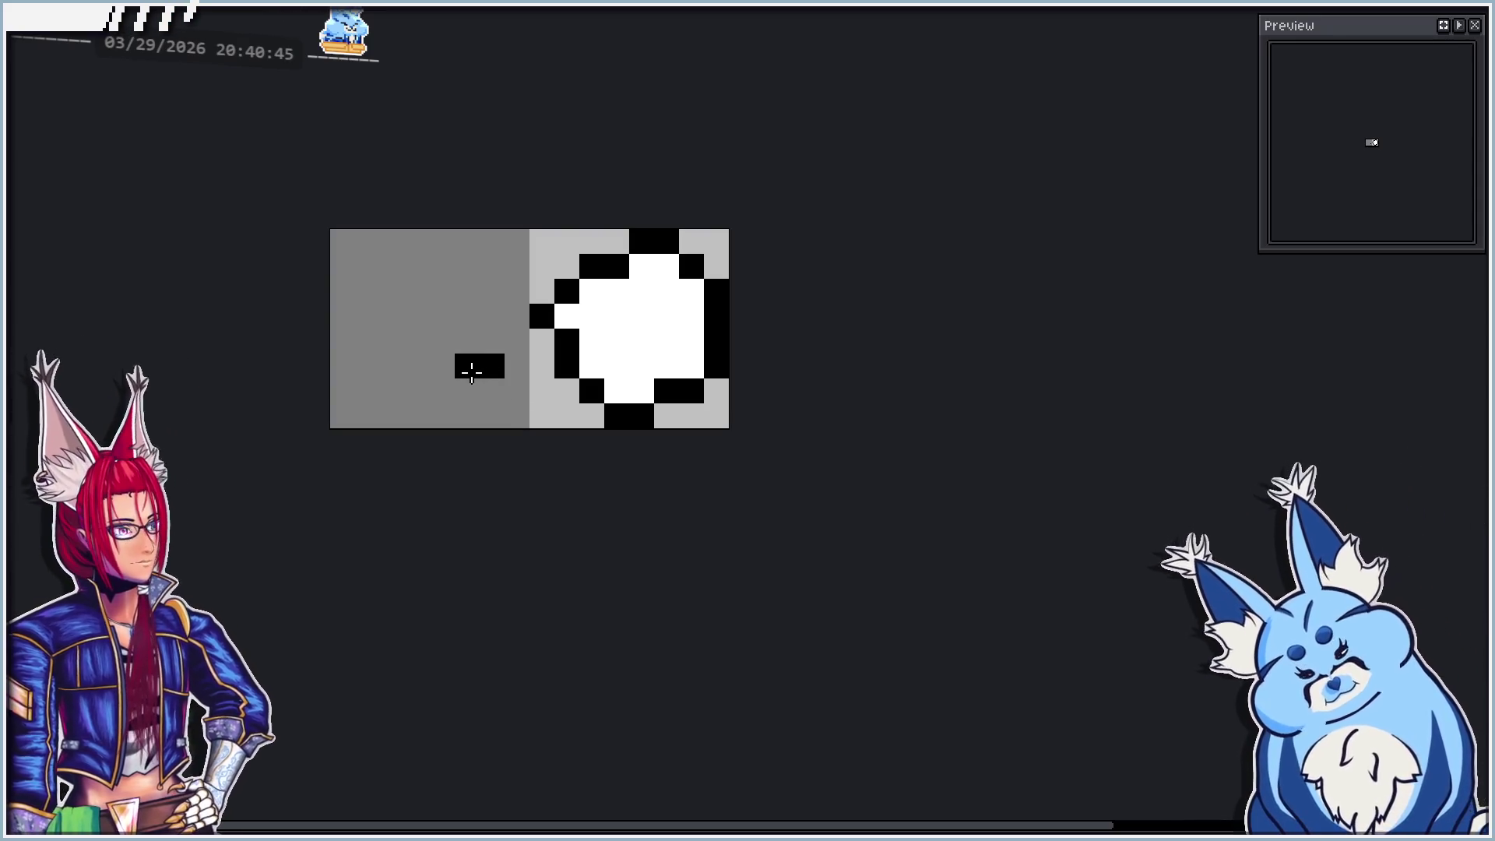
click(468, 391)
click(467, 341)
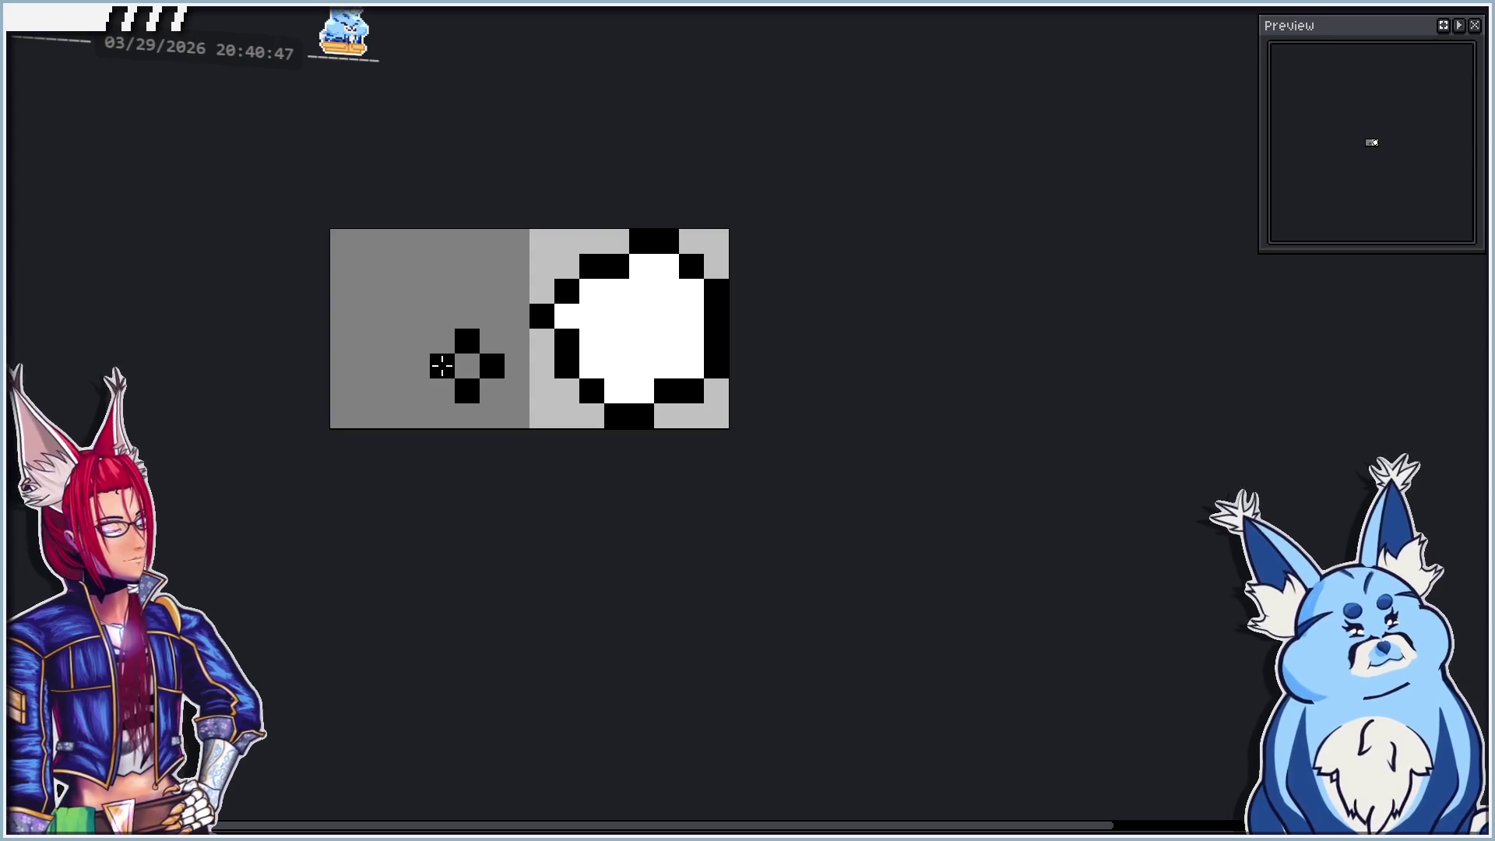
click(441, 366)
key(Return)
key(Return)
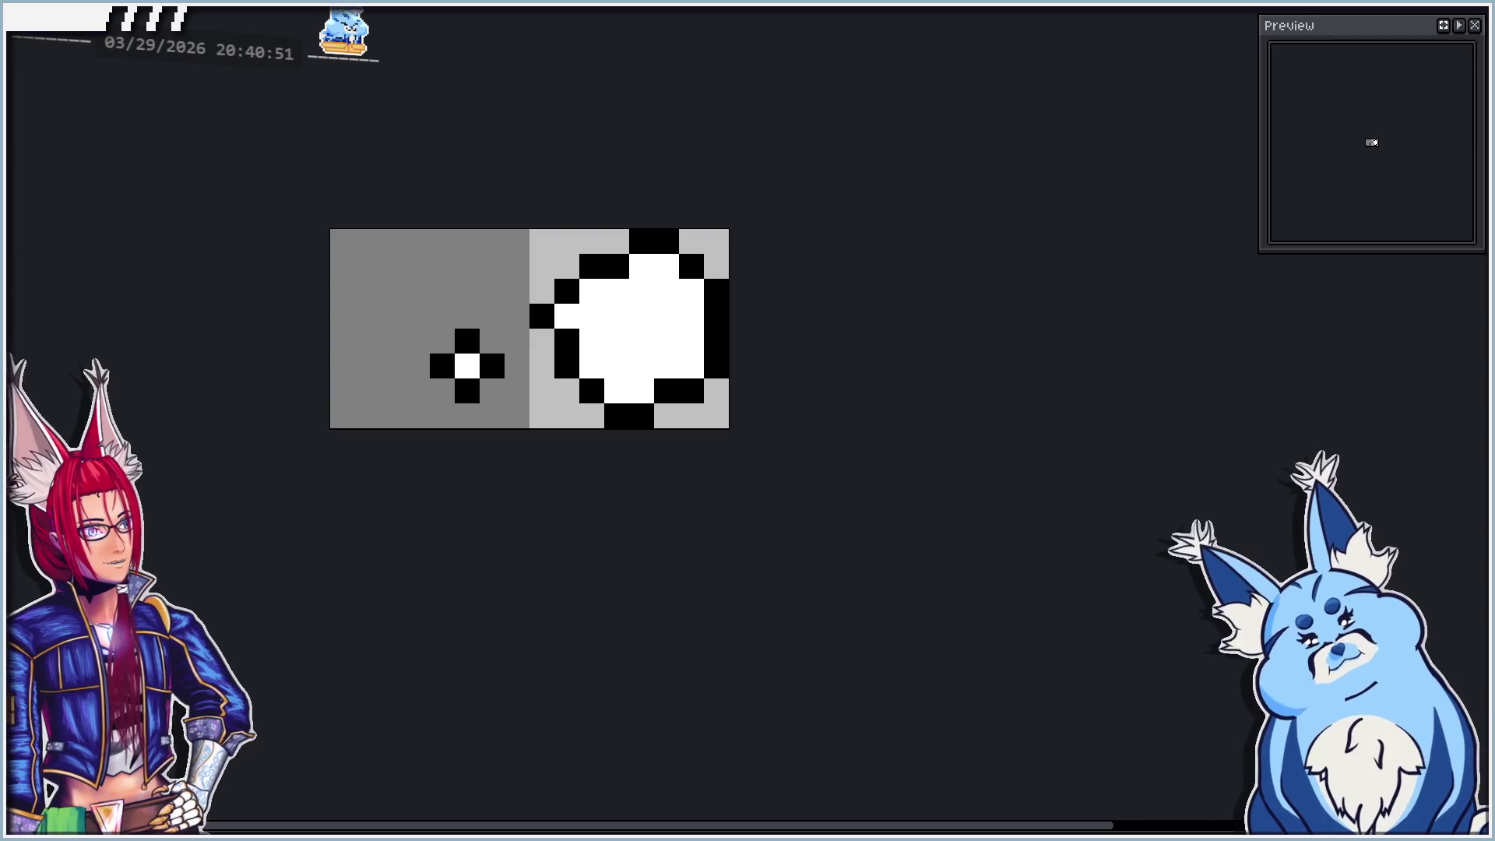
key(m)
drag(433, 331, 508, 391)
click(643, 318)
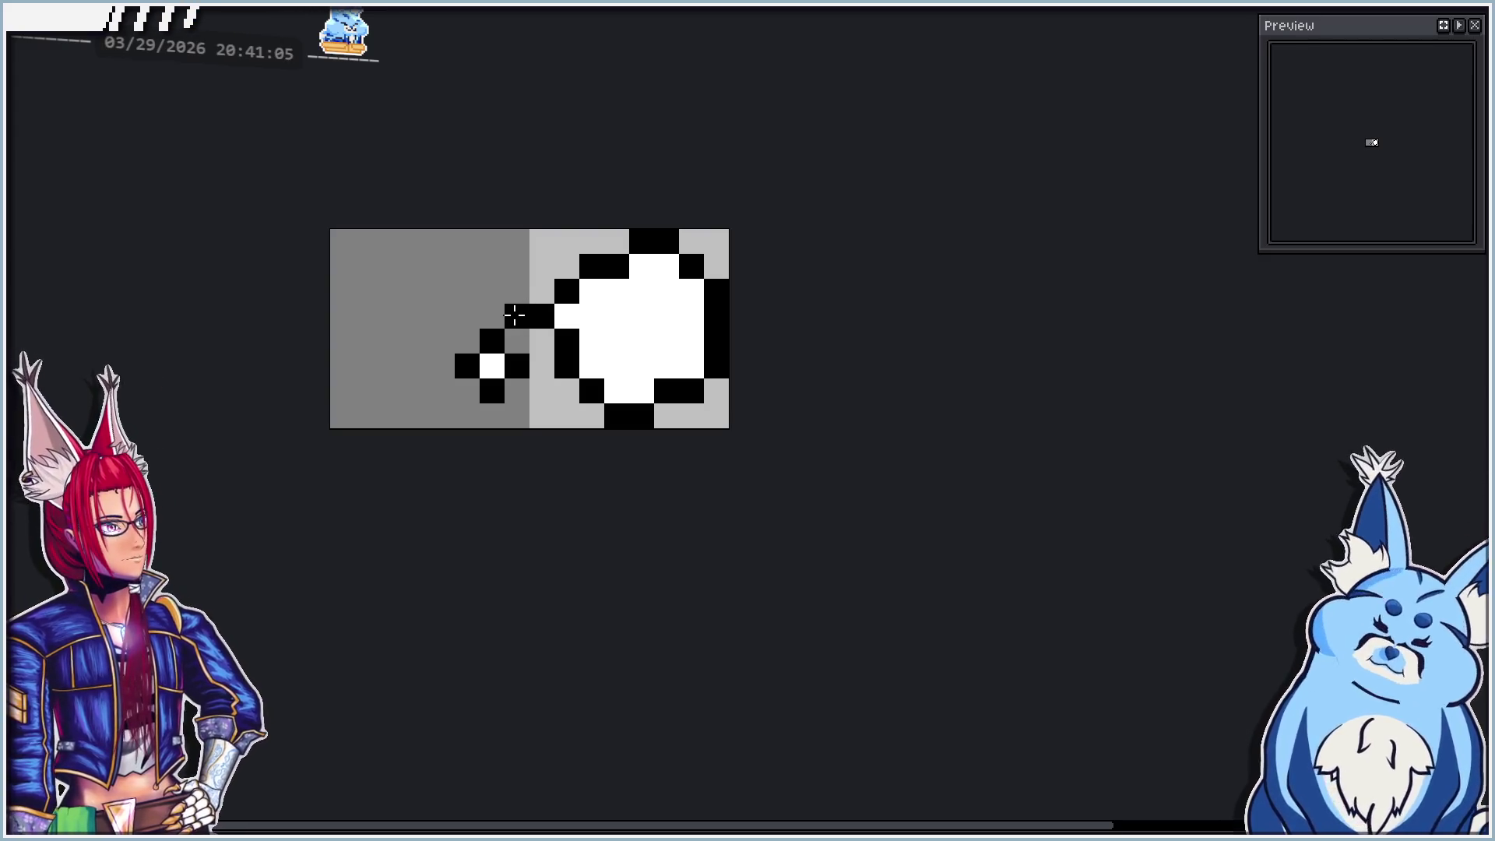
Step: Draw another small plus-shaped spark, placed higher, on the next frame
key(Right)
click(492, 315)
click(467, 340)
click(468, 291)
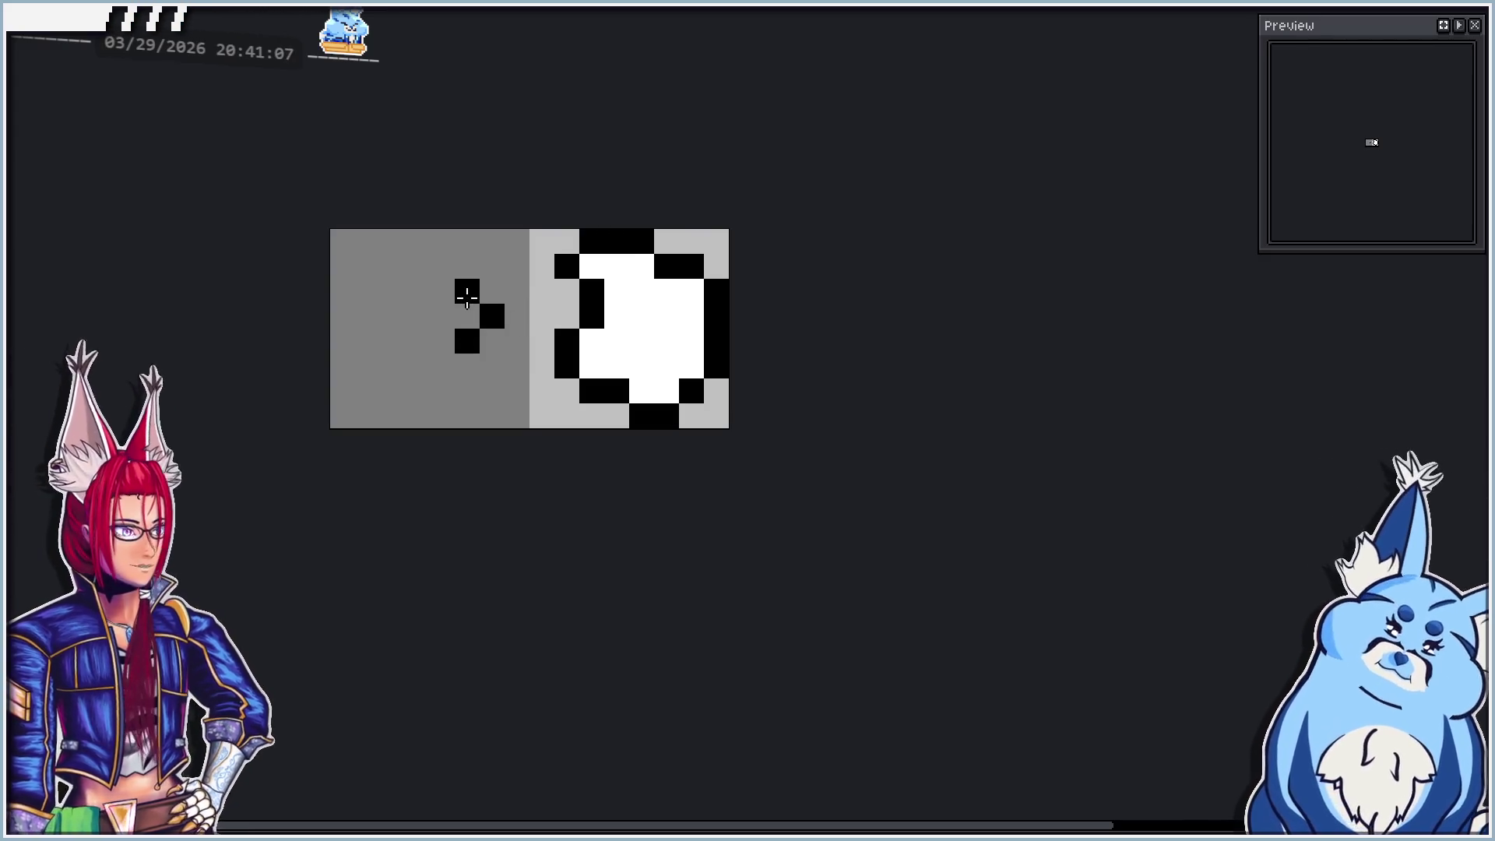
click(443, 316)
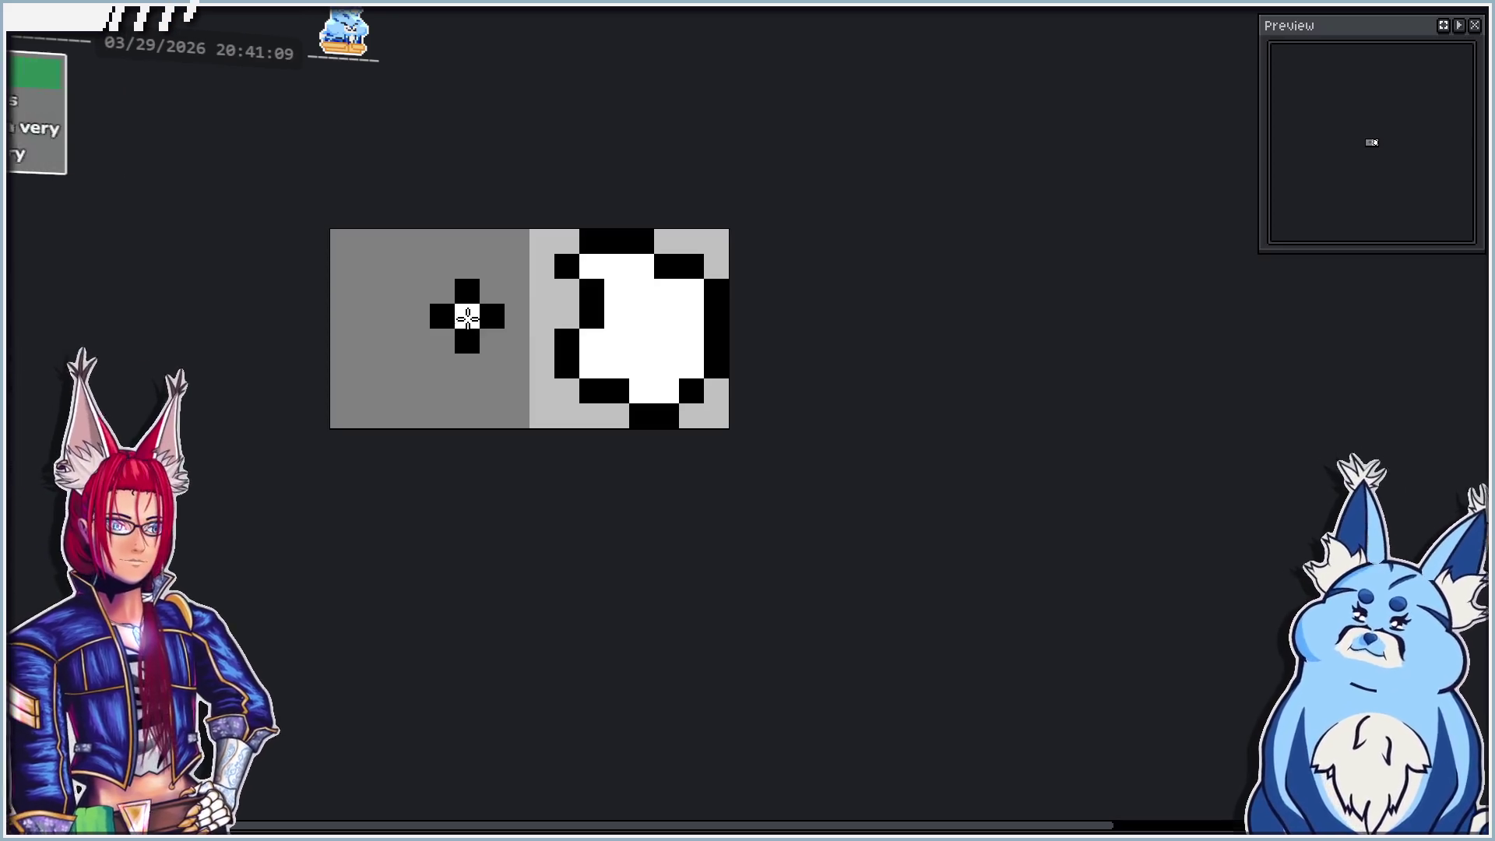
key(Right)
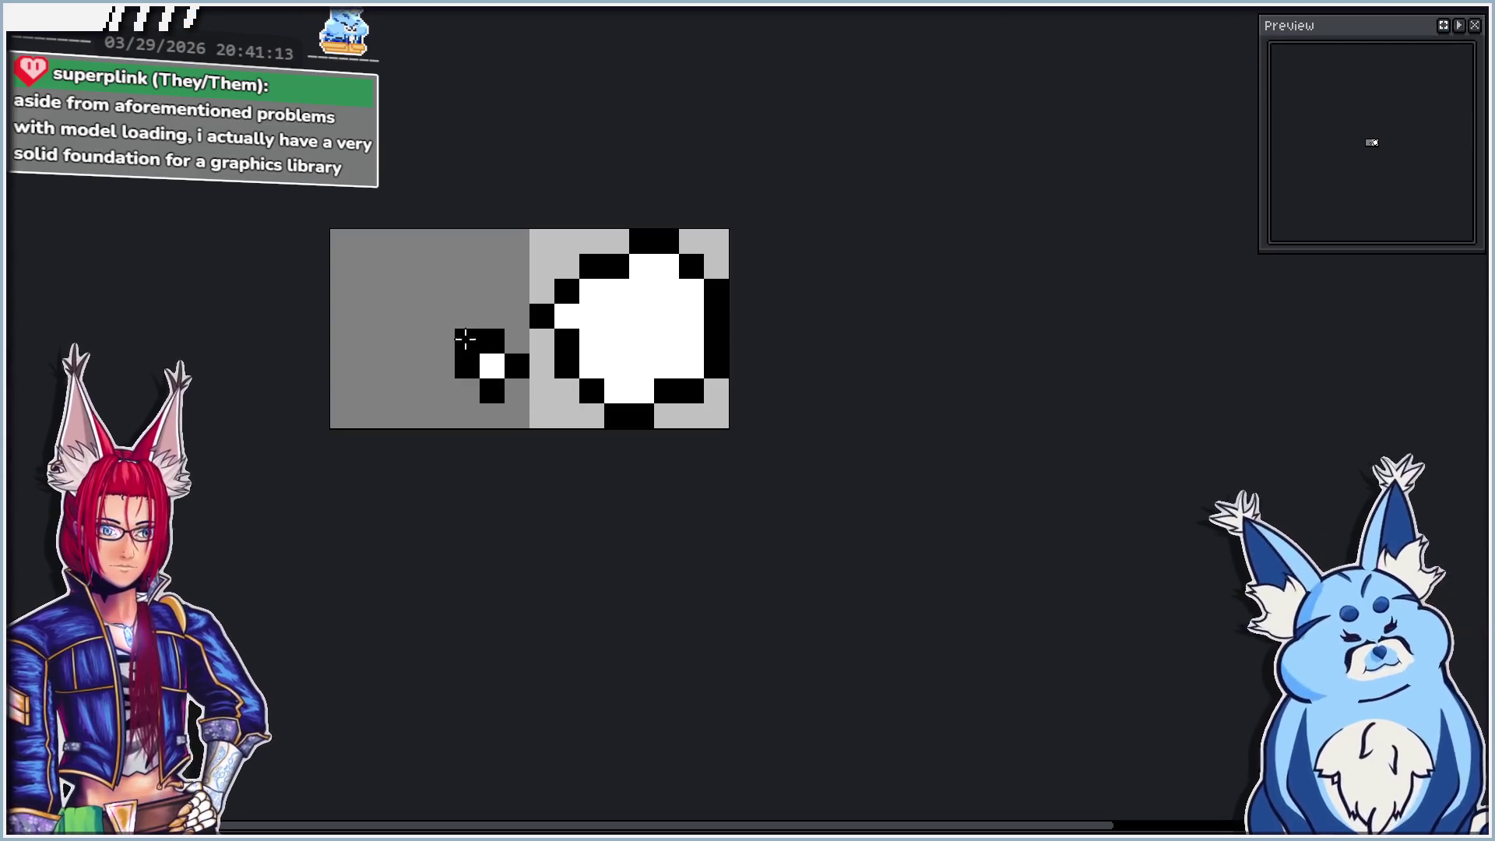
drag(455, 329, 530, 404)
click(360, 421)
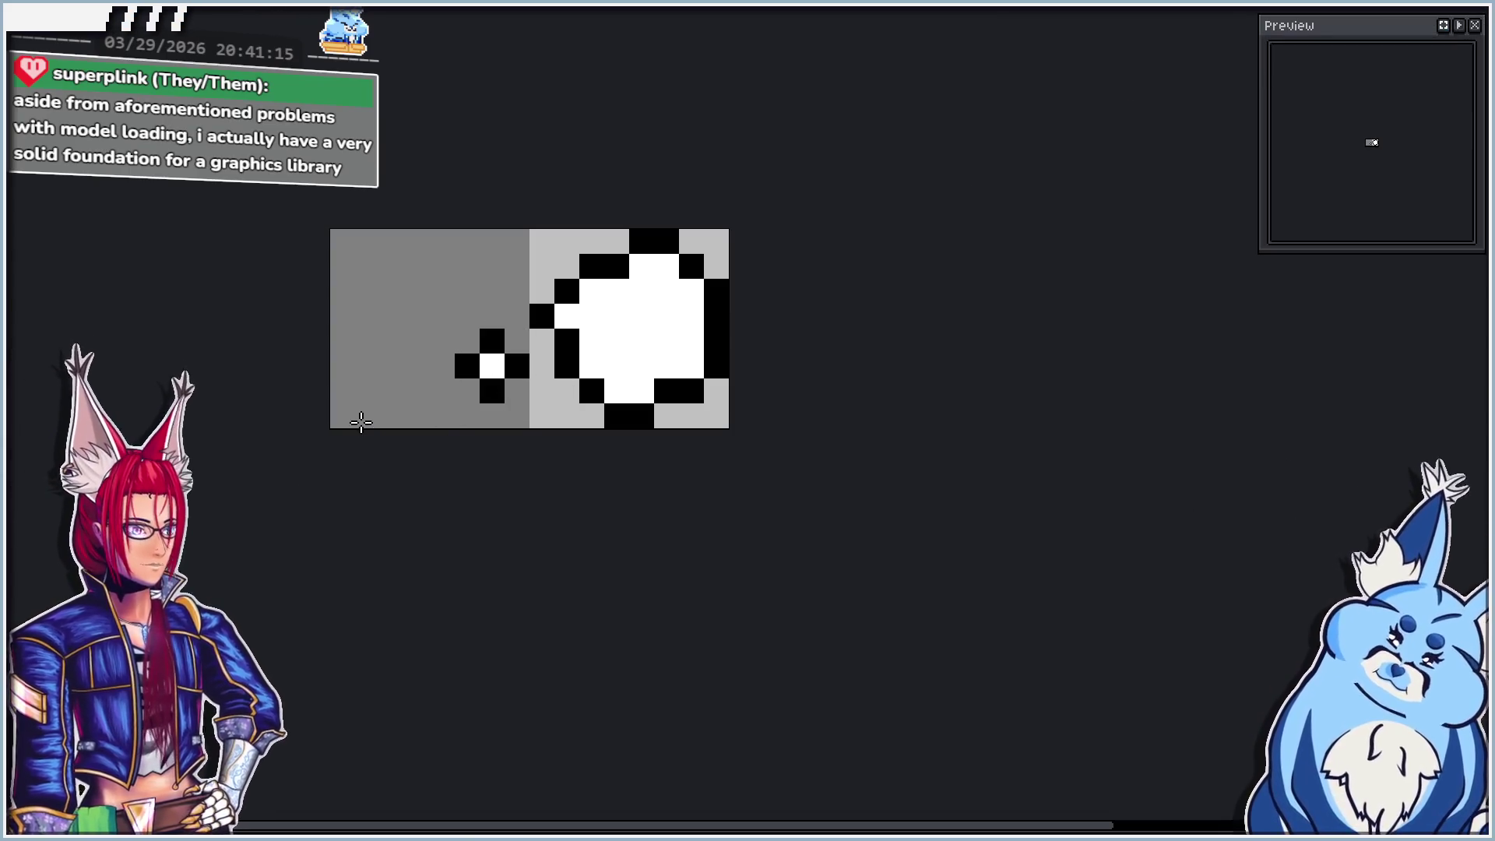
key(Right)
key(ctrl+v)
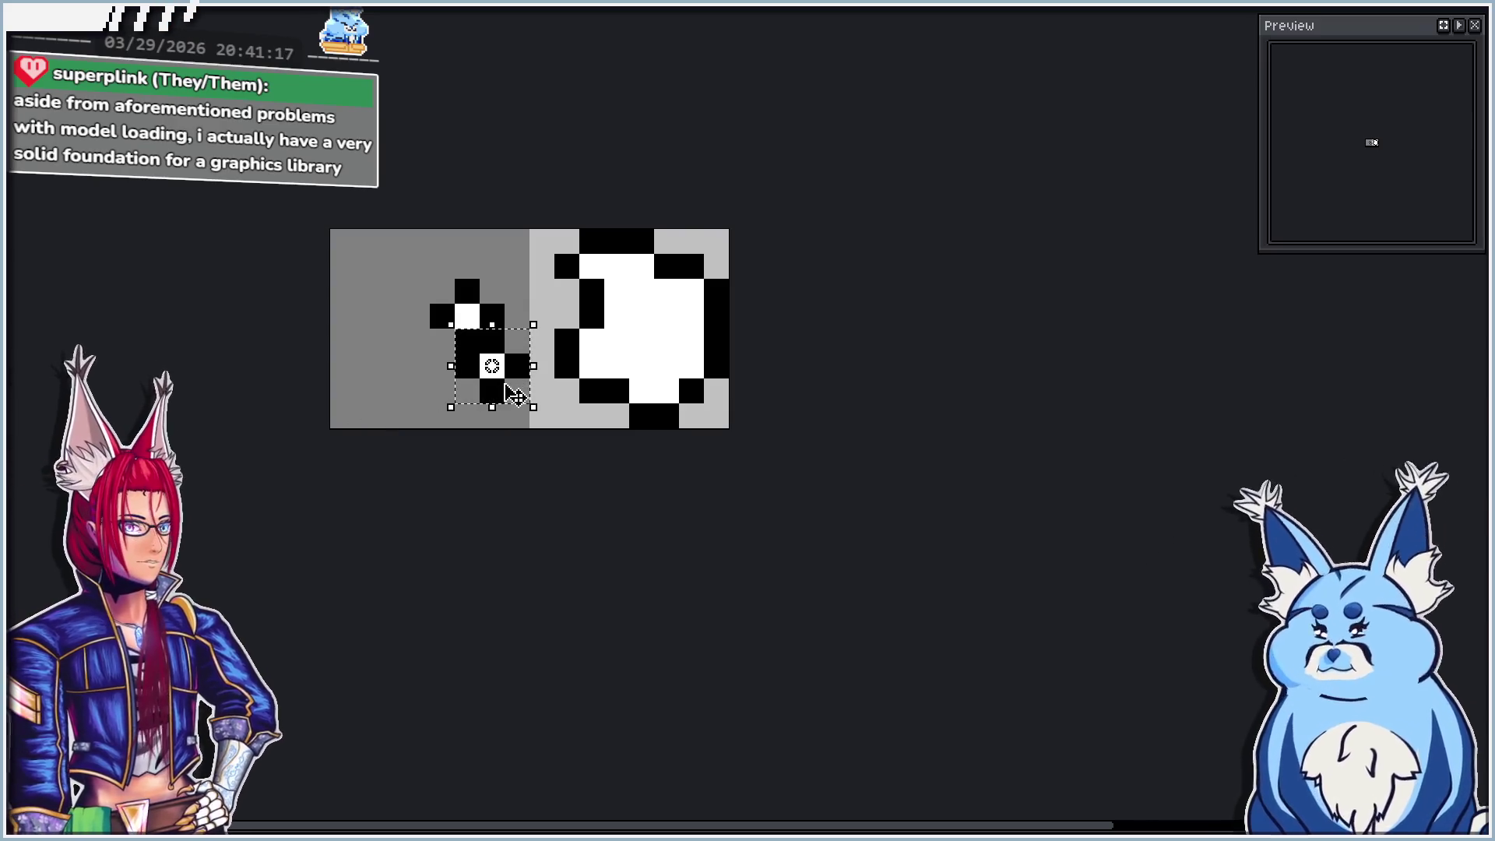
mouse_move(507, 390)
mouse_down()
mouse_move(384, 401)
mouse_move(410, 401)
mouse_up()
click(510, 362)
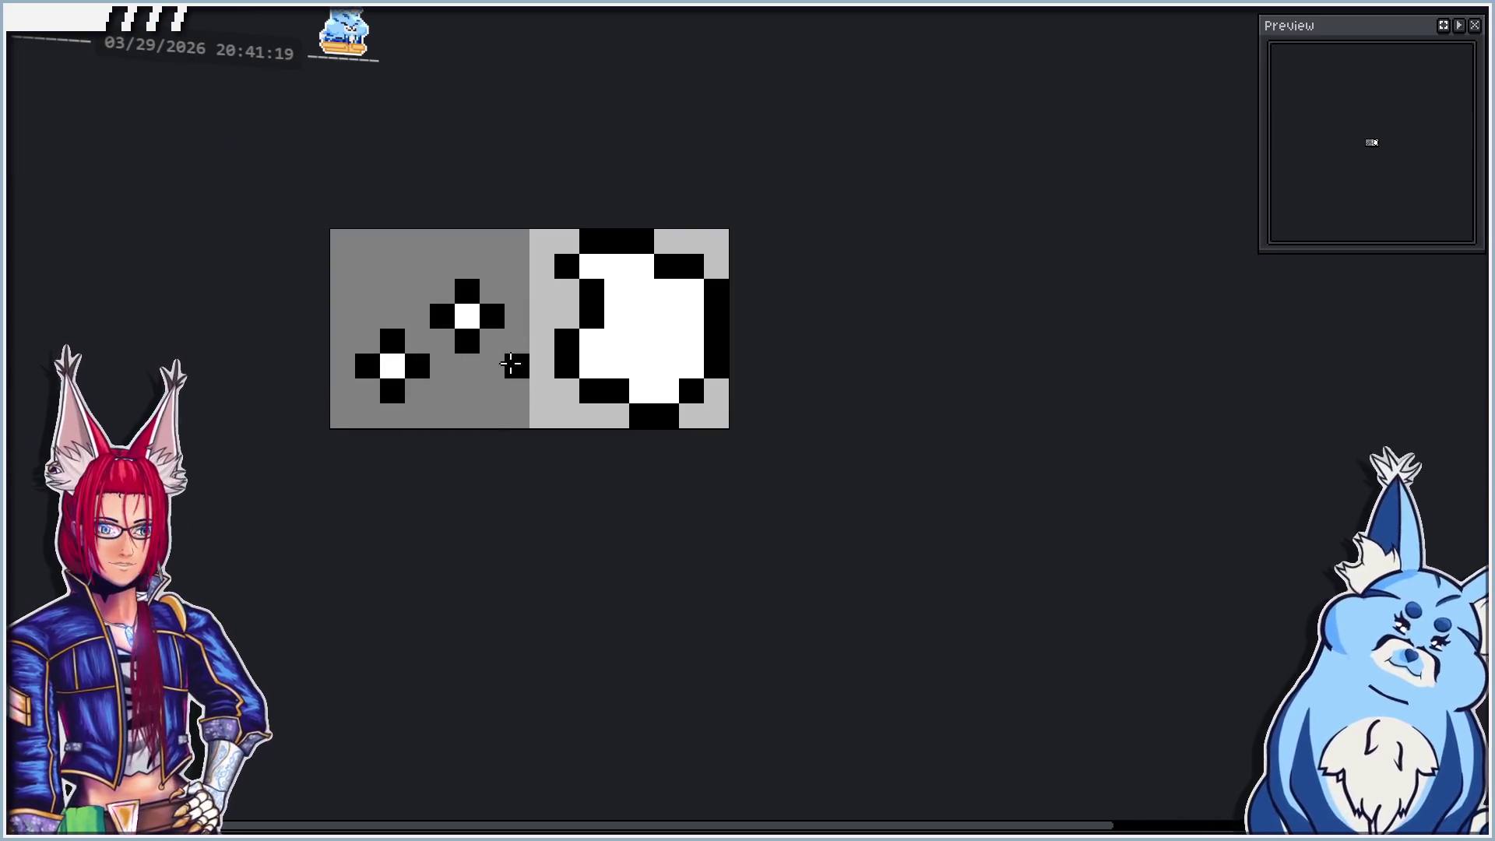
click(367, 370)
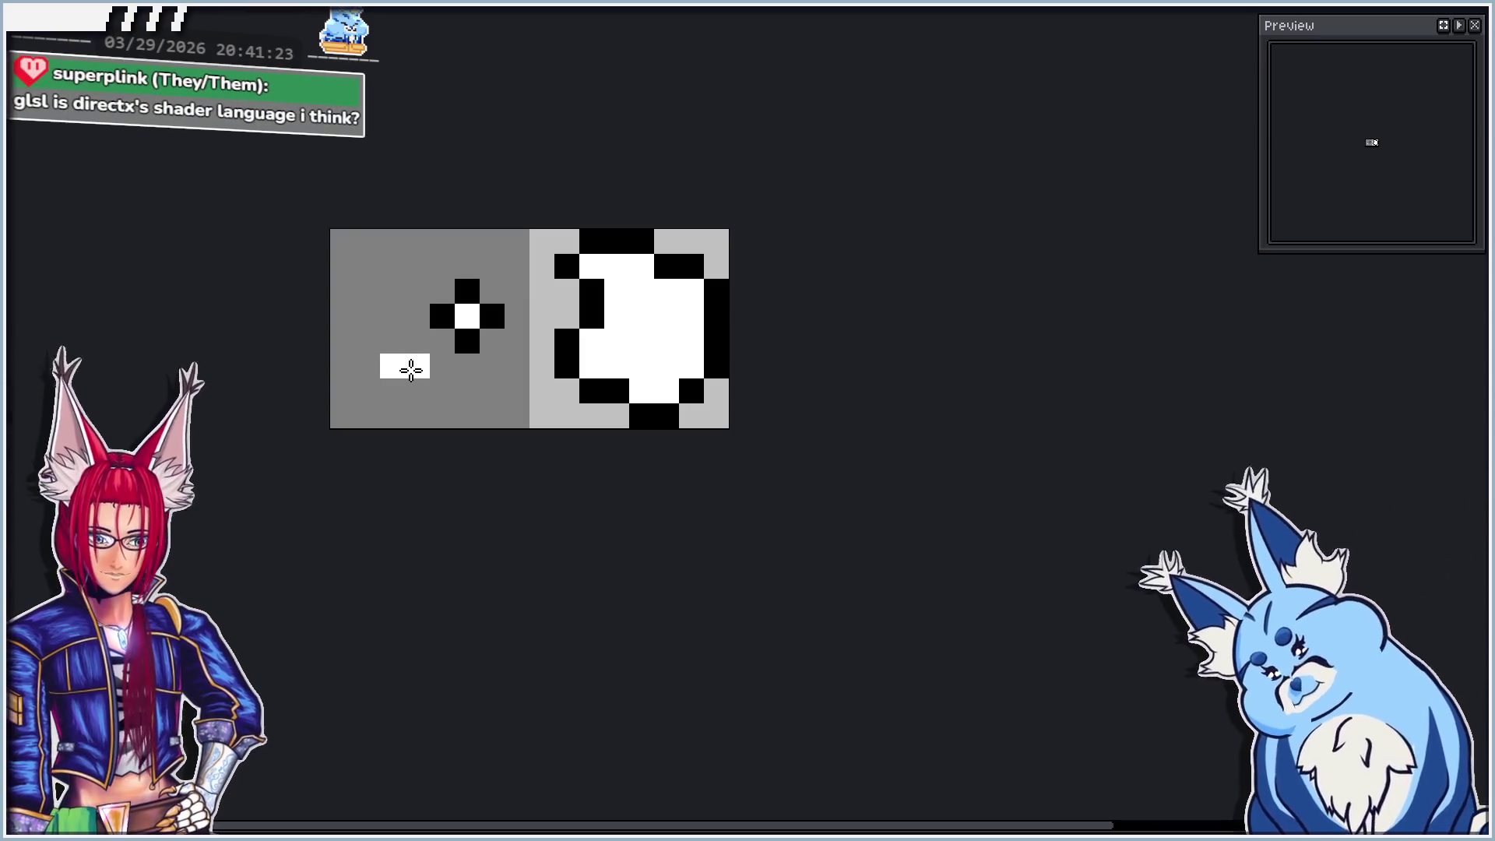
click(425, 365)
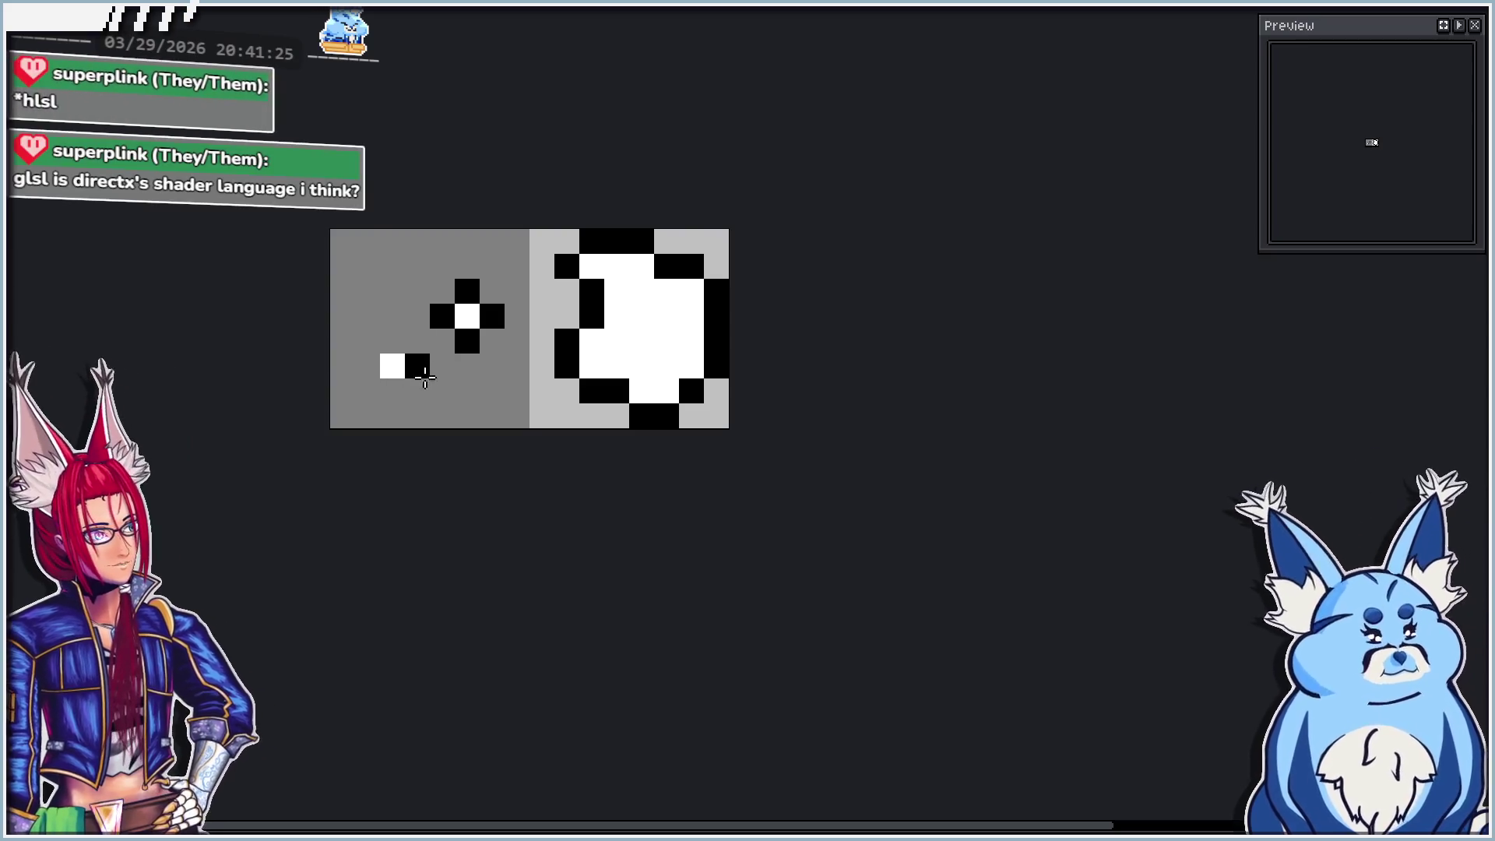
key(space)
key(ctrl+z)
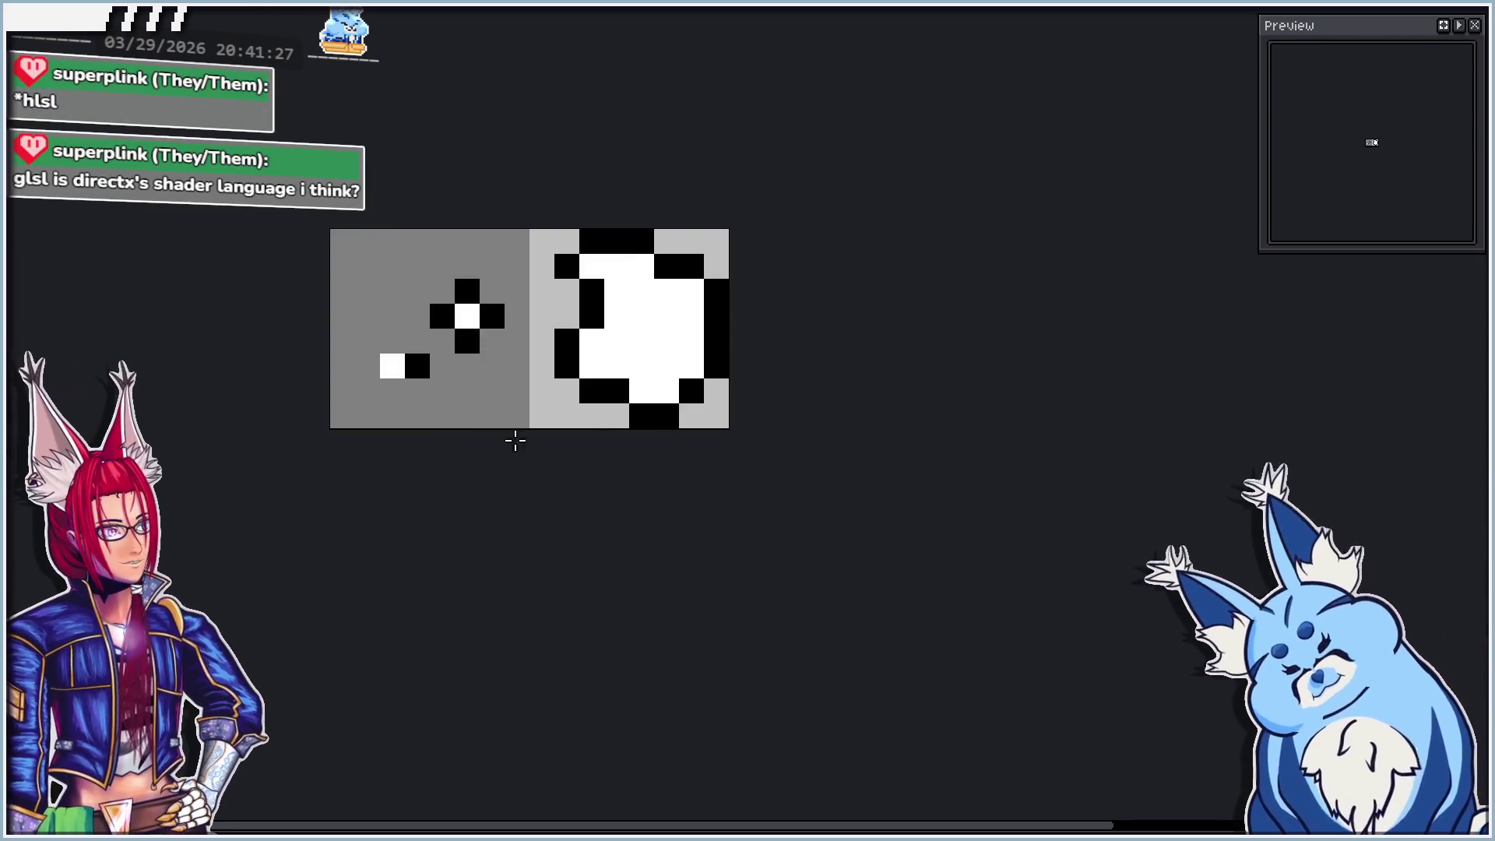
key(space)
key(ctrl+z)
click(438, 346)
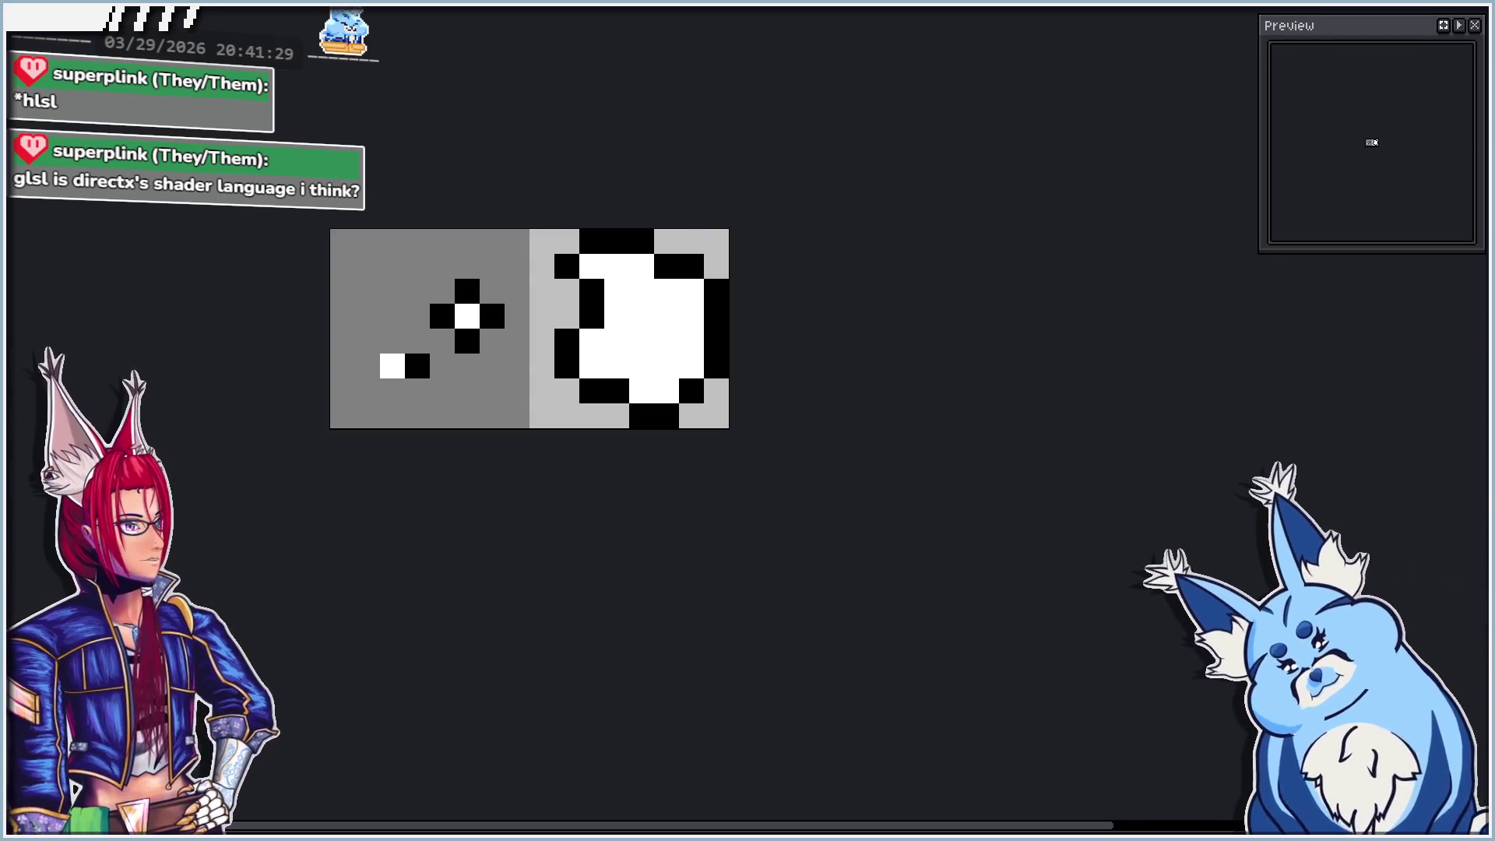
mouse_move(379, 350)
mouse_down()
mouse_move(433, 382)
mouse_move(458, 362)
mouse_up()
key(space)
key(ctrl+z)
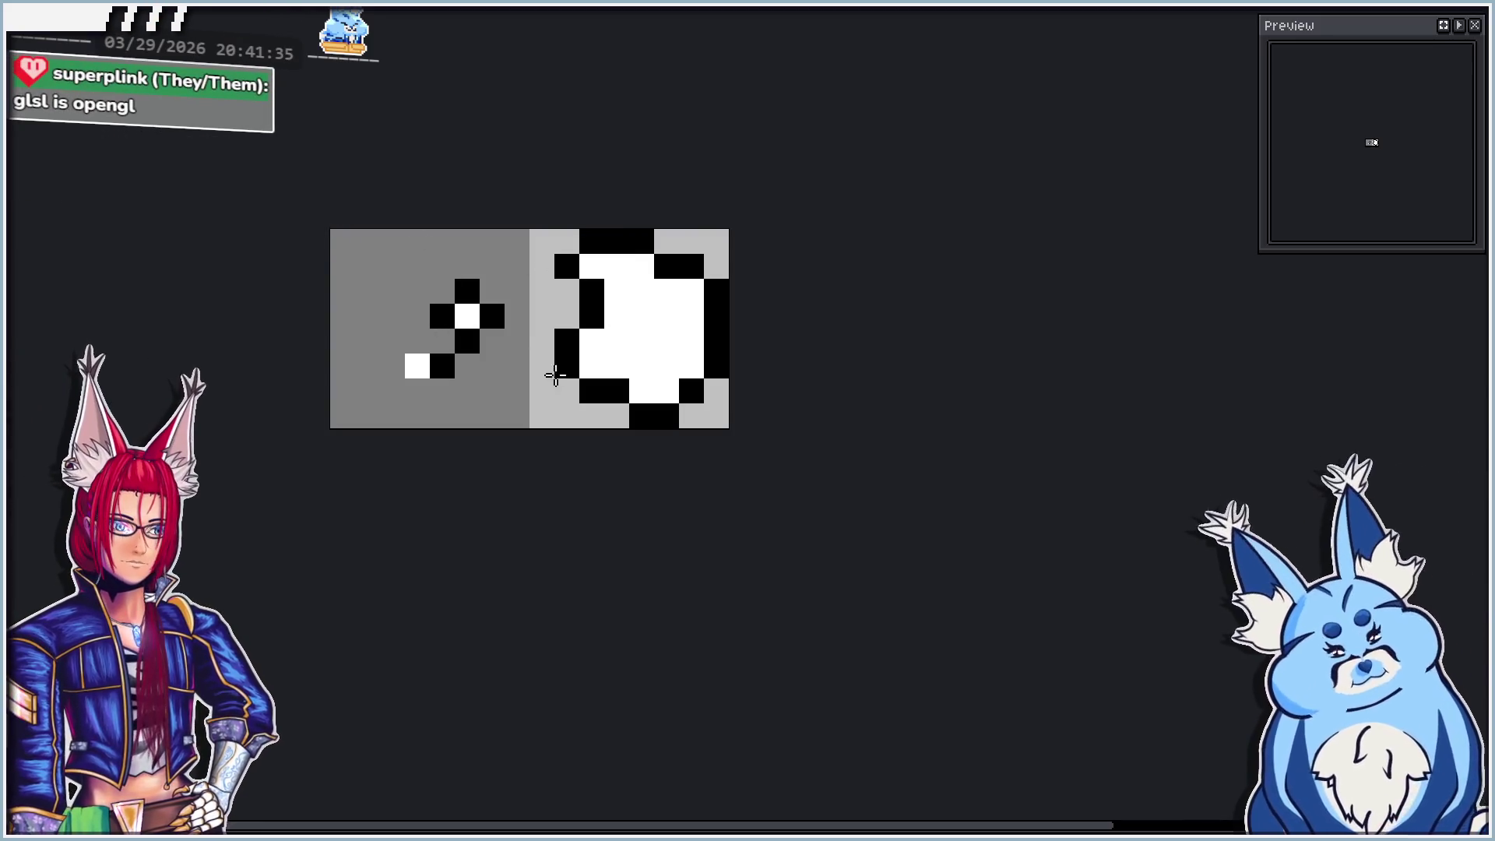
key(space)
key(ctrl+z)
click(451, 315)
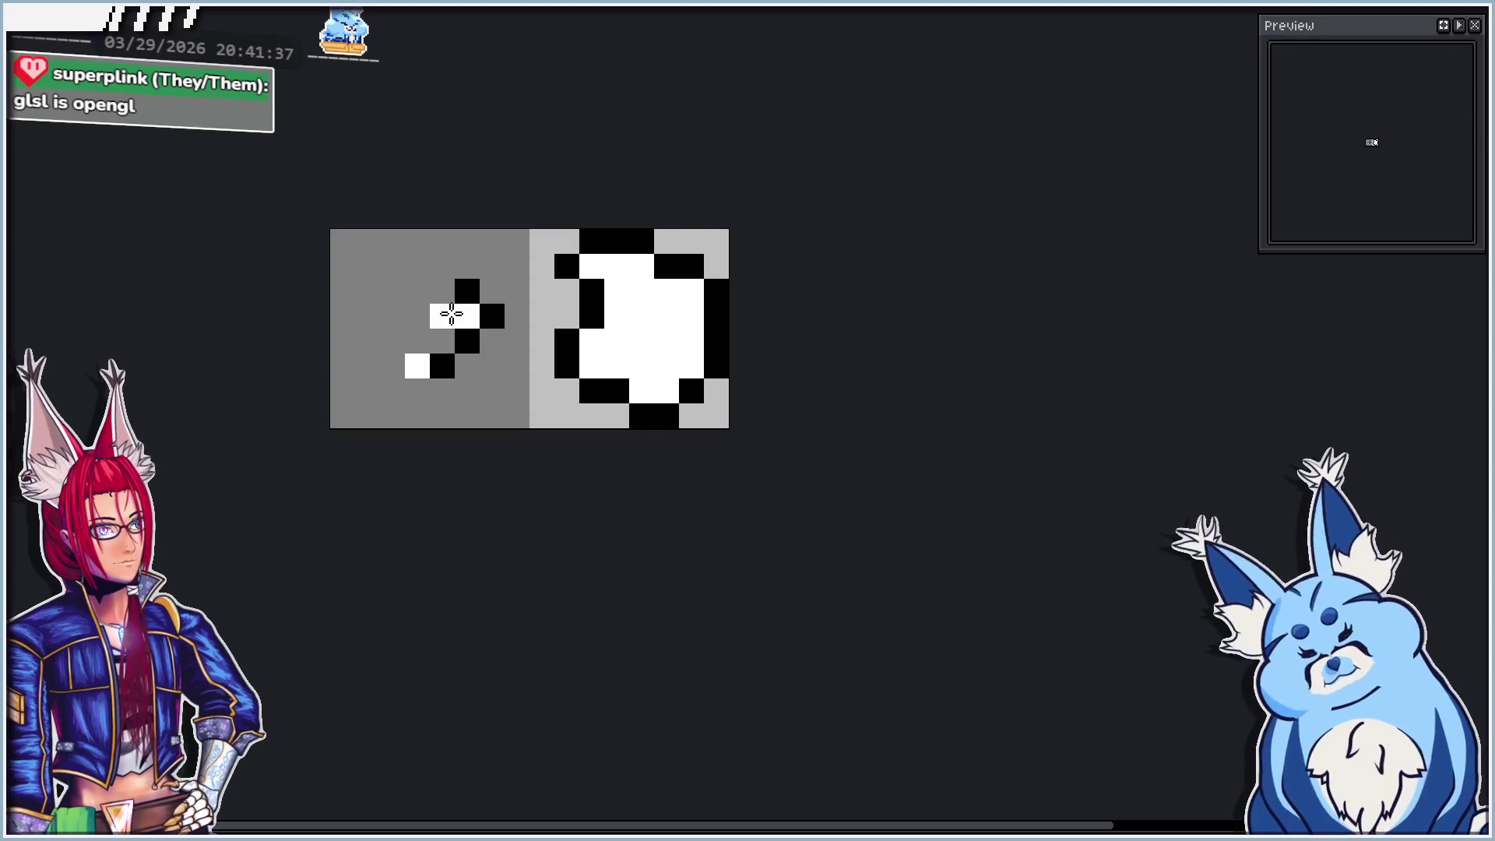
key(space)
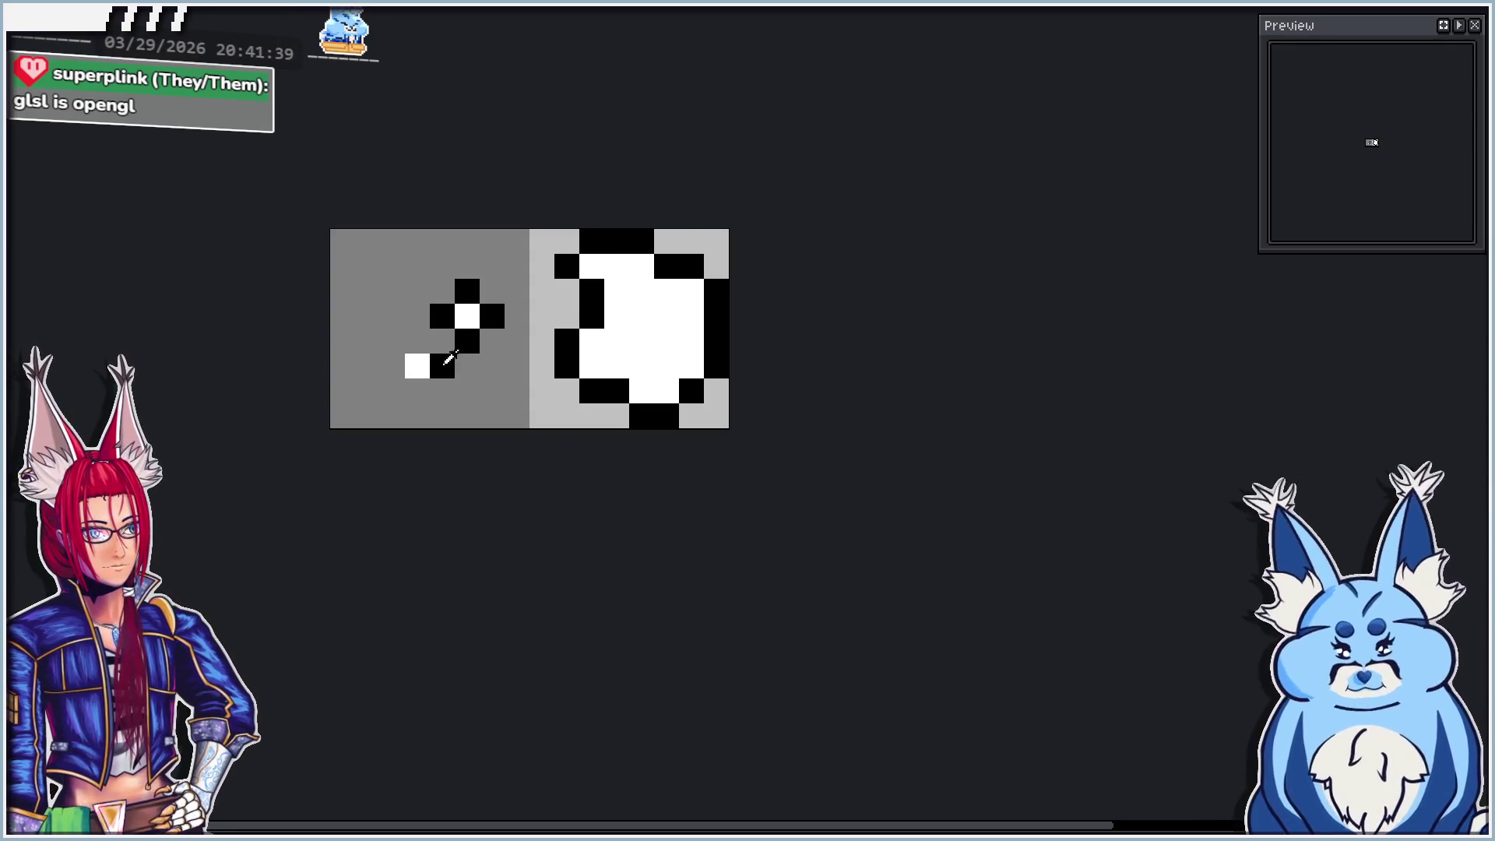
key(space)
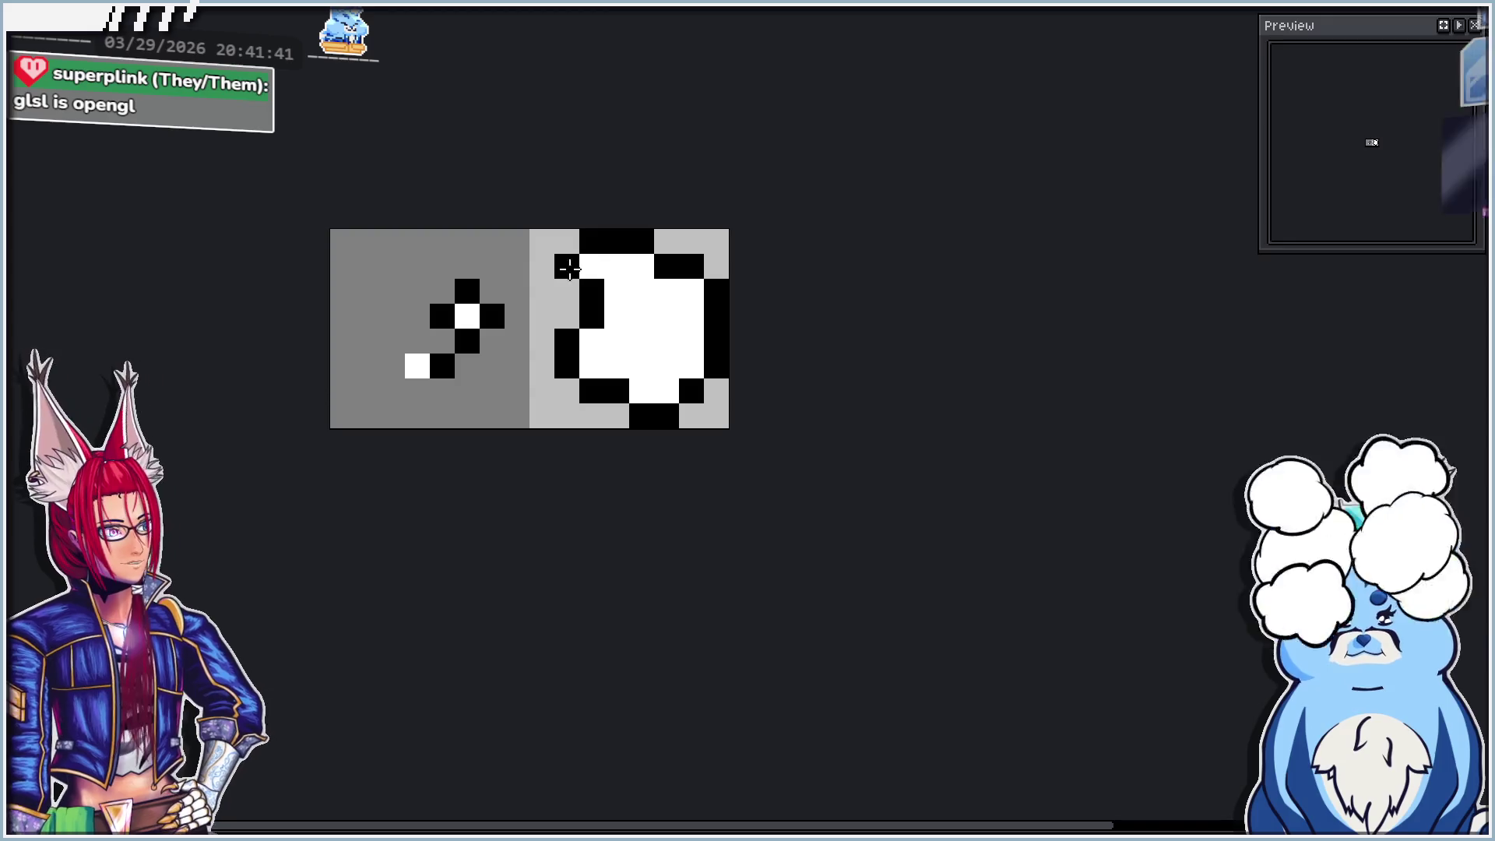
key(ctrl+z)
key(space)
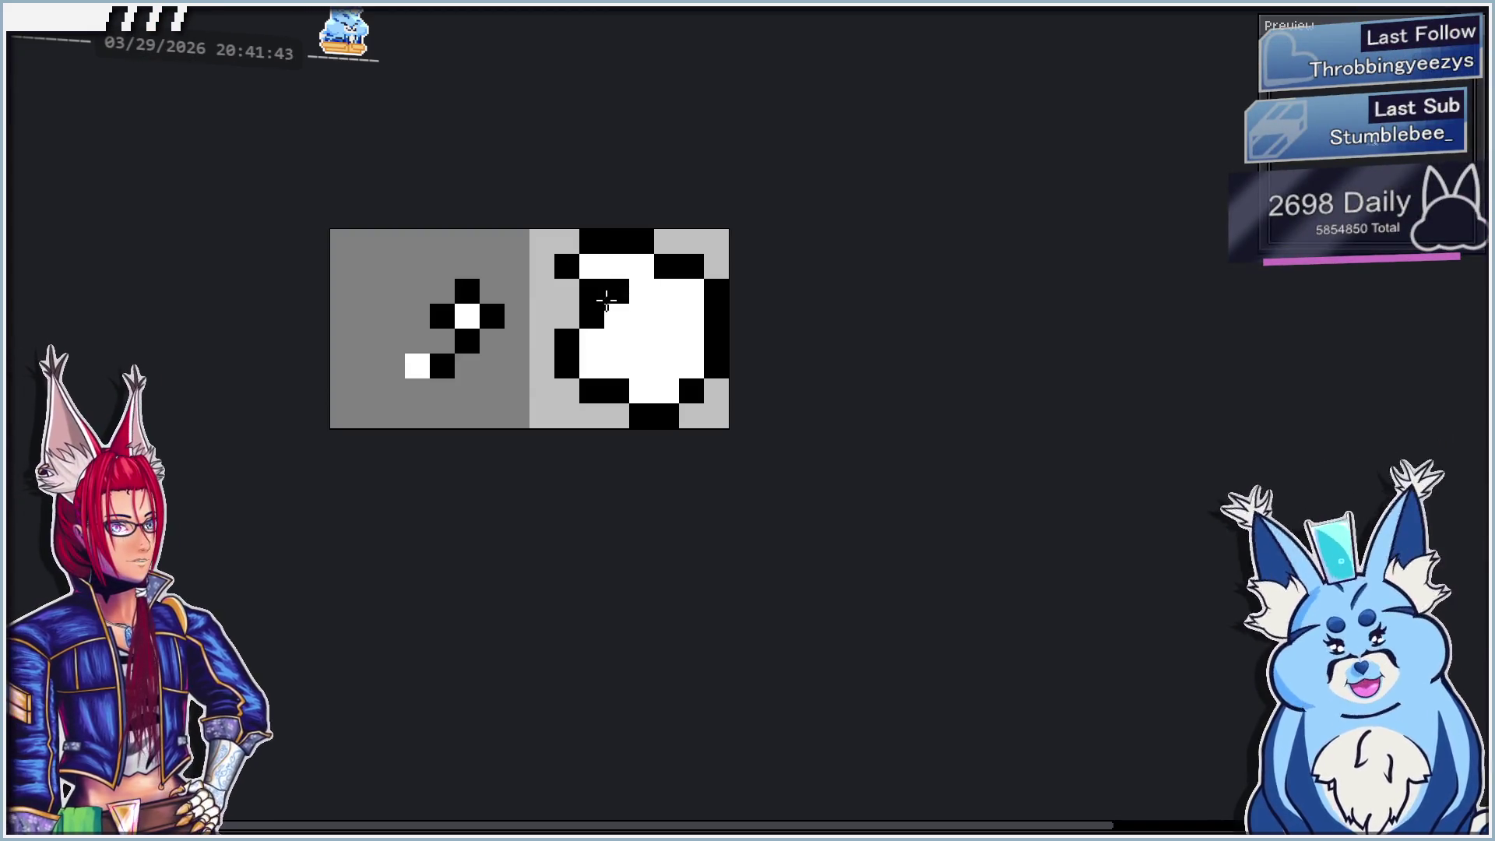
key(ctrl+z)
key(space)
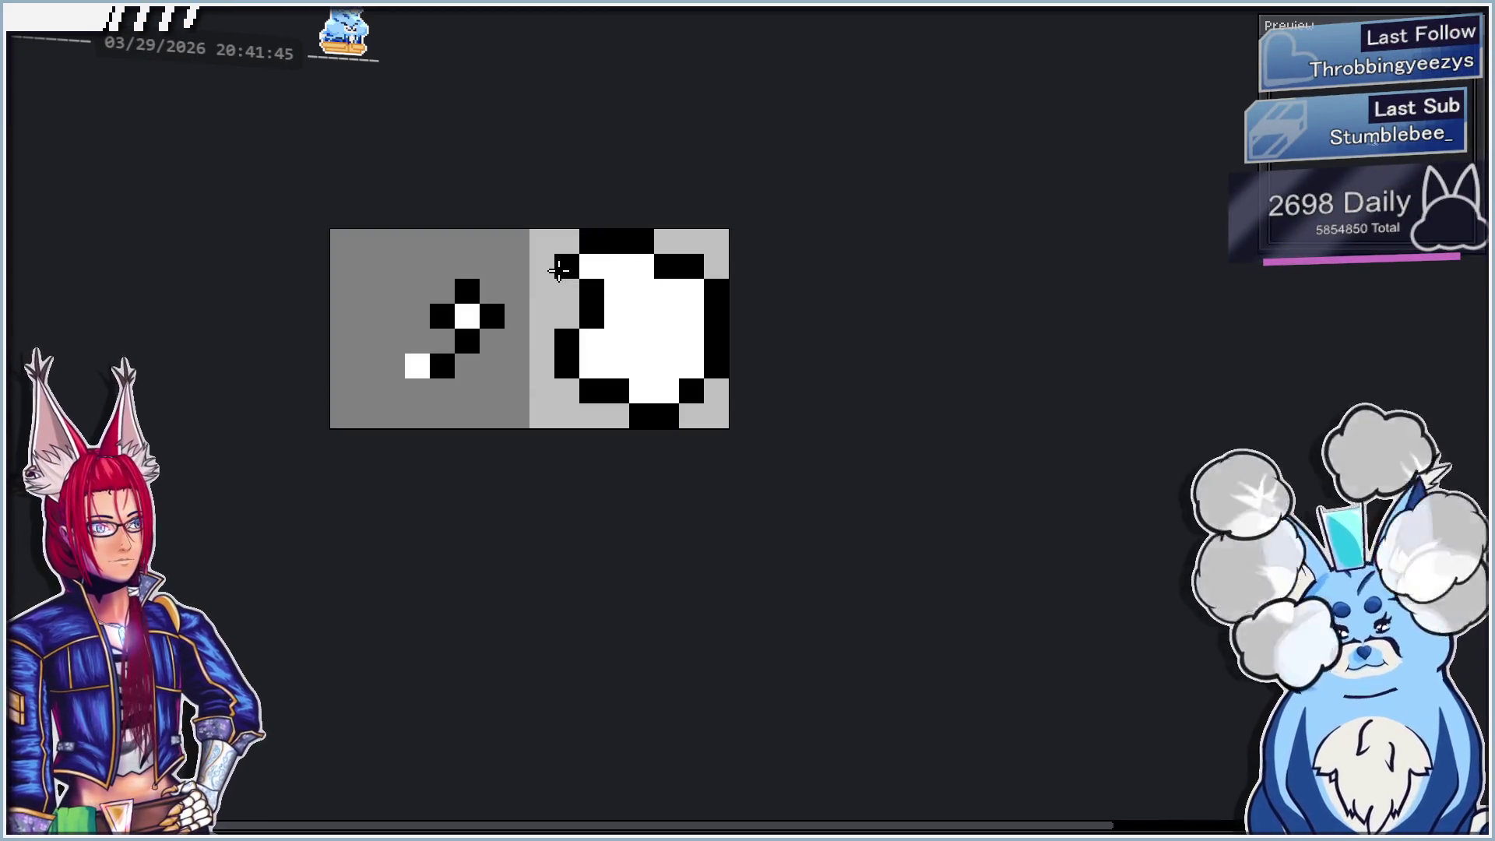
key(ctrl+z)
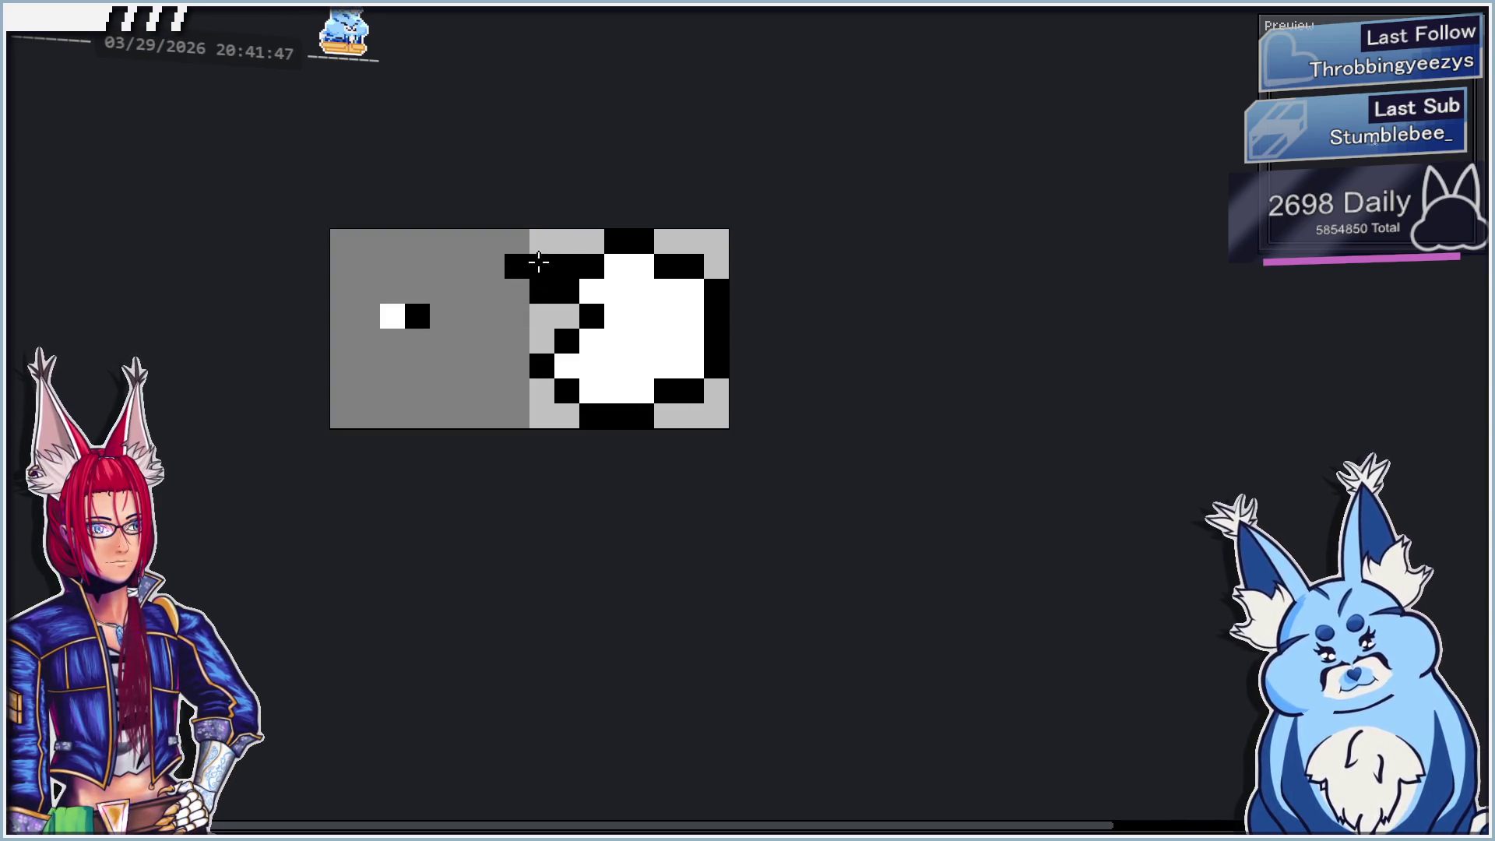
click(511, 271)
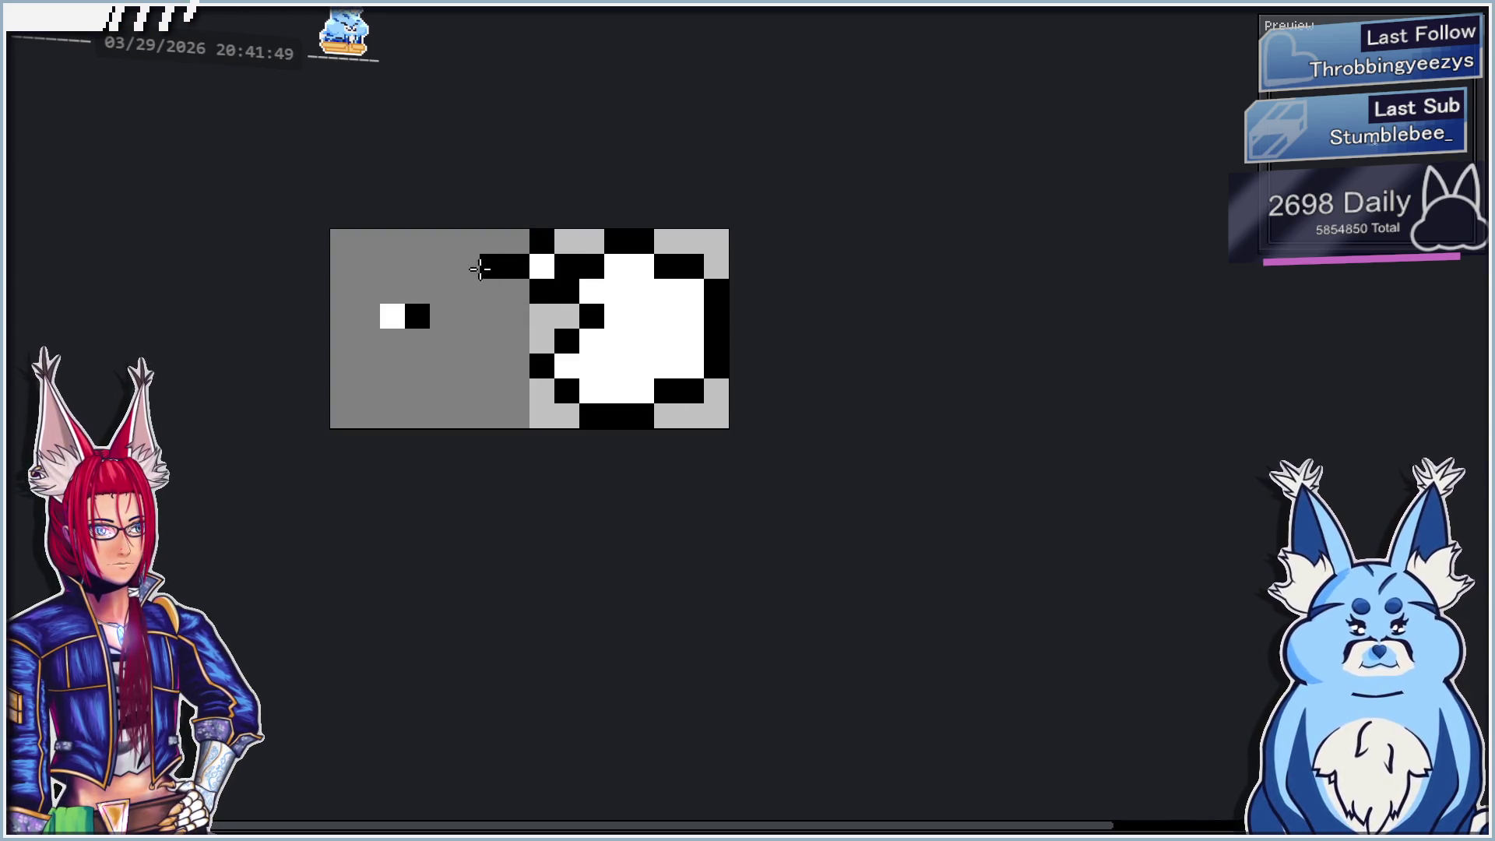
key(space)
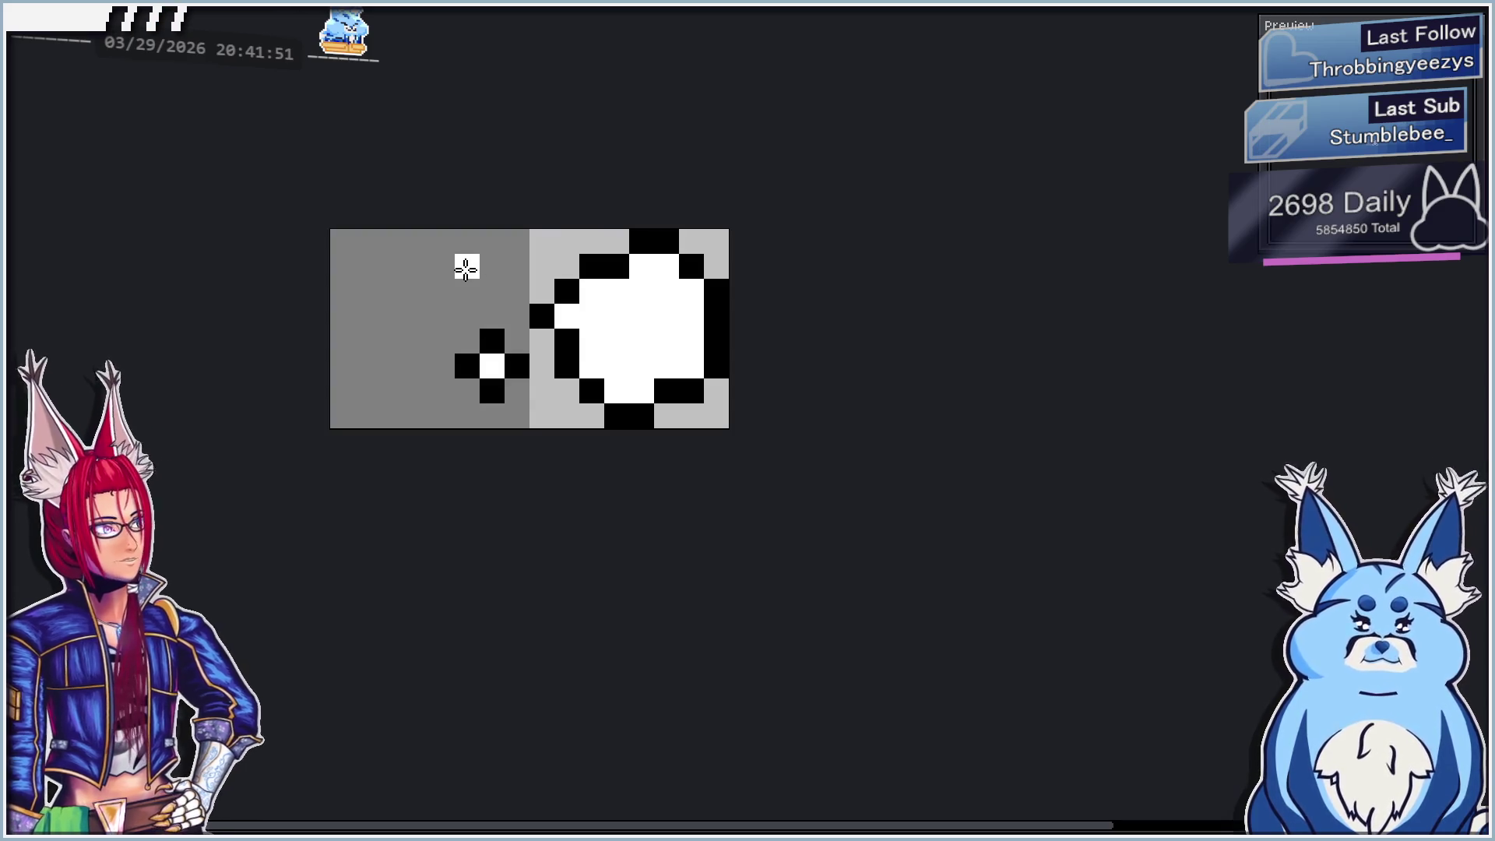
click(467, 266)
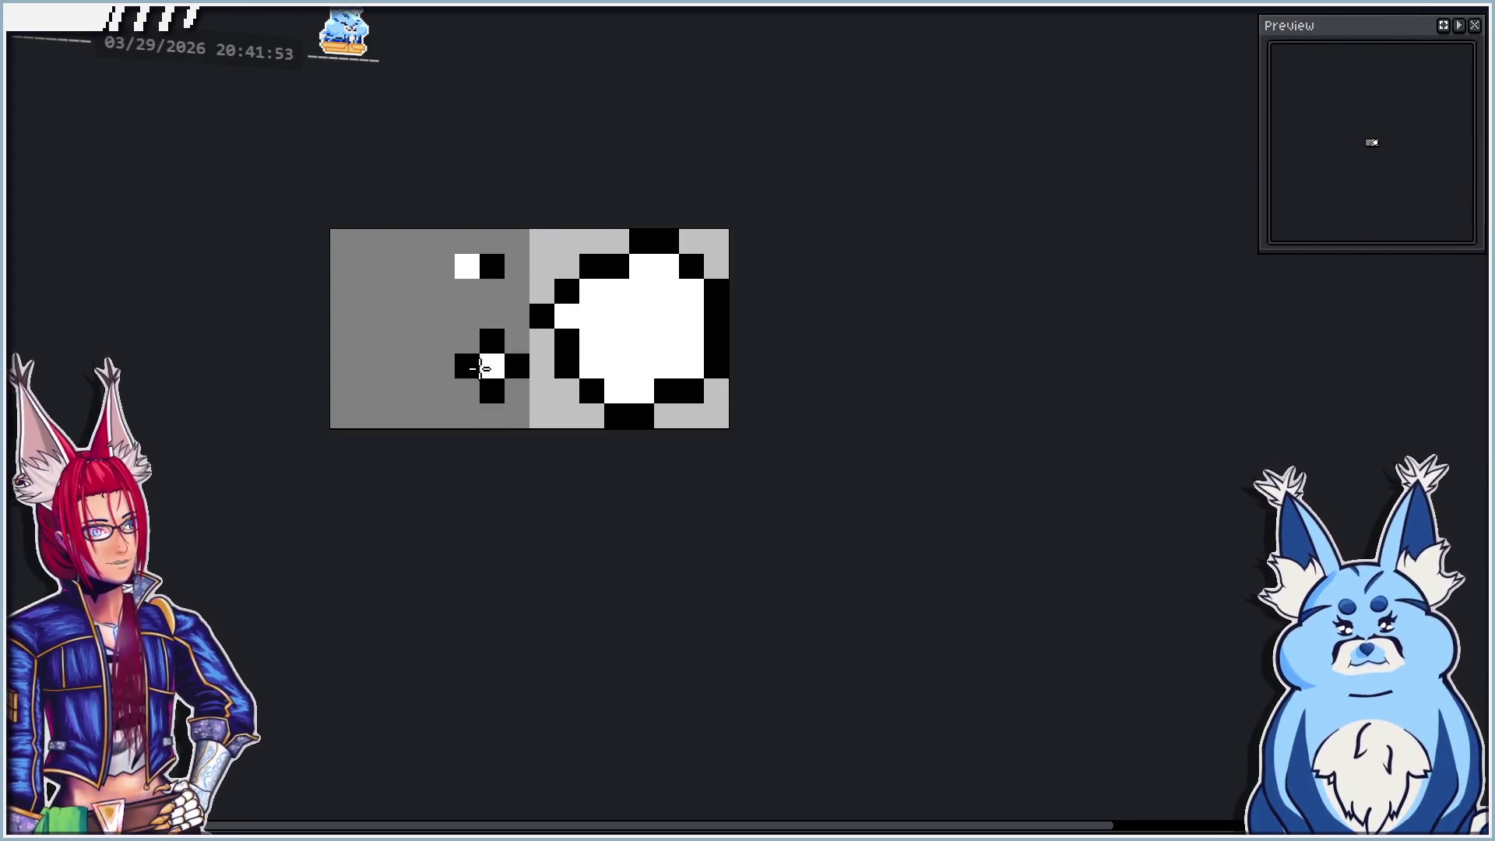
scroll(668, 346, down, 4)
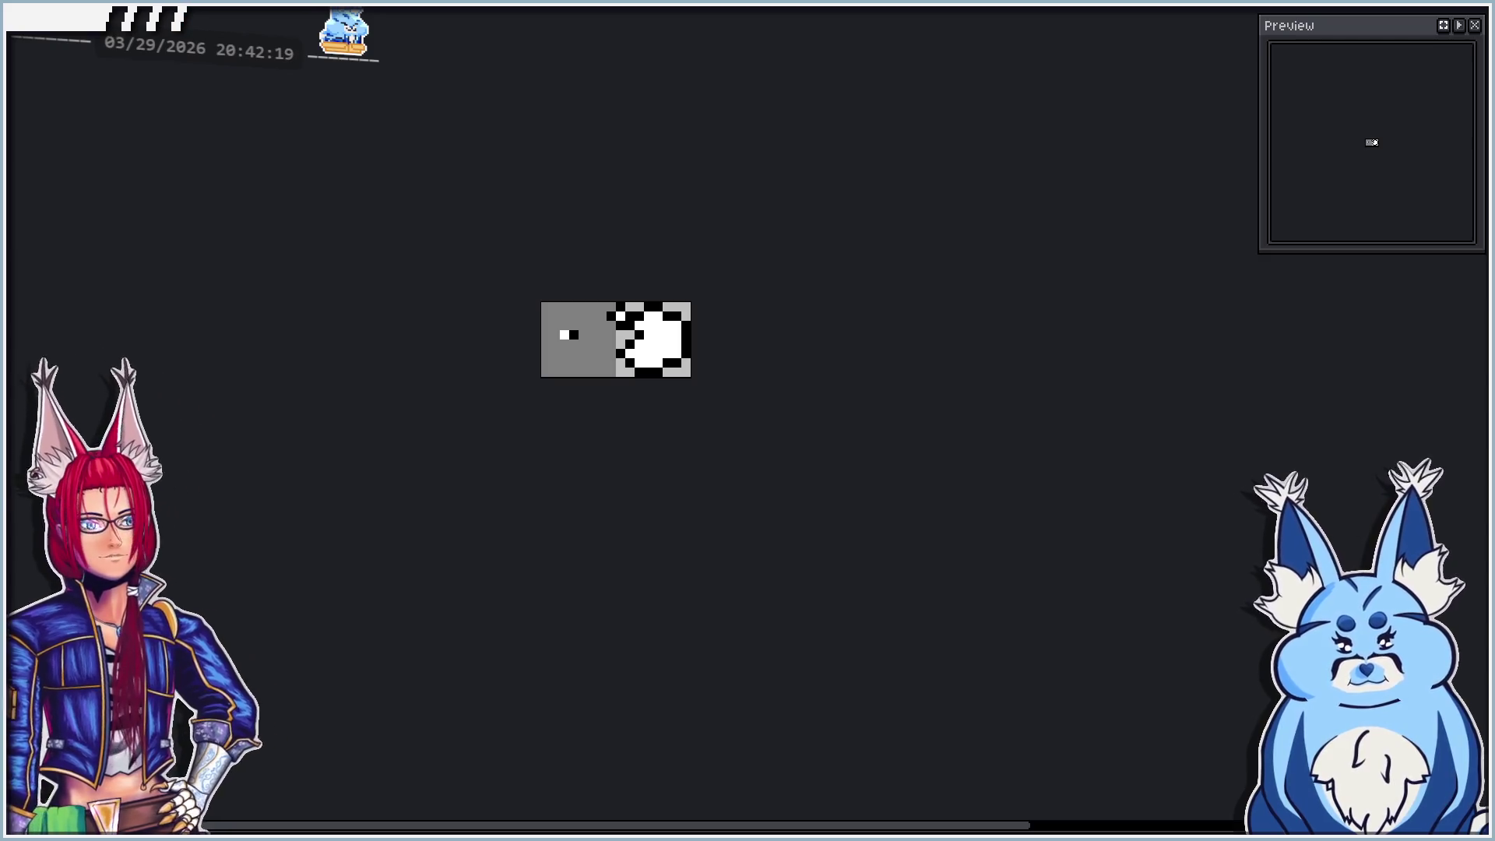
key(ctrl+alt+shift+s)
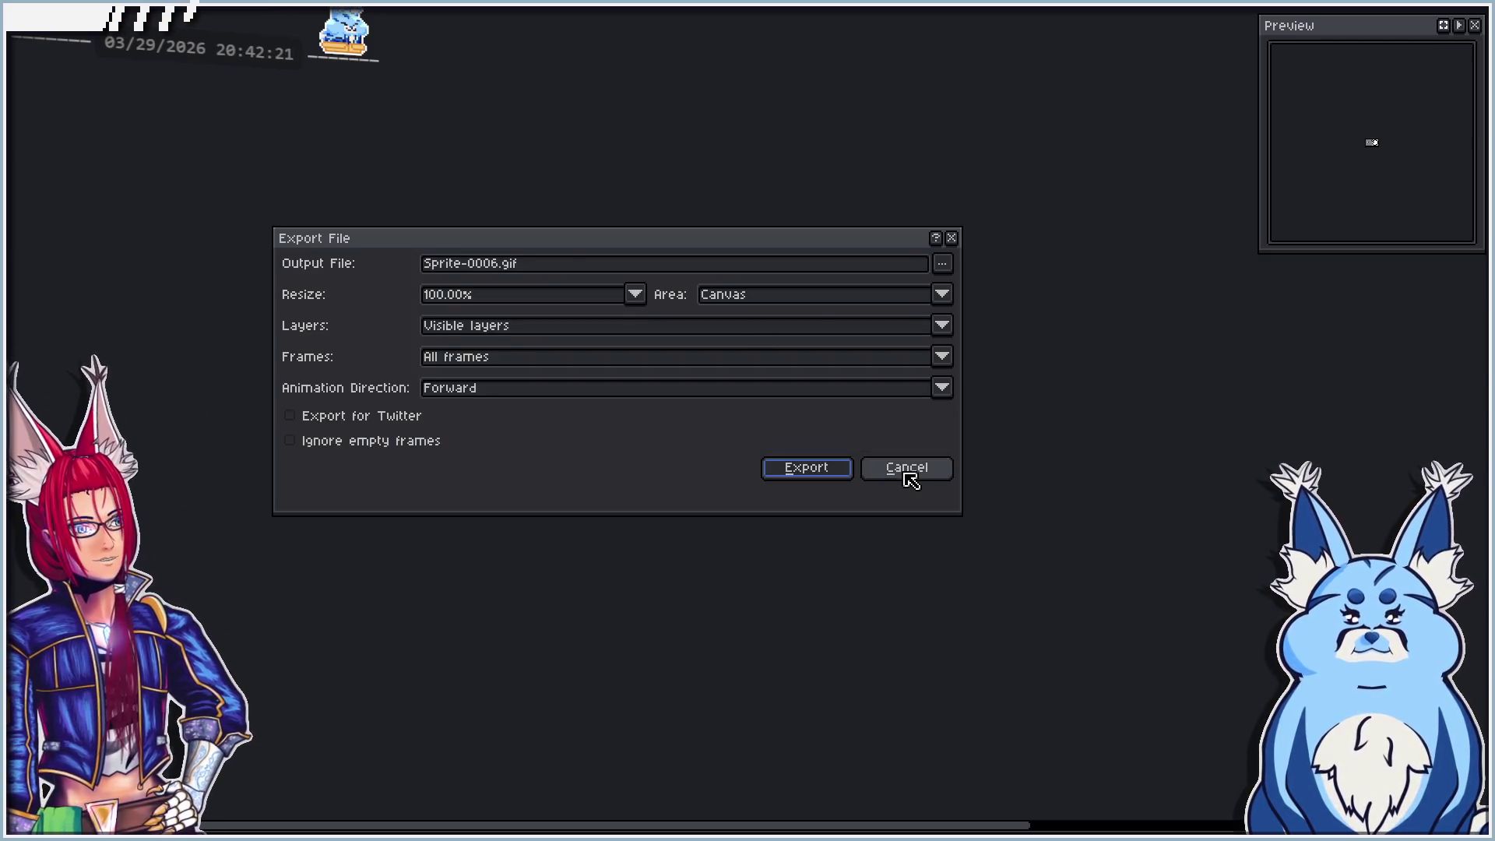
Step: Cancel the GIF export and export the frames as a PNG sprite sheet to a Documents folder
click(908, 469)
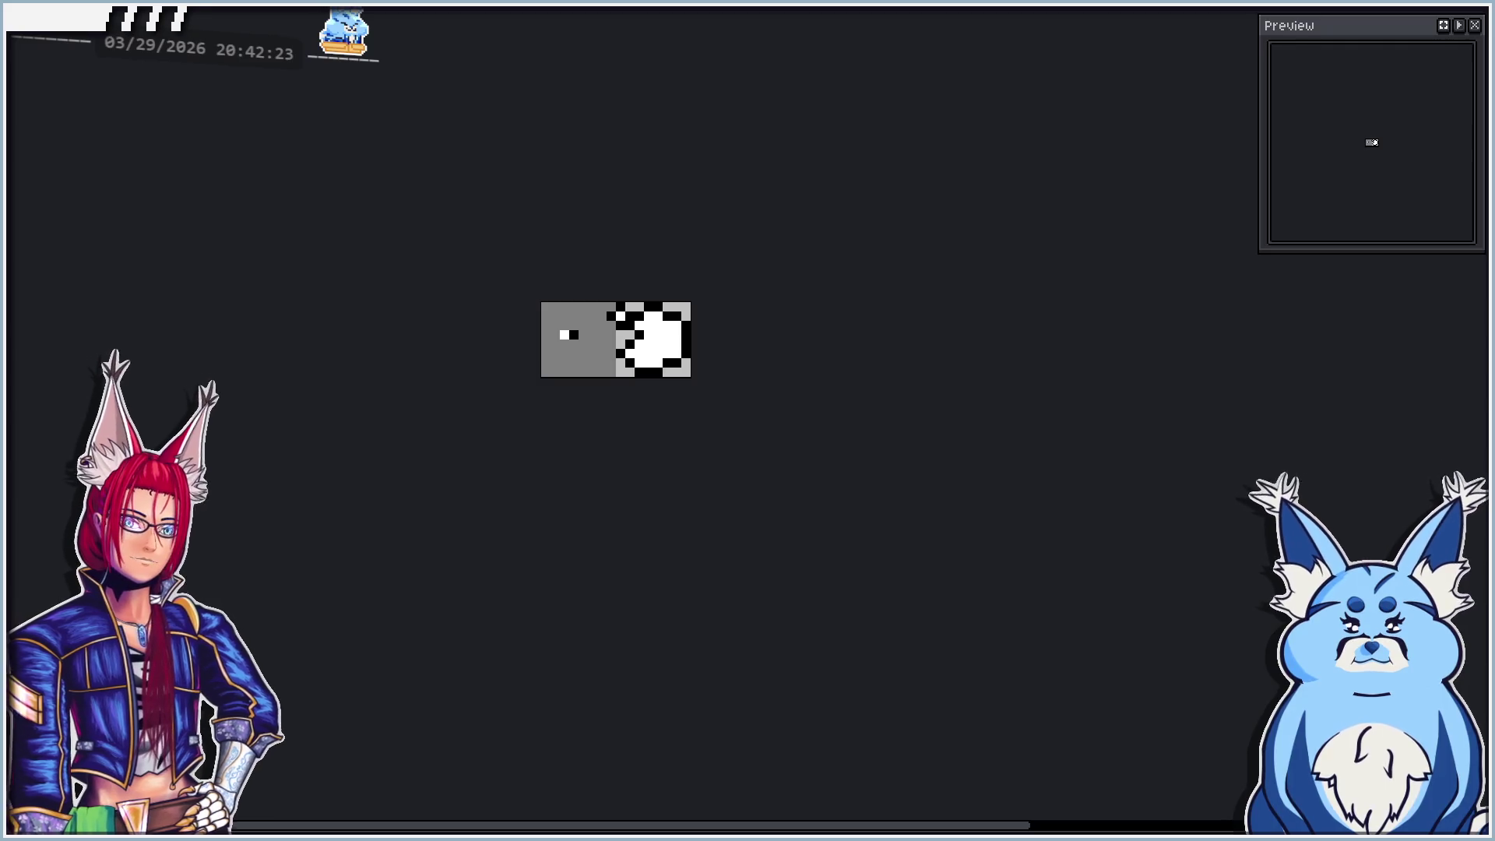
key(ctrl+e)
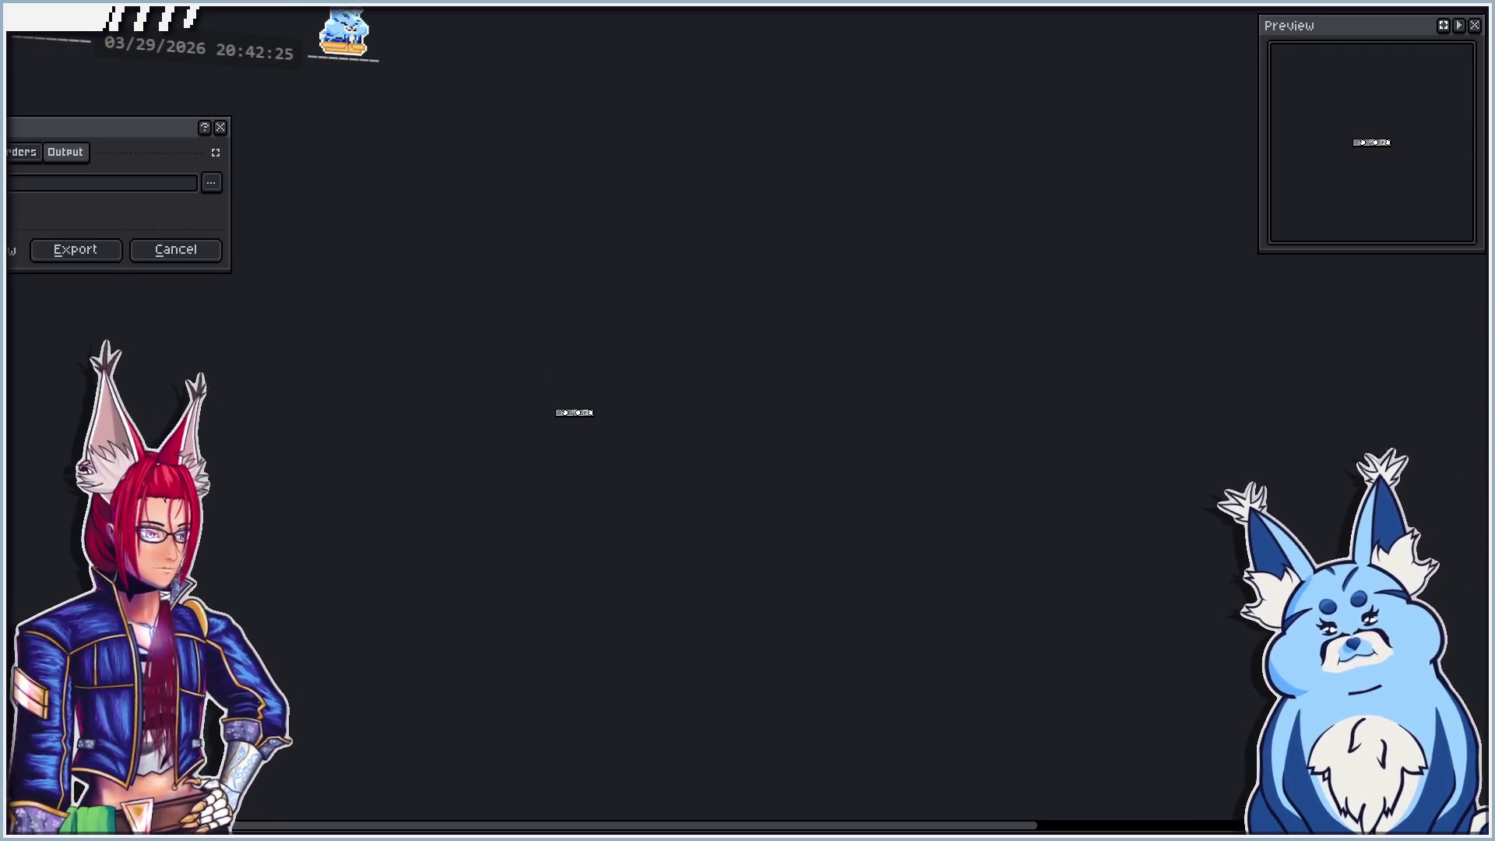
mouse_move(4, 134)
mouse_down()
mouse_move(724, 207)
mouse_move(650, 177)
mouse_up()
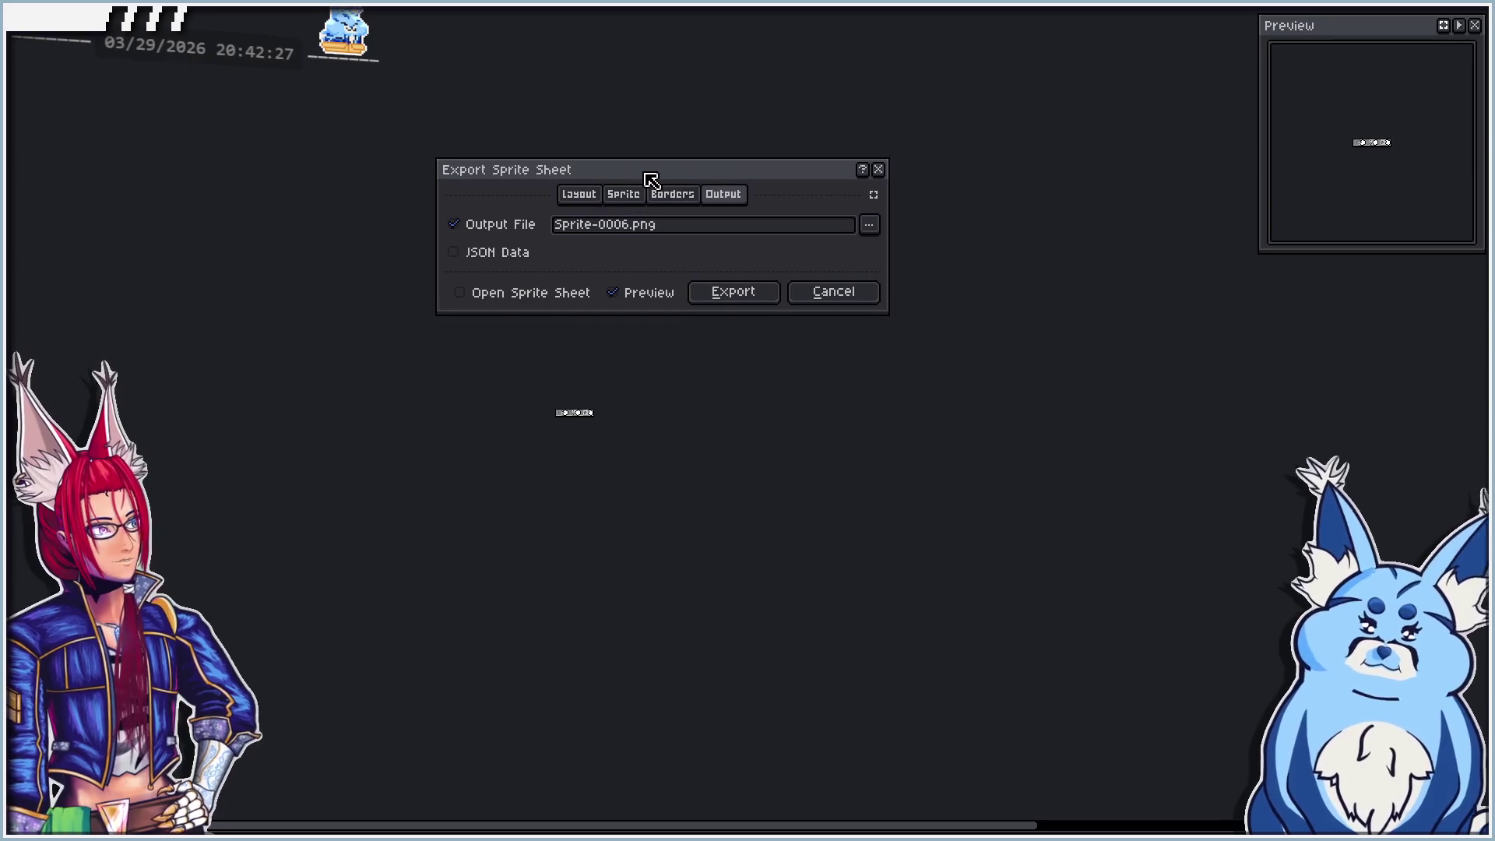
click(869, 227)
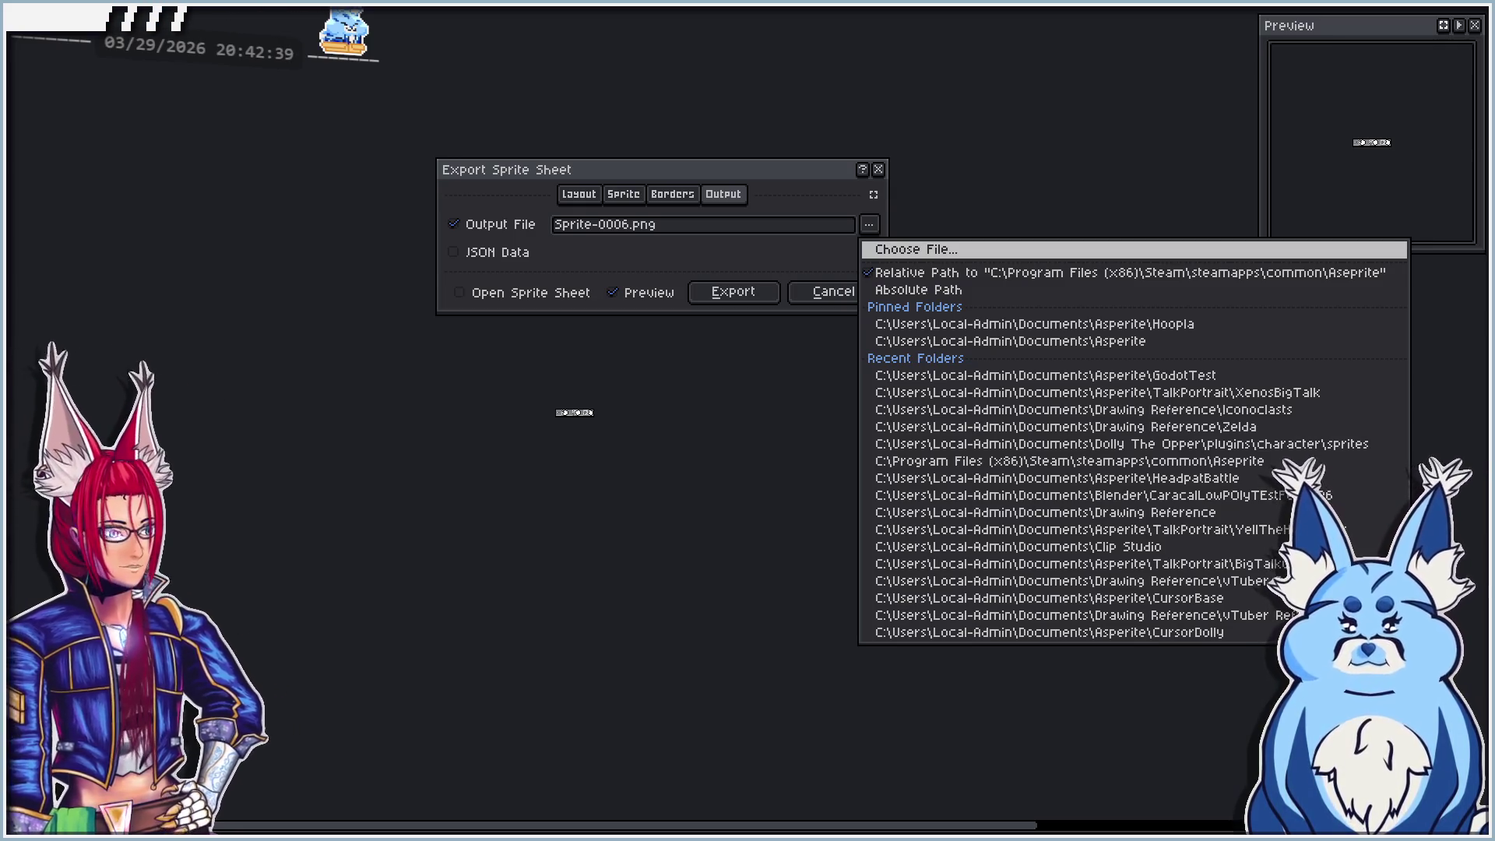
click(1010, 341)
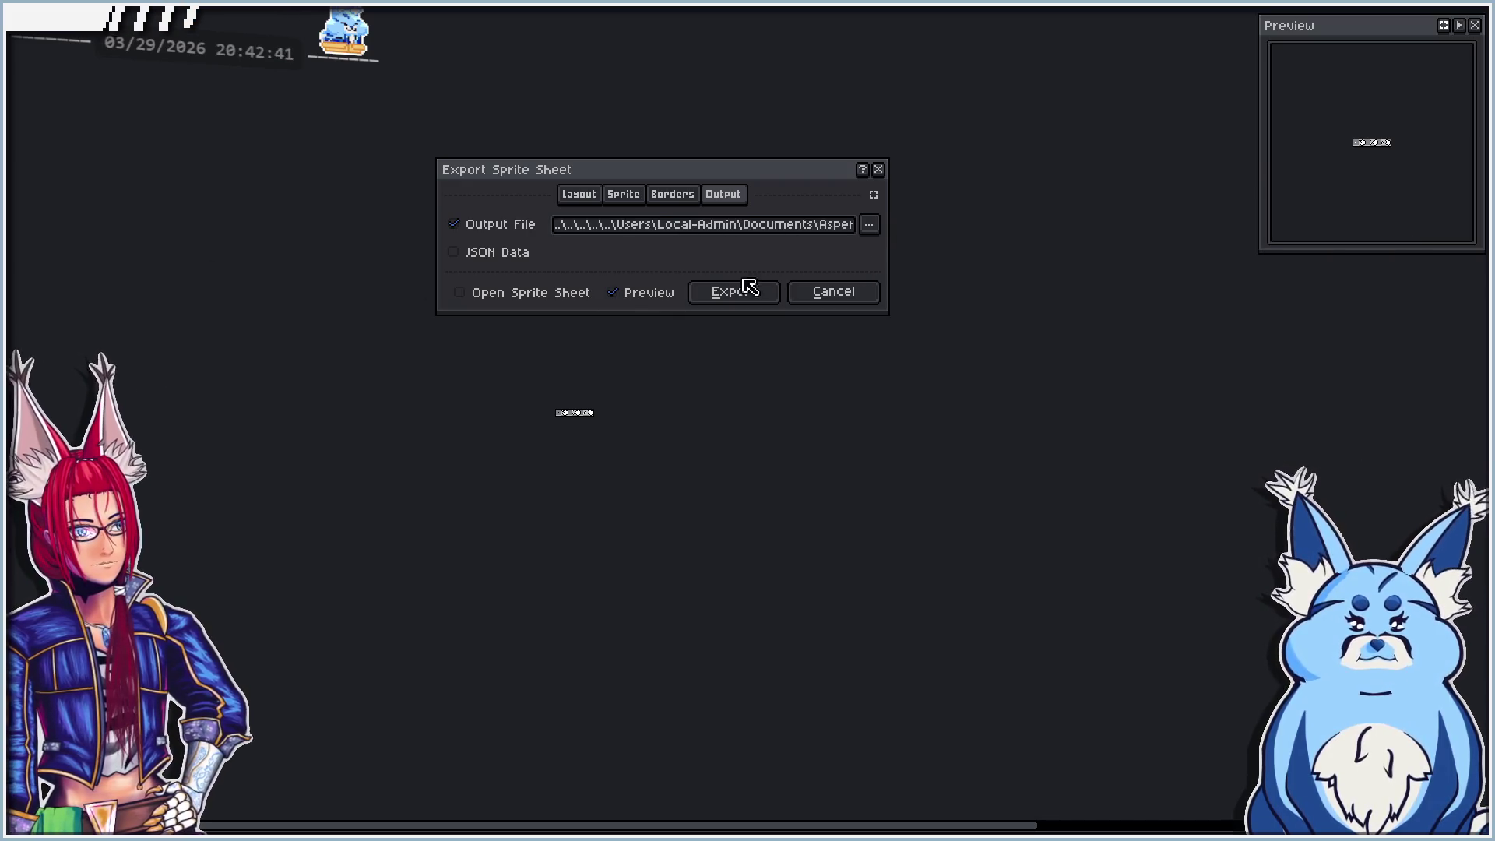
click(740, 302)
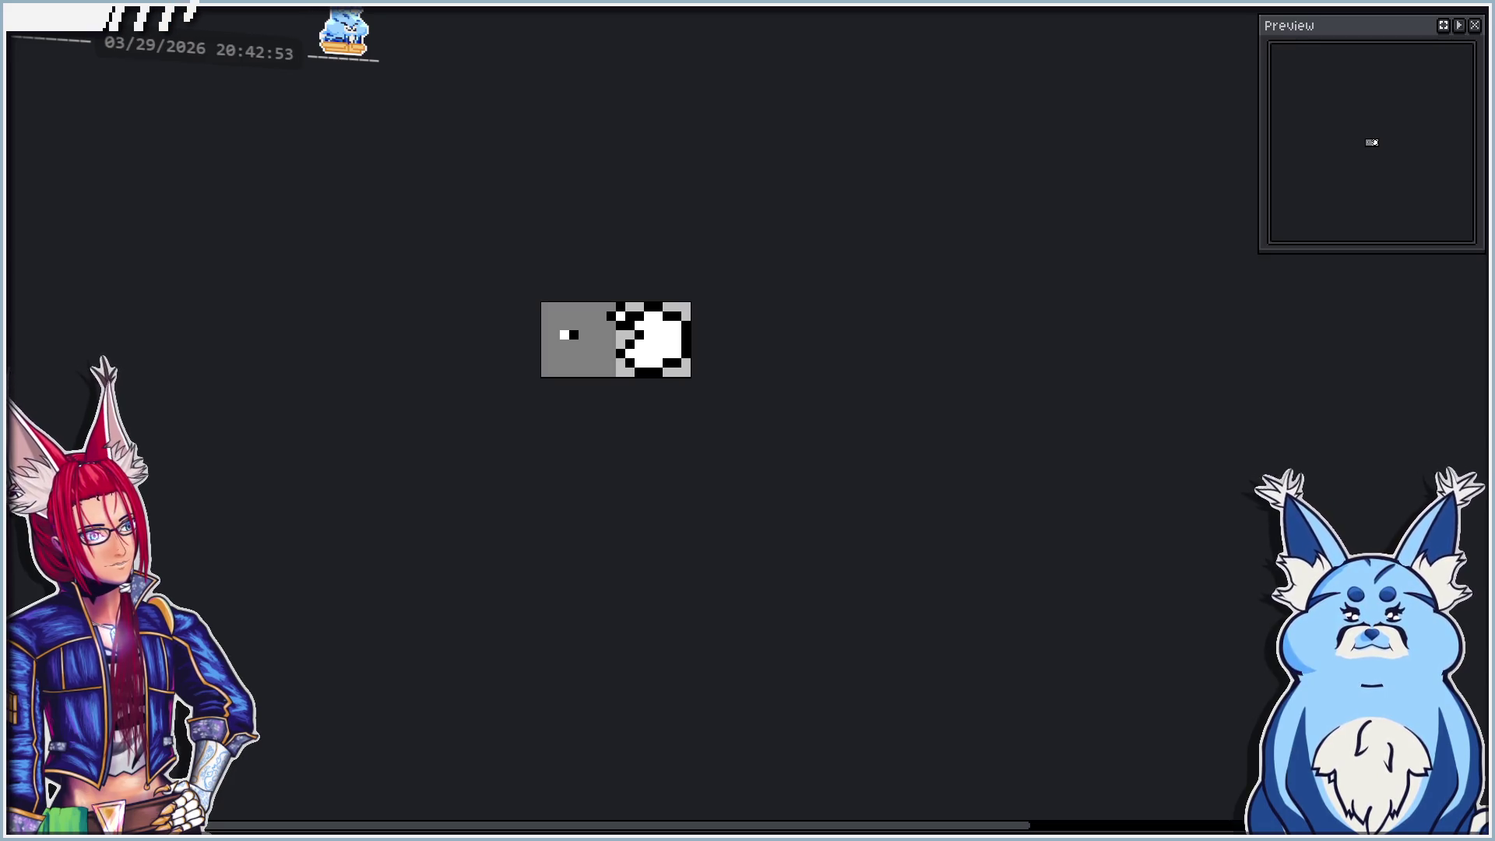
key(alt+Tab)
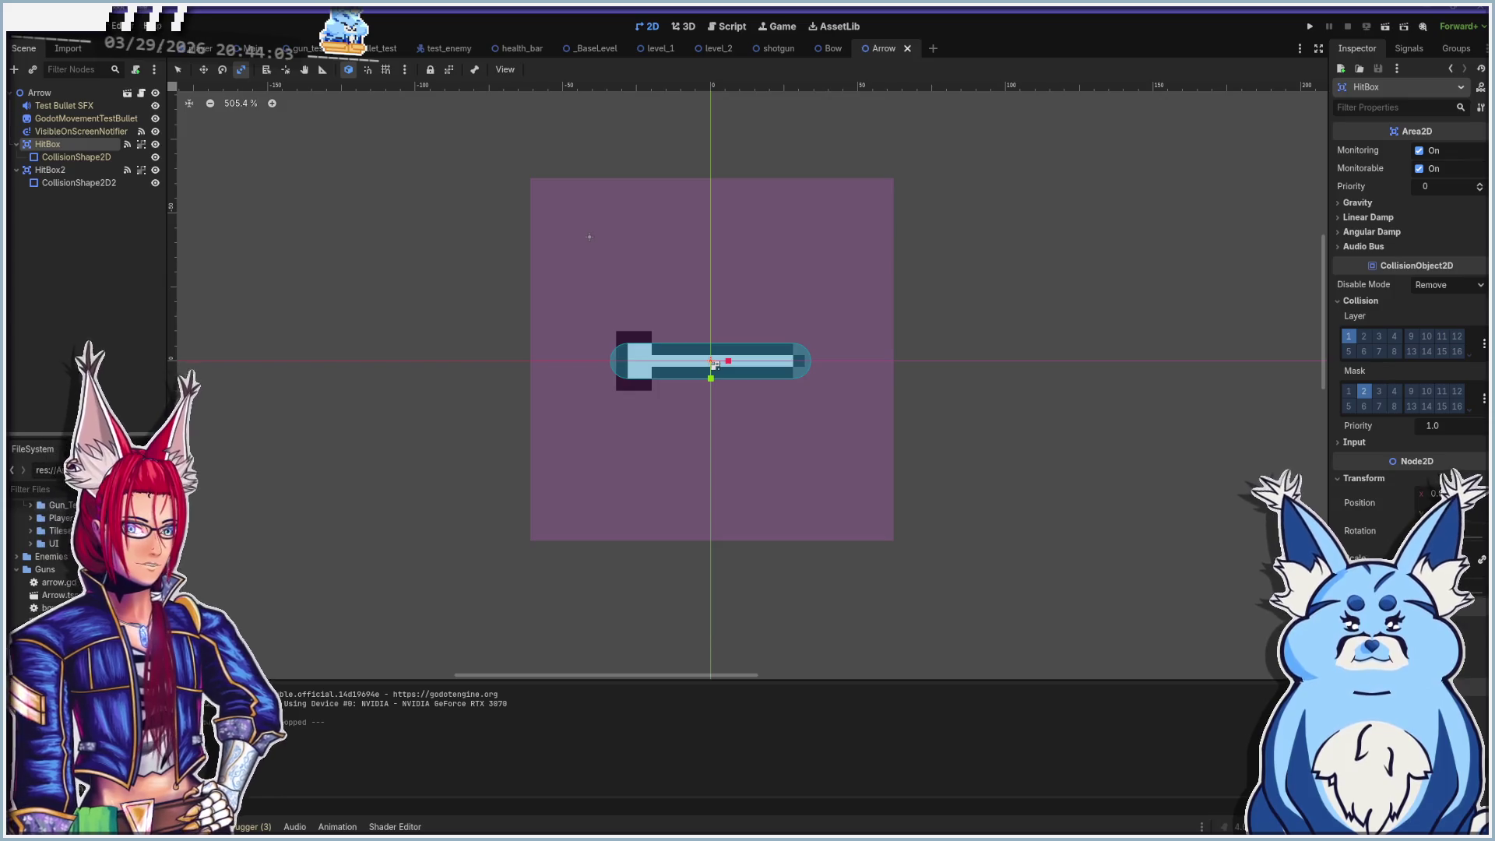
Step: Back in Godot, bring up the actions for bullet_test.tscn in the FileSystem dock
right_click(167, 595)
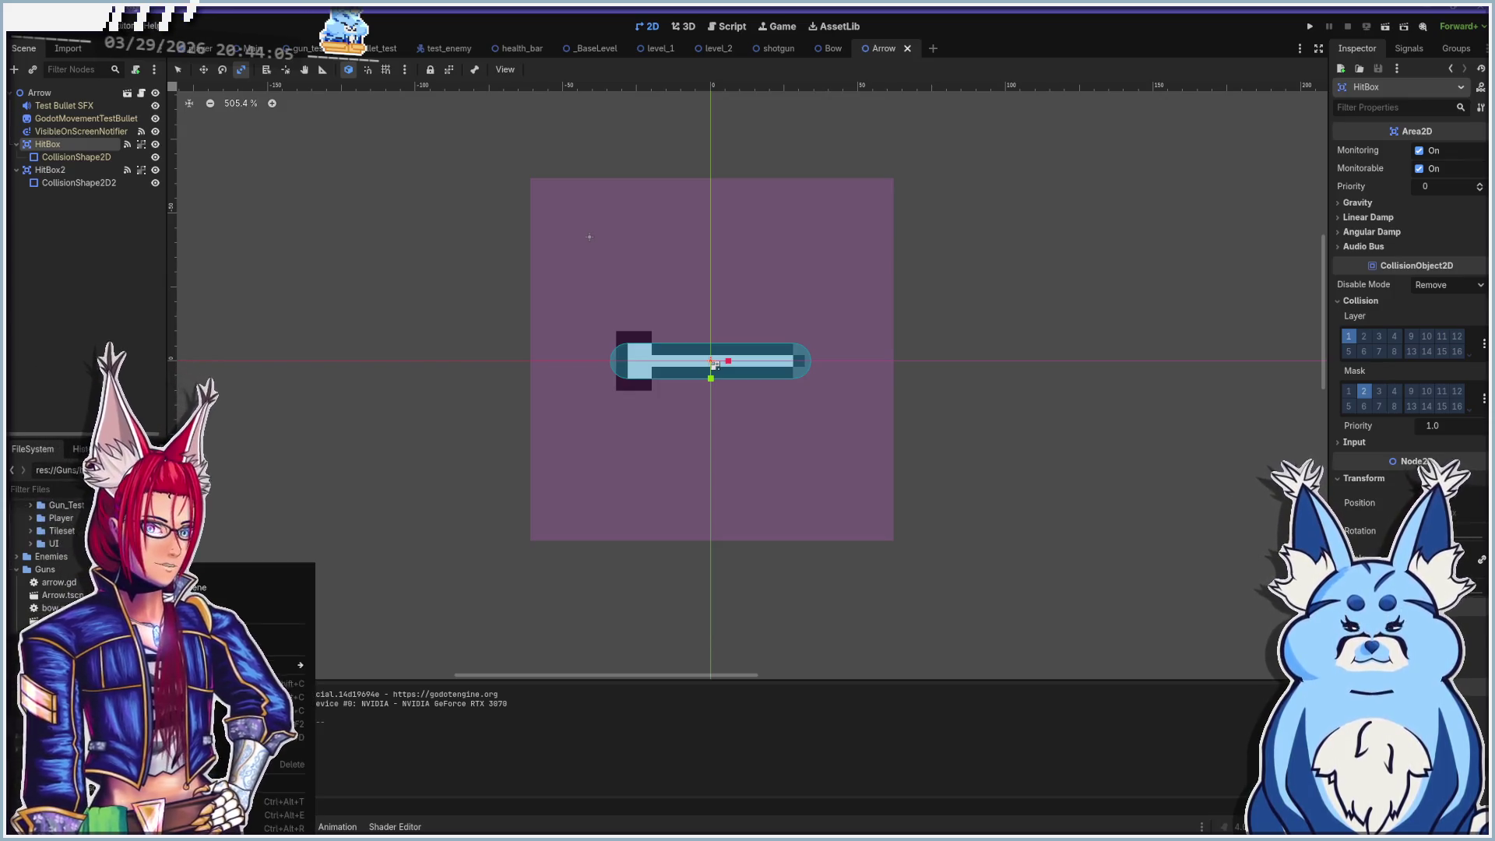
Step: Create a new scene inherited from bullet_test.tscn and center the bullet in the viewport
click(216, 588)
drag(343, 443, 477, 561)
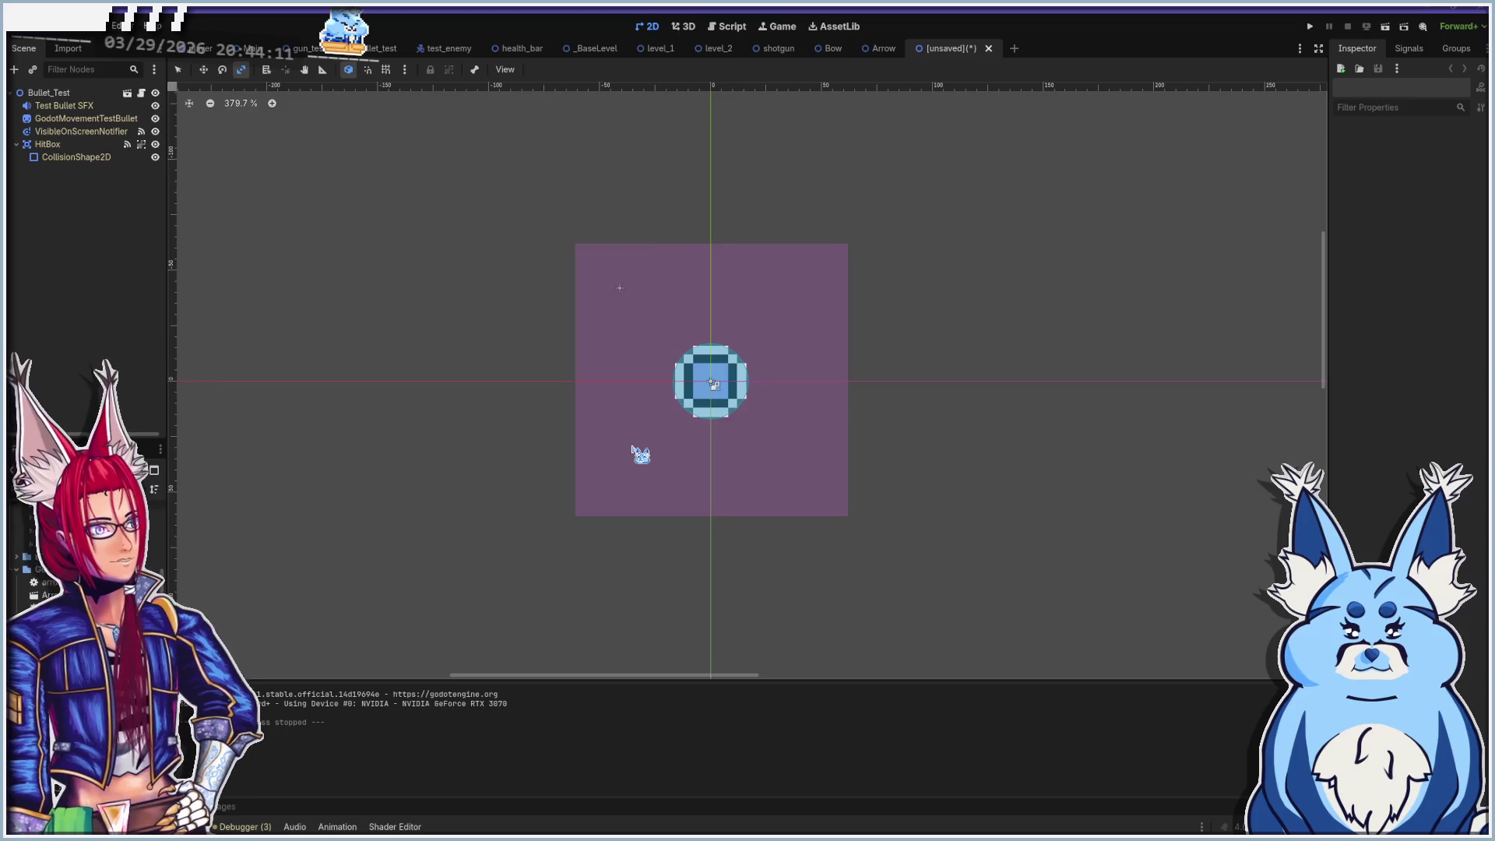
scroll(635, 451, up, 1)
drag(645, 474, 623, 466)
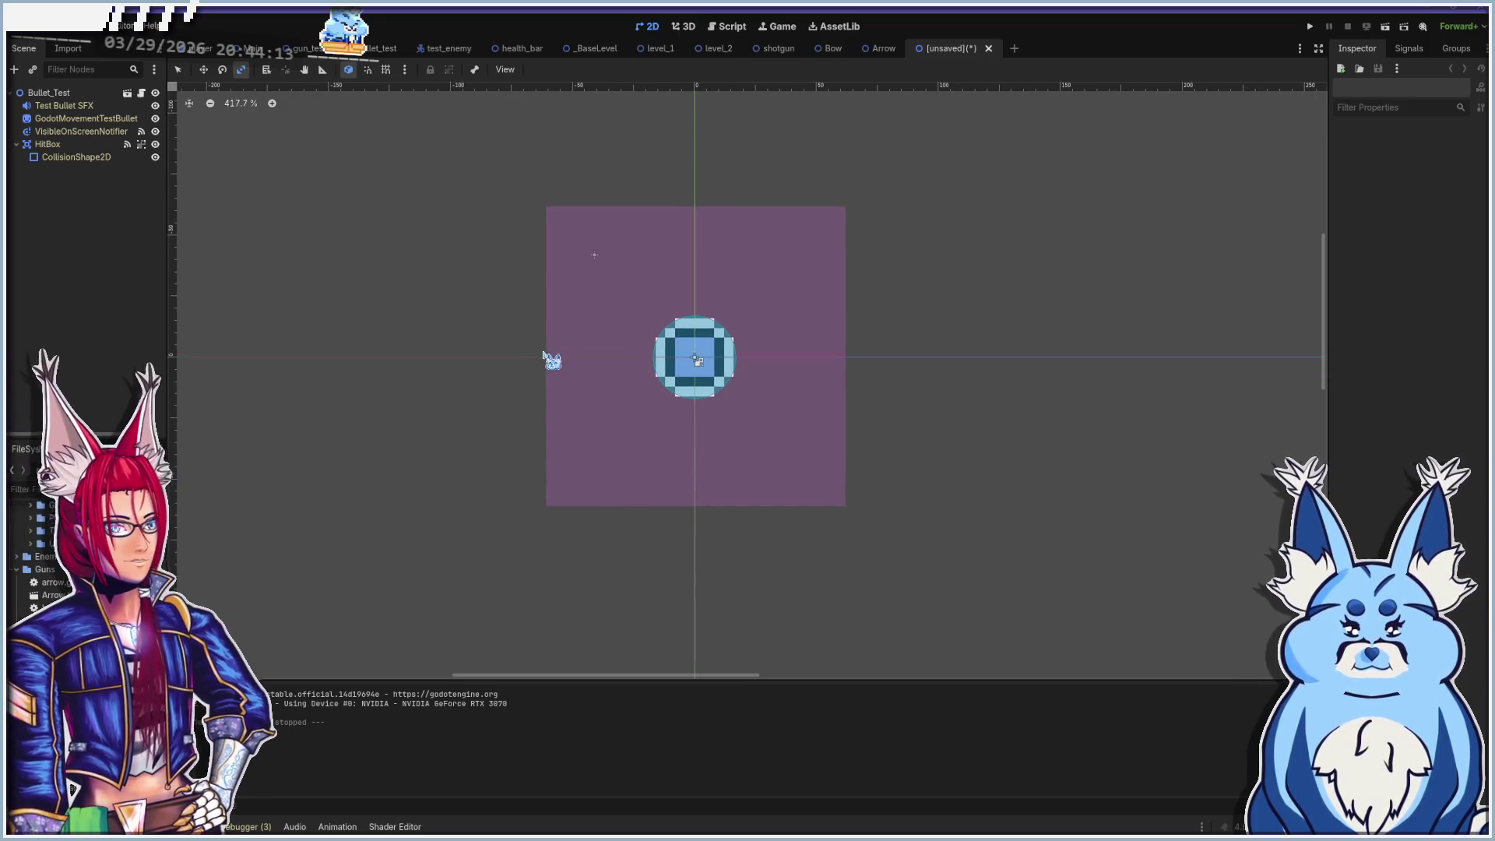
key(ctrl+s)
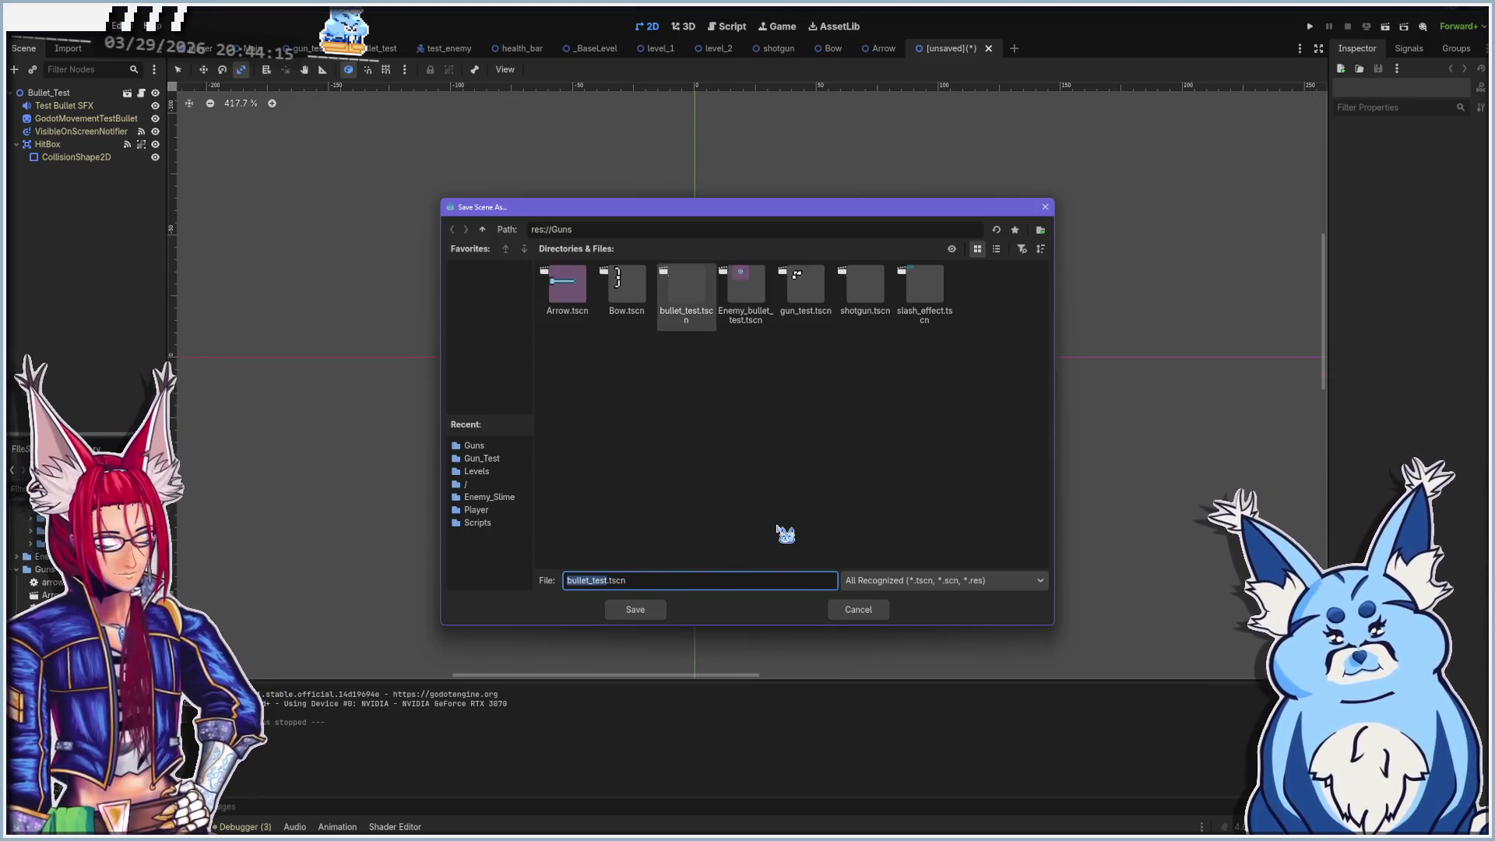
click(882, 610)
Step: Rename the root node to FireballBullet and save the scene as fireball_bullet.tscn
click(51, 92)
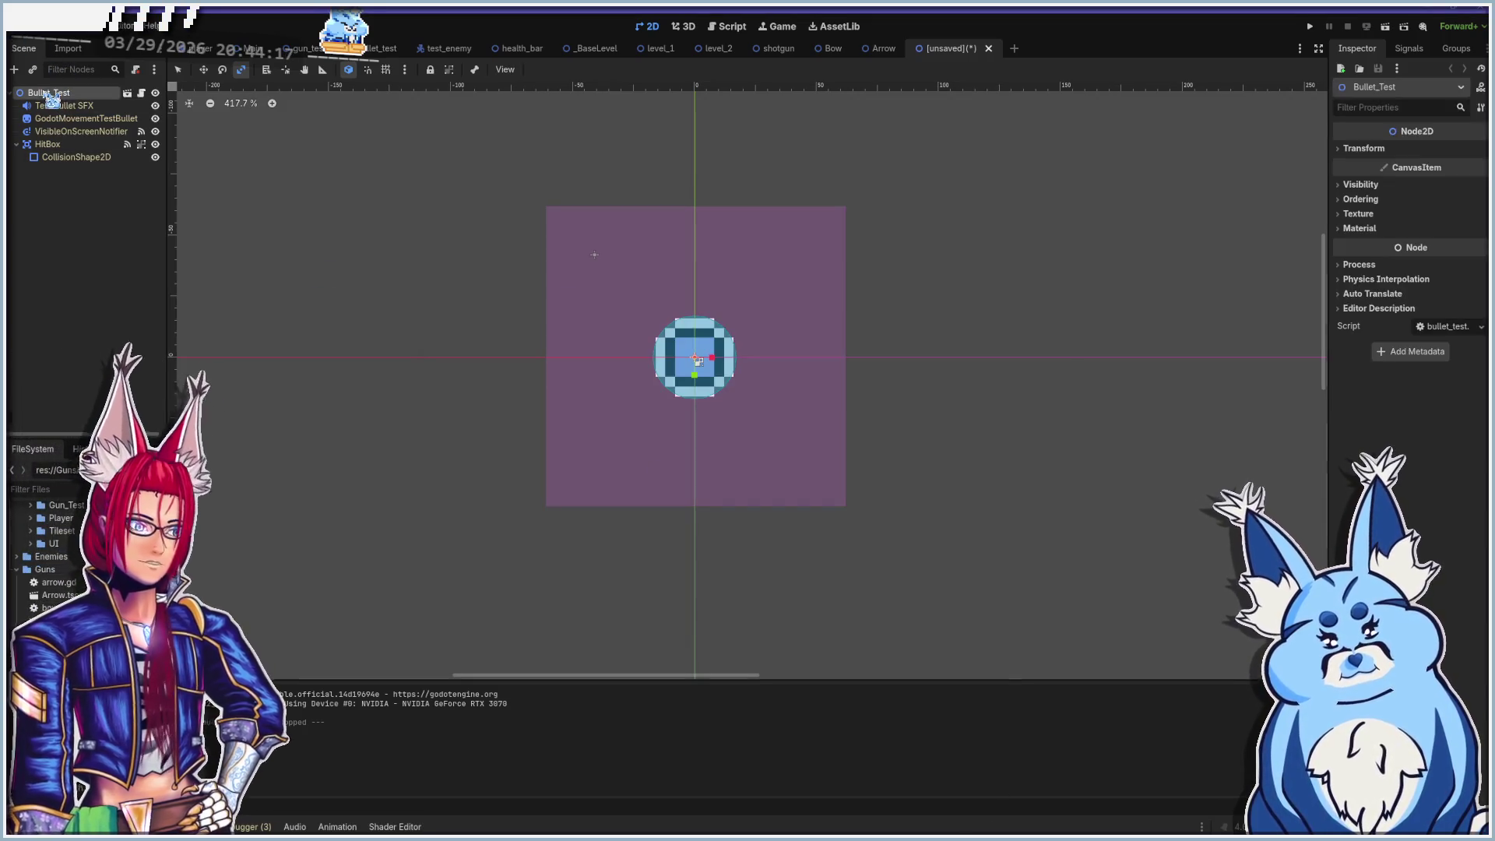
text(F)
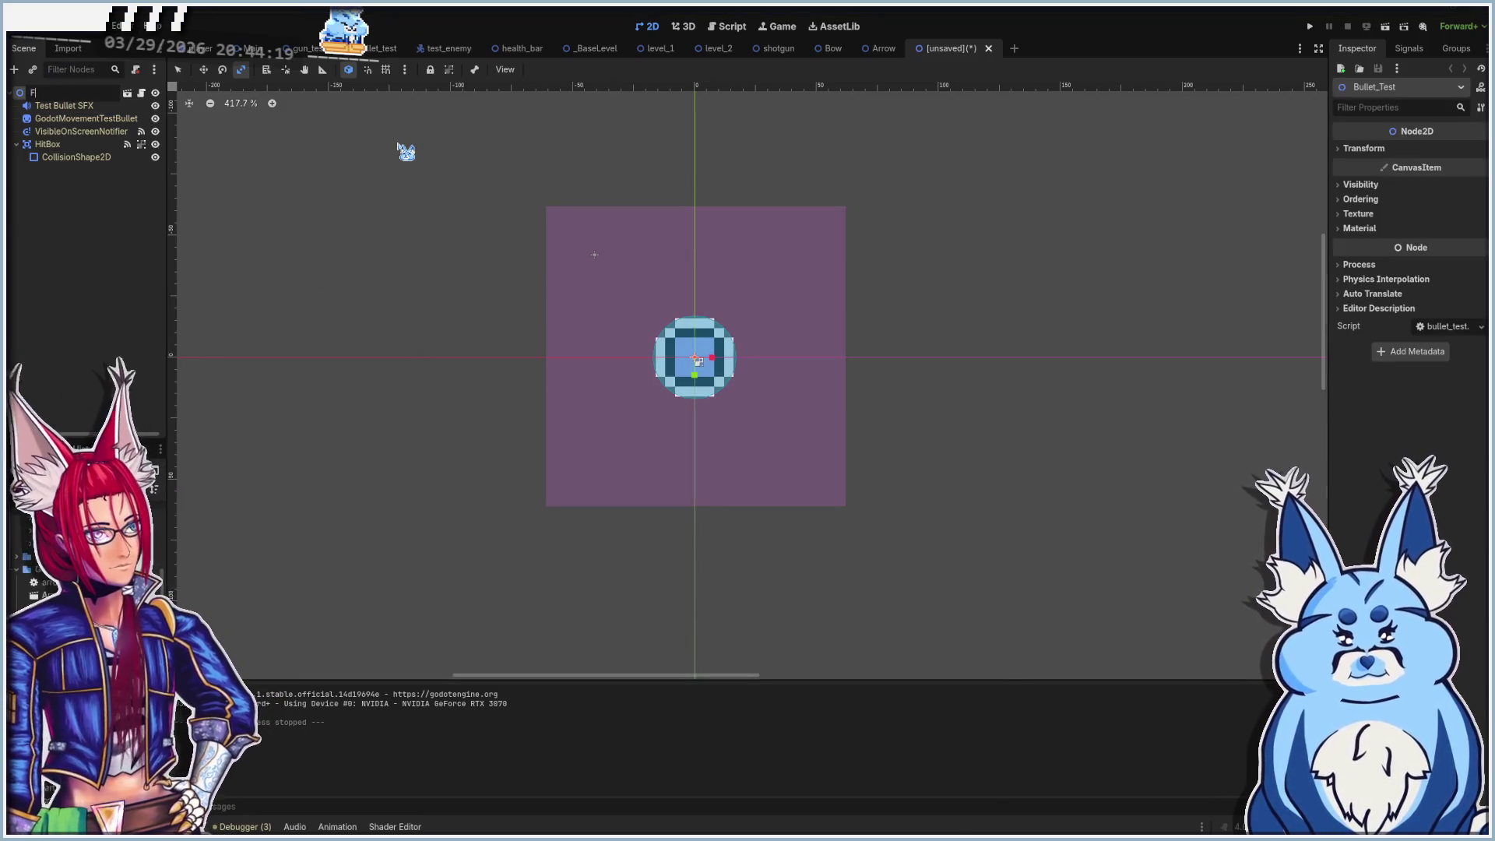
text(ireballBullet)
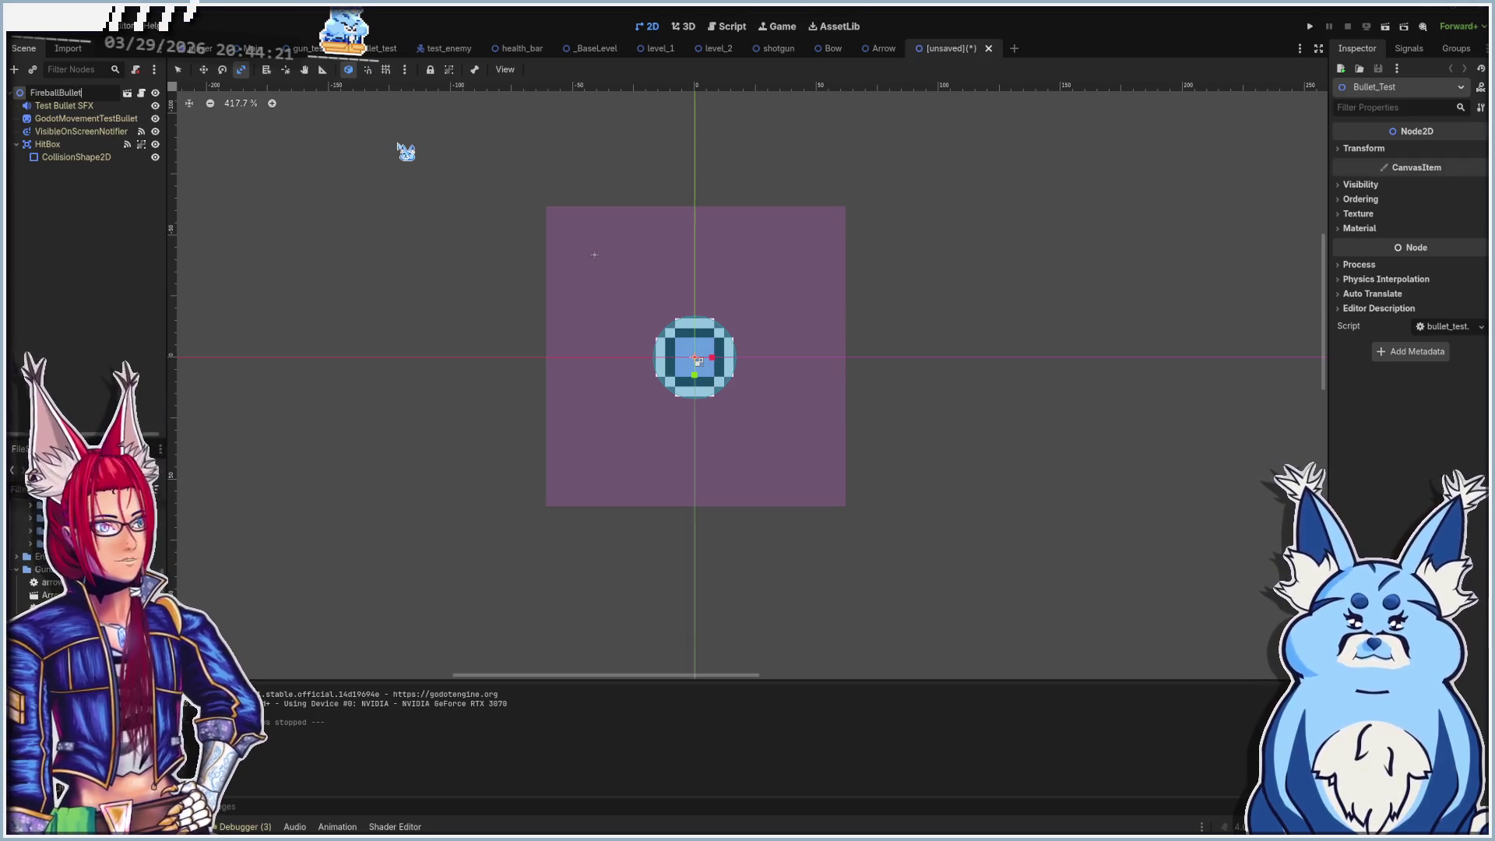
key(Return)
key(ctrl+s)
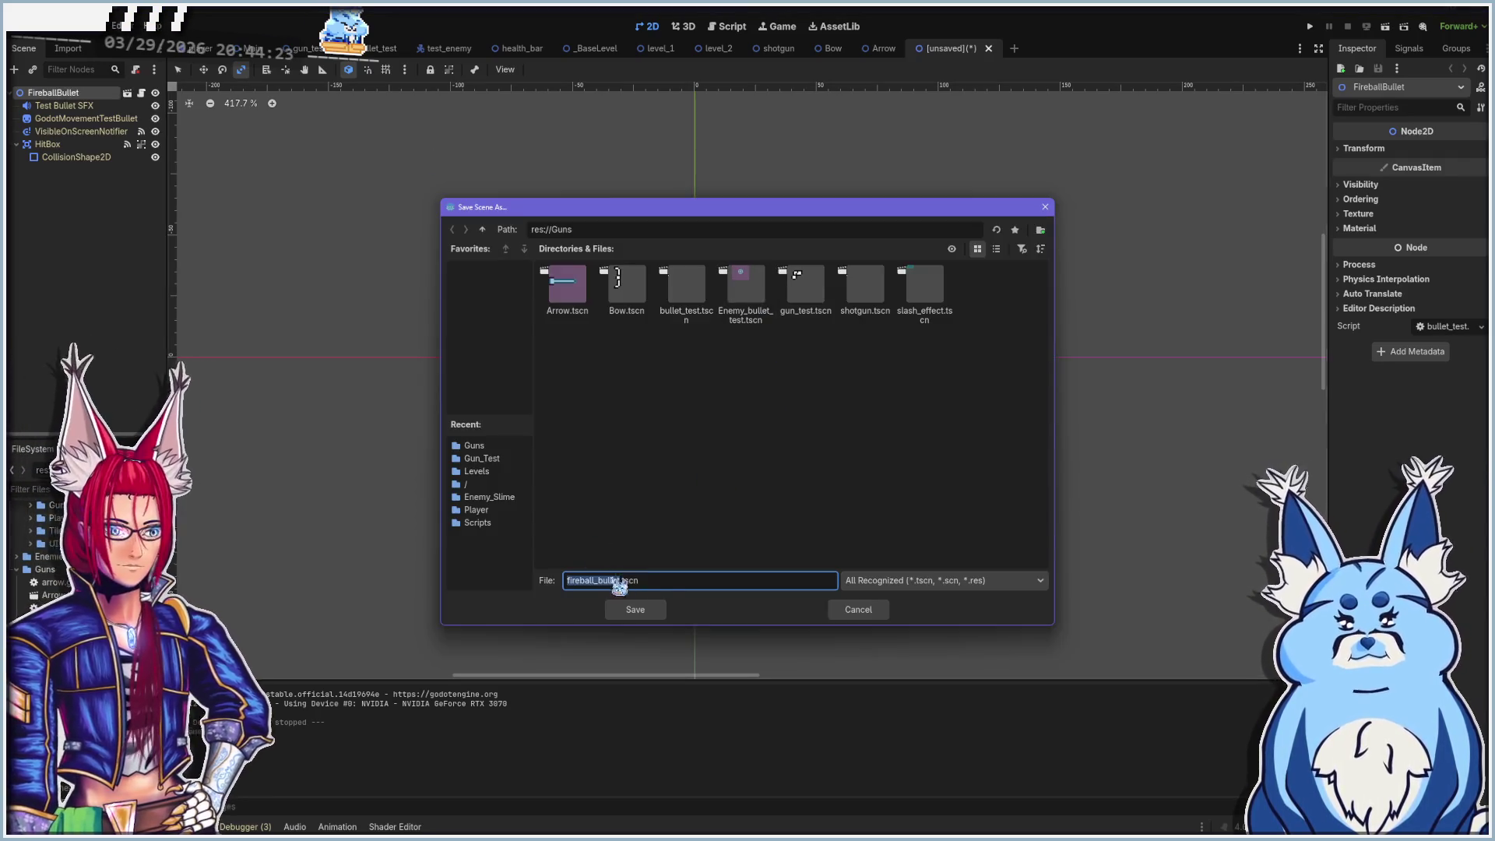
click(635, 615)
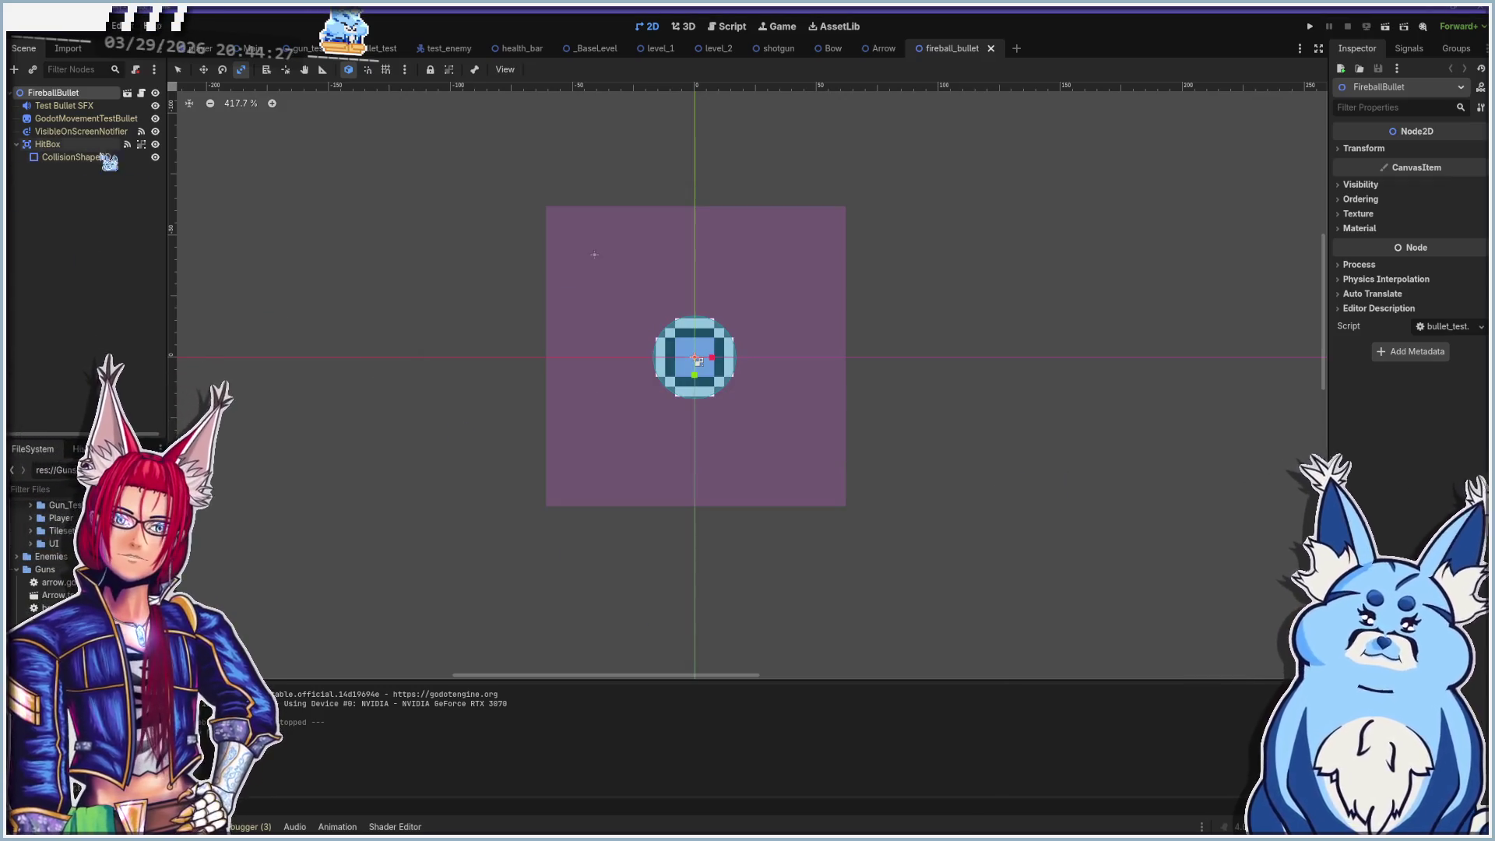
click(62, 118)
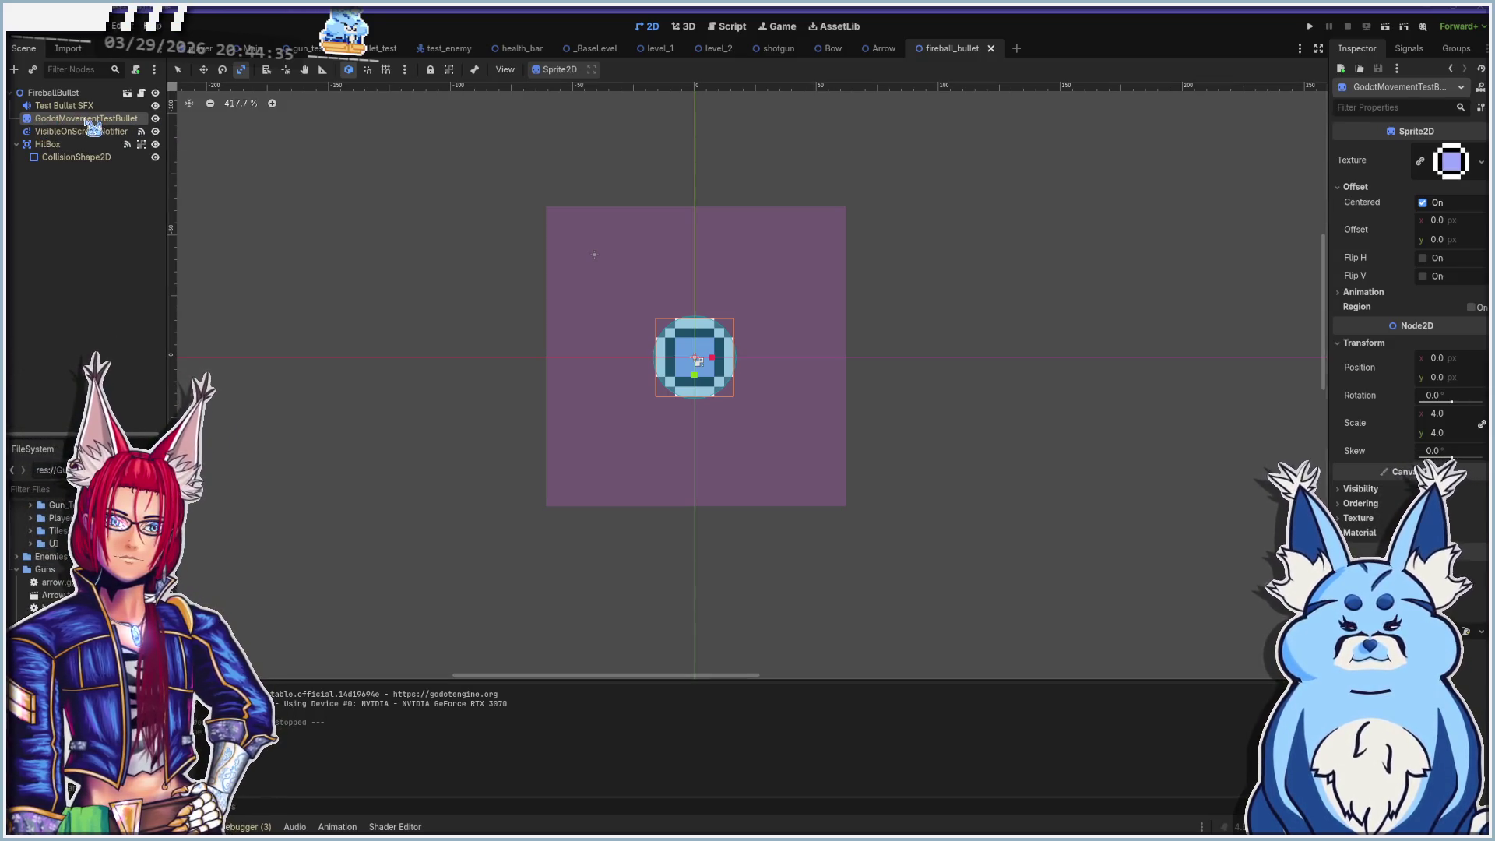
Step: Clear the old bullet texture from the GodotMovementTestBullet sprite
click(1481, 162)
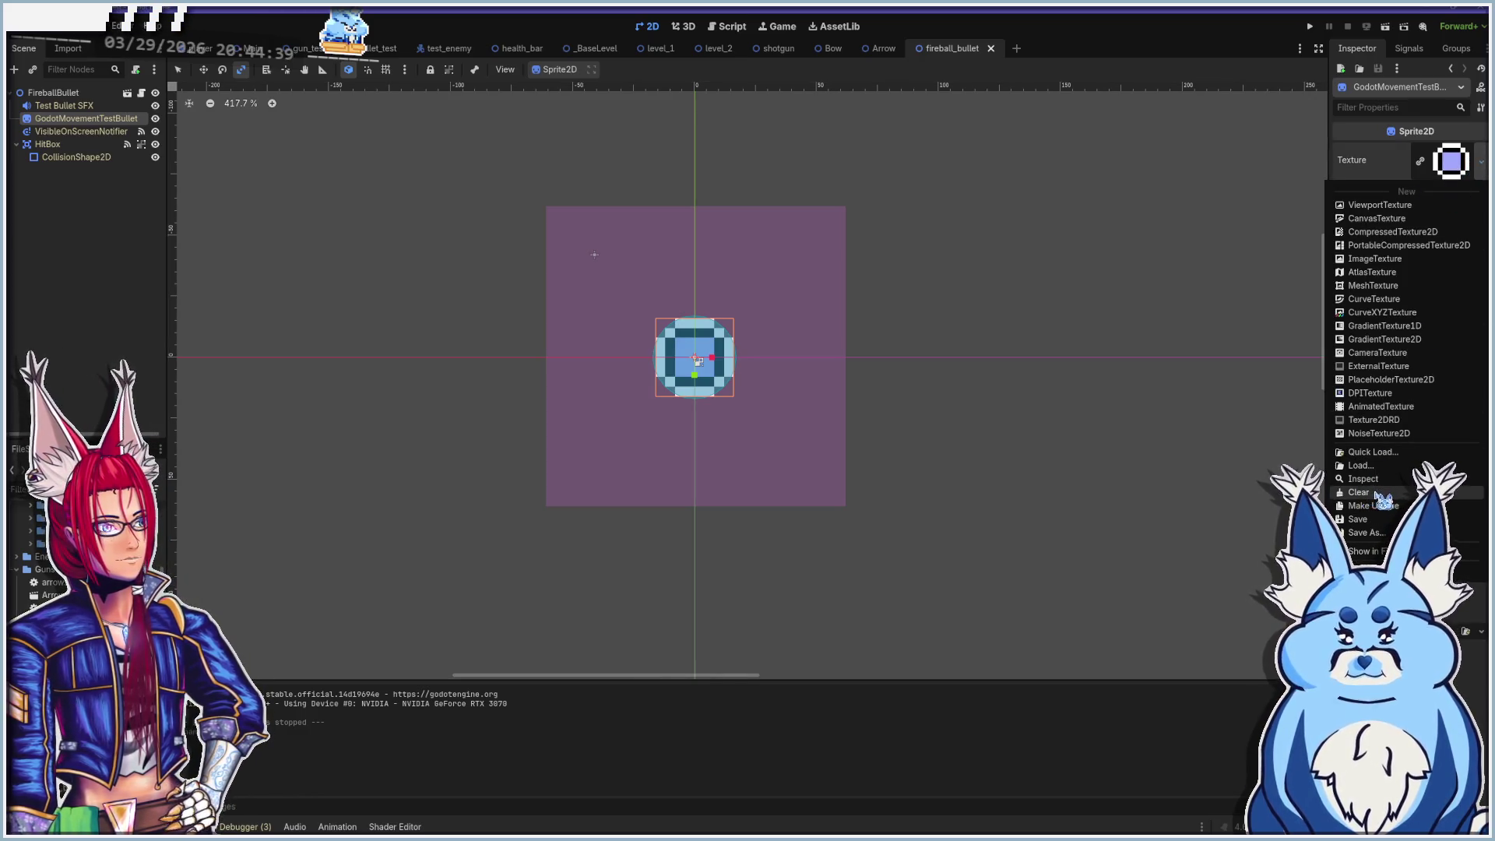
click(1359, 492)
right_click(46, 236)
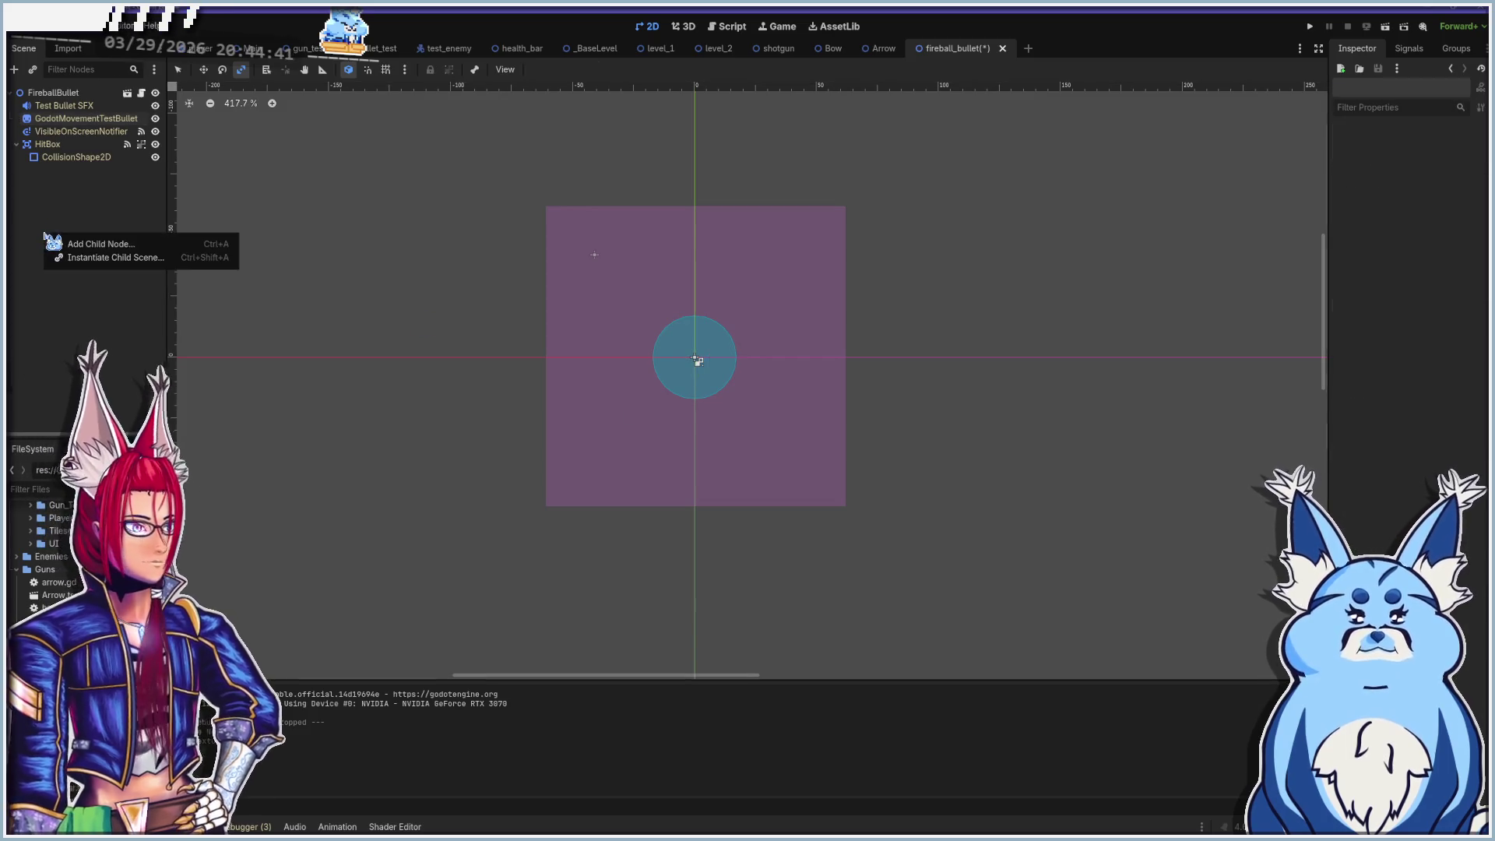
Step: Start adding a child node under the FireballBullet root
click(47, 93)
right_click(51, 215)
mouse_move(109, 228)
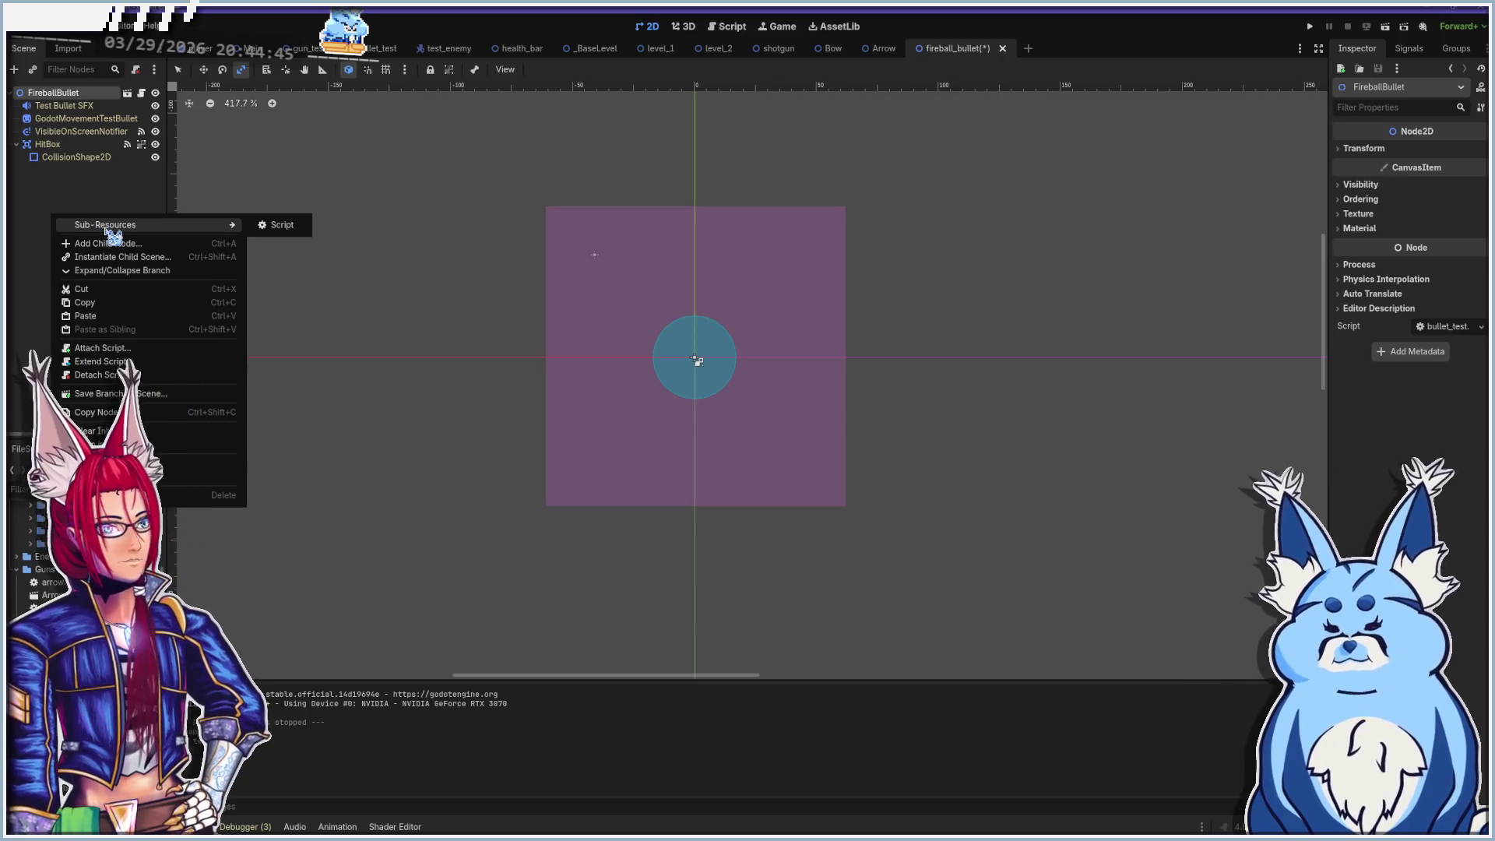
click(148, 245)
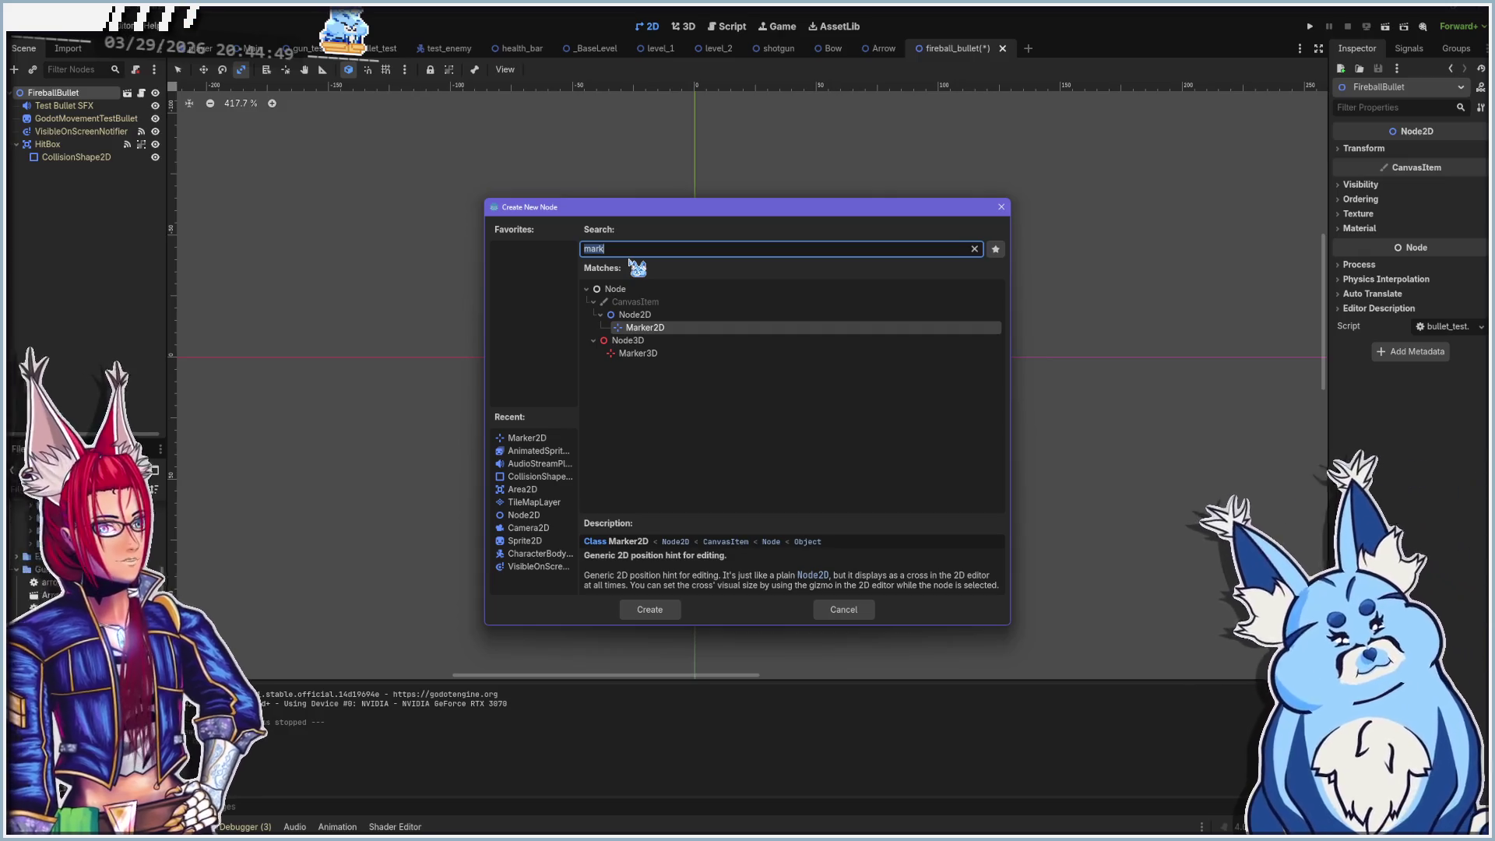
Step: Clear the search and browse the Window and Node3D node categories
key(BackSpace)
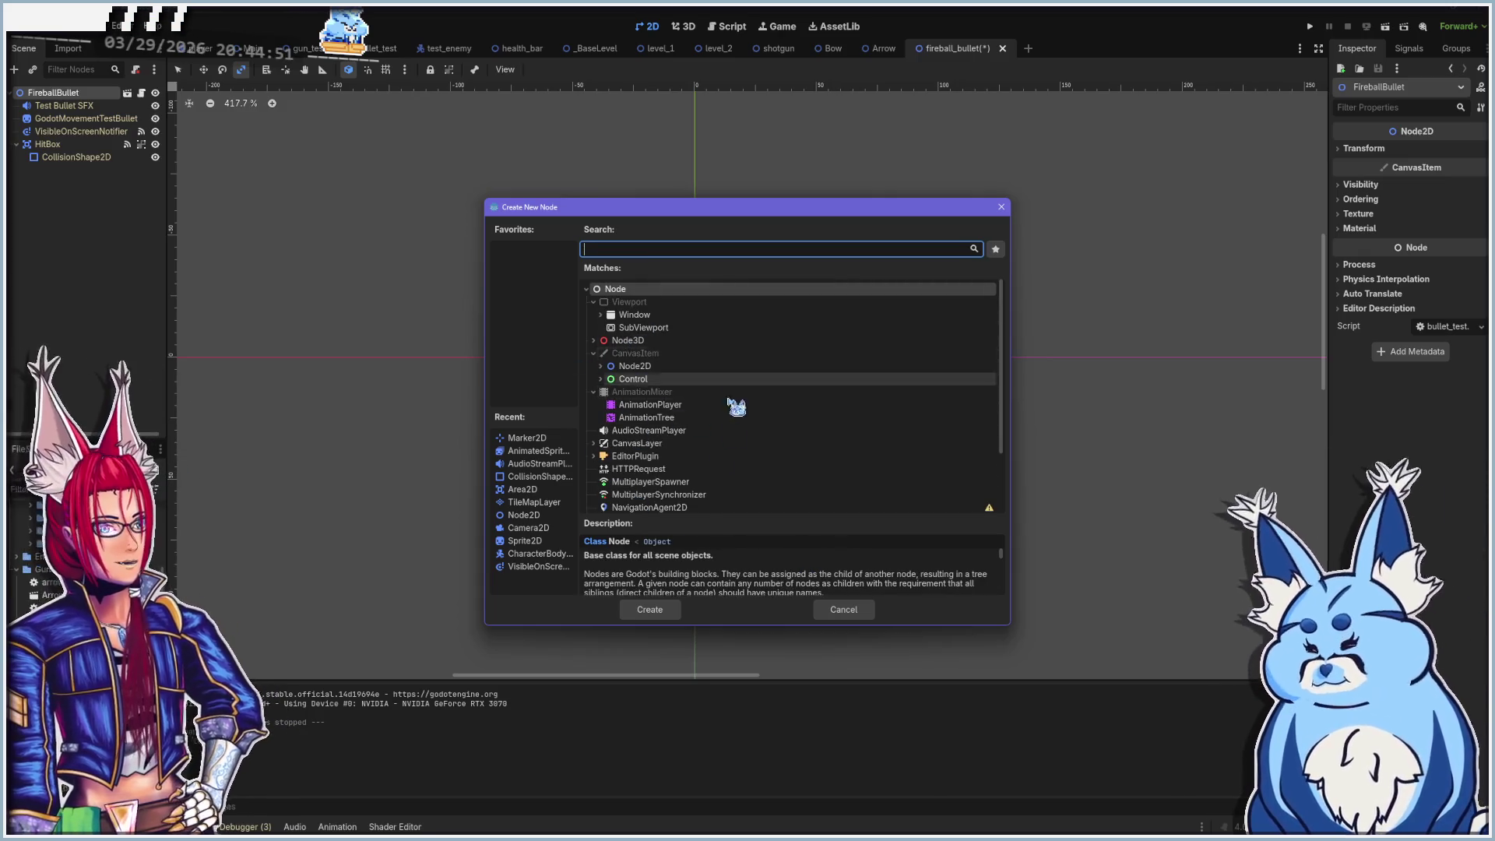
scroll(662, 427, down, 3)
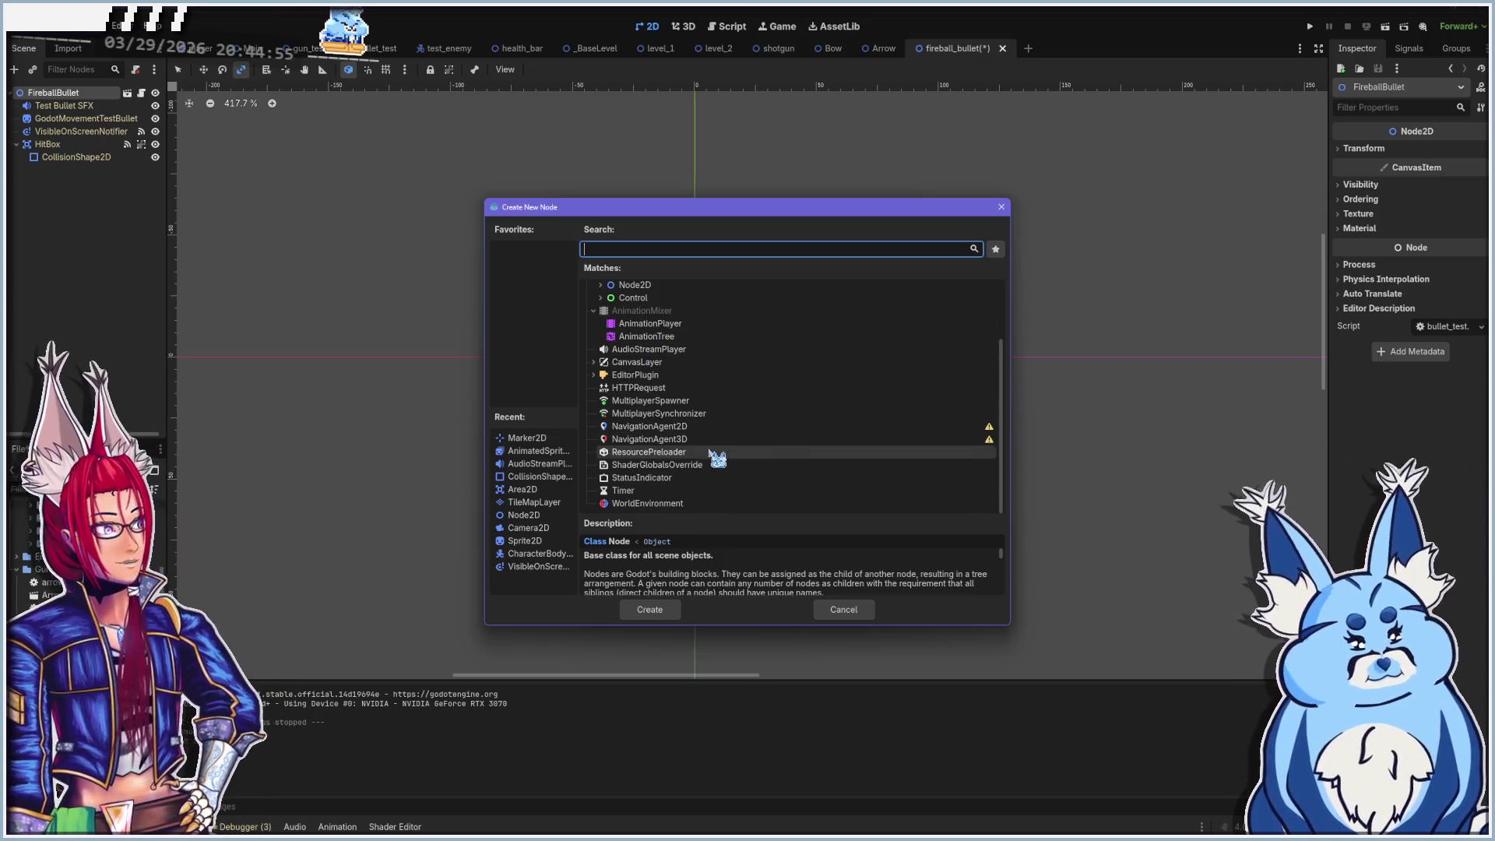
scroll(616, 460, up, 3)
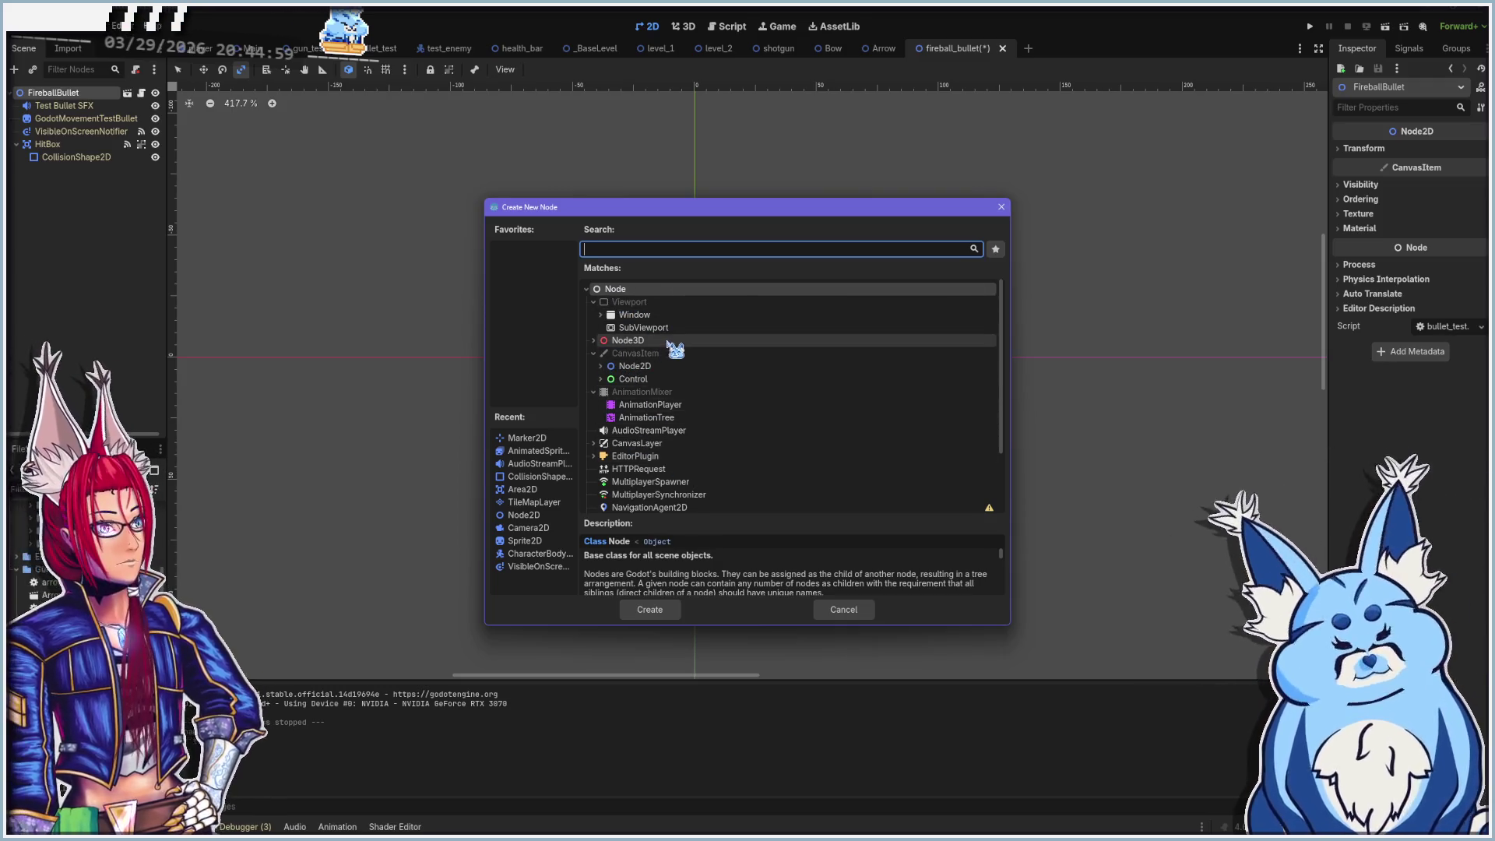
click(600, 315)
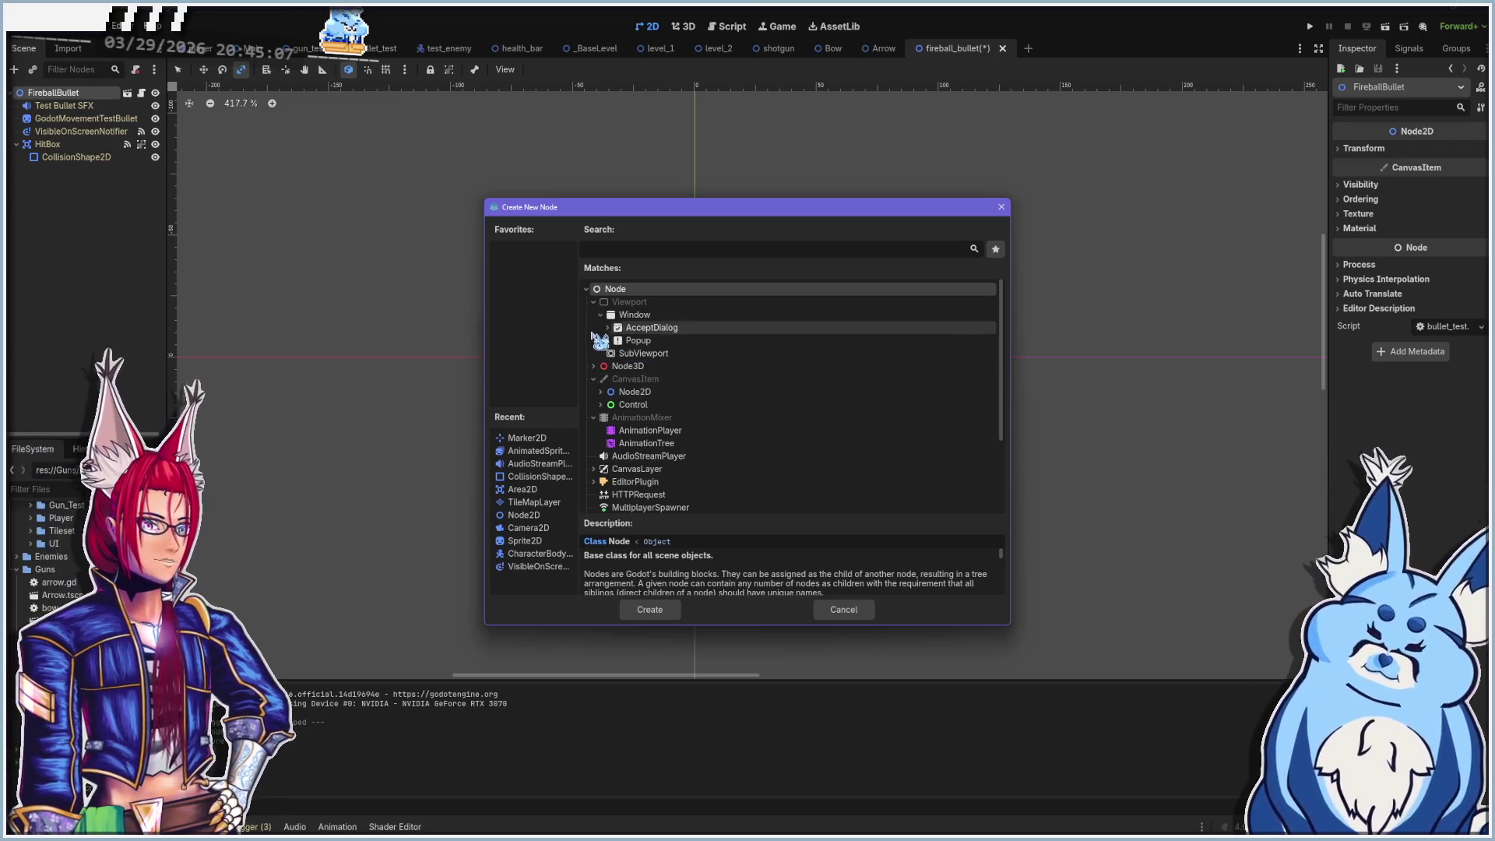
click(600, 315)
click(600, 341)
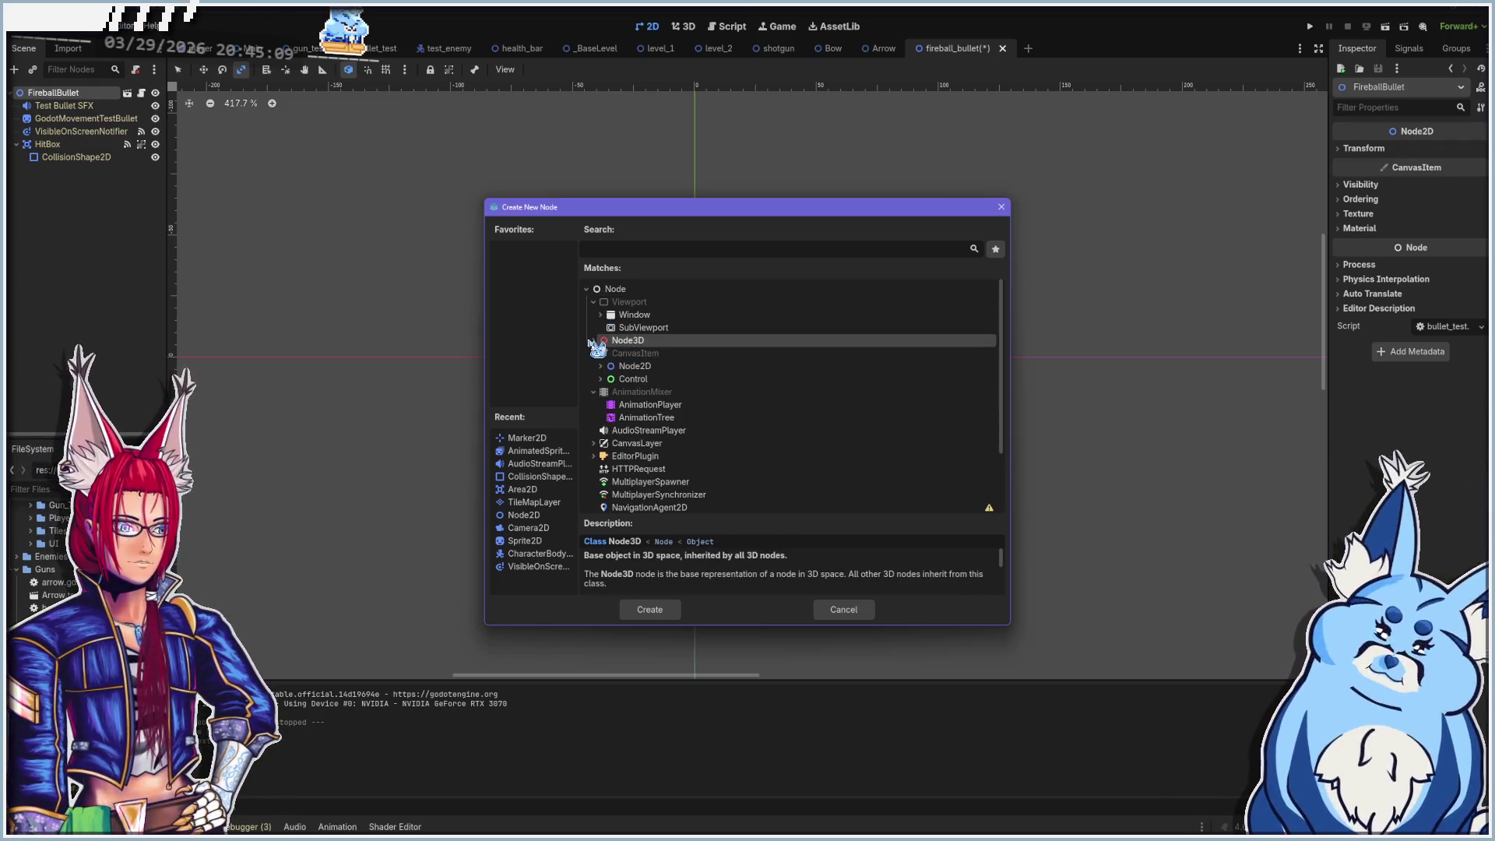
click(590, 341)
scroll(693, 430, down, 3)
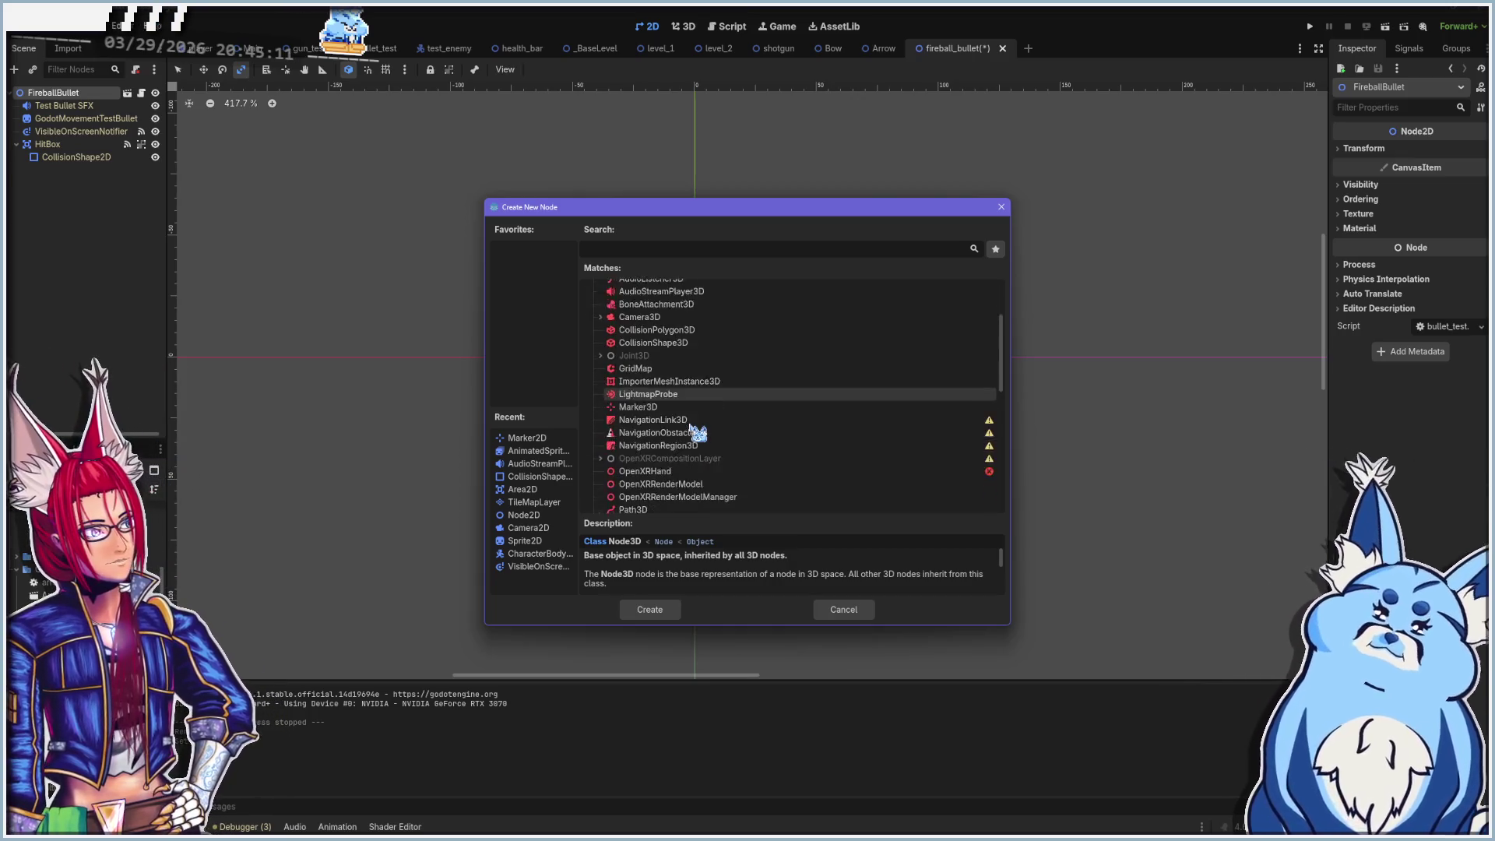
scroll(693, 428, down, 3)
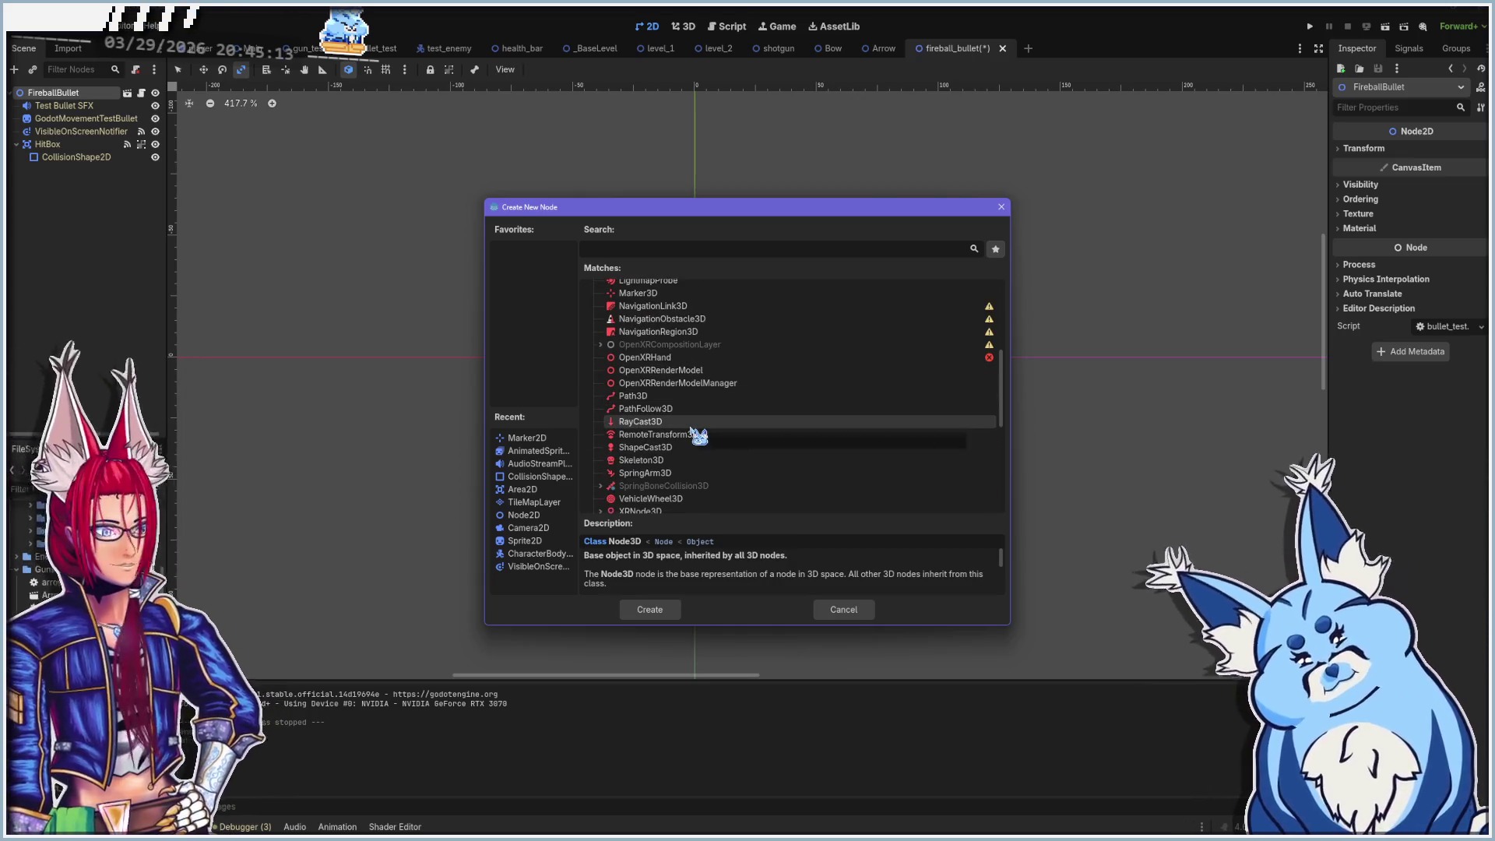
scroll(690, 427, up, 10)
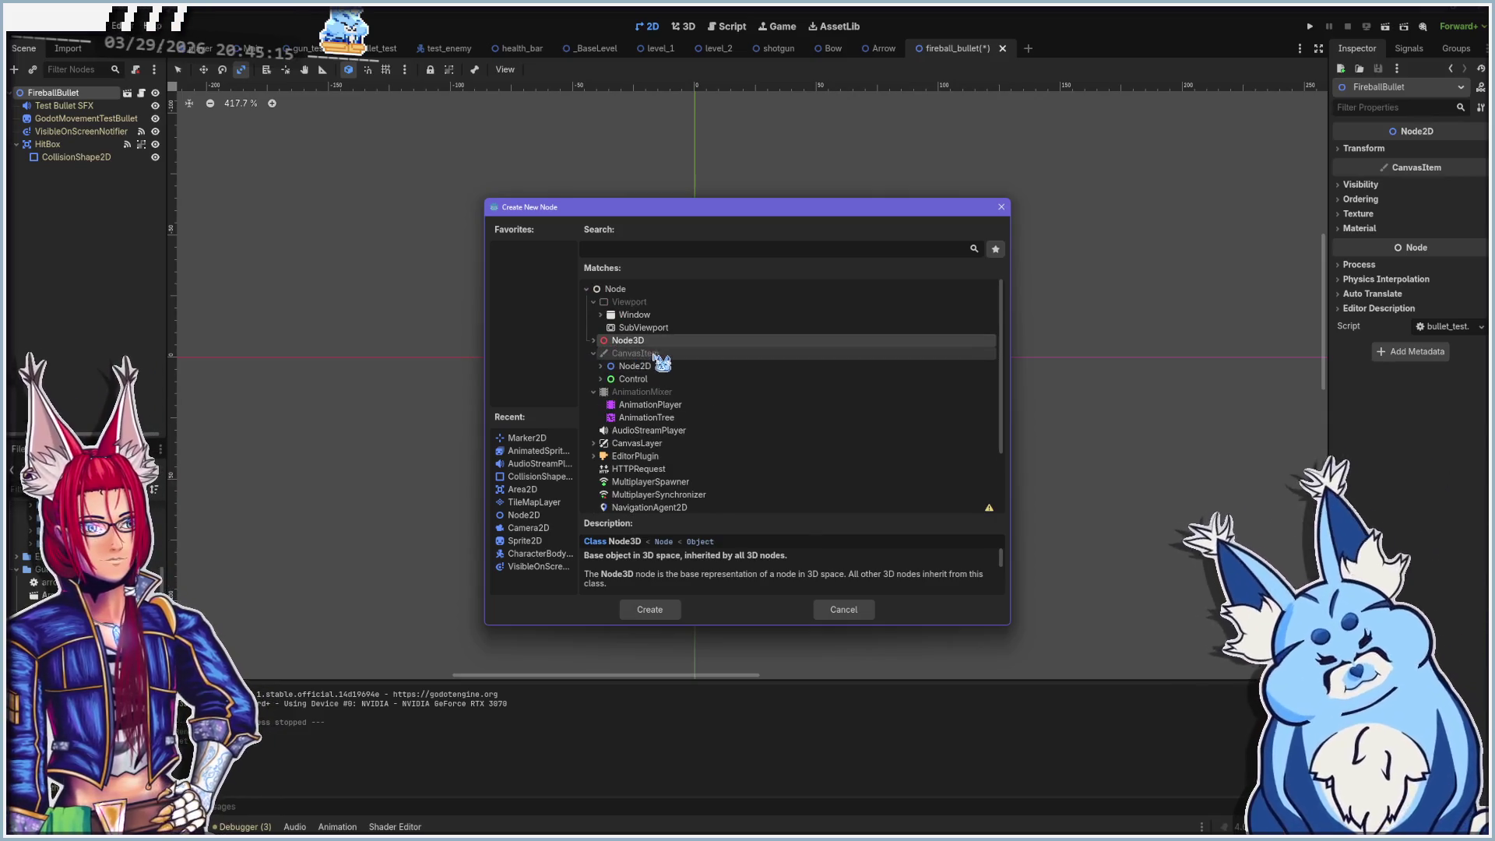
Step: Expand CanvasItem > Node2D and create an AnimatedSprite2D node
click(642, 353)
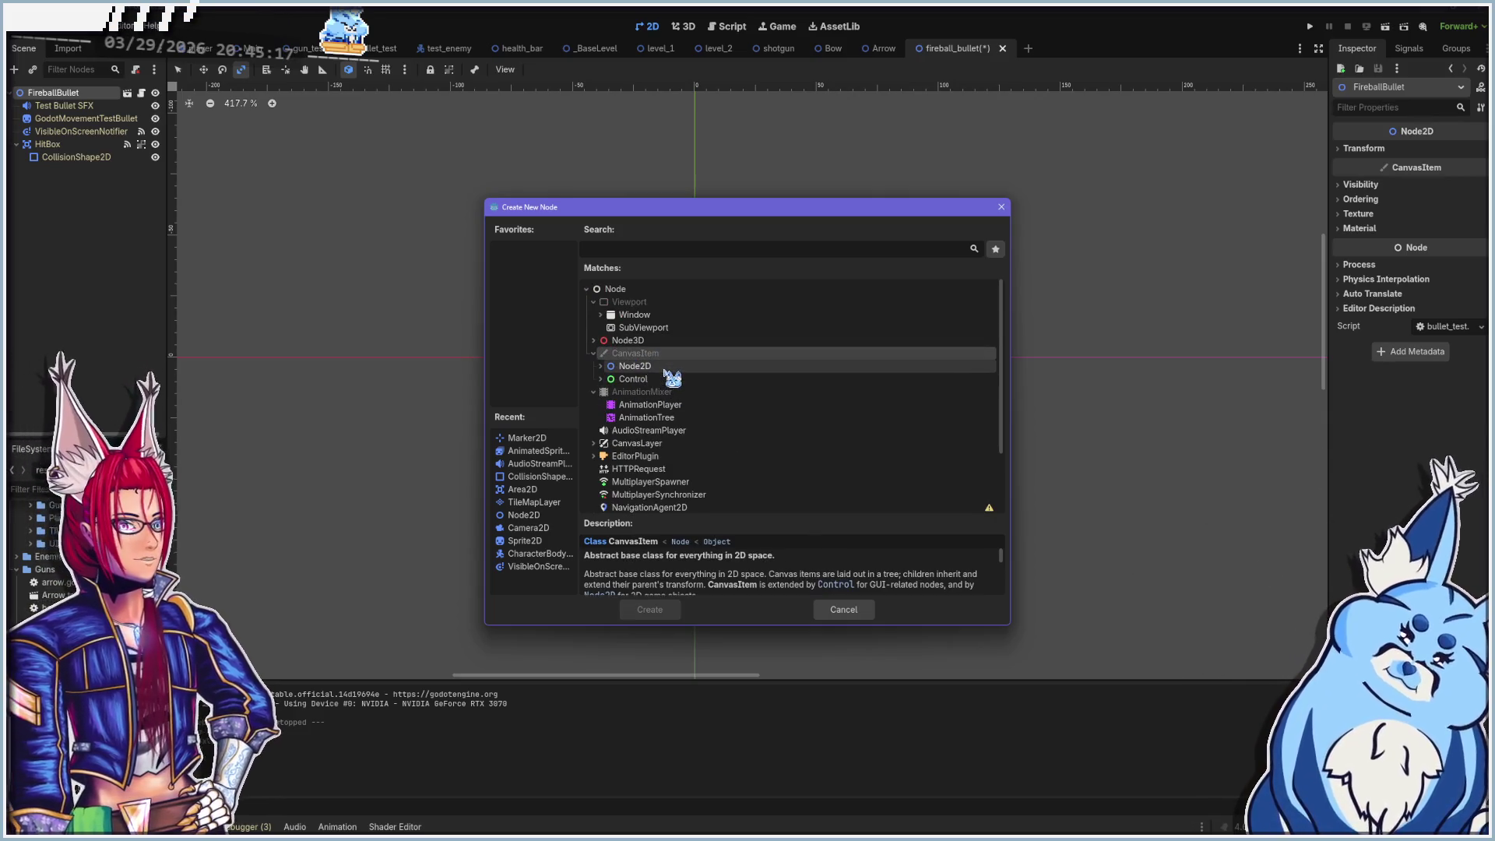
click(661, 366)
click(600, 366)
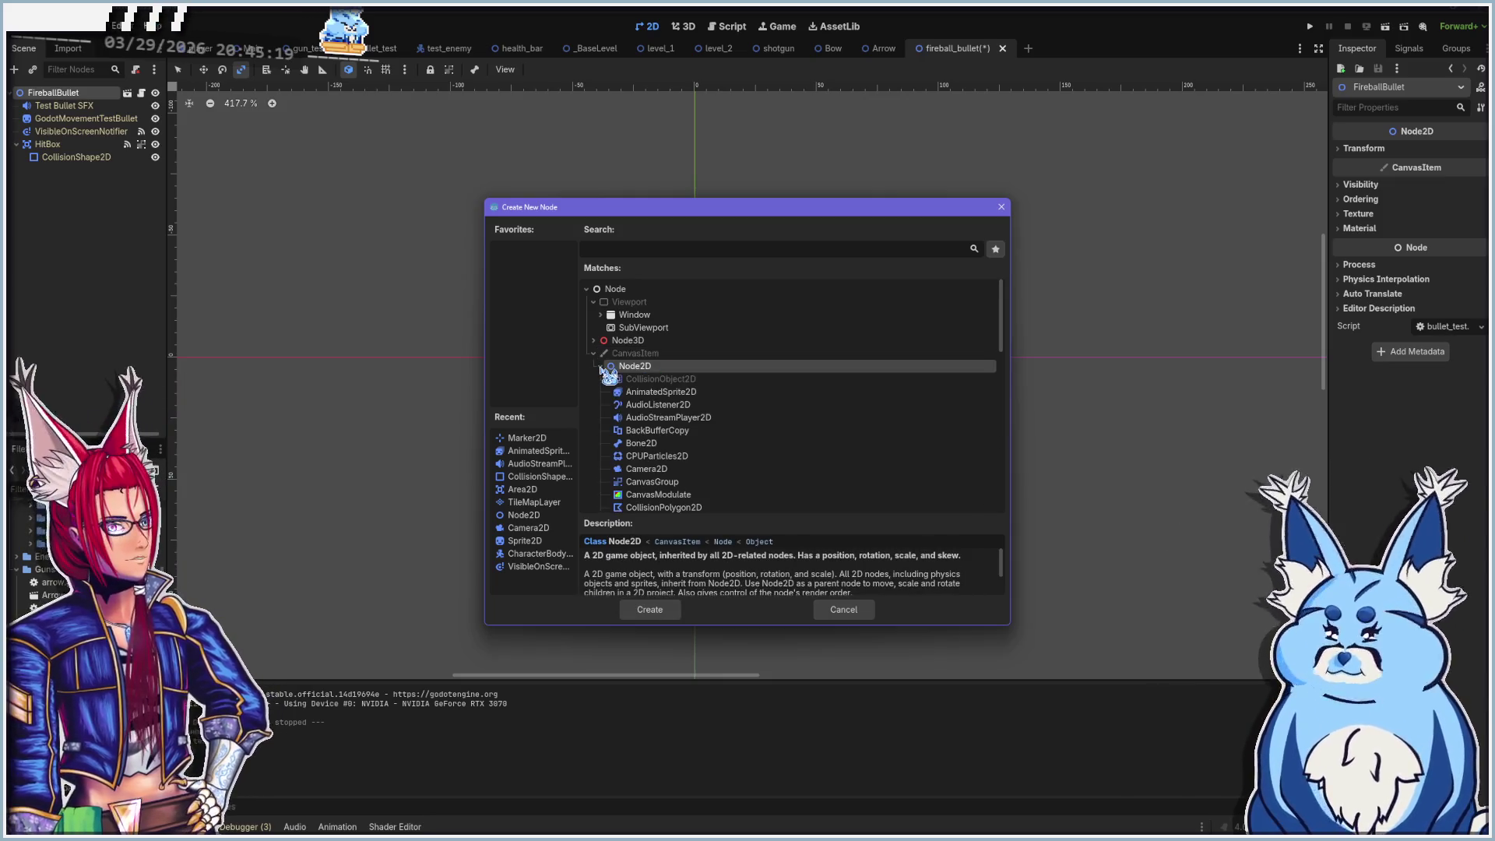
scroll(687, 434, down, 2)
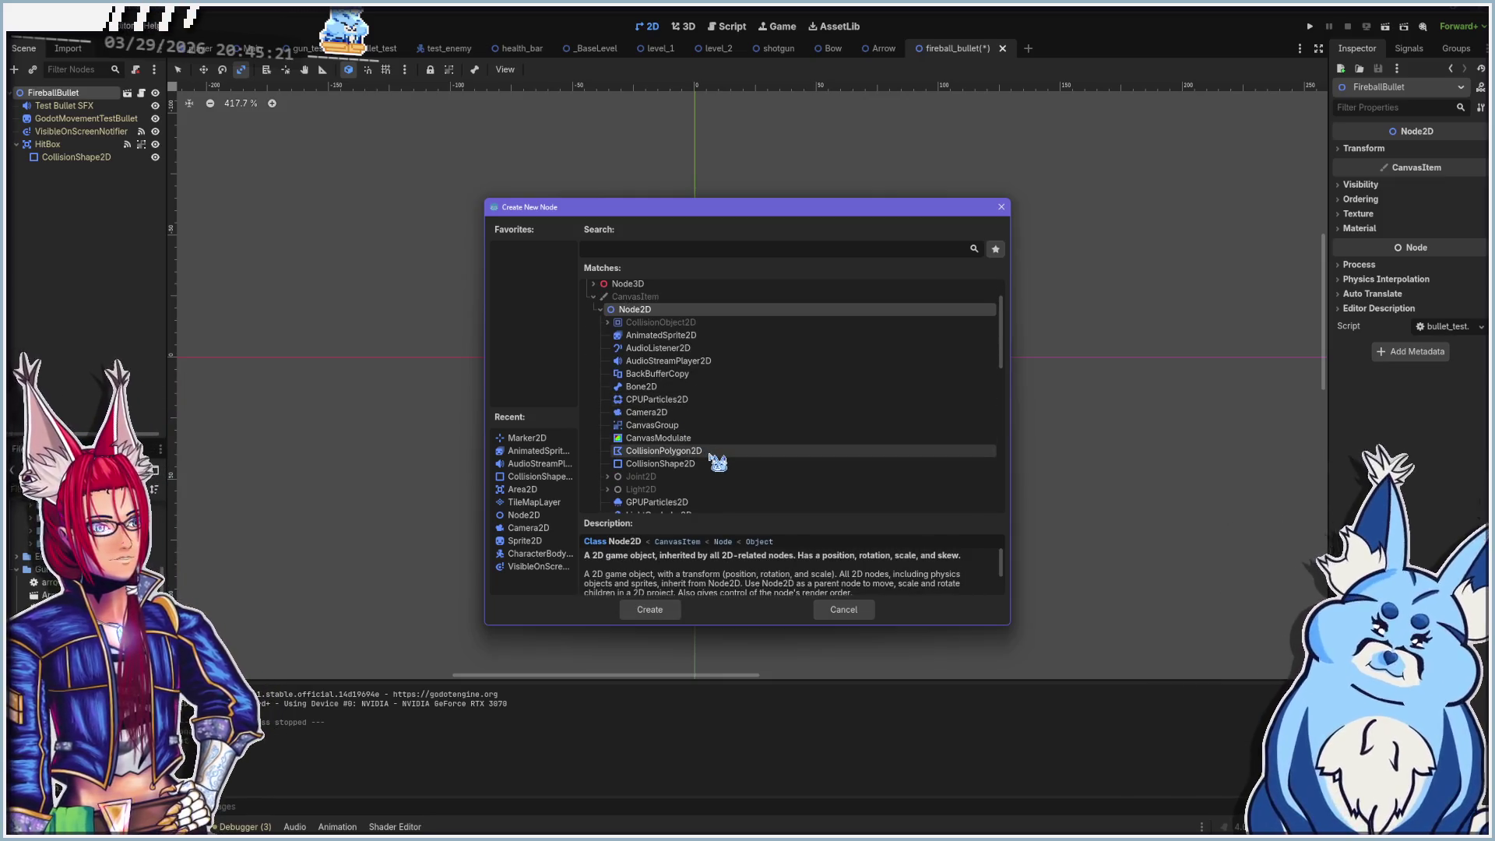
scroll(711, 458, down, 2)
scroll(717, 462, down, 1)
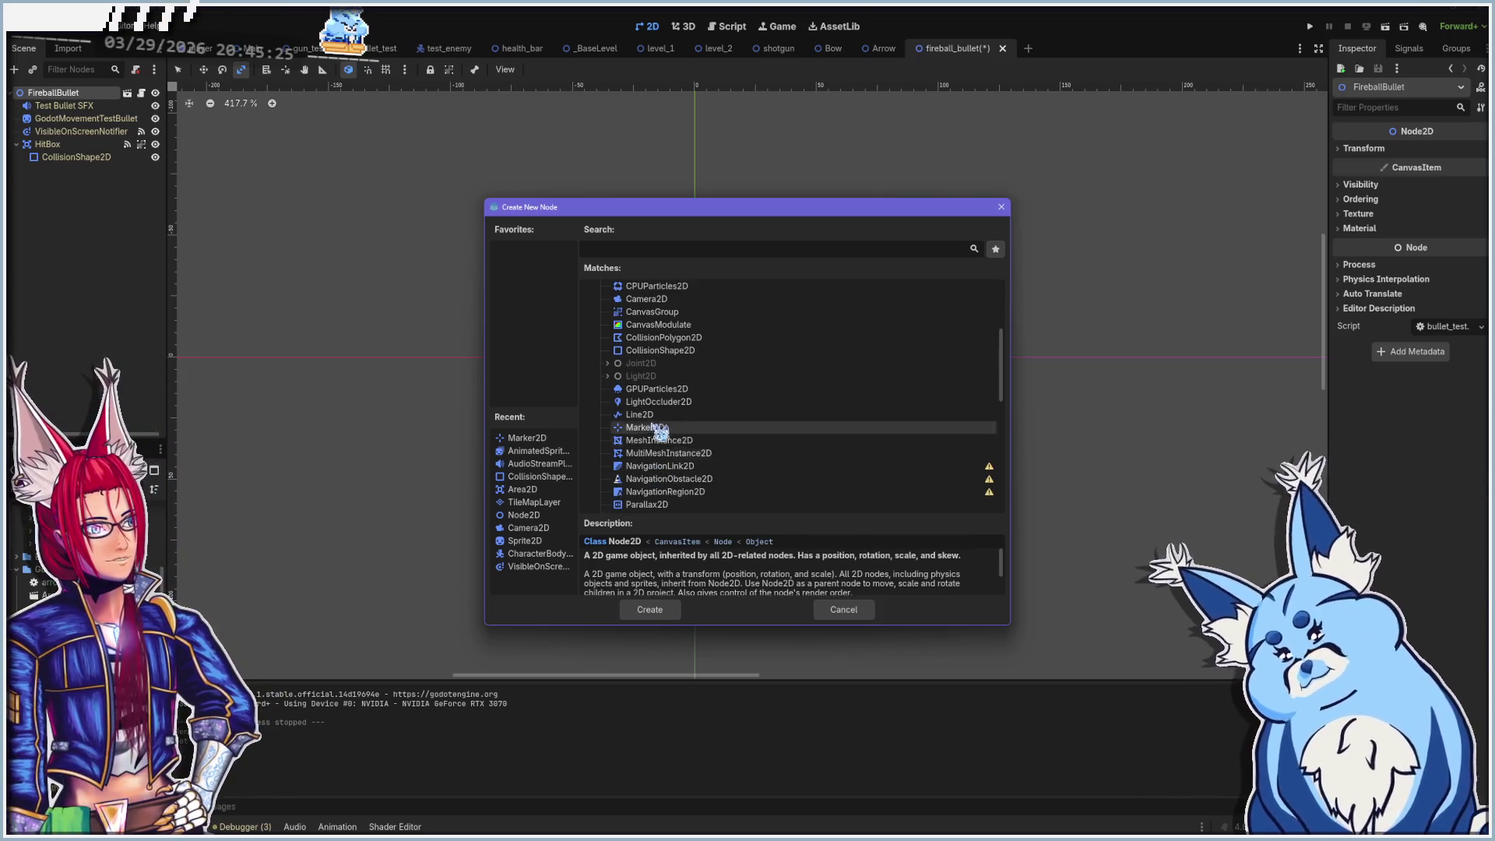
scroll(705, 419, down, 2)
scroll(706, 419, down, 2)
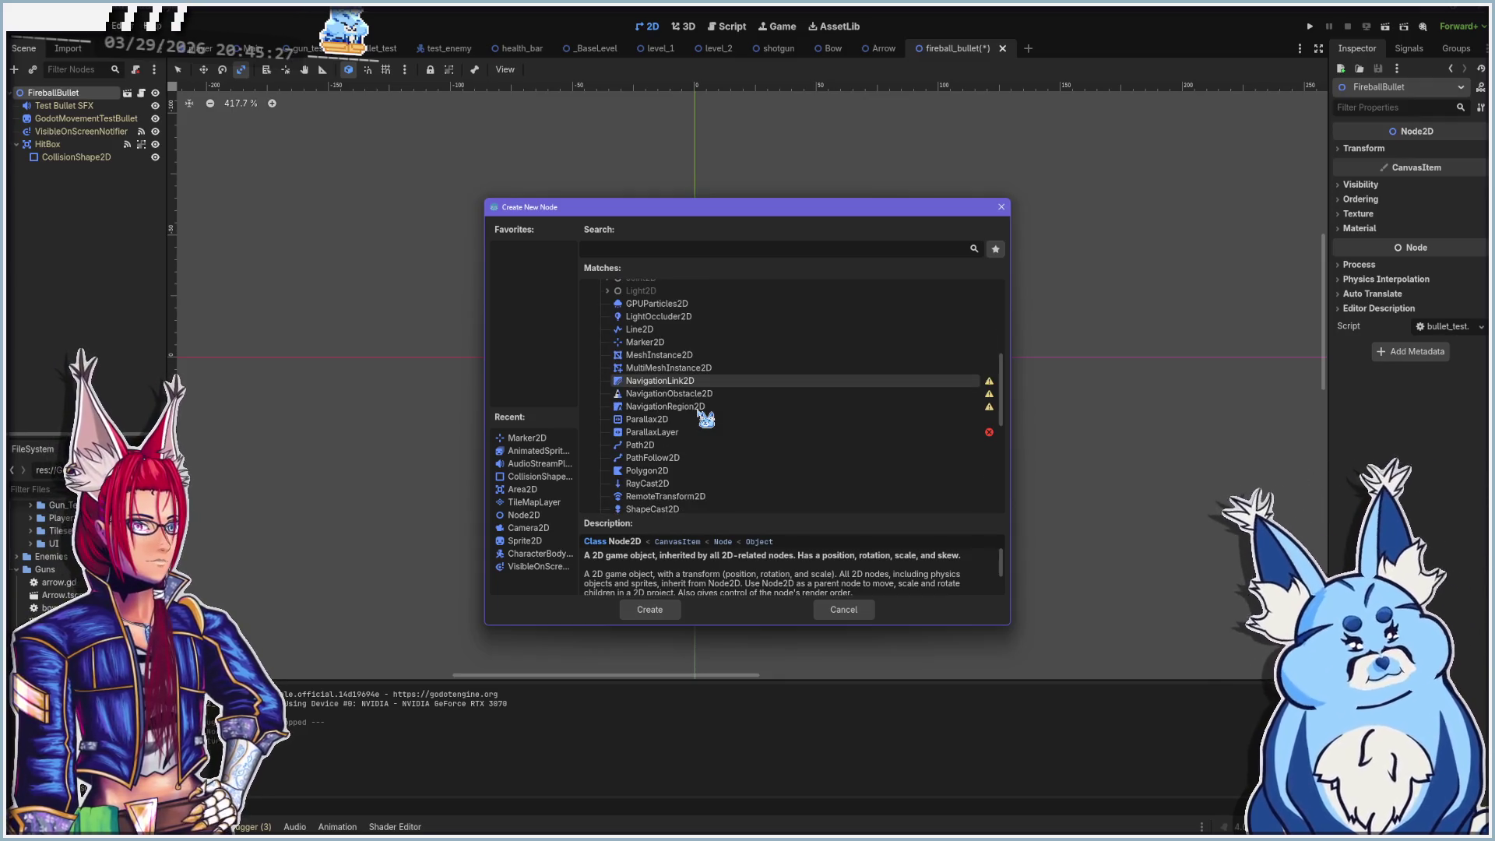
scroll(706, 419, down, 3)
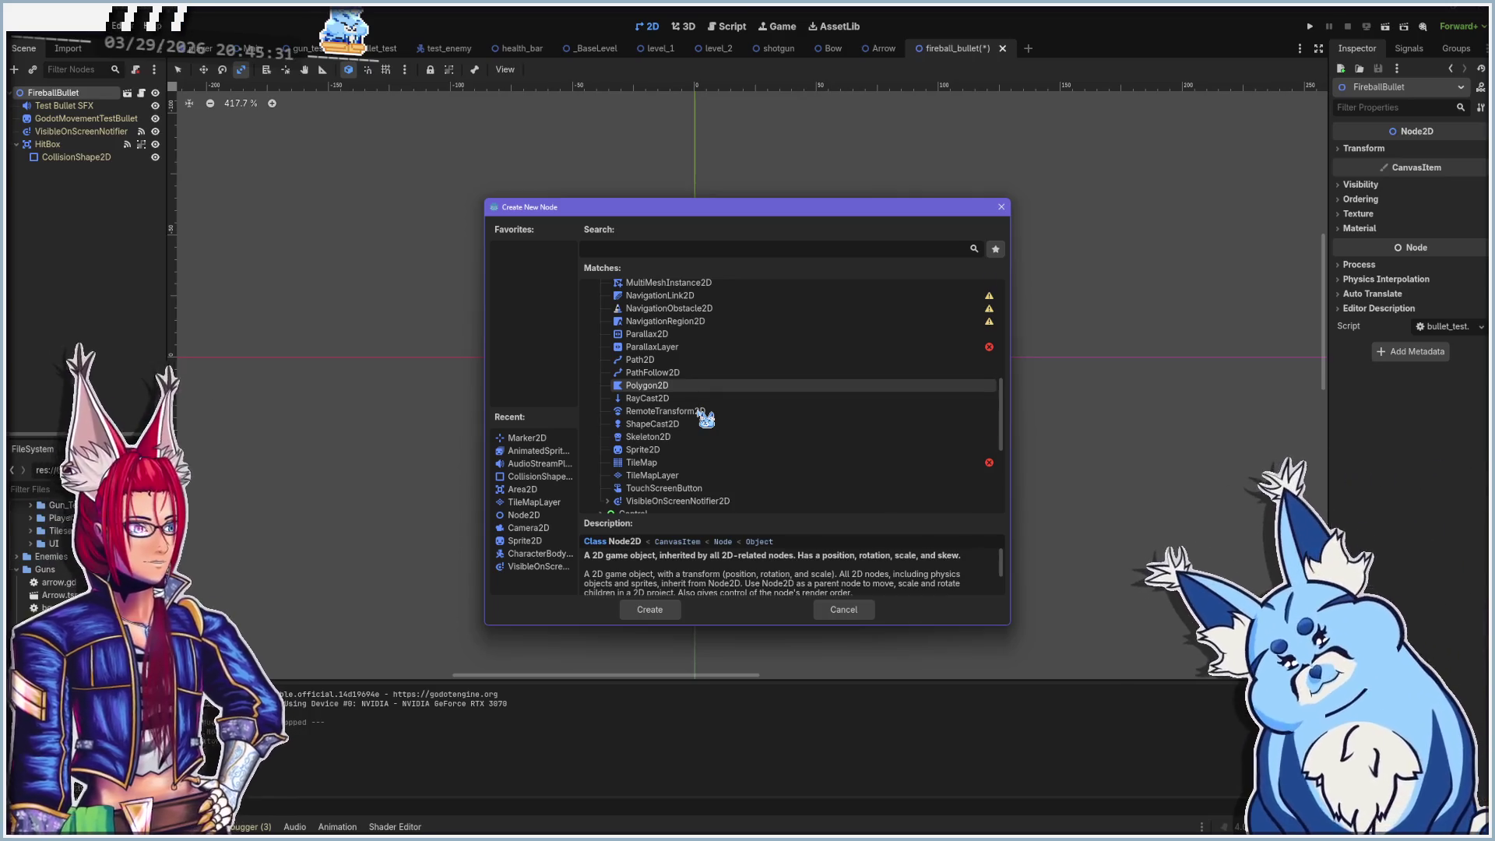
scroll(706, 419, down, 1)
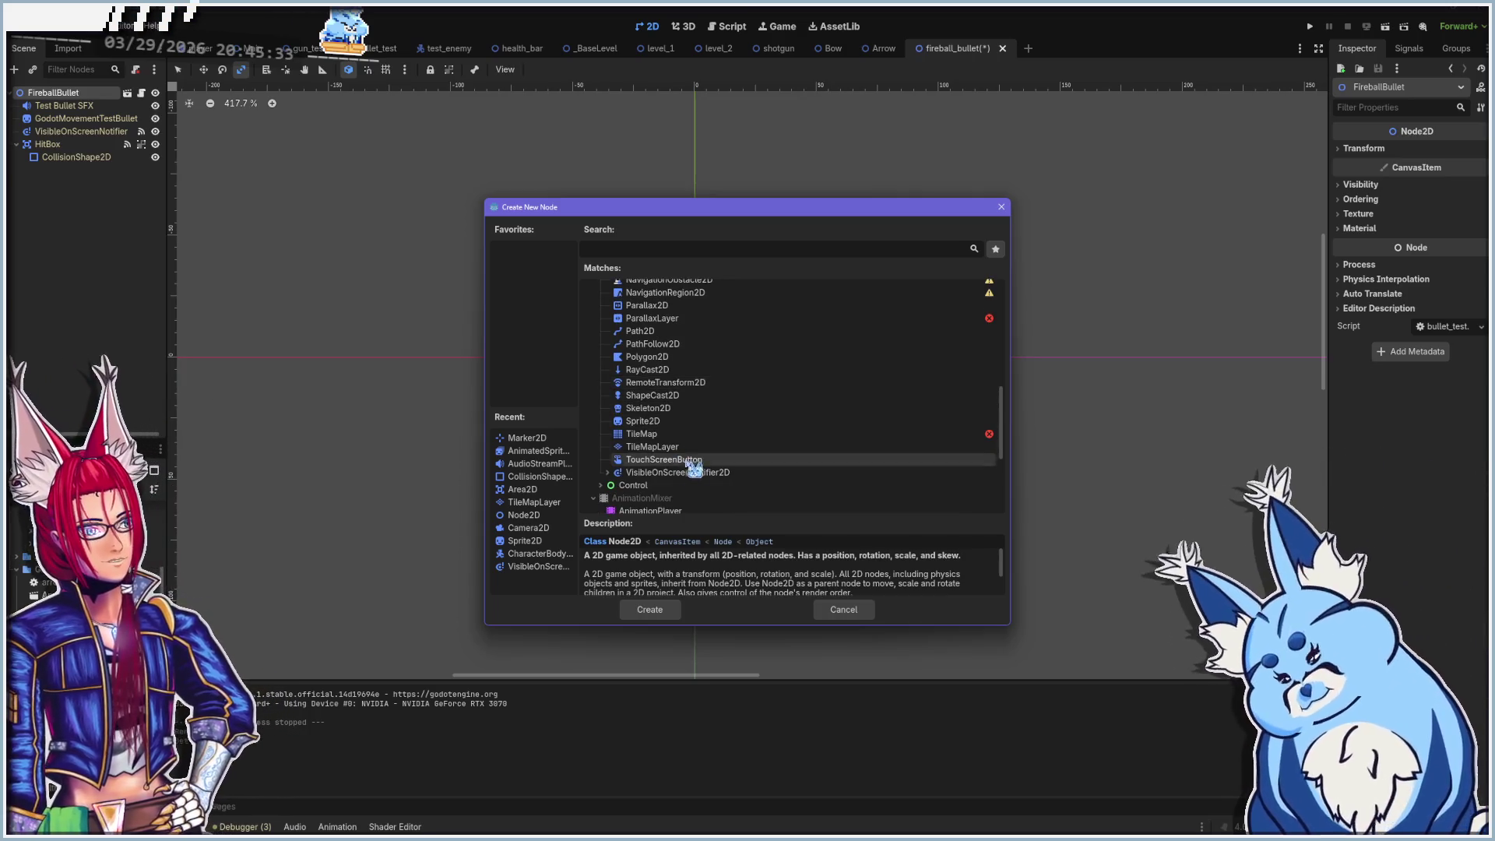
scroll(701, 420, down, 2)
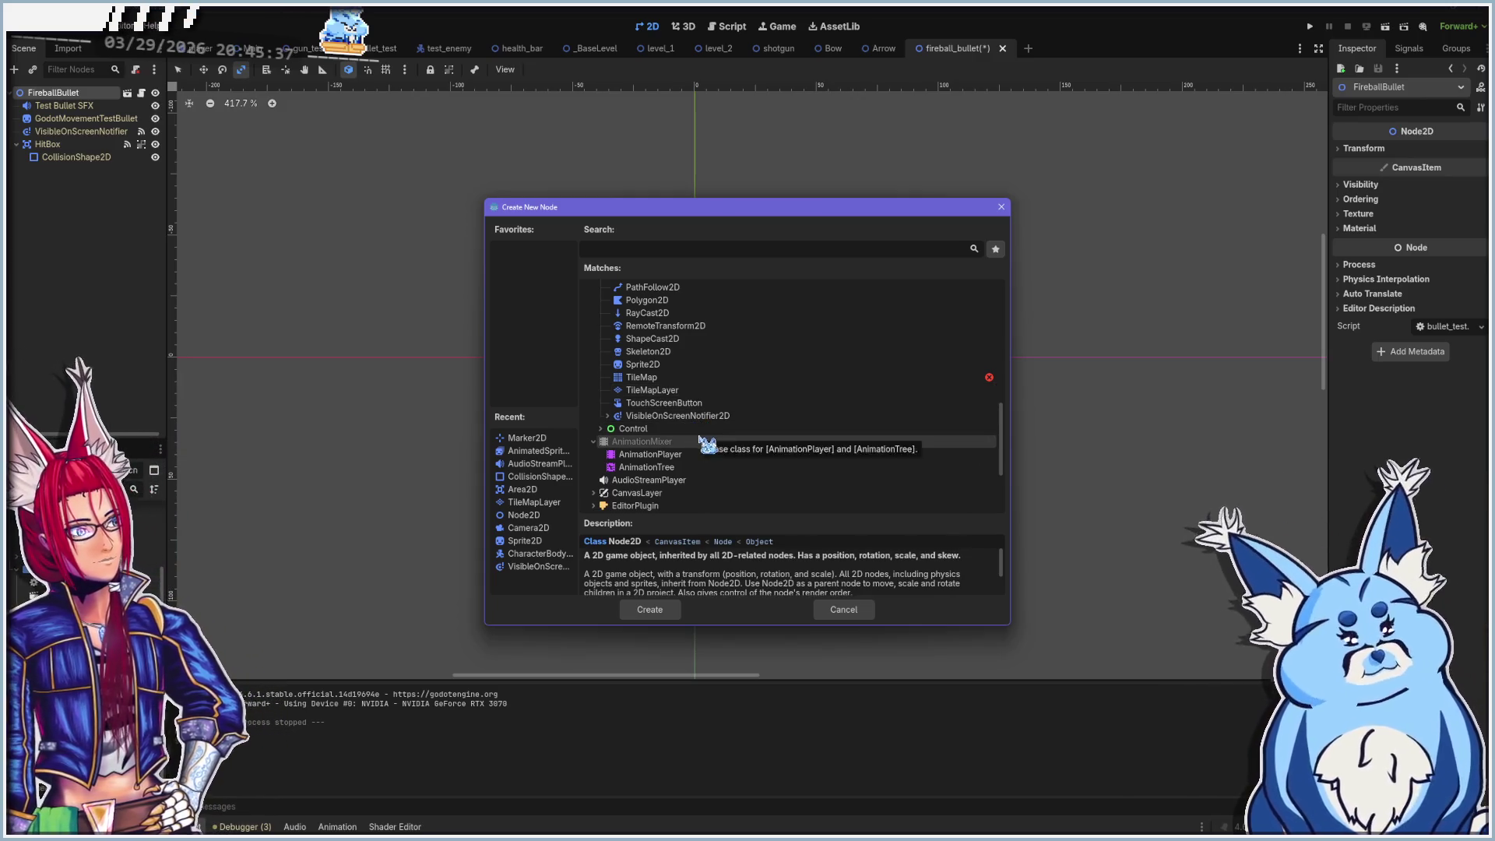
scroll(701, 436, up, 8)
scroll(709, 441, down, 3)
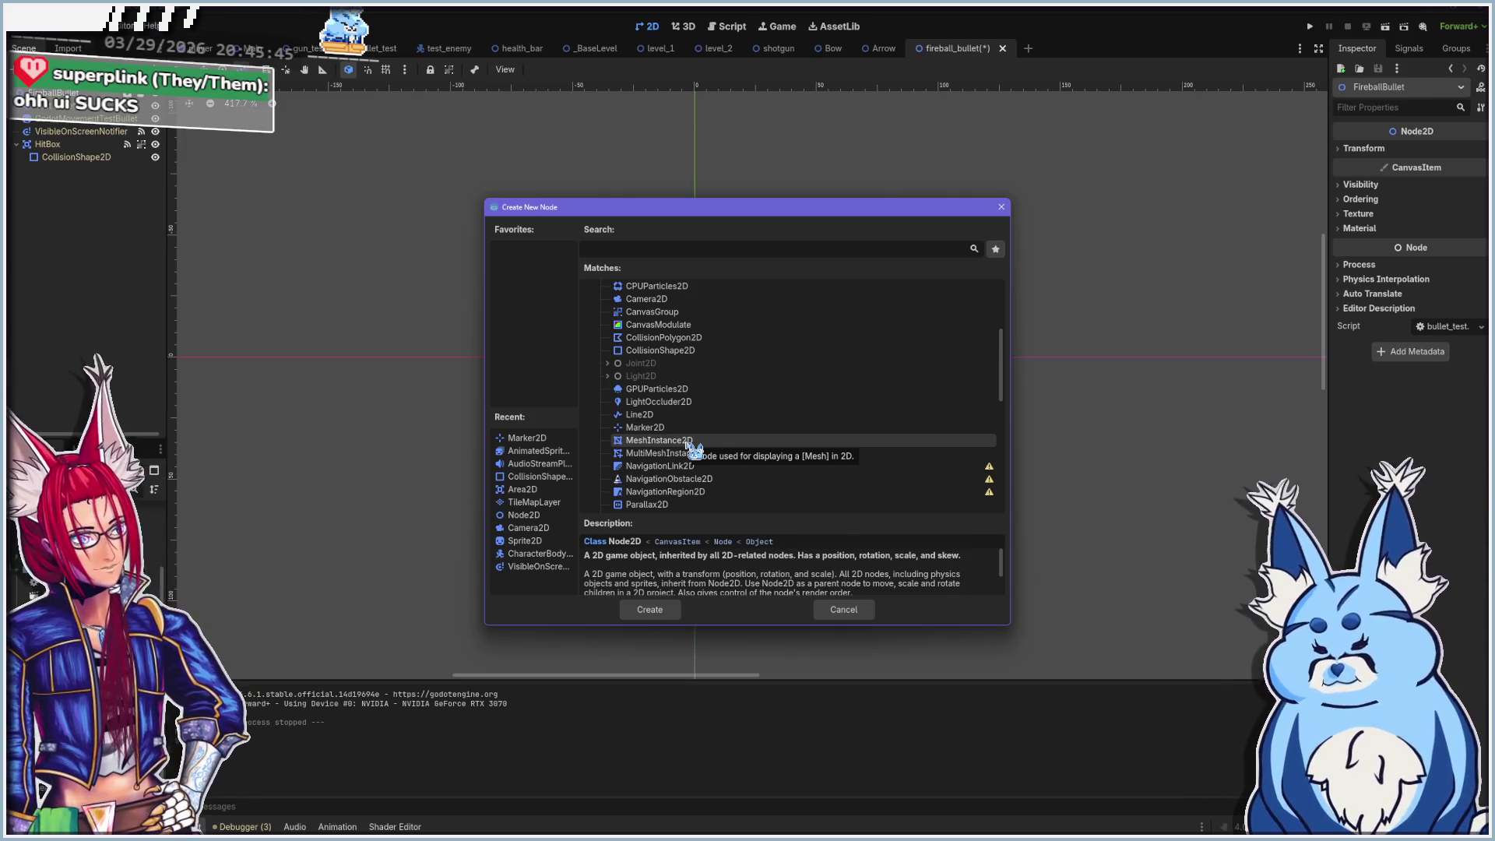
scroll(690, 448, up, 6)
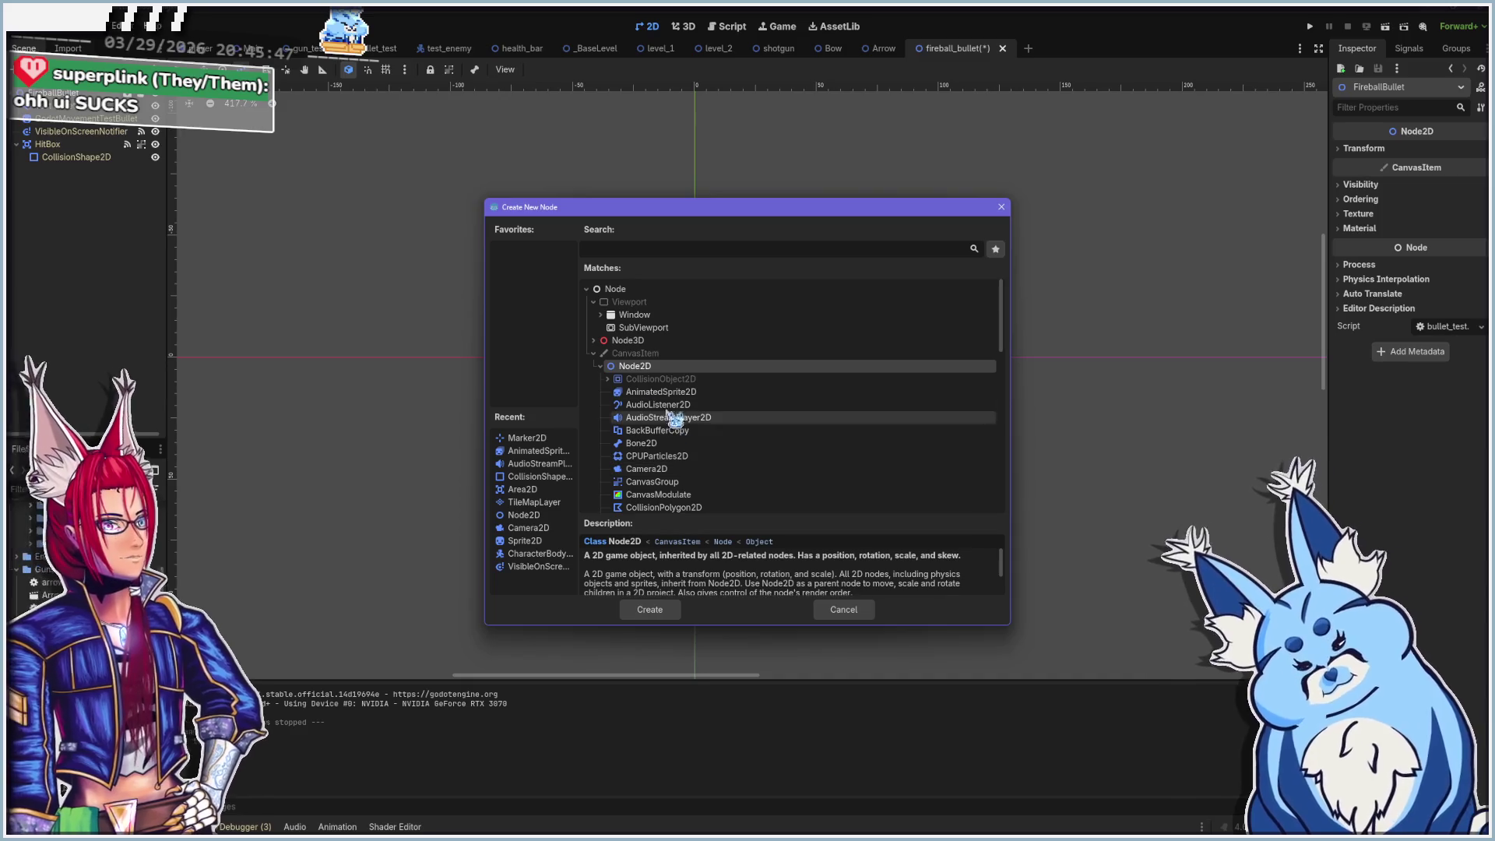
click(693, 391)
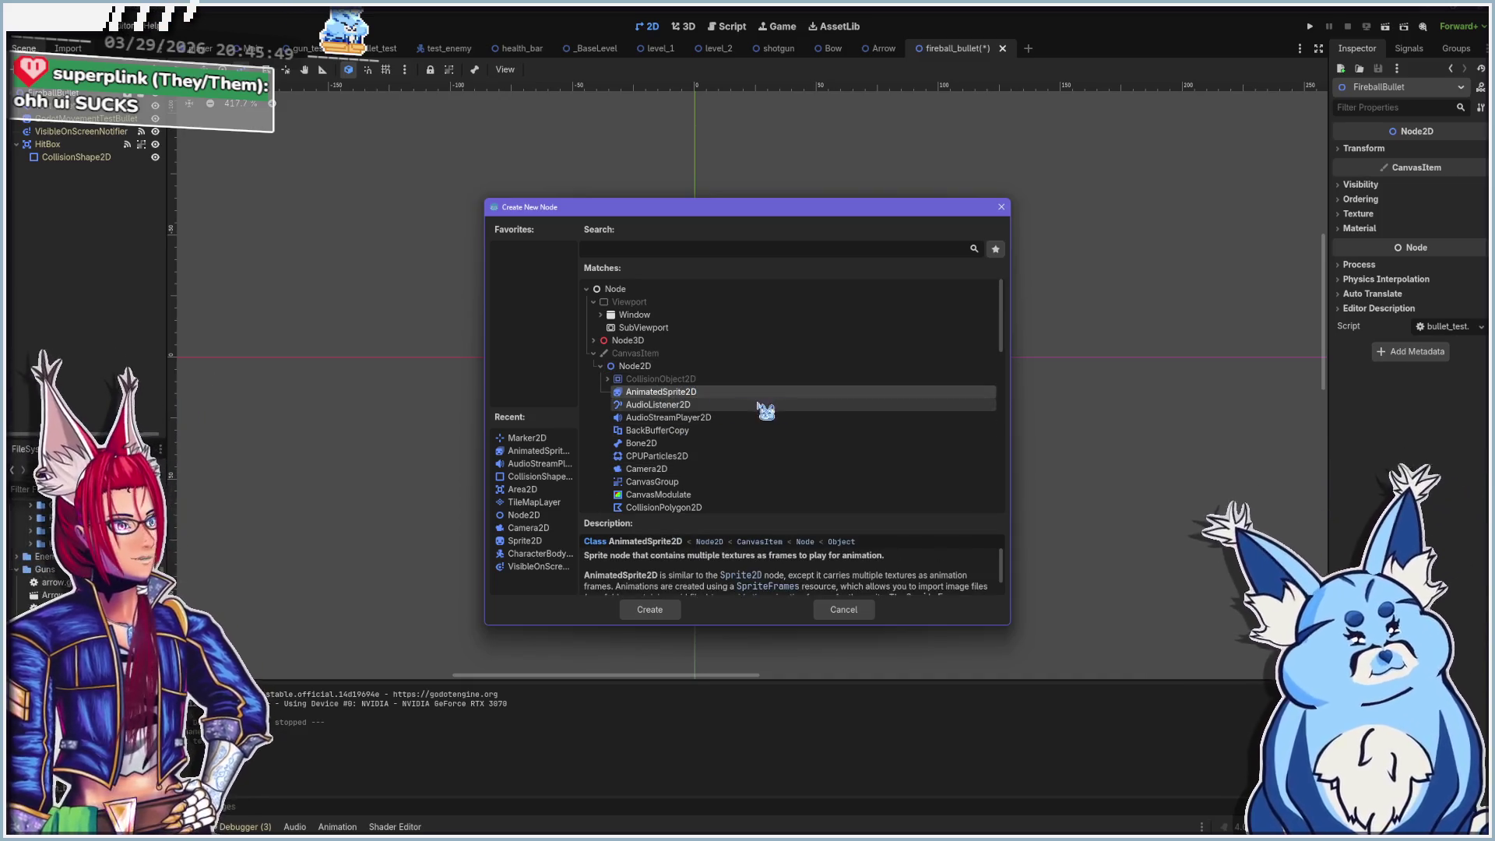
click(652, 611)
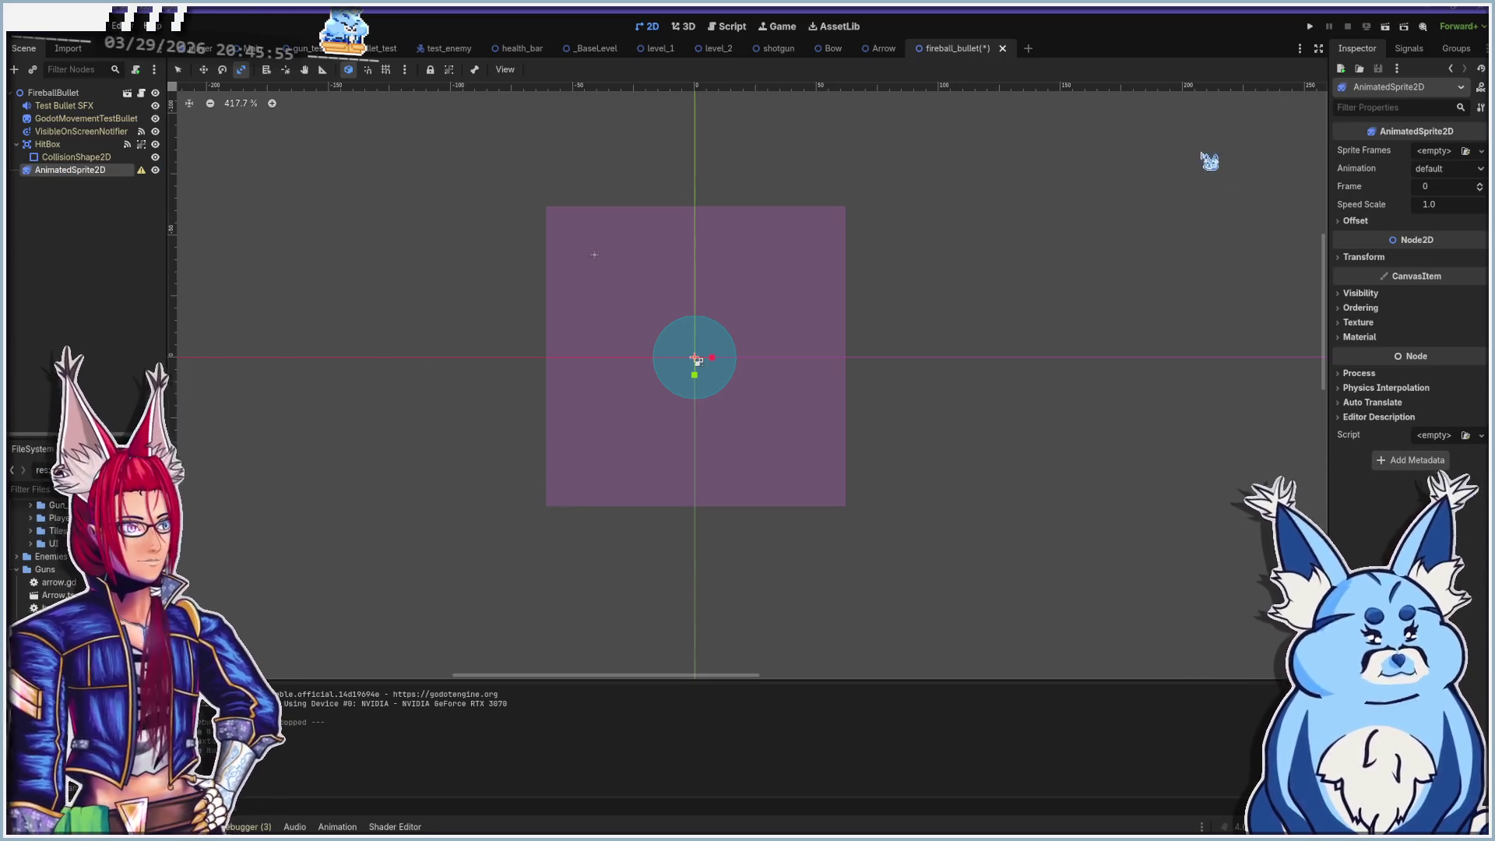
Step: Try loading an existing Sprite Frames resource and dropping the fireball image onto the field
click(1467, 150)
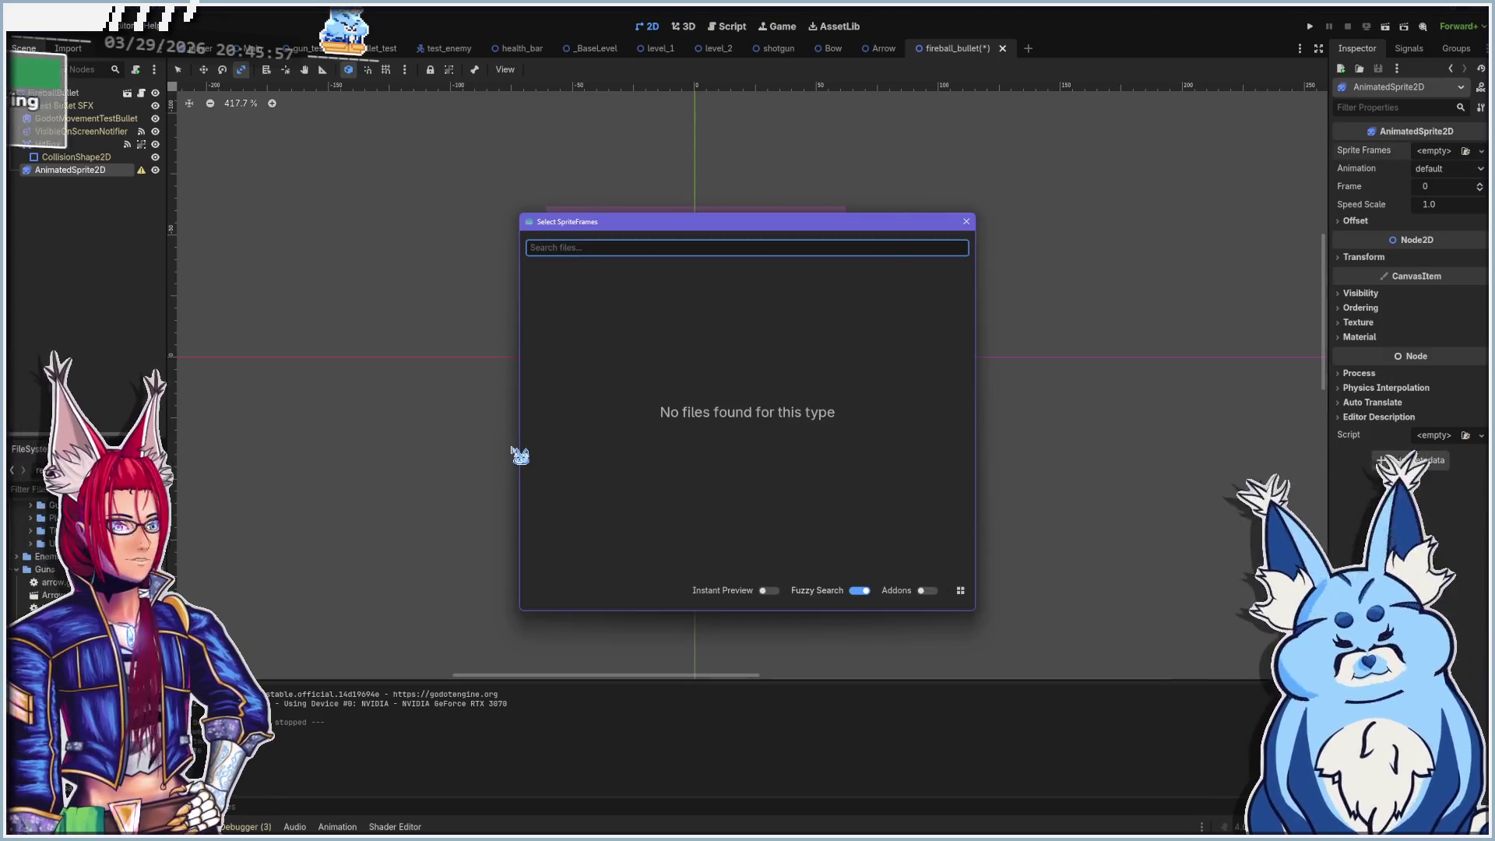
click(980, 216)
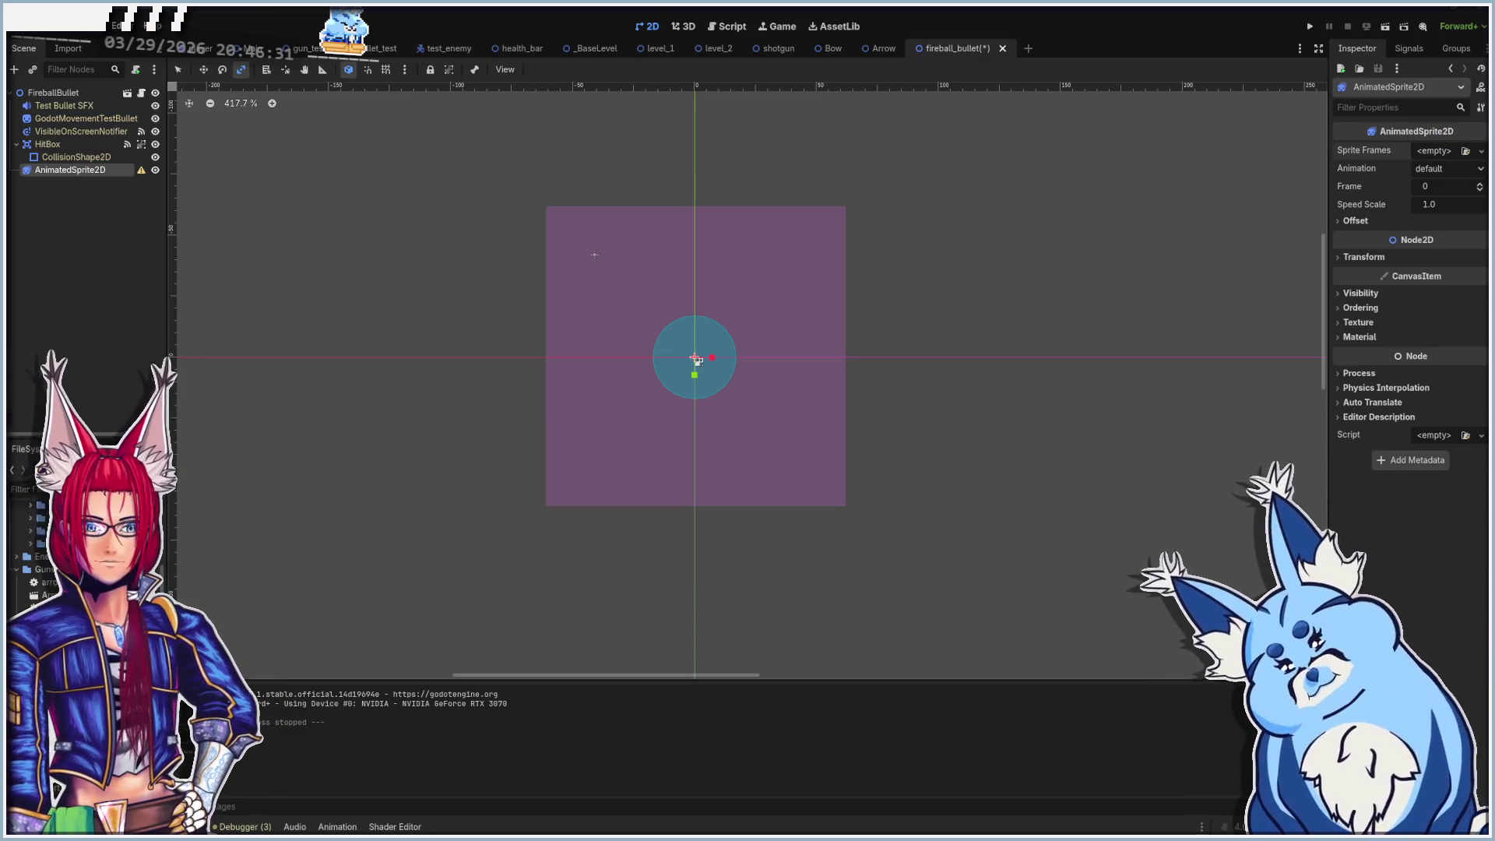
mouse_move(54, 608)
mouse_down()
mouse_move(487, 536)
mouse_move(1355, 148)
mouse_move(1468, 156)
mouse_up()
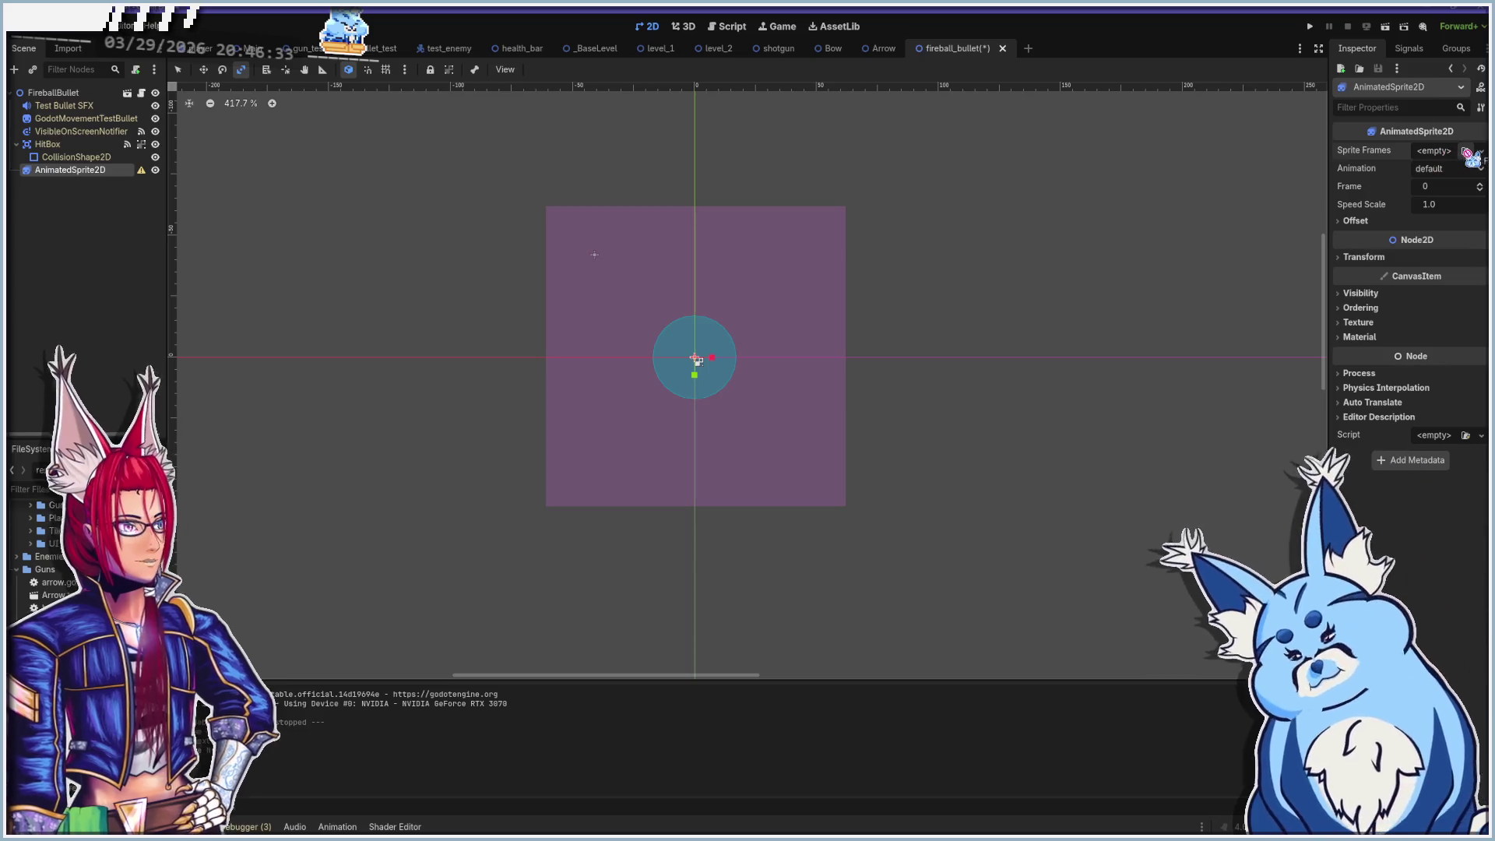
click(1467, 152)
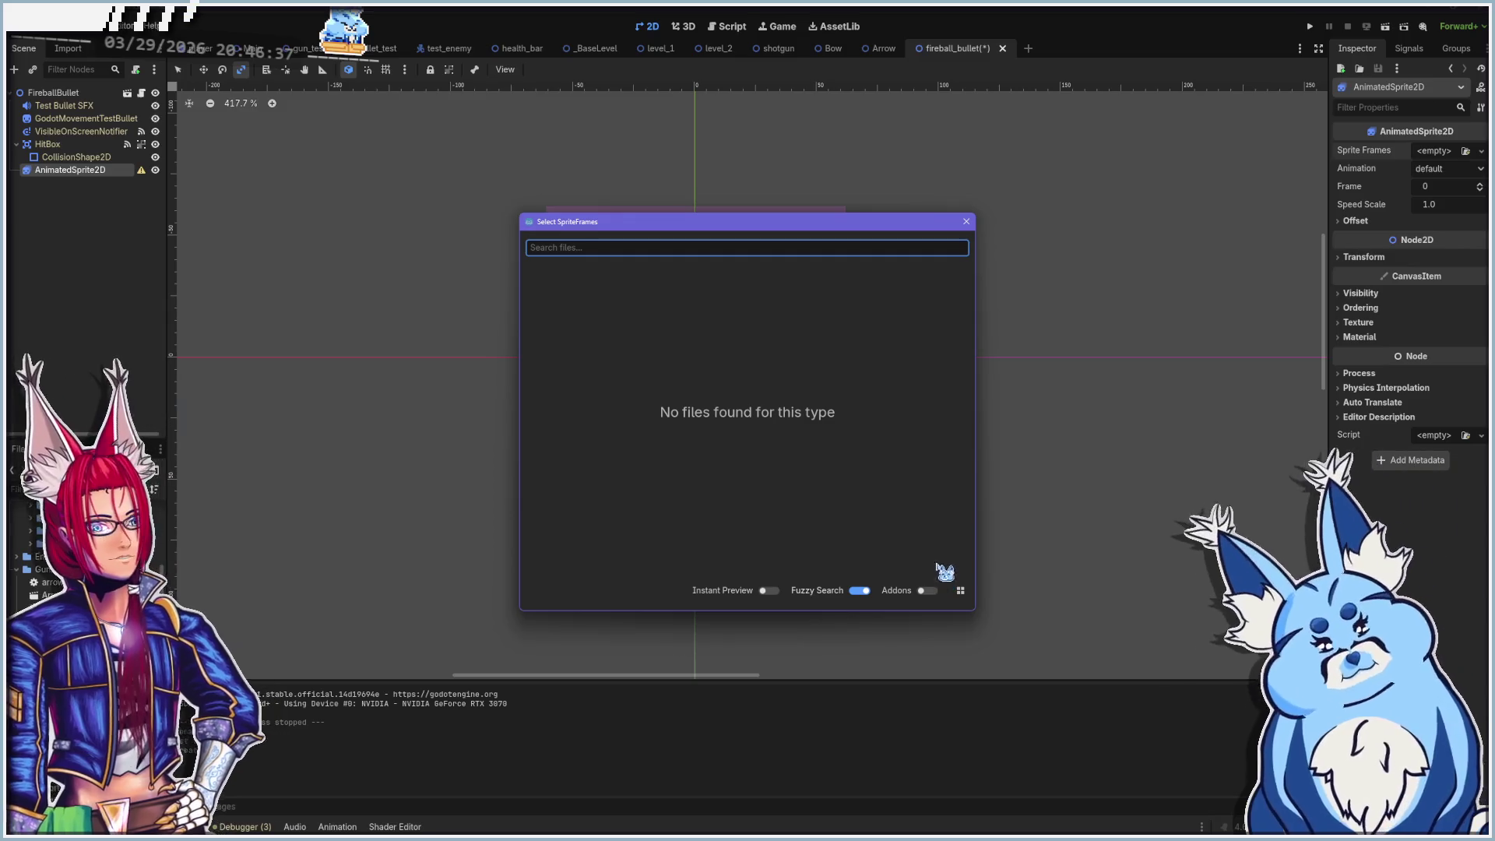
click(966, 222)
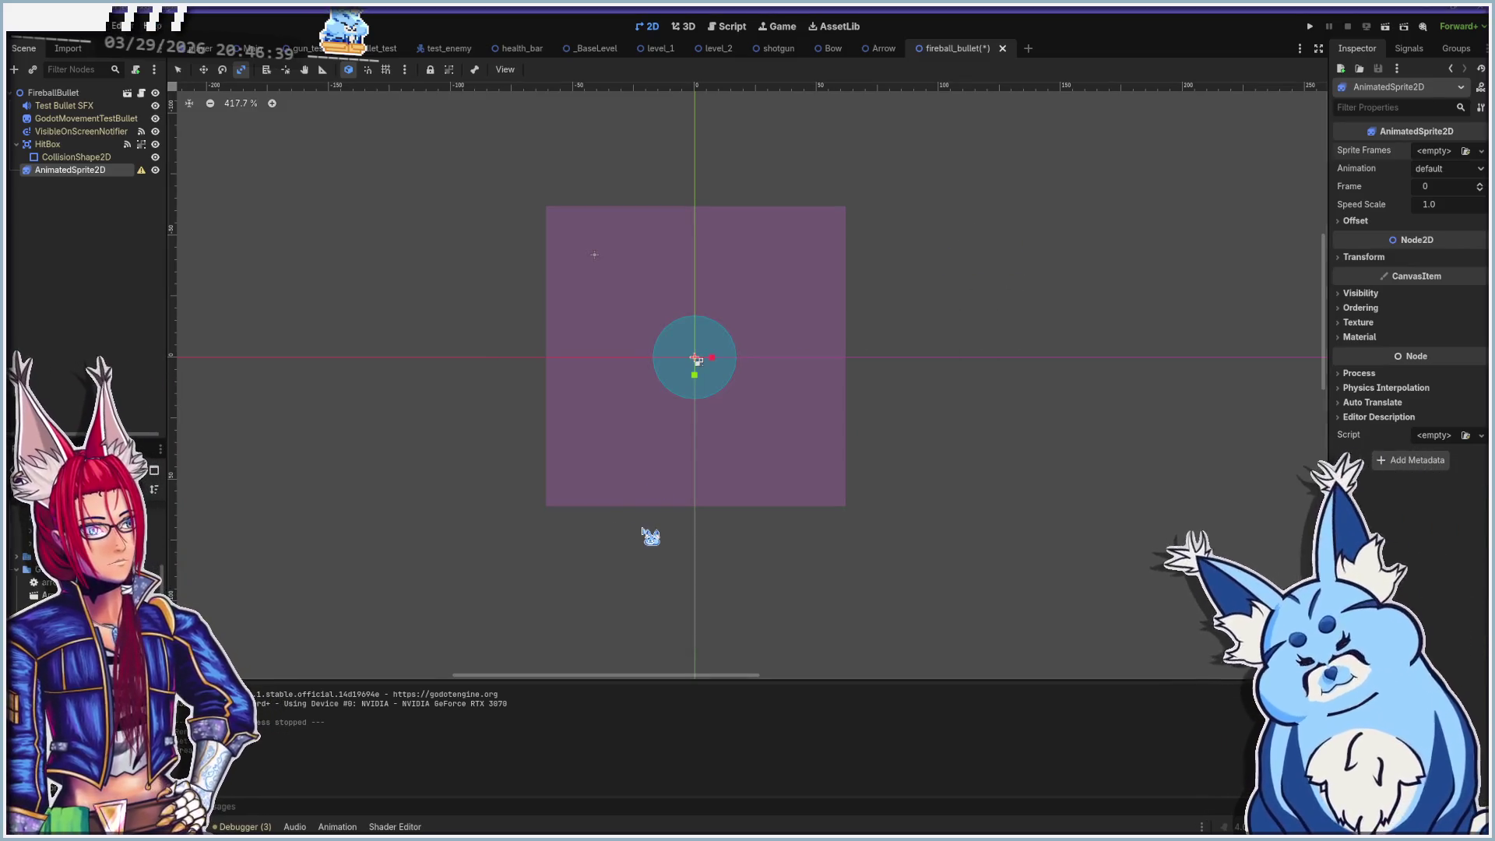
Step: Assign a new SpriteFrames resource and open it in the SpriteFrames editor
click(1481, 151)
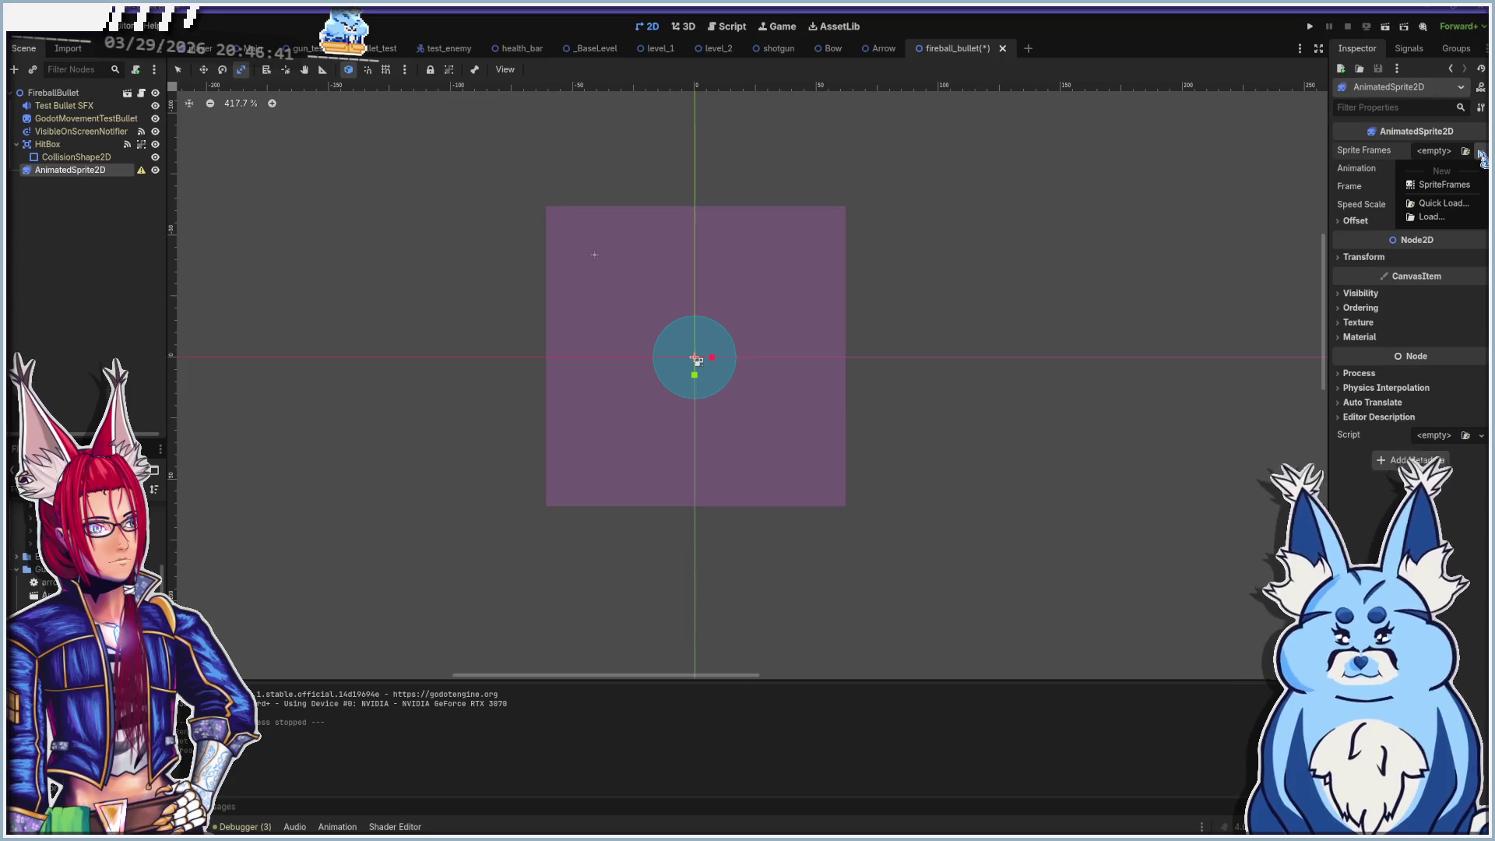
click(1449, 185)
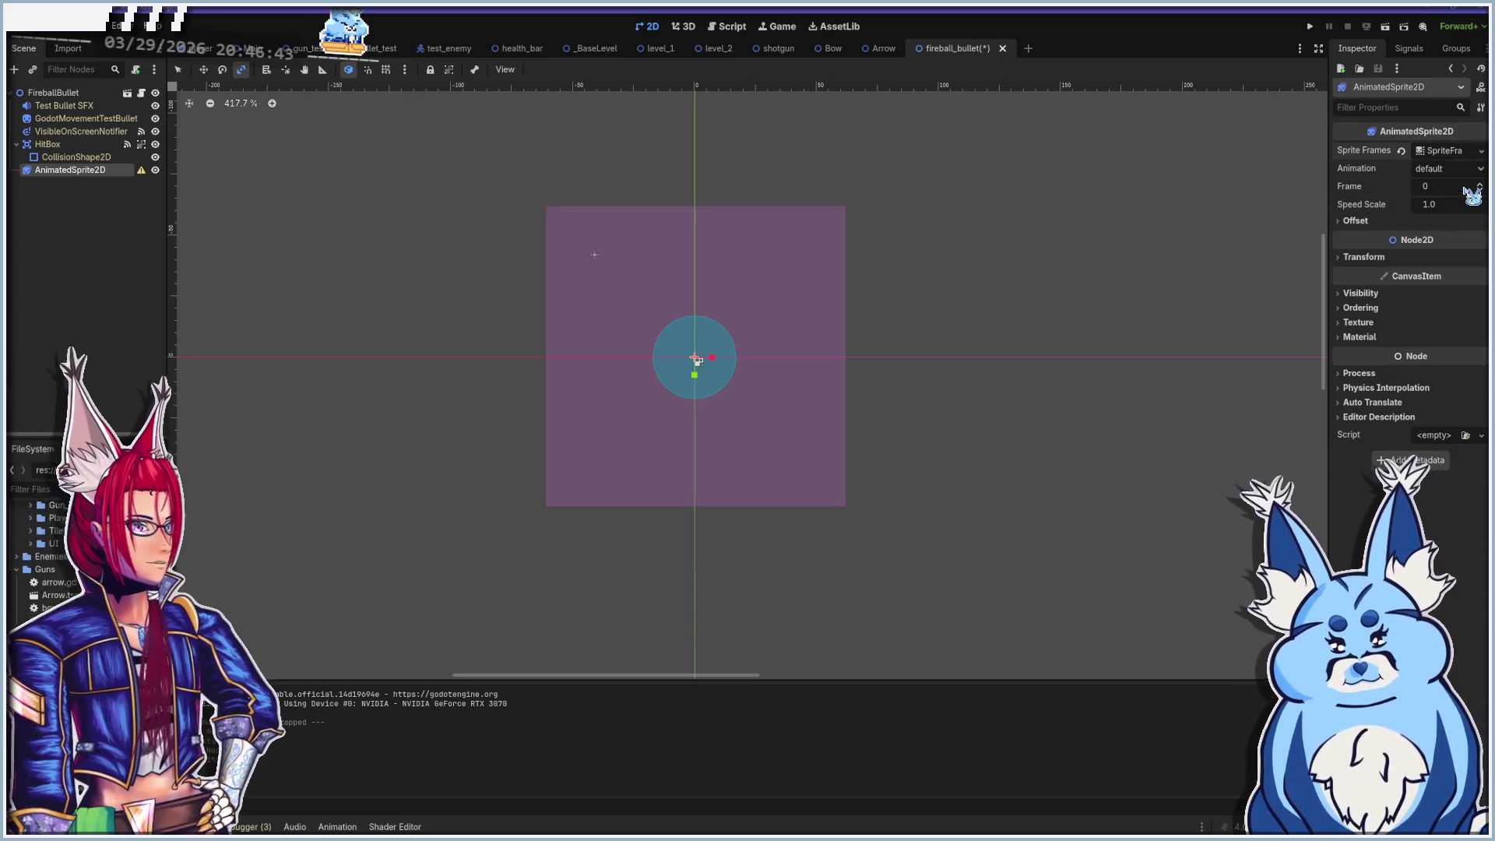
click(1442, 153)
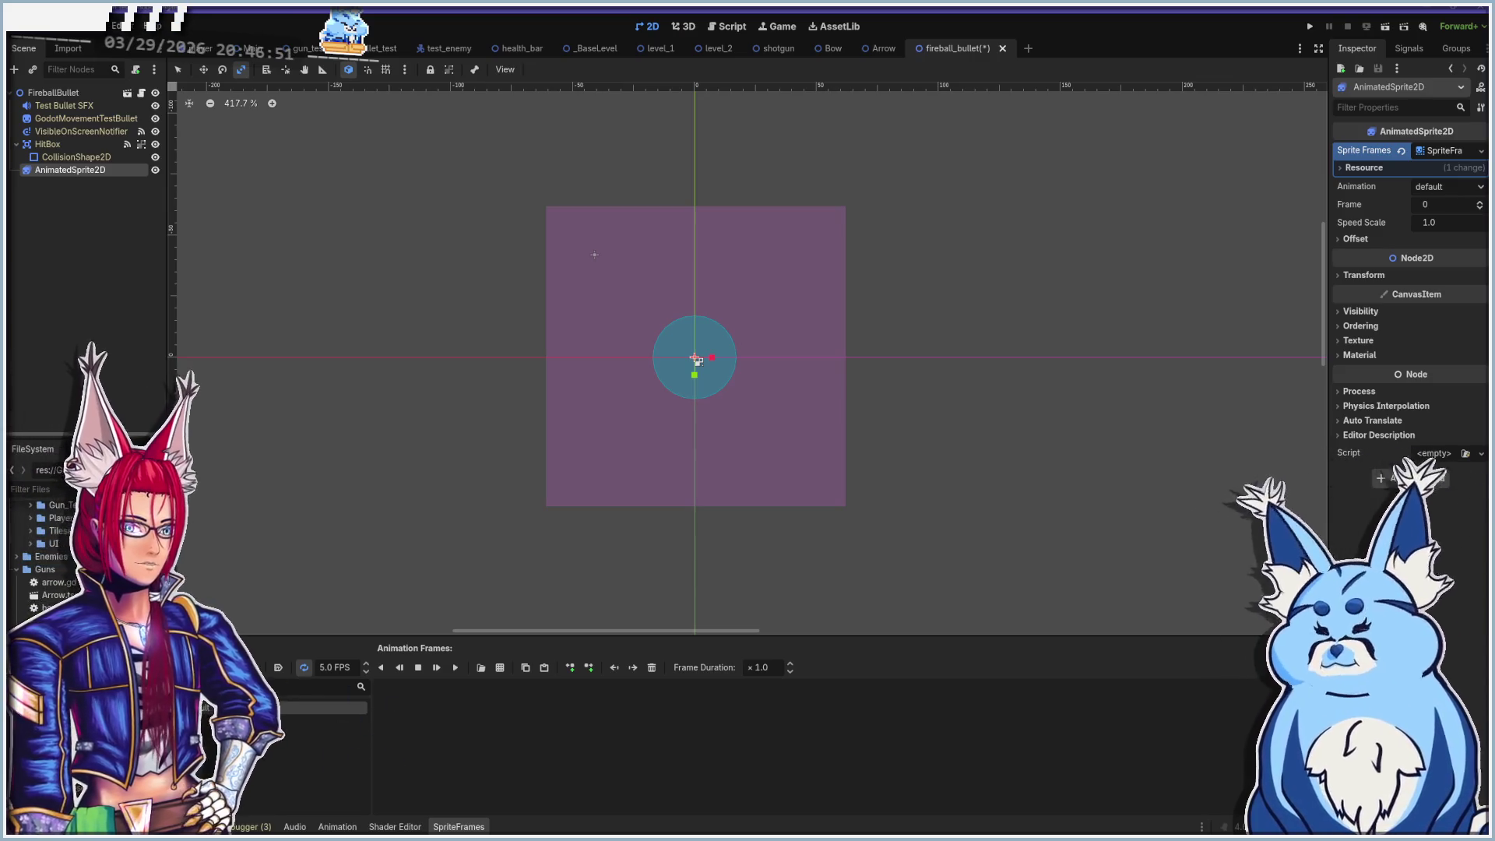
Step: Drop FireballBullet.png into the default animation as frame 0, cancelling the file-removal prompt
mouse_move(224, 732)
mouse_down()
mouse_move(436, 732)
mouse_move(427, 724)
mouse_up()
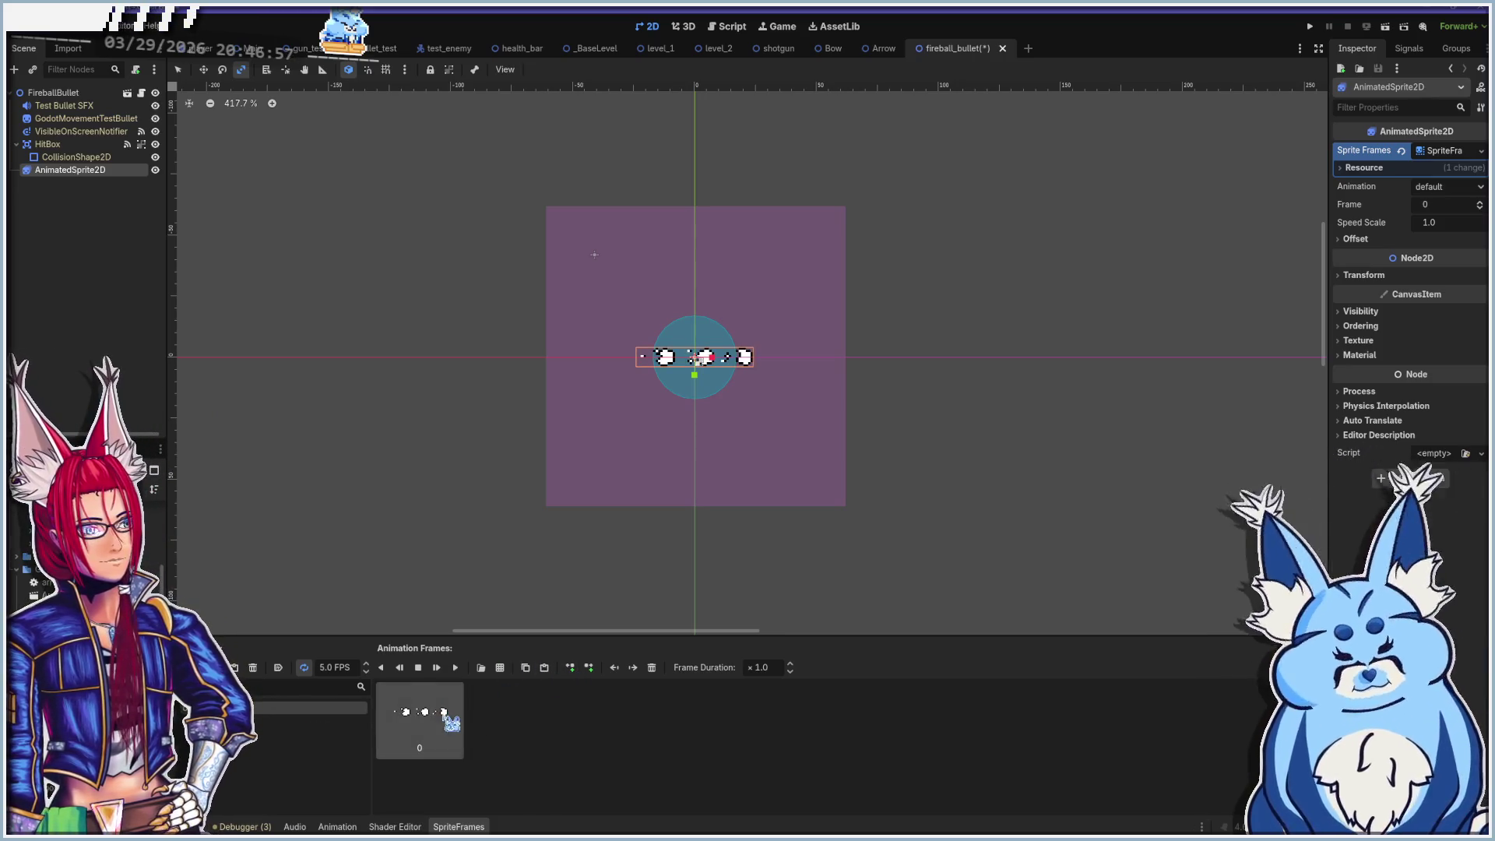
key(Delete)
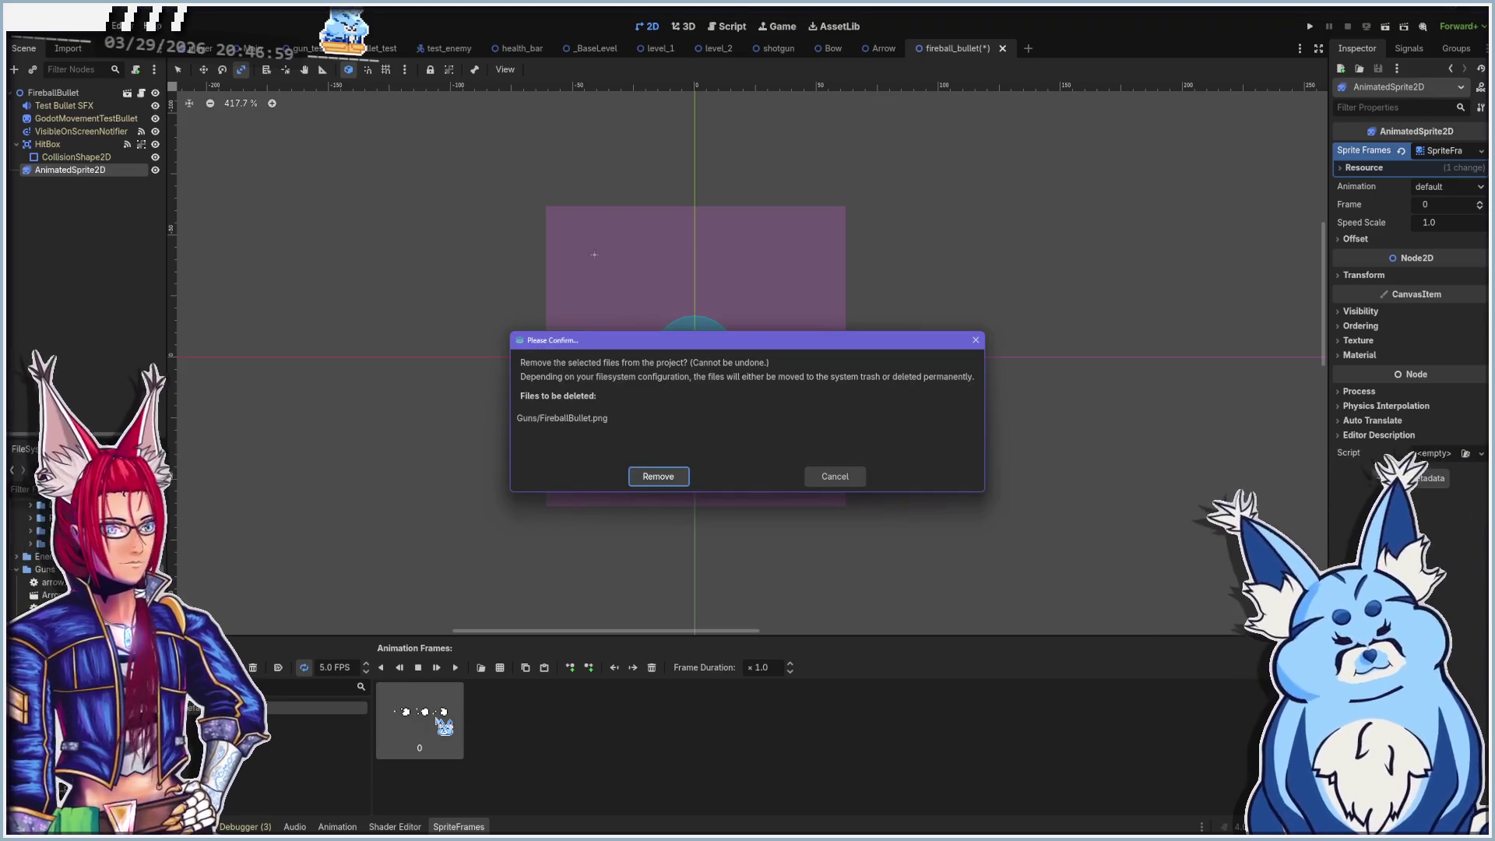
click(670, 477)
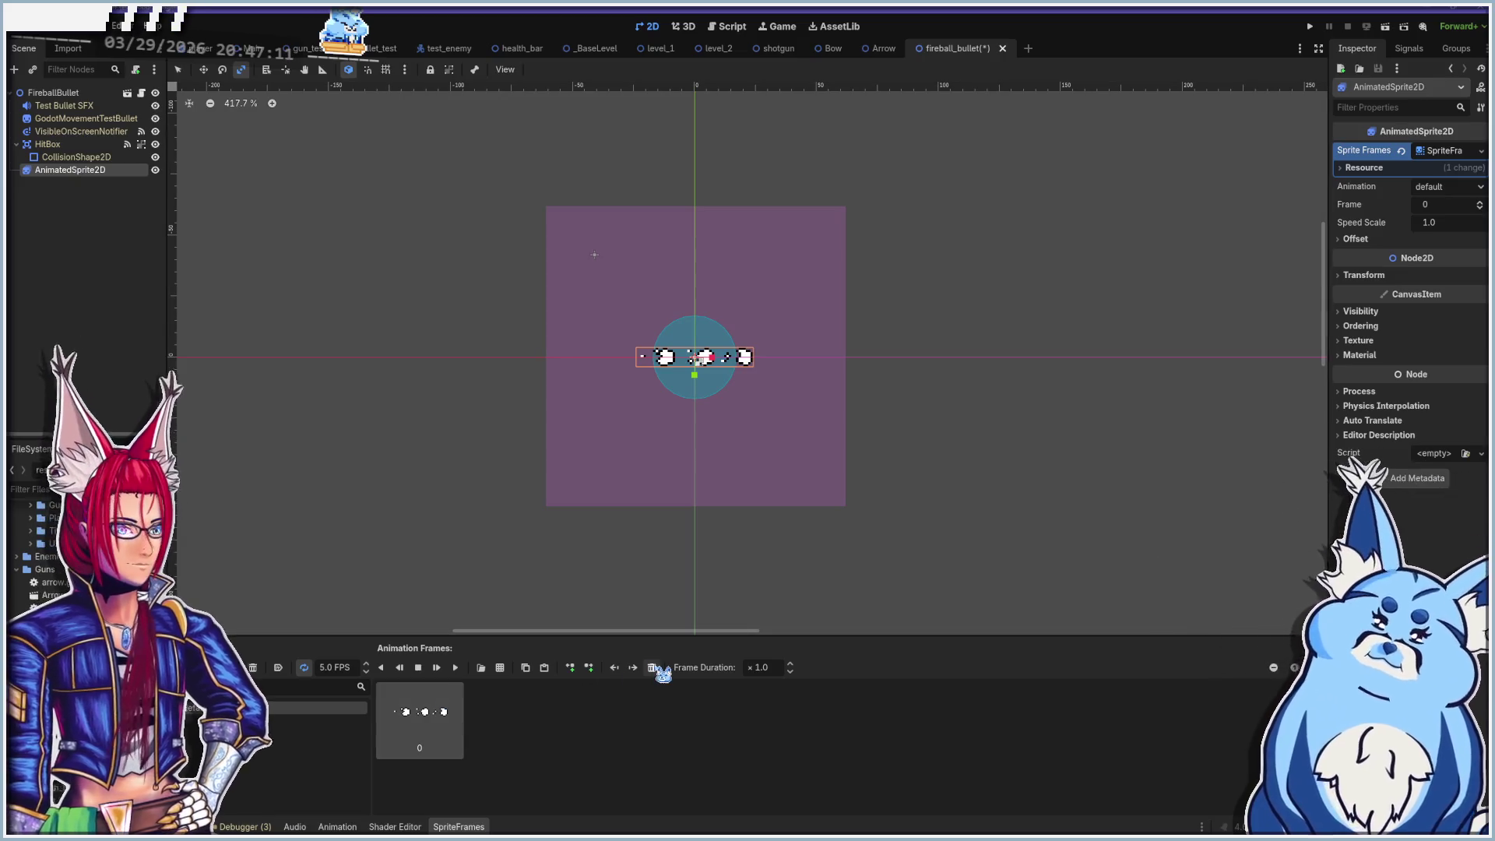
Step: Remove the whole-sheet frame and browse Assets/Images/Gun_Test for a sprite sheet, then cancel
click(651, 668)
click(499, 668)
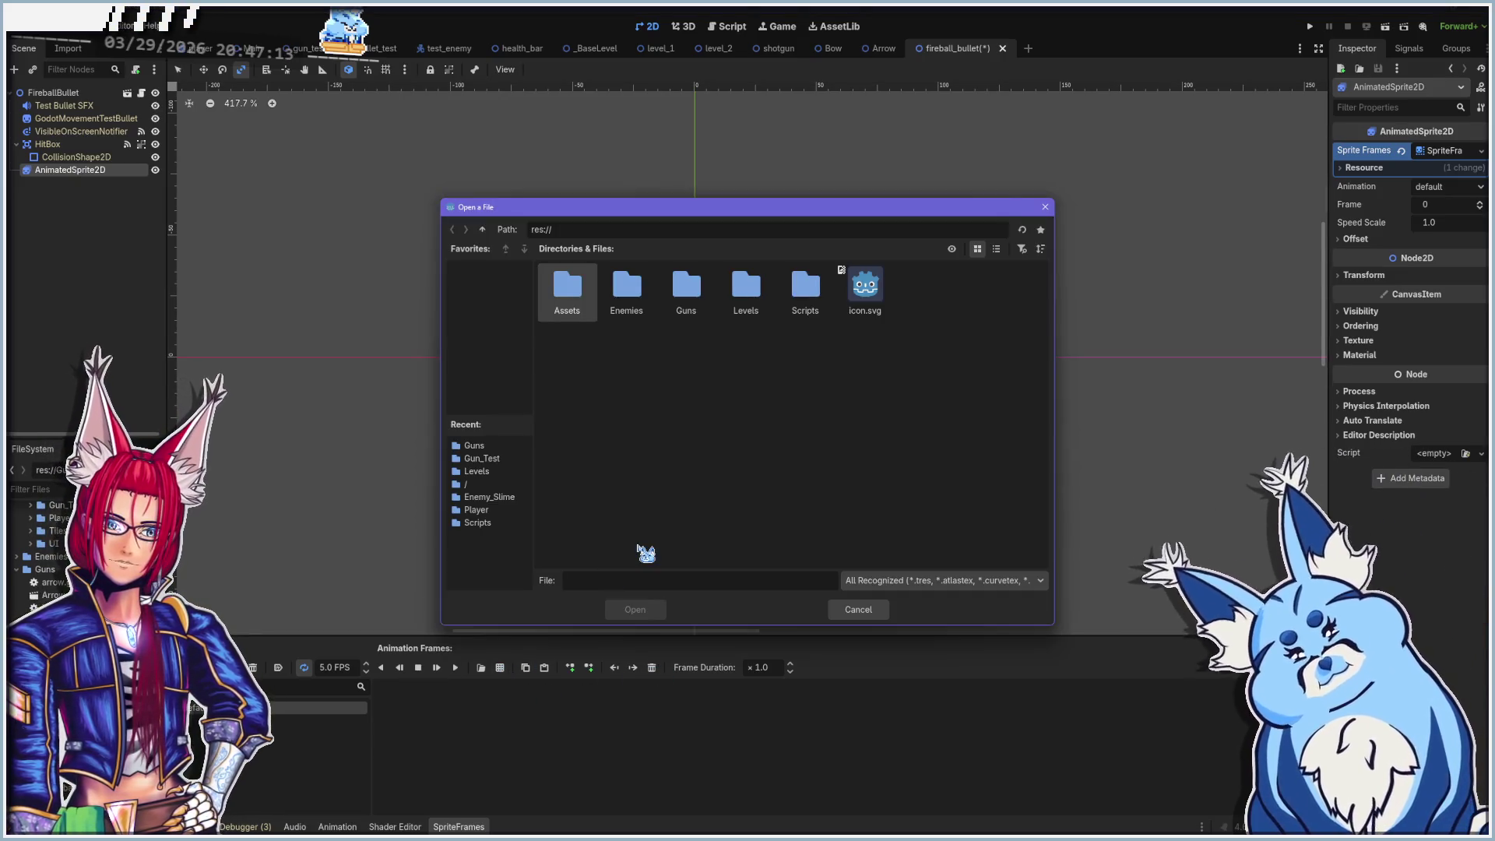
double_click(567, 299)
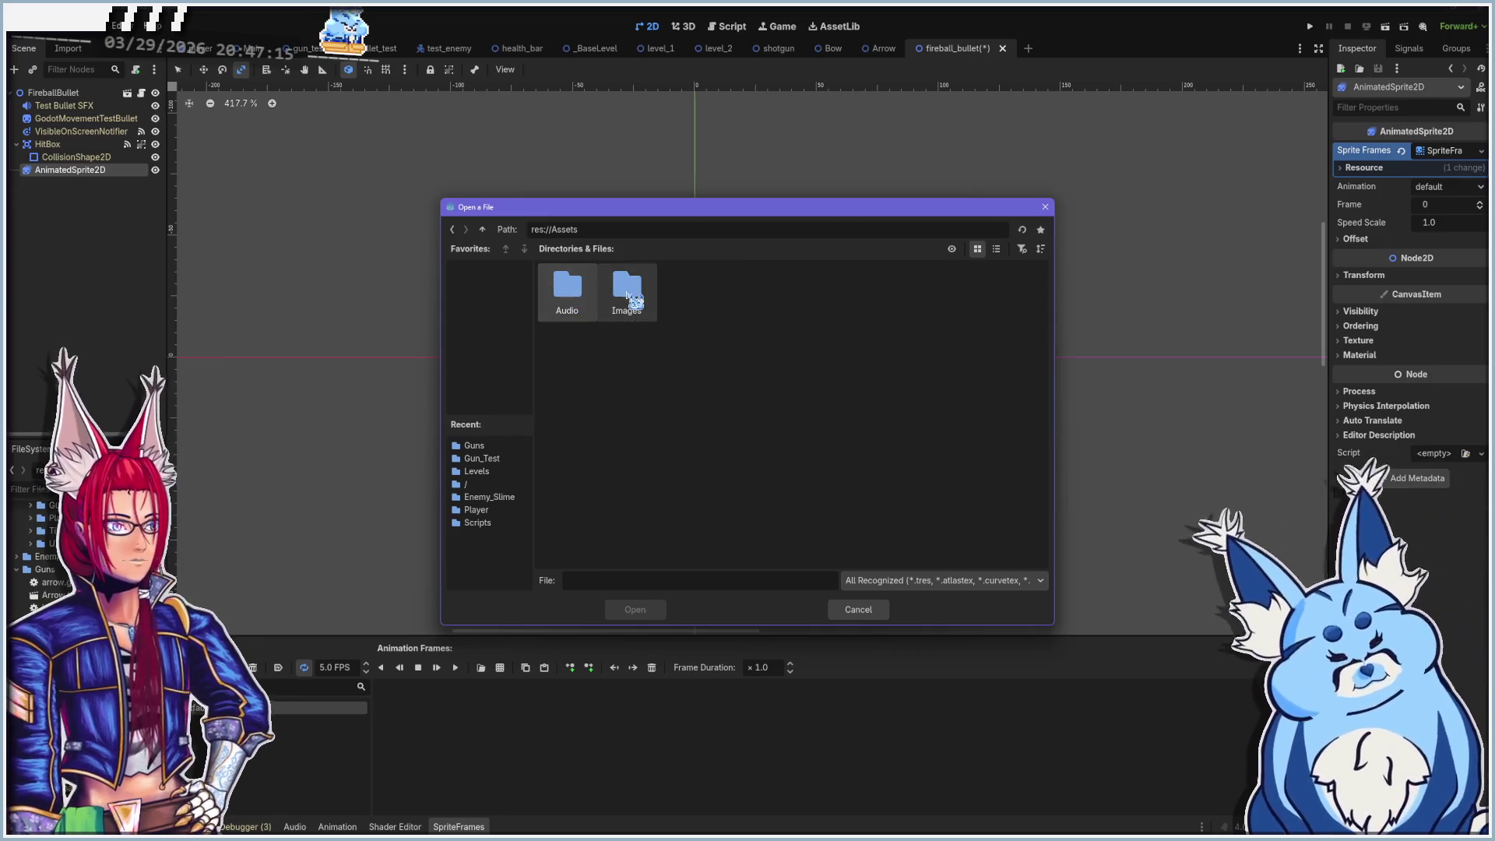
double_click(628, 296)
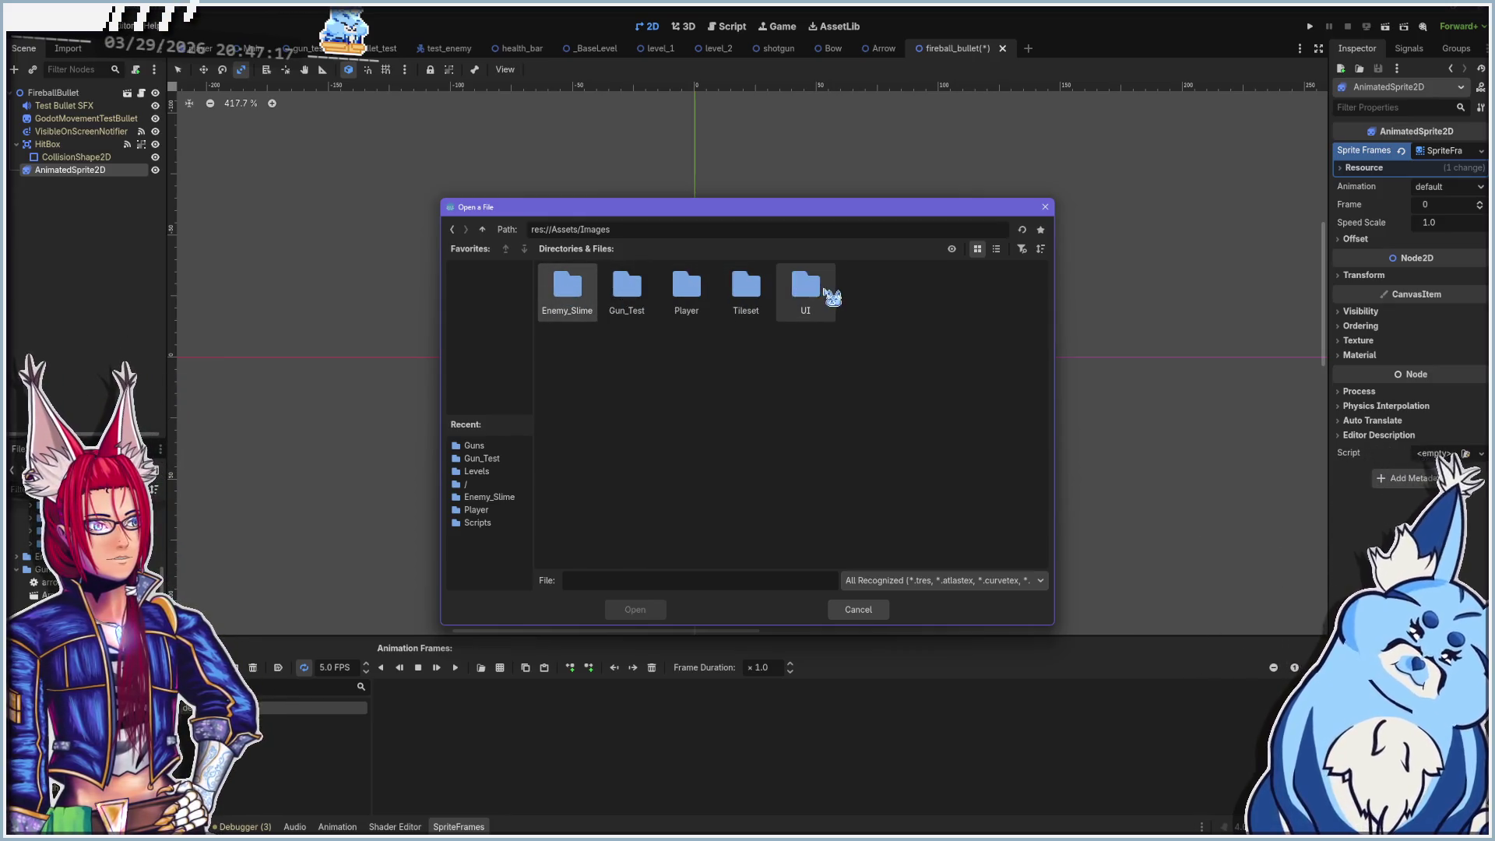
double_click(627, 292)
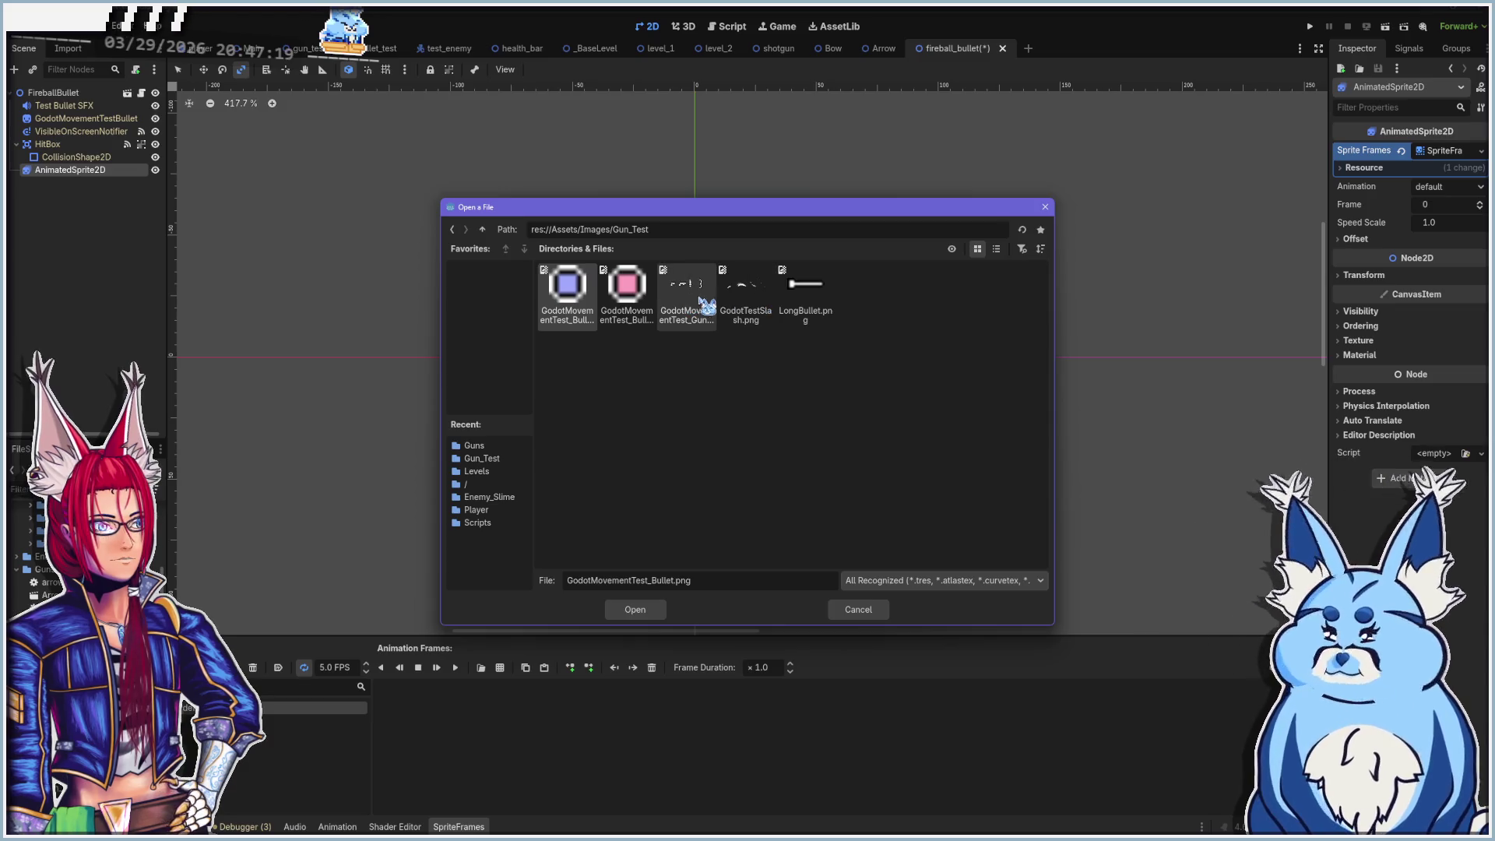
click(739, 296)
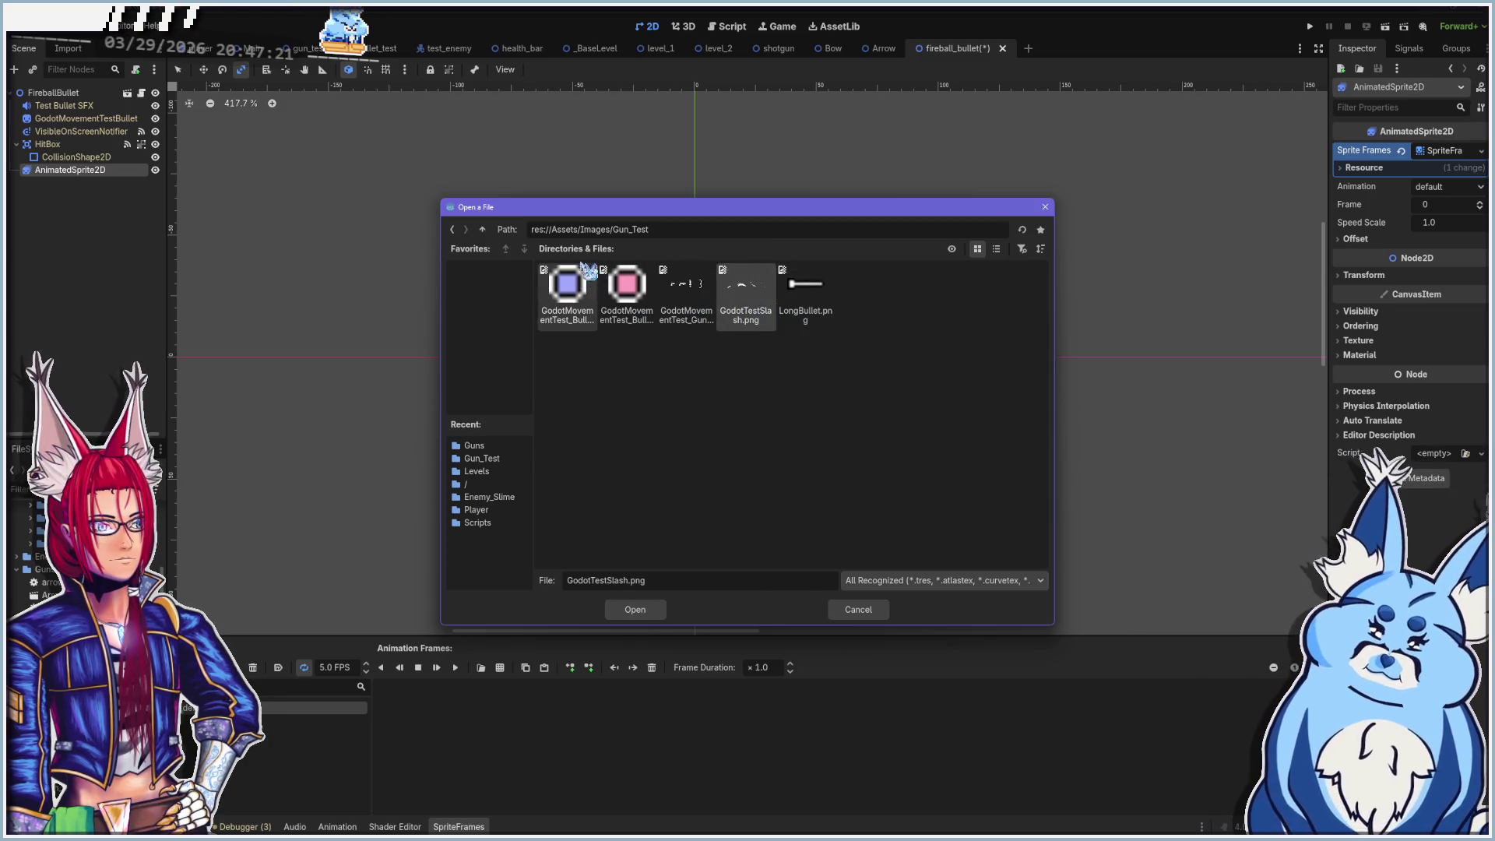
click(483, 229)
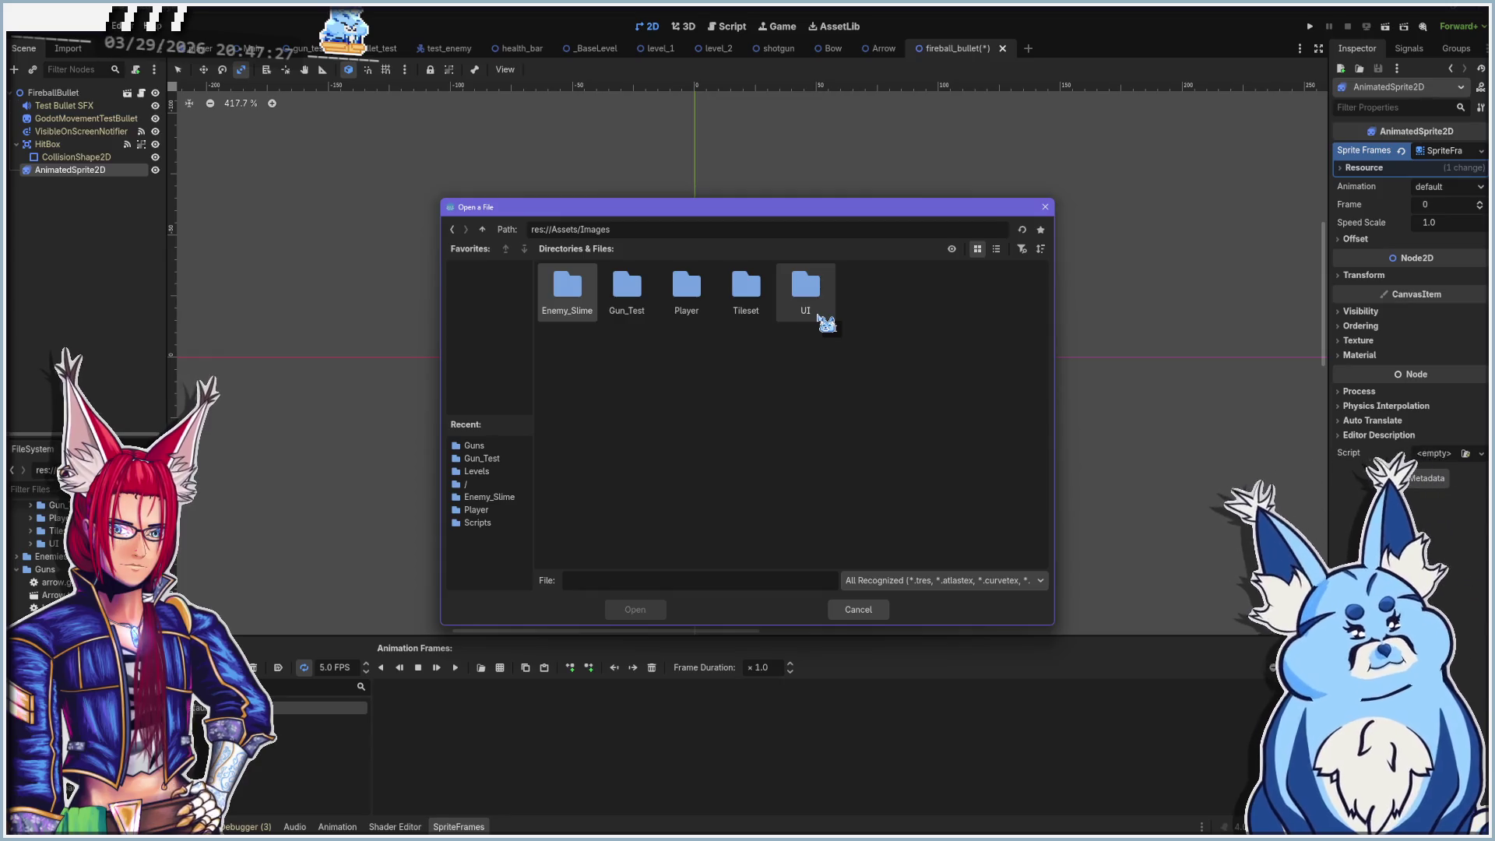
click(857, 609)
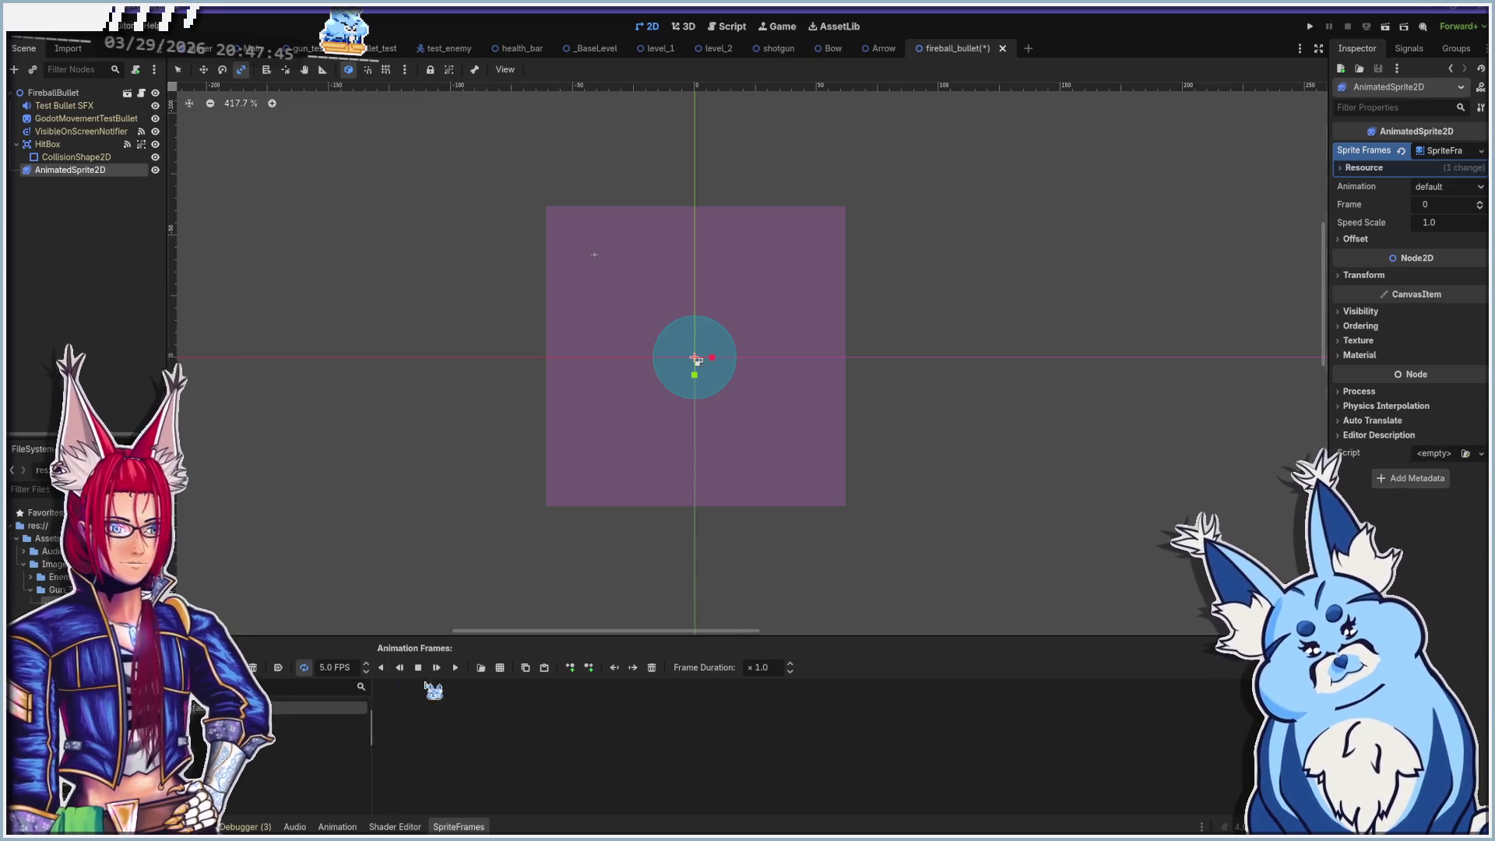
Step: Add FireballBullet.png from Assets/Images/Gun_Test as a single animation frame
click(480, 667)
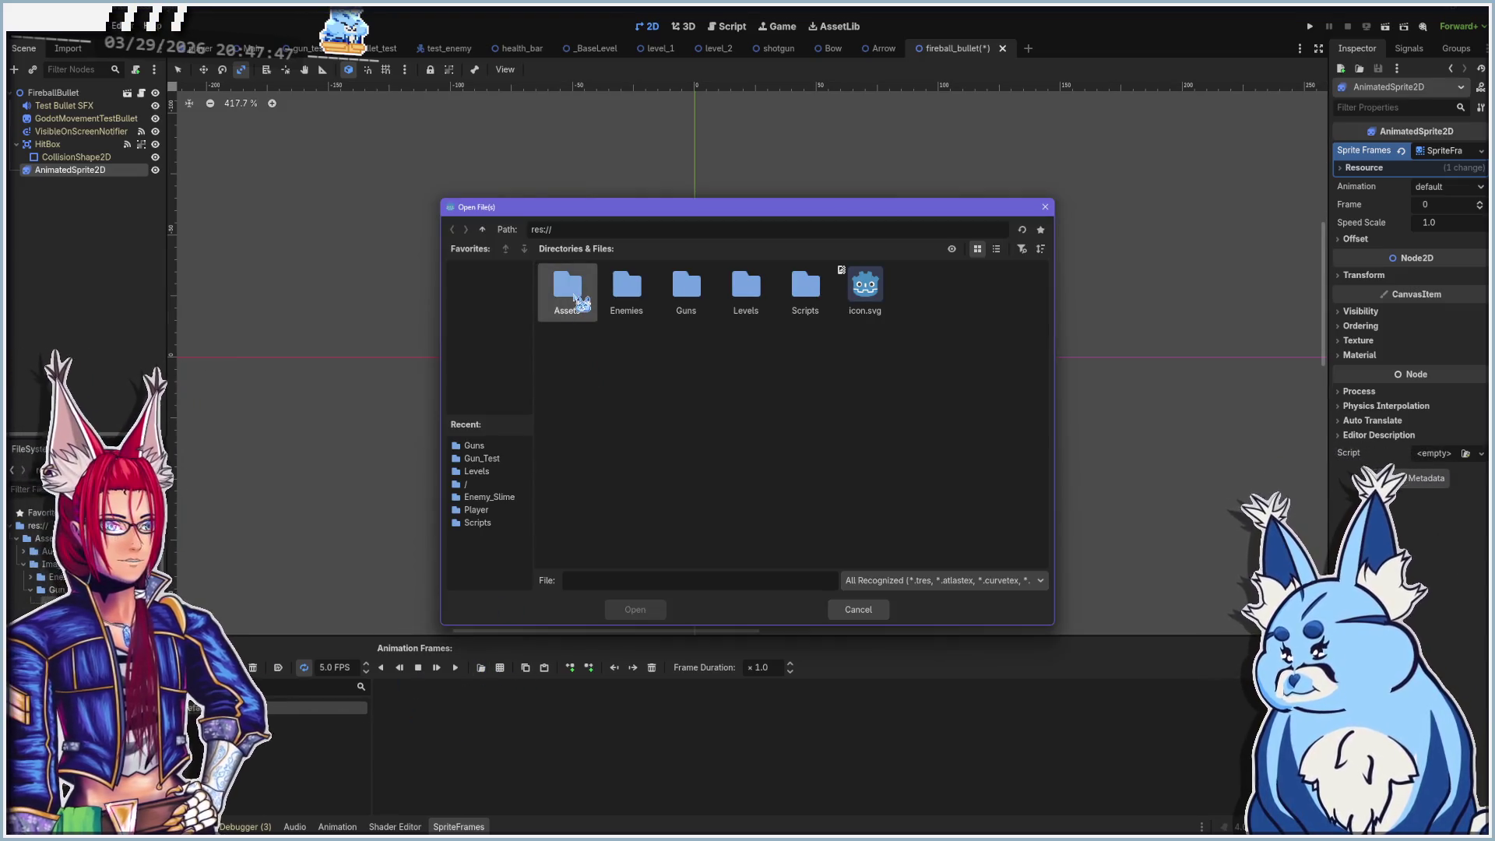
double_click(567, 289)
double_click(627, 288)
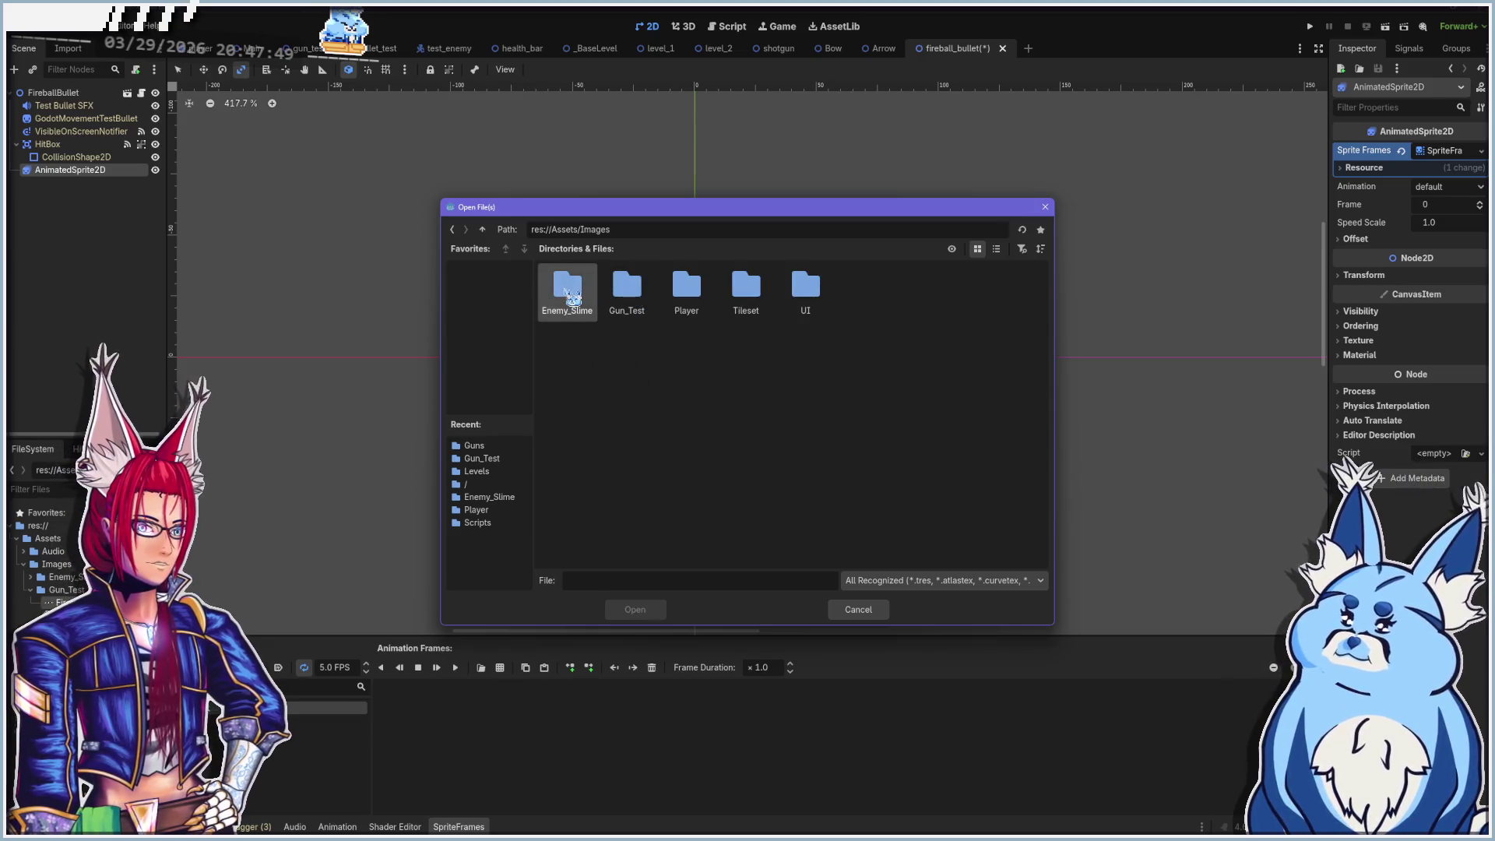
double_click(627, 288)
click(570, 296)
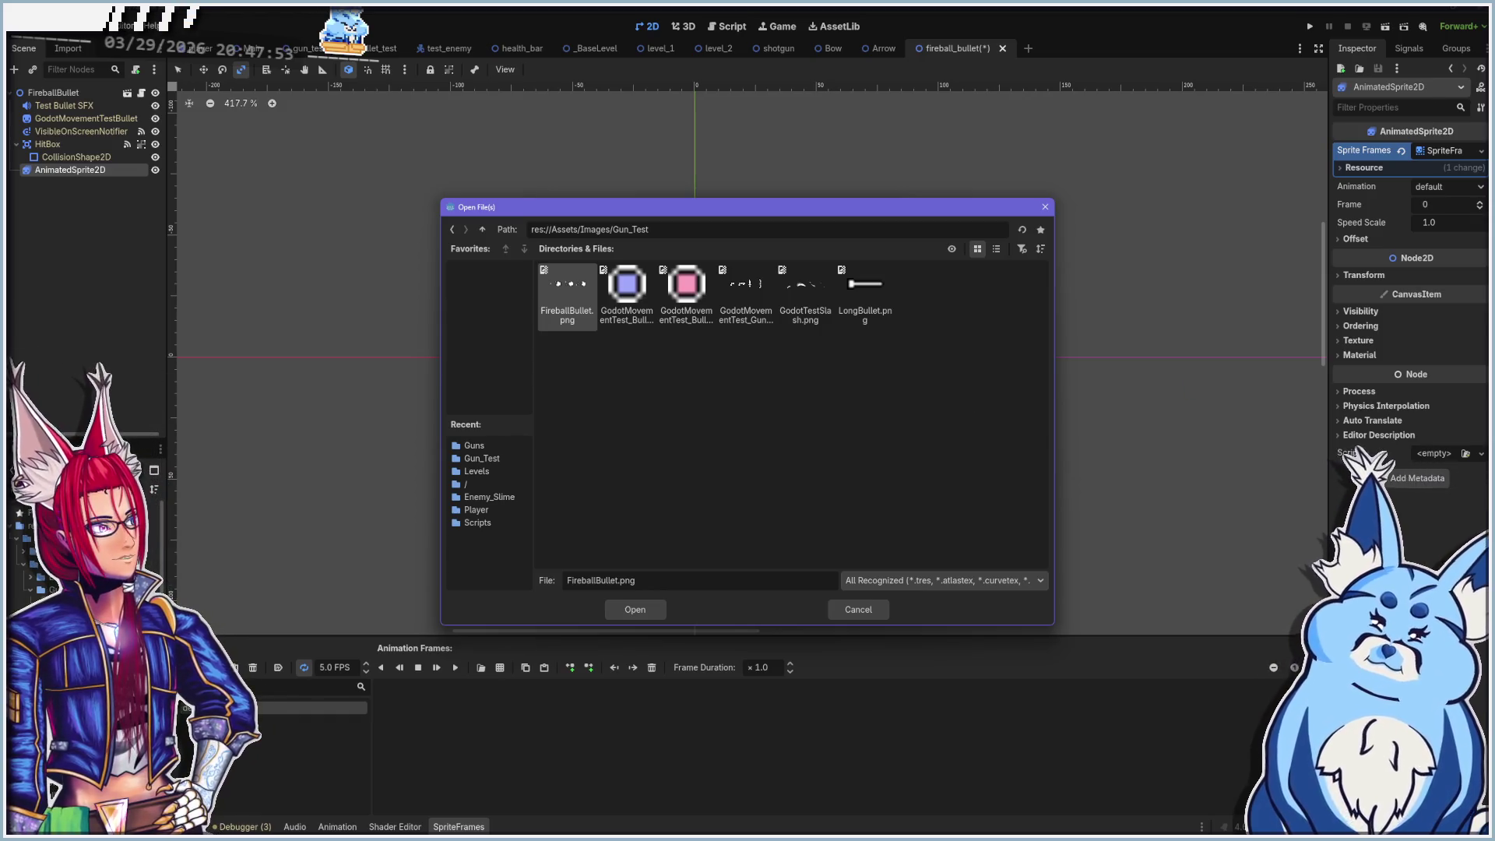
click(635, 610)
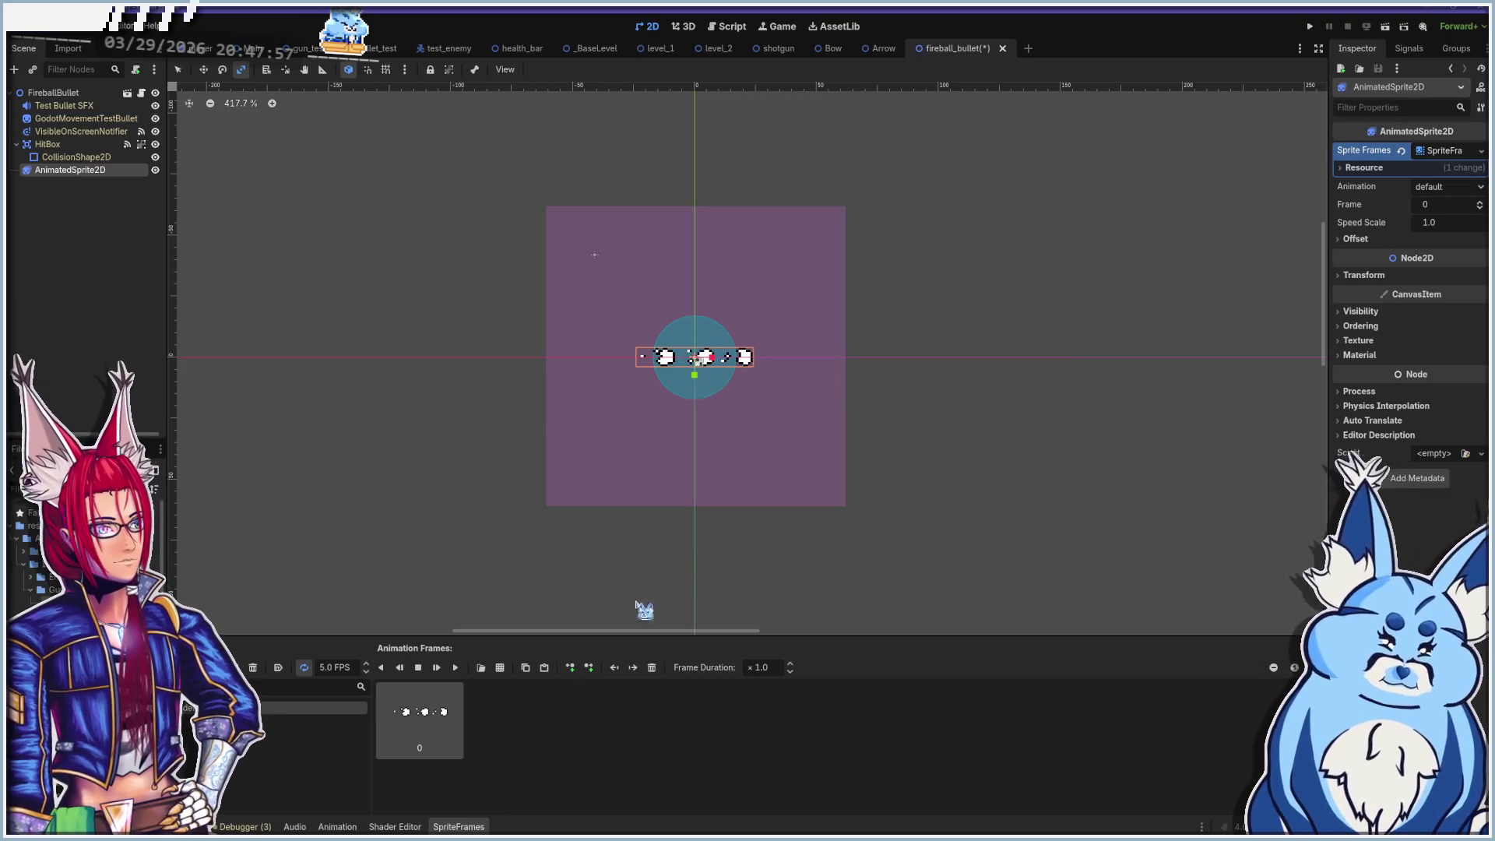
Step: Open FireballBullet.png as a sprite sheet, filtering the file list to *.png
click(503, 668)
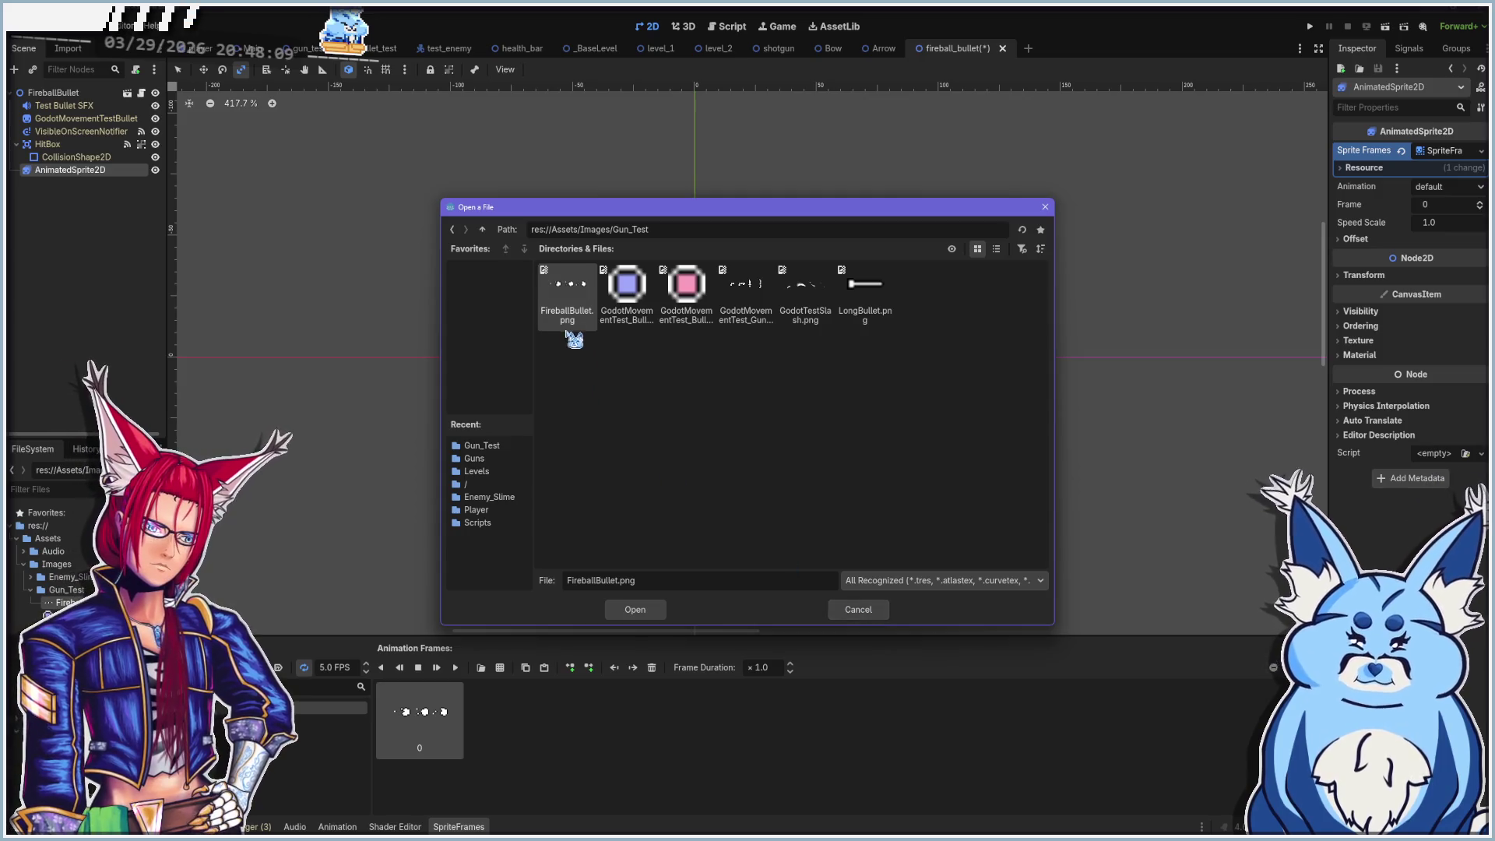
click(930, 583)
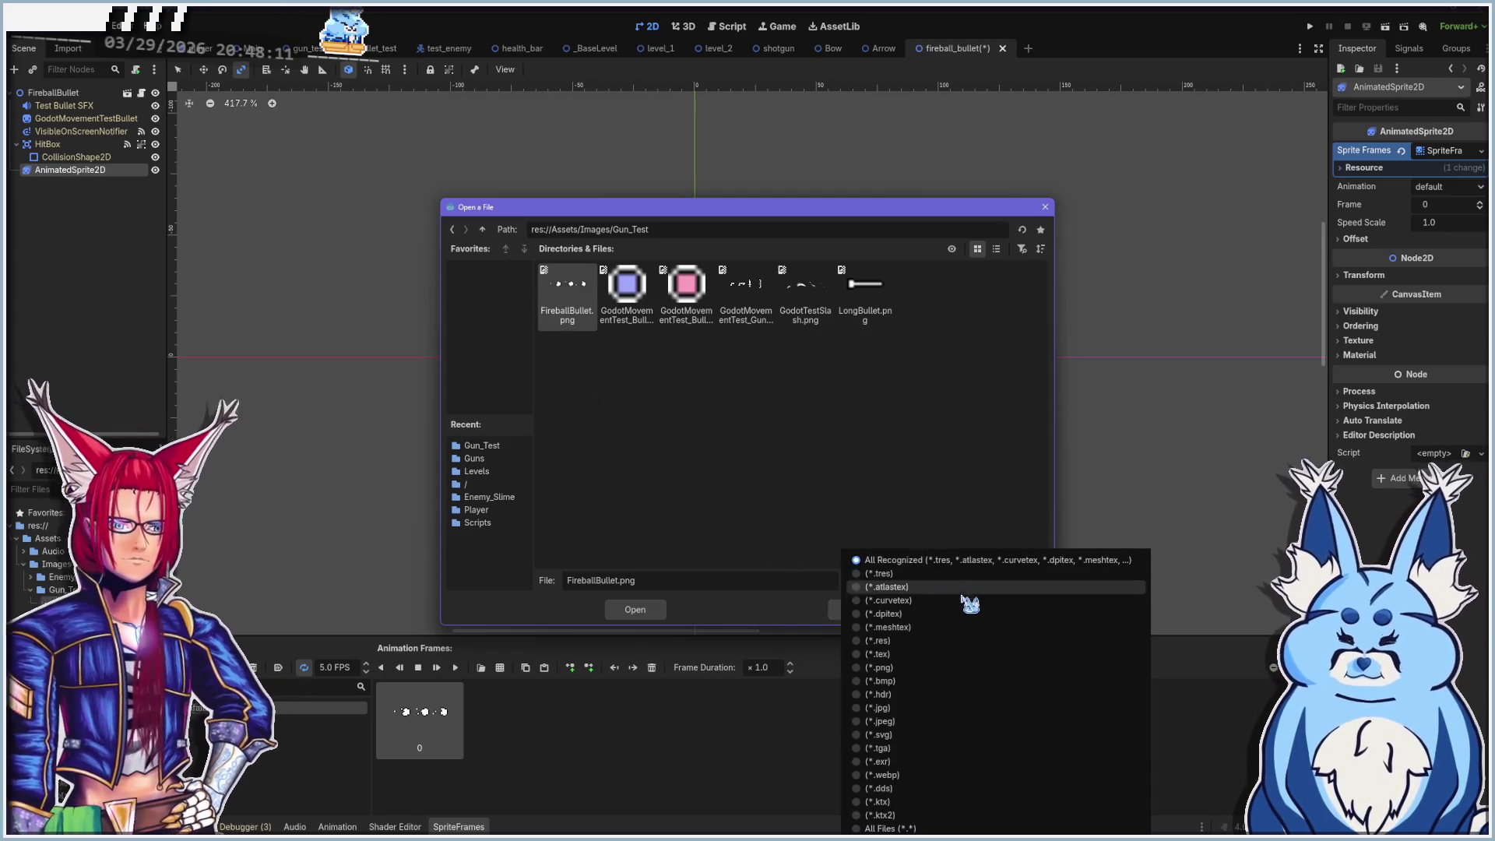
click(951, 669)
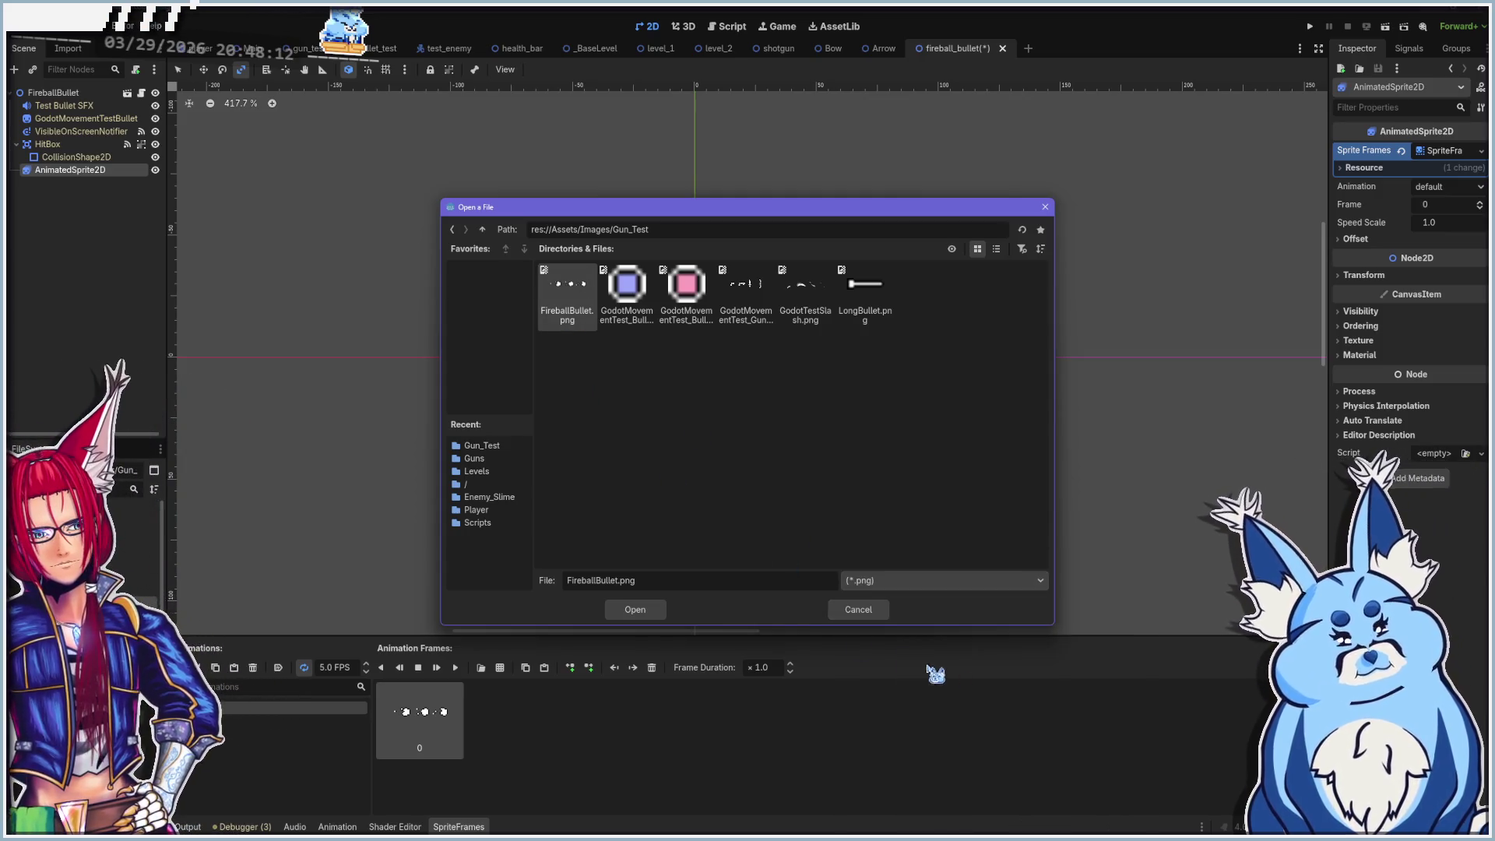
click(636, 610)
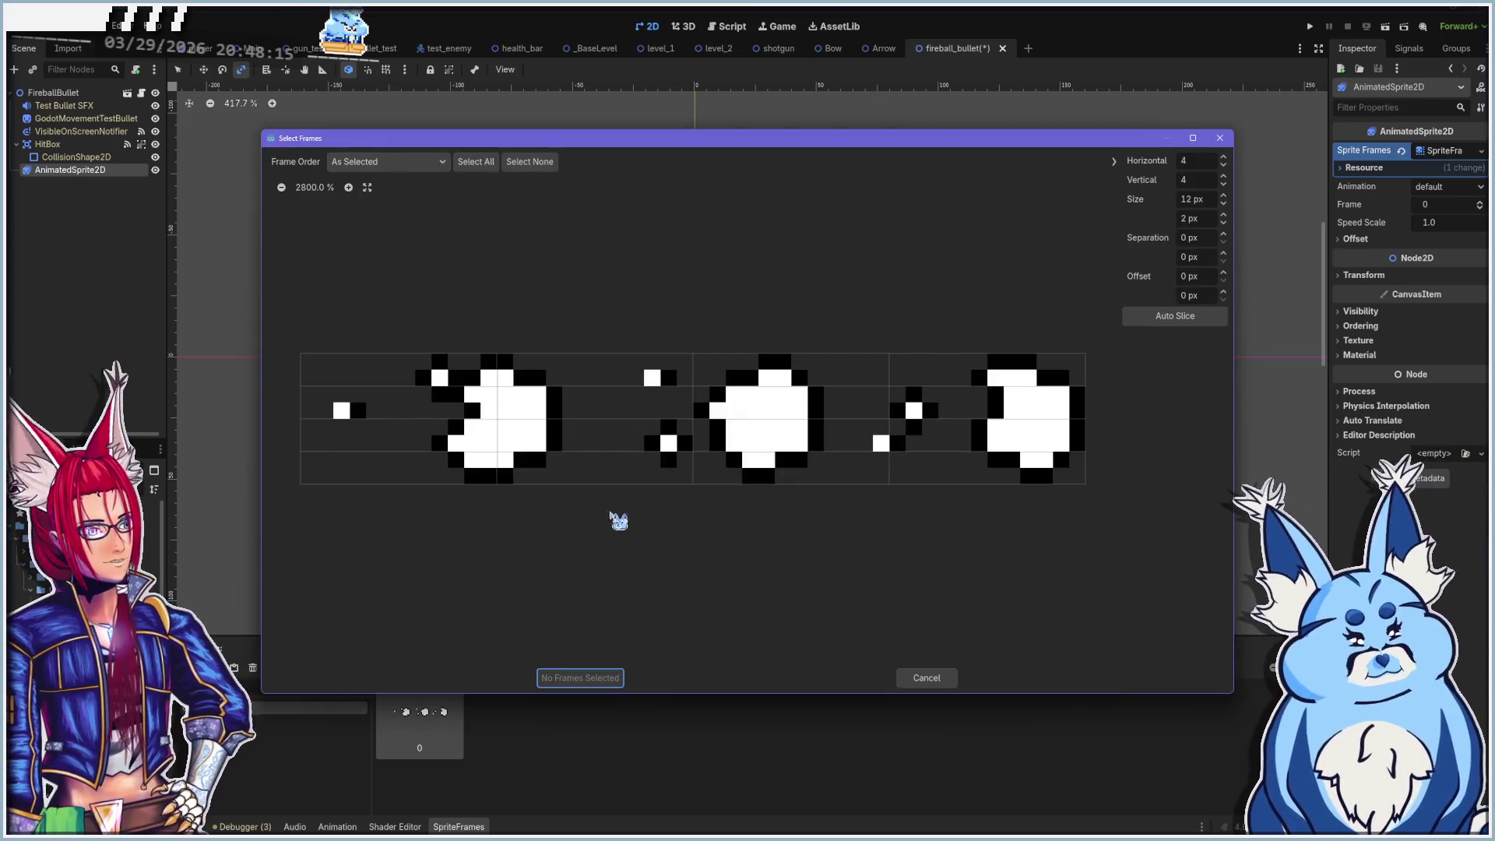
Step: Set the slicing grid to 3 columns by 1 row and add all three fireball frames
click(1224, 184)
click(1223, 183)
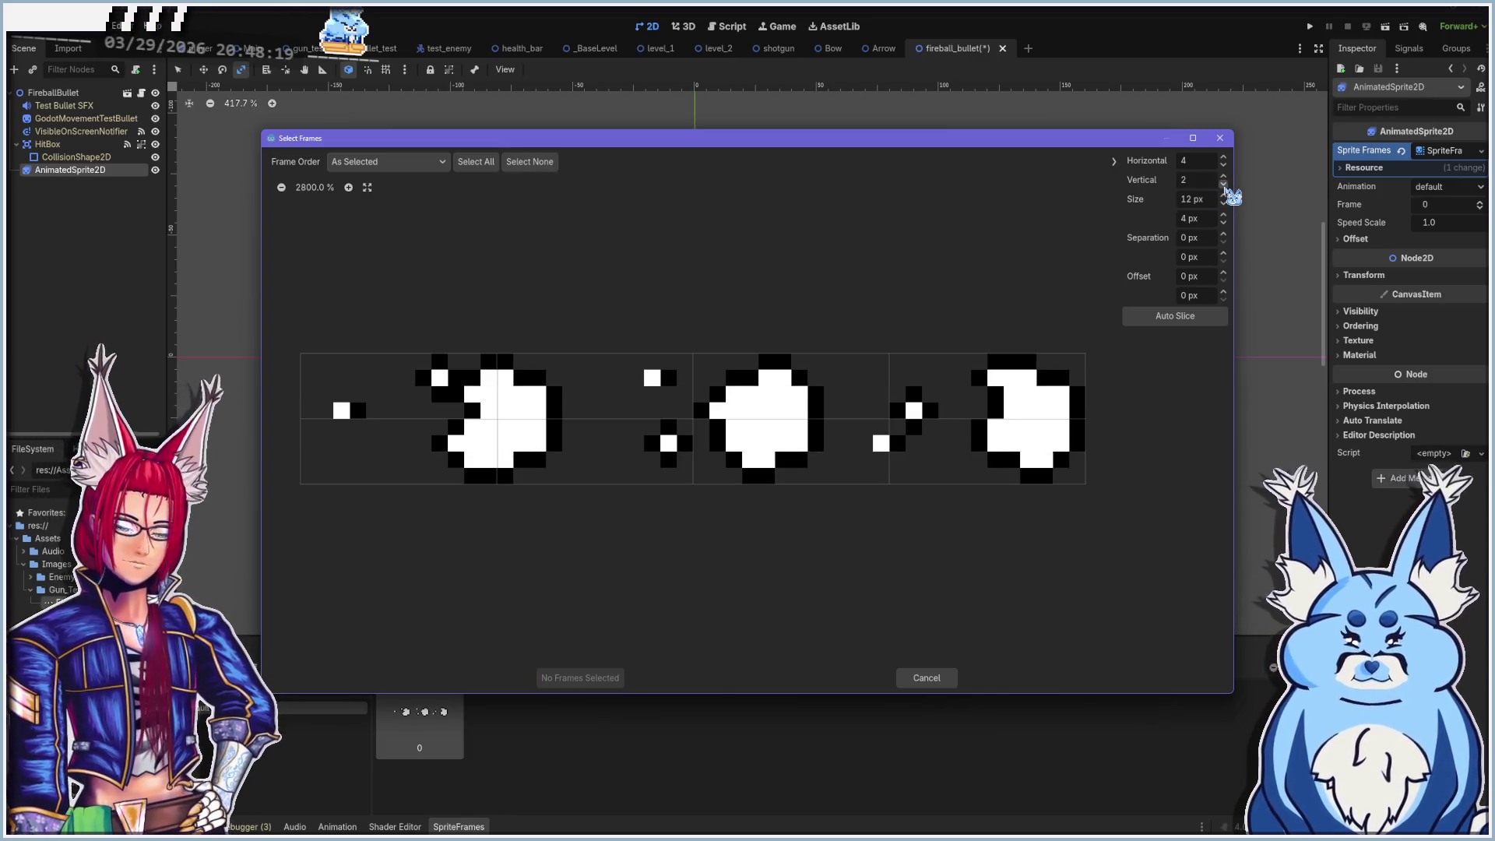
click(1224, 184)
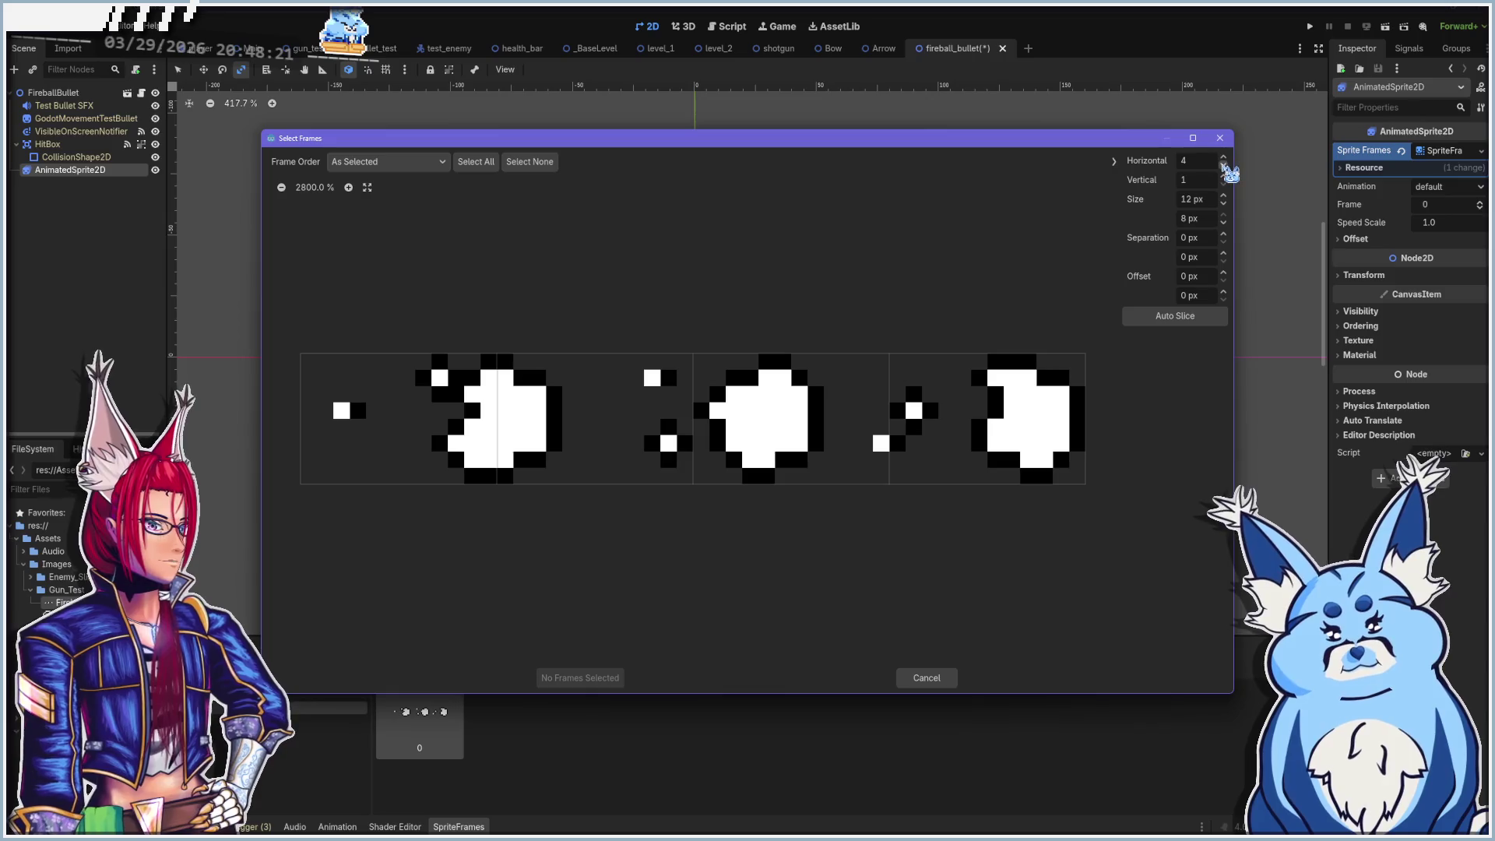
click(1223, 165)
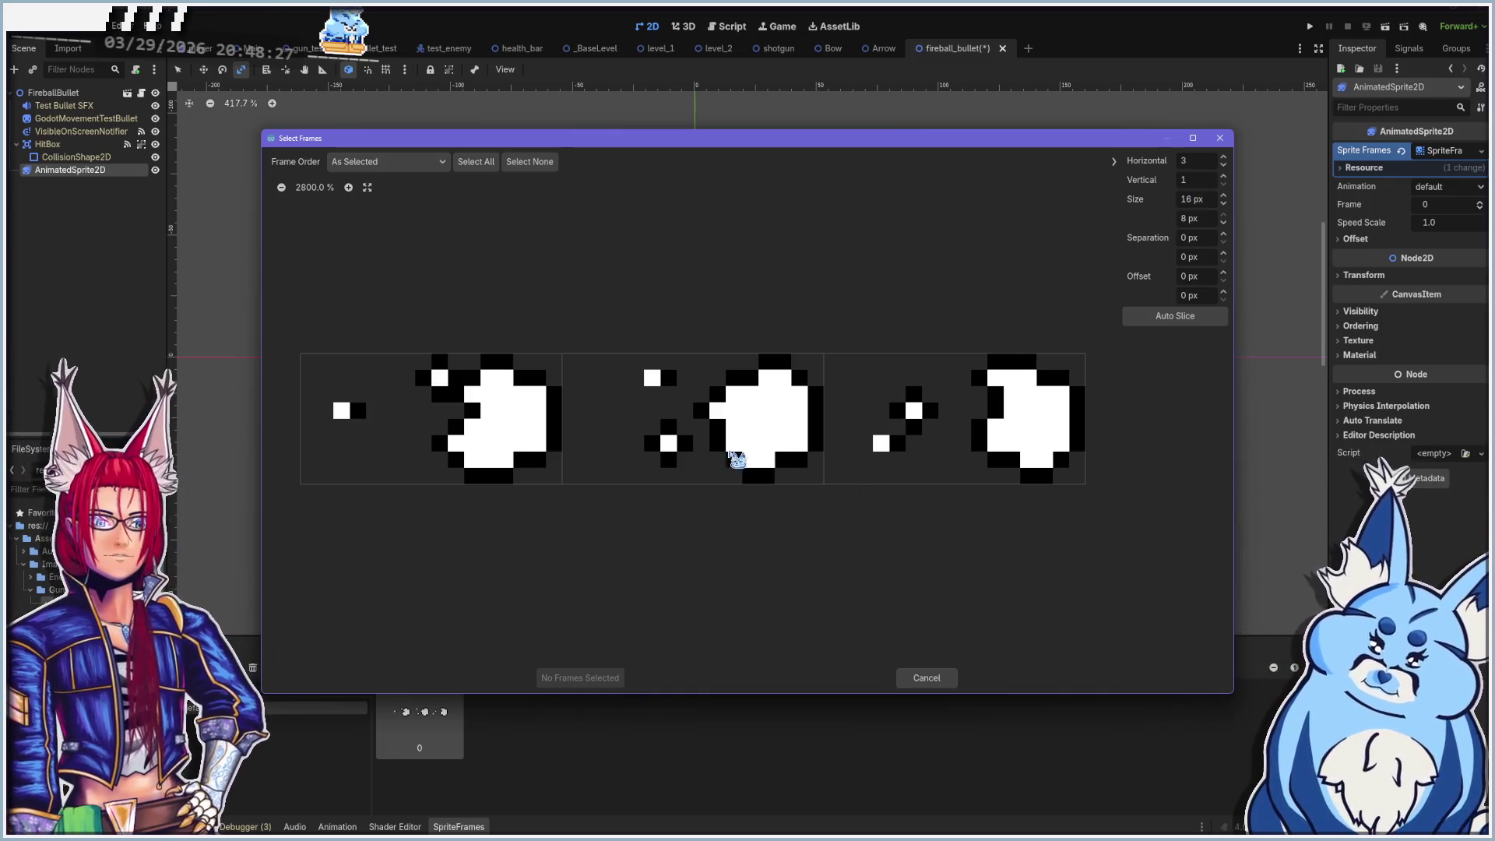
drag(496, 448, 908, 436)
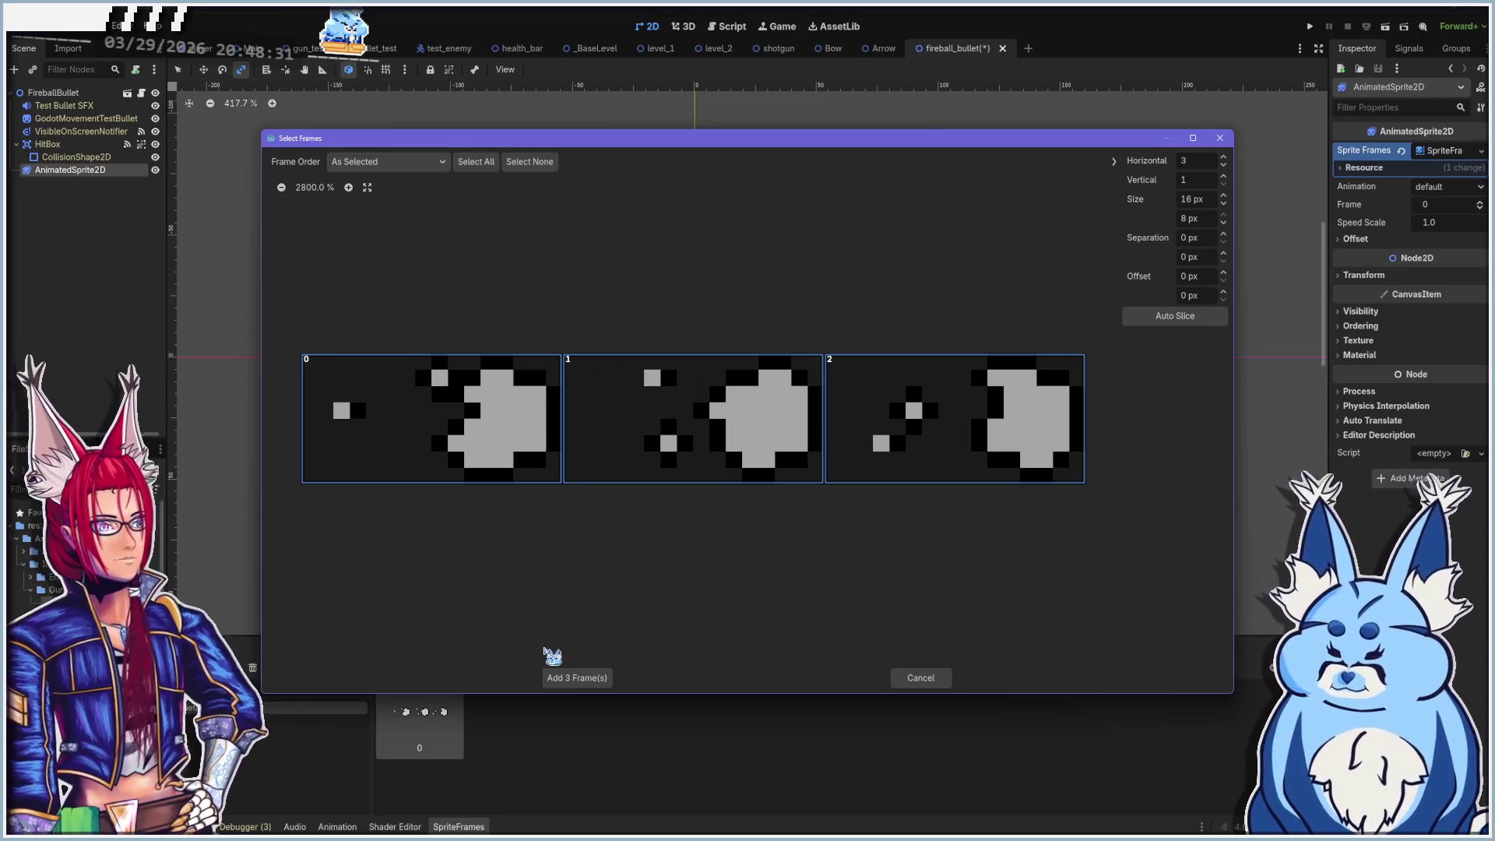
click(576, 677)
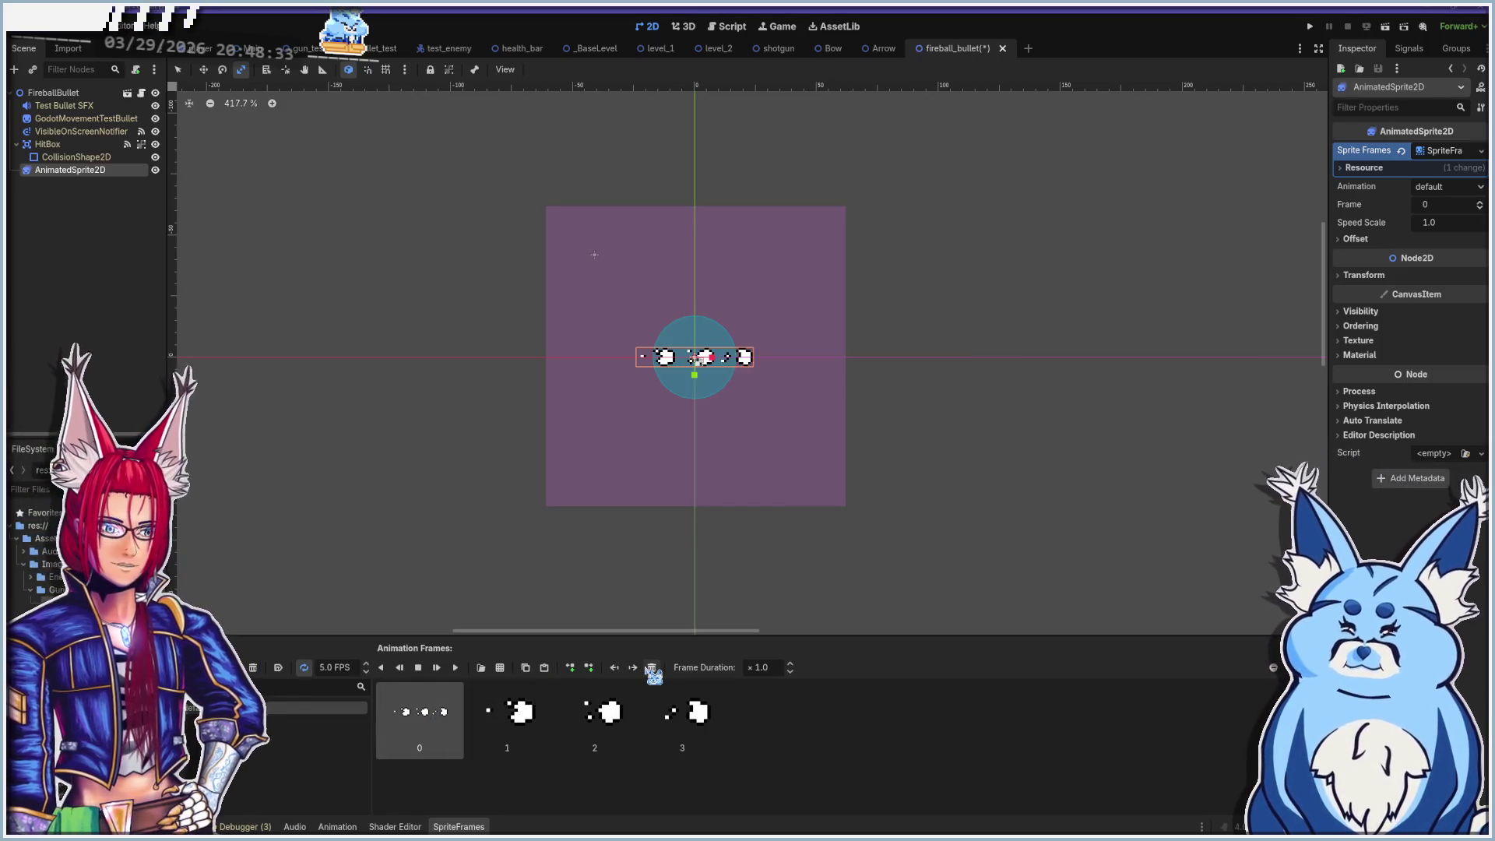
Step: Delete the unsliced whole-strip frame 0 and play the animation preview
click(652, 667)
scroll(695, 357, up, 6)
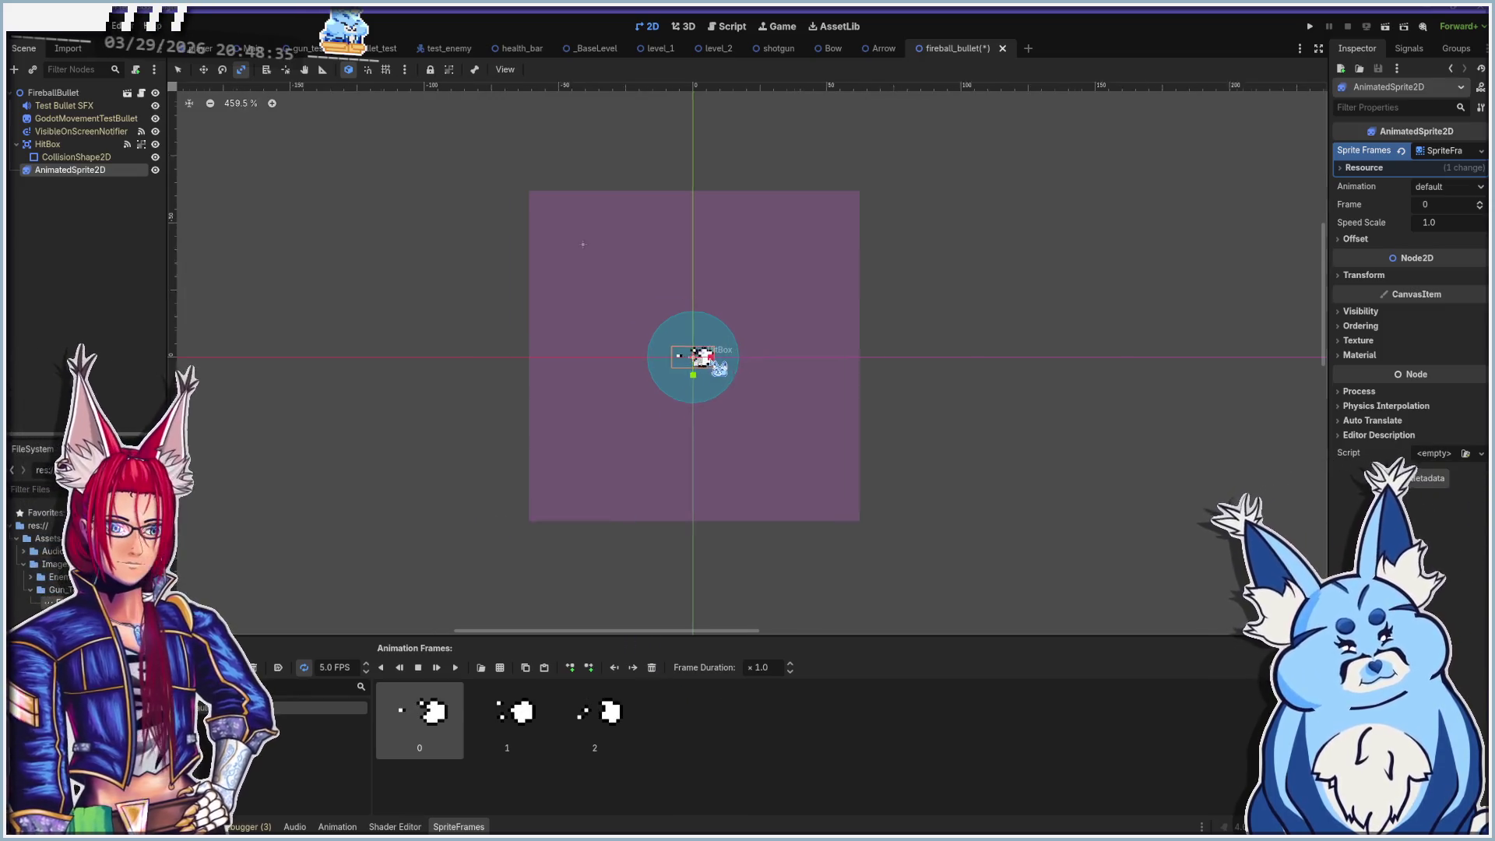
click(457, 668)
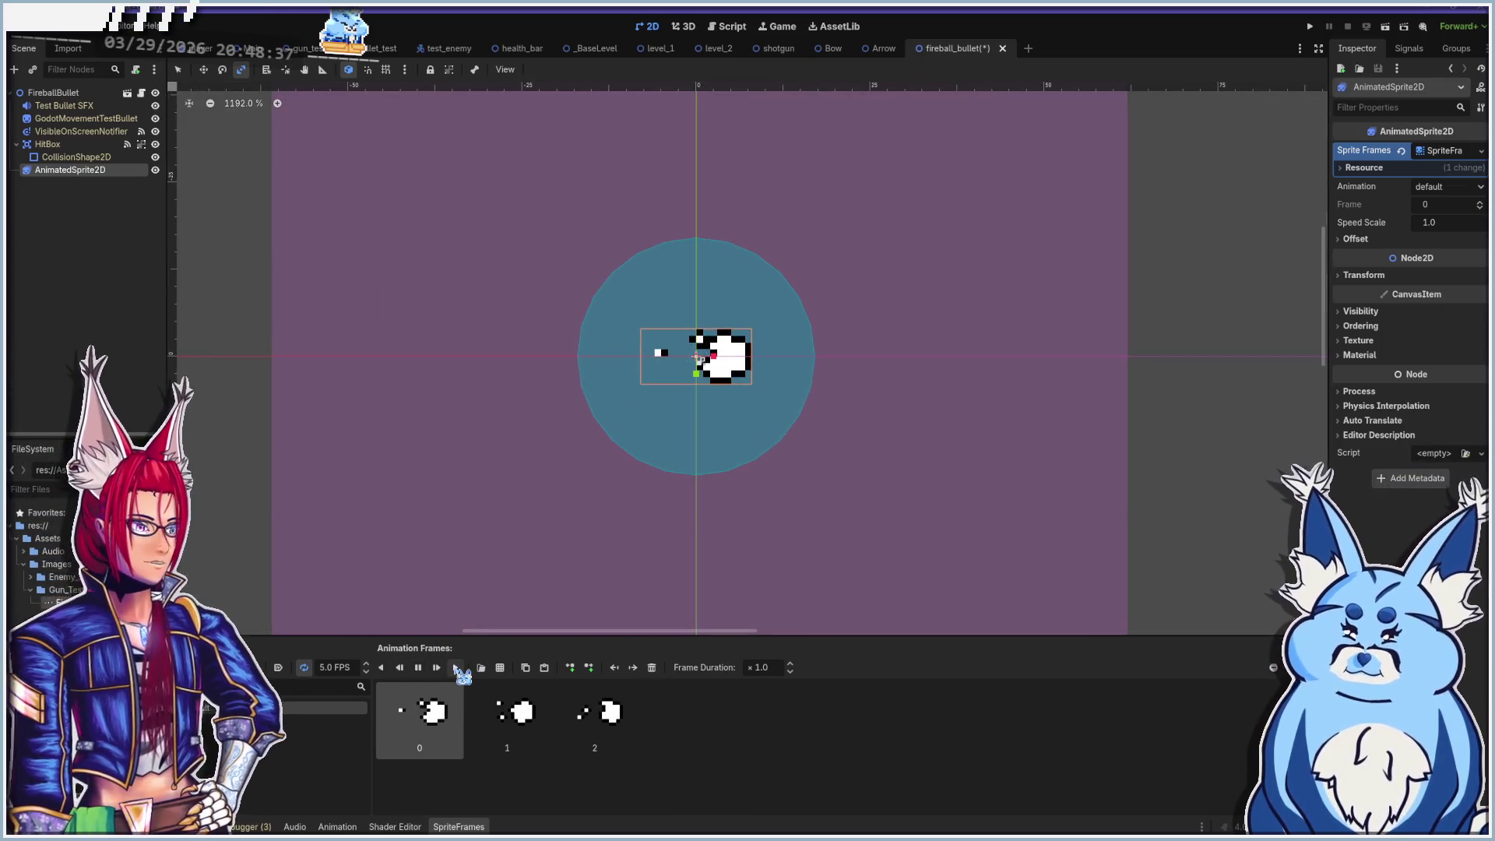
Step: Set the fireball animation's playback speed to 8 FPS
click(335, 668)
text(10)
key(BackSpace)
text(6)
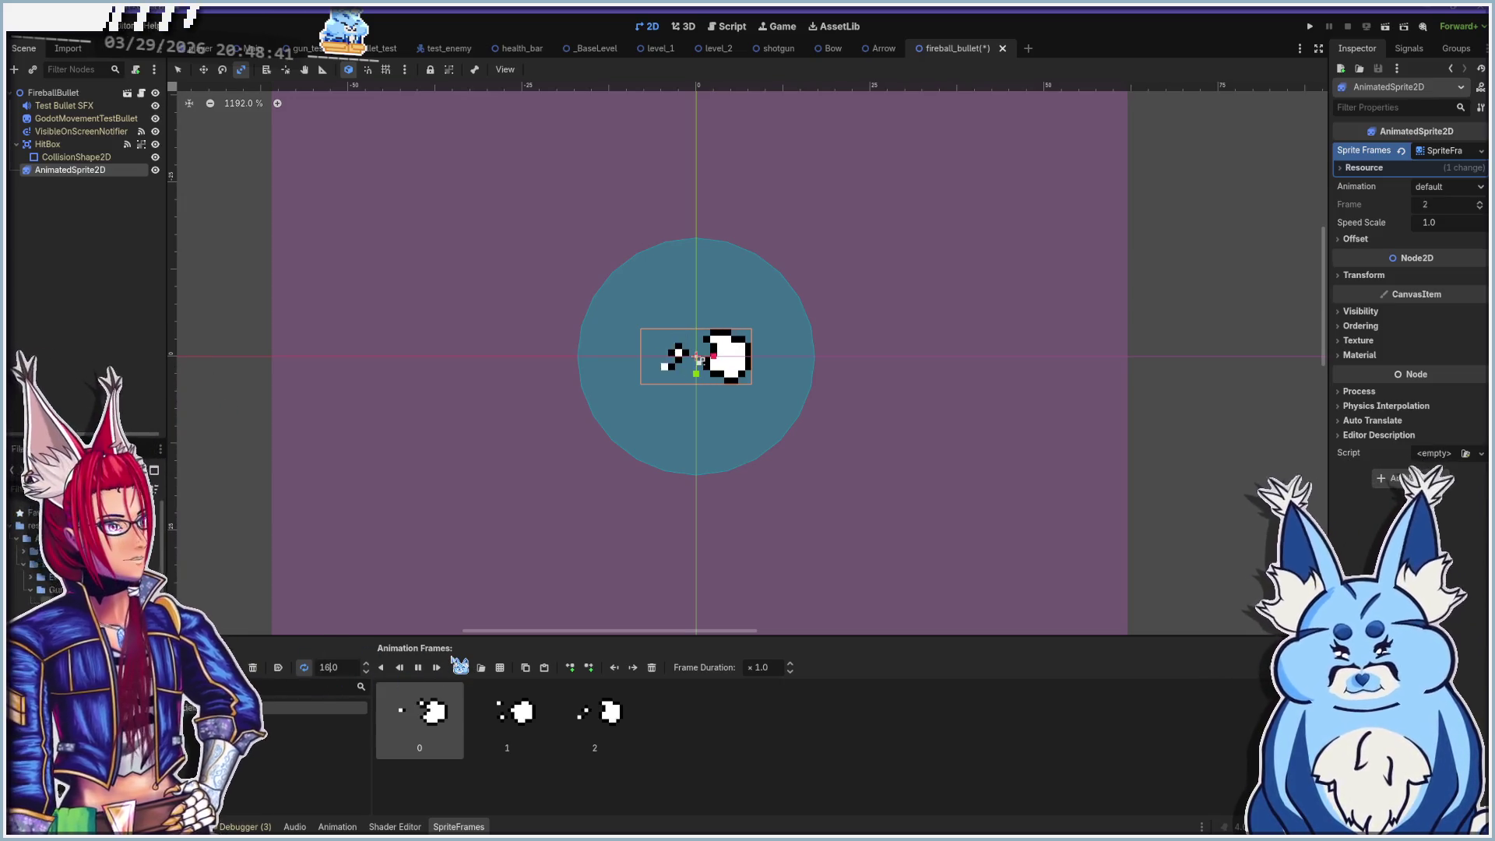
key(Return)
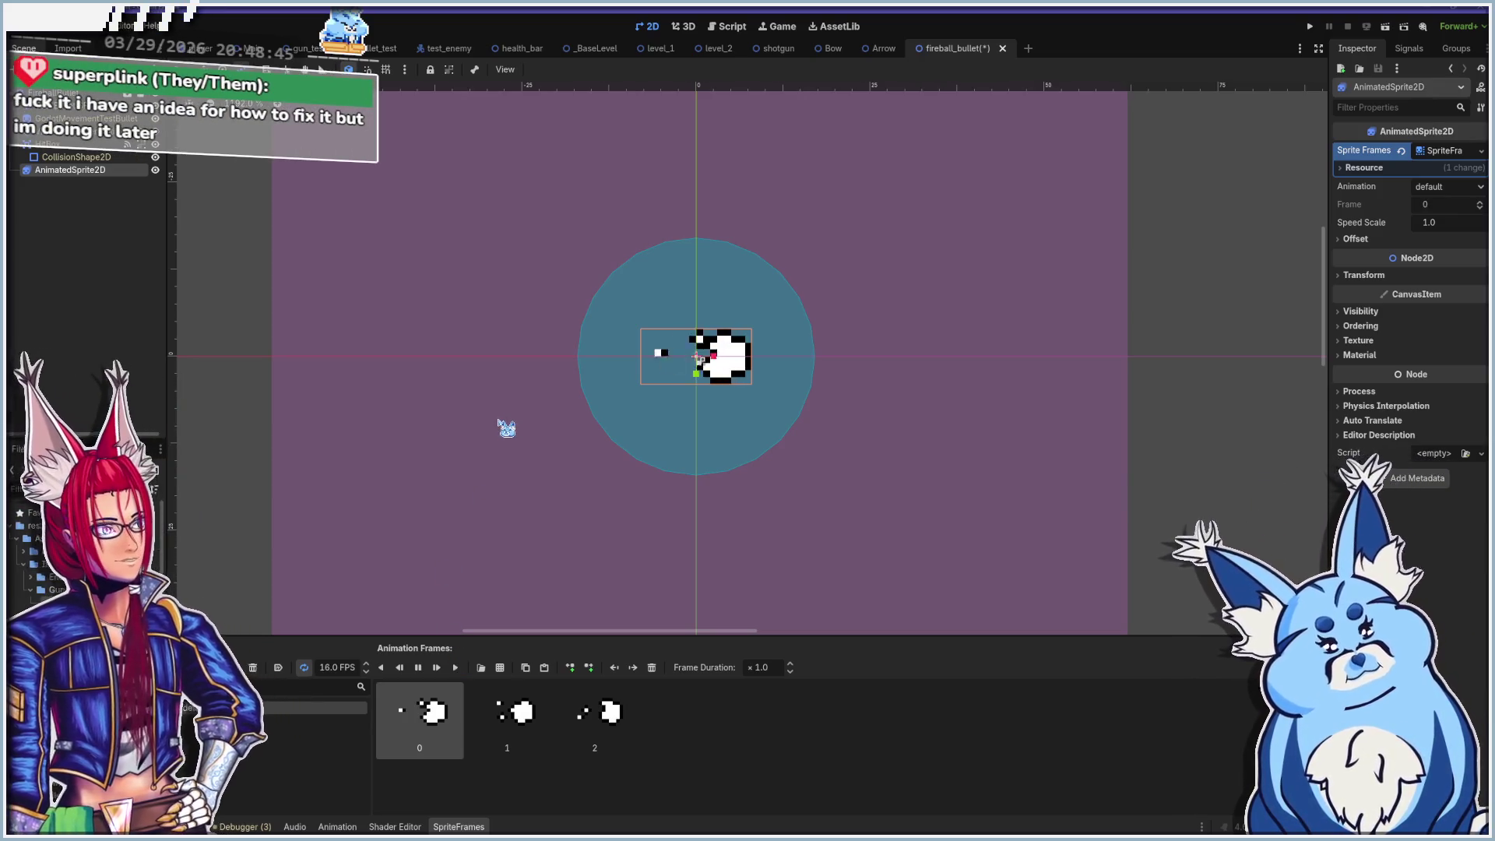
scroll(500, 427, down, 4)
scroll(559, 439, up, 1)
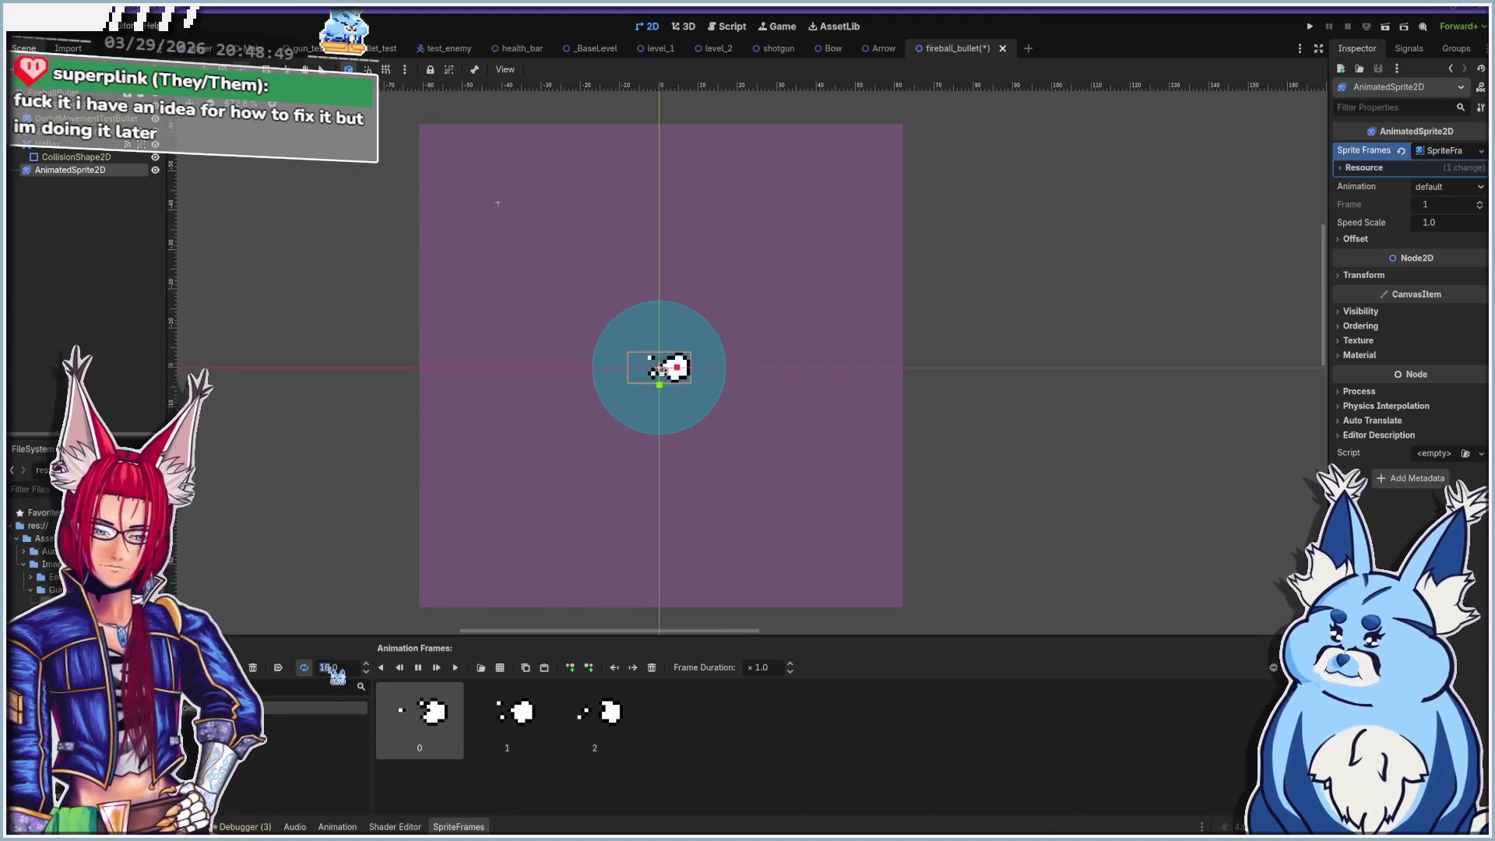
text(8)
key(Return)
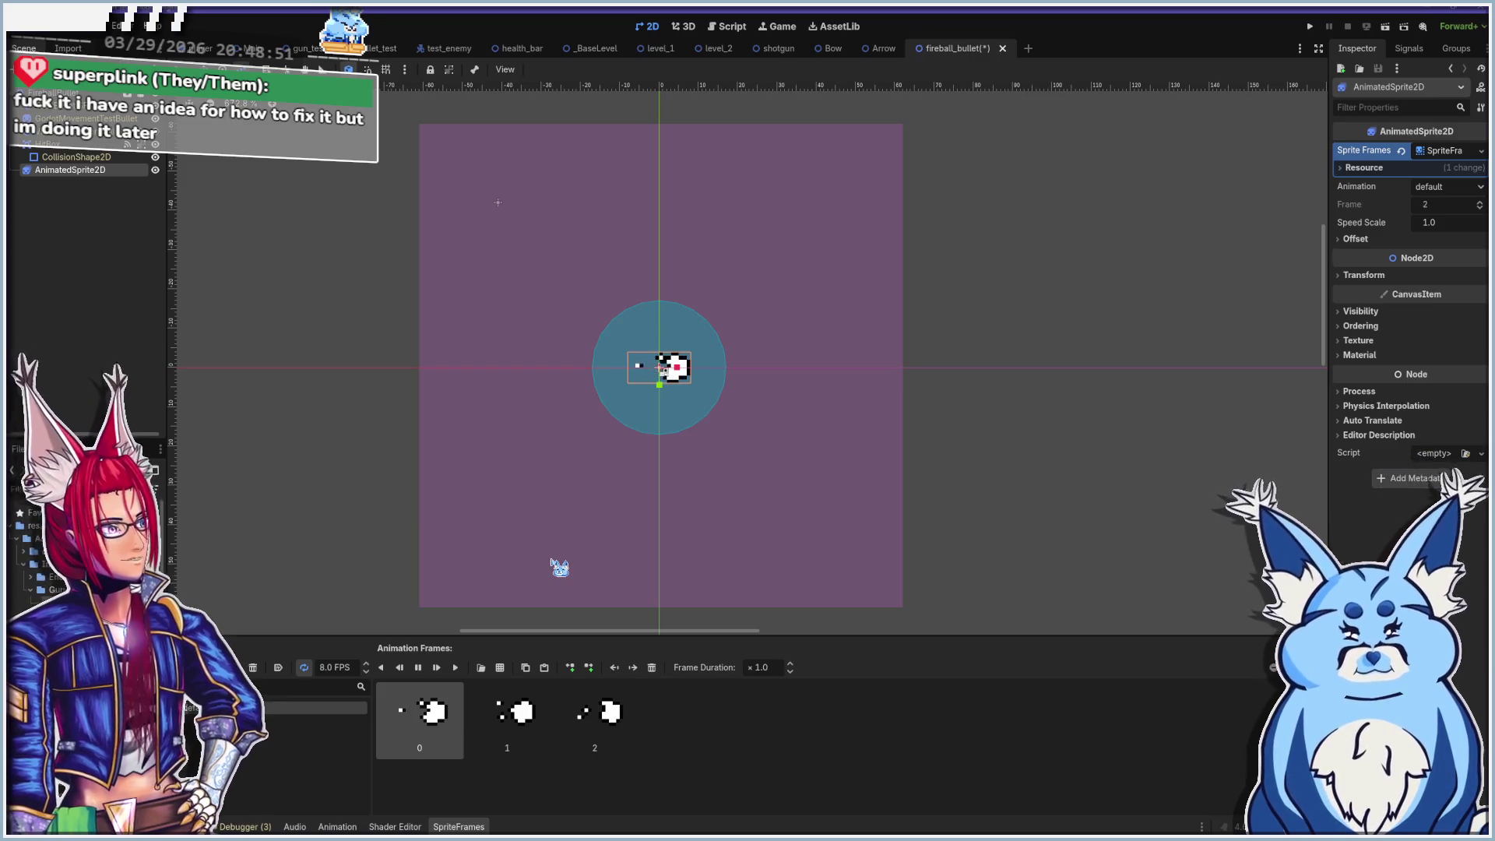
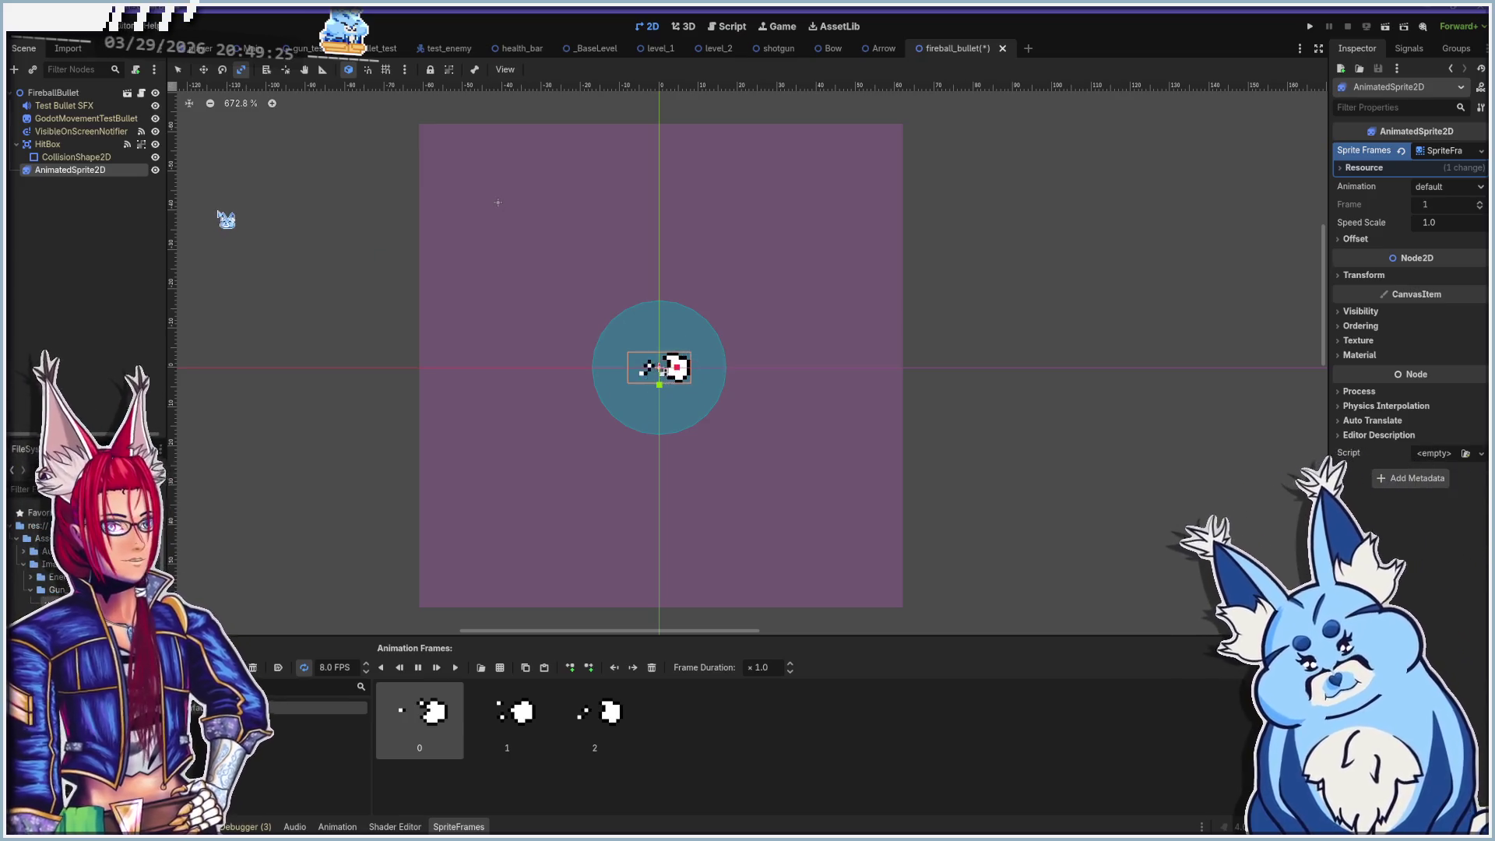
Step: Set the fireball AnimatedSprite2D's Transform scale to 4
click(48, 145)
click(70, 156)
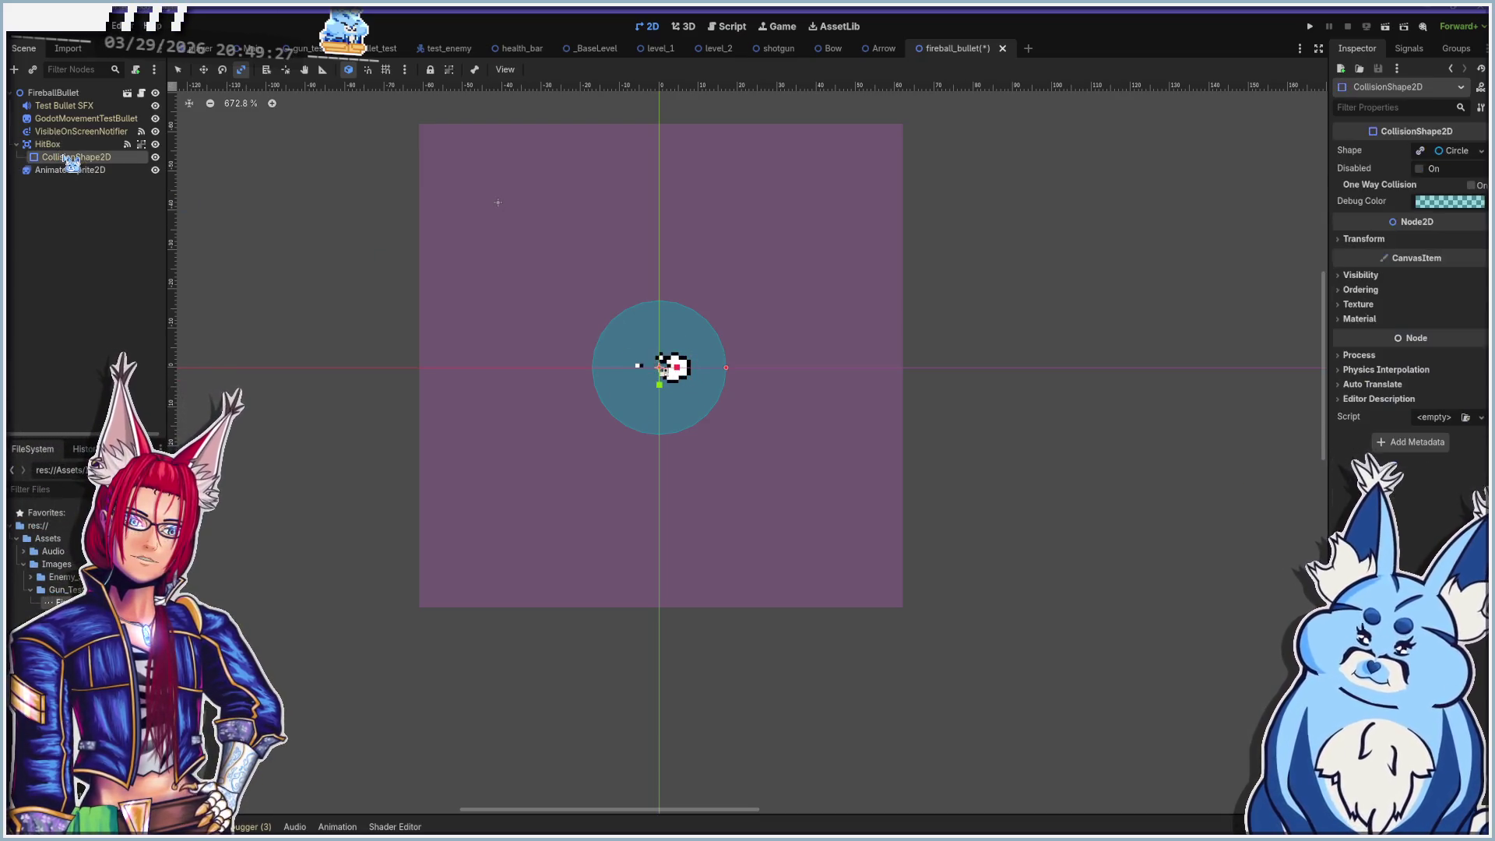
click(70, 170)
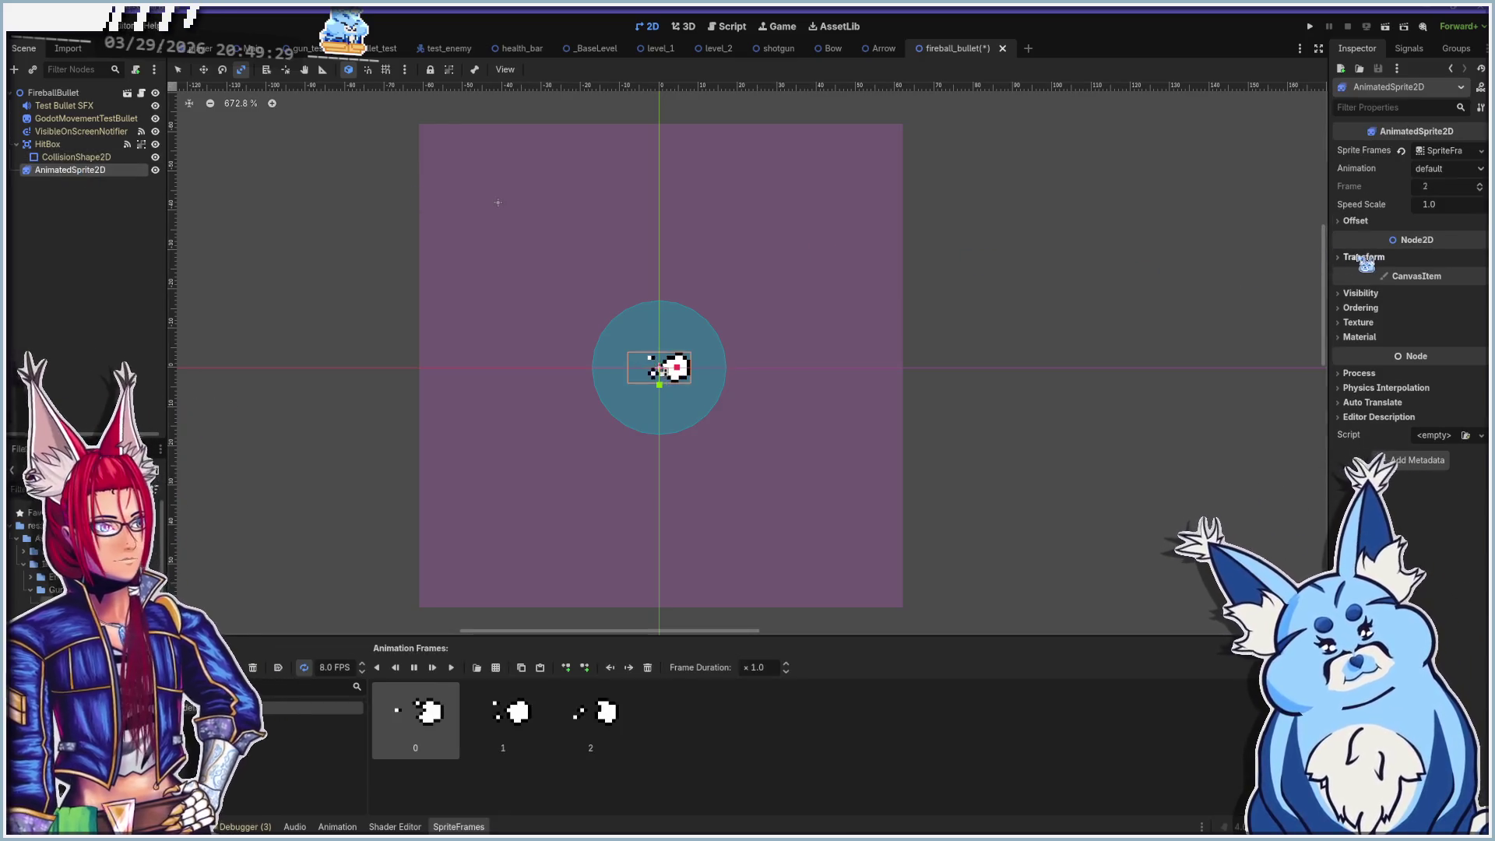
click(1363, 257)
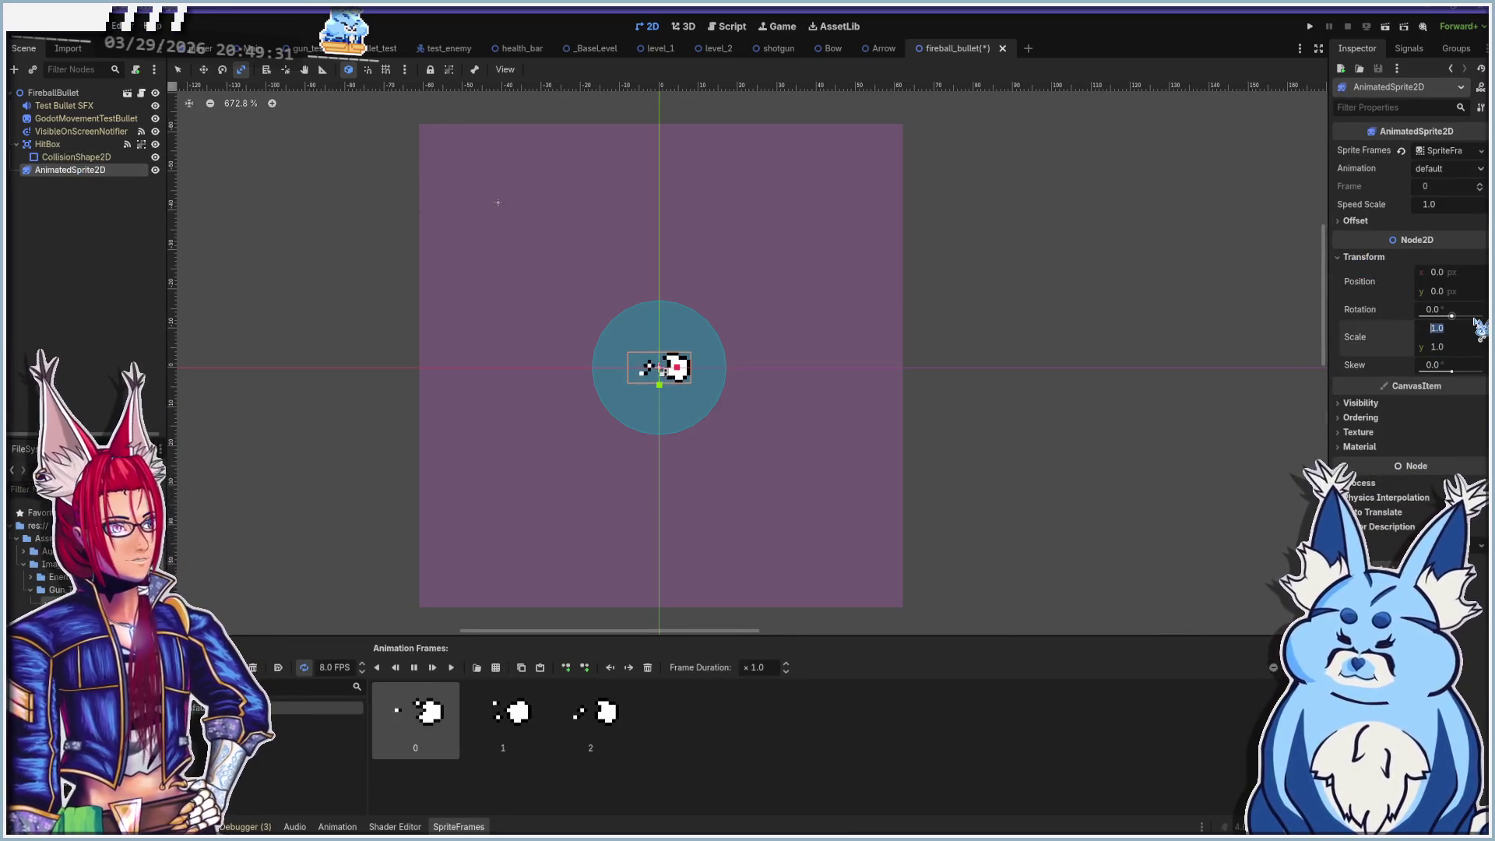
drag(1475, 327, 1477, 327)
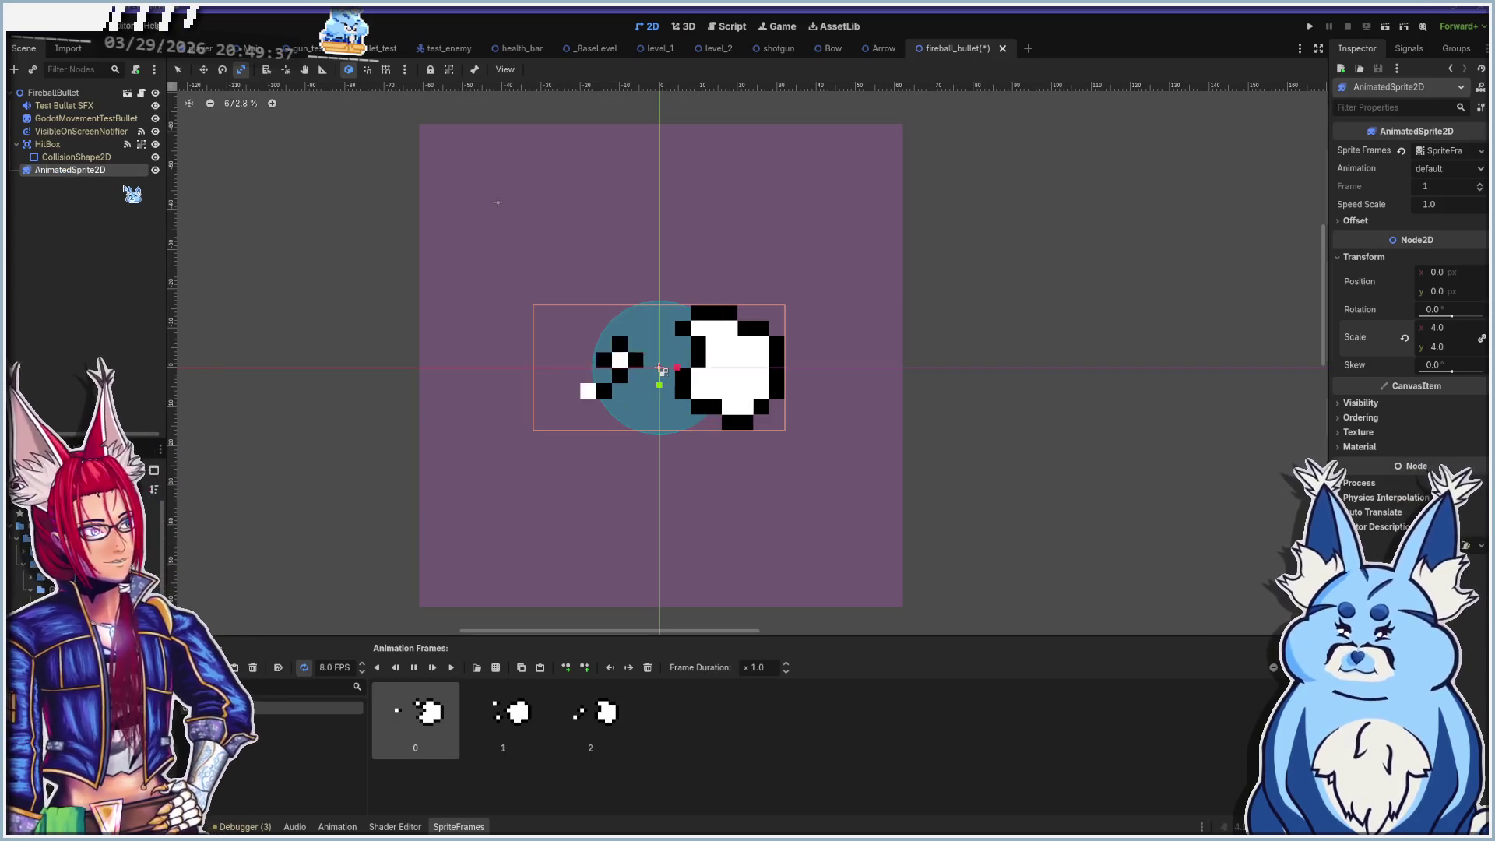
Step: Move AnimatedSprite2D above HitBox in the FireballBullet scene tree
click(75, 158)
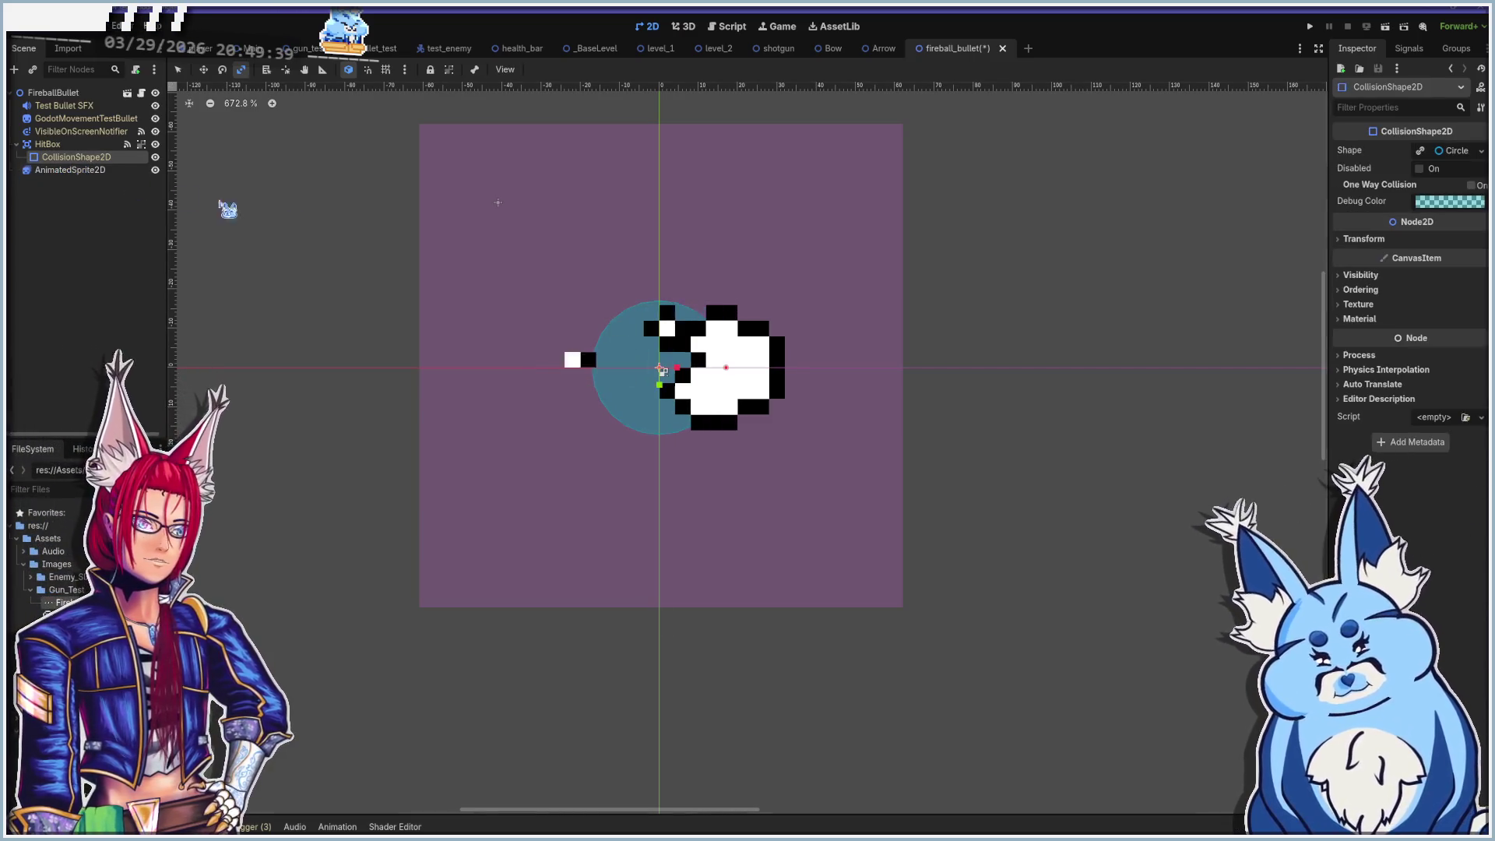
click(47, 145)
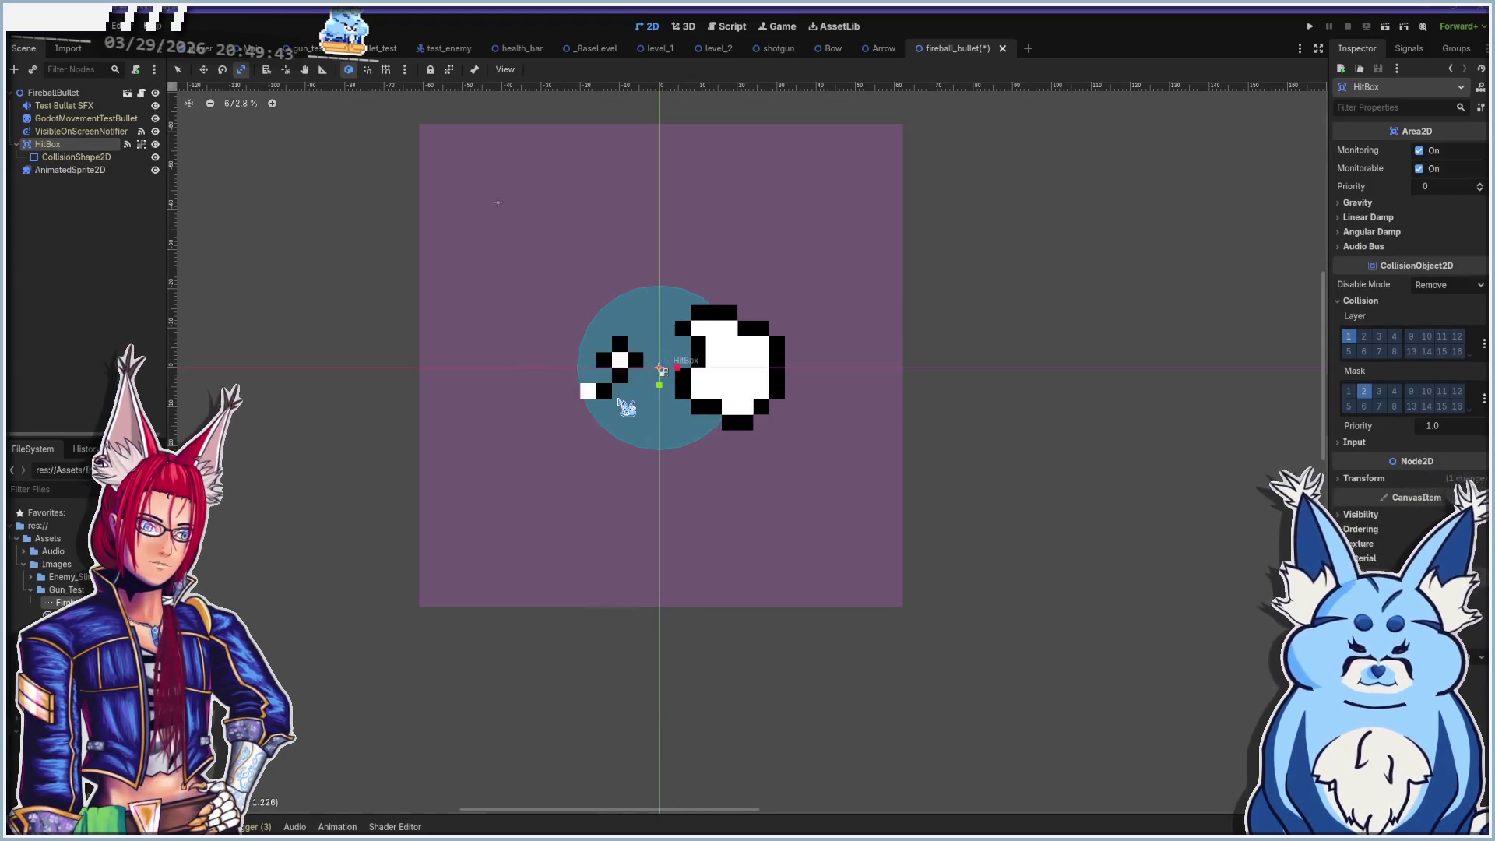
click(62, 170)
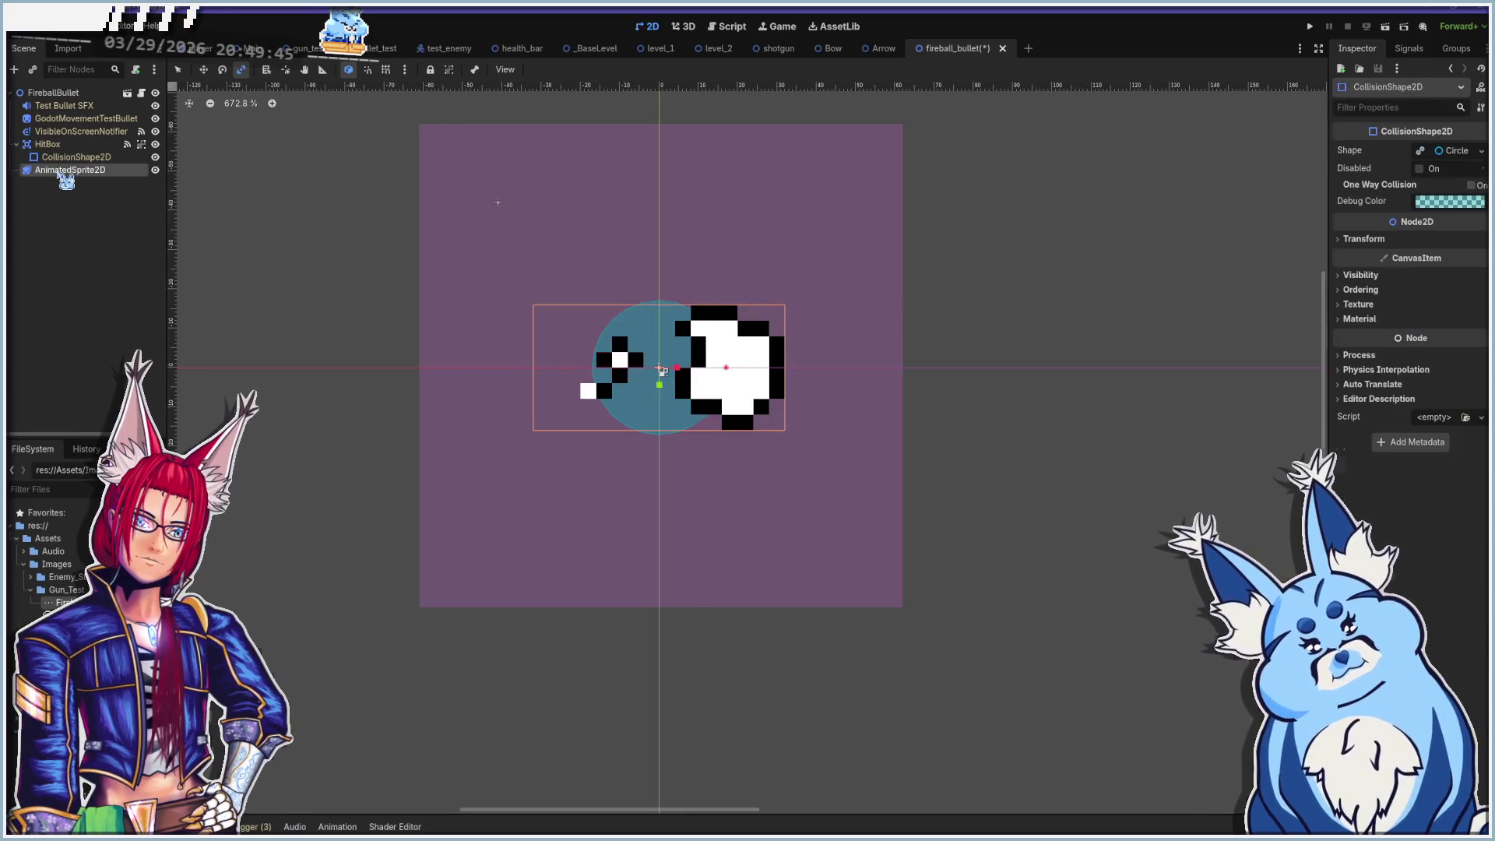
drag(62, 170, 55, 140)
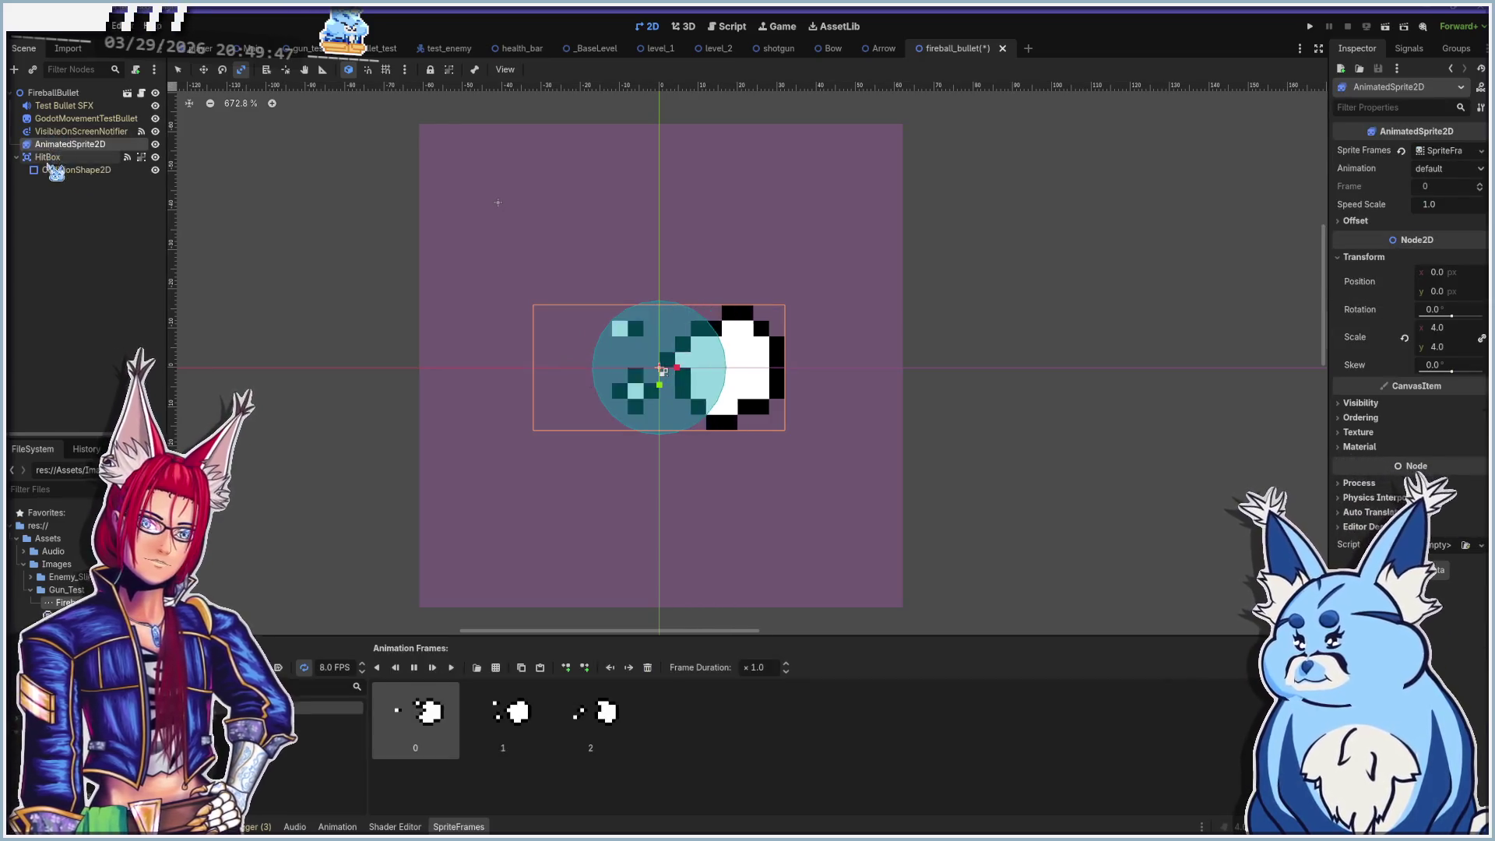
click(46, 156)
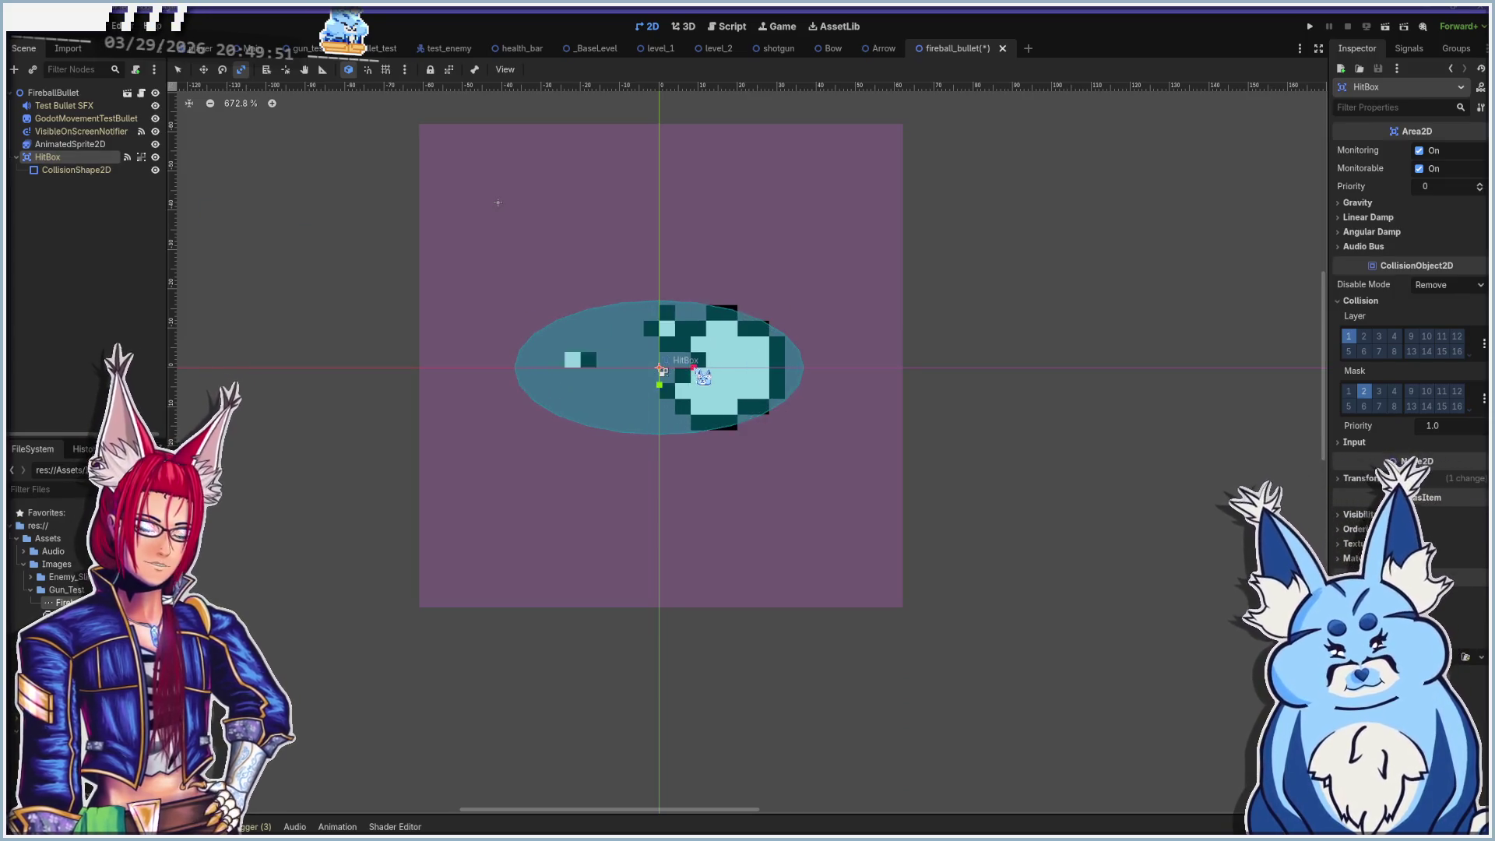
Step: Make the HitBox a round circle and set its x position to 16 px
key(Delete)
click(746, 435)
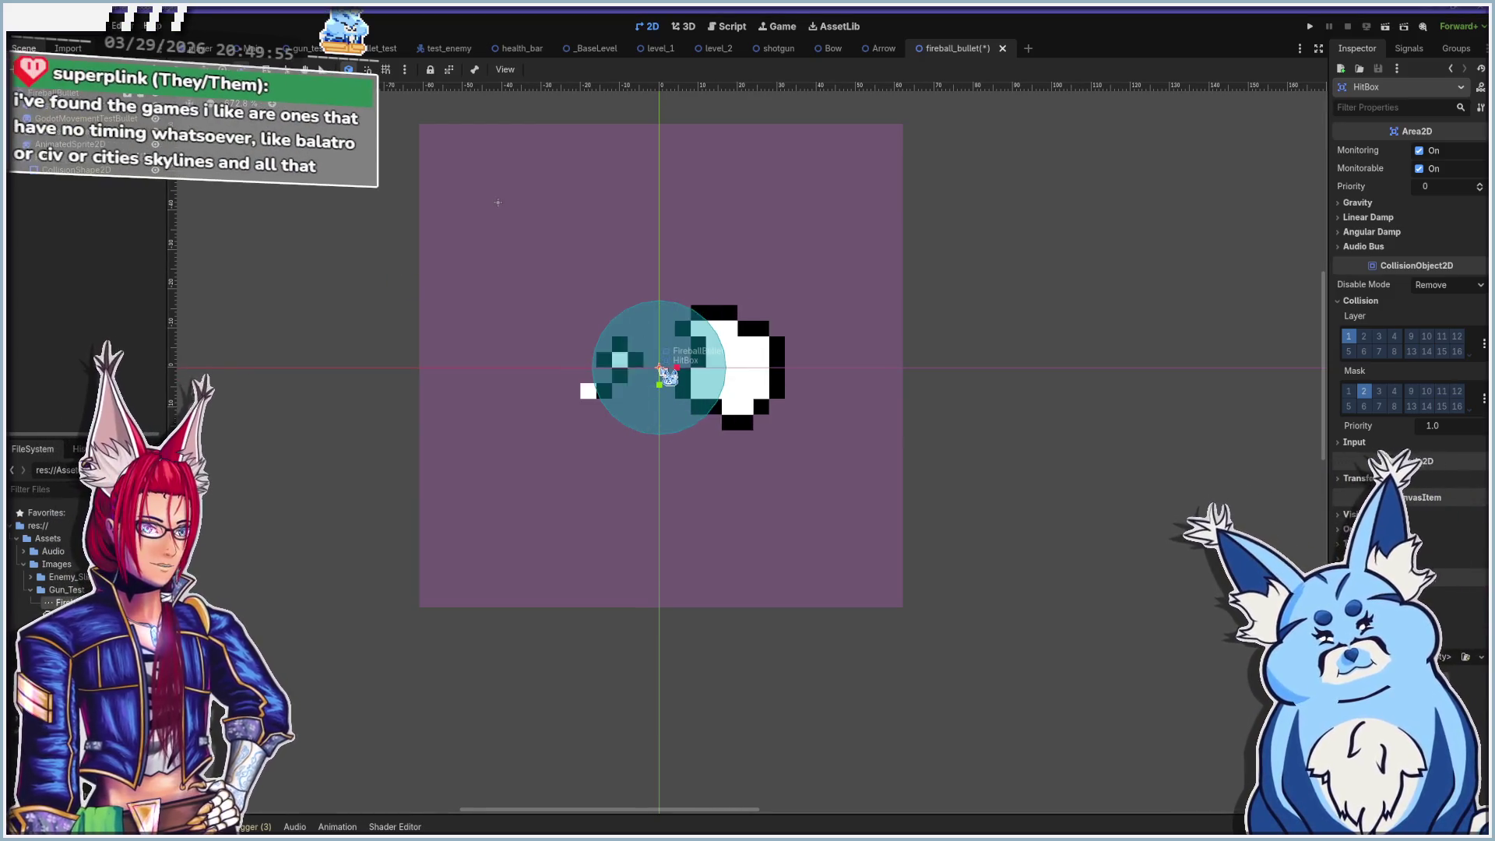
drag(669, 401, 667, 377)
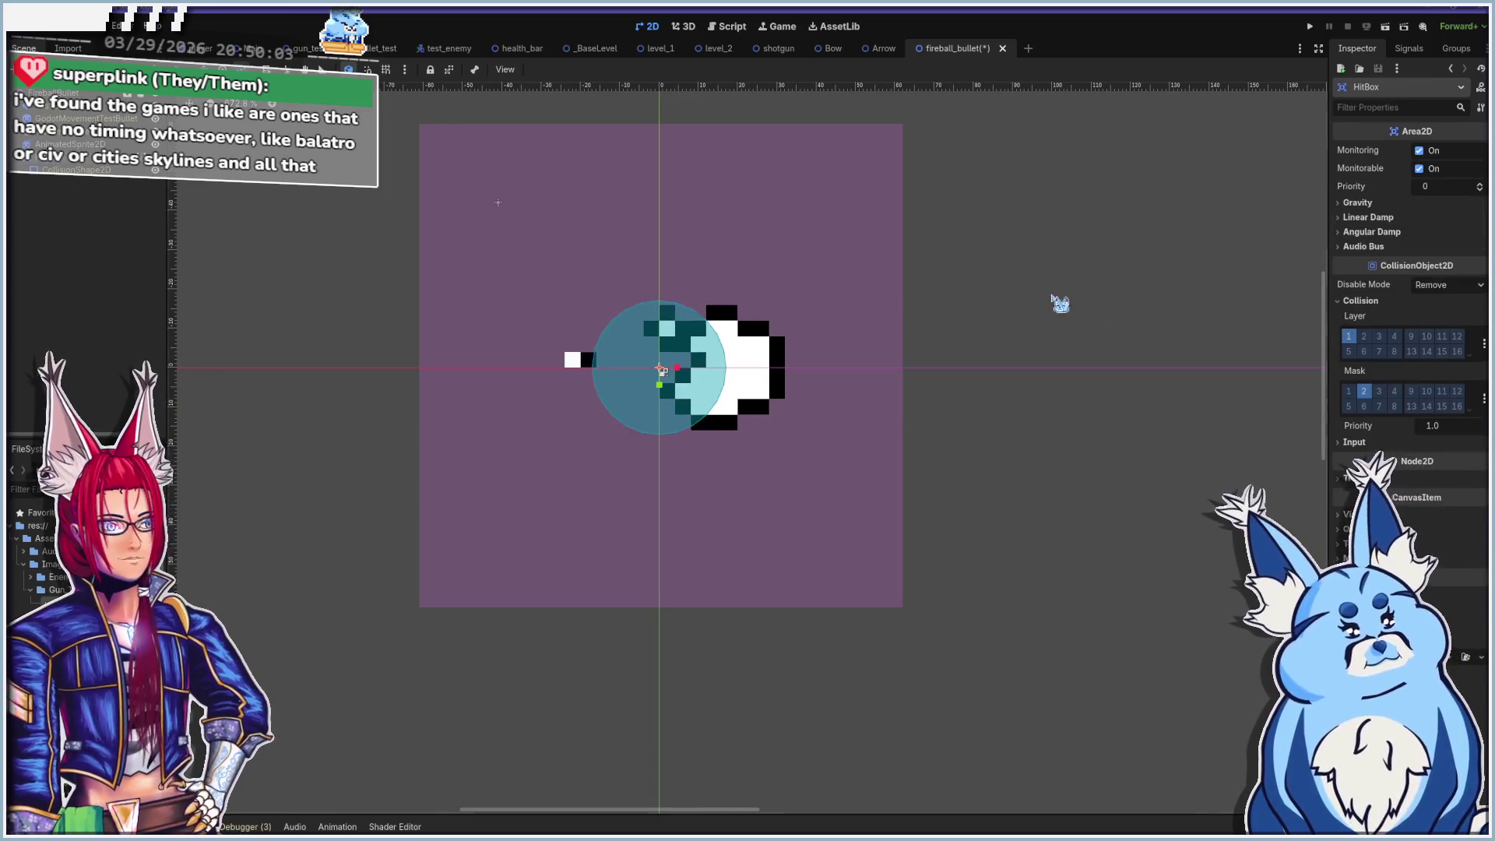
click(1359, 304)
click(1363, 352)
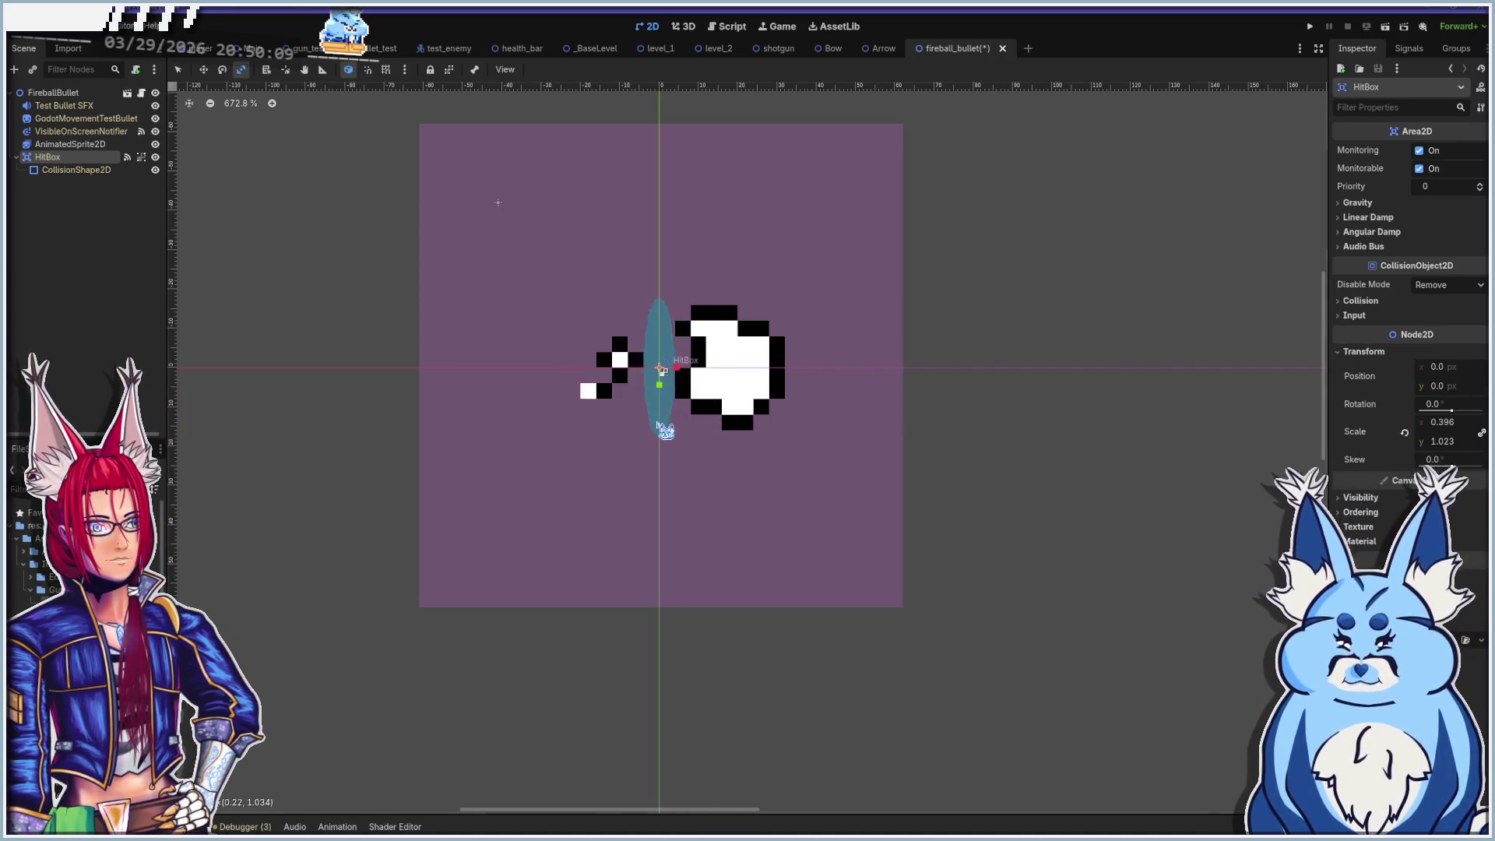
mouse_move(654, 423)
mouse_down()
mouse_move(587, 424)
mouse_move(627, 428)
mouse_up()
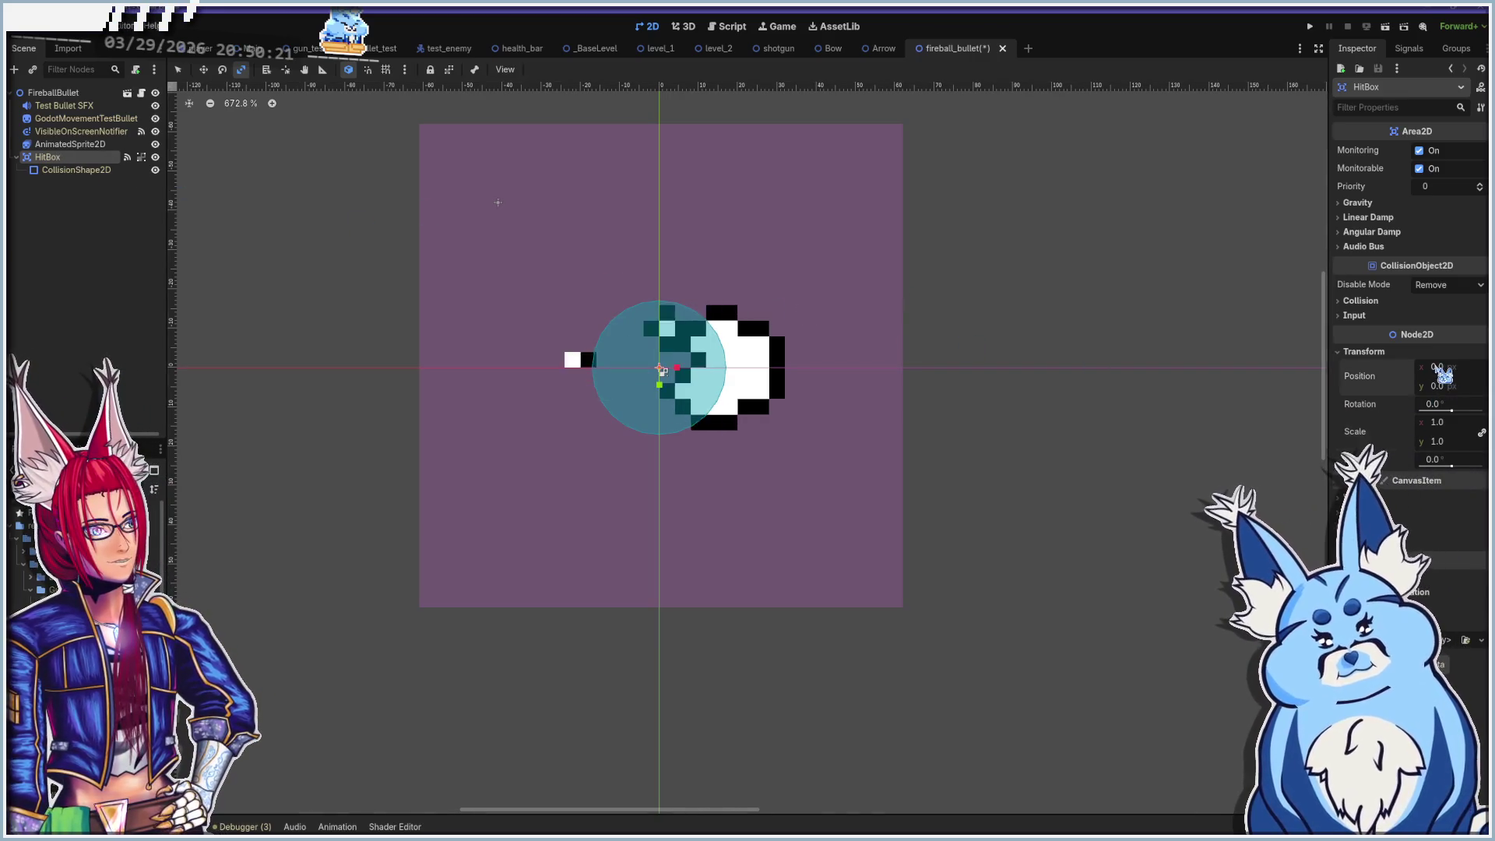
mouse_move(1450, 377)
mouse_down()
mouse_move(1429, 377)
mouse_move(1468, 377)
mouse_move(1453, 377)
mouse_up()
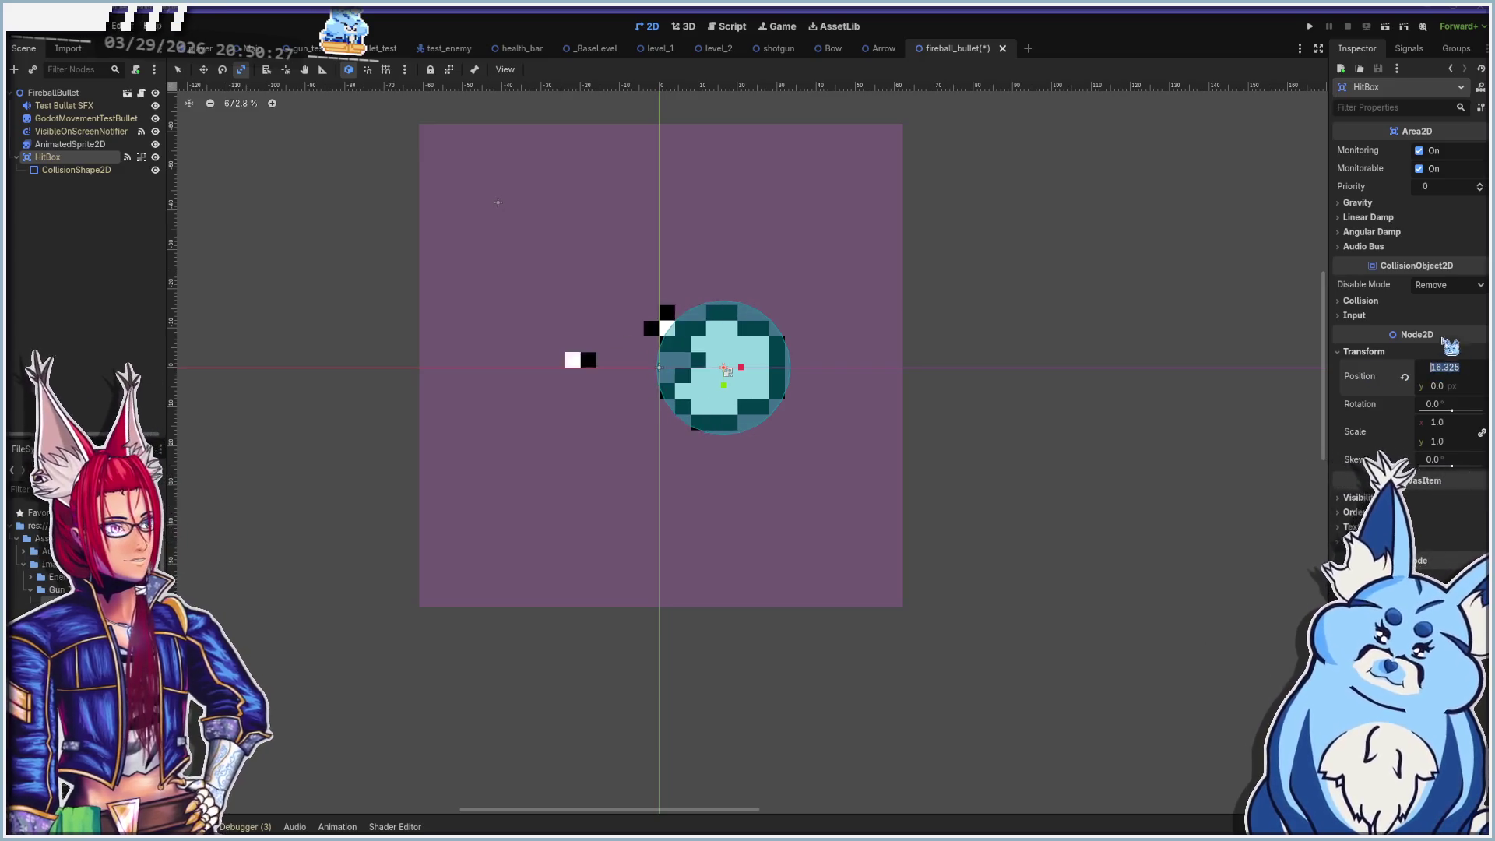
text(16)
key(Return)
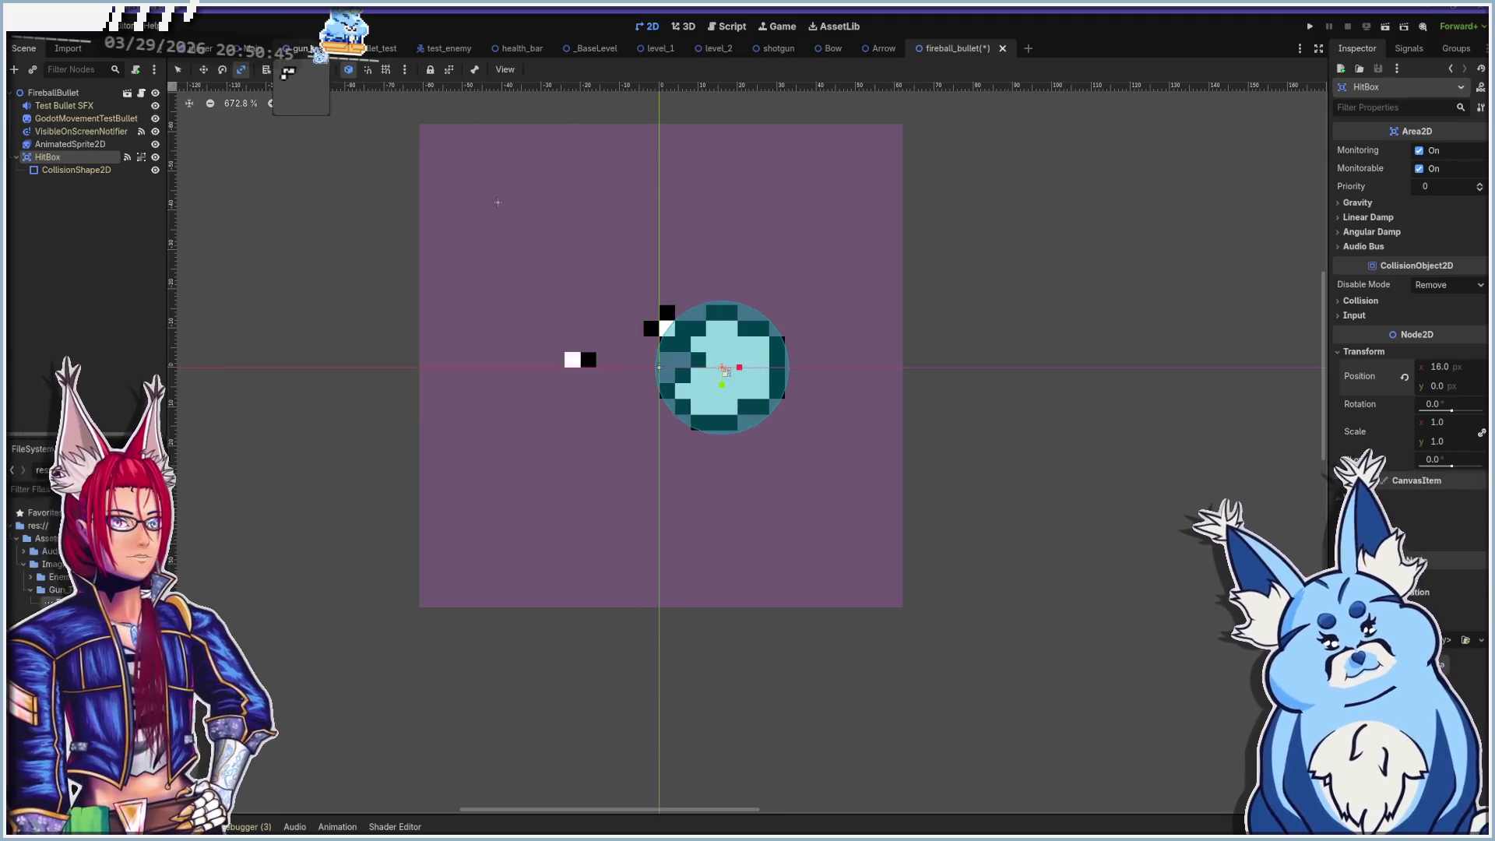
Step: Save the fireball_bullet scene and open the gun_test scene
click(382, 50)
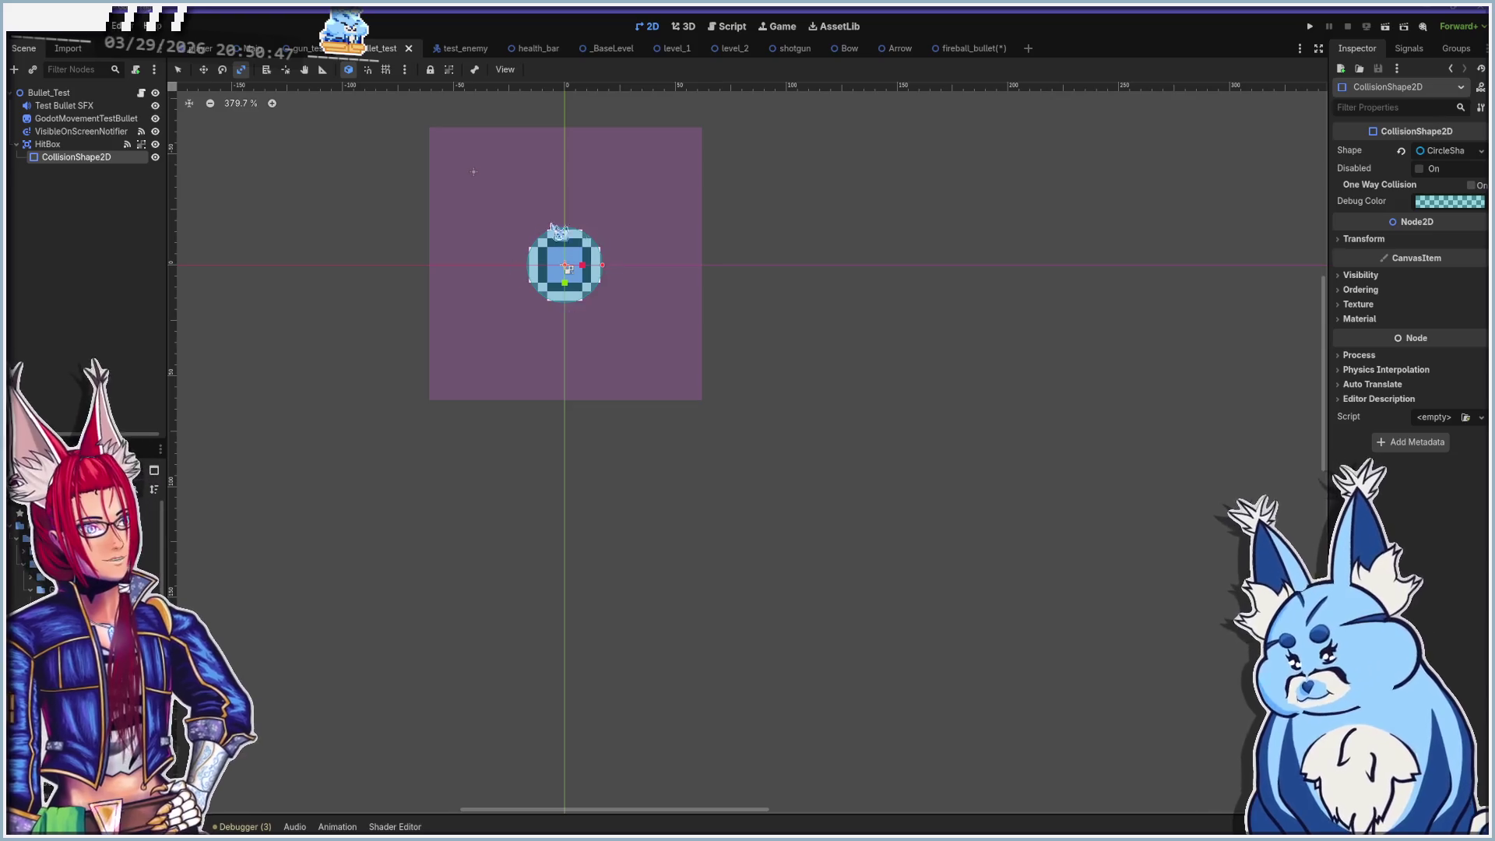
click(988, 57)
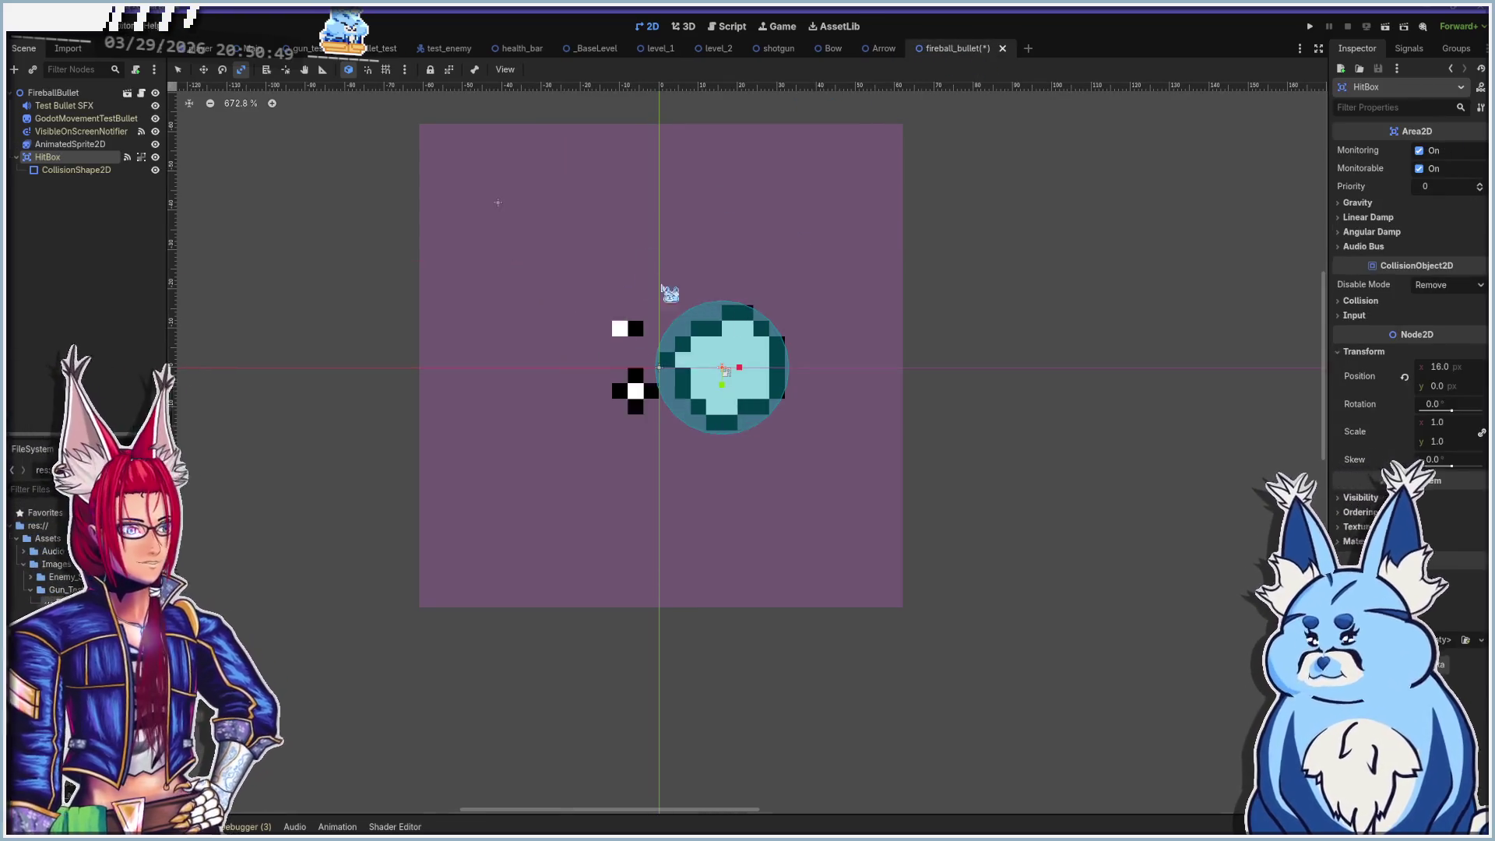
key(ctrl+s)
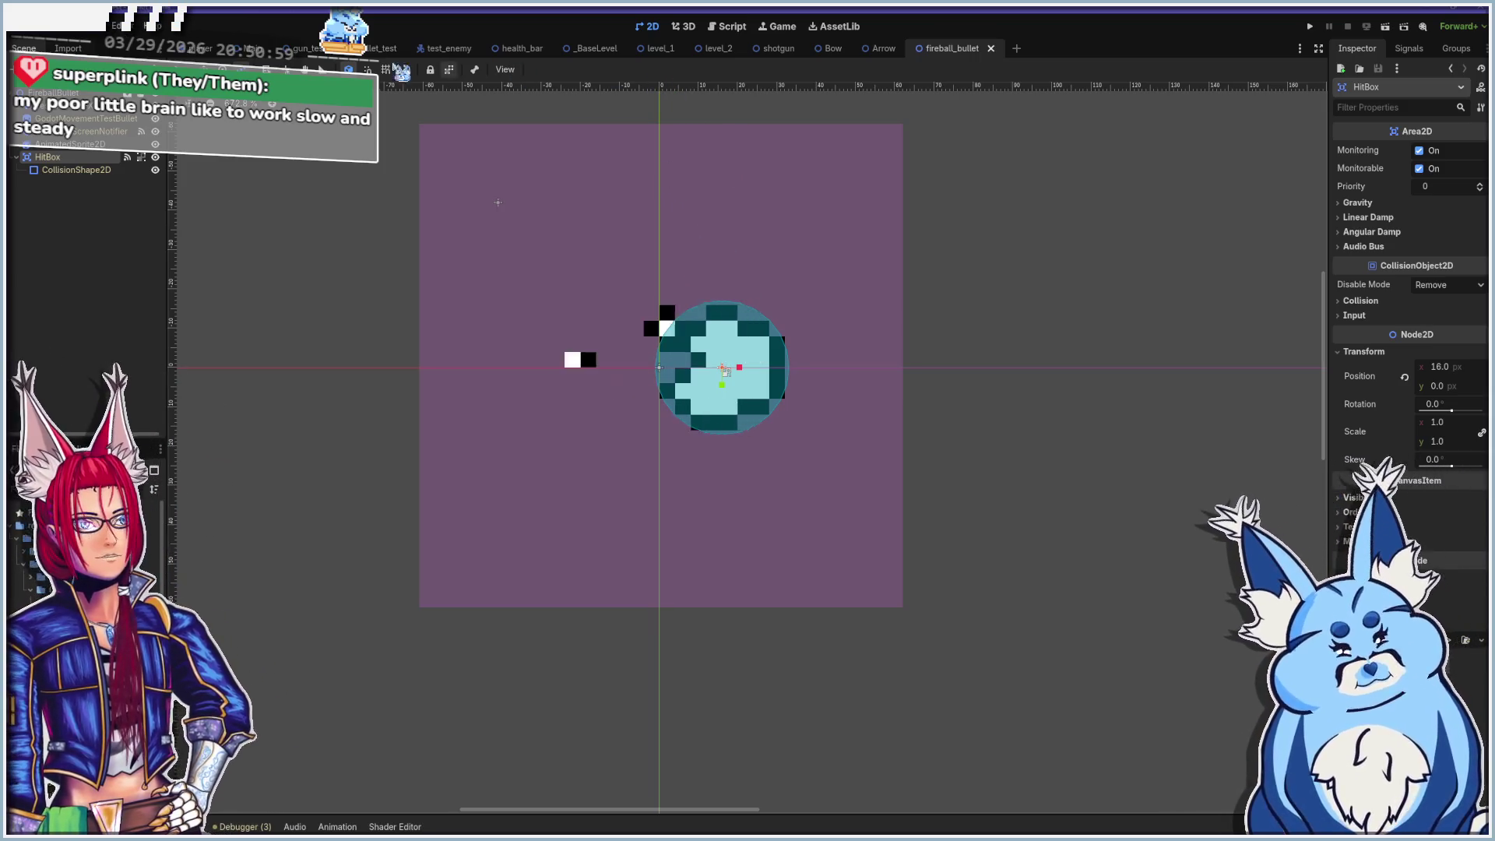
click(306, 49)
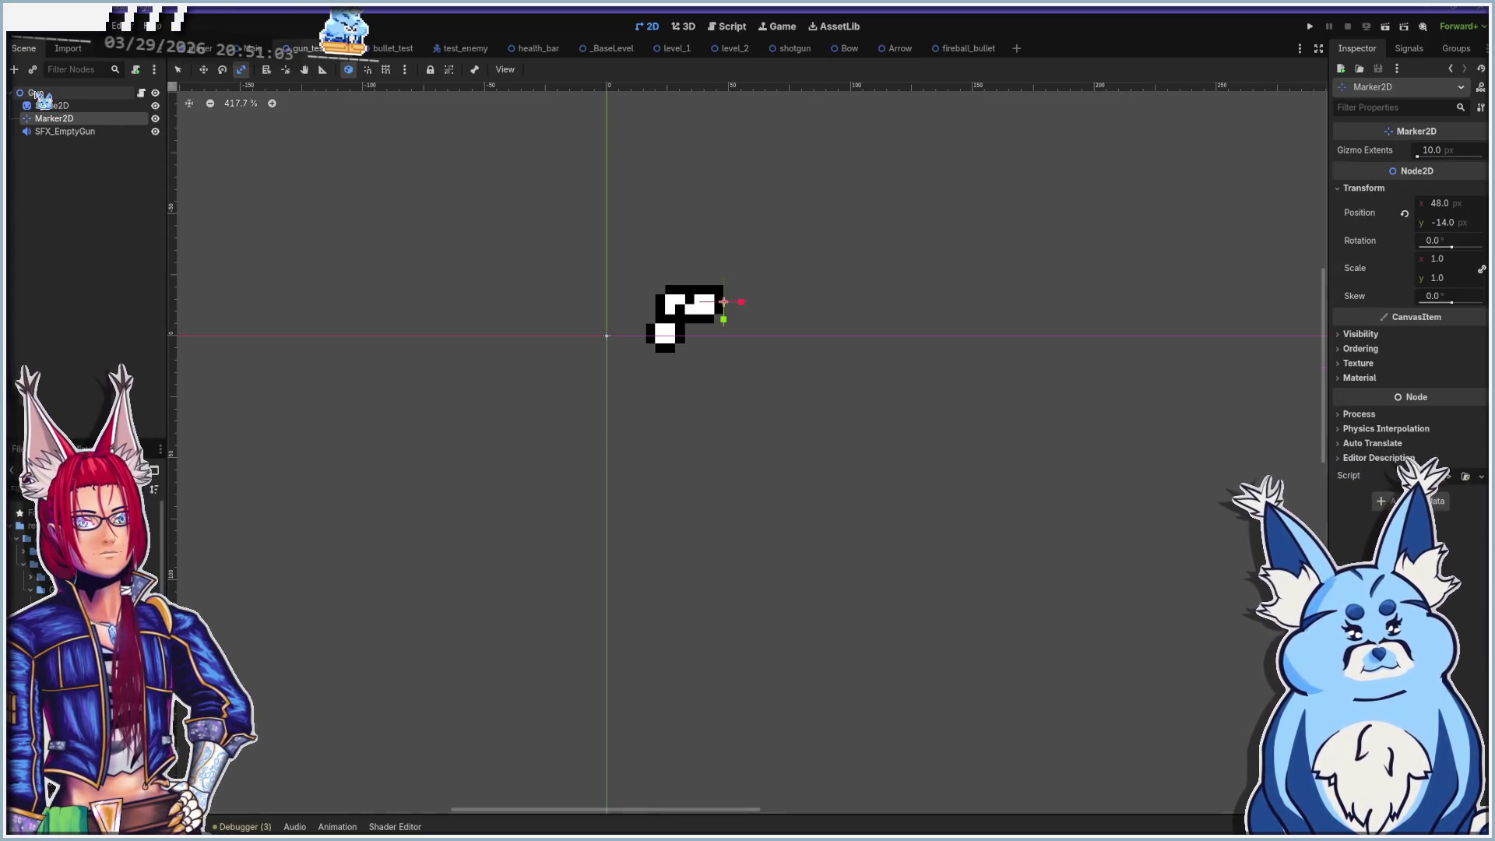
Step: Create a new unsaved inherited scene from the gun_test Gun scene
click(36, 93)
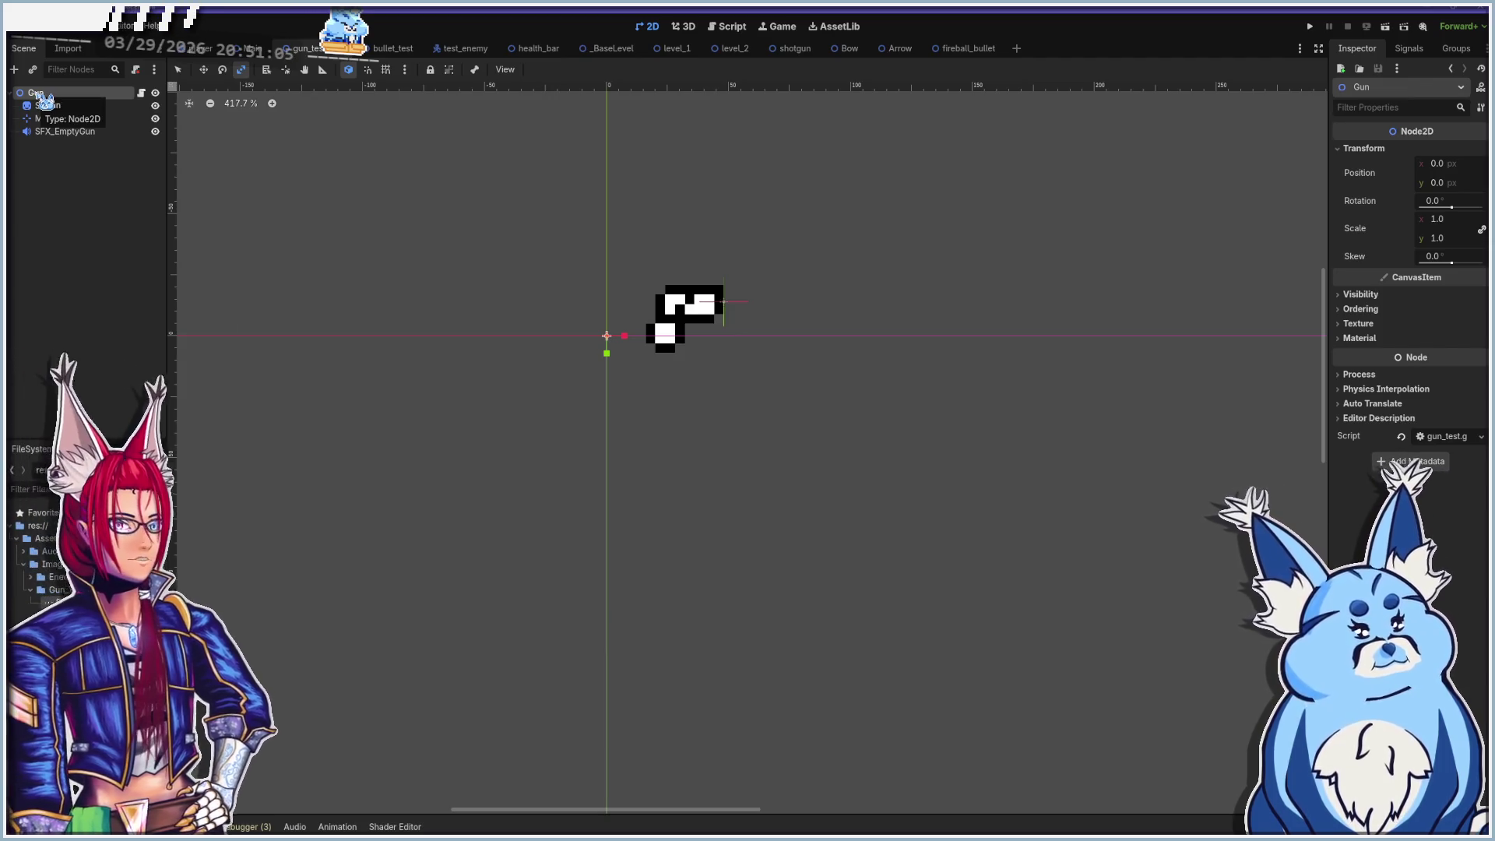
right_click(39, 95)
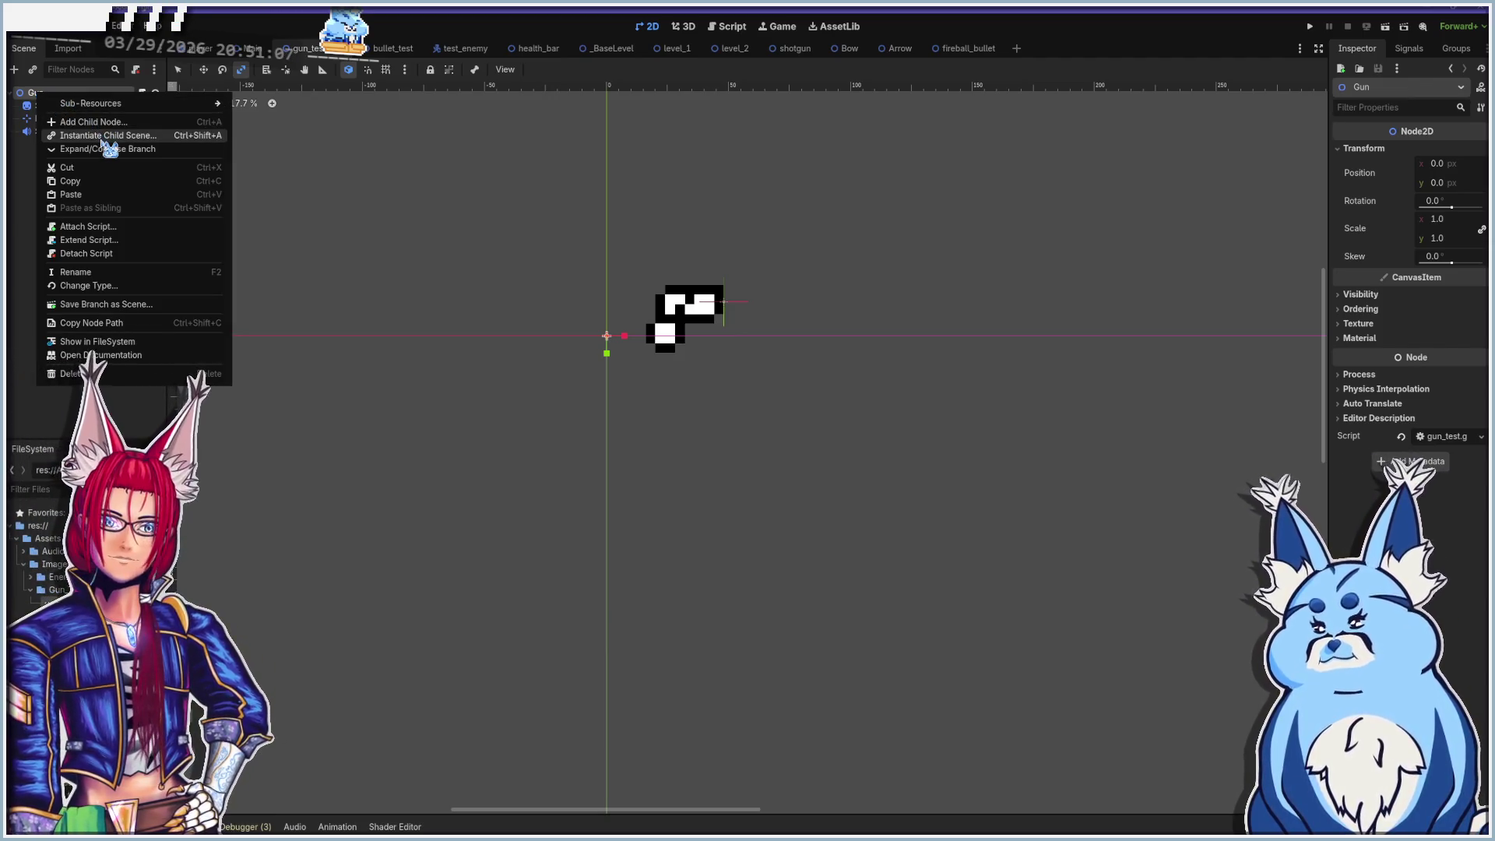
click(99, 136)
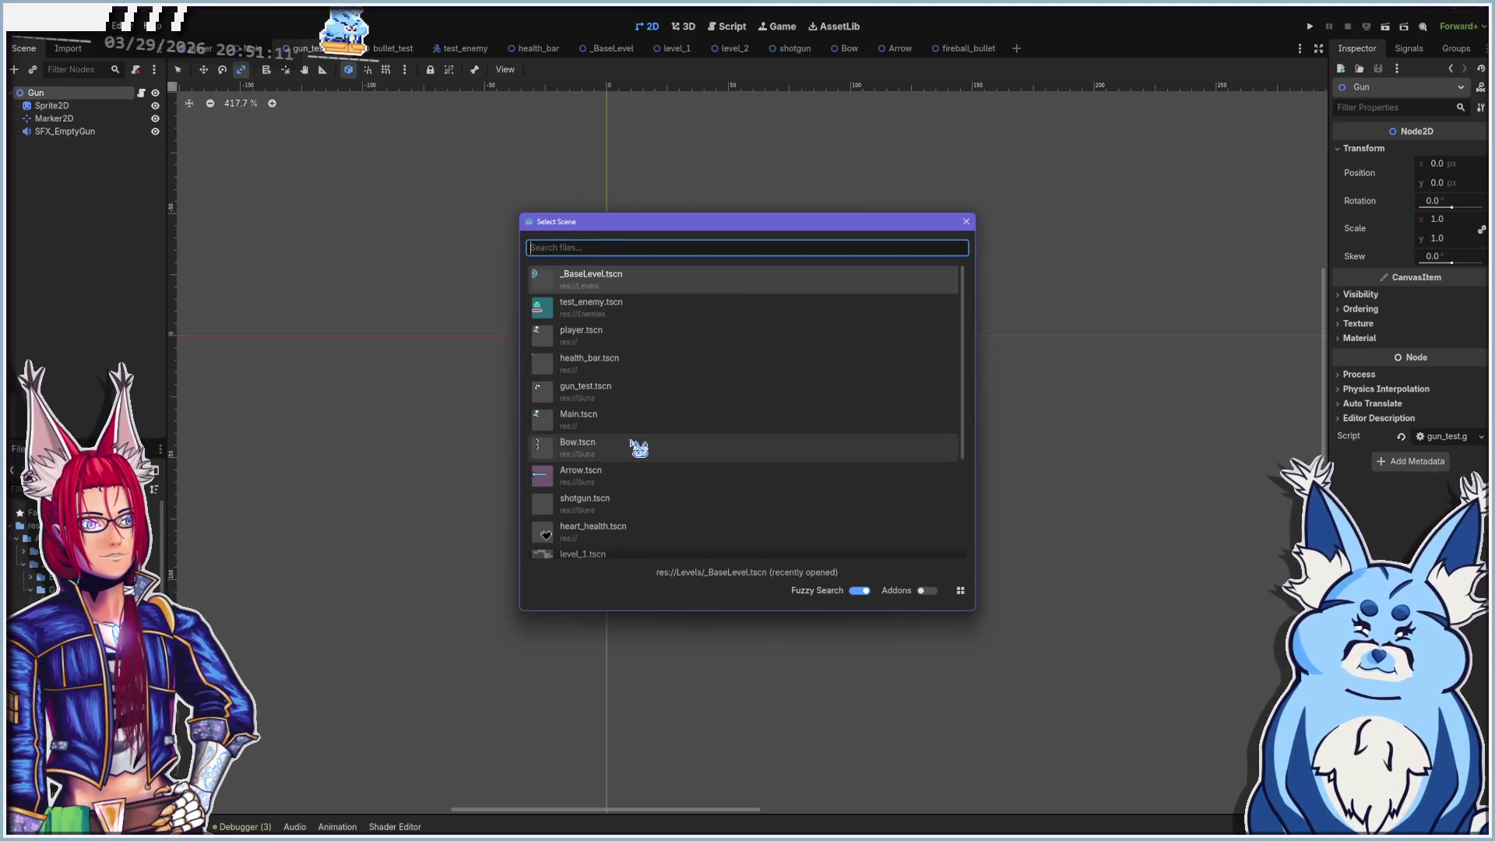
click(967, 222)
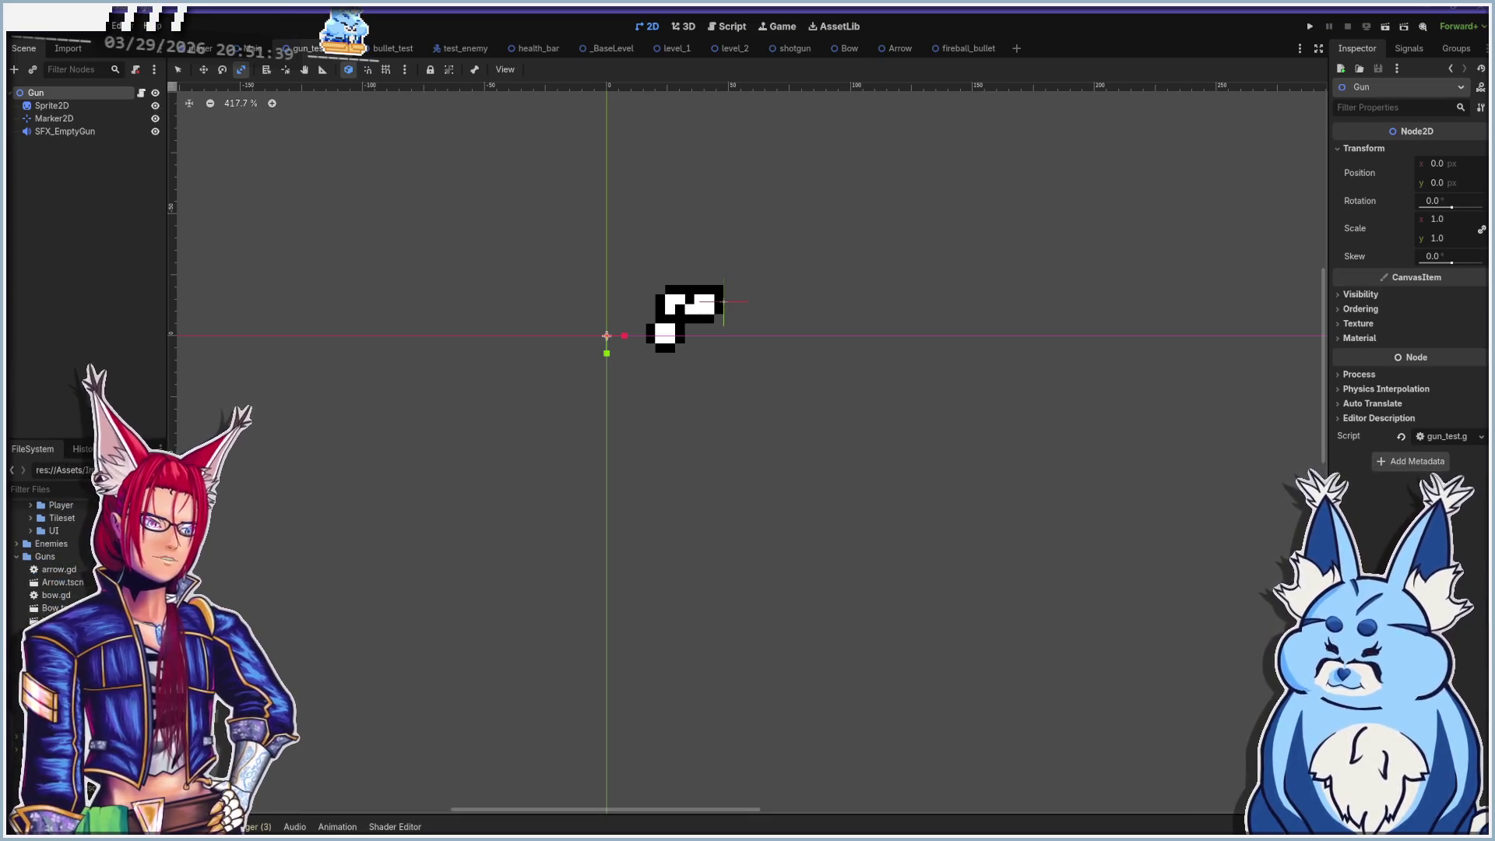
scroll(55, 545, up, 5)
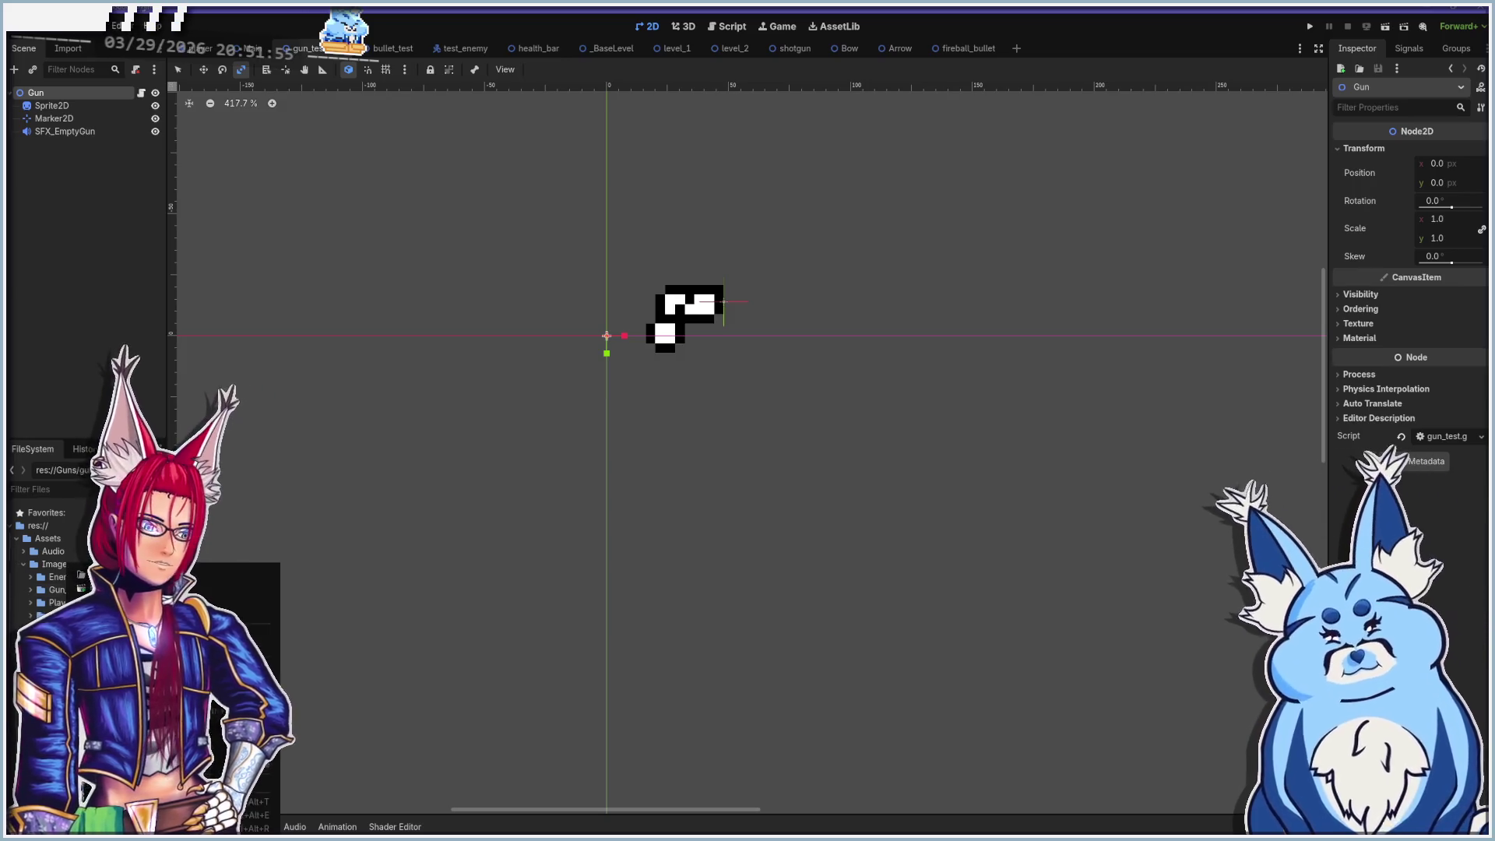
click(54, 119)
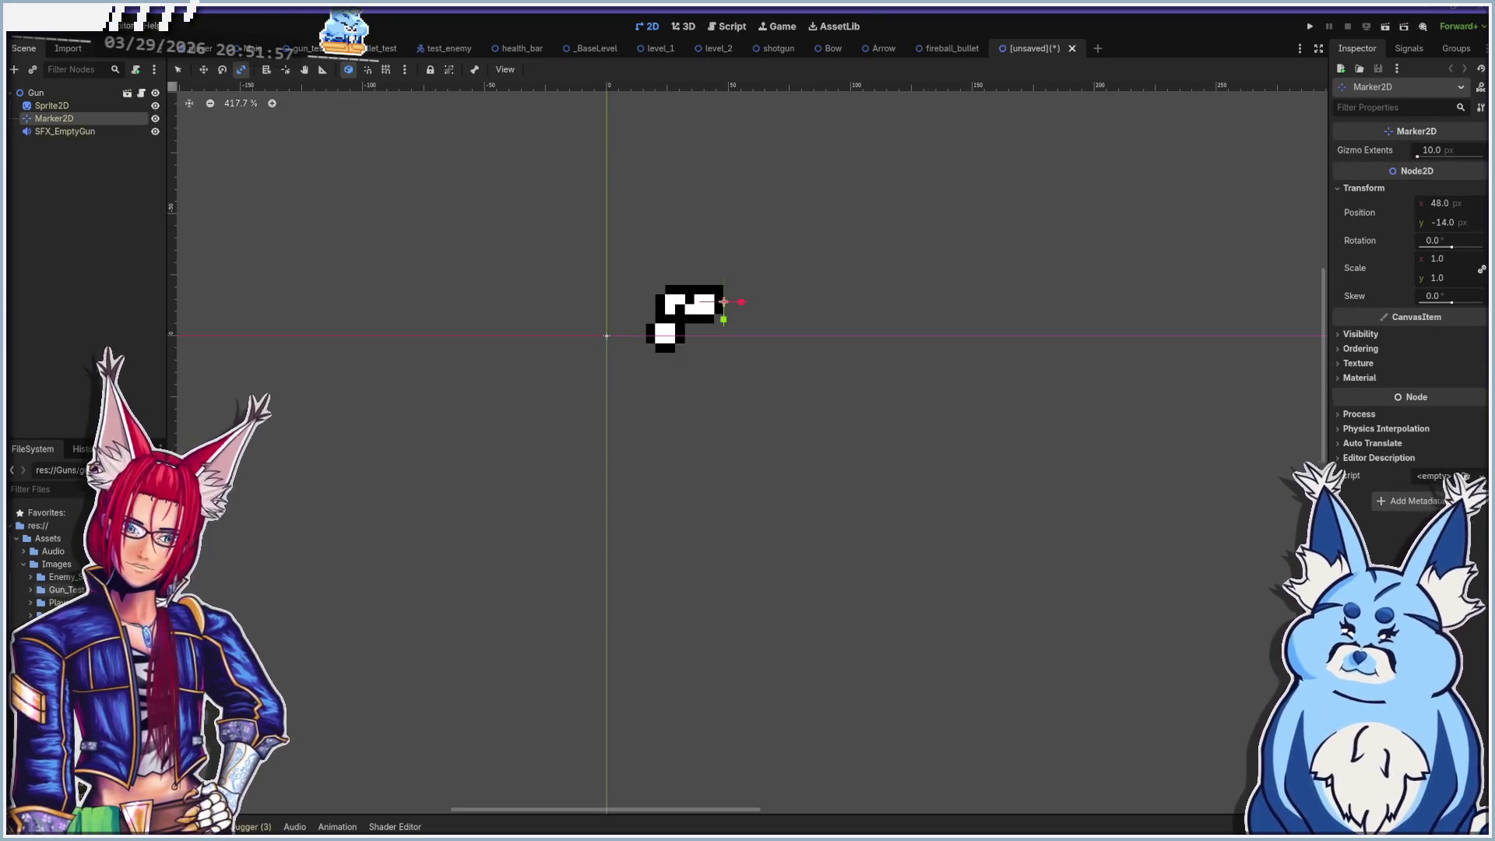
Step: Rename the root Gun node to Fireball_Gun
double_click(47, 93)
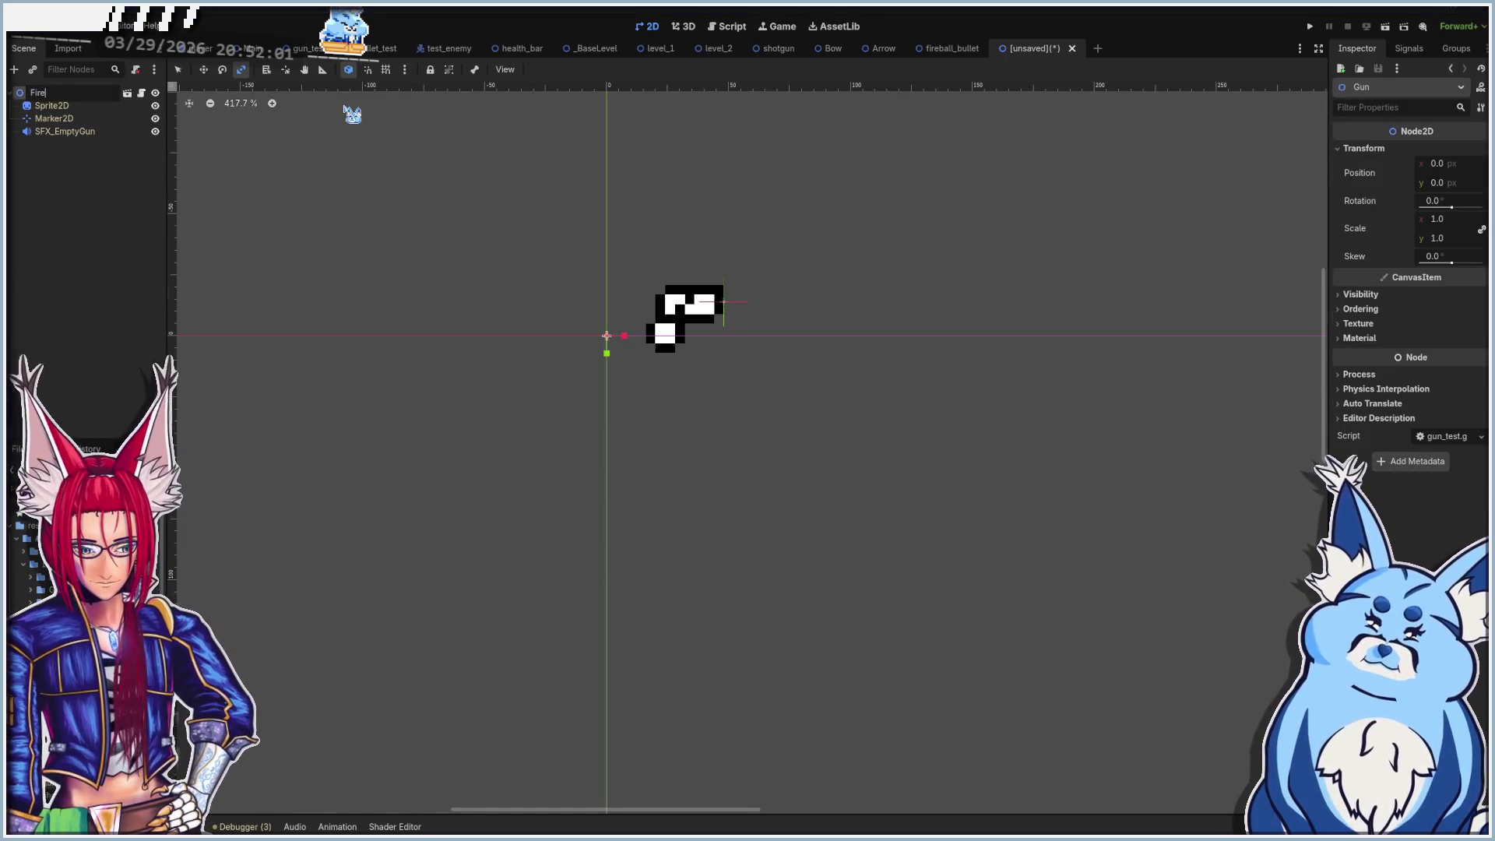
key(Return)
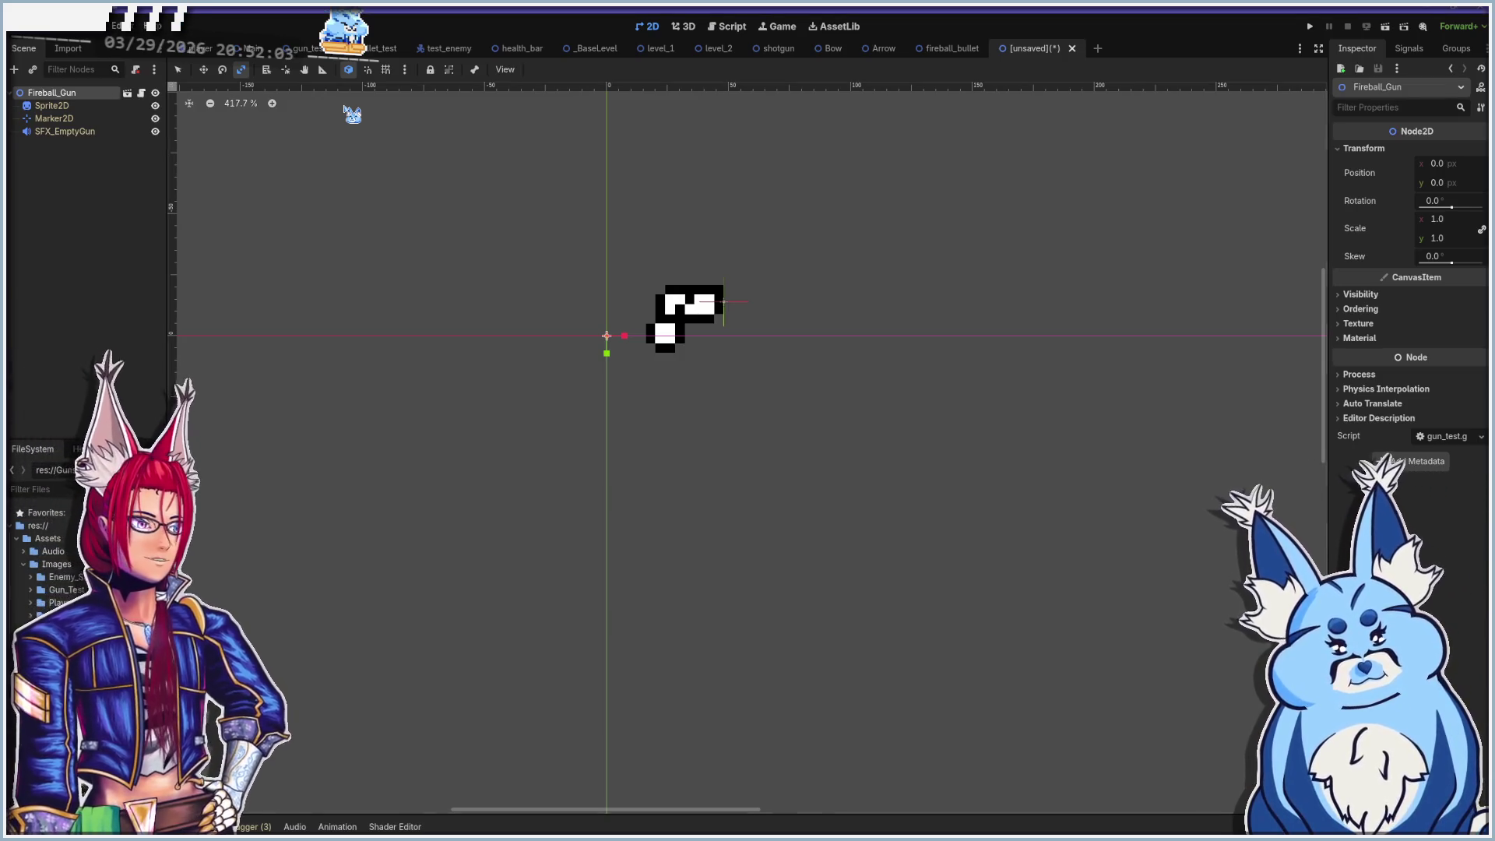
click(55, 106)
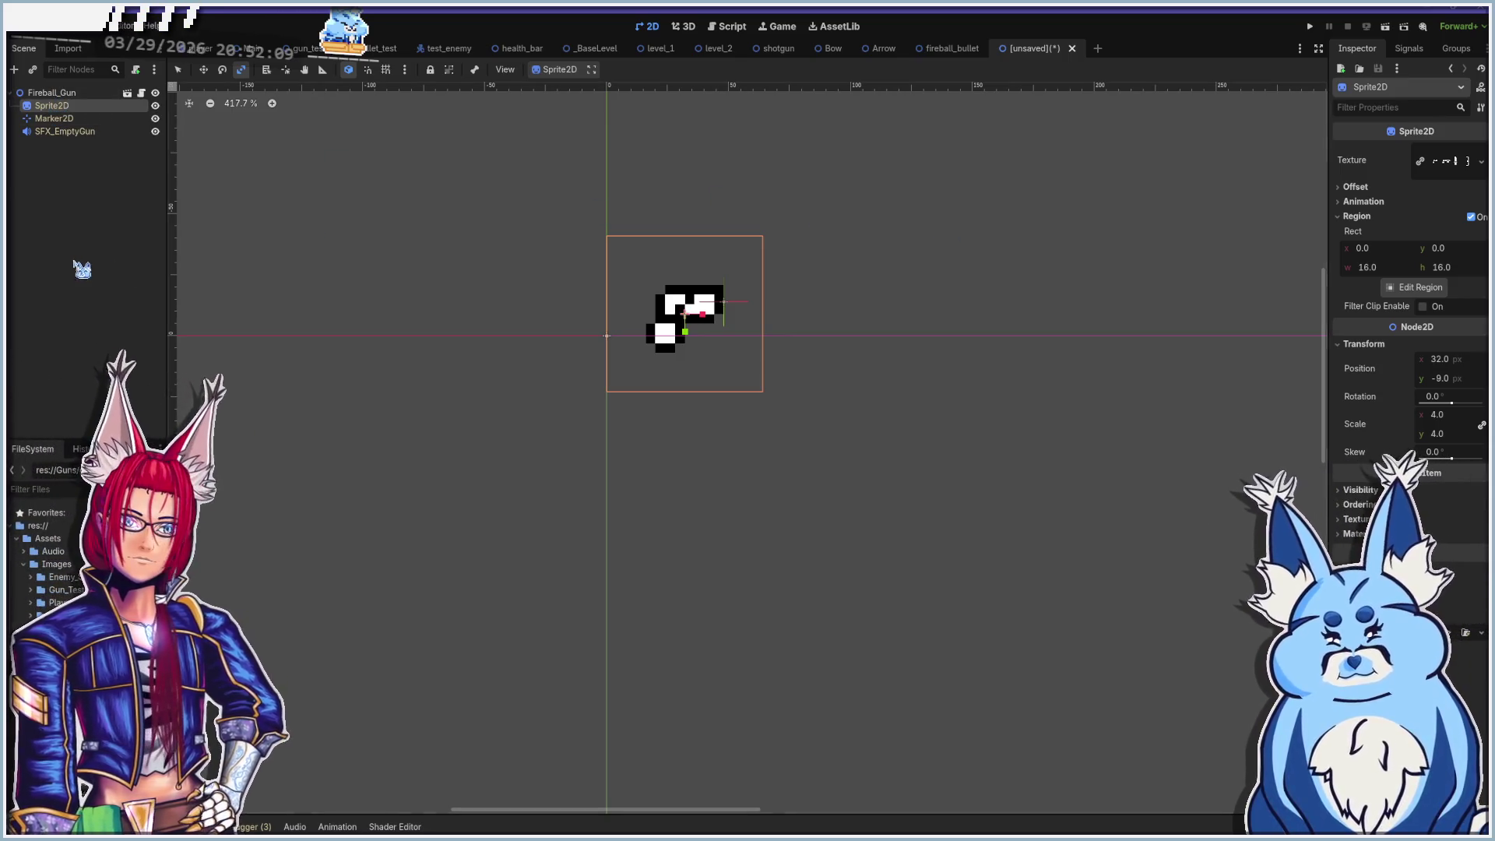
right_click(75, 263)
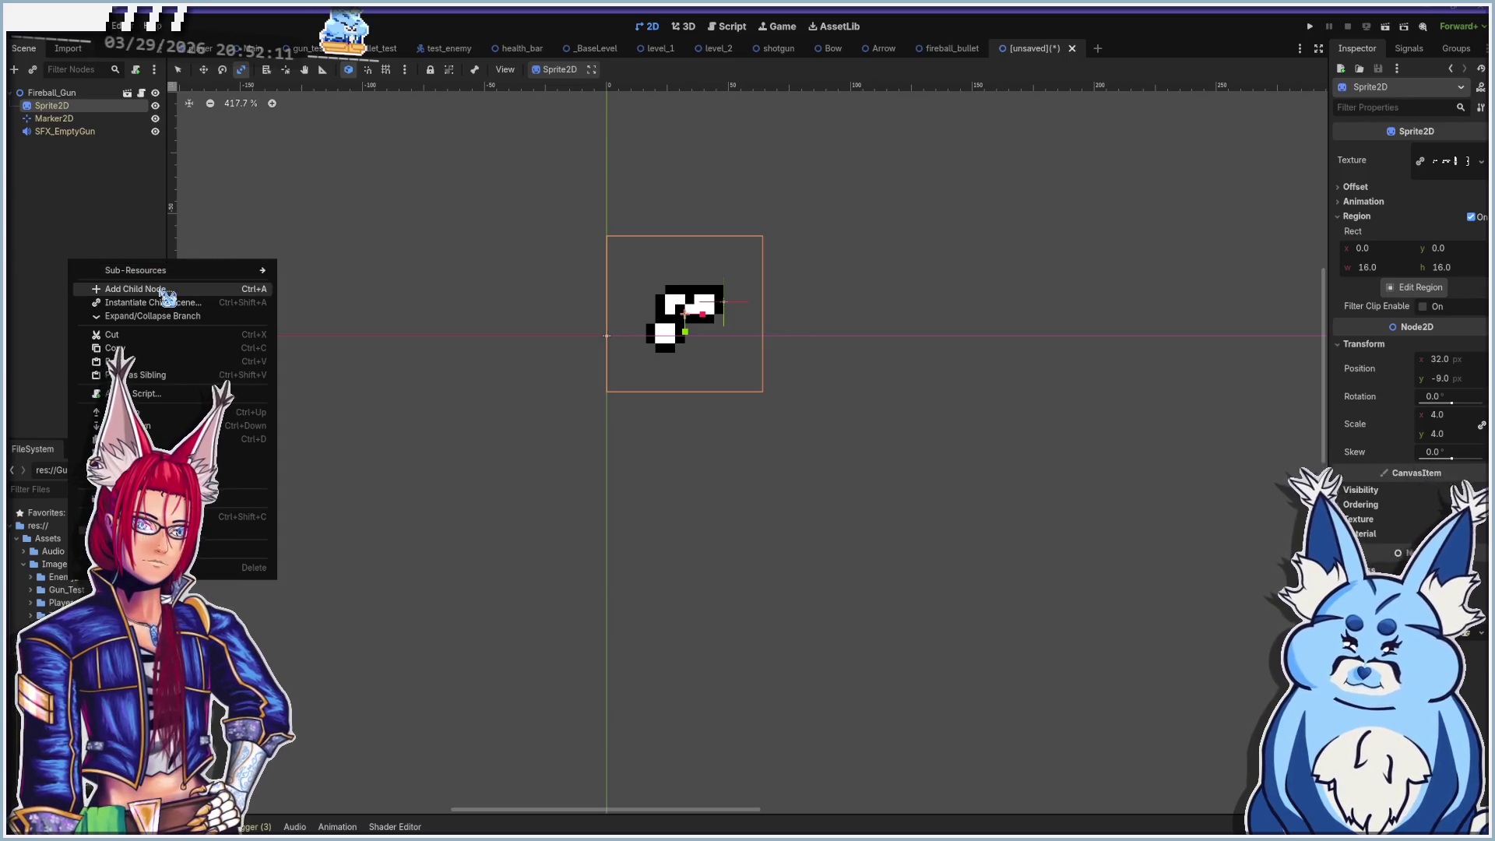
click(51, 92)
Step: Add an AnimatedSprite2D child via the 'anima' search and place it below Sprite2D
right_click(31, 239)
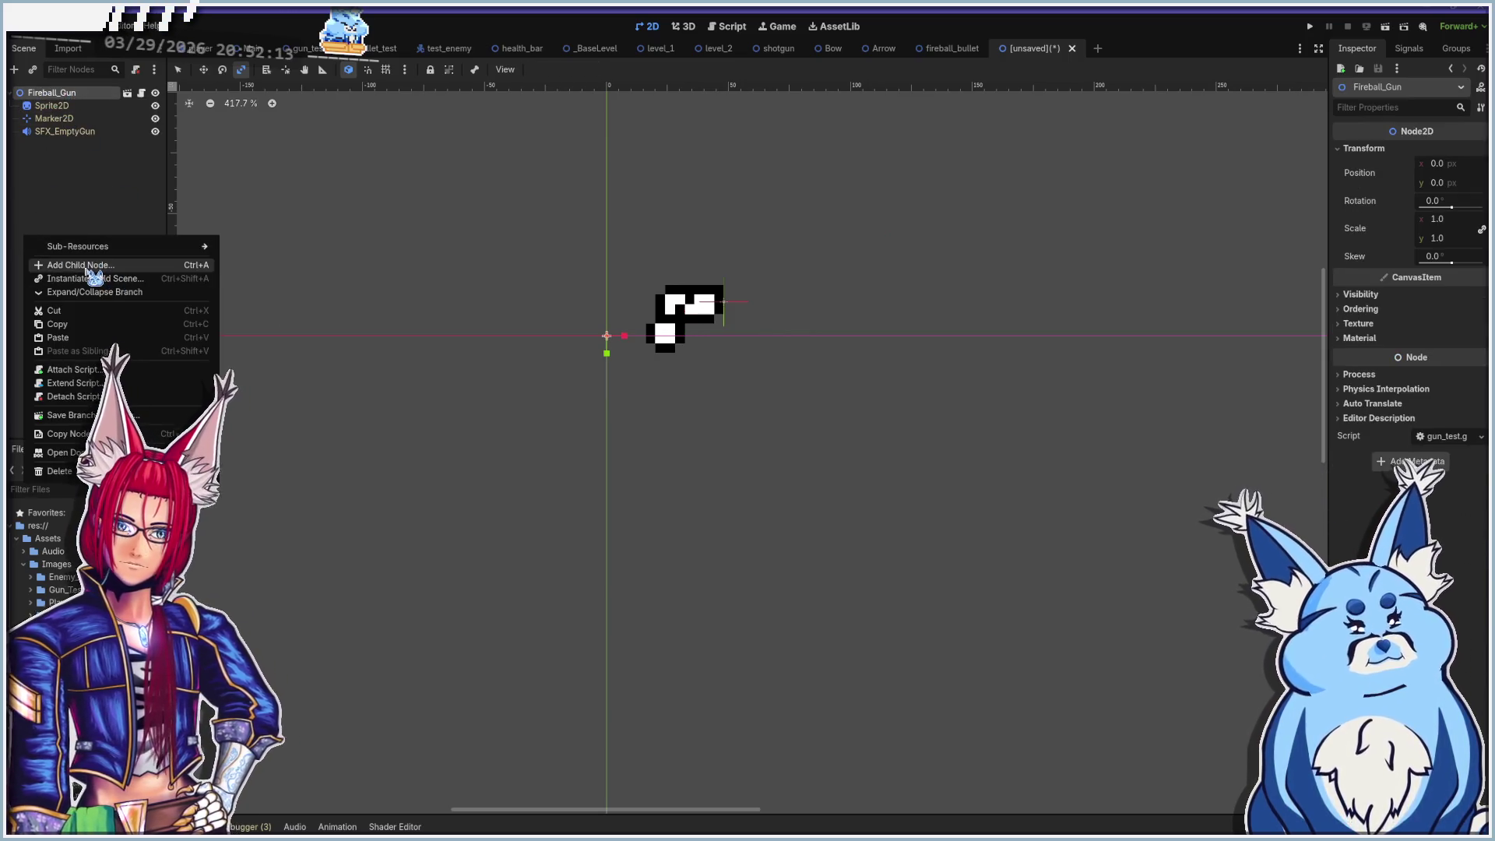
click(81, 265)
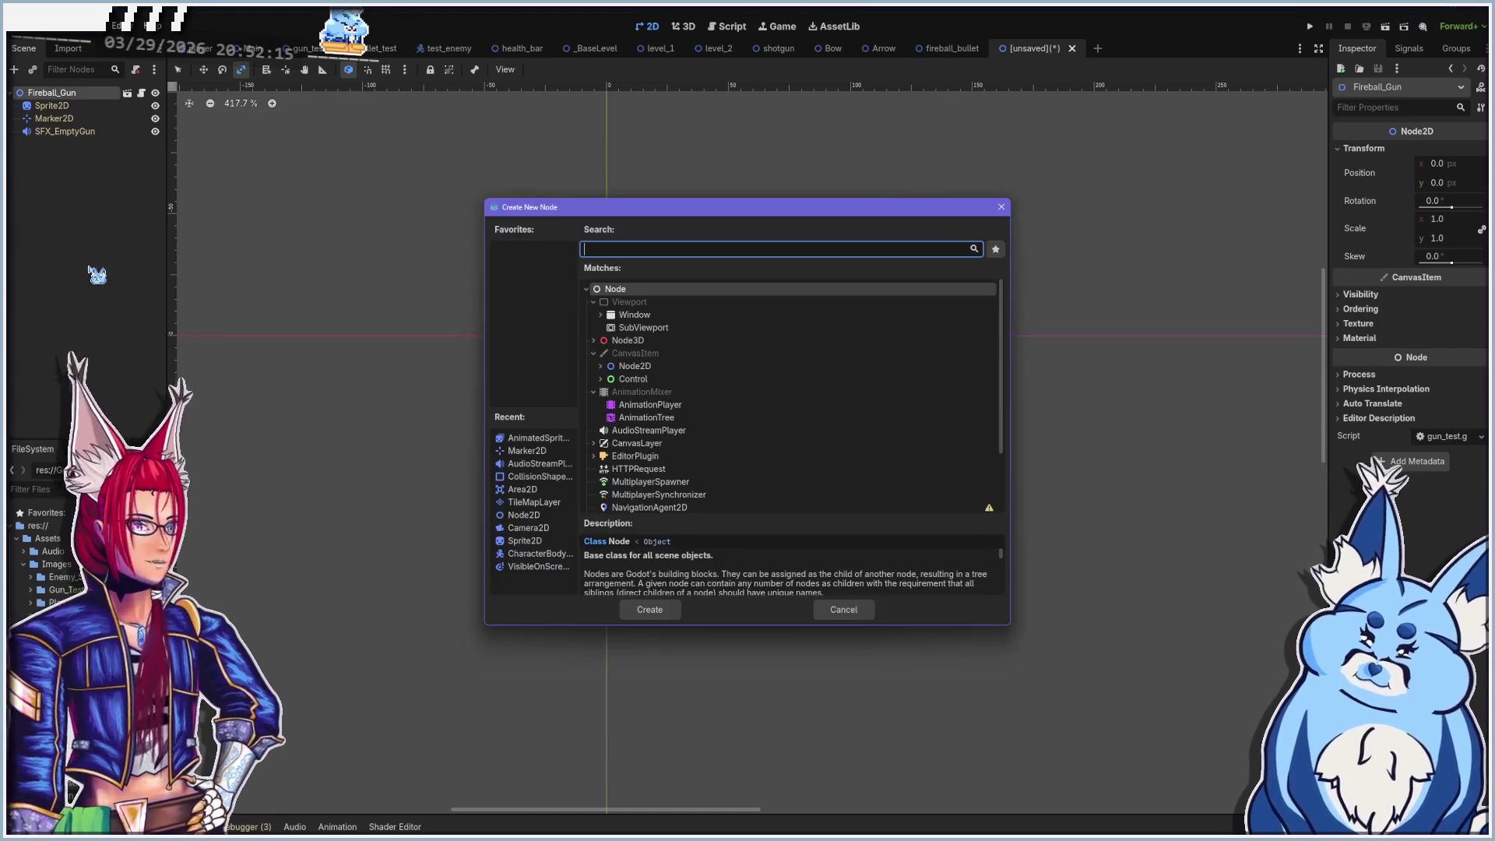
text(anima)
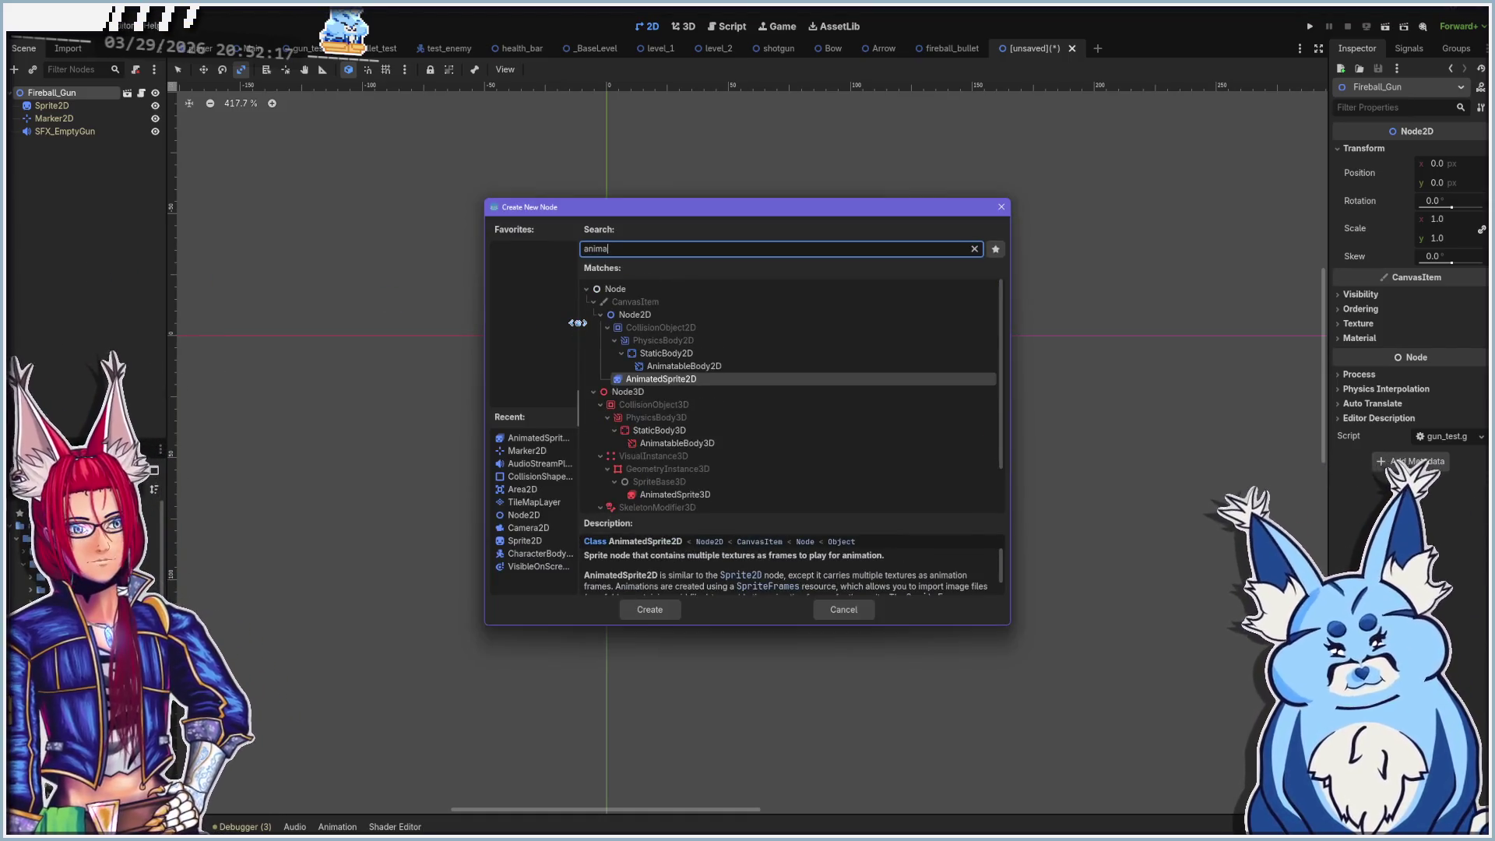
double_click(653, 380)
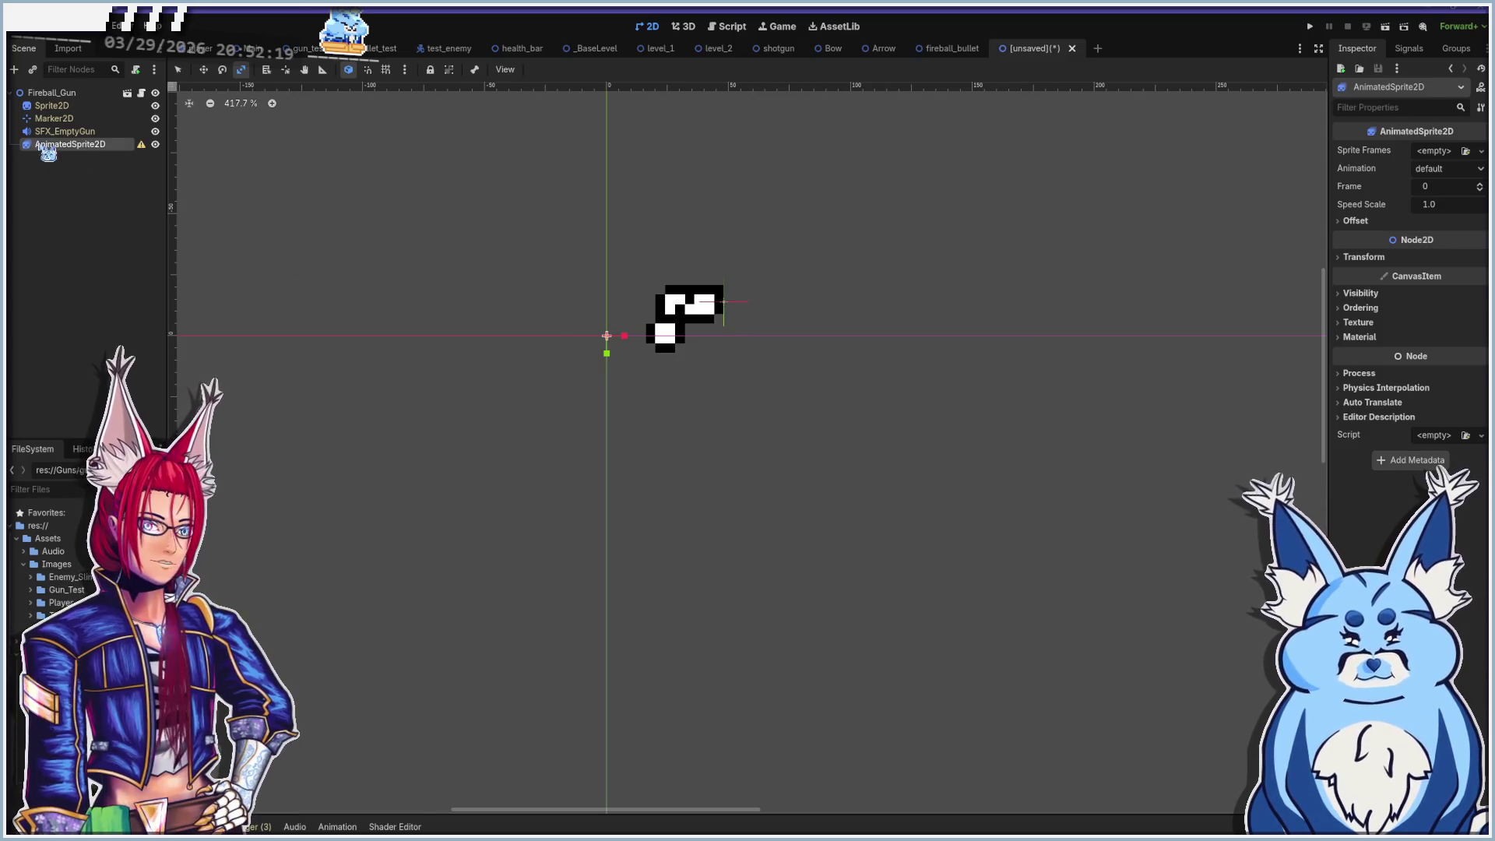
mouse_move(37, 147)
mouse_down()
mouse_move(54, 144)
mouse_move(55, 113)
mouse_up()
click(748, 433)
click(51, 105)
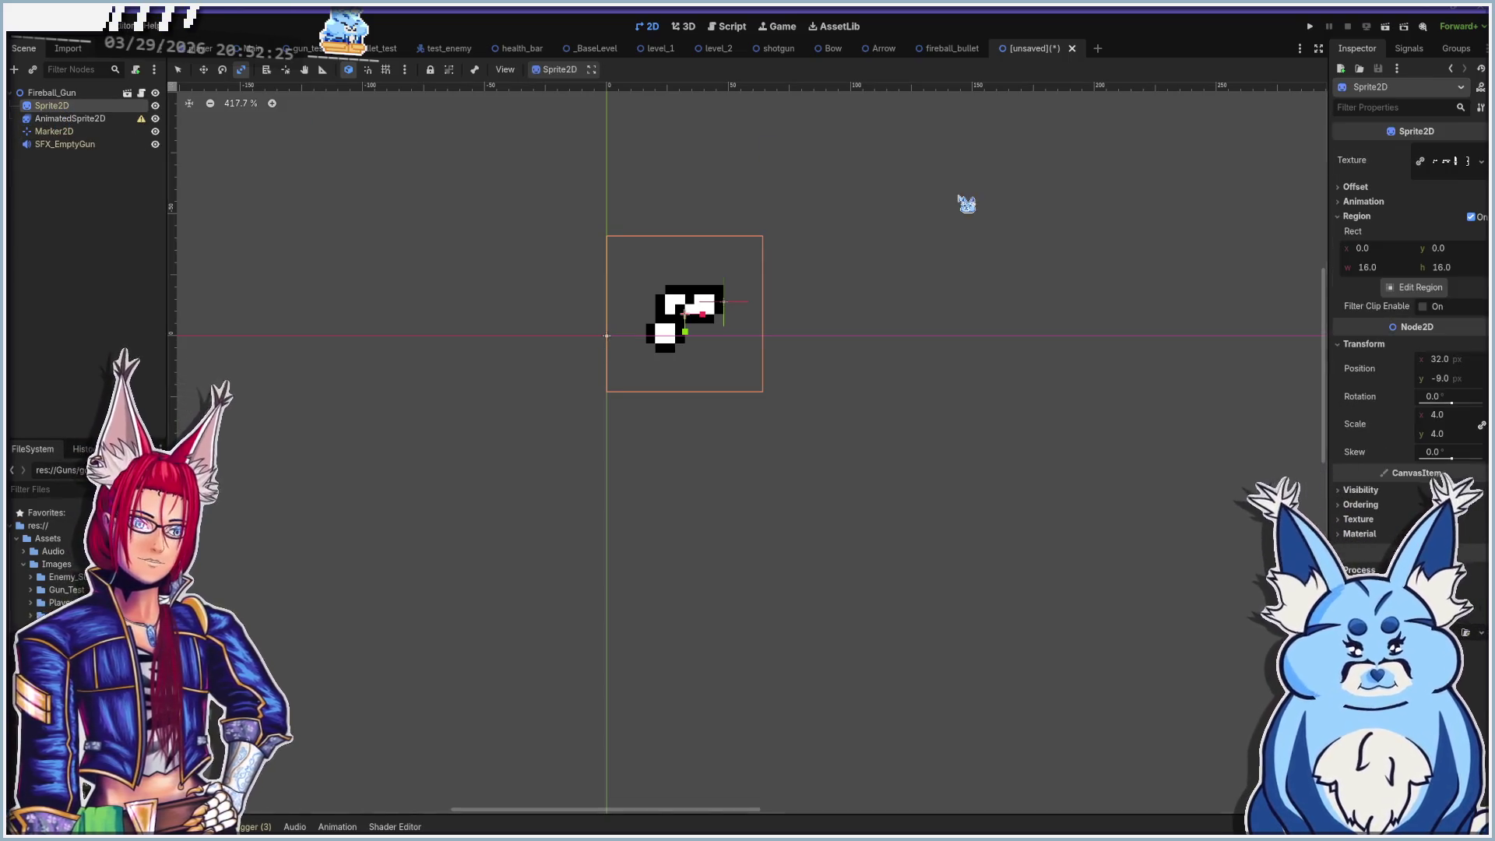
Step: Clear the gun image from Sprite2D's texture
click(1482, 165)
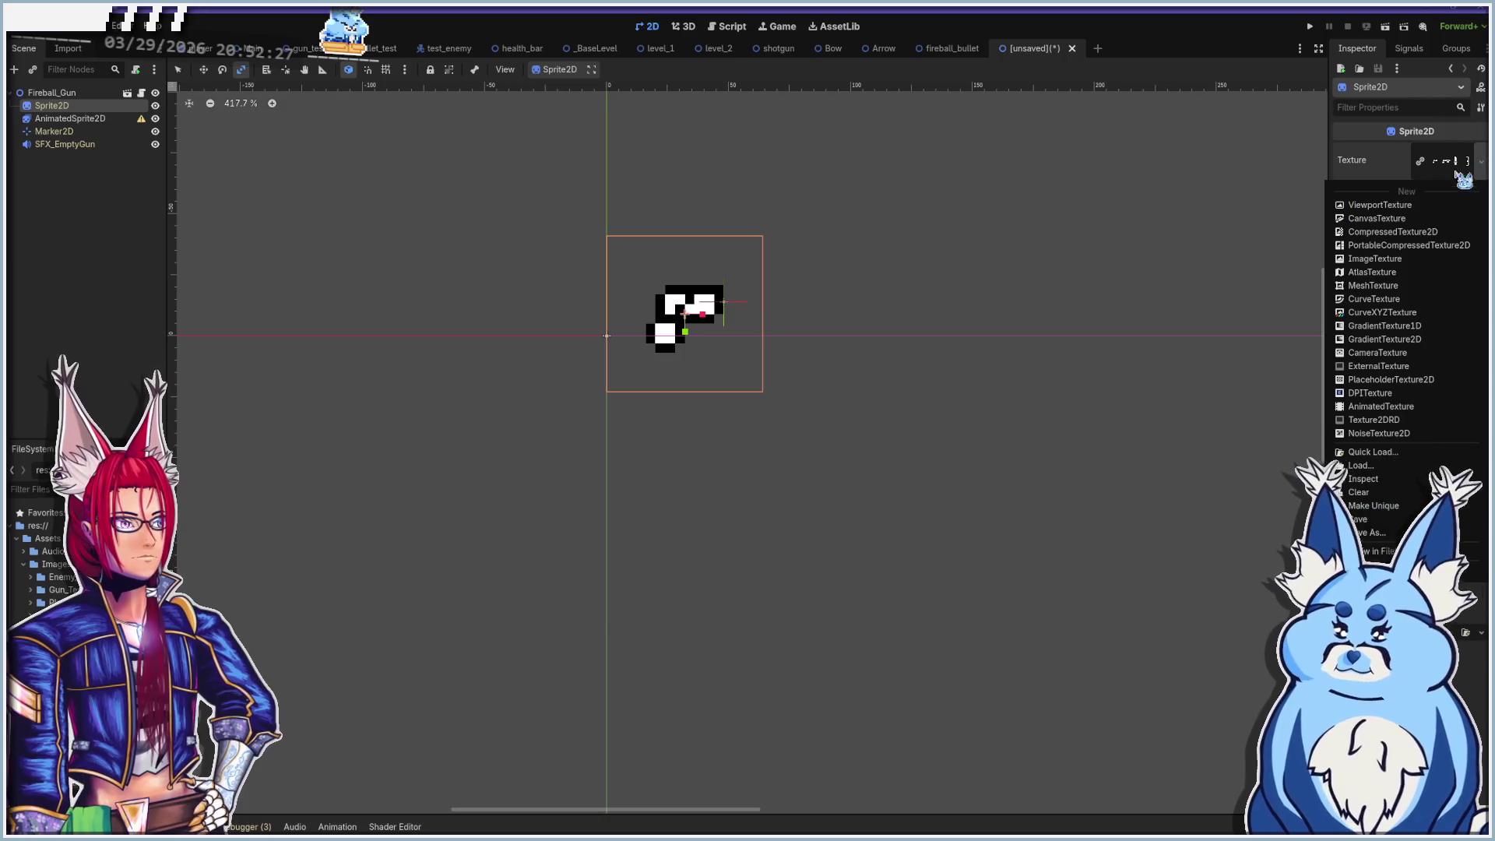
click(1369, 168)
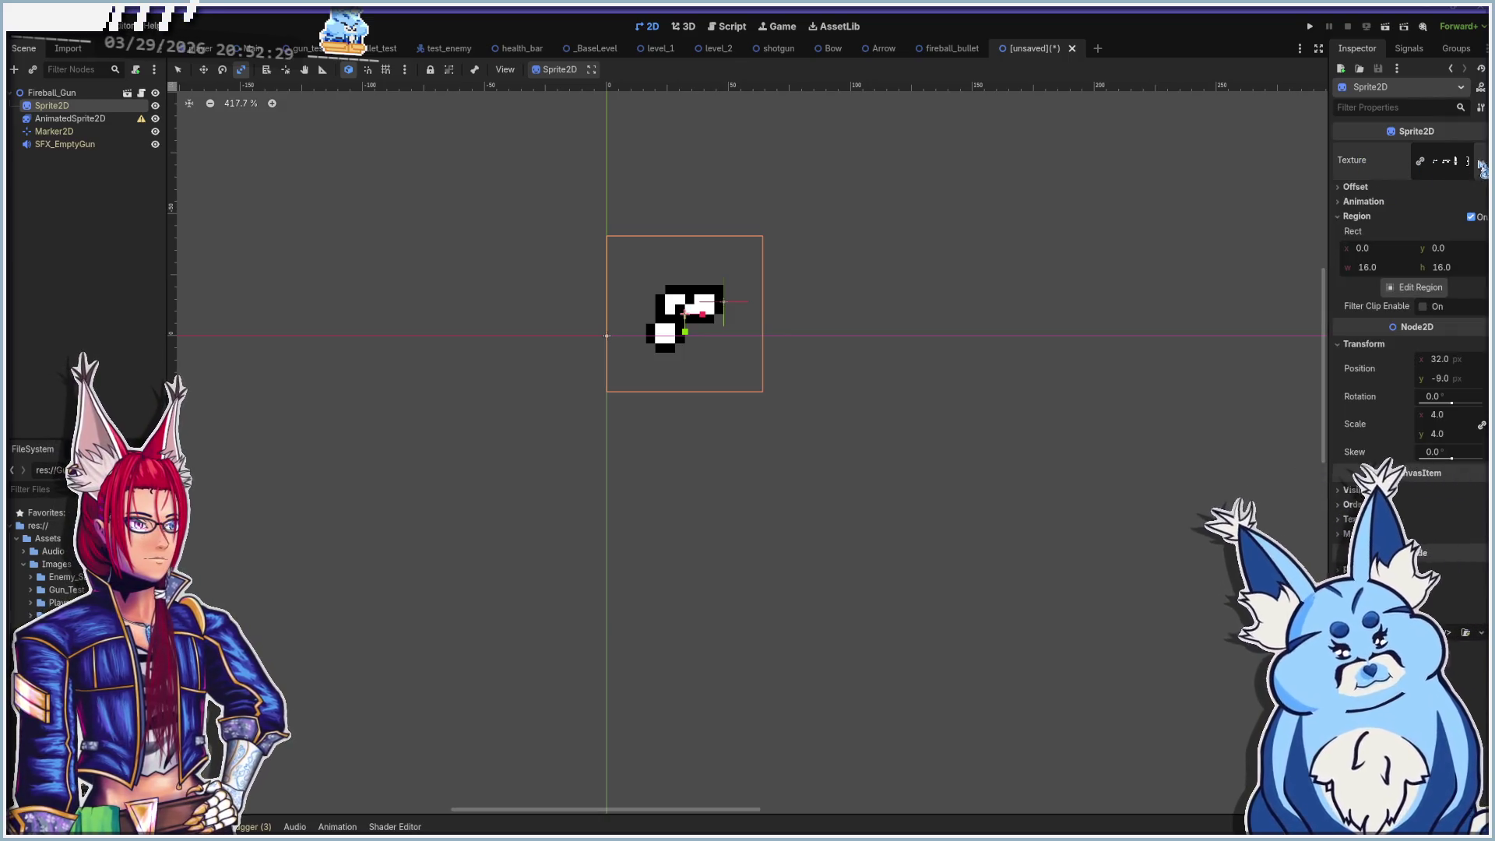
click(1482, 166)
click(1369, 505)
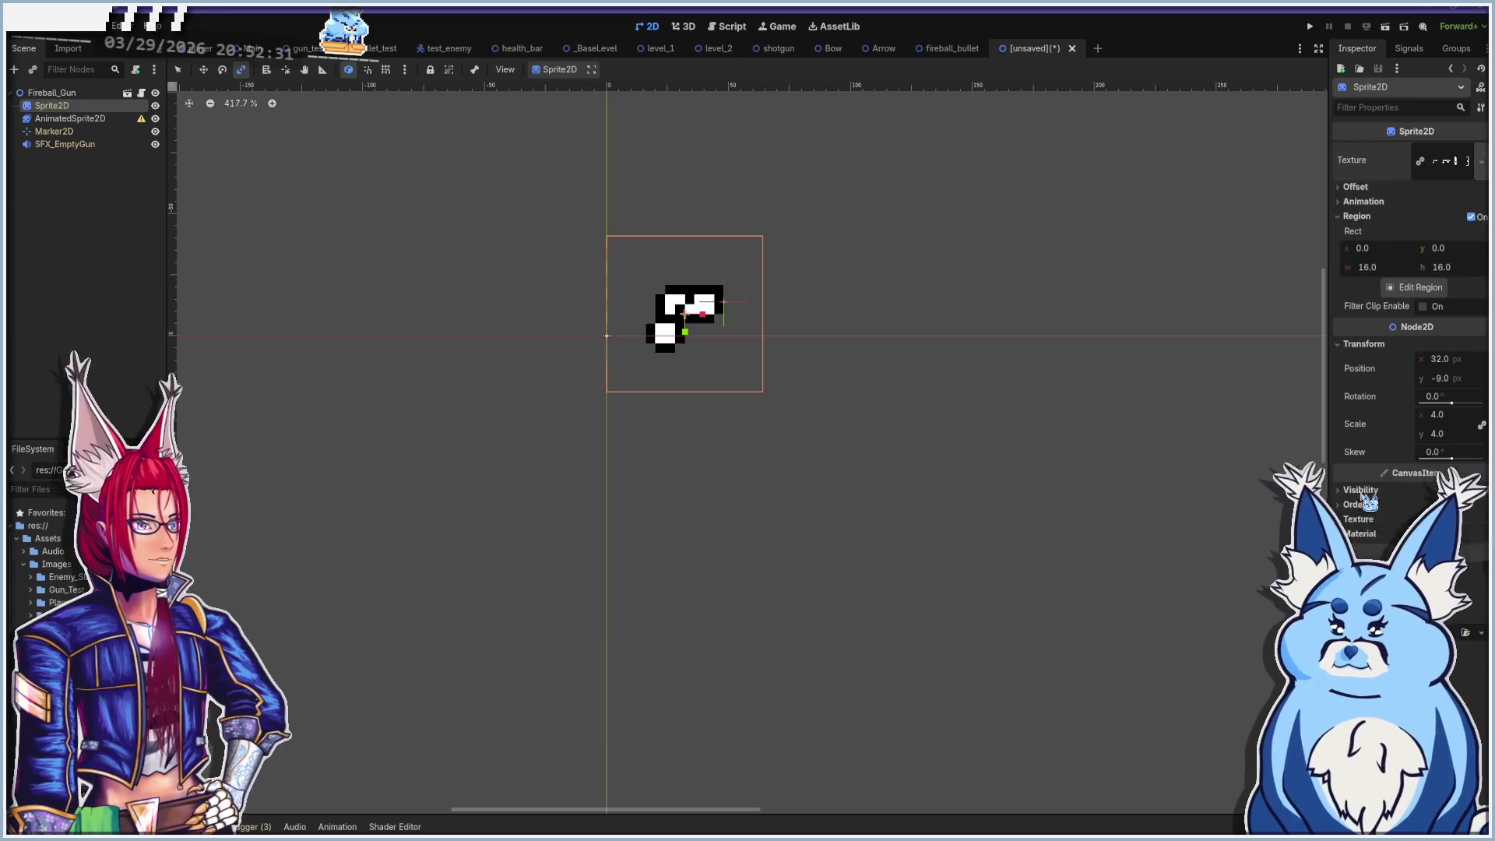
click(70, 118)
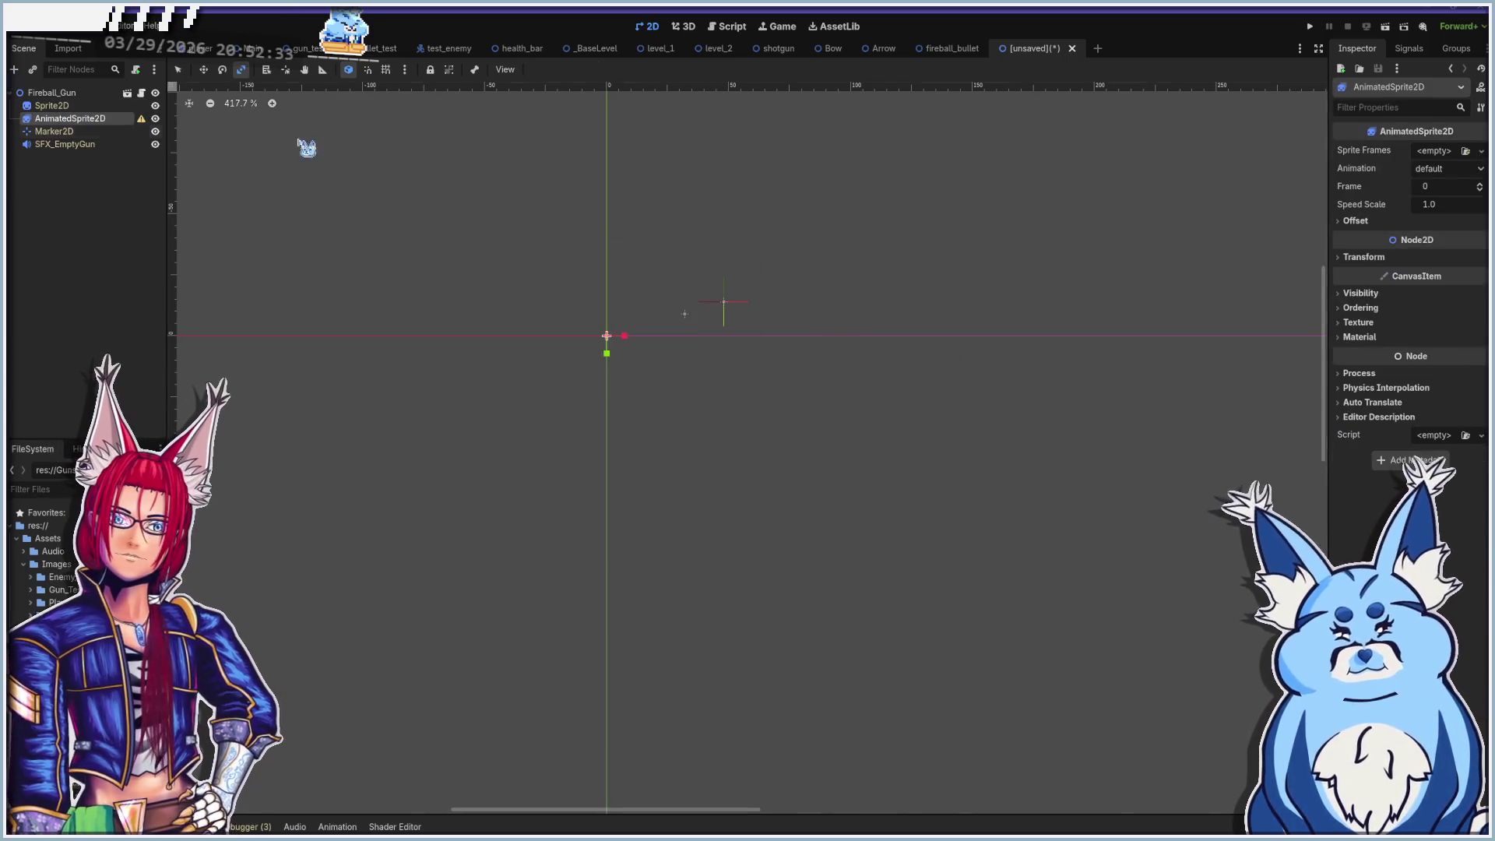
Step: Give AnimatedSprite2D a new SpriteFrames resource and open it for editing
click(1466, 152)
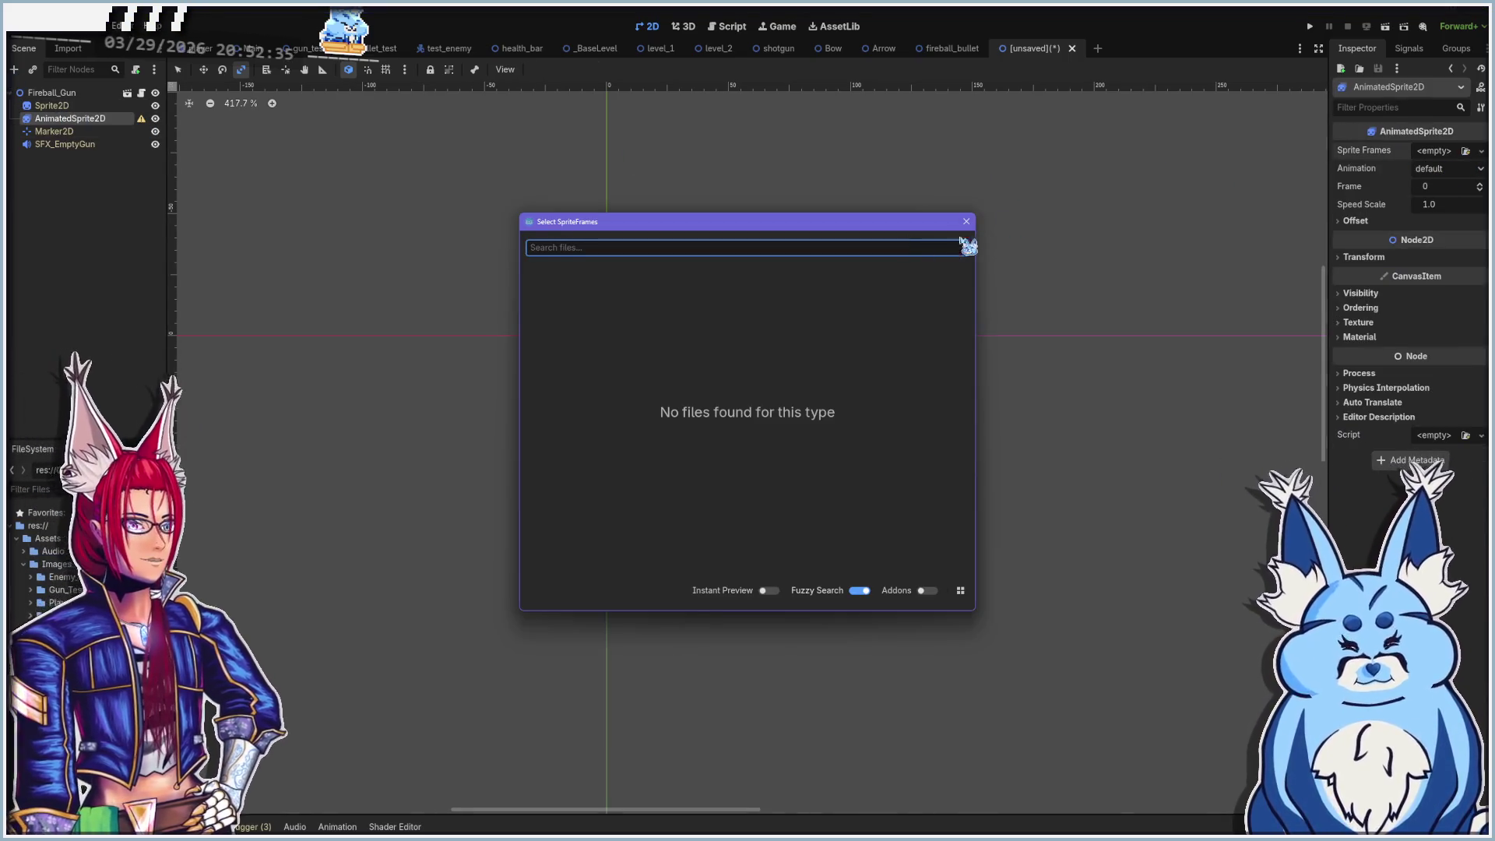
key(Escape)
click(1482, 152)
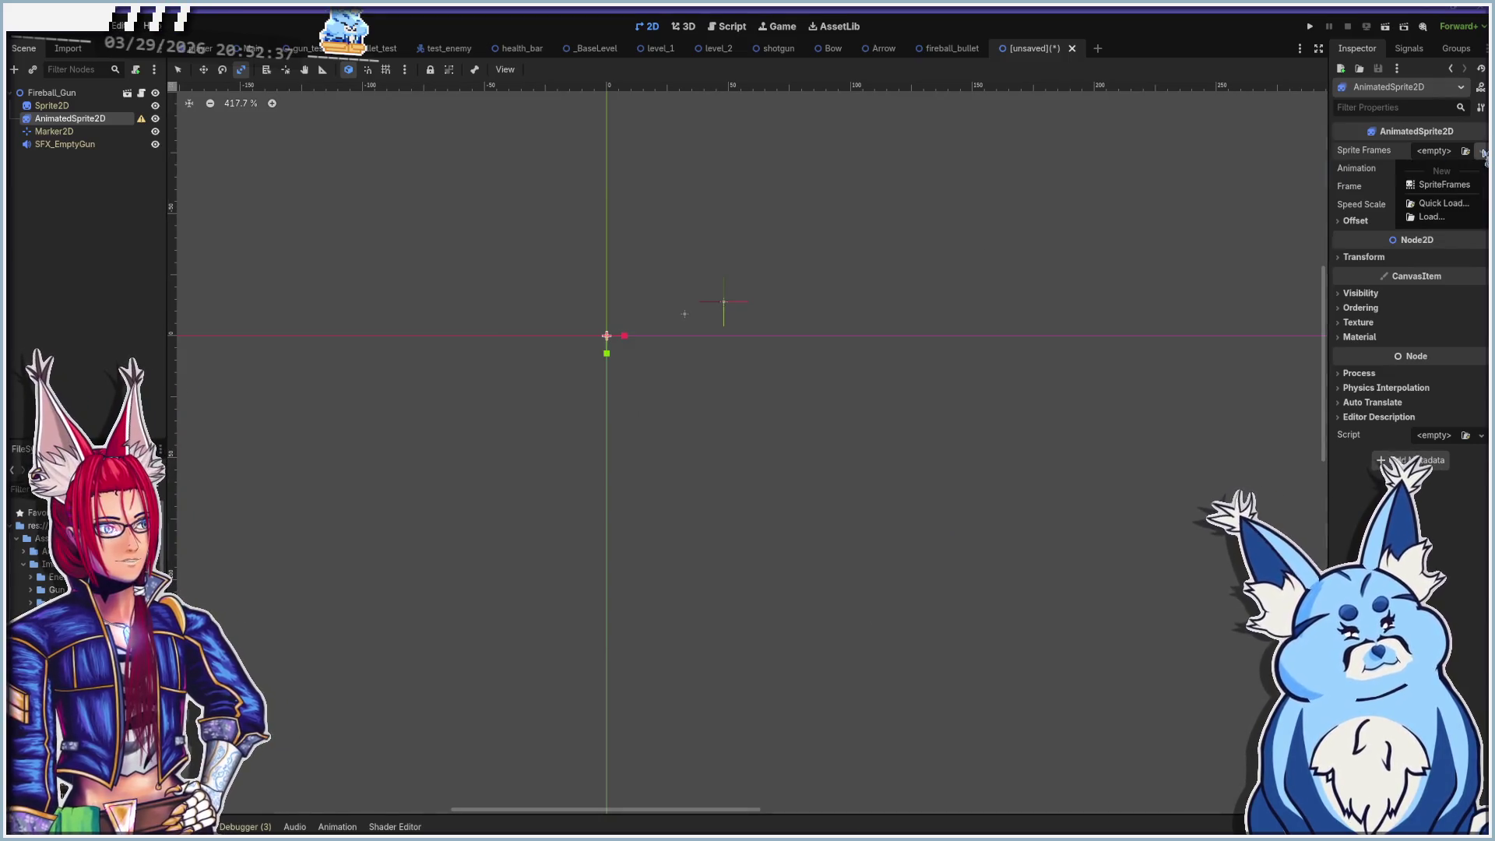
click(1445, 185)
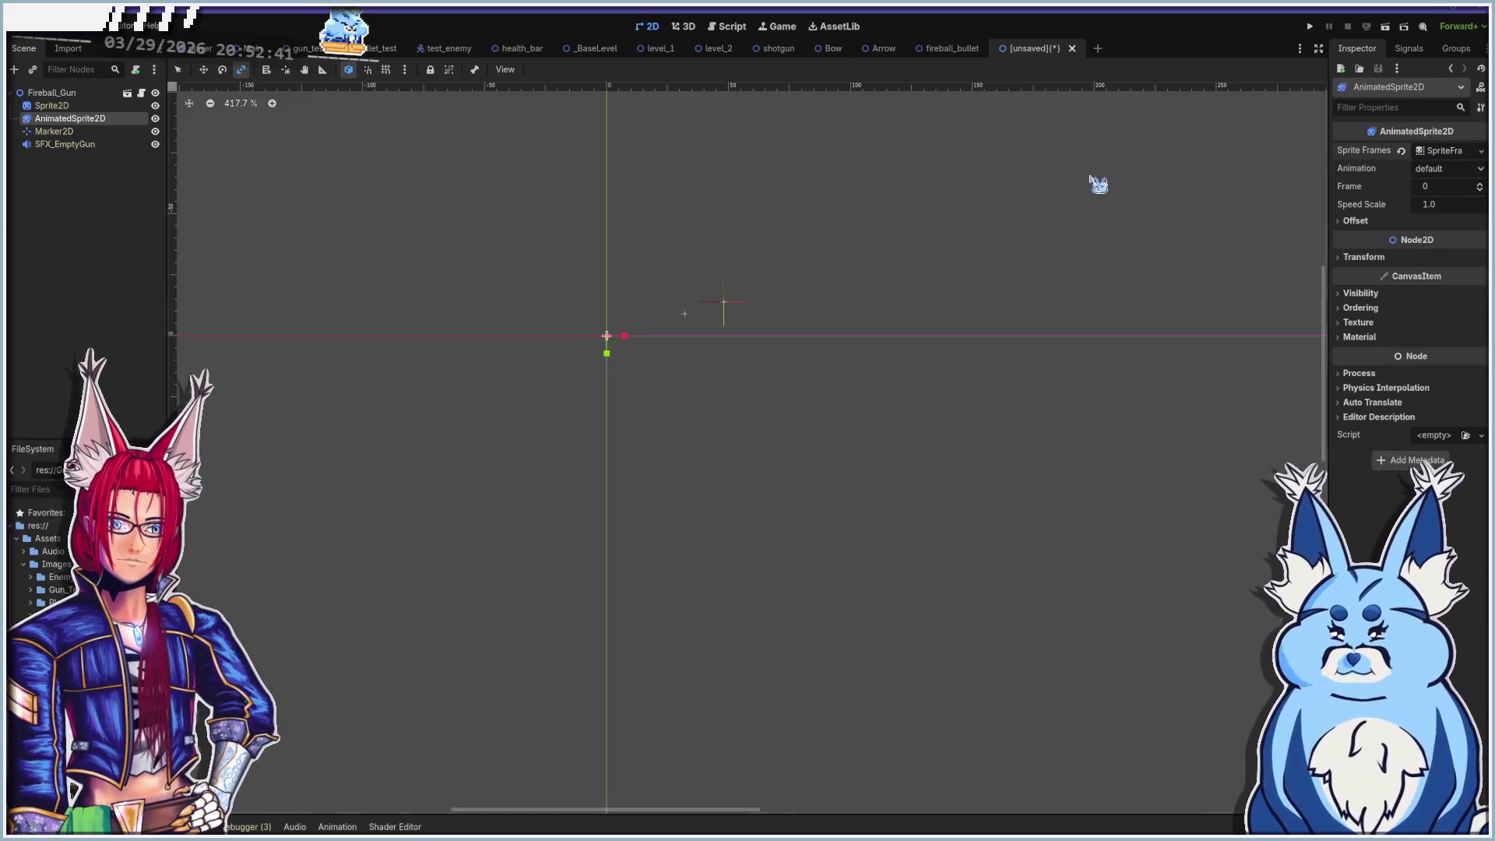
click(1441, 151)
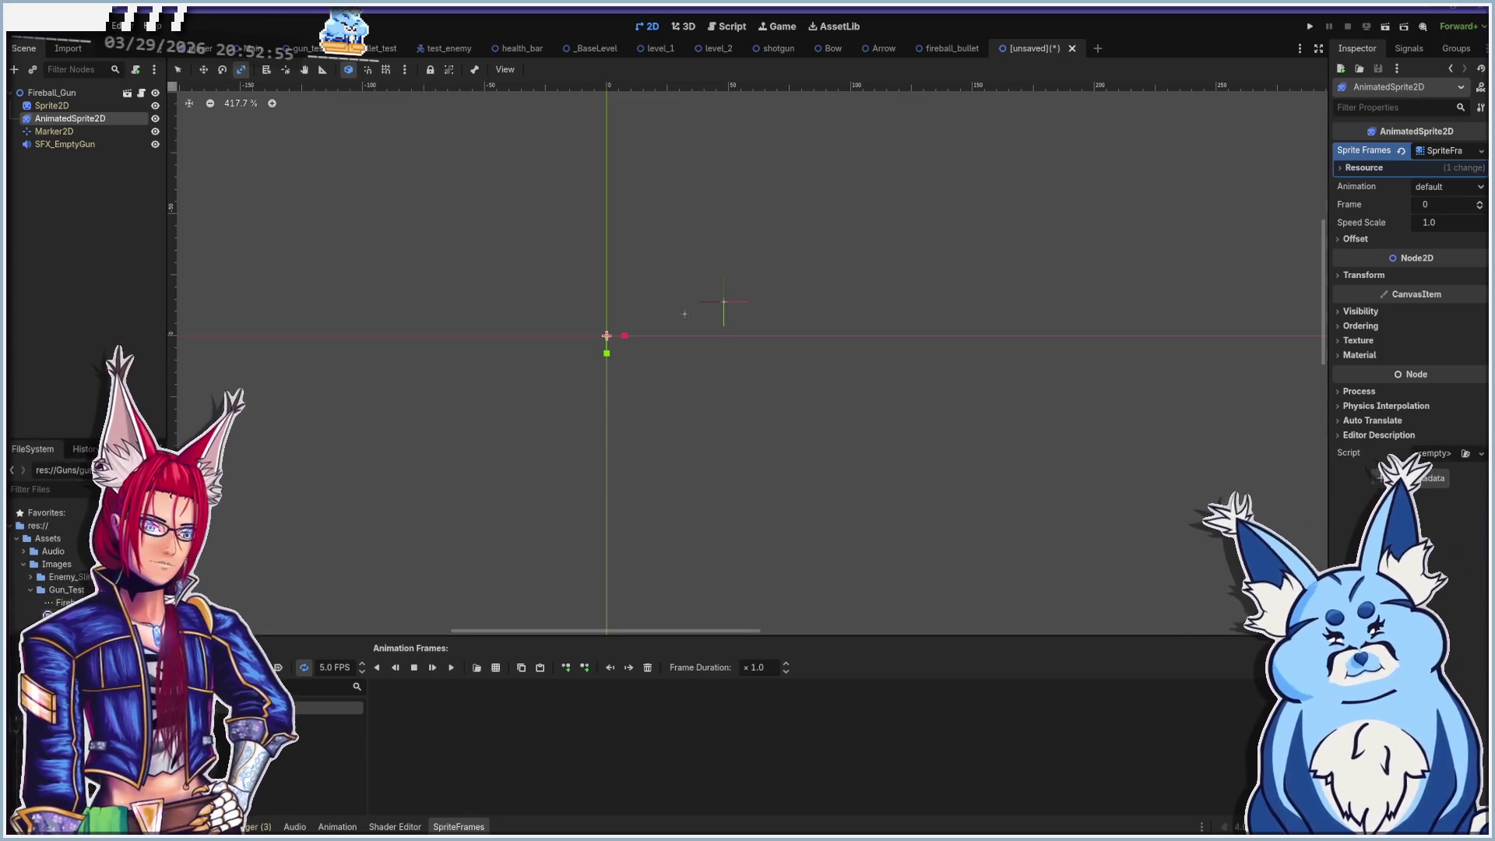
Step: Fill the default animation with the three frames sliced from FireballBullet.png
drag(66, 602, 396, 736)
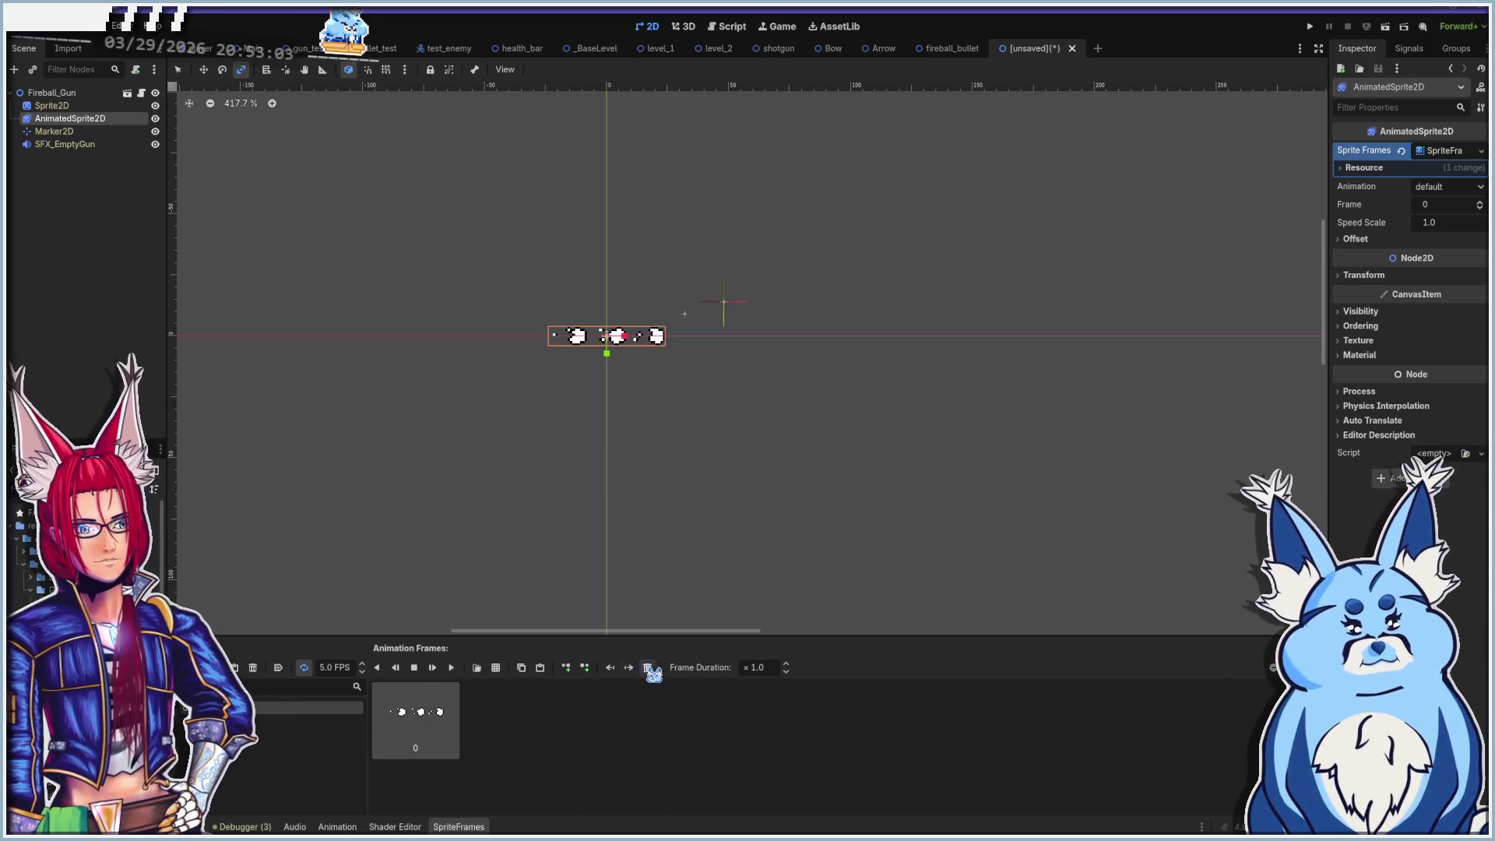
click(648, 668)
click(496, 667)
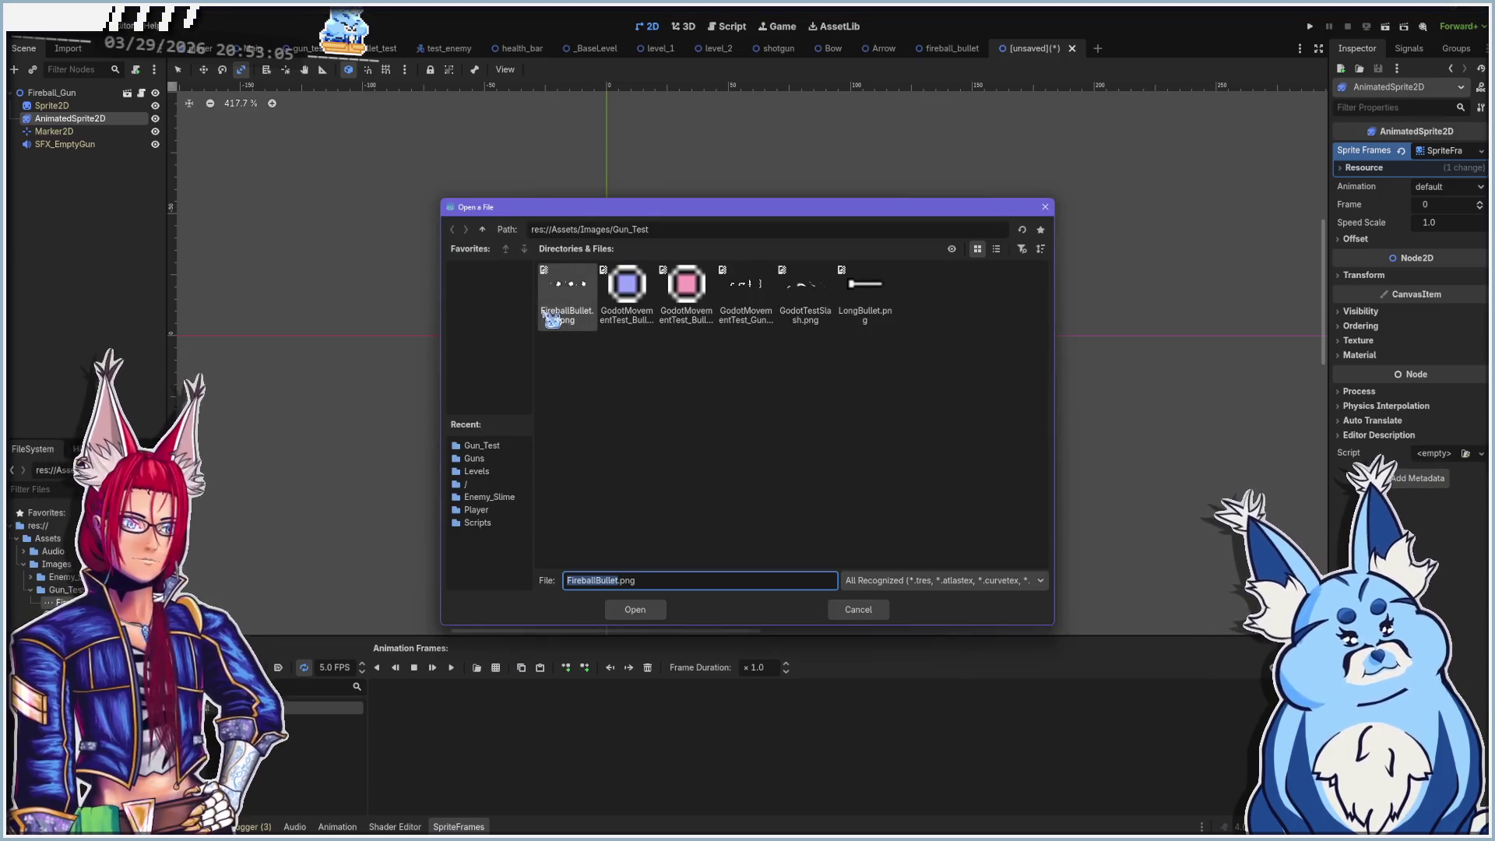
double_click(570, 300)
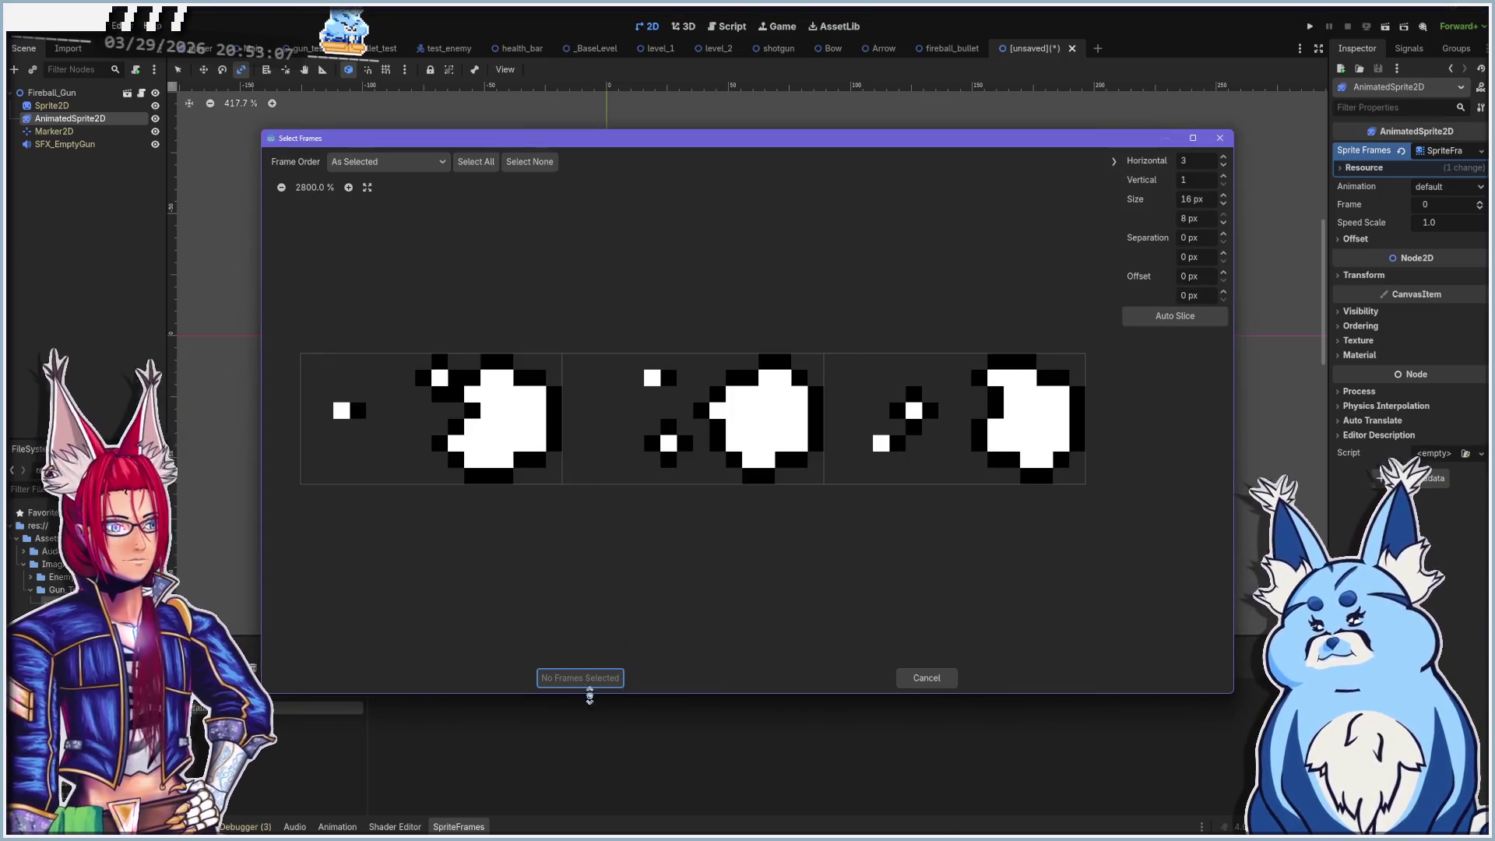
drag(475, 429, 811, 524)
click(580, 677)
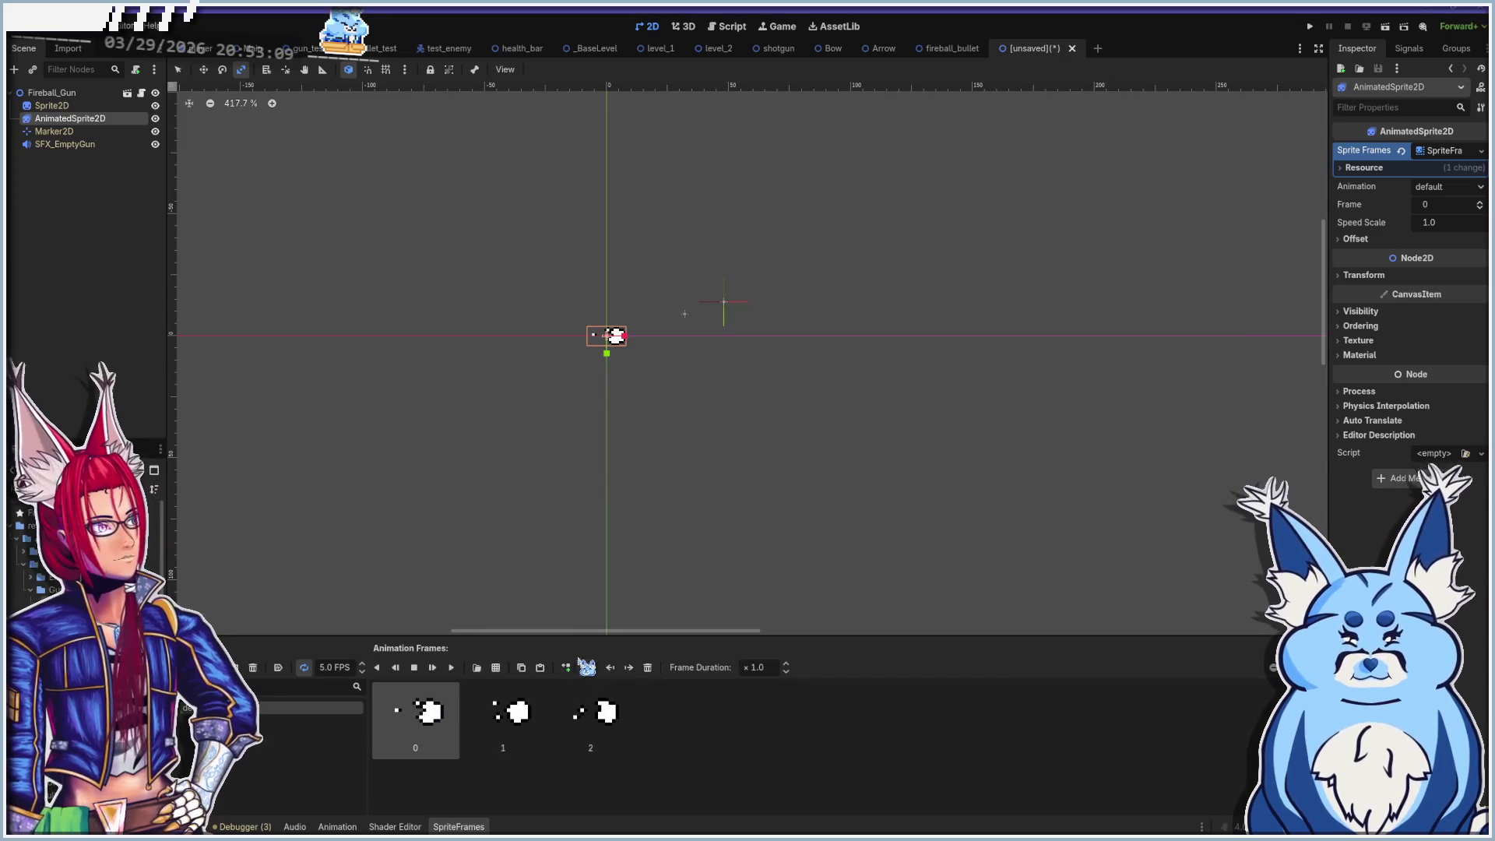
Step: Set the fireball sprite's scale to 4 and rotation to 90°
scroll(654, 338, up, 3)
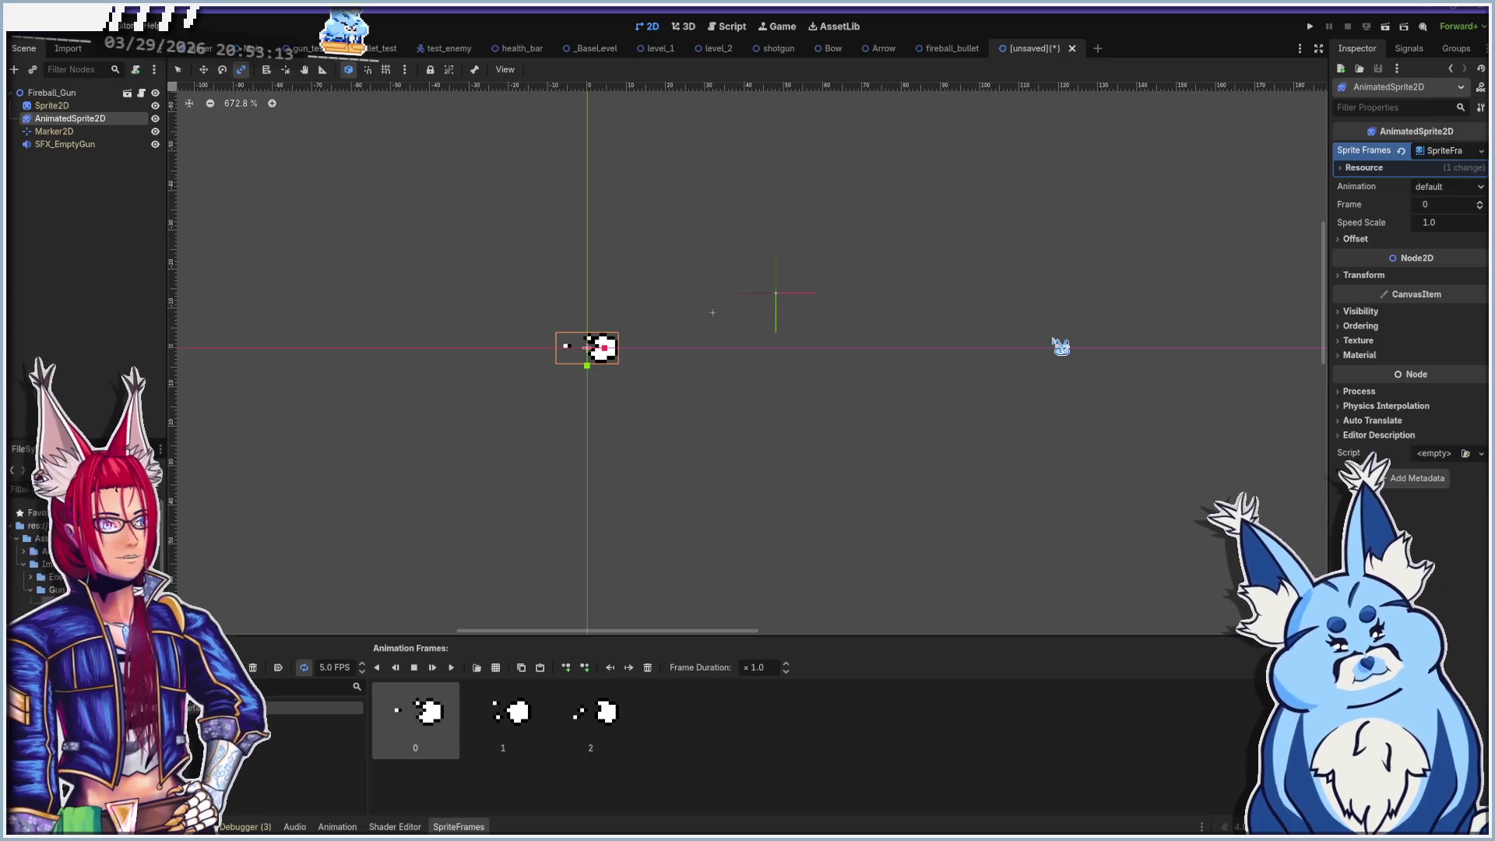
click(1355, 239)
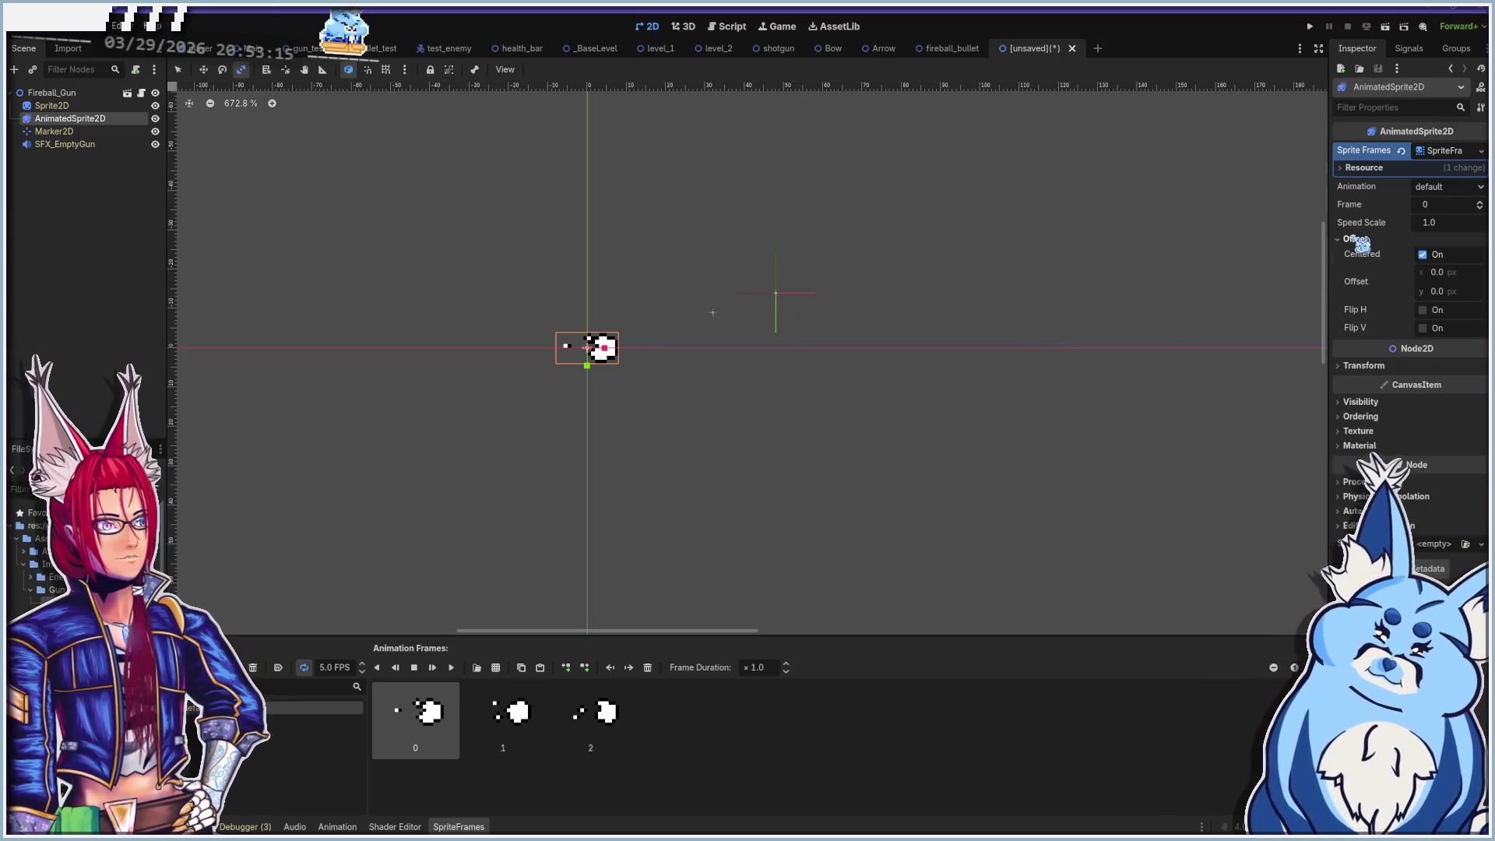
mouse_move(1380, 263)
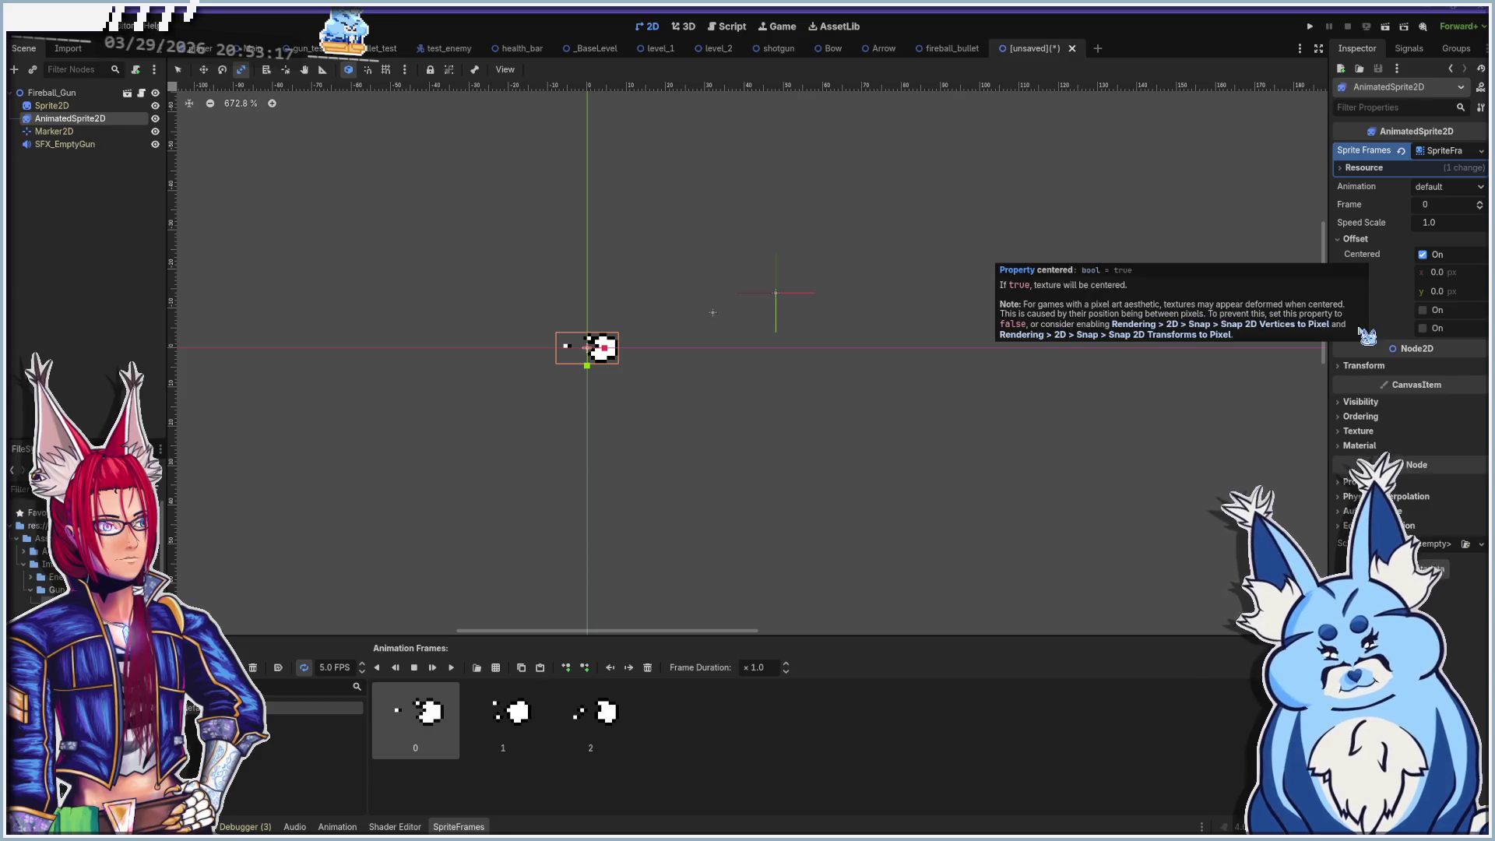
click(1364, 243)
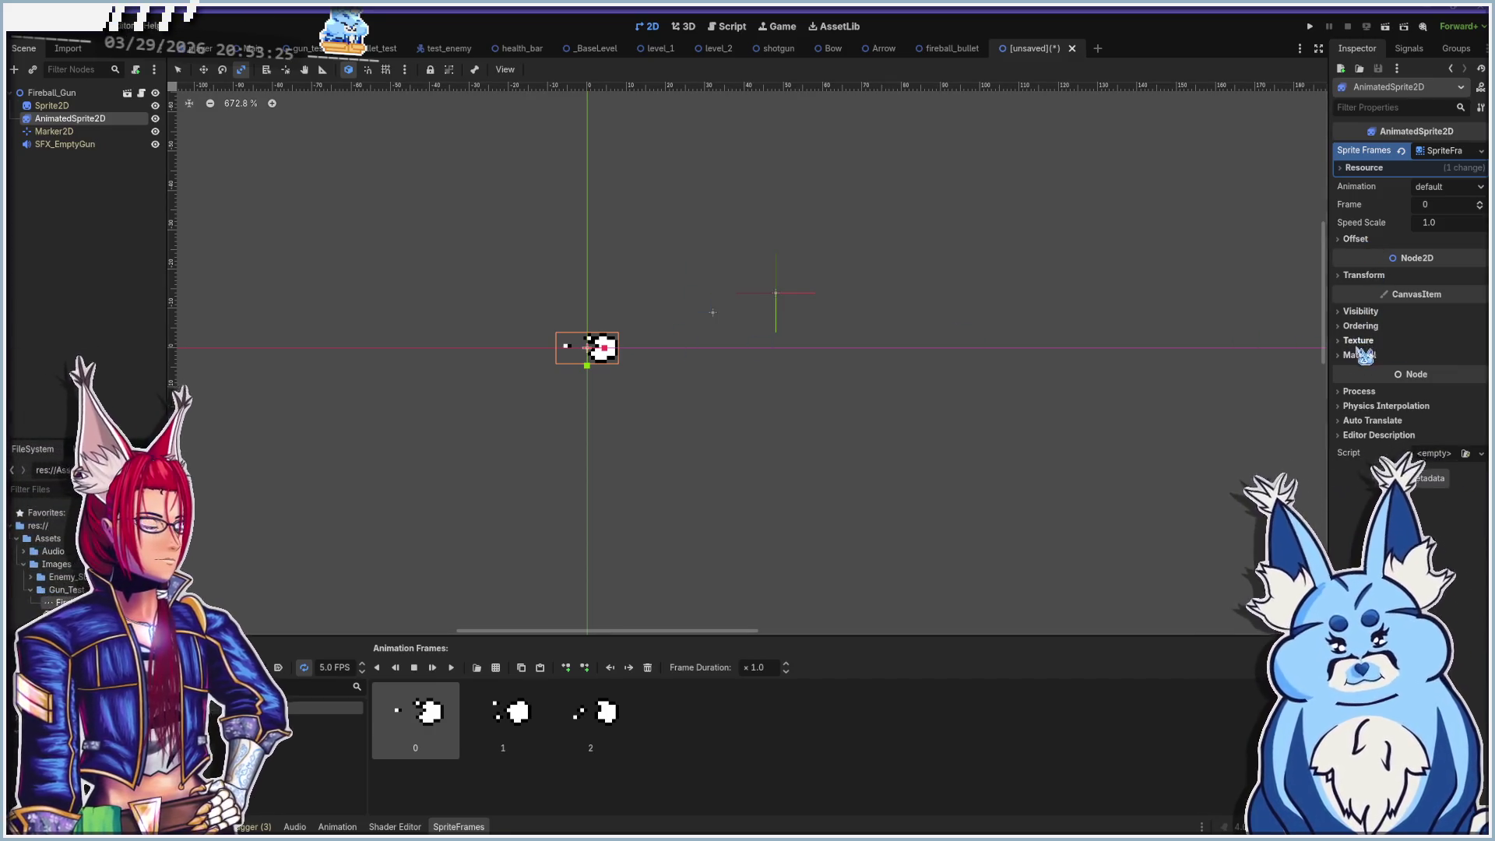
click(1359, 239)
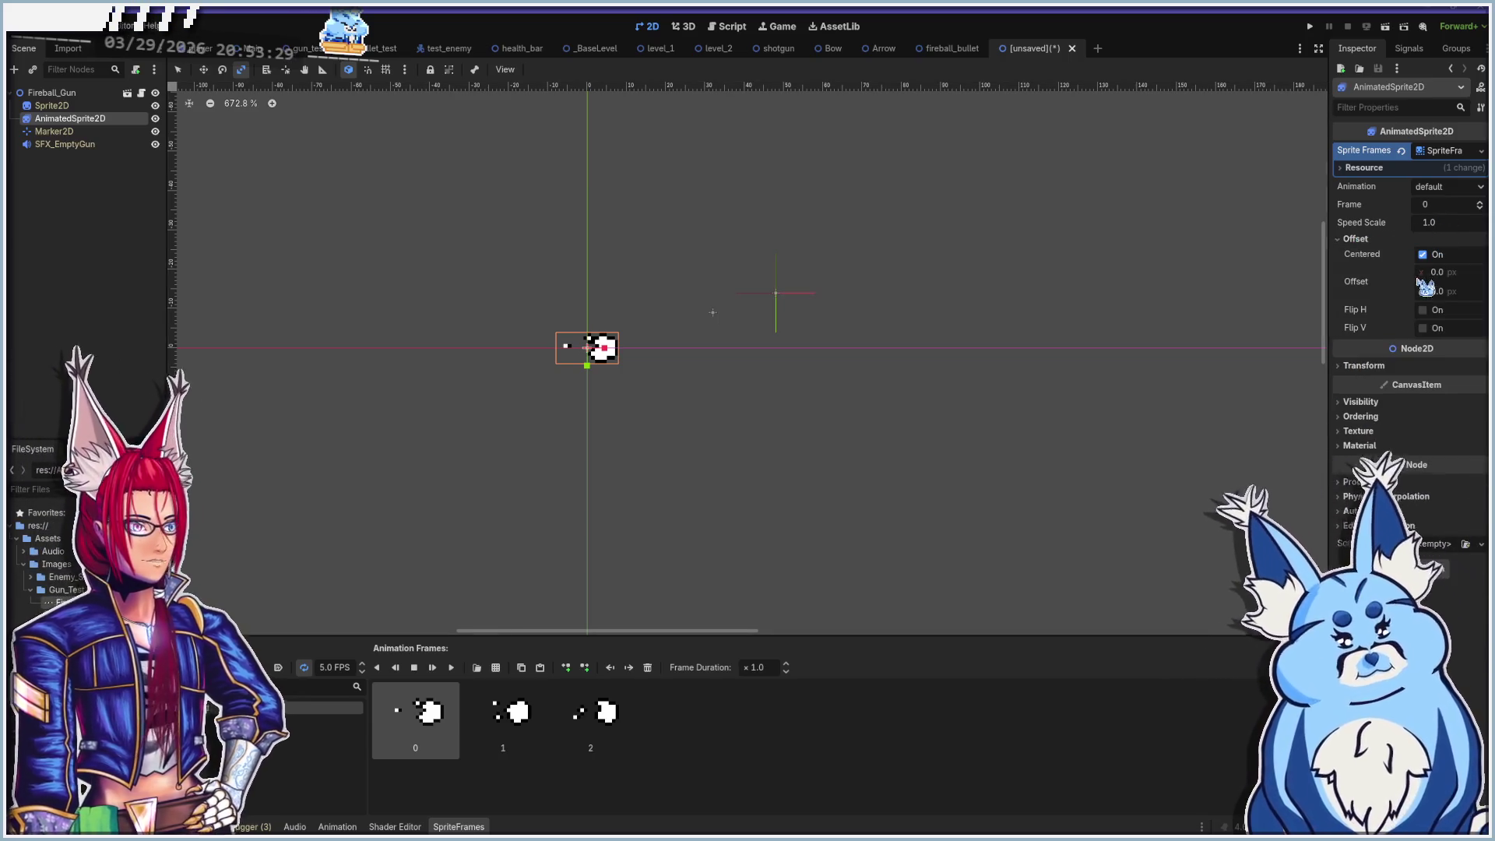
click(1365, 366)
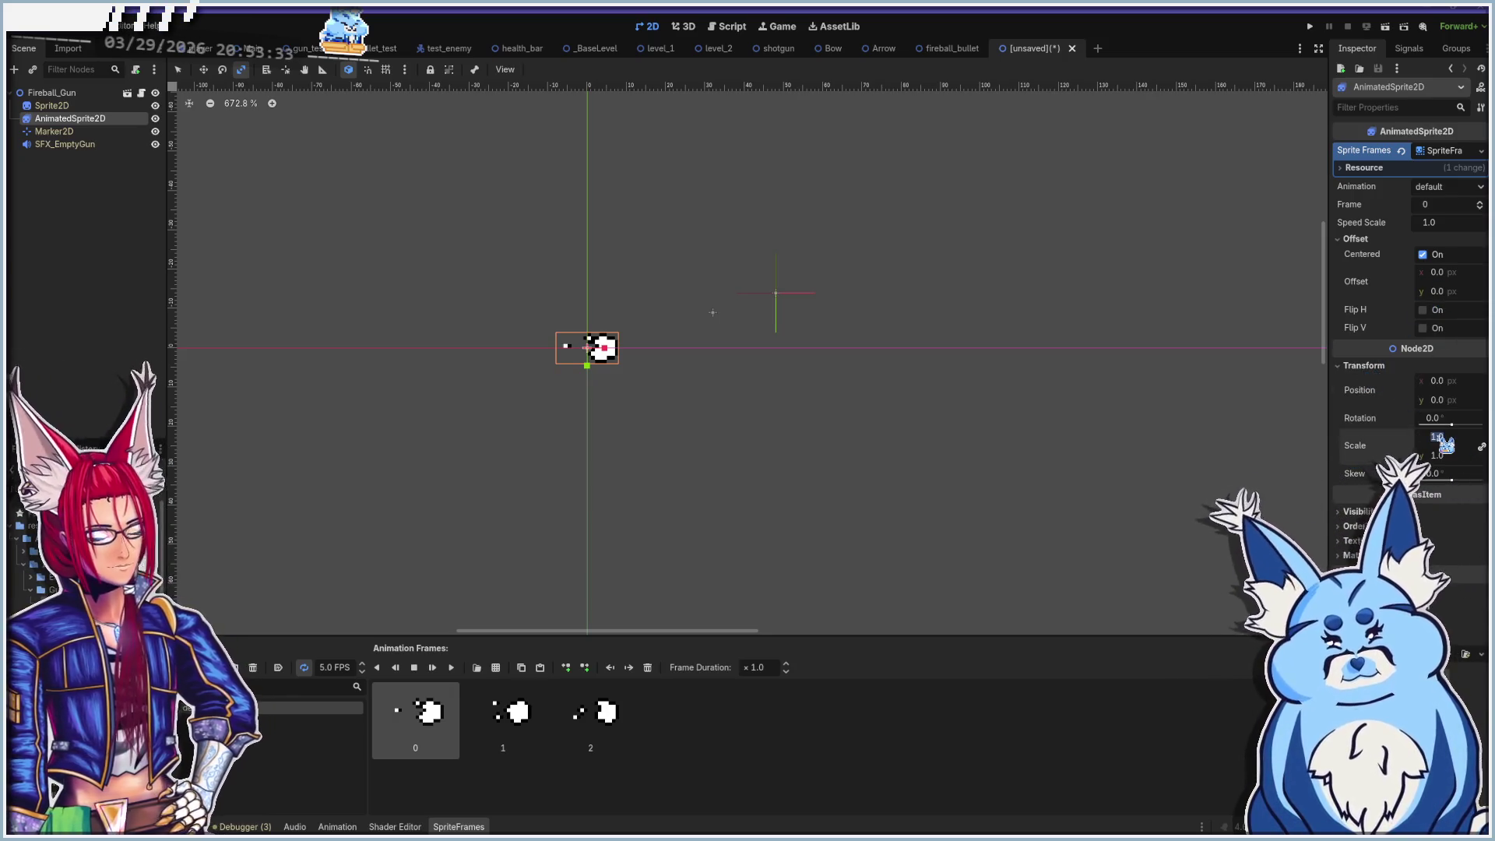
text(4)
key(Return)
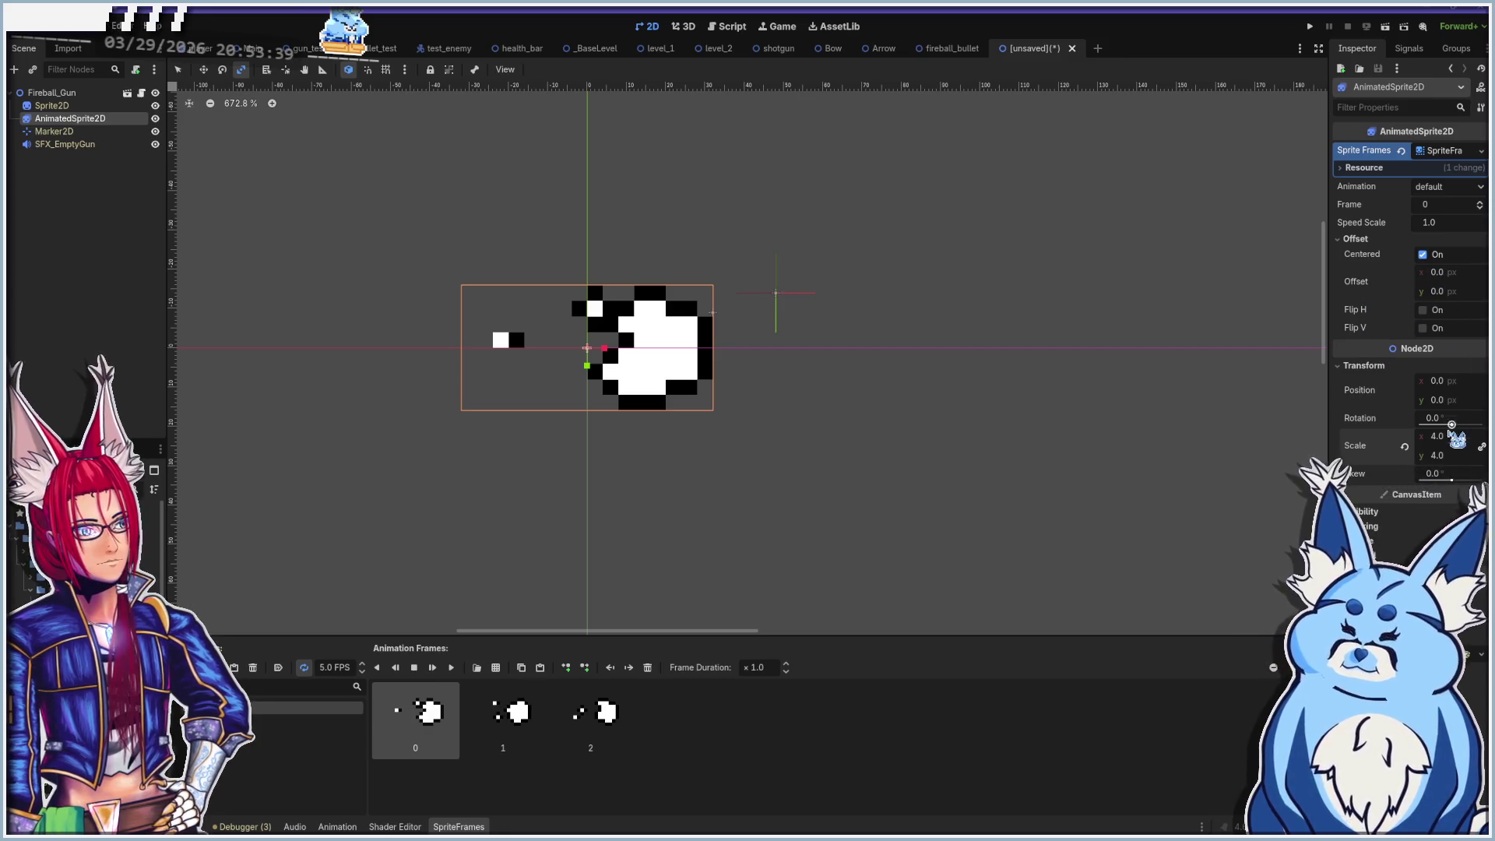
text(90)
key(Return)
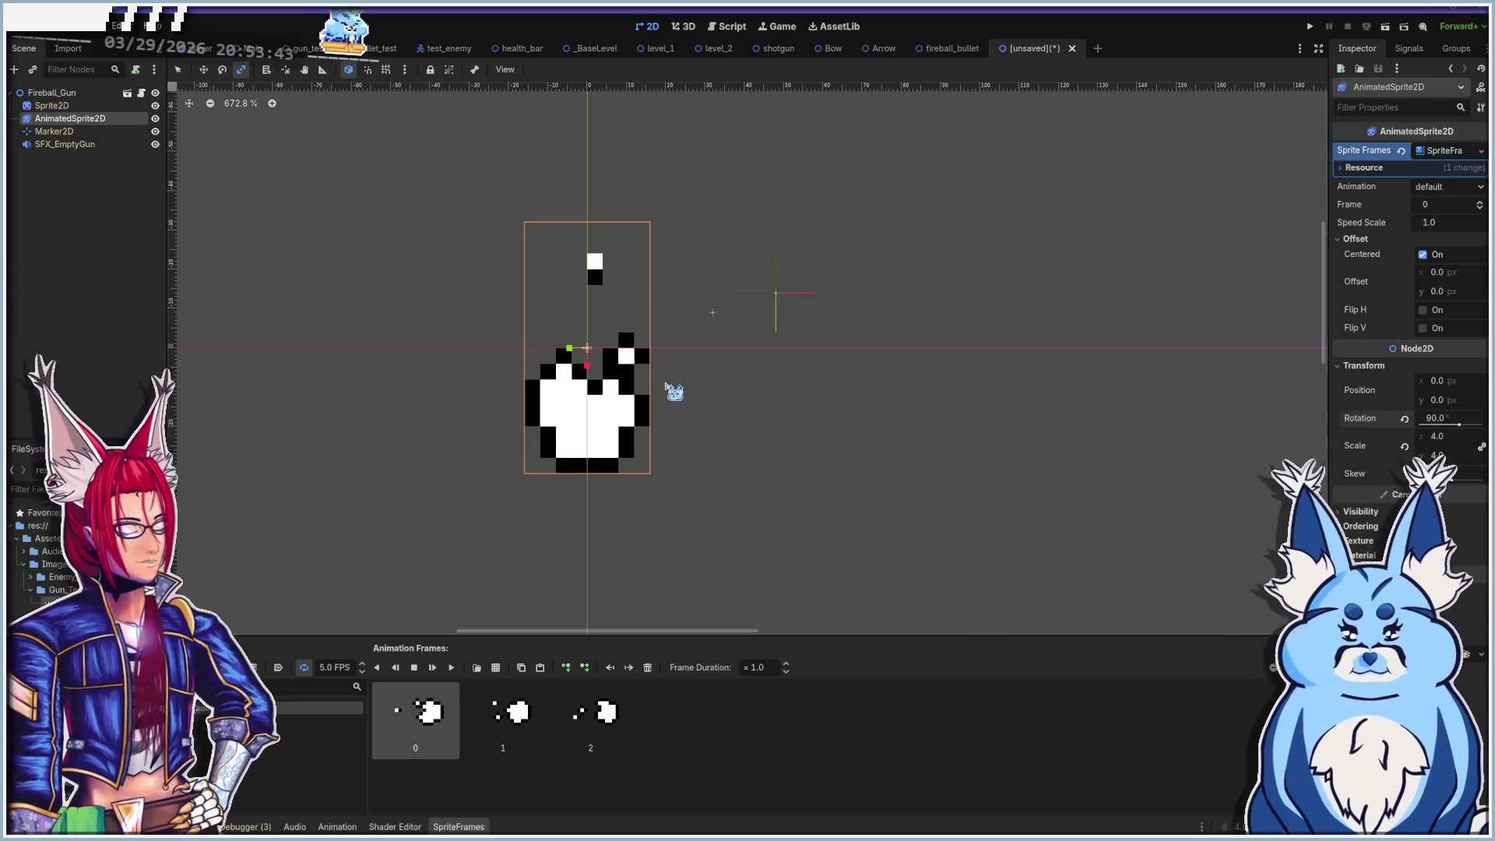
Step: Move the fireball sprite to position (32, -20) in front of the gun
mouse_move(607, 454)
mouse_down()
mouse_move(768, 400)
mouse_move(958, 400)
mouse_up()
key(Escape)
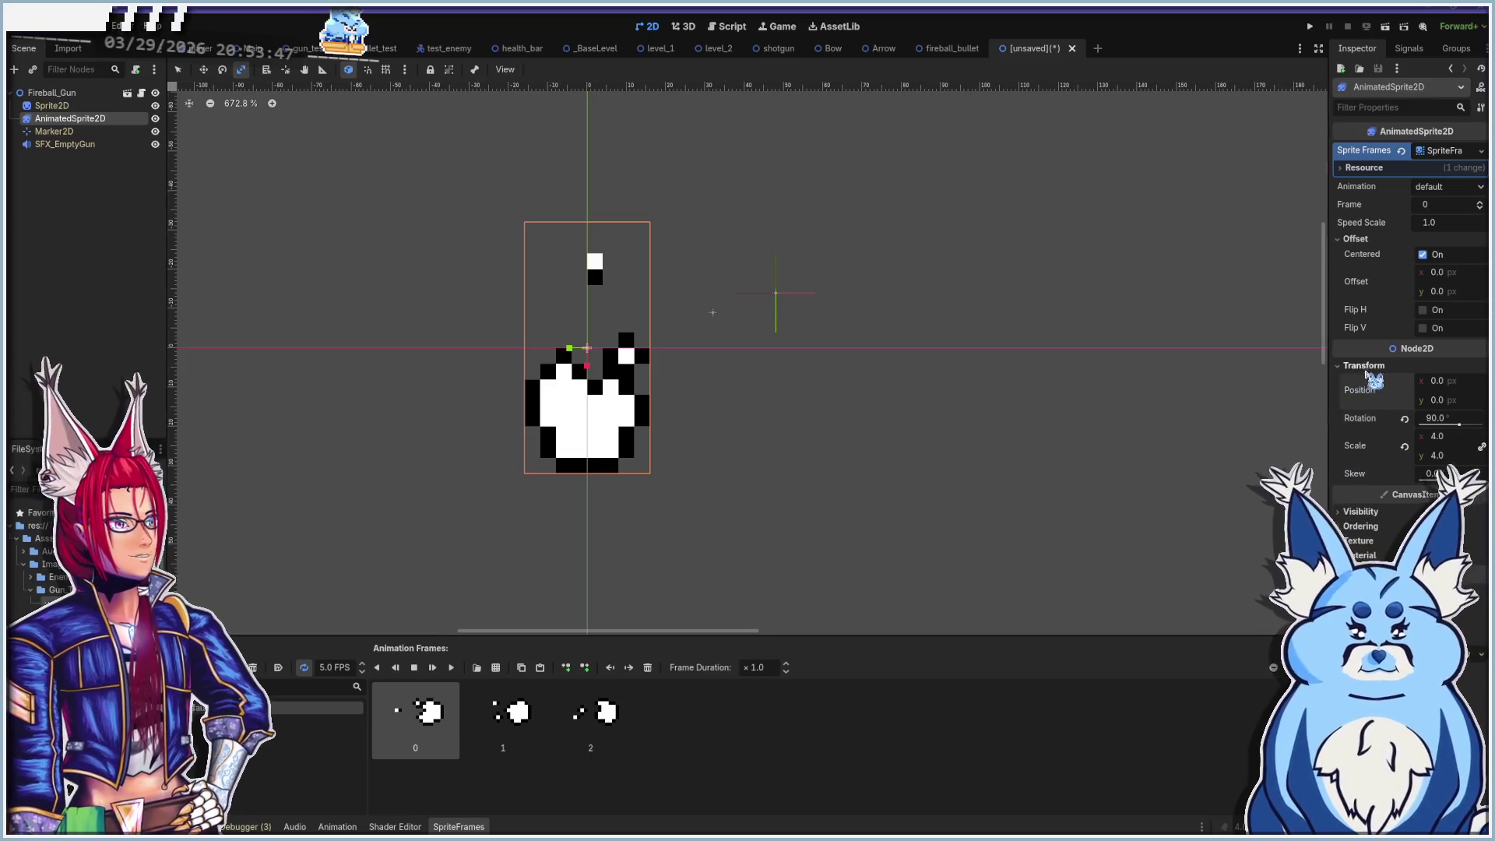
drag(620, 428, 628, 428)
key(Escape)
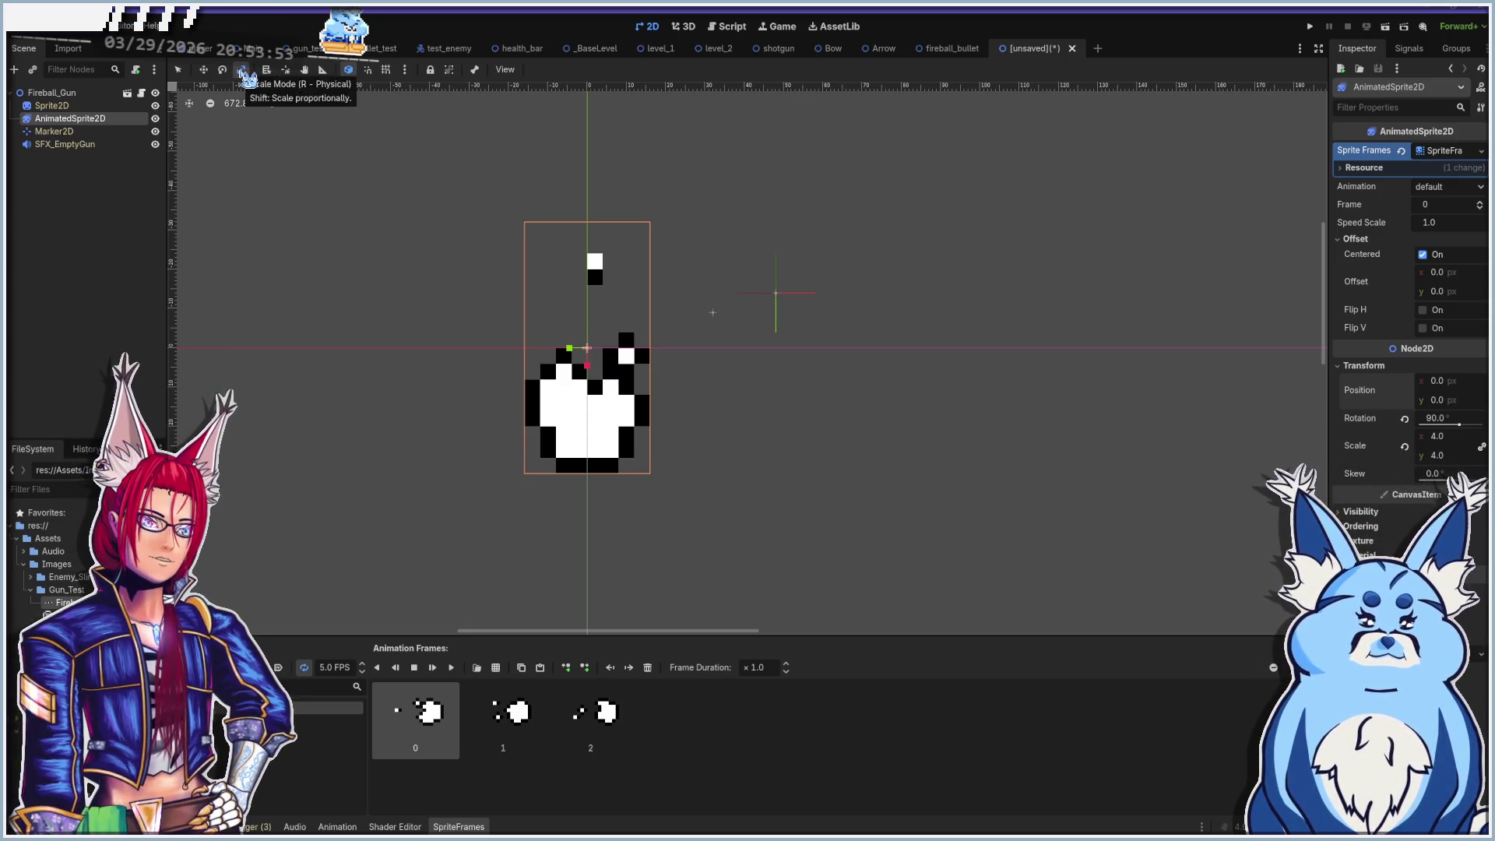
click(176, 71)
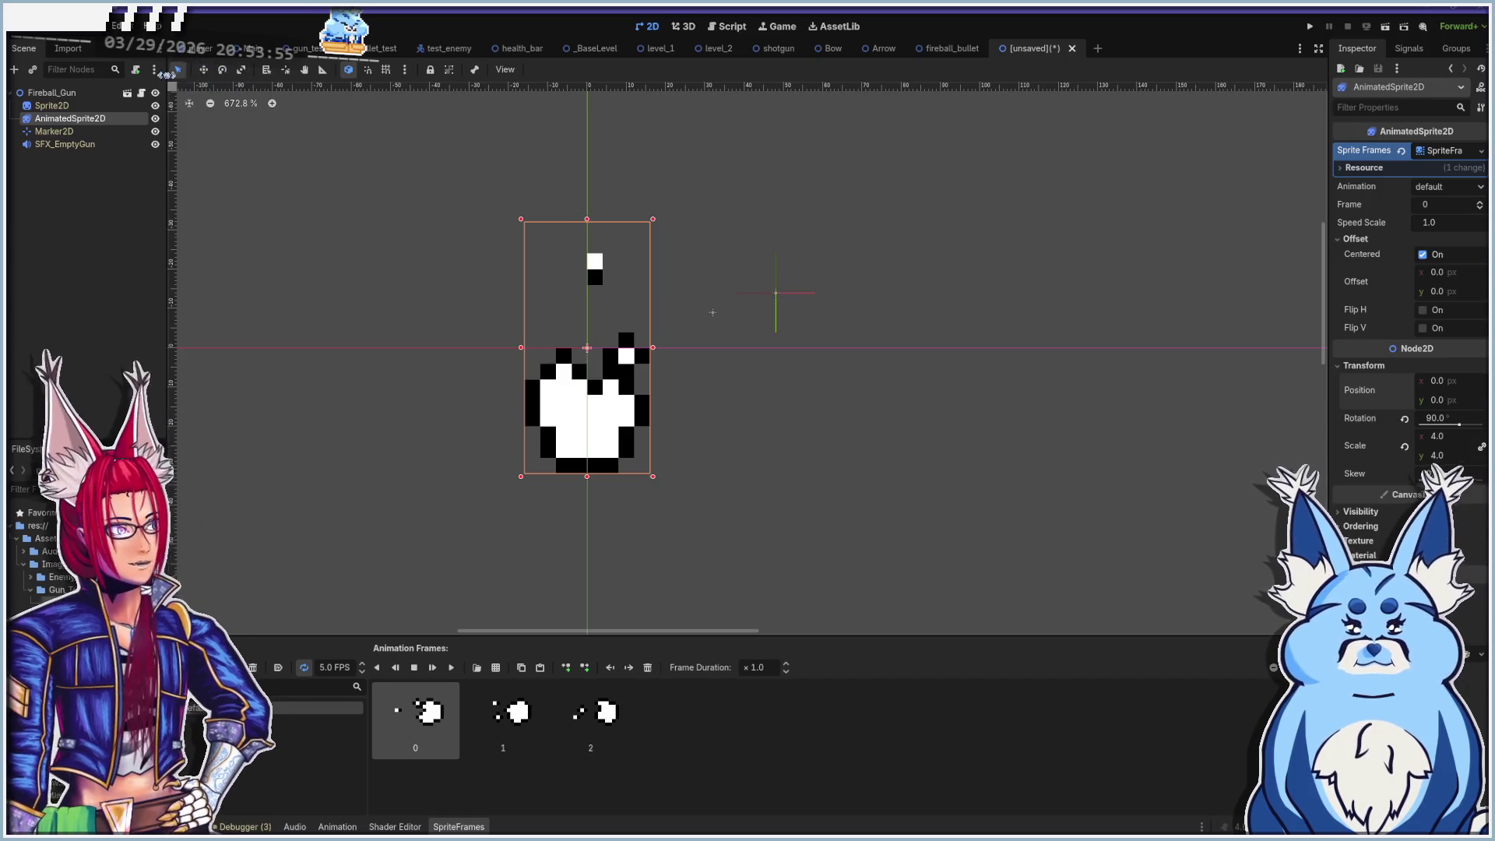
mouse_move(603, 424)
mouse_down()
mouse_move(739, 381)
mouse_move(710, 337)
mouse_up()
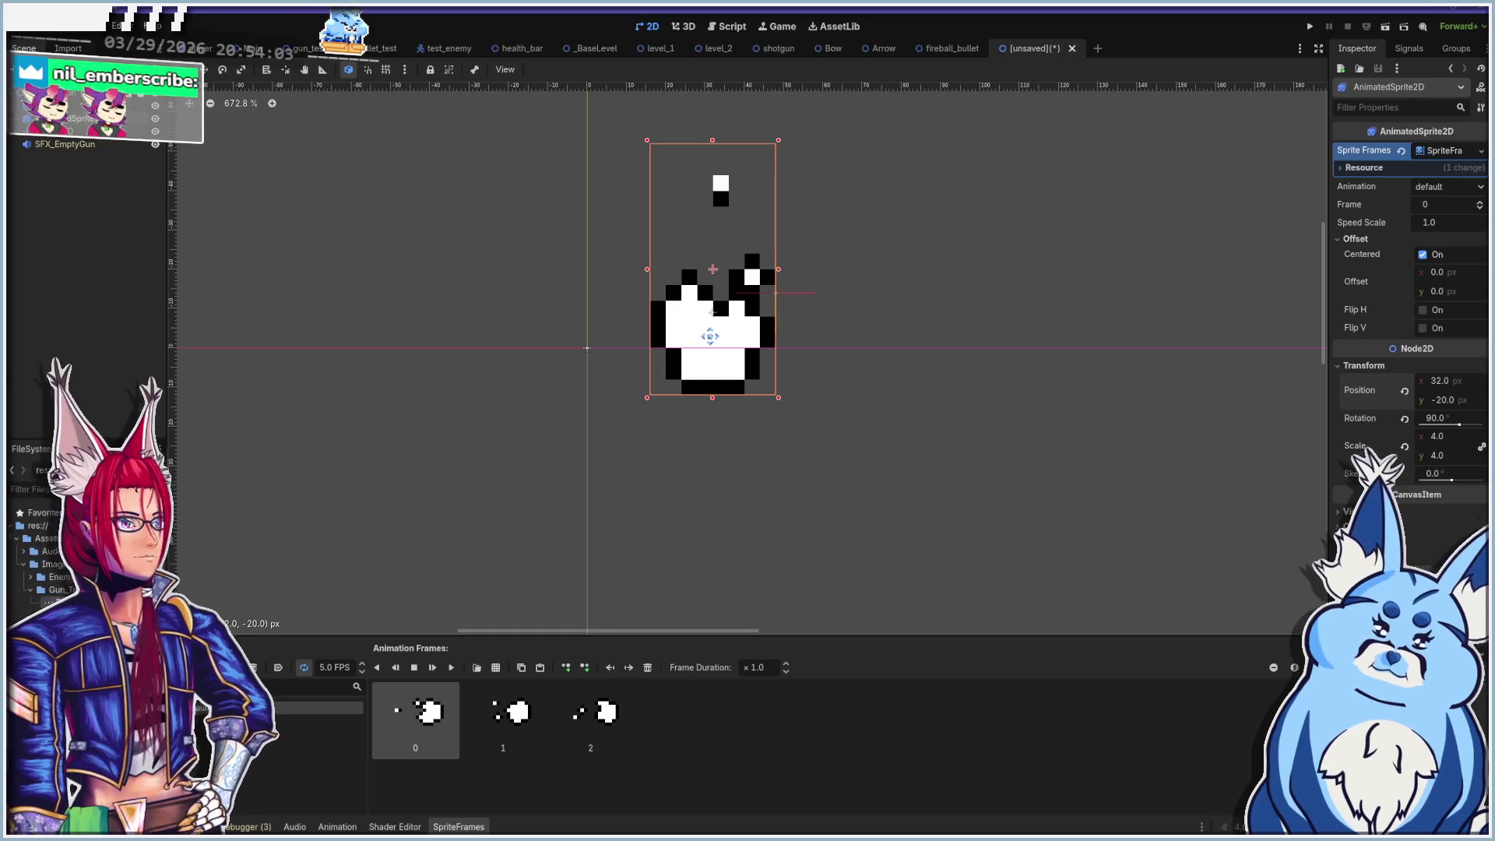
drag(709, 336, 712, 337)
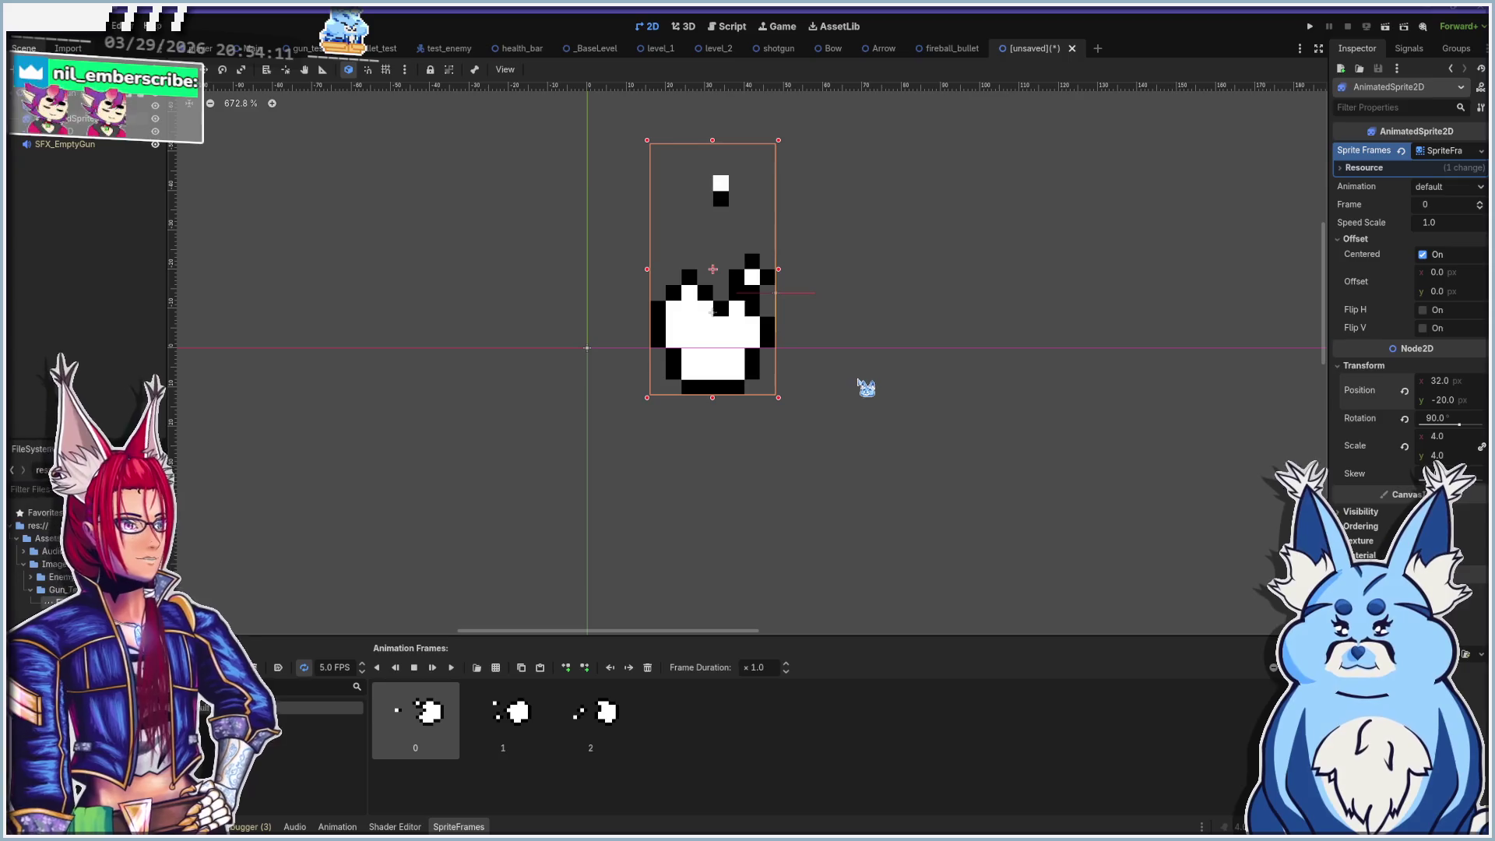
click(57, 131)
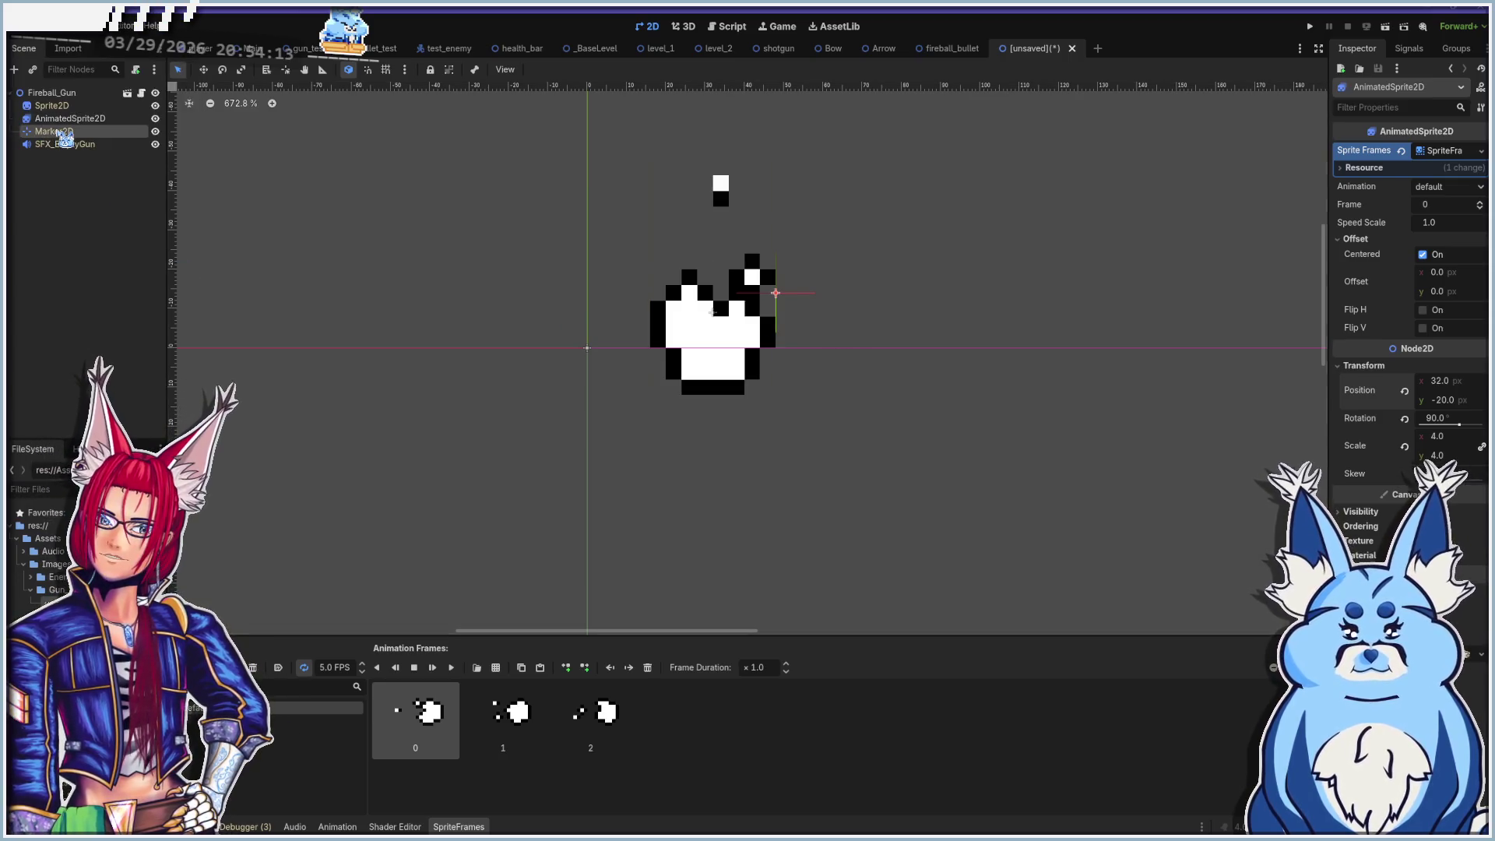
Step: Move Marker2D to the fireball's right edge, then check SFX_EmptyGun and preview the 8 FPS animation
click(796, 302)
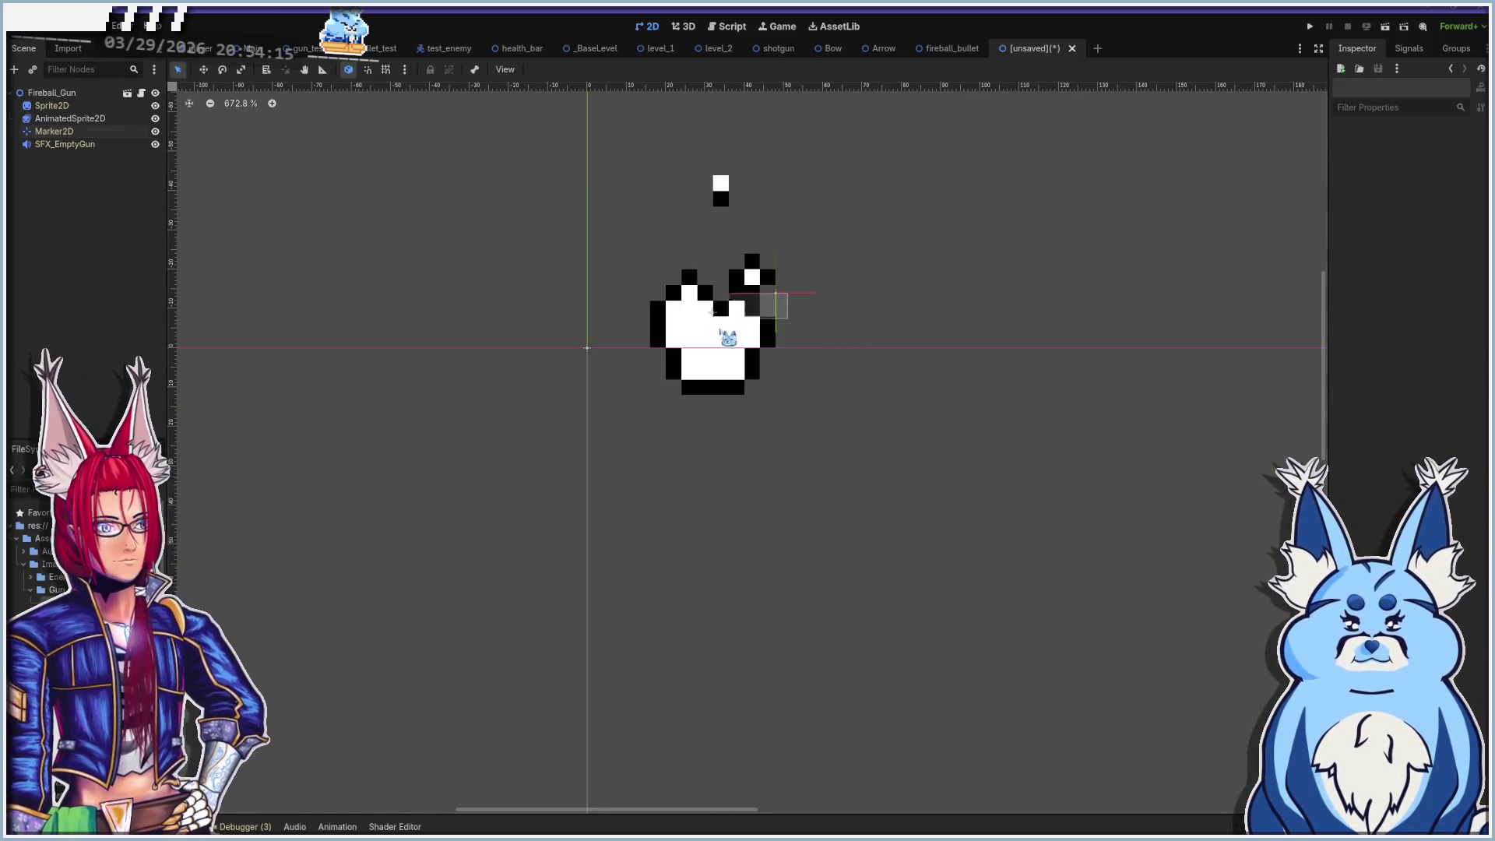
drag(775, 293, 713, 348)
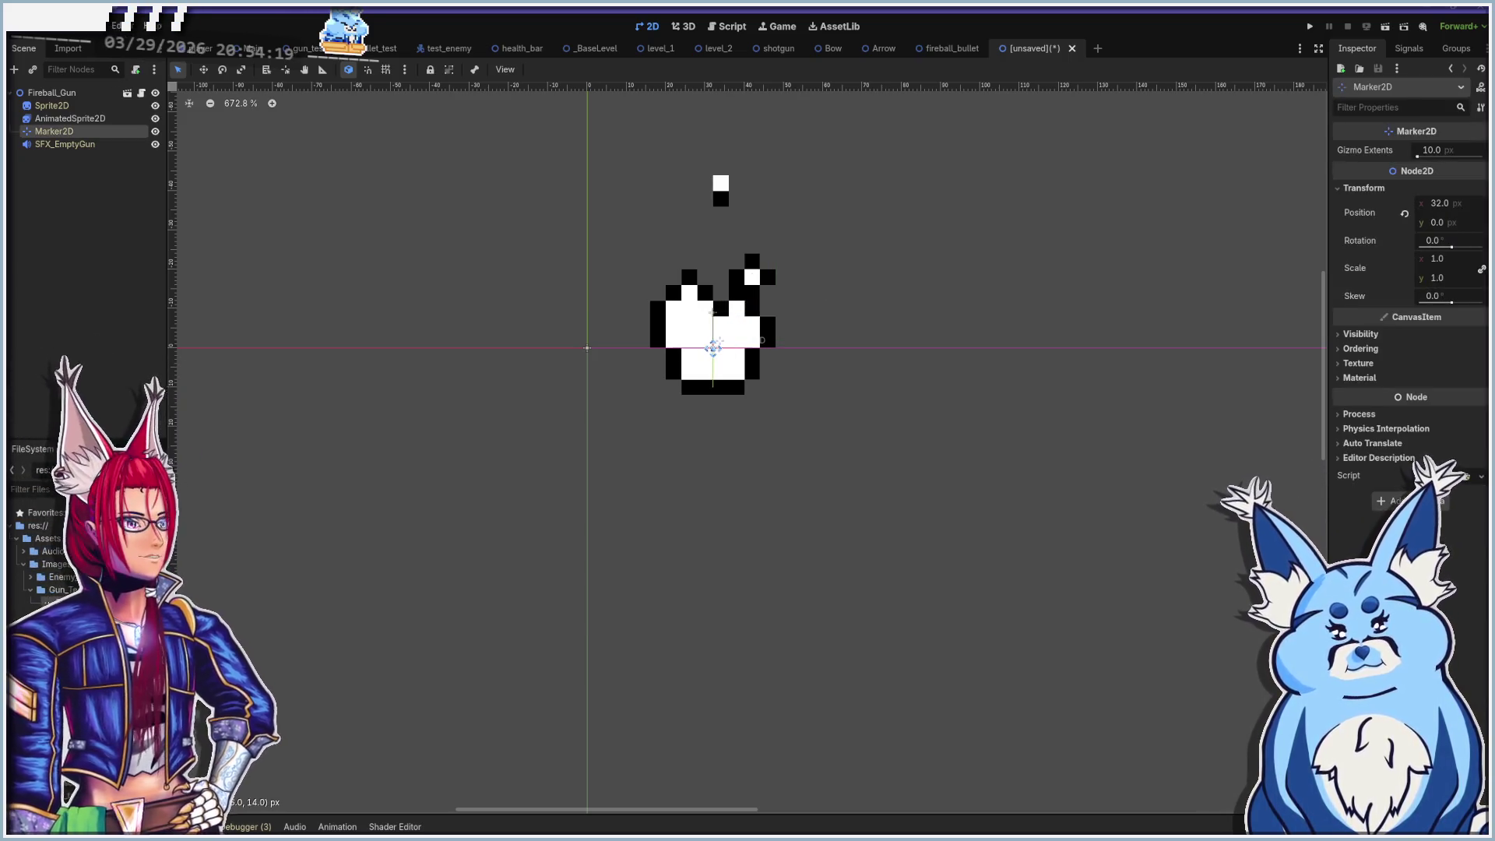
click(60, 145)
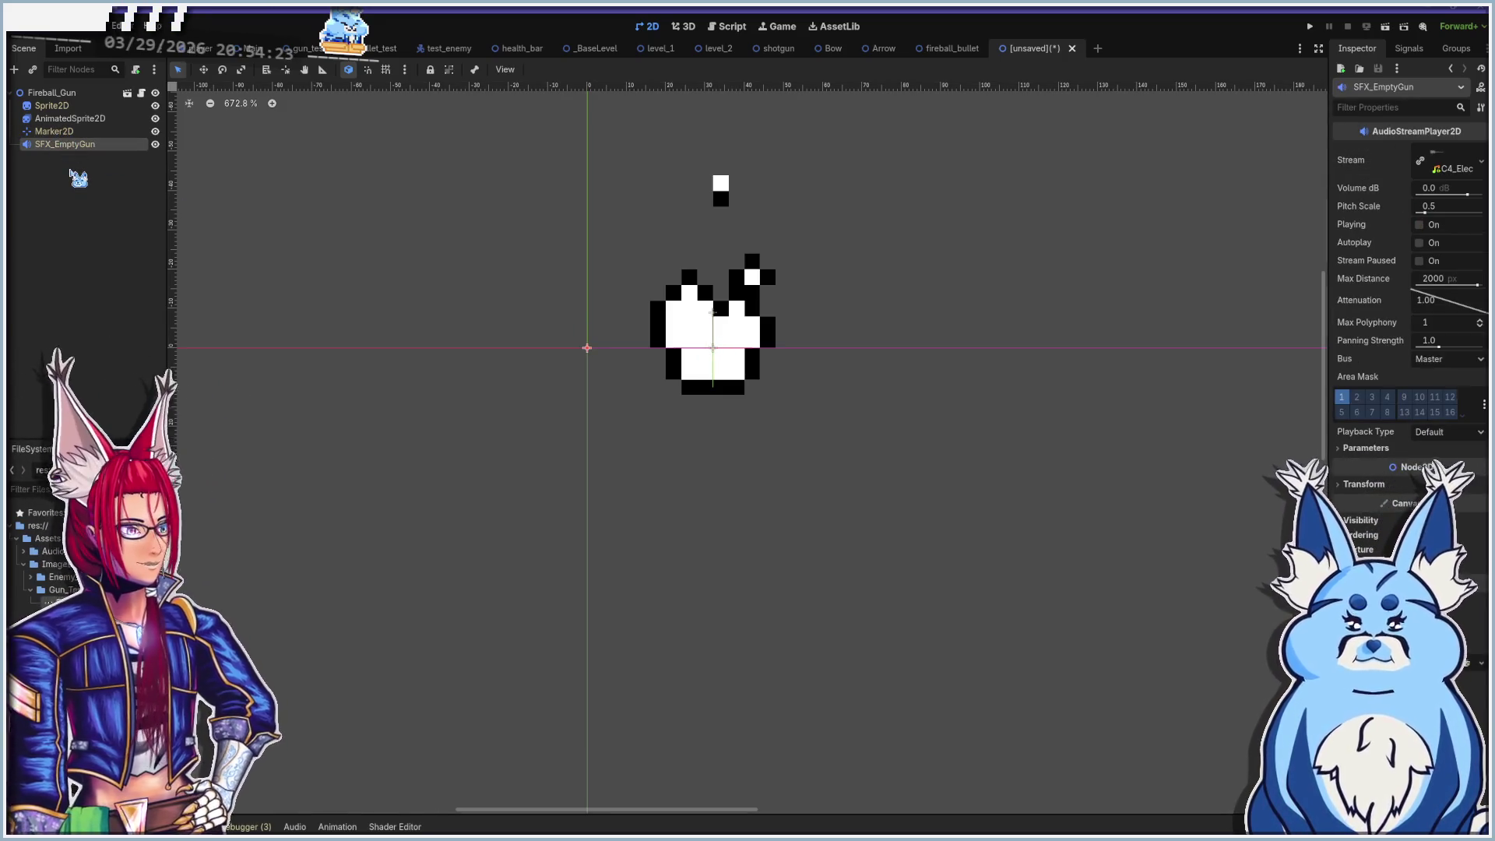
click(70, 119)
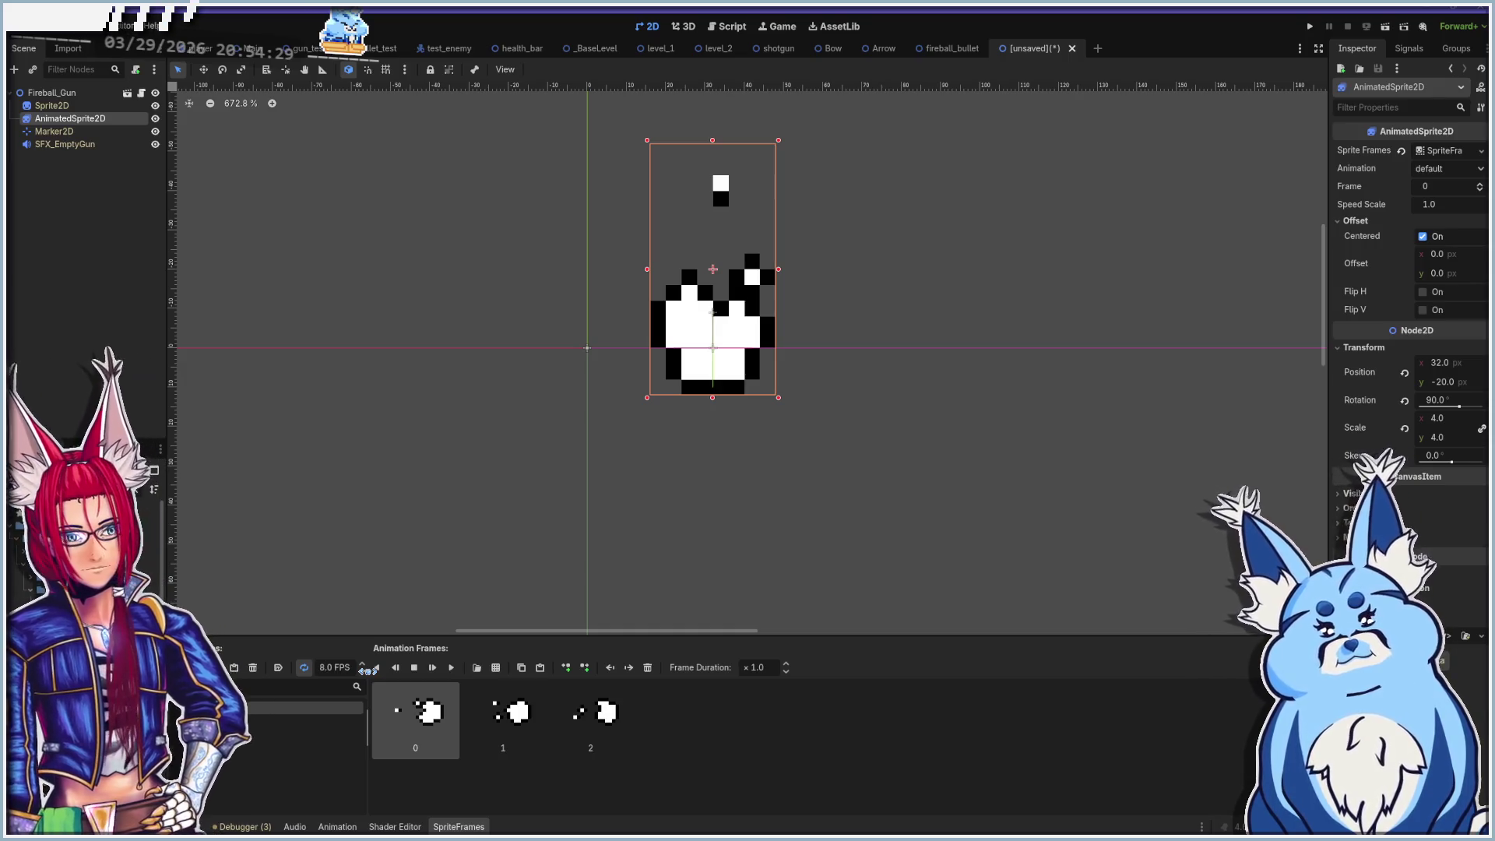
click(451, 668)
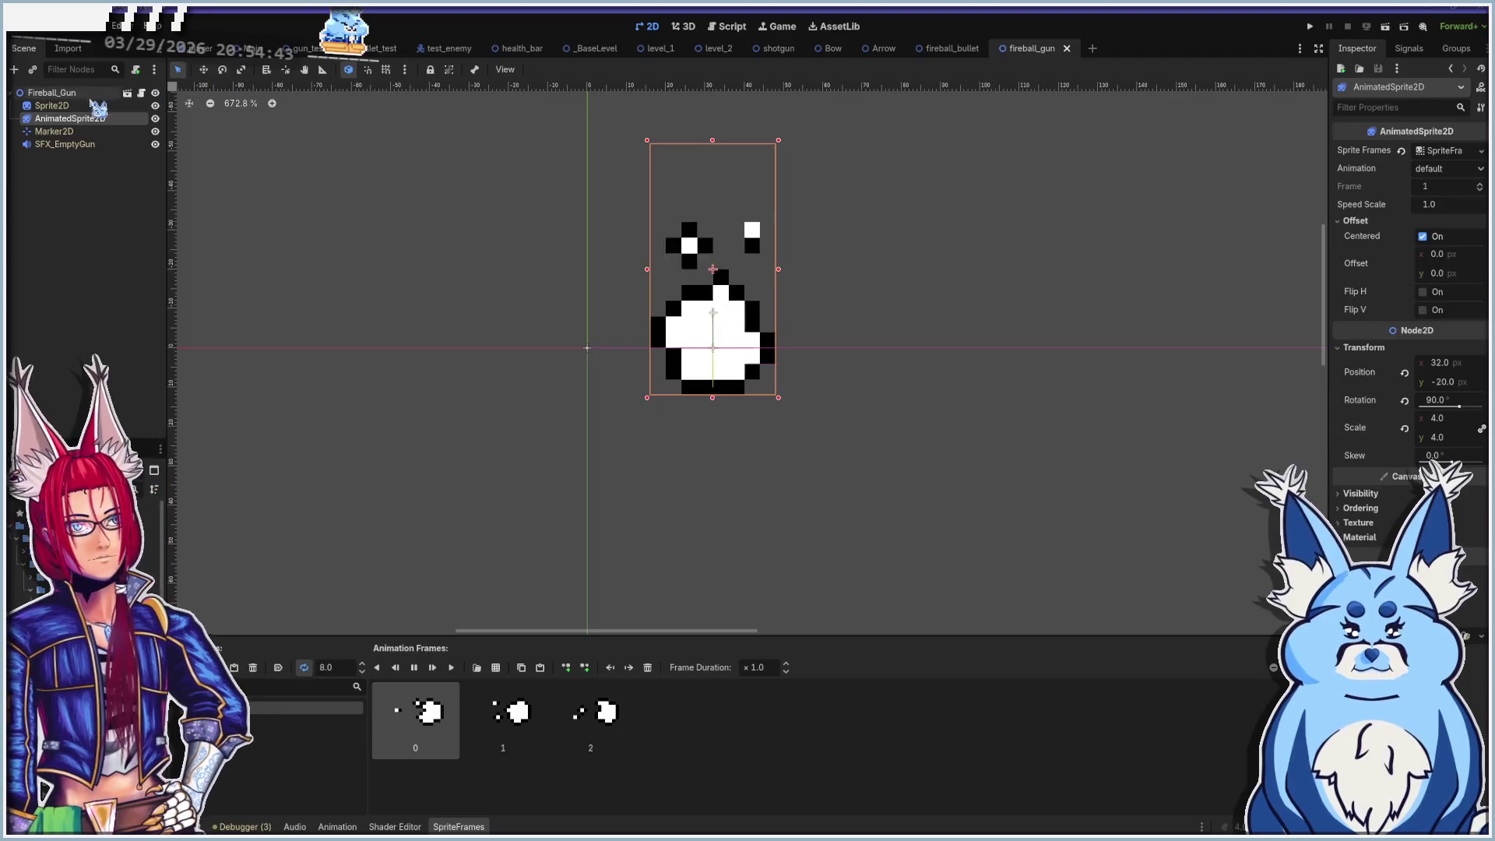
click(52, 92)
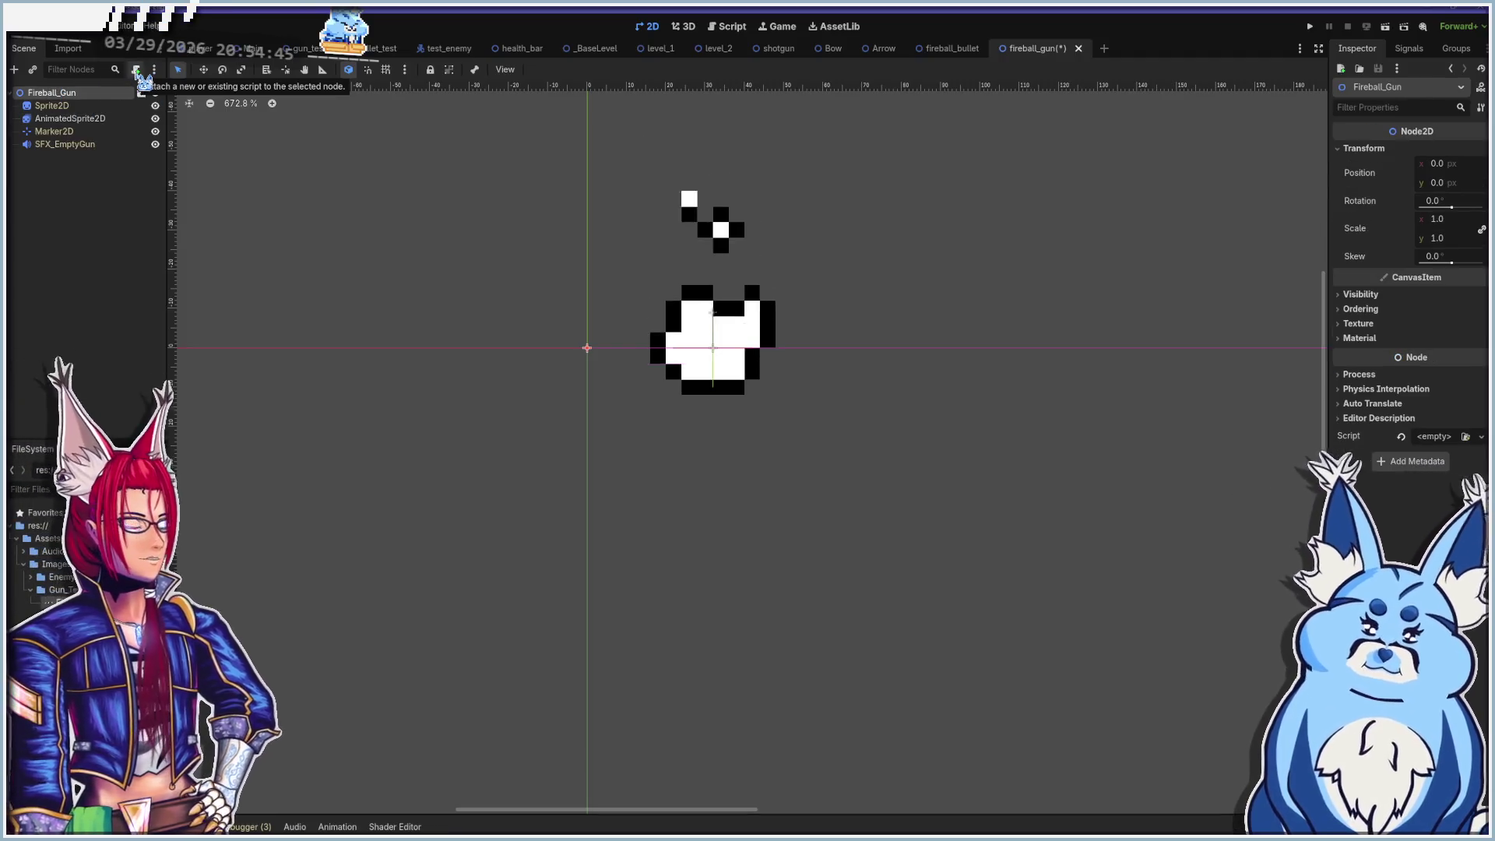
Step: Attach a new fireball_gun.gd script and replace its template with the gun_test.gd code
click(135, 69)
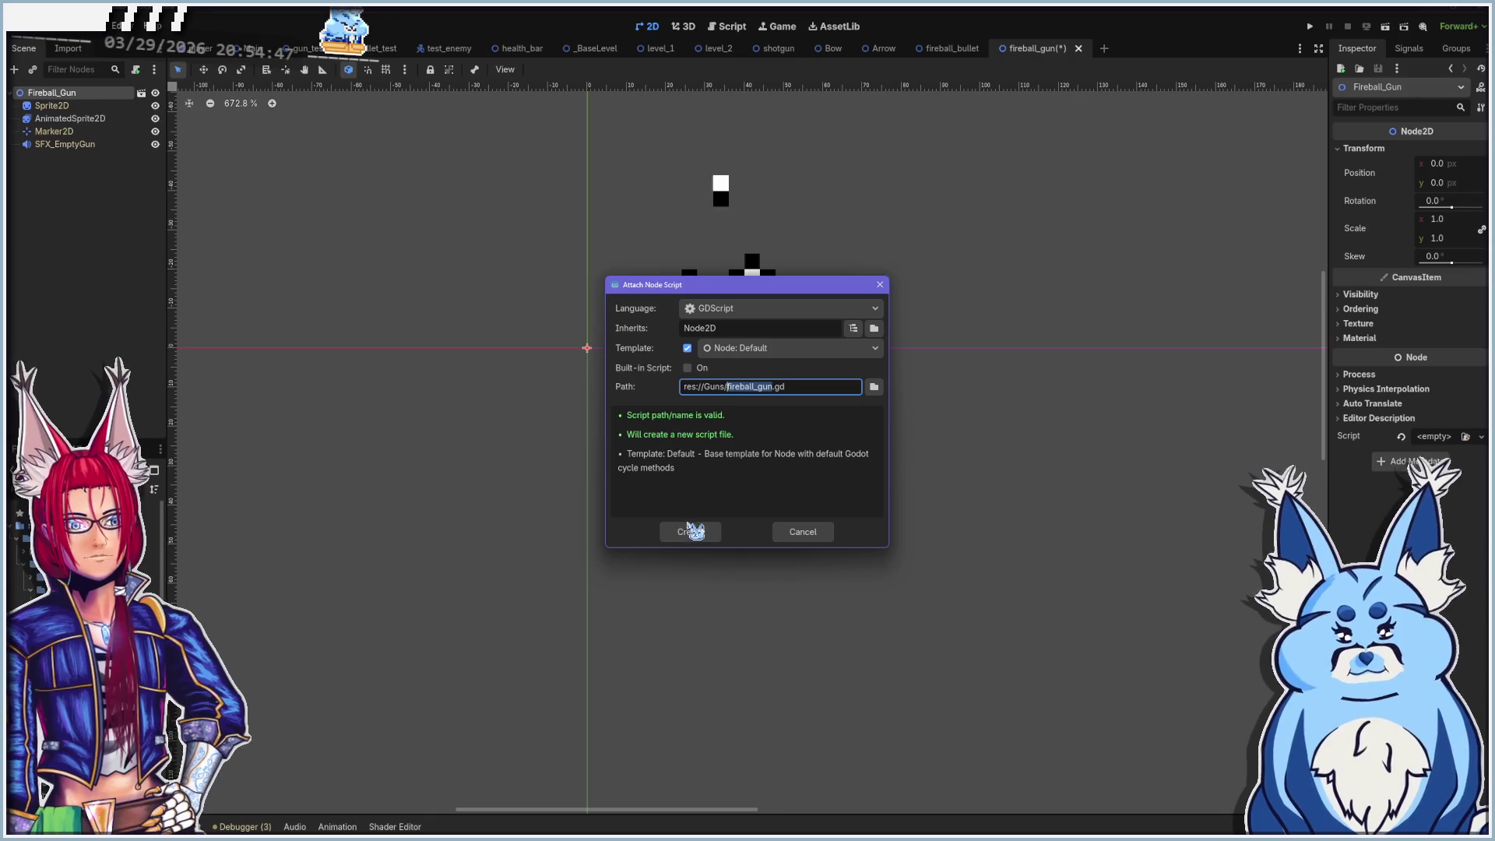
click(689, 532)
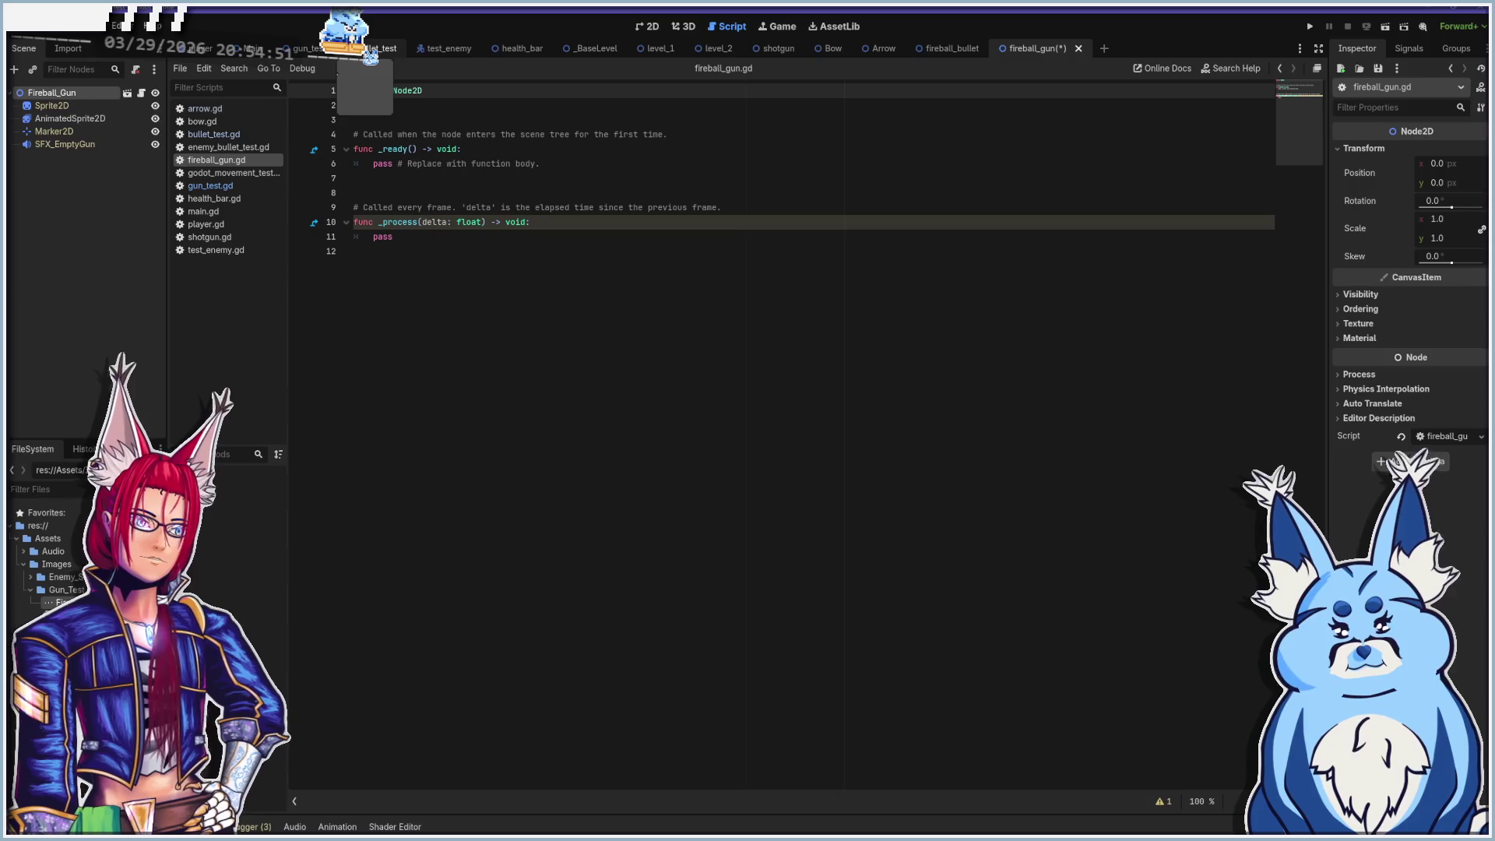
click(308, 48)
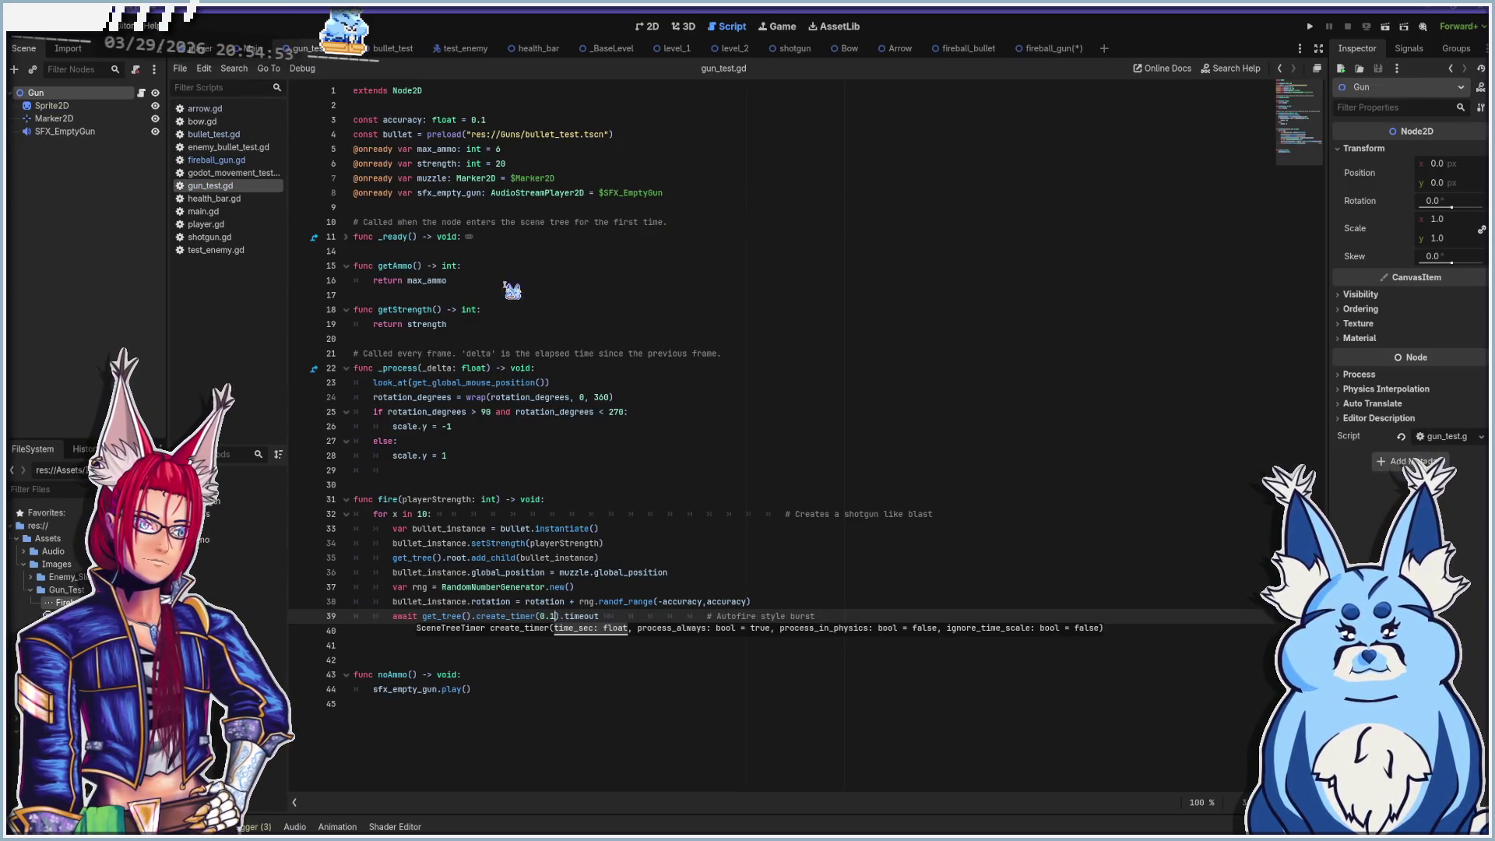
click(530, 718)
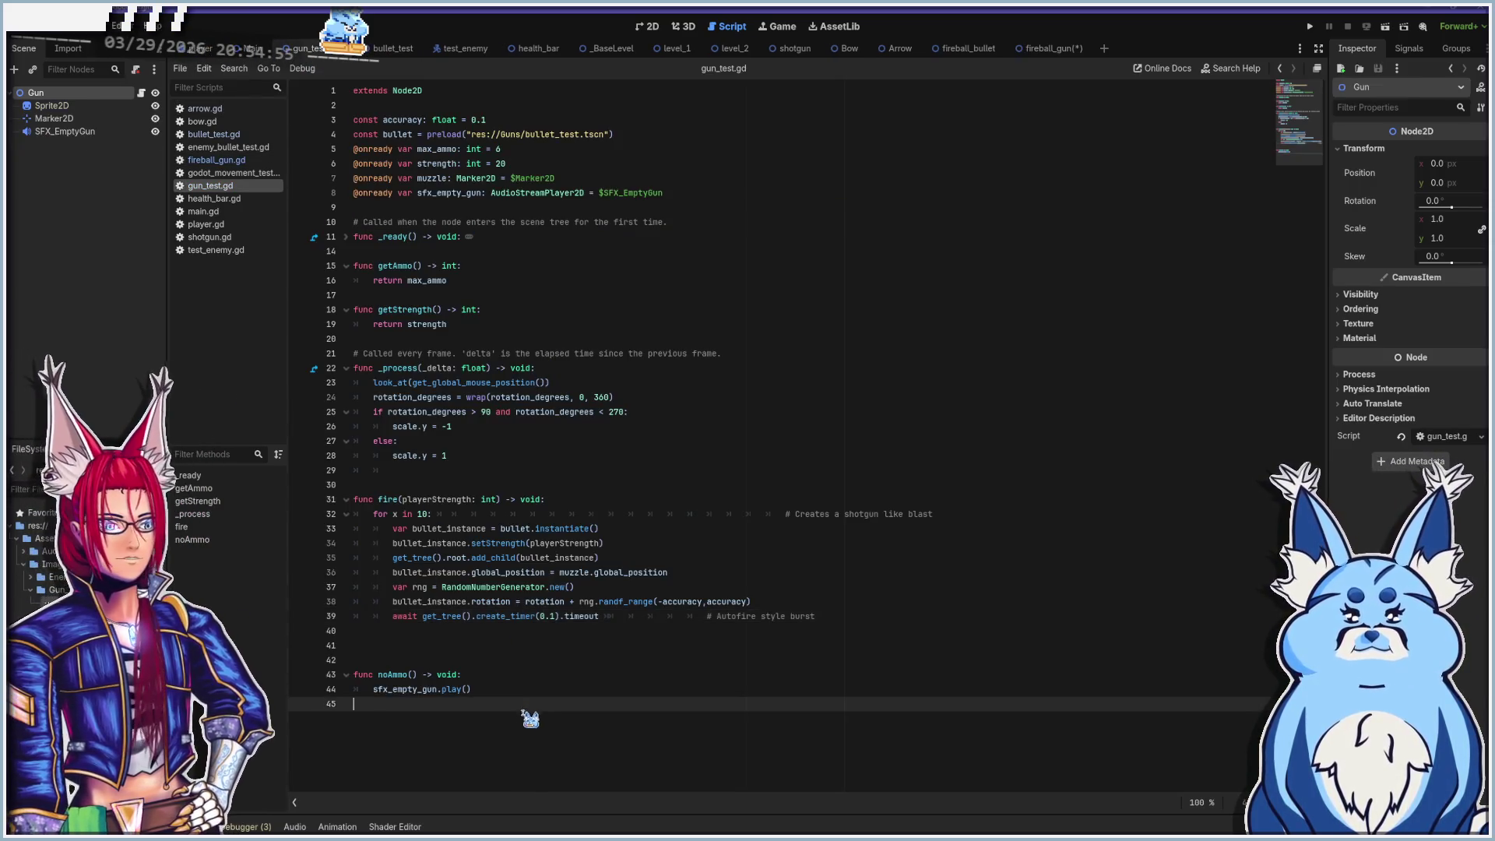
key(ctrl+a)
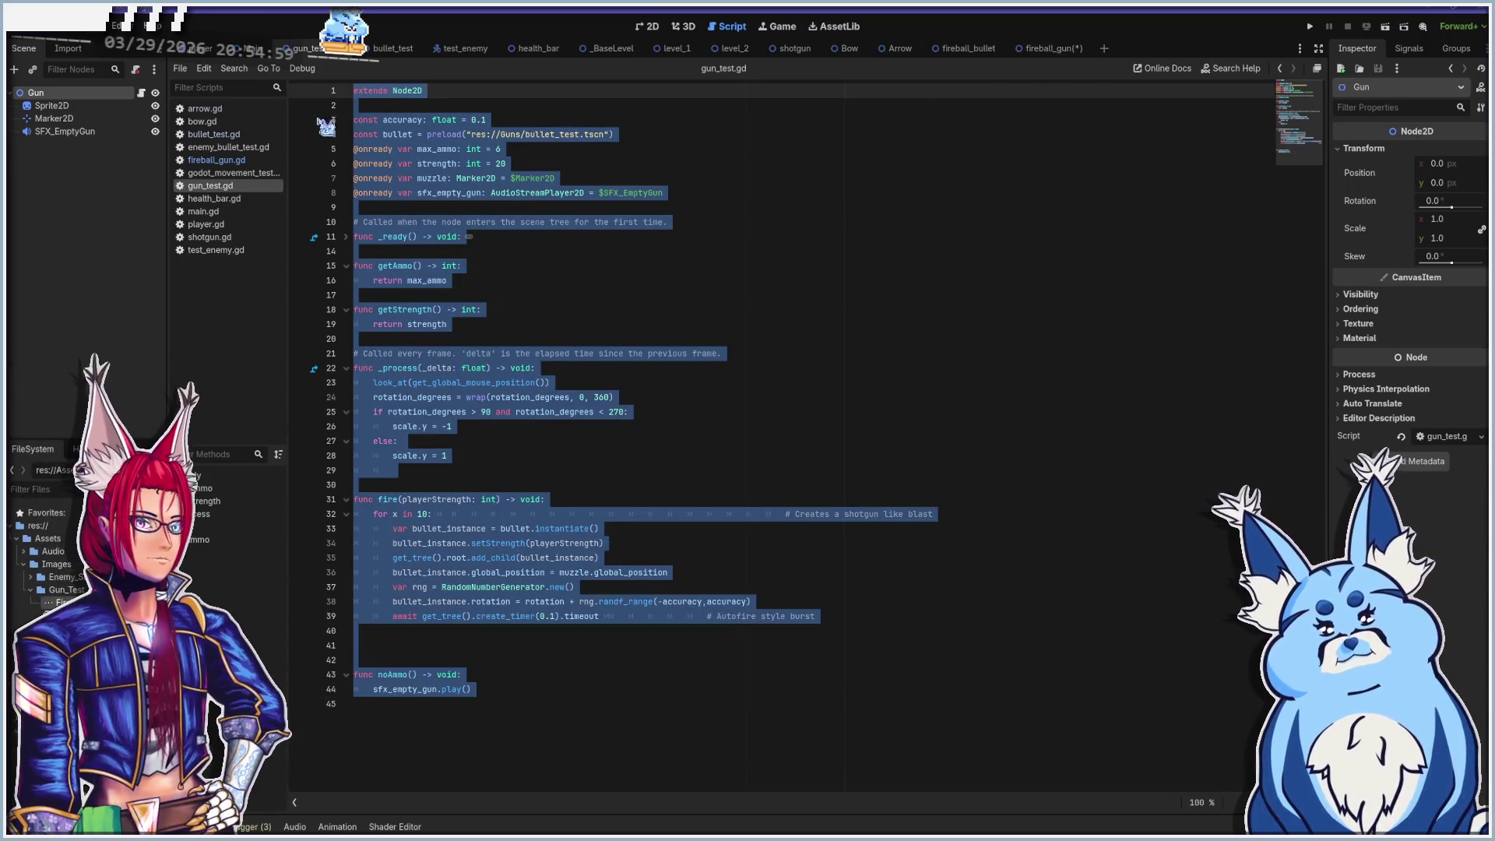
click(245, 159)
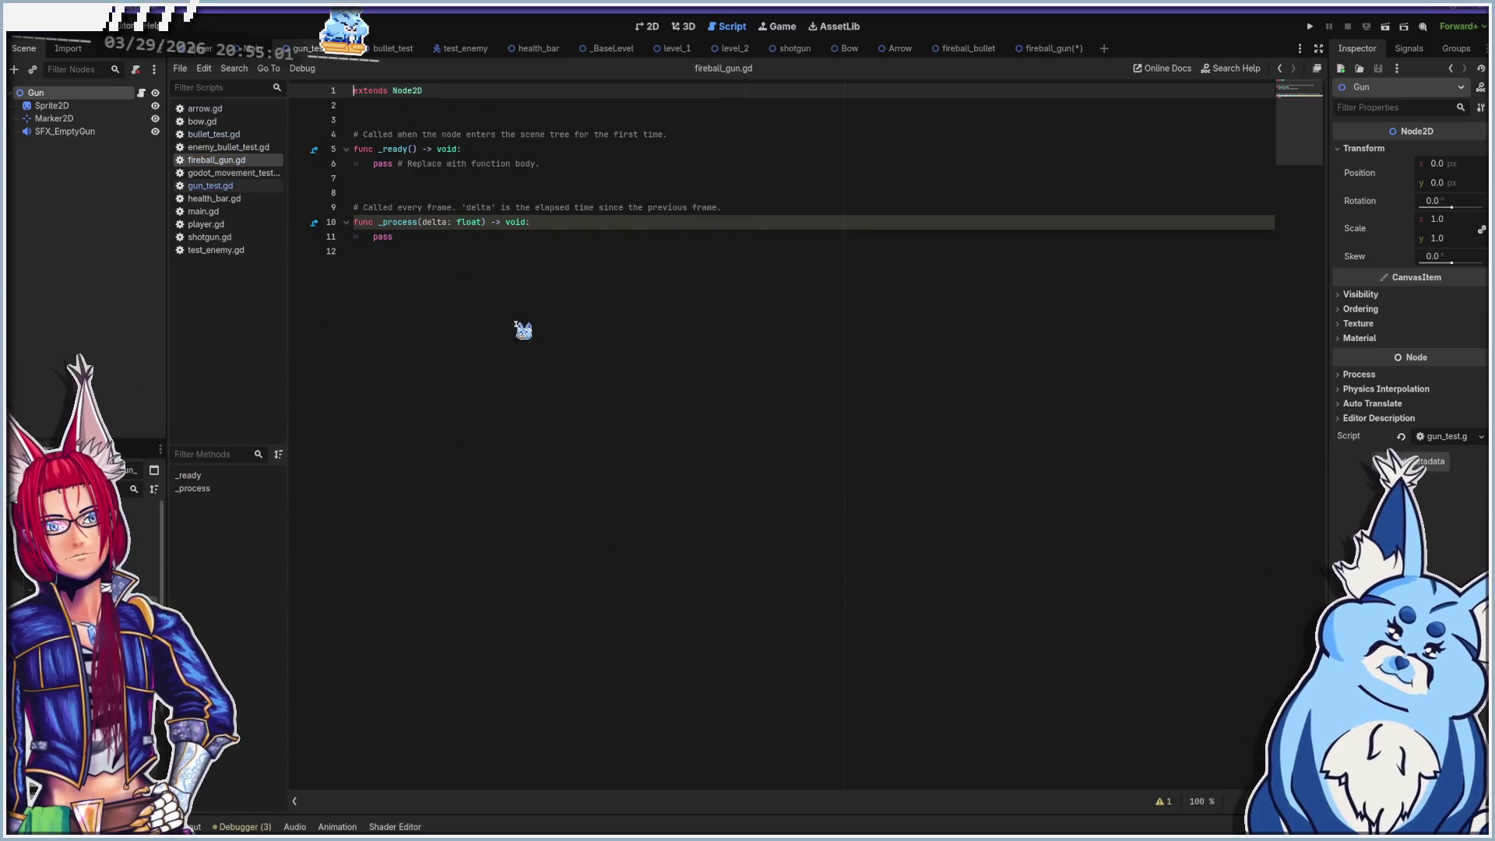
key(ctrl+a)
key(ctrl+v)
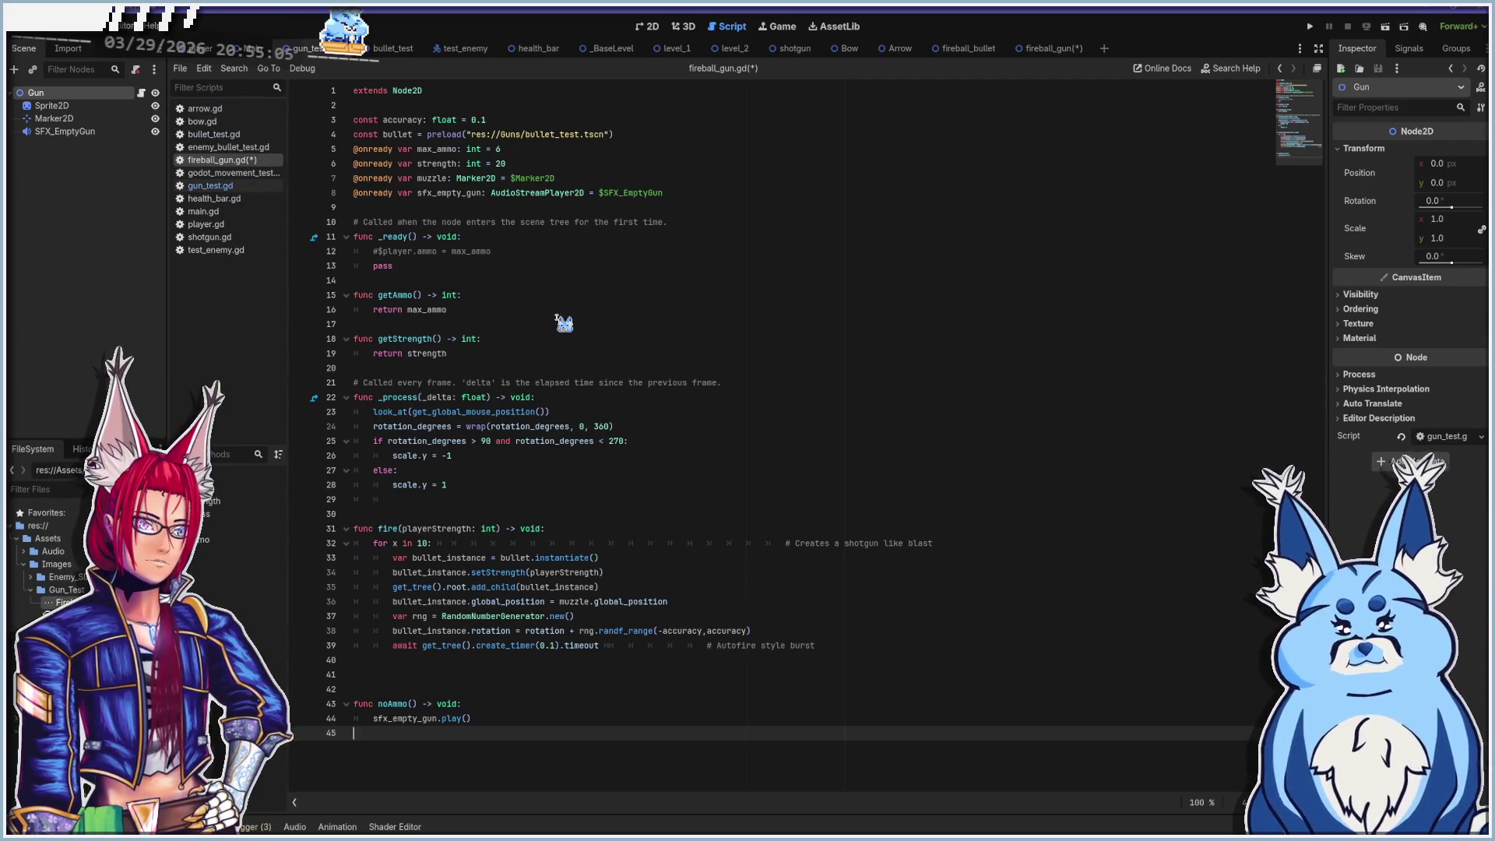
Step: Comment out the for loop and await lines in gun_test.gd with '#'
key(ctrl+s)
click(210, 185)
key(ctrl+a)
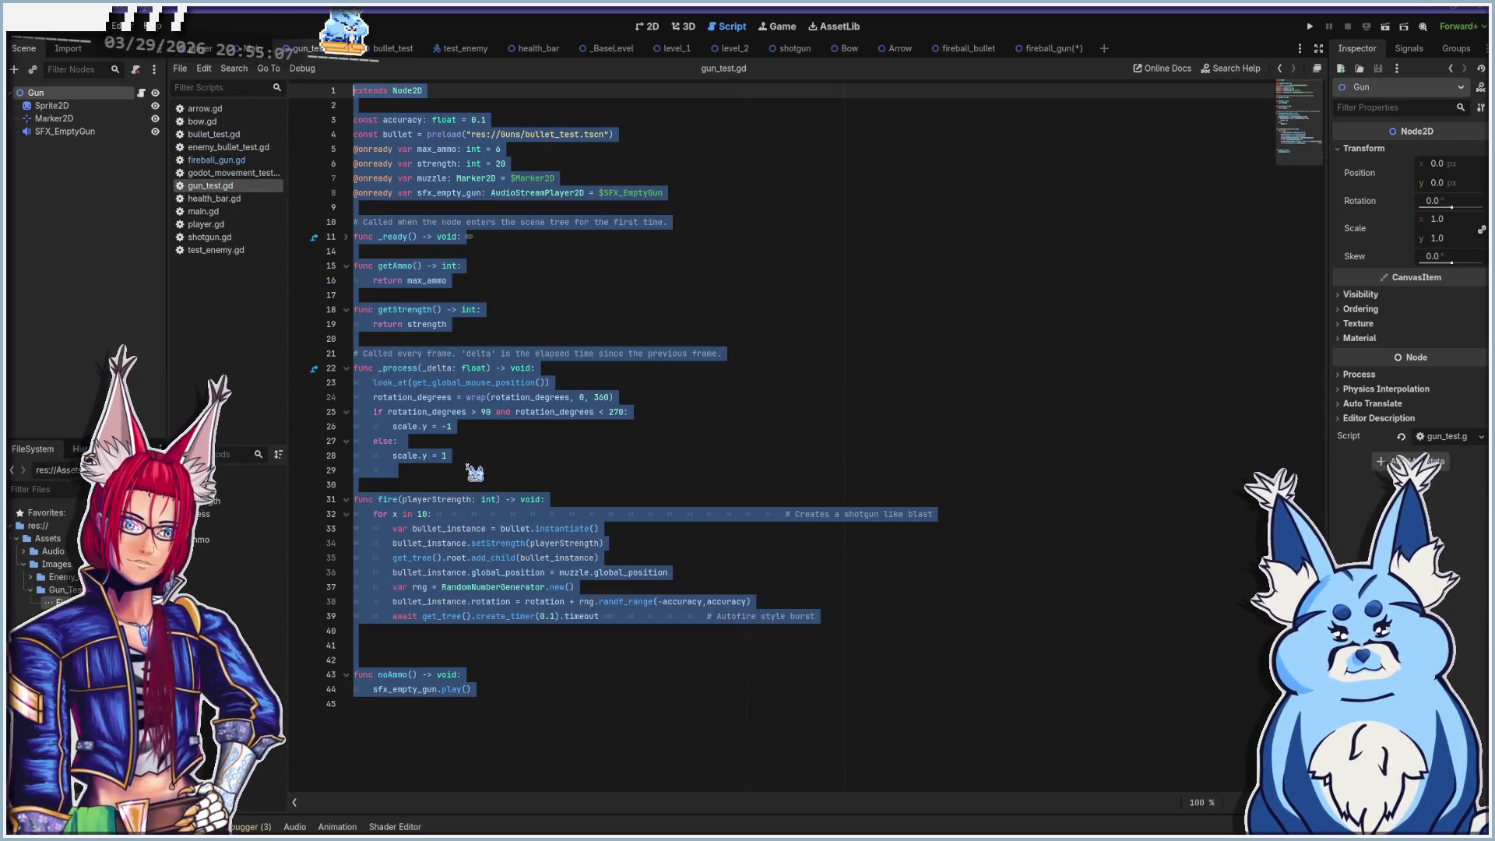
click(403, 514)
text(#)
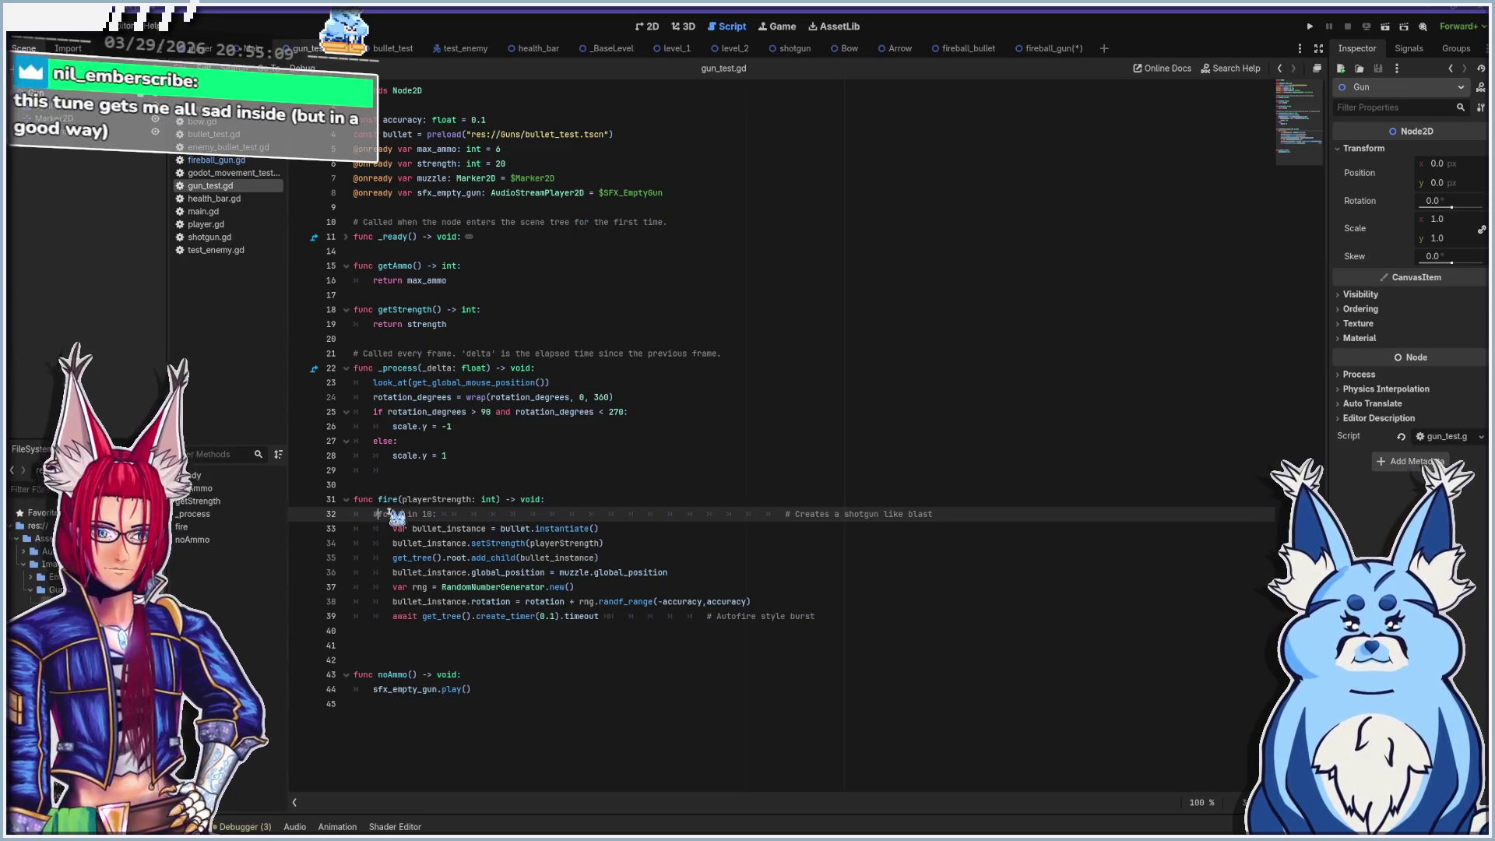
click(386, 619)
text(#)
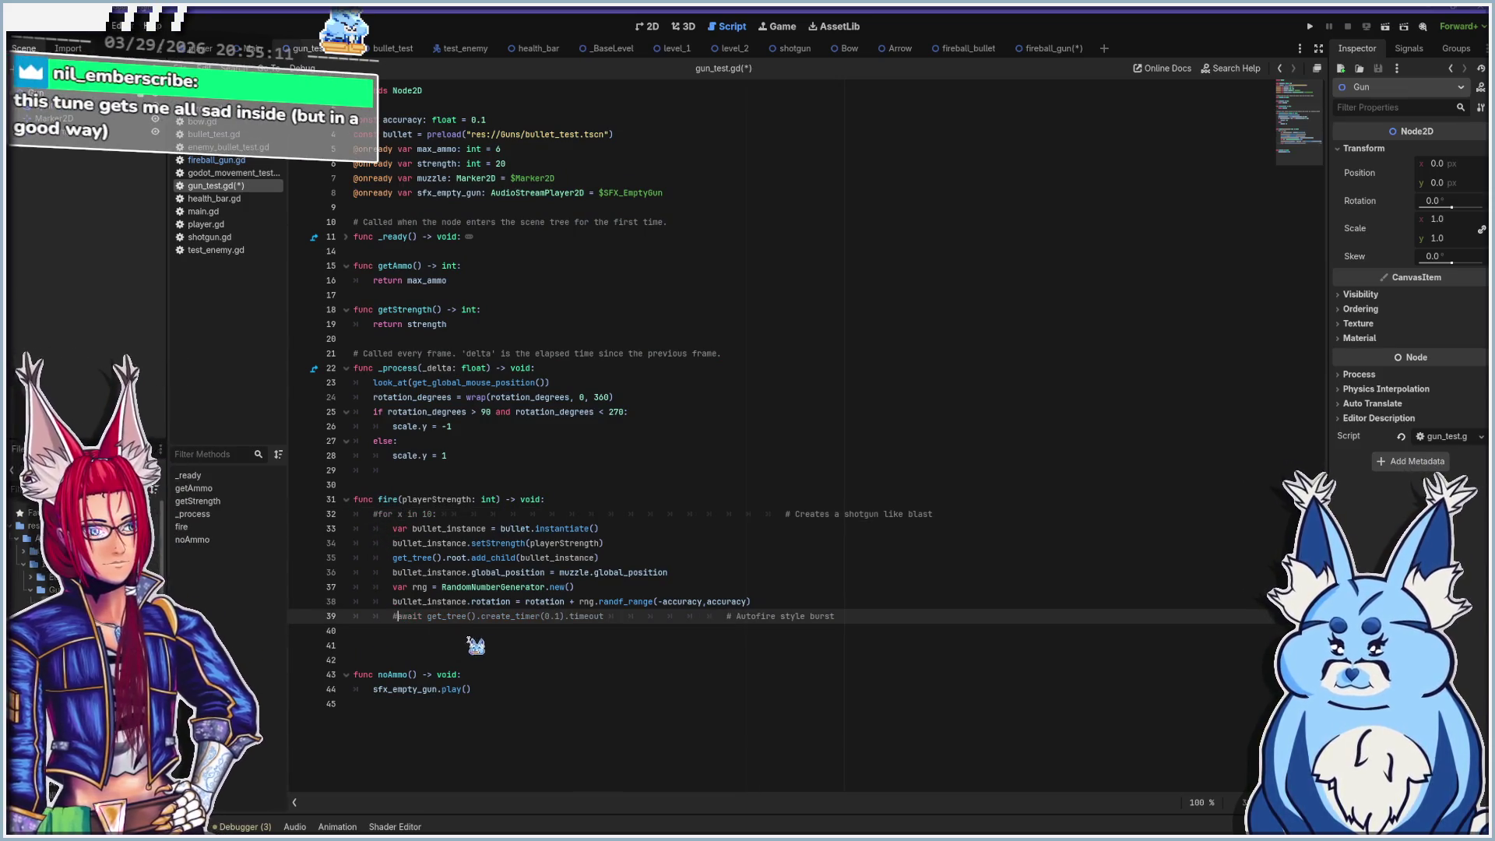
Step: Change max_ammo from 6 to 20 in fireball_gun.gd and save the script
click(265, 159)
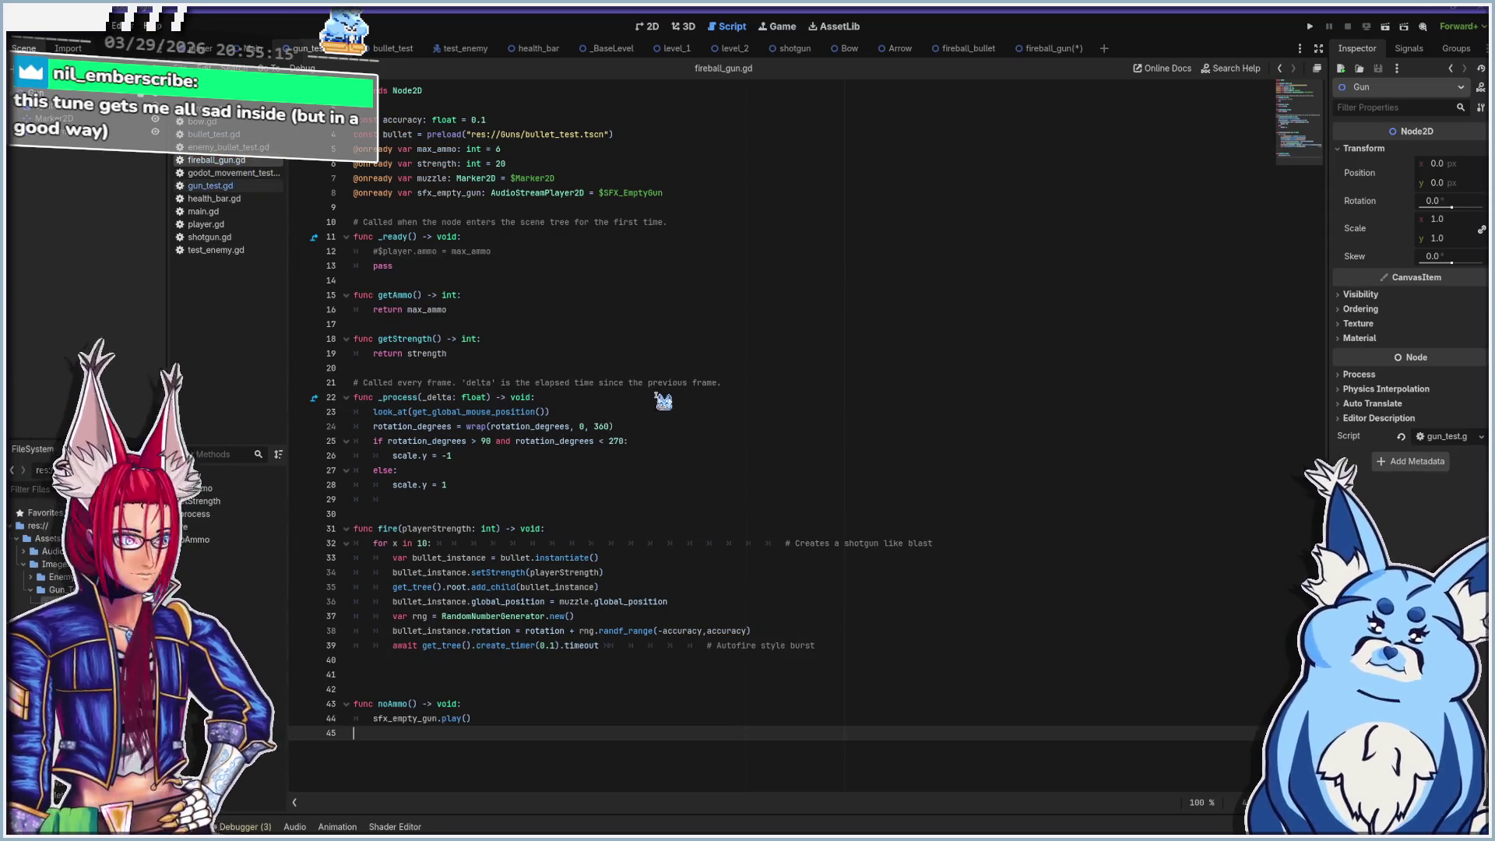
click(520, 165)
double_click(500, 163)
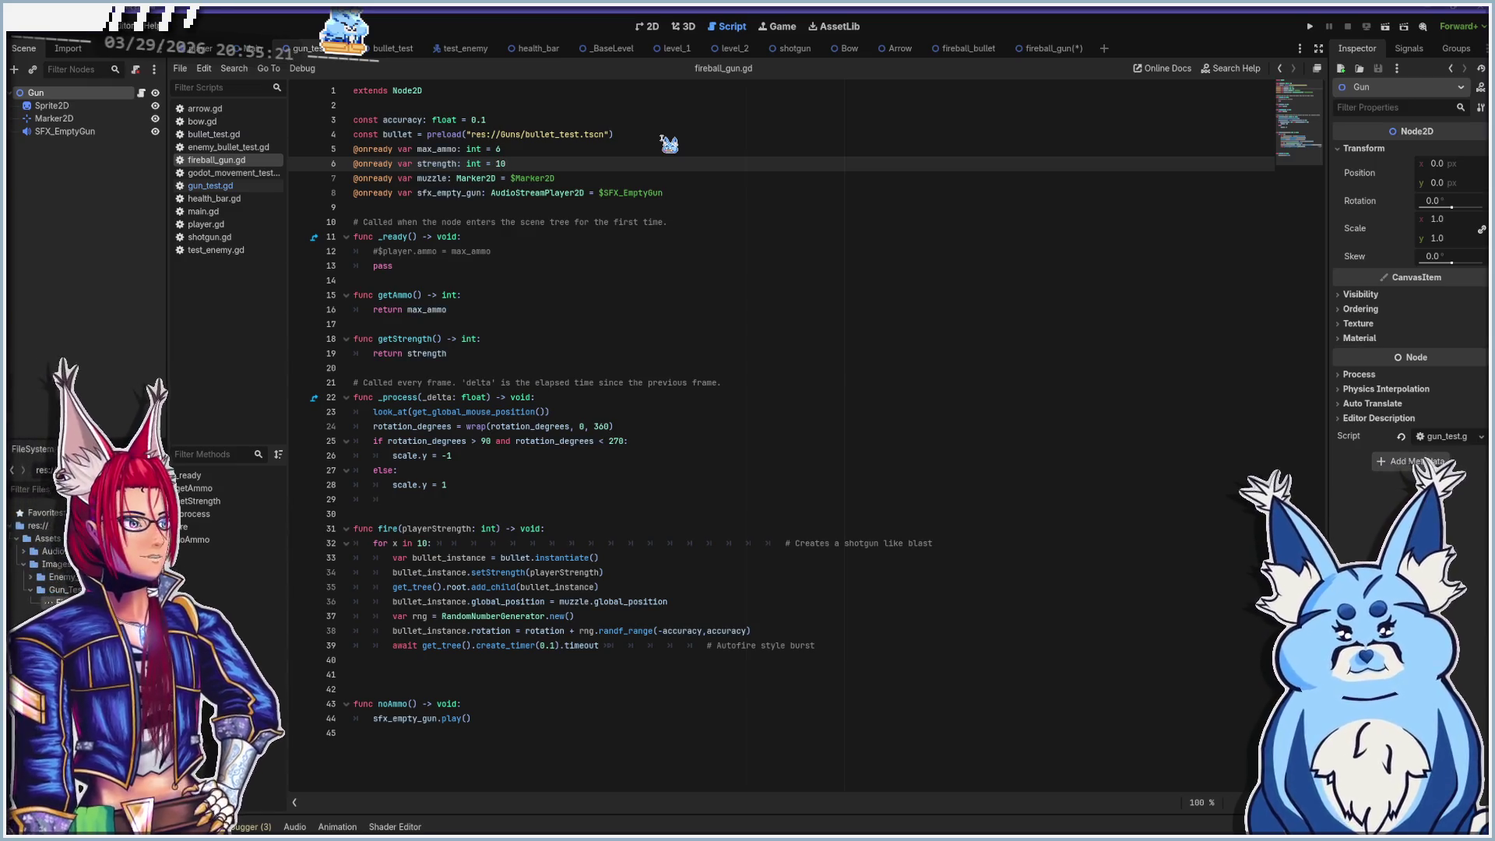
click(546, 149)
key(BackSpace)
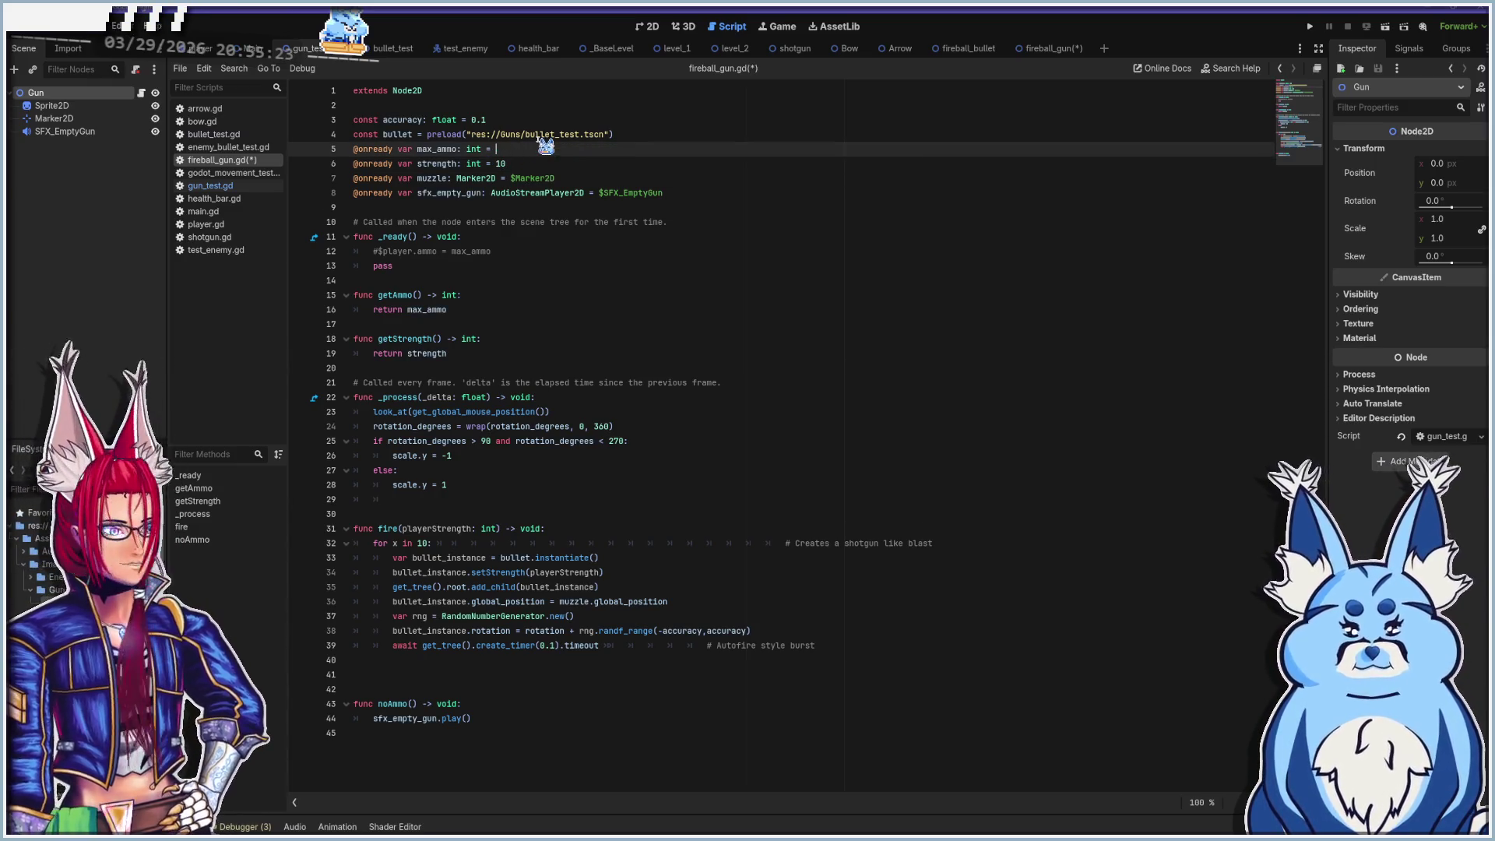
mouse_move(545, 146)
text(20)
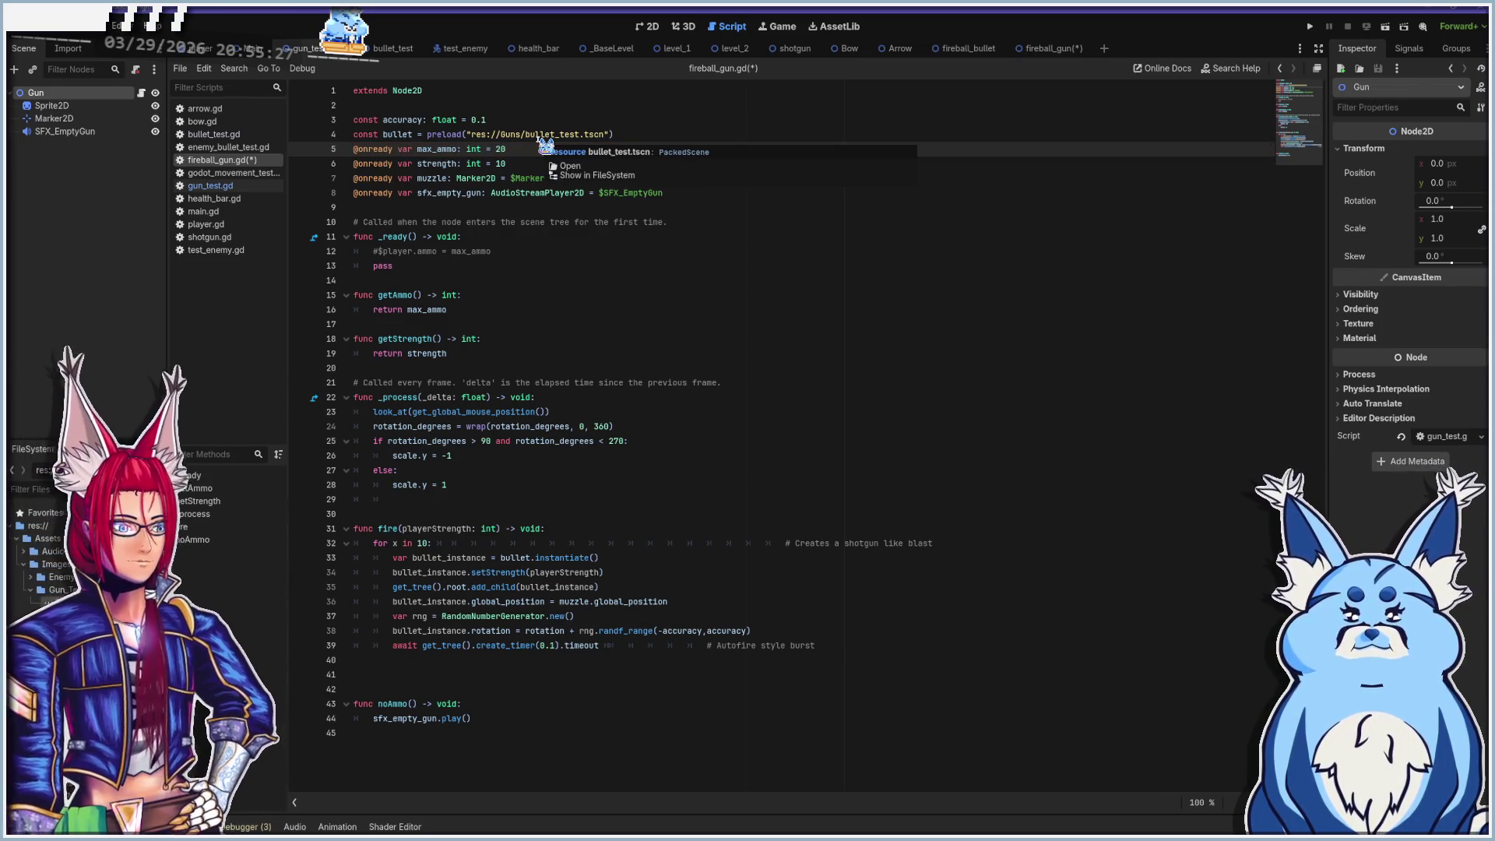
key(ctrl+s)
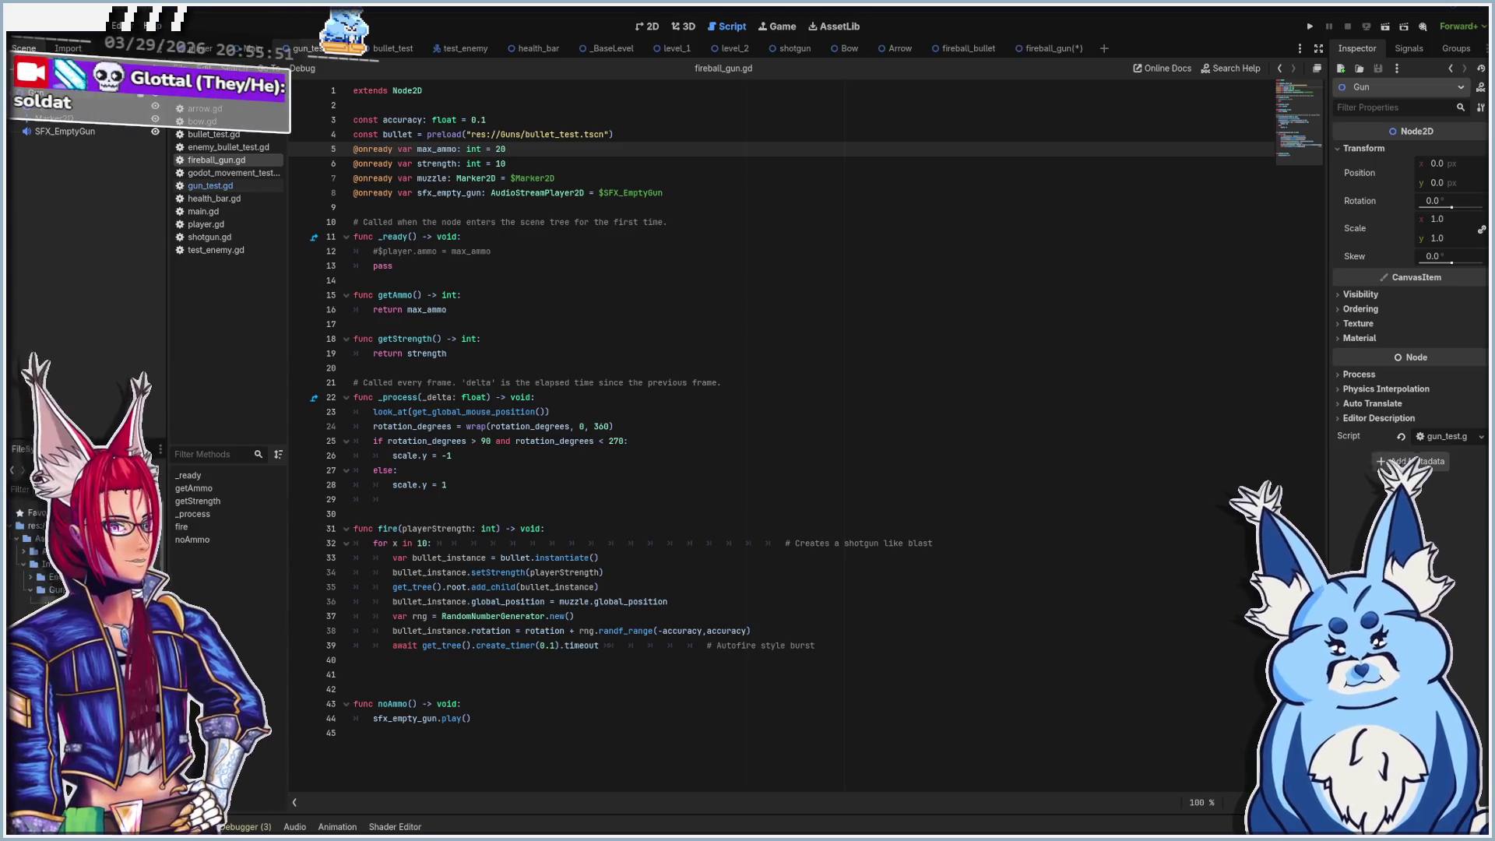
click(624, 651)
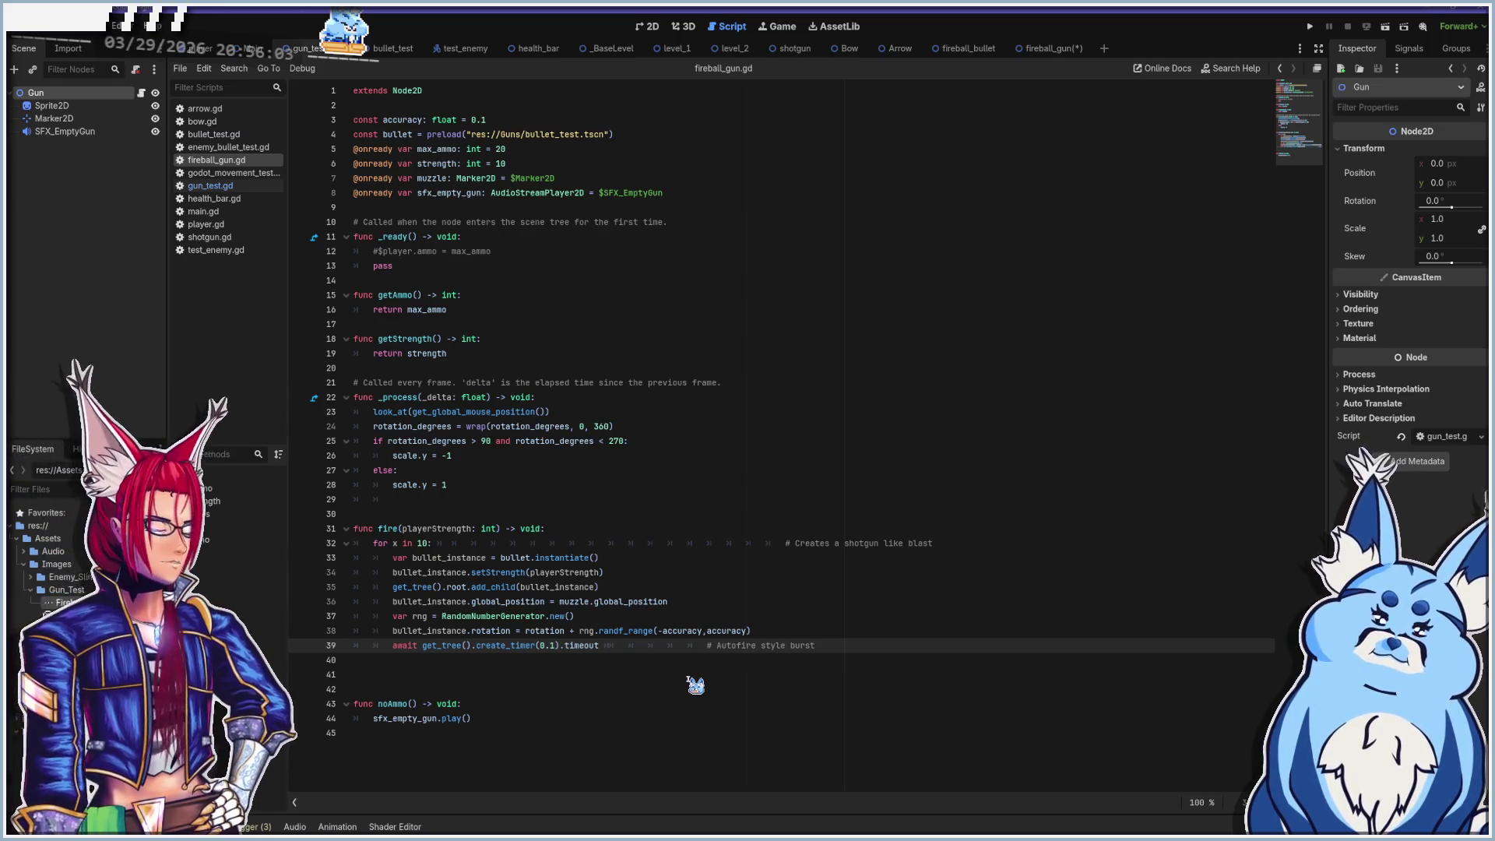
mouse_move(423, 614)
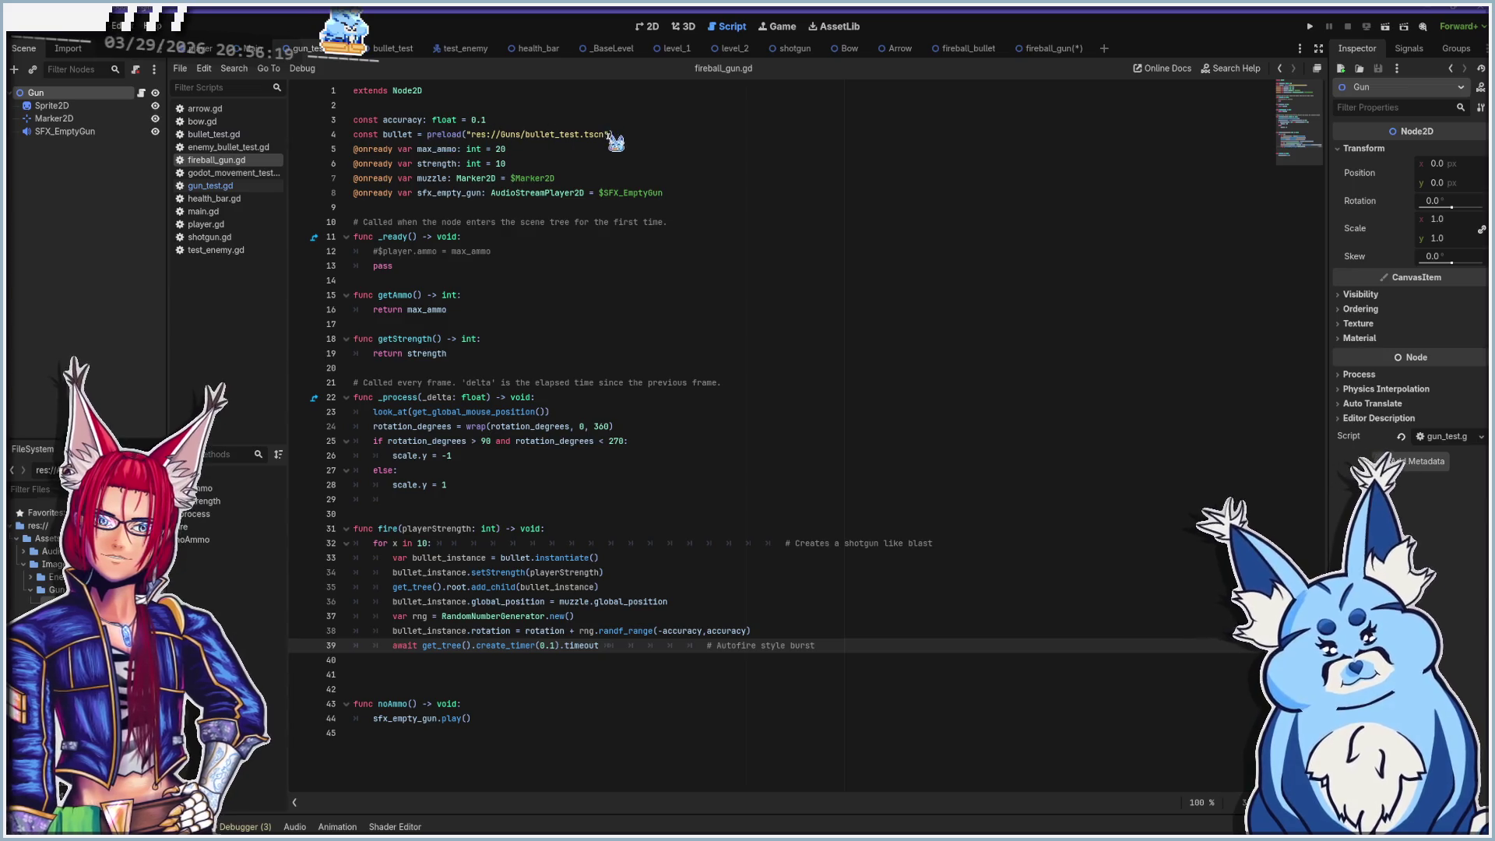
click(511, 136)
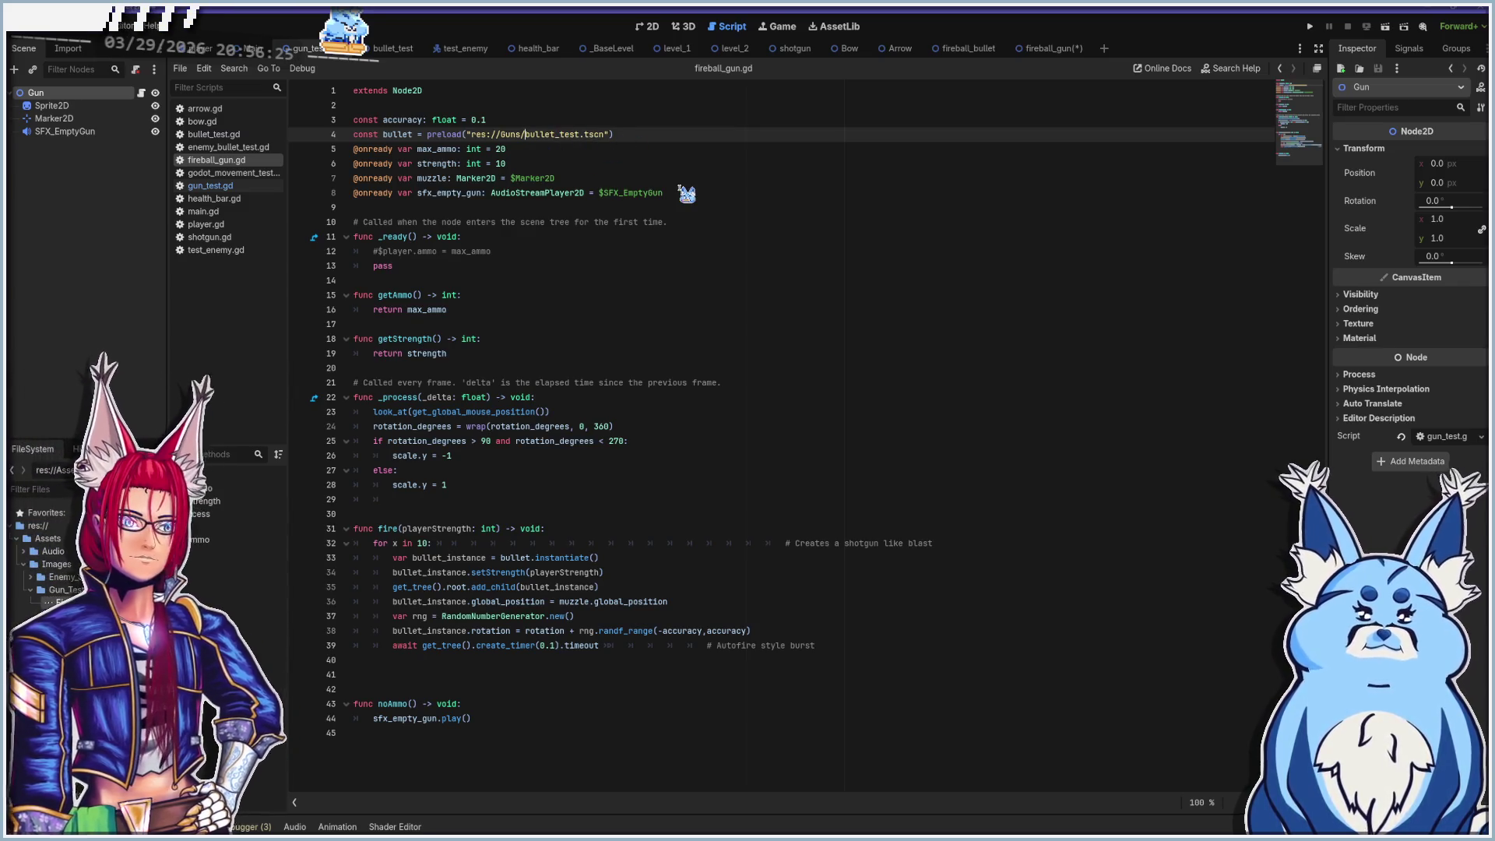
Step: Change the bullet preload from bullet_test.tscn to fireball_bullet.tscn, save, and return to the 2D view
key(shift+Right)
key(shift+Right)
key(shift+Right)
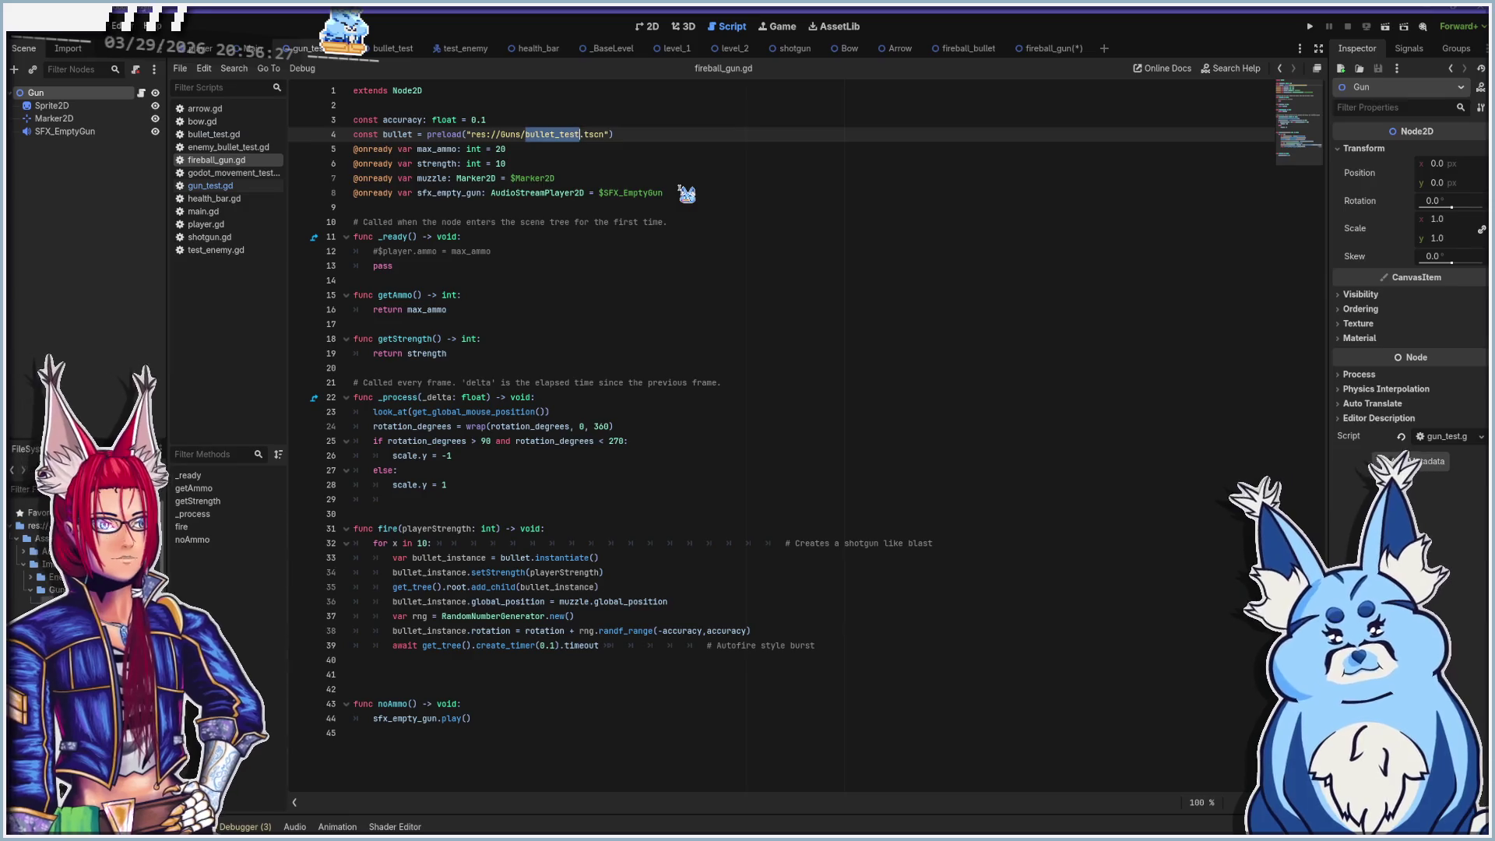
text(fireball_bullet)
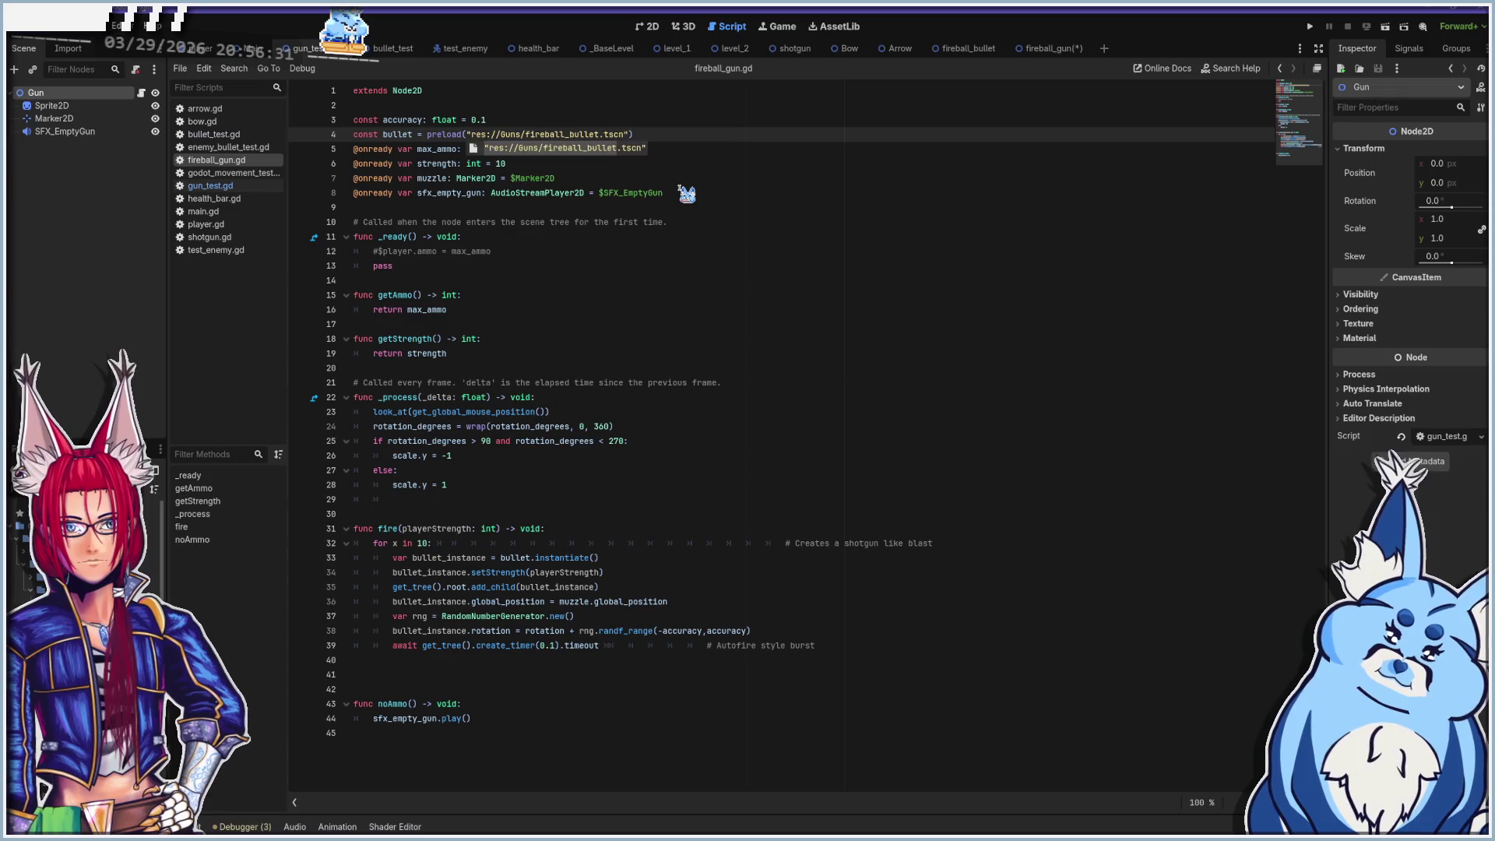
key(Return)
key(ctrl+s)
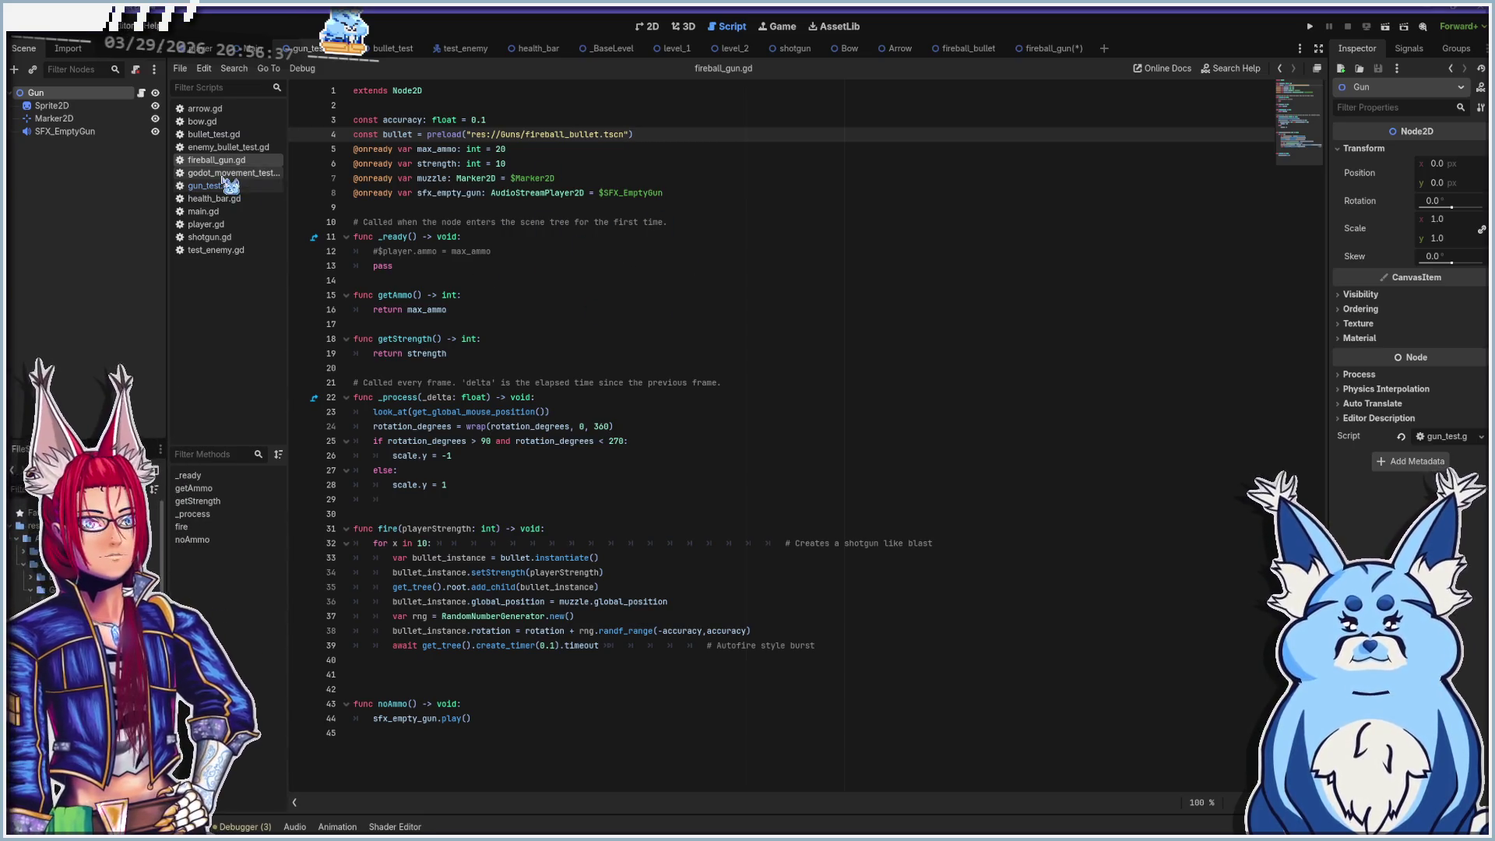
click(1031, 49)
click(648, 27)
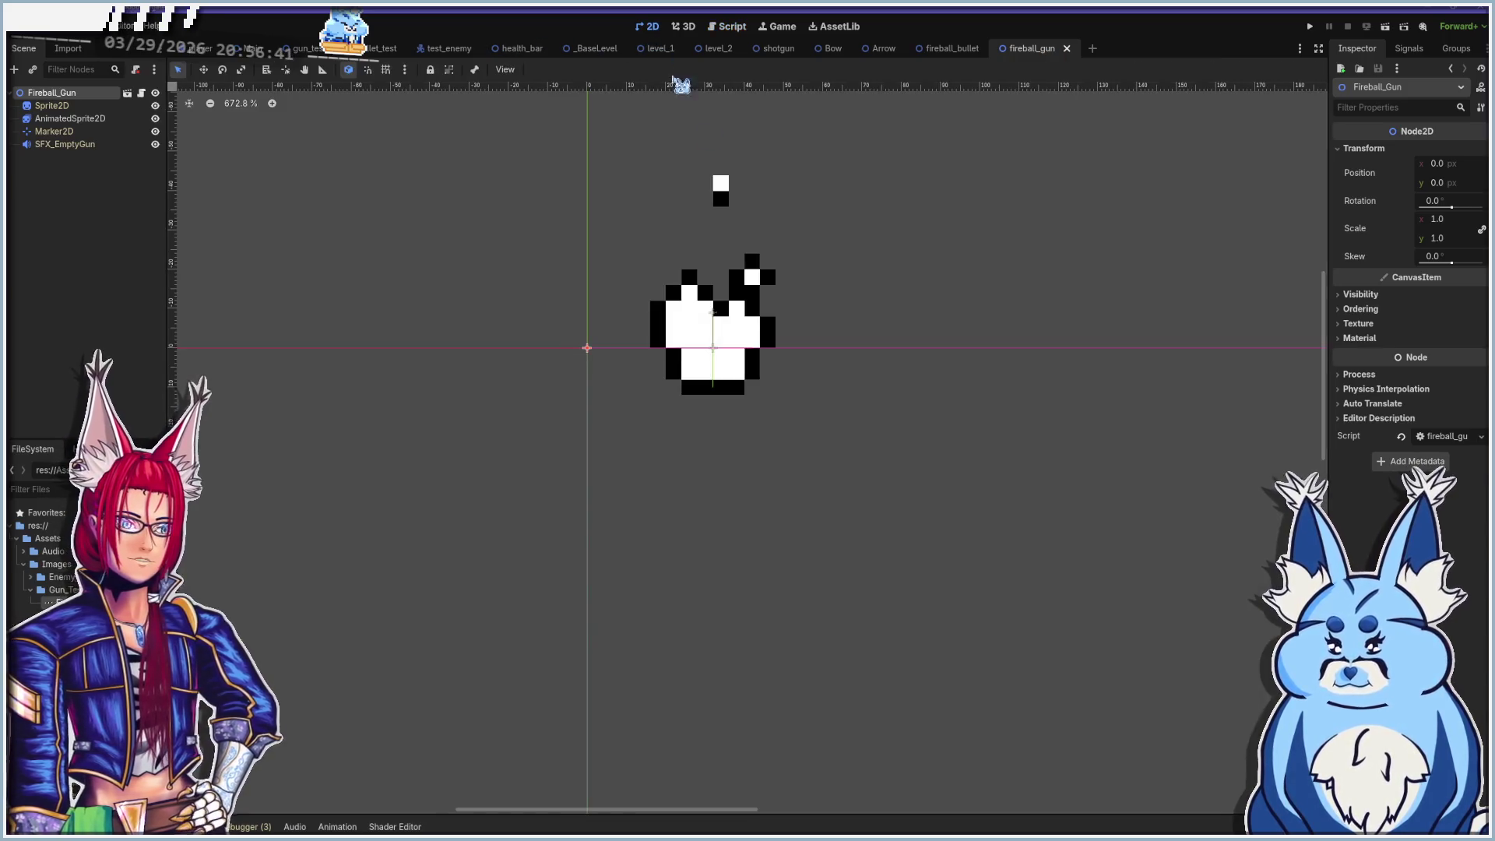
Step: Replace the FireballBullet root node's old script with a new fireball_bullet.gd script
click(966, 46)
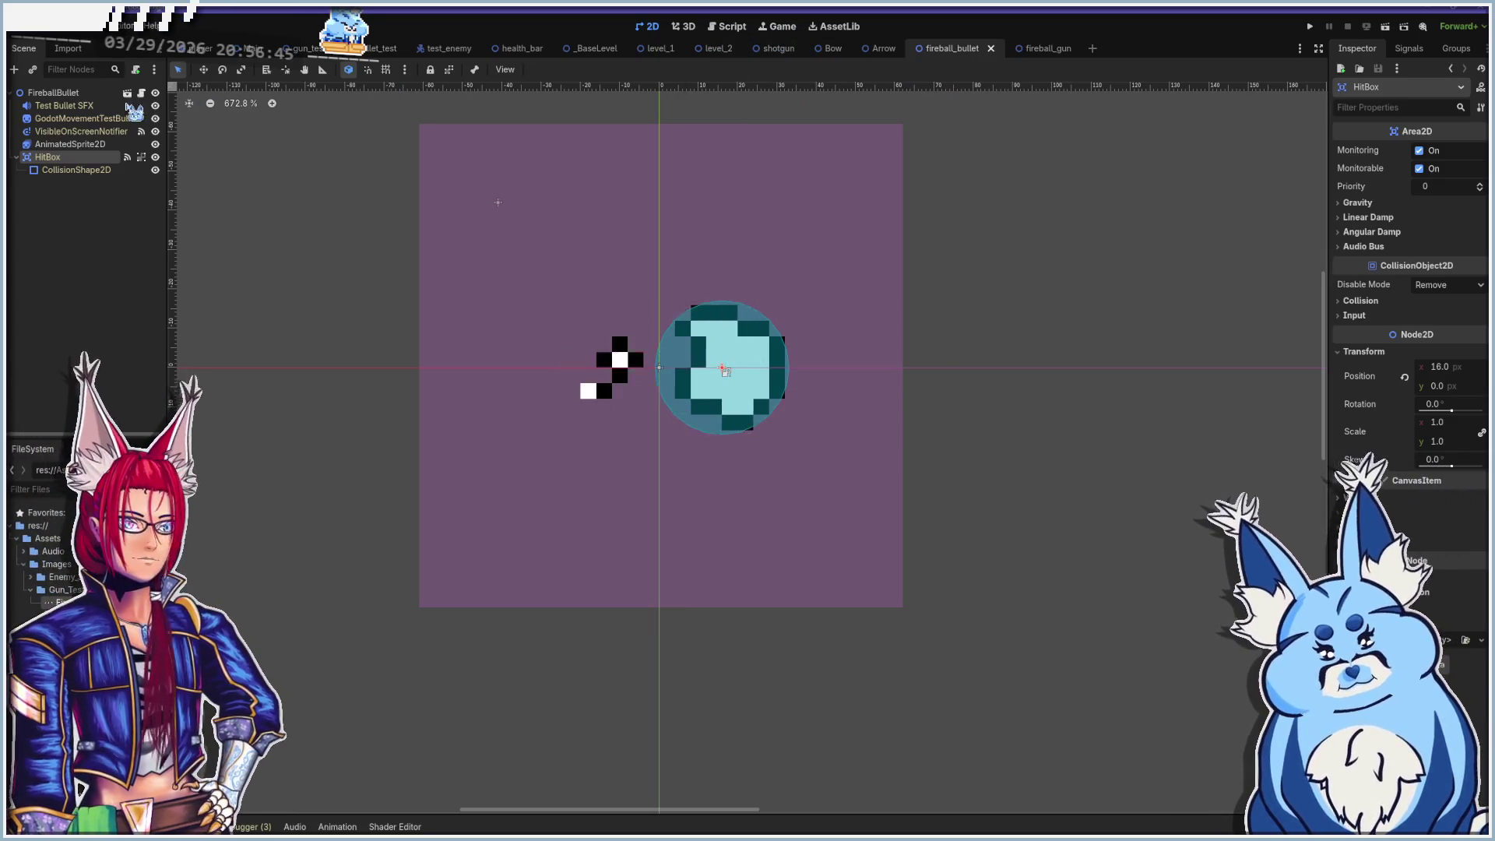
click(70, 93)
click(136, 69)
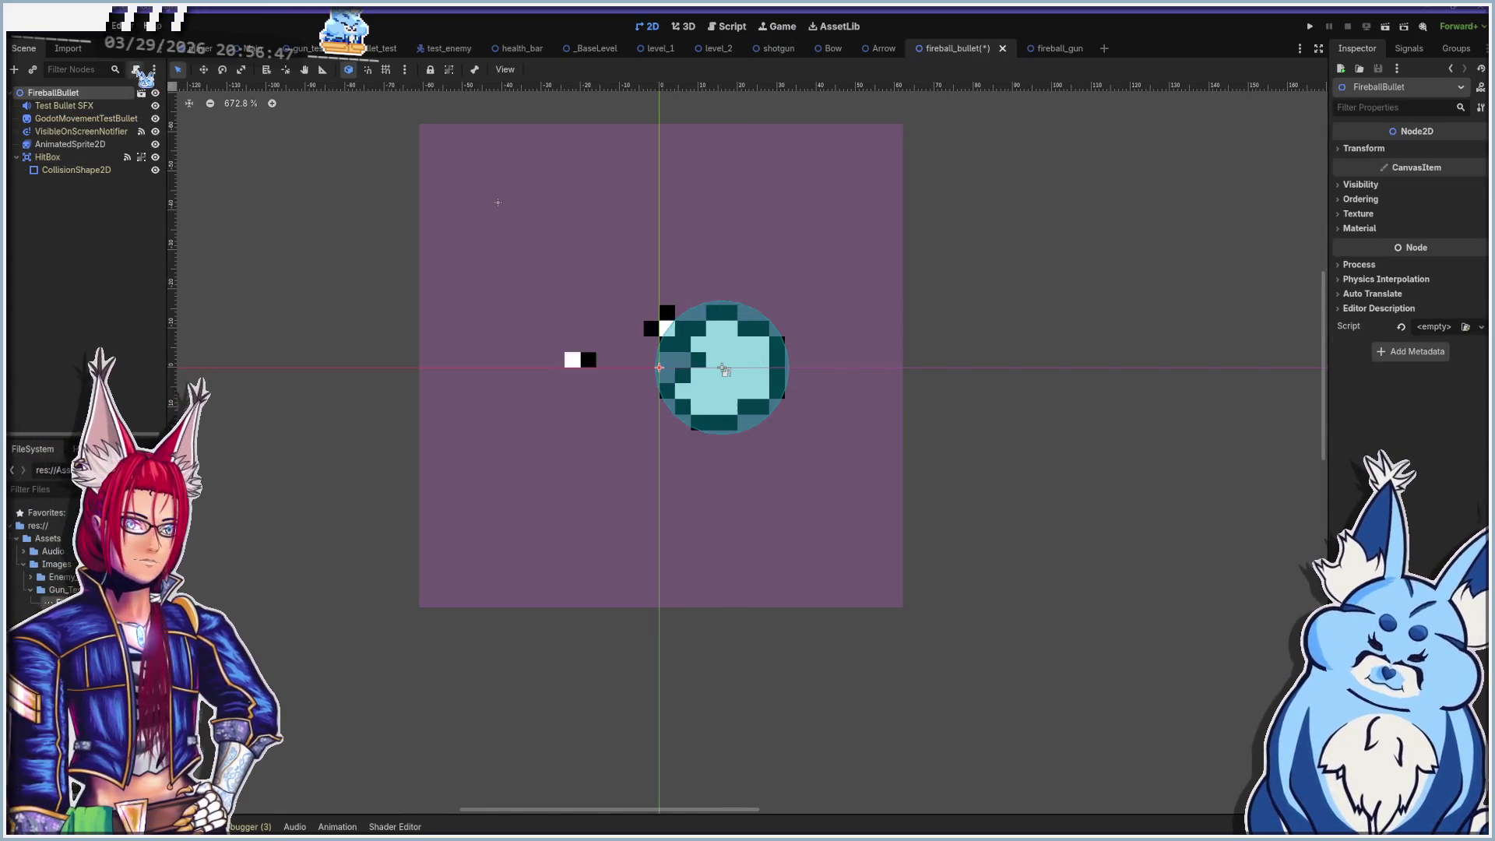
click(135, 70)
click(685, 533)
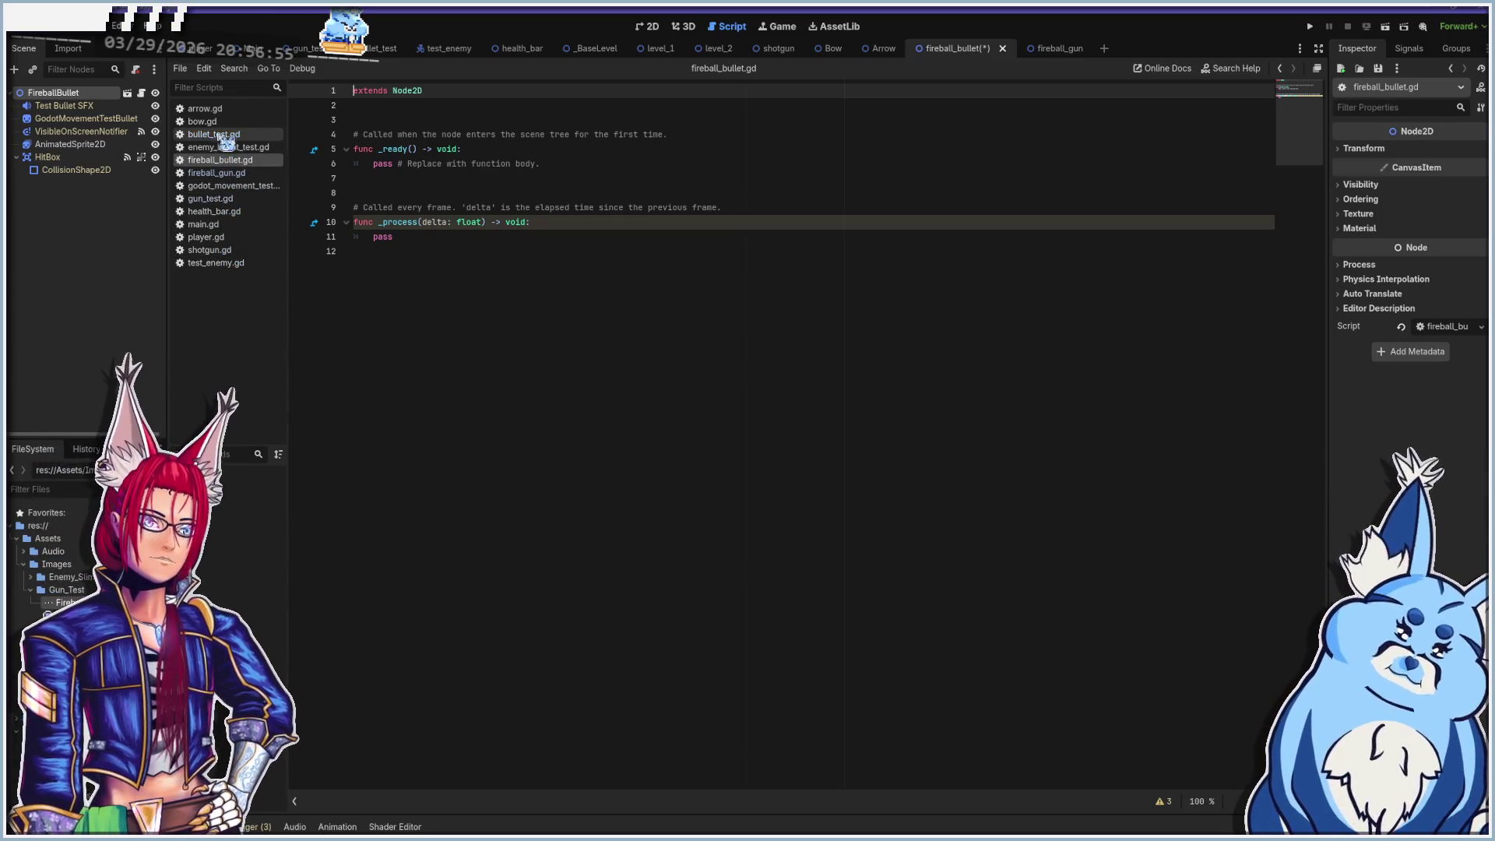
Step: Select all of the bullet code in bullet_test.gd for copying
click(251, 137)
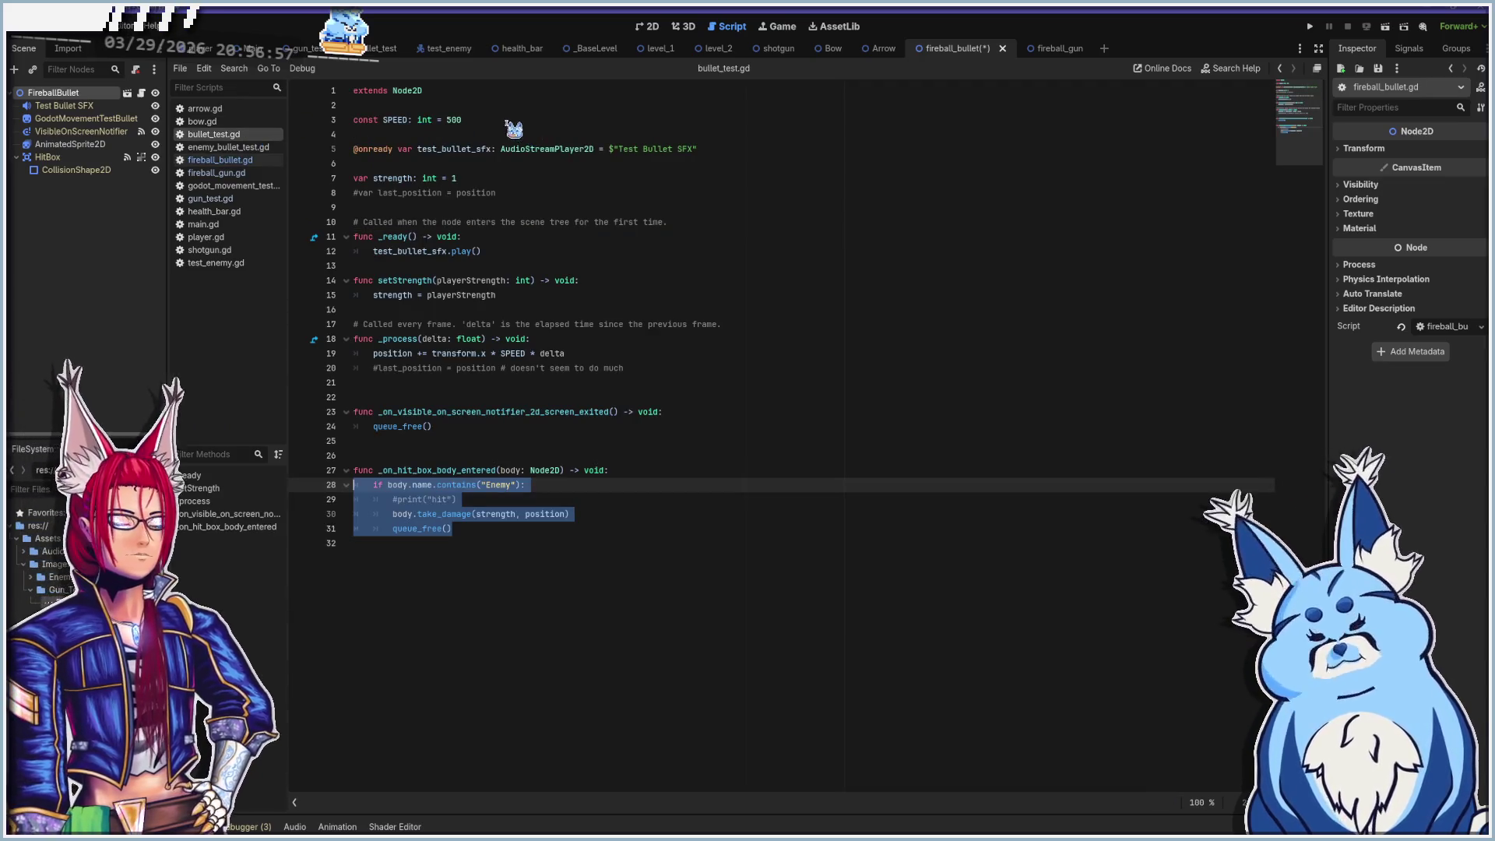
click(507, 121)
click(498, 546)
mouse_move(498, 547)
mouse_down()
mouse_move(352, 244)
mouse_move(319, 15)
mouse_up()
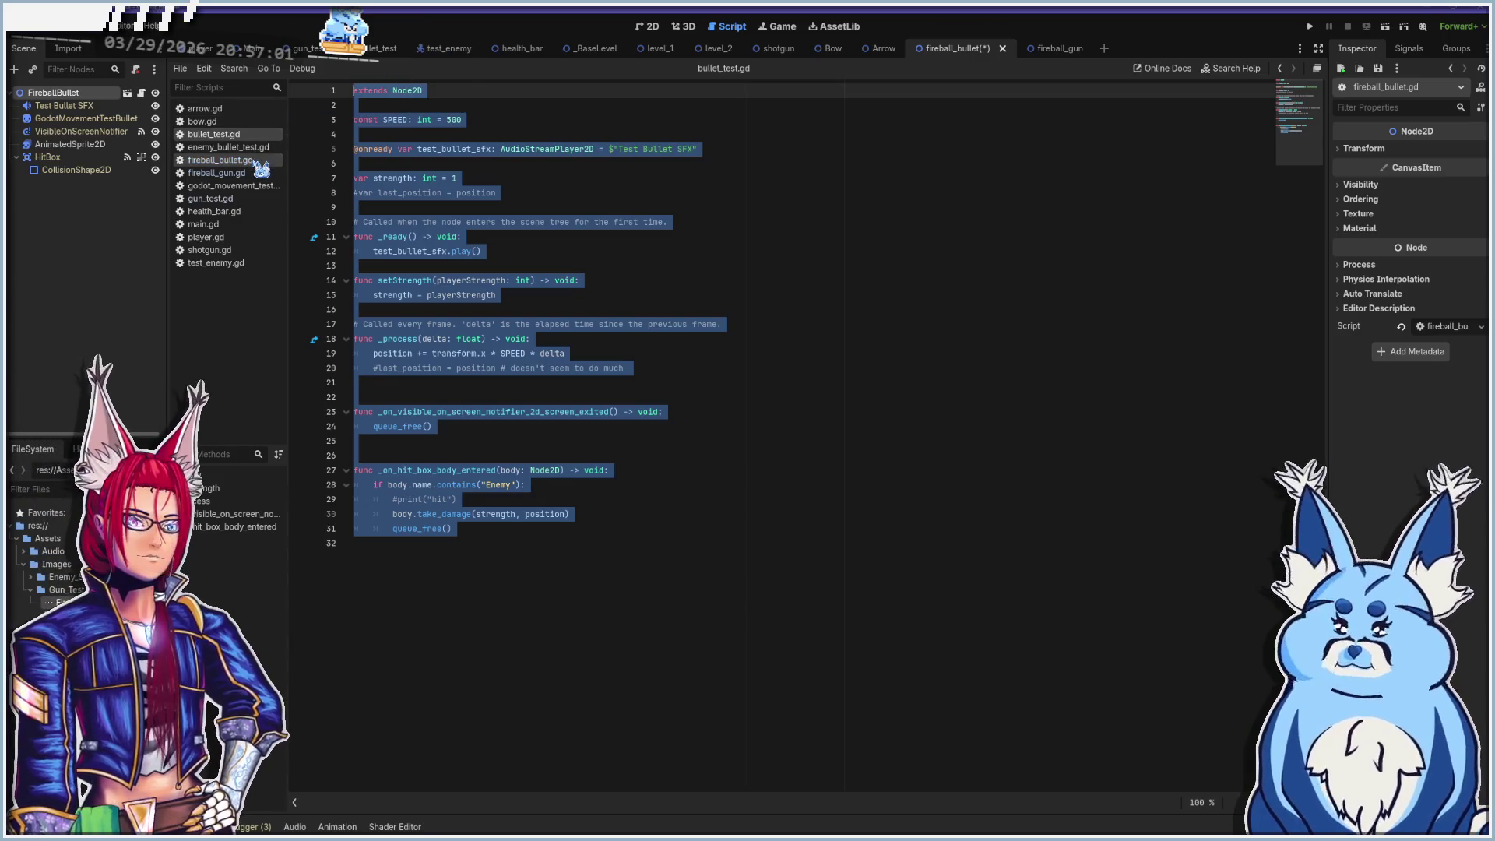
Step: Paste the bullet code into fireball_bullet.gd, change SPEED from 500 to 300, and save
click(226, 160)
key(ctrl+a)
text(extends Node2D  const SPEED: int = 500  @onready var test_bullet_sfx: AudioStreamPlayer2D = $"Test Bullet SFX"  var strength: int = 1 #var last_position = position  # Called when the node enters the scene tree for the first time. func _ready() -> void: 	test_bullet_sfx.play()  func setStrength(playerStrength: int) -> void: 	strength = playerStrength  # Called every frame. 'delta' is the elapsed time since the previous frame. func _process(delta: float) -> void: 	position += transform.x * SPEED * delta 	#last_position = position # doesn't seem to do much   func _on_visible_on_screen_notifier_2d_screen_exited() -> void: 	queue_free()   func _on_hit_box_body_entered(body: Node2D) -> void: 	if body.name.contains("Enemy"): 		#print("hit") 		body.take_damage(strength, position) 		queue_free())
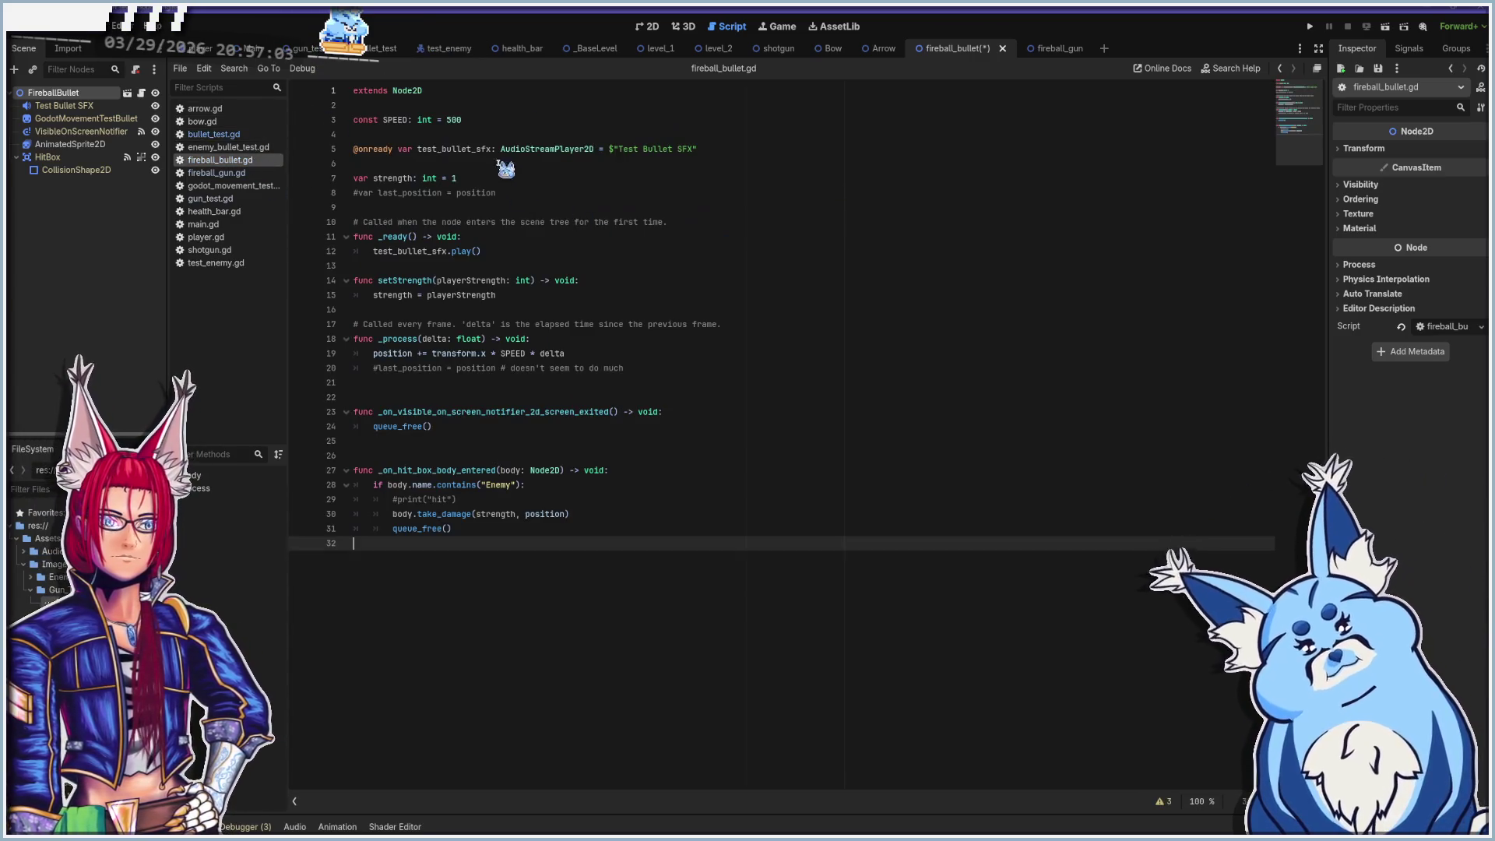
click(470, 122)
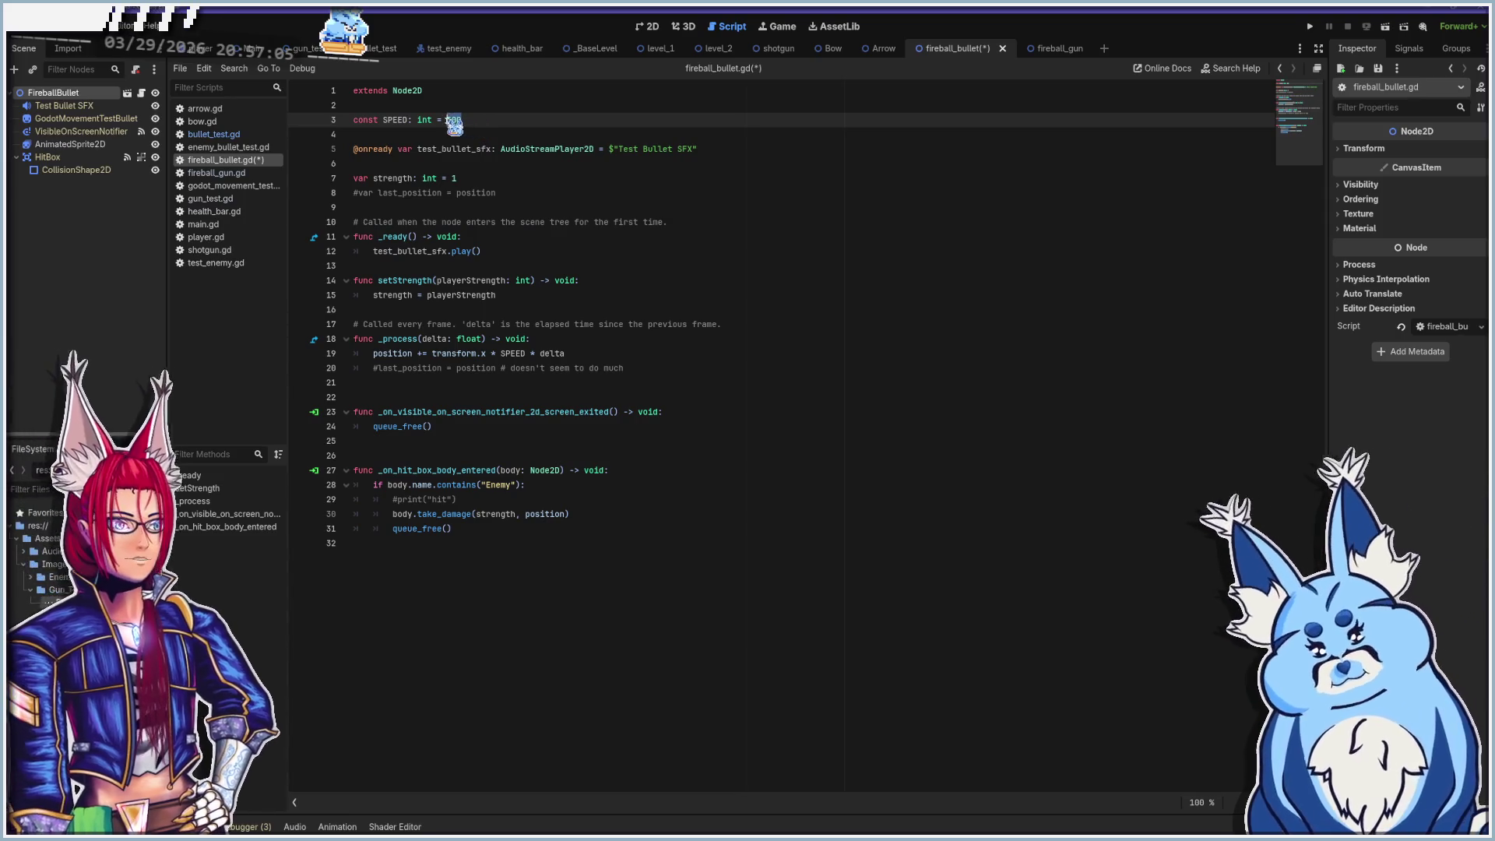
double_click(453, 121)
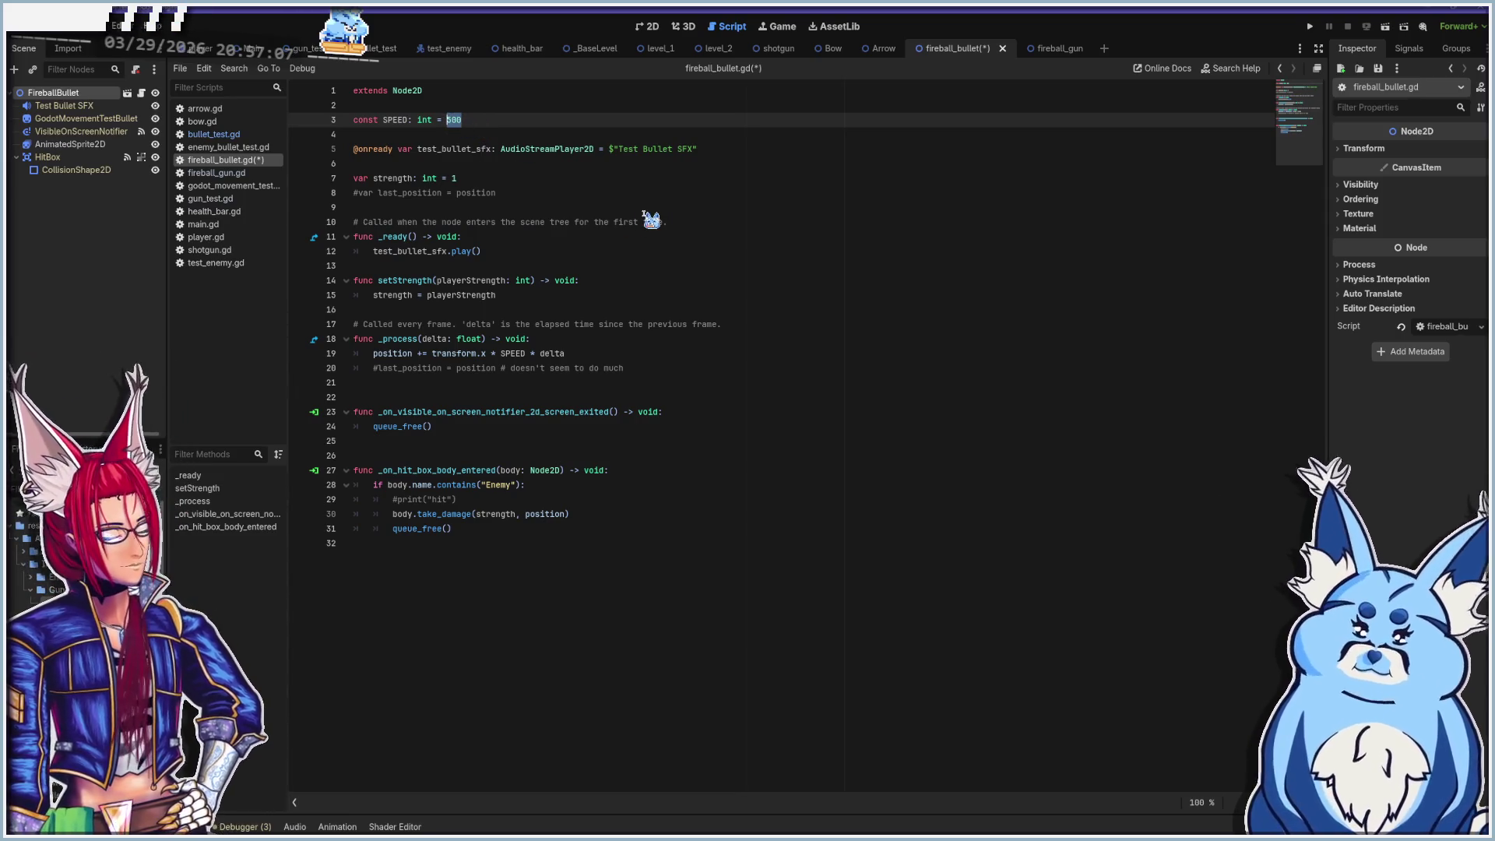
click(598, 616)
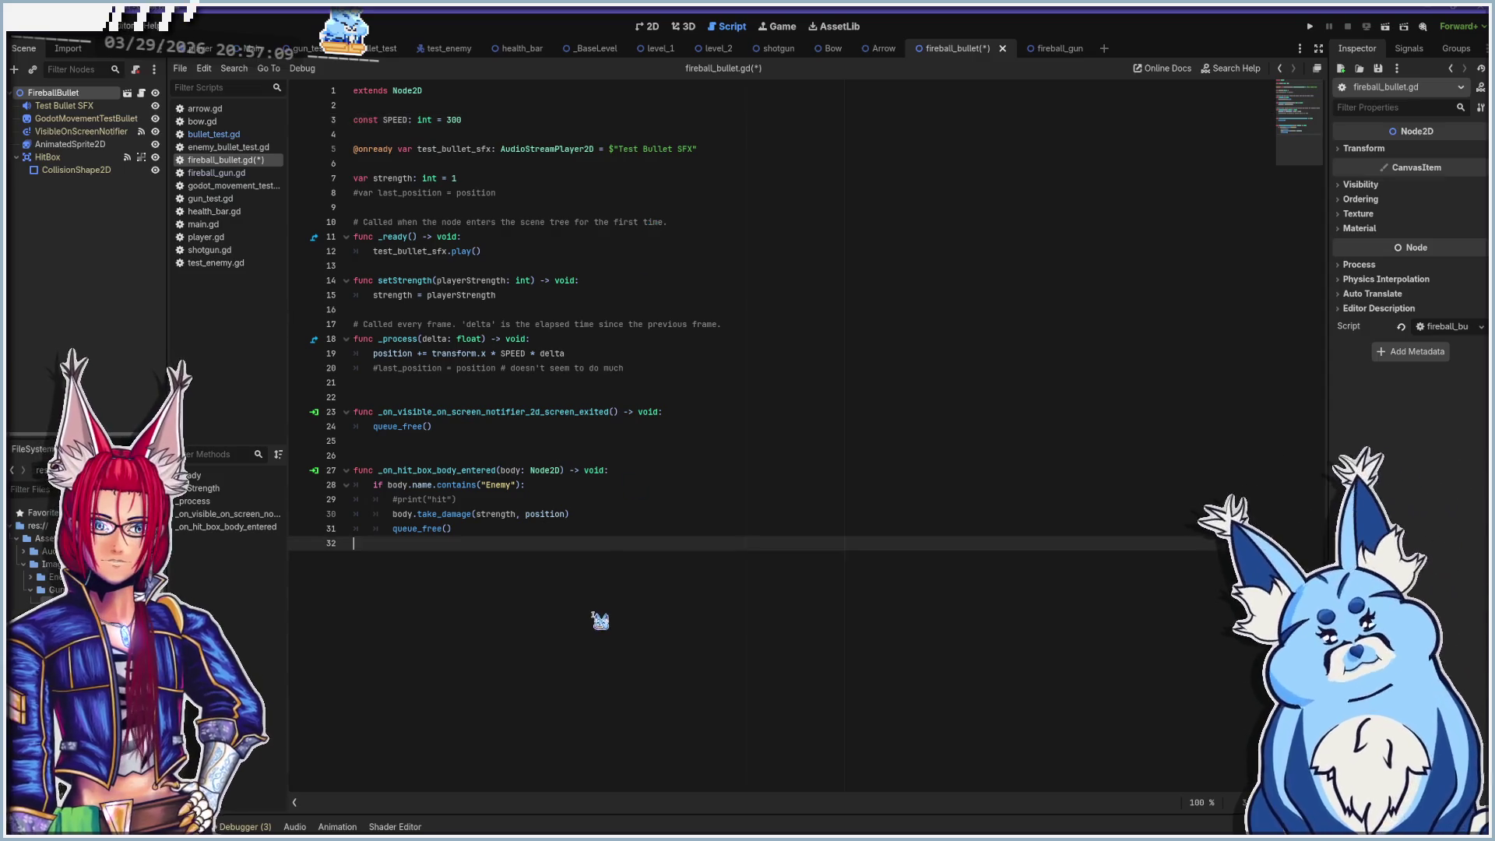
key(ctrl+s)
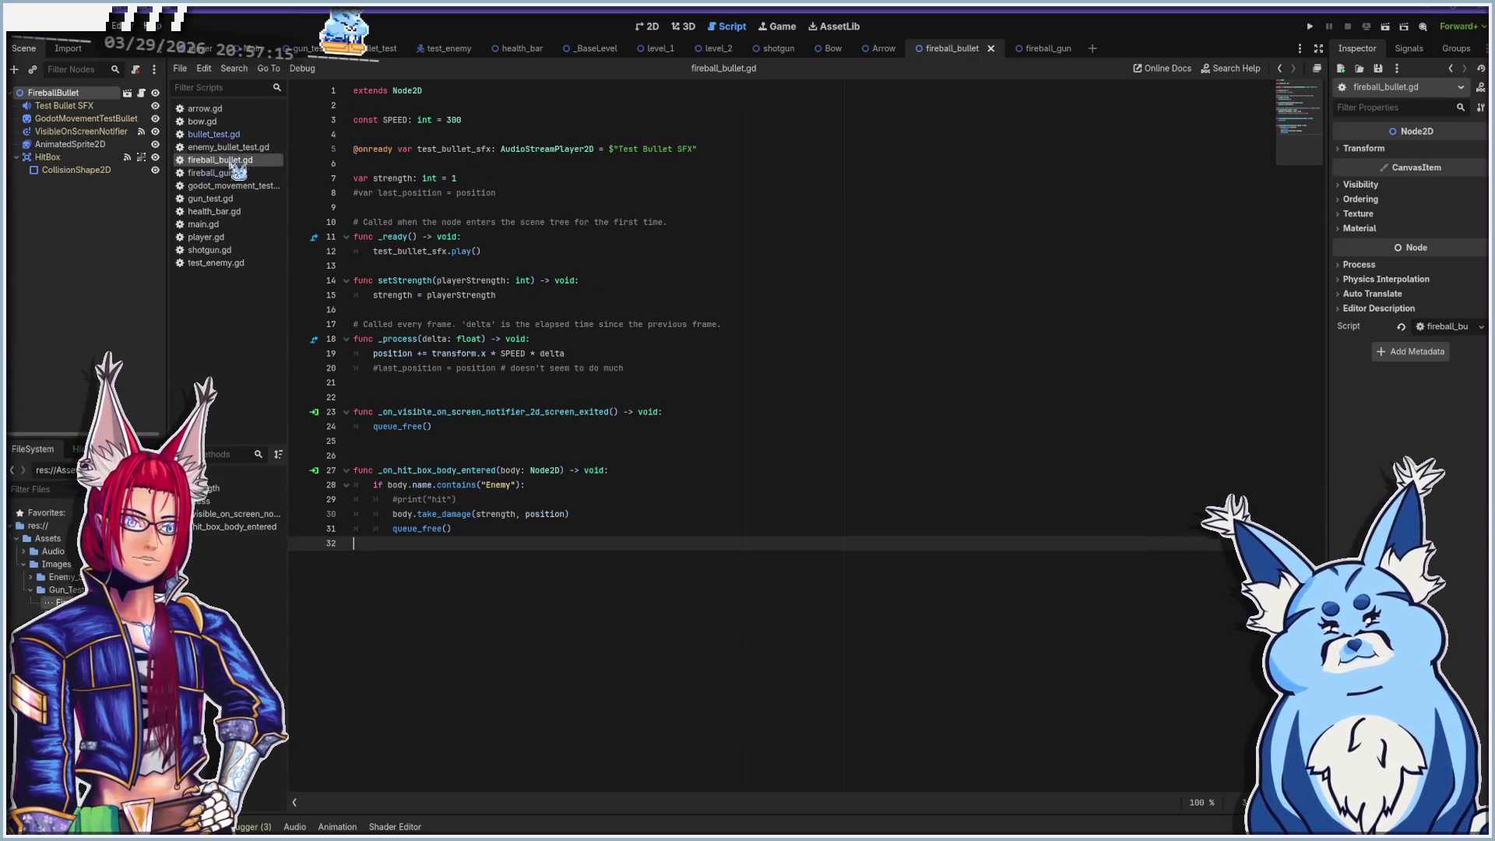
click(211, 238)
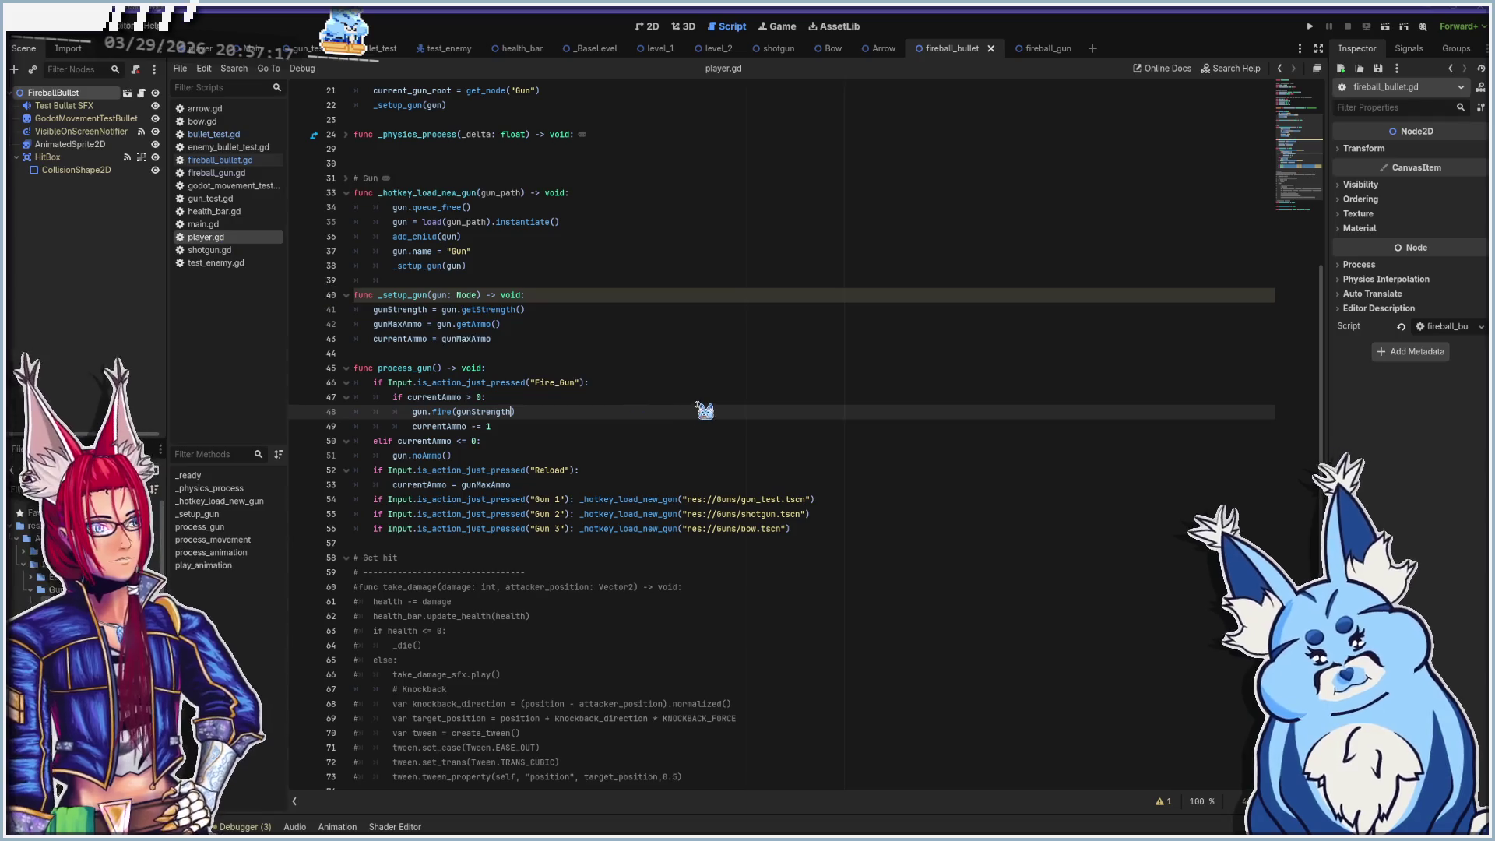
Step: Duplicate the Gun 3 hotkey line in player.gd as line 57 and make it Gun 4
click(832, 529)
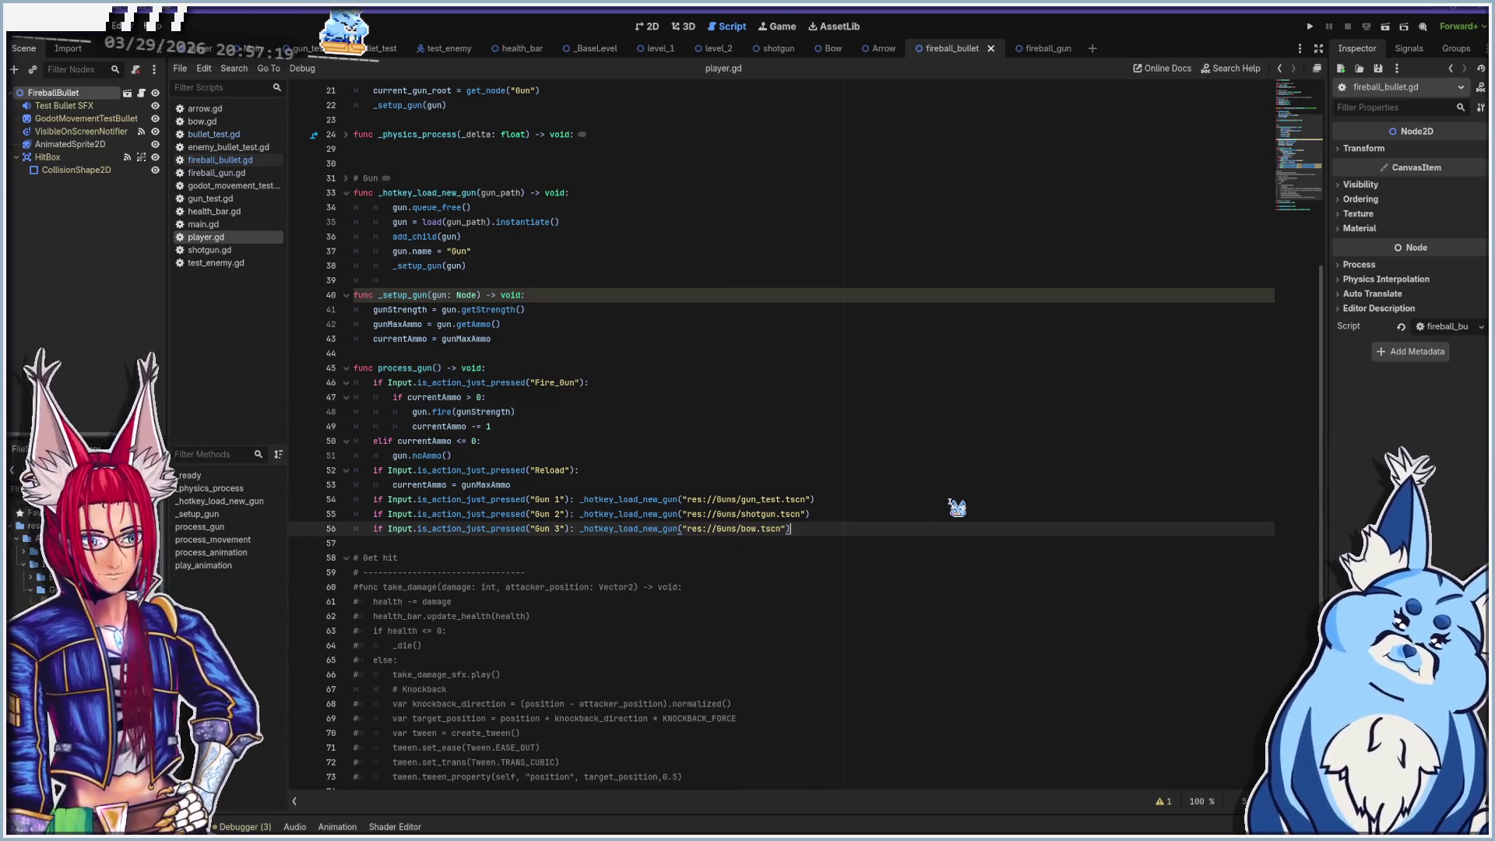
key(shift+Home)
key(ctrl+c)
key(End)
key(Return)
key(ctrl+v)
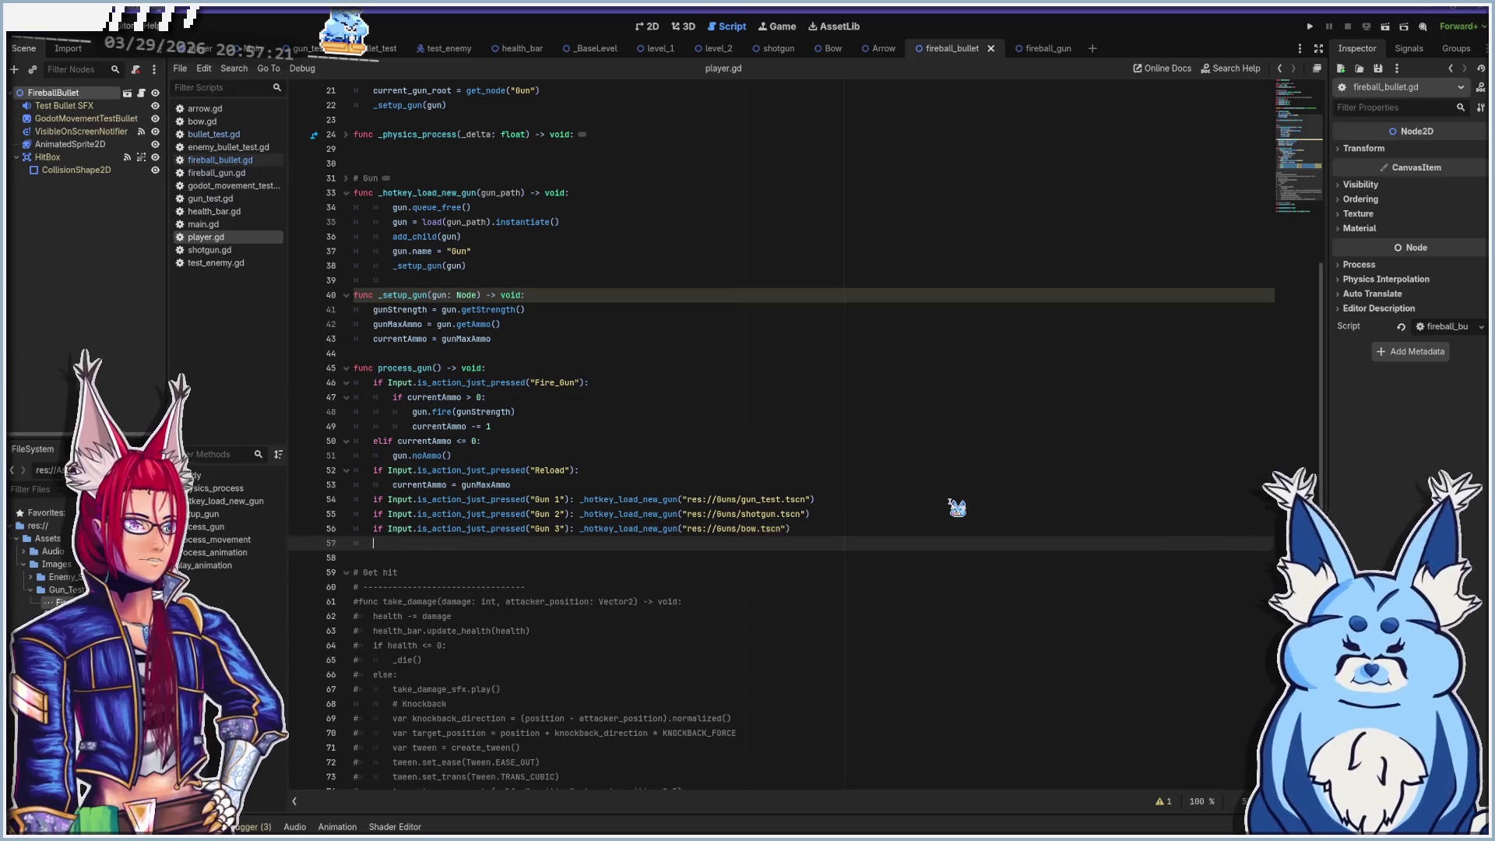
key(Left)
key(Left)
key(Left)
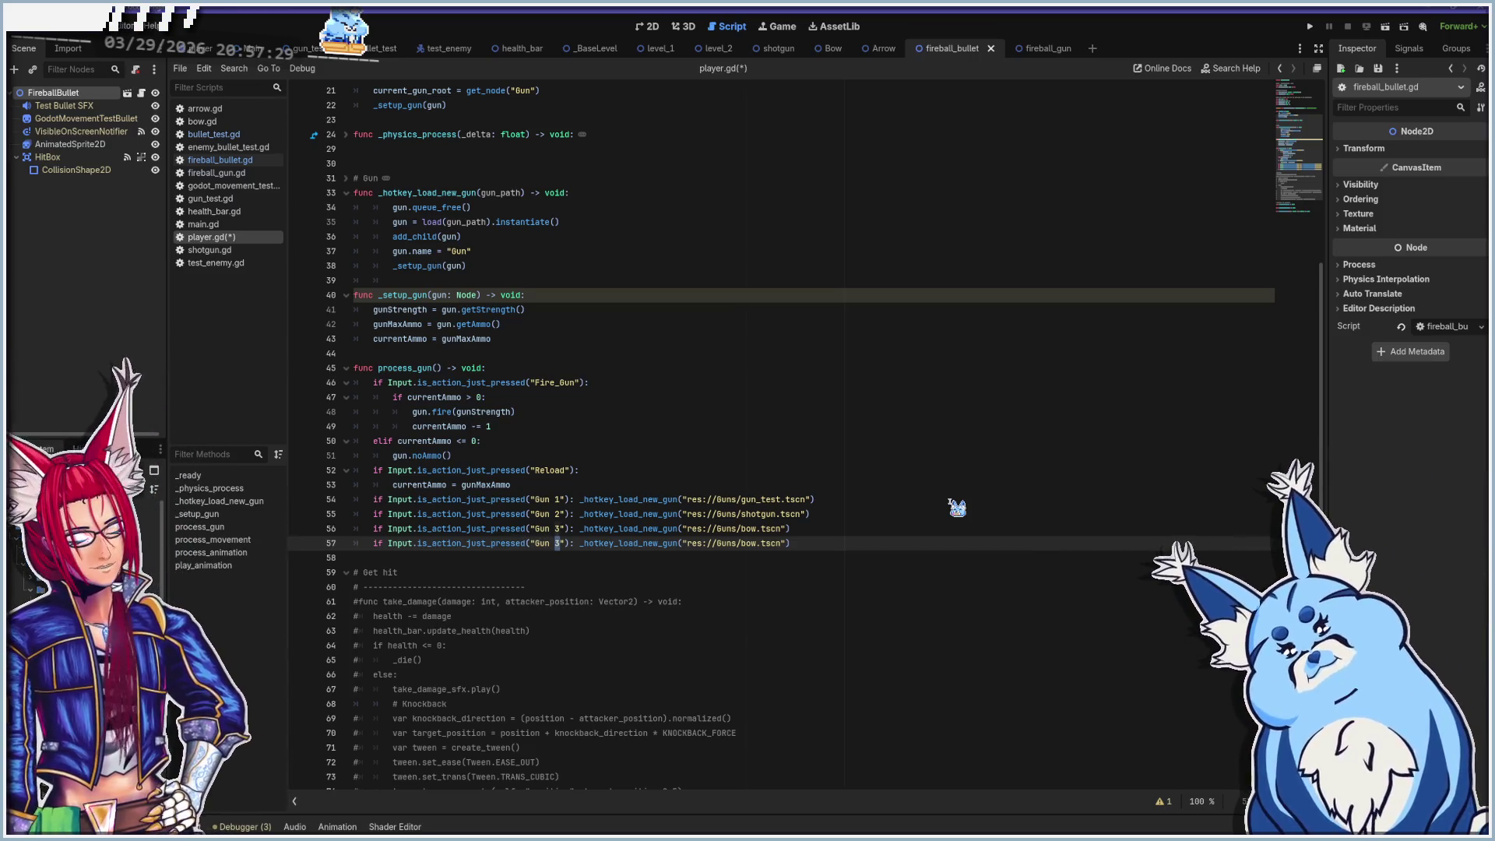
text(4)
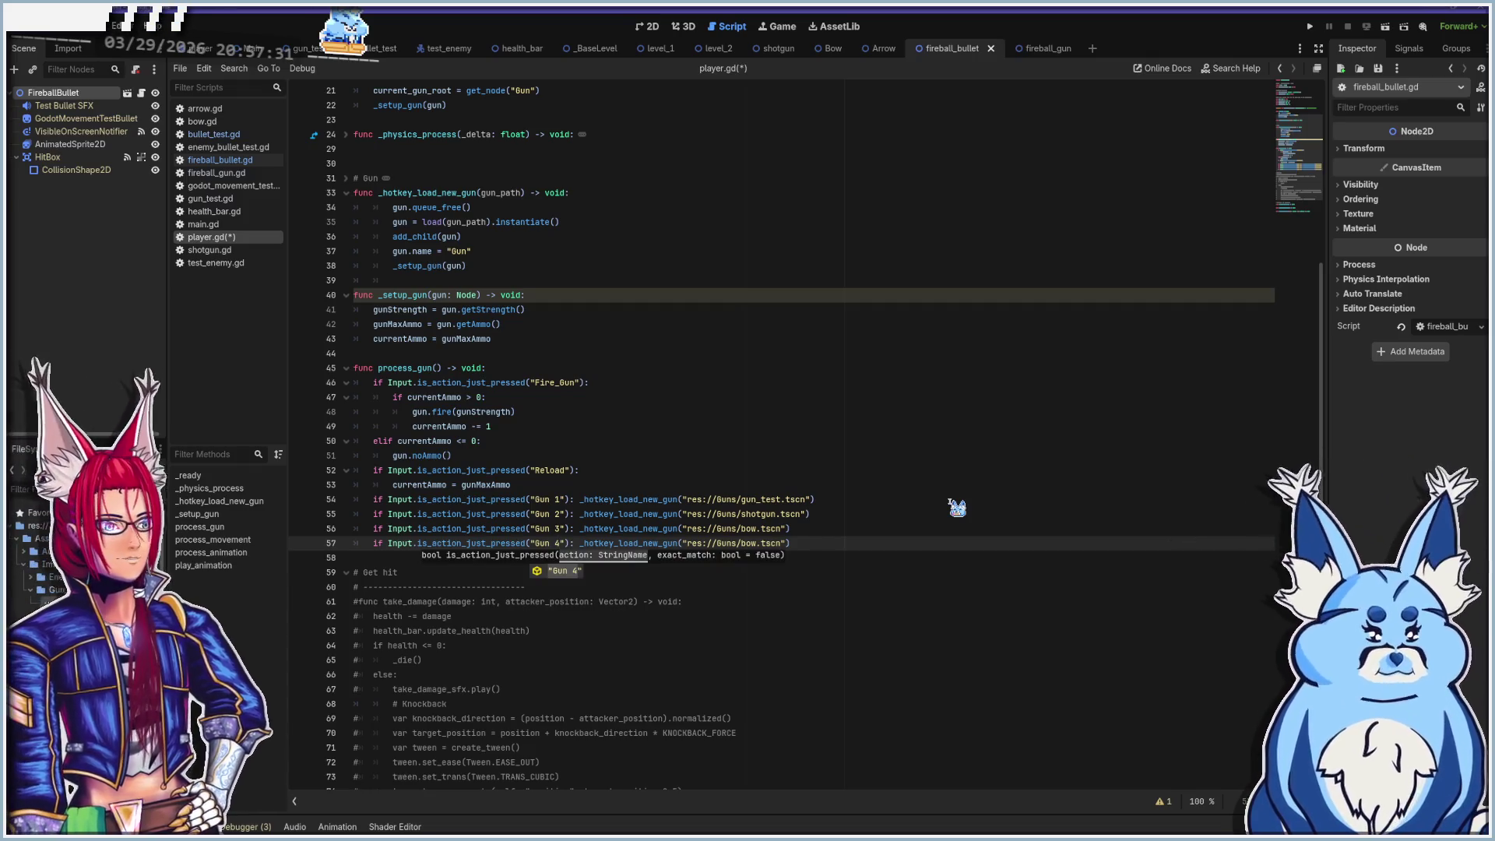
Step: Change line 57's scene path from the bow to res://Guns/fireball_gun.tscn
click(835, 546)
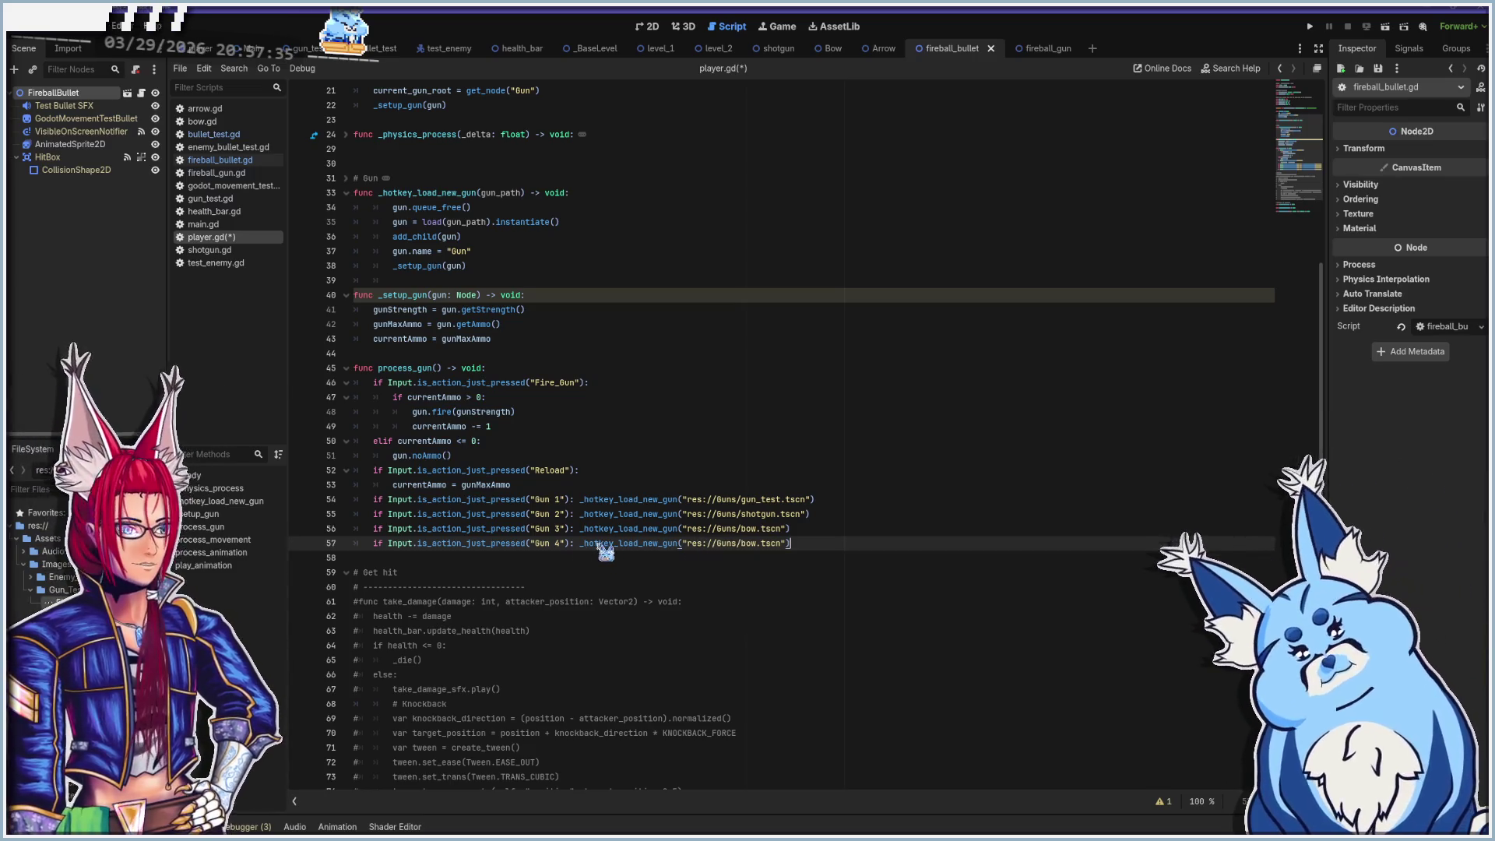
click(744, 546)
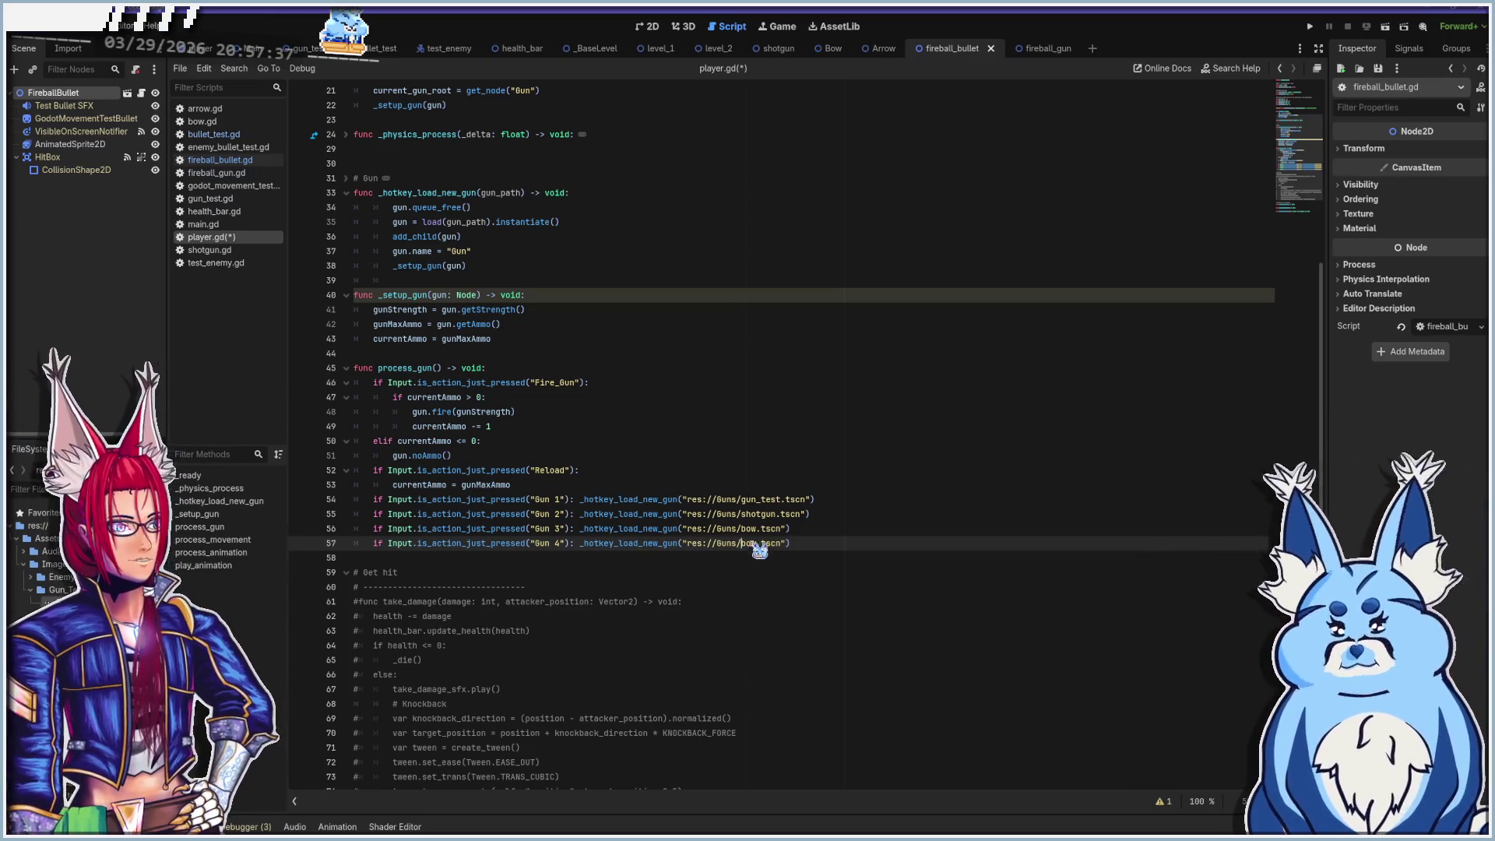
key(shift+Right)
key(shift+Right)
key(shift+Right)
text(fi)
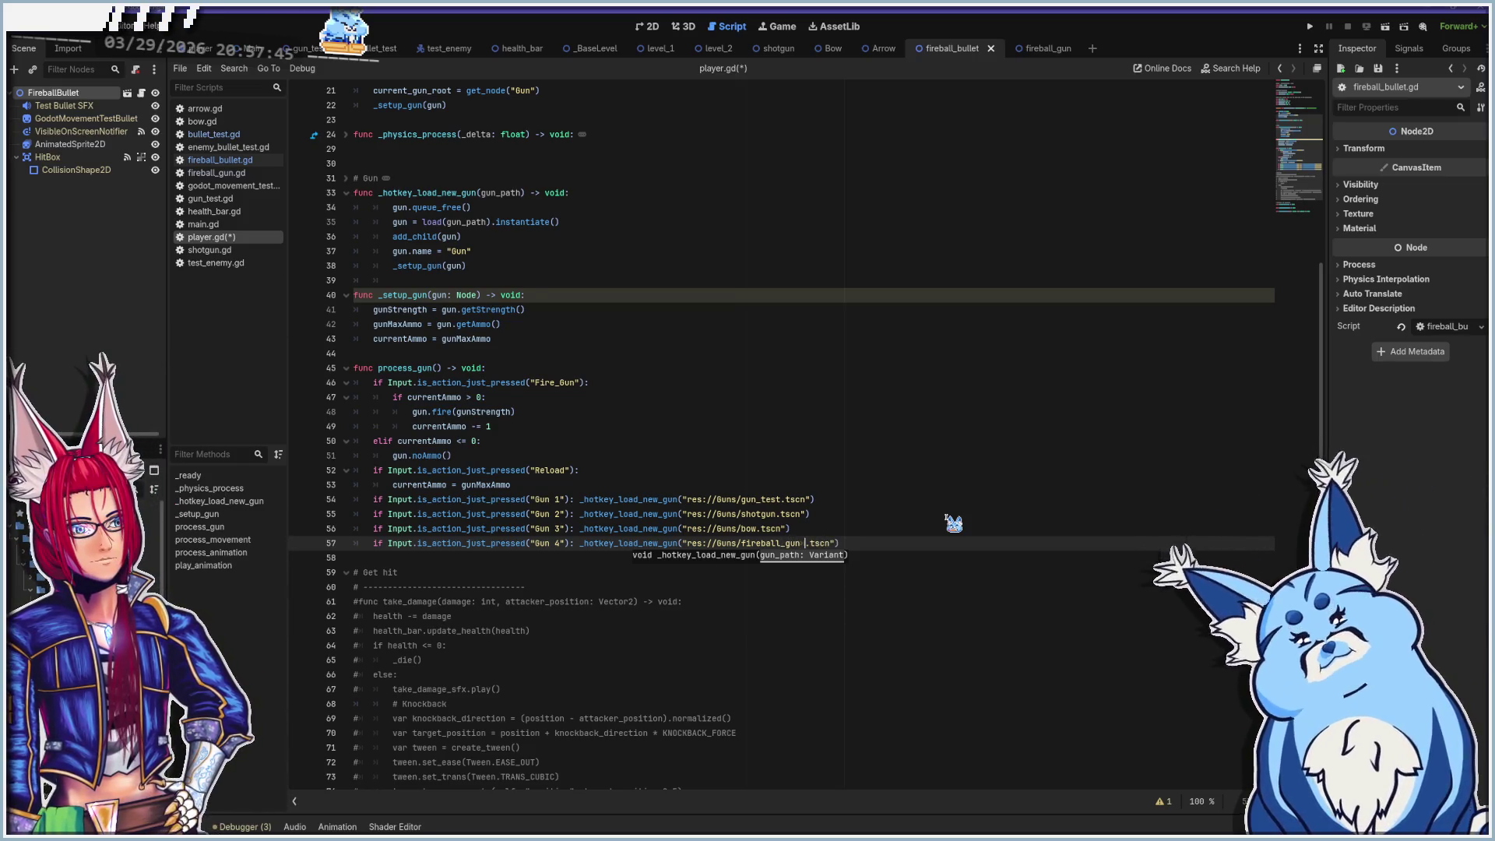
Step: Save player.gd and run the game with F5
key(End)
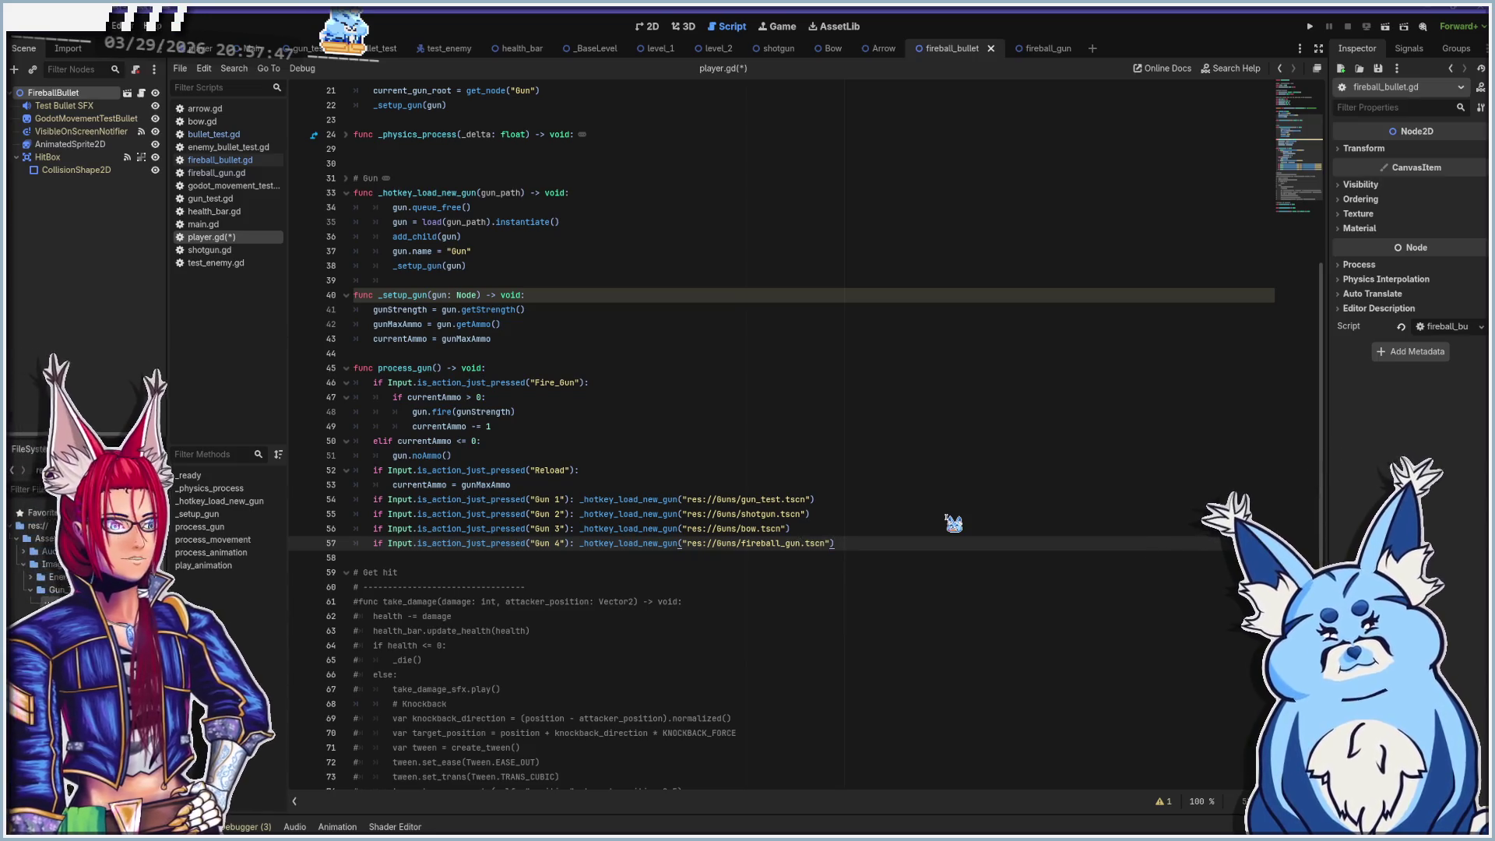
key(ctrl+s)
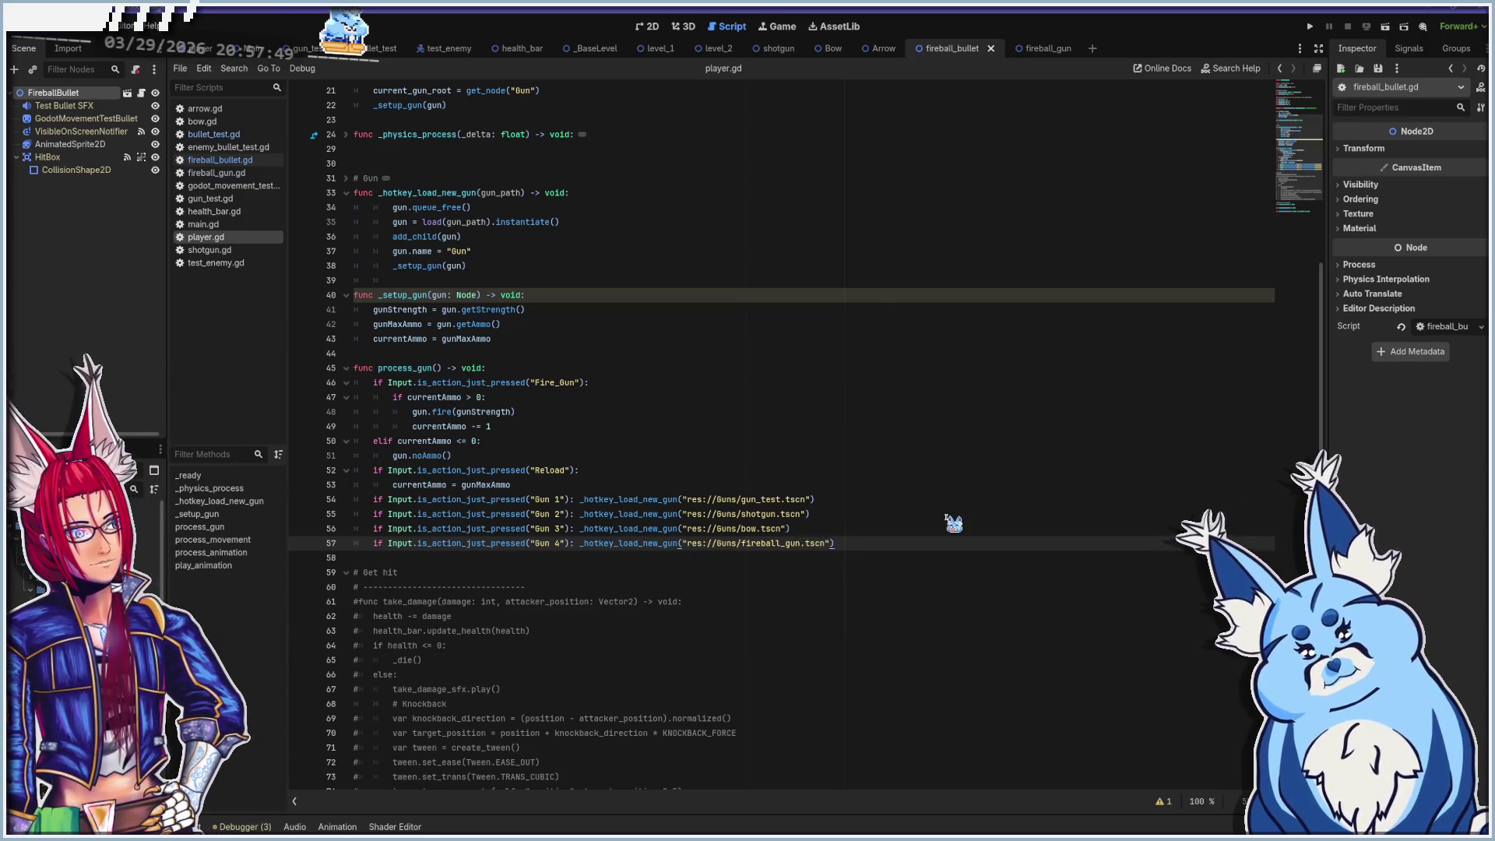
key(F5)
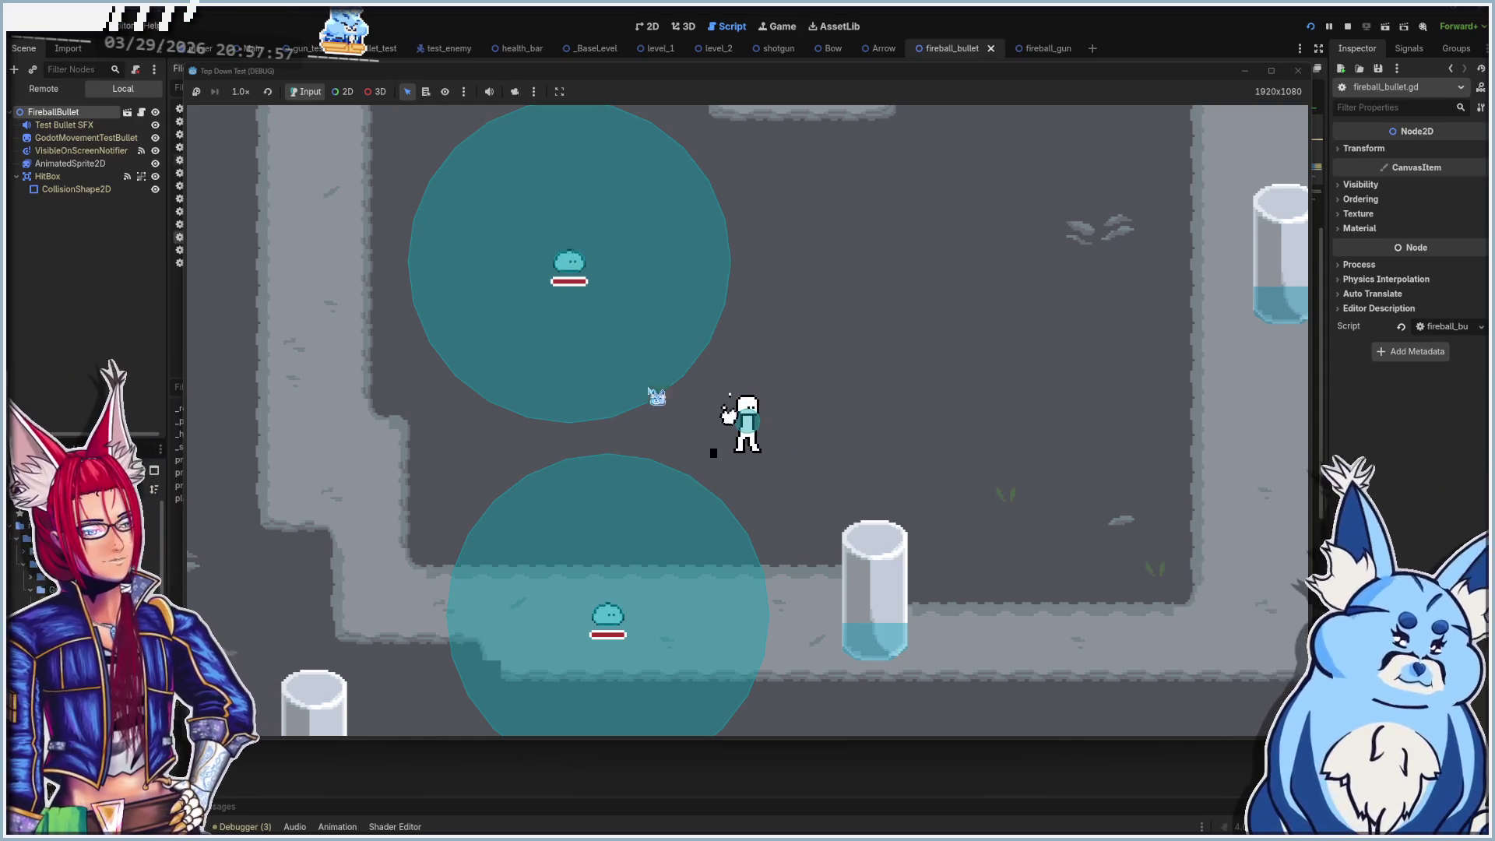
Step: Walk right and fire fireball streams at the upper slime
key(d)
key(d)
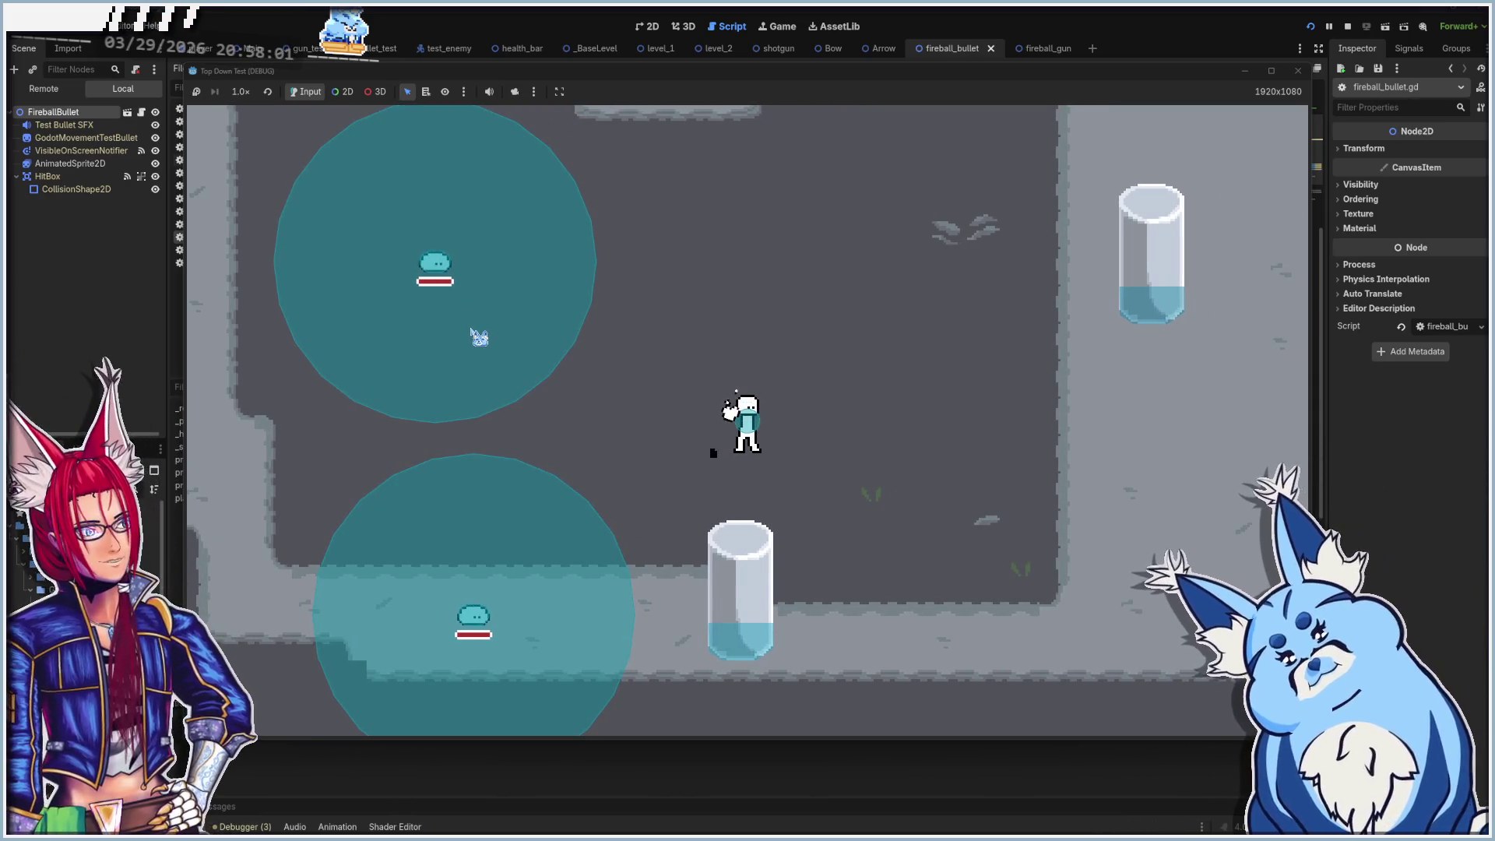
mouse_move(479, 336)
mouse_down()
mouse_move(559, 438)
mouse_move(553, 412)
mouse_up()
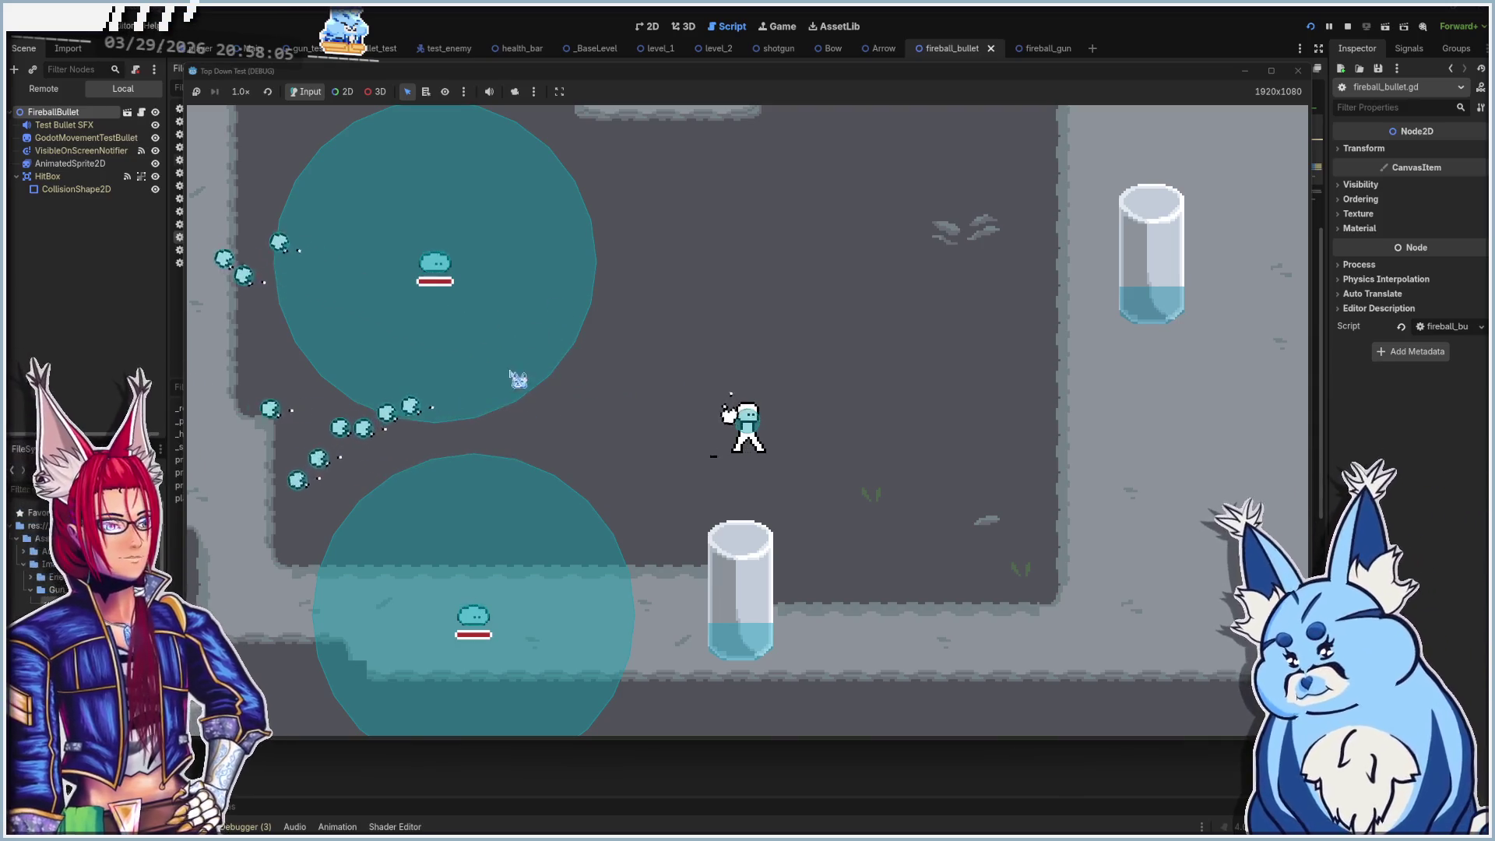
mouse_move(499, 284)
mouse_down()
mouse_move(477, 264)
mouse_move(408, 266)
mouse_move(443, 294)
mouse_up()
Step: Move around the arena, fire fireballs at the lower slime, then close the game
key(a)
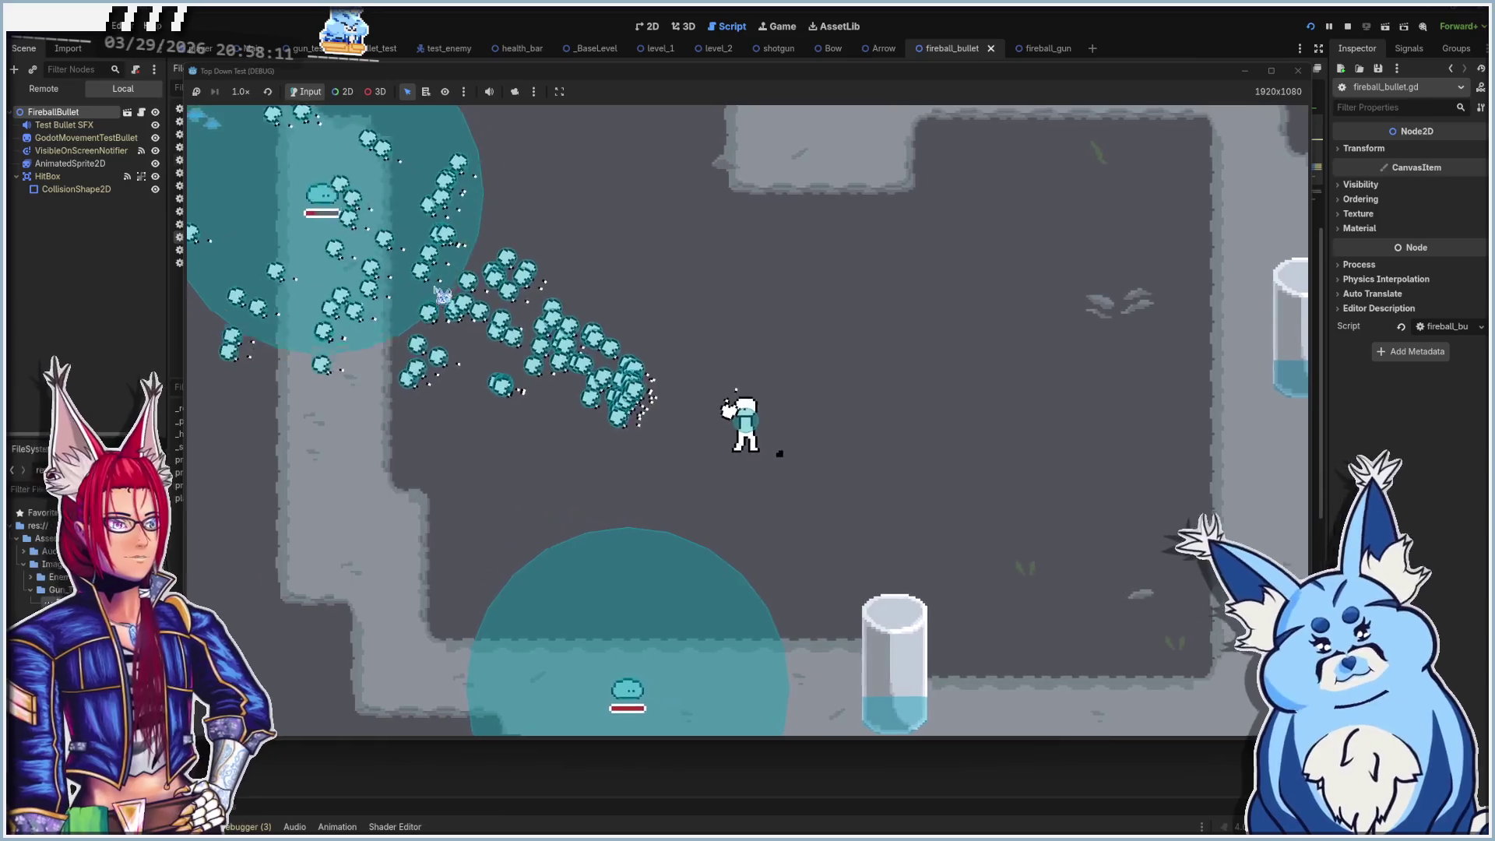
key(a)
key(w)
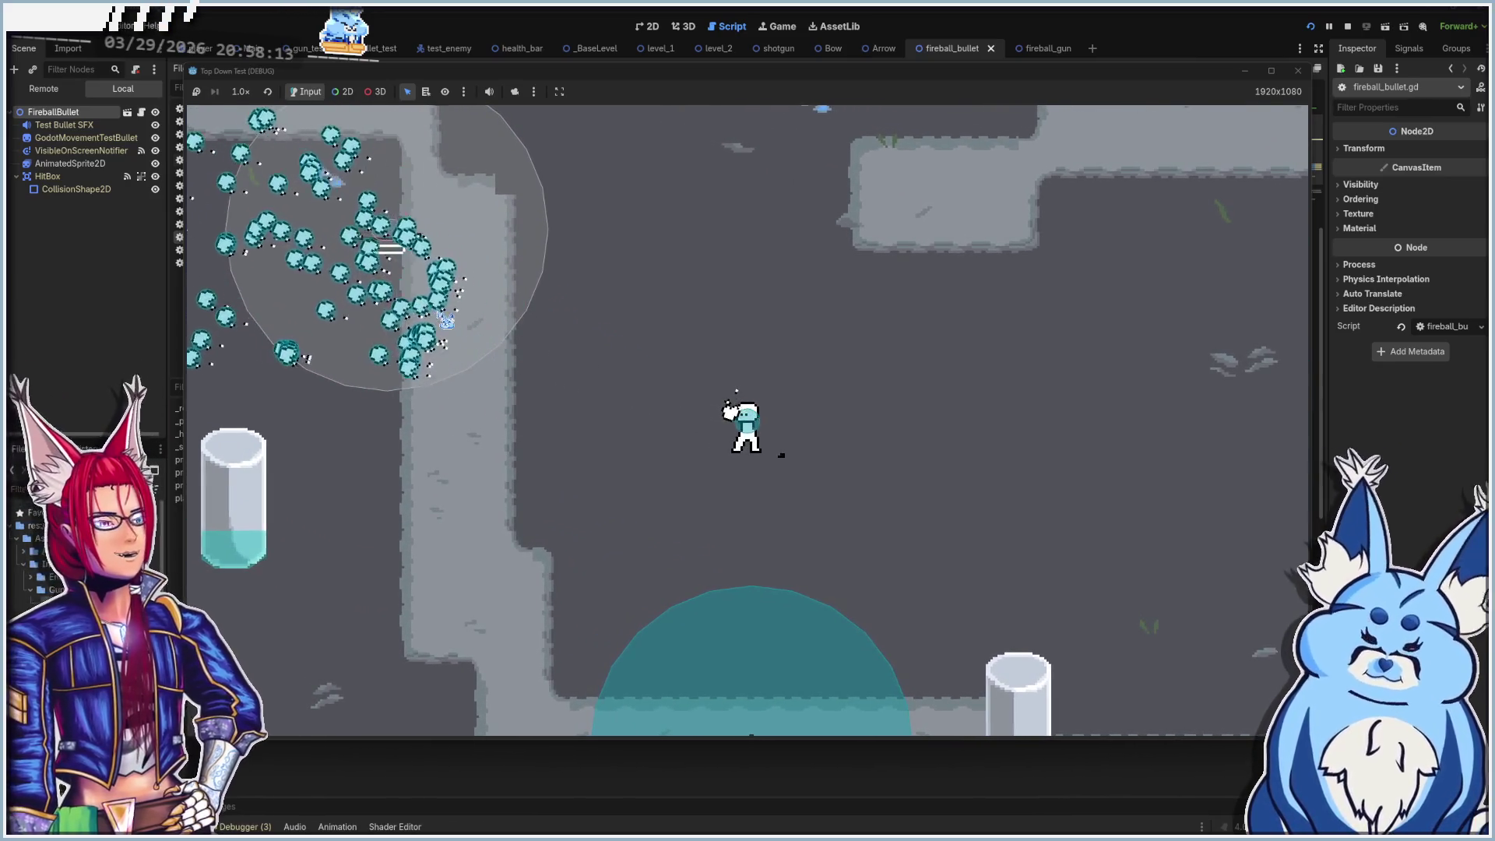
key(s)
key(d)
mouse_move(623, 574)
mouse_down()
mouse_move(600, 600)
mouse_move(517, 535)
mouse_up()
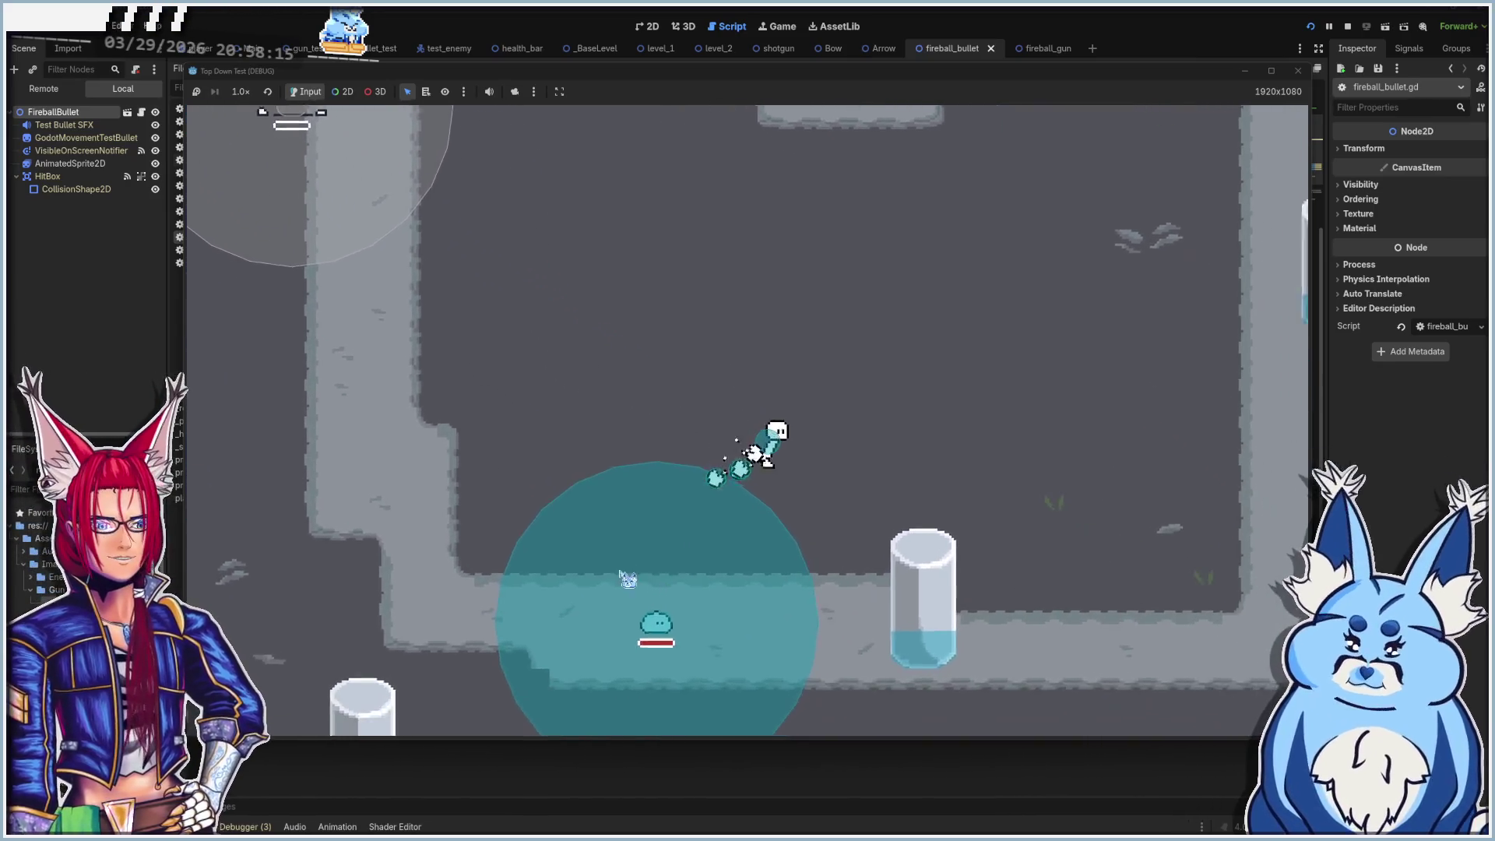
key(a)
key(s)
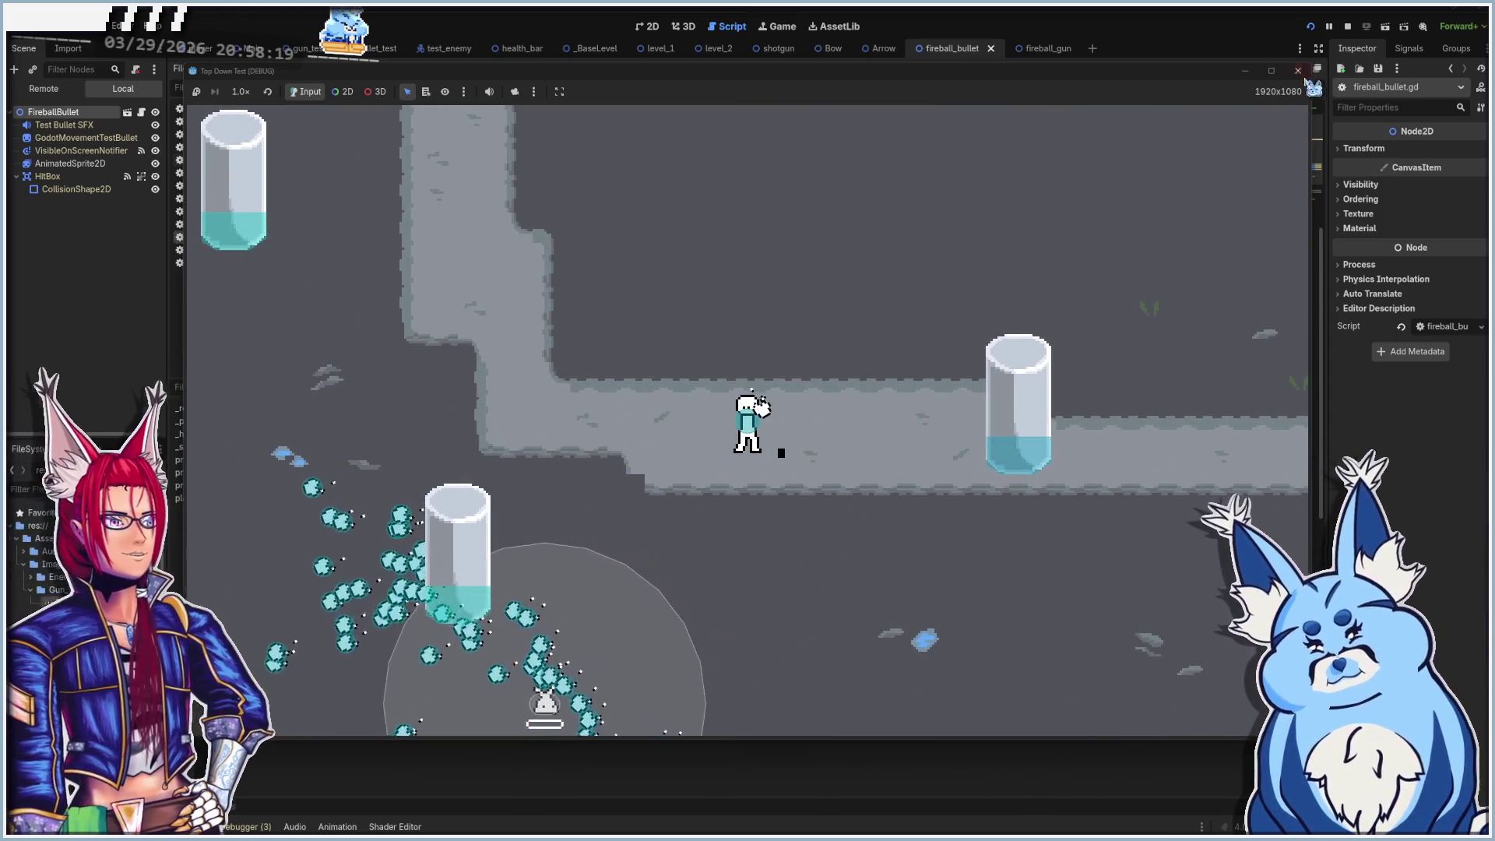
click(1298, 71)
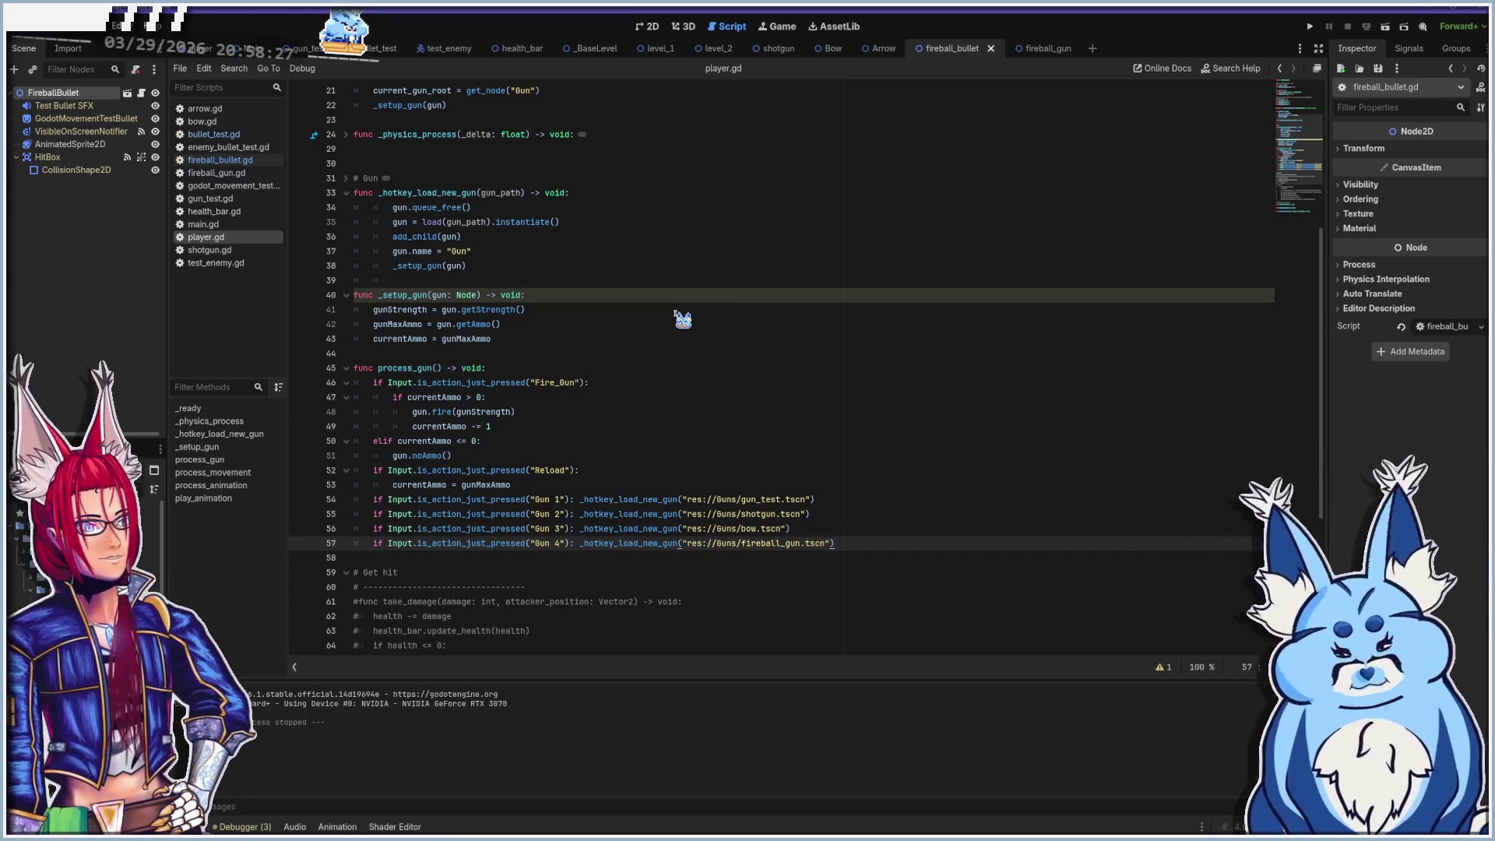
Step: Switch to the player scene and scroll through player.gd
click(230, 48)
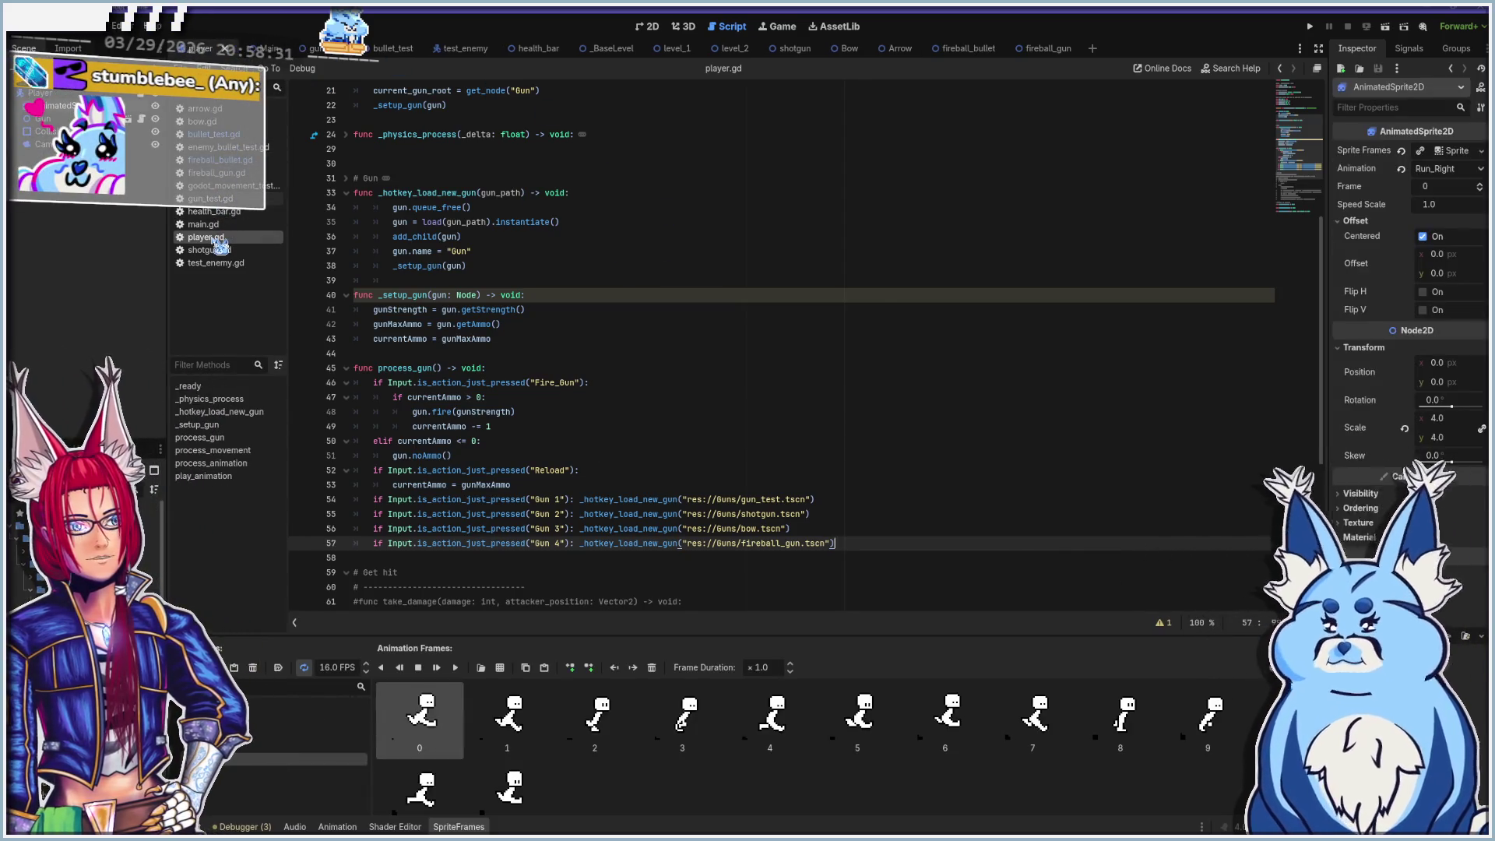
scroll(632, 324, down, 1)
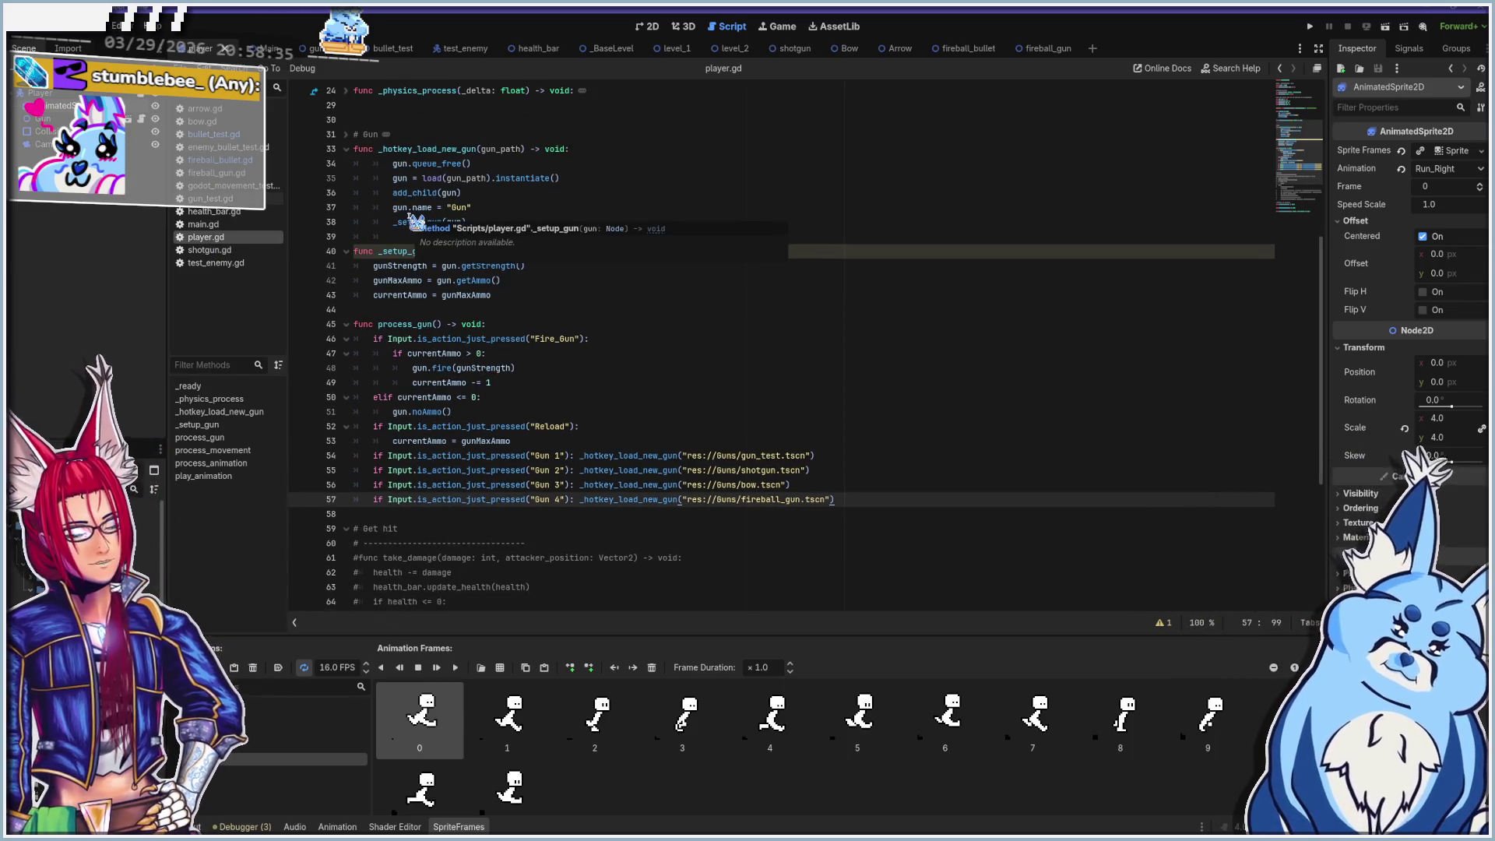
scroll(427, 281, up, 6)
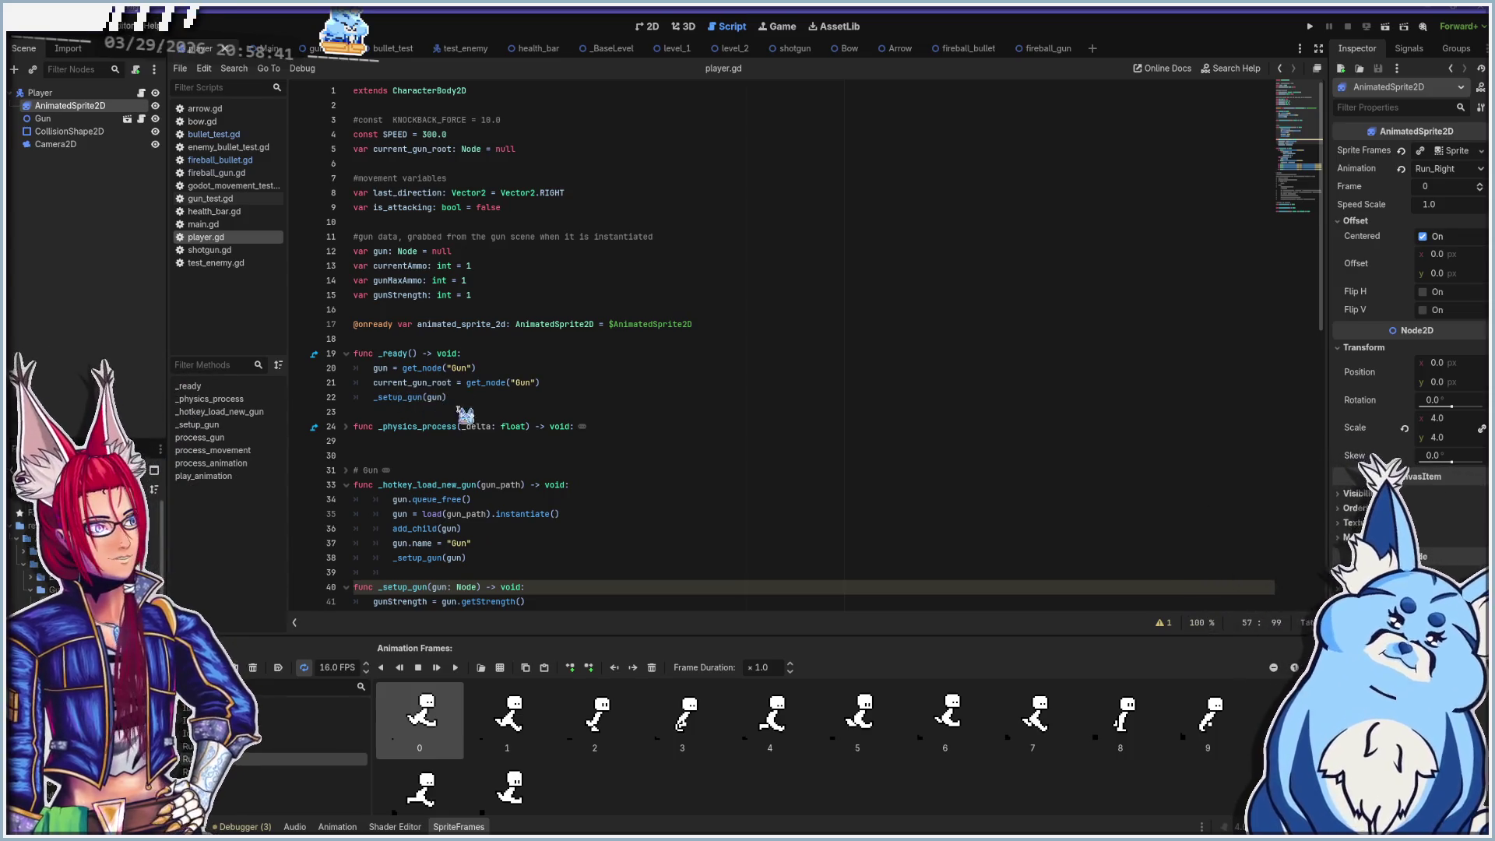
scroll(534, 377, down, 7)
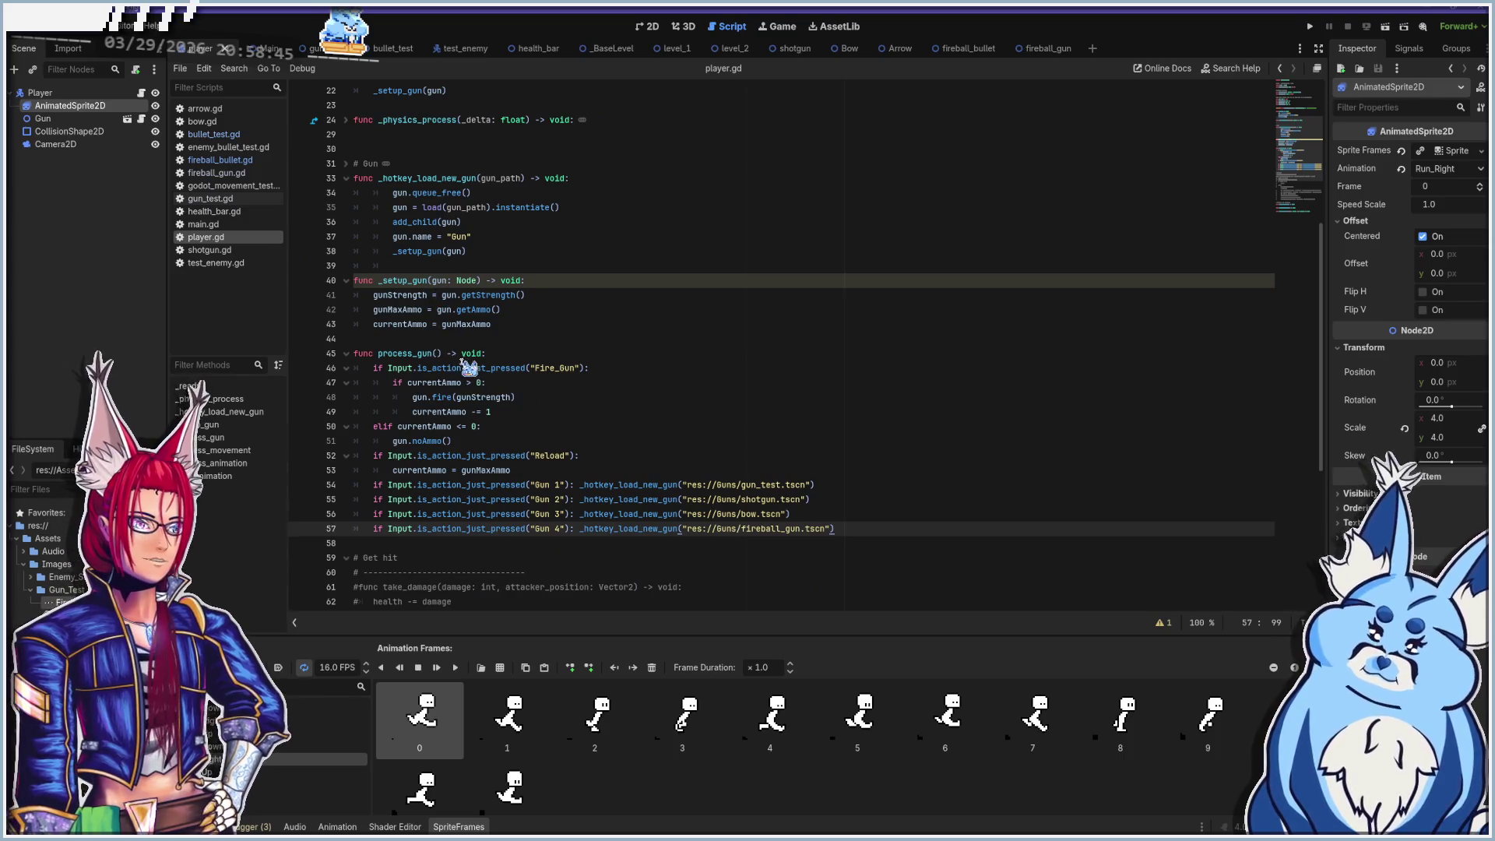
scroll(469, 368, up, 4)
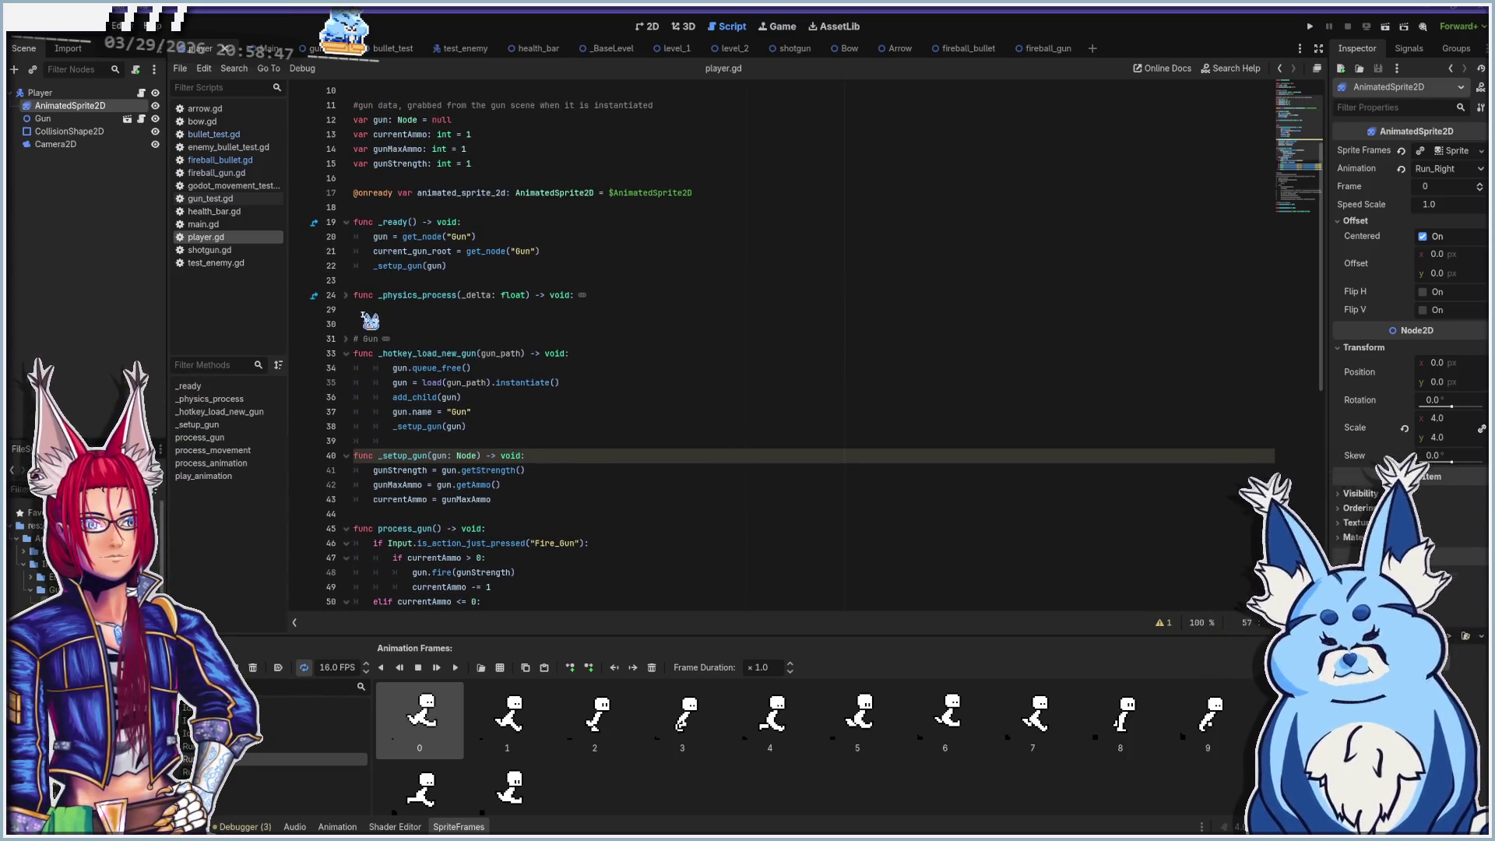
Step: Collapse _hotkey_load_new_gun and process_gun, and expand process_movement and play_animation in player.gd
click(347, 296)
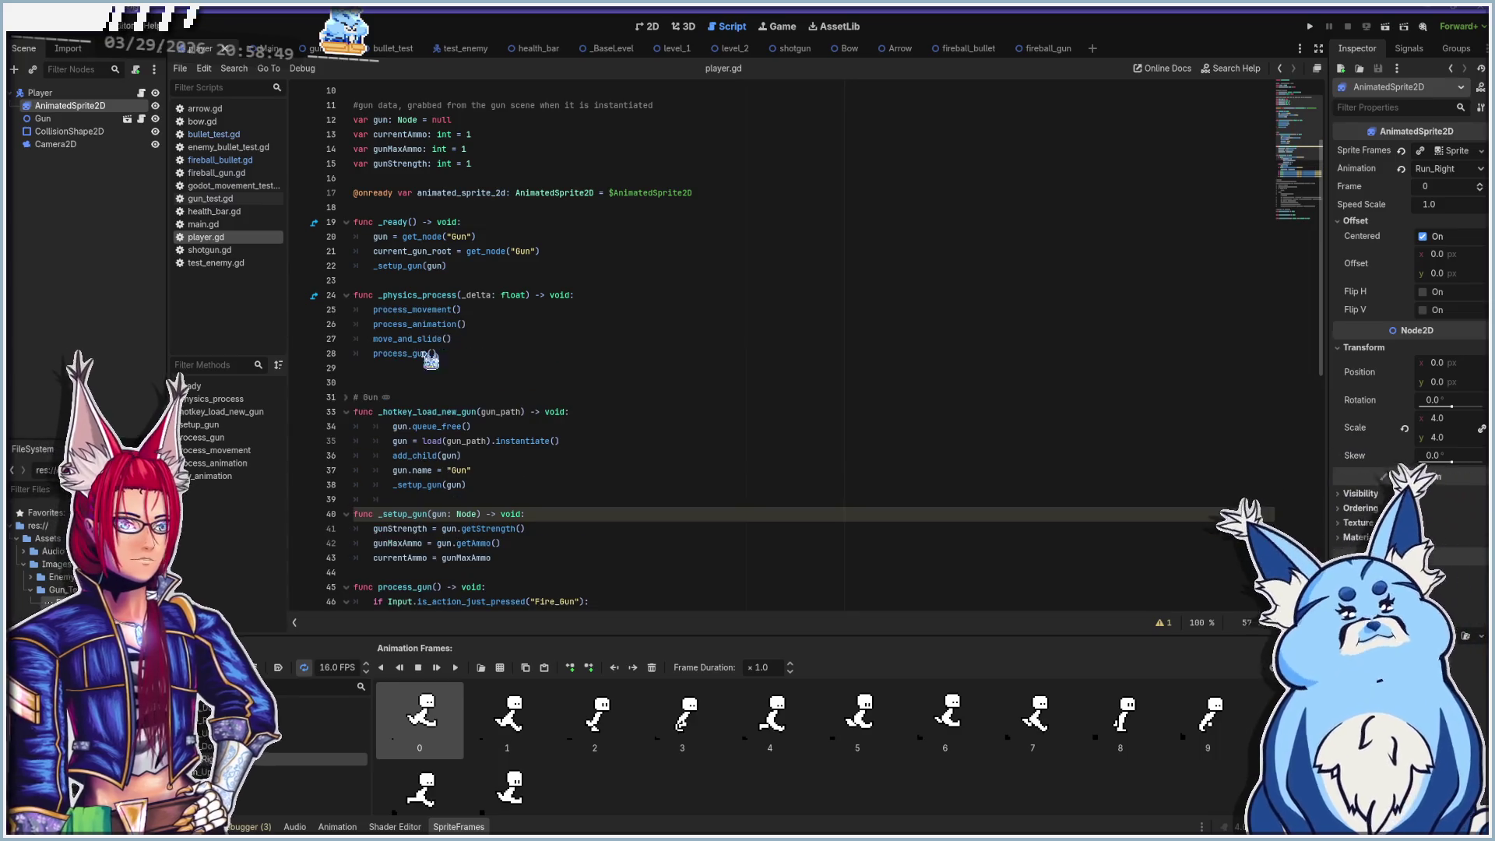
click(346, 296)
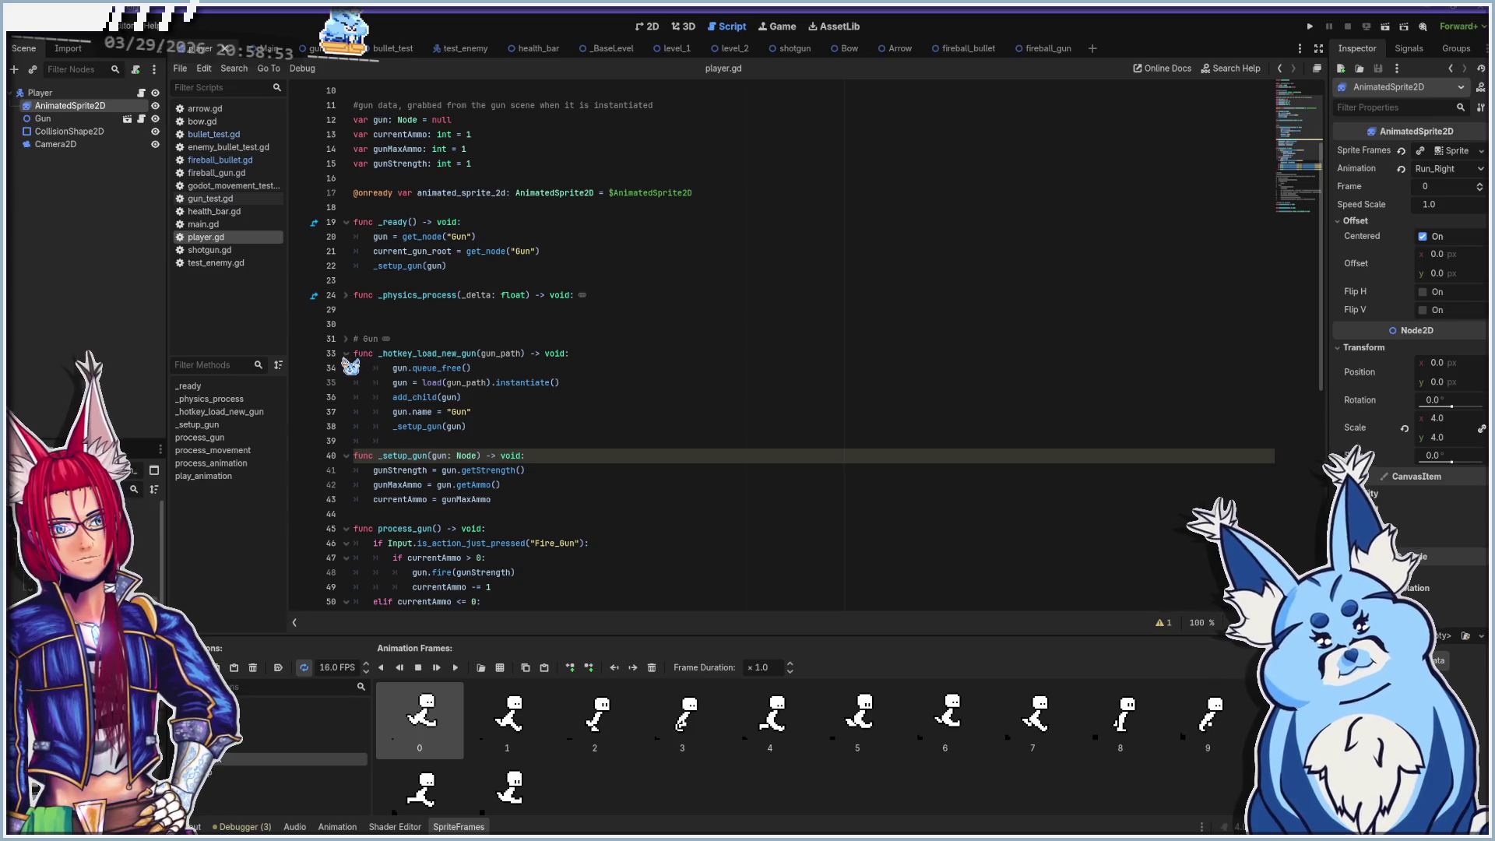
click(347, 354)
scroll(495, 350, down, 3)
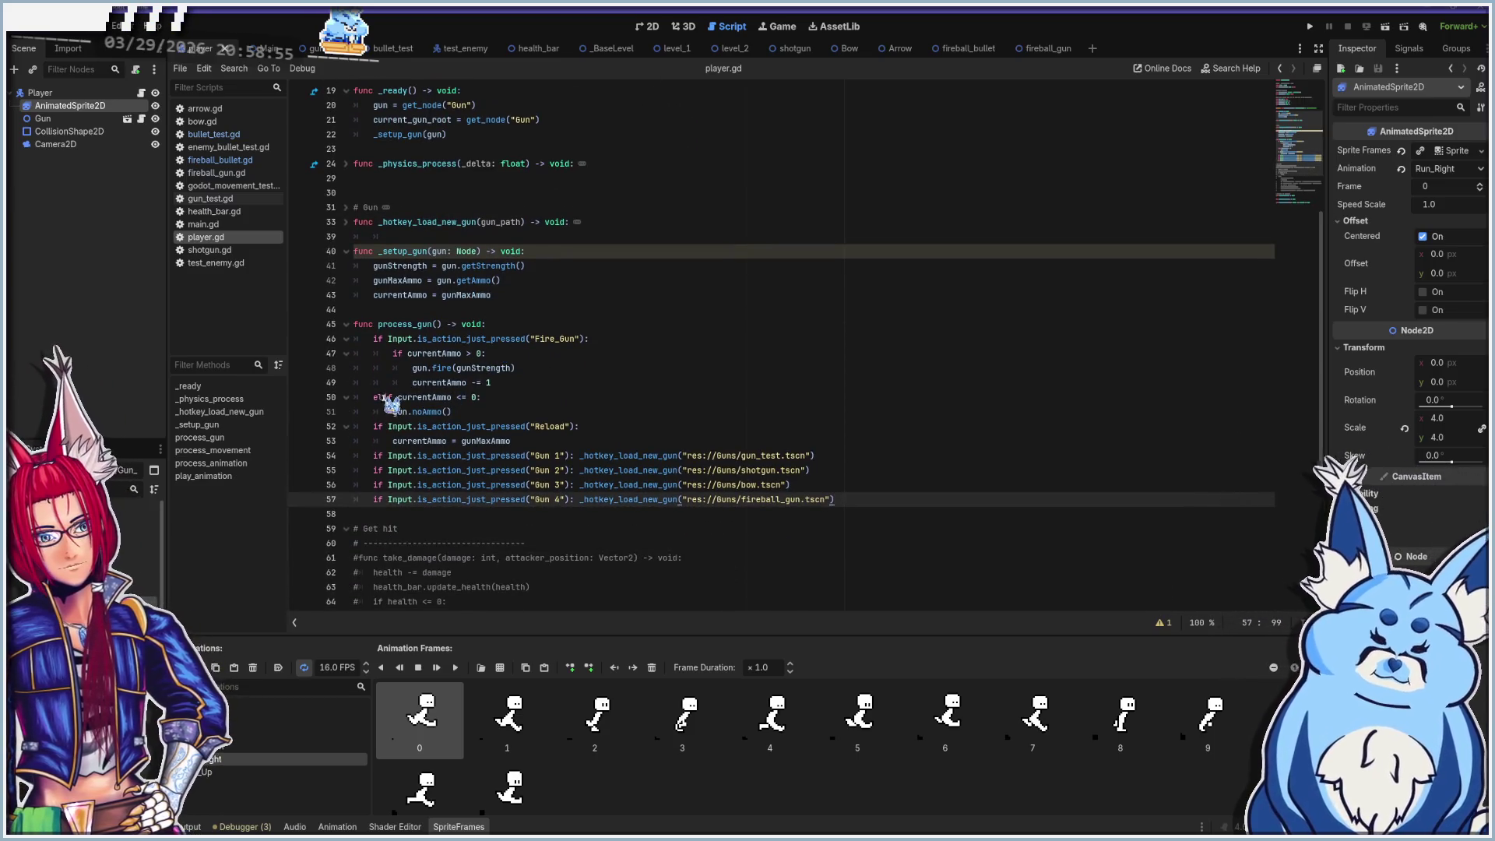
click(345, 325)
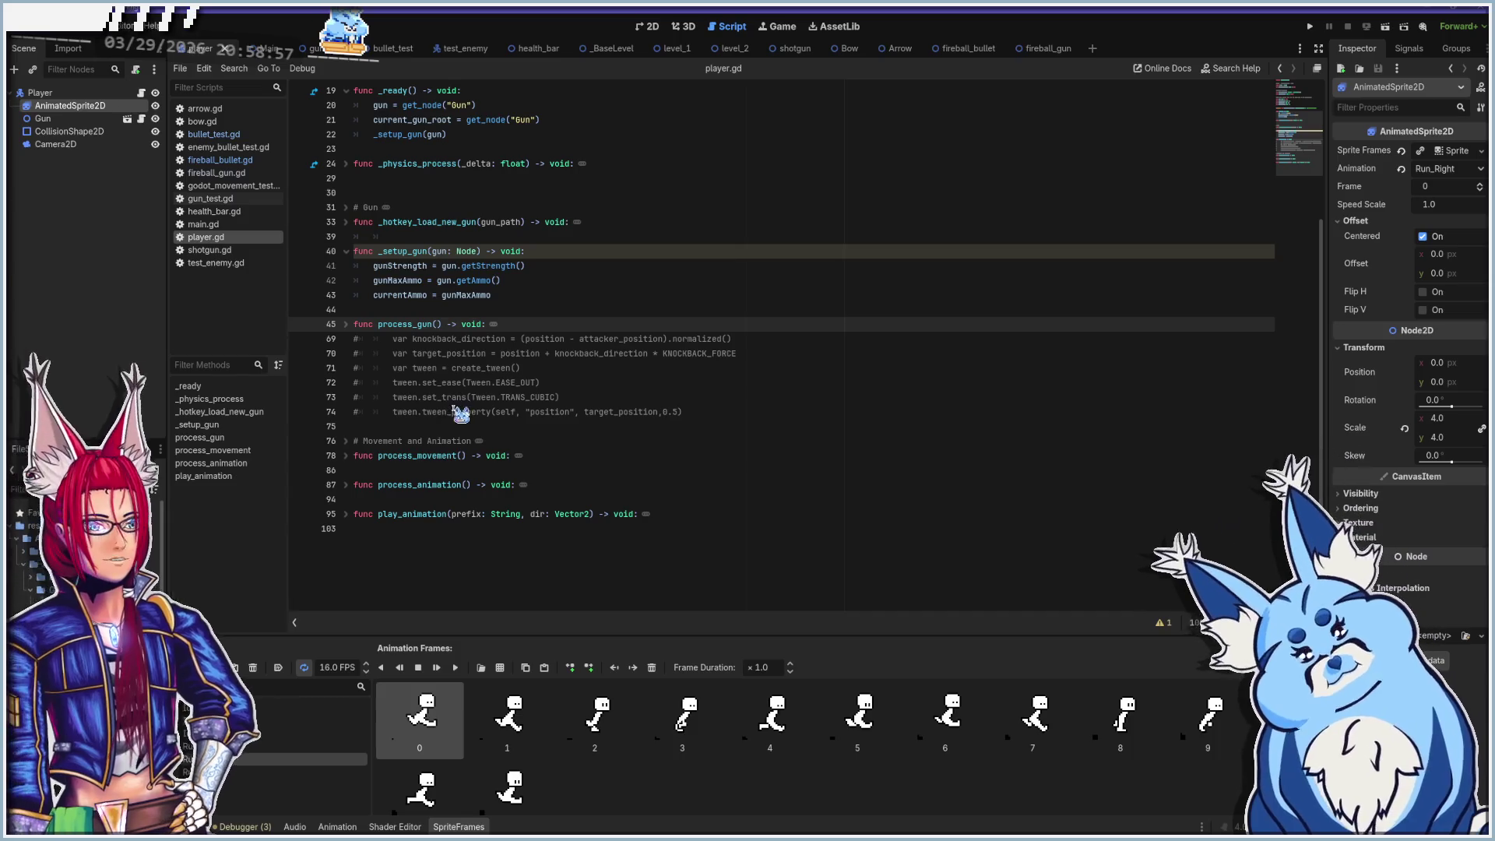
click(347, 458)
scroll(498, 409, down, 2)
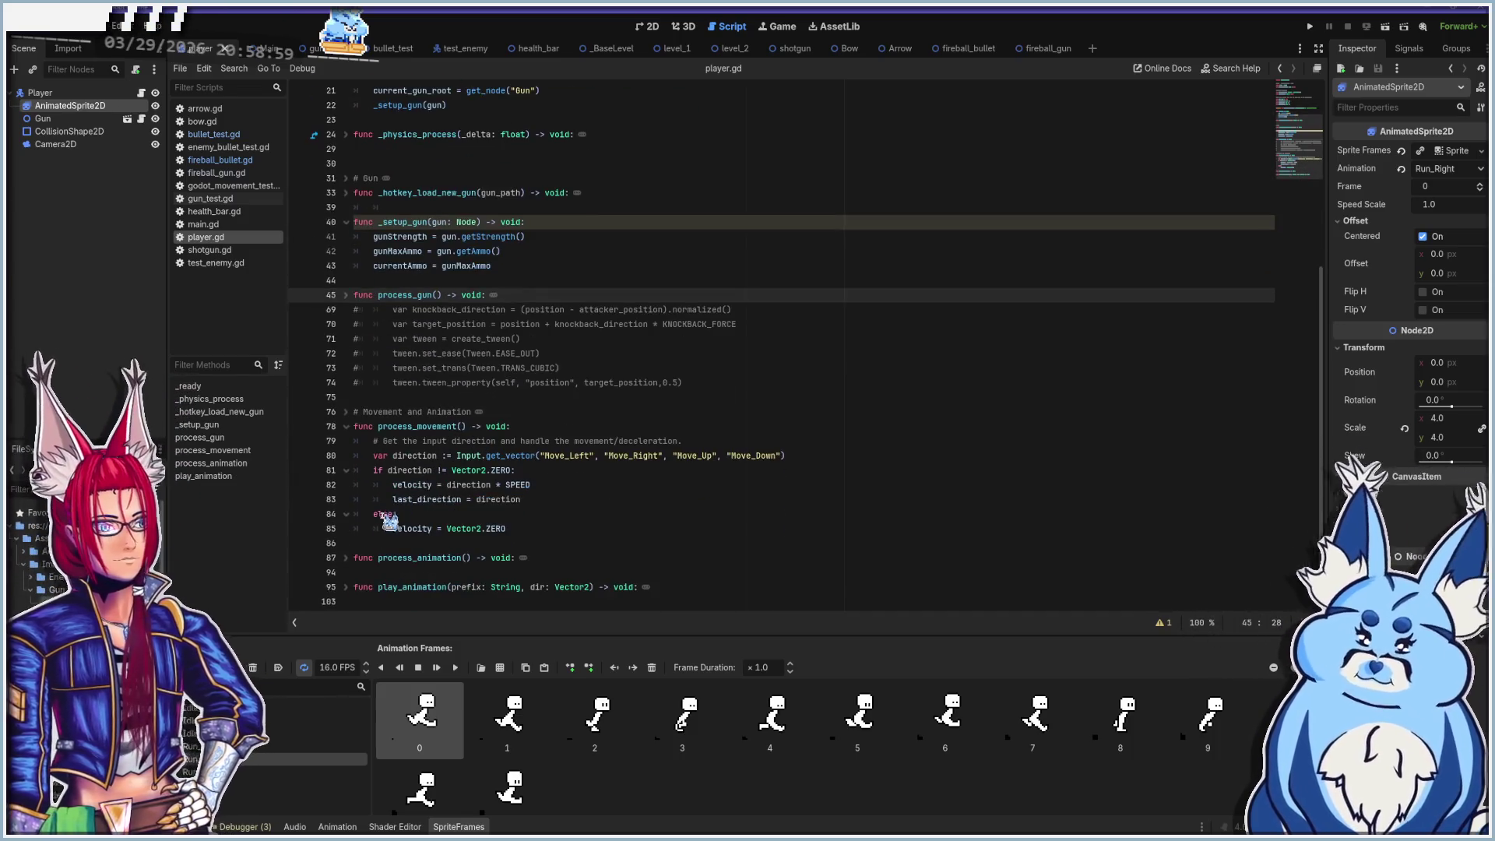
click(347, 587)
scroll(494, 420, down, 3)
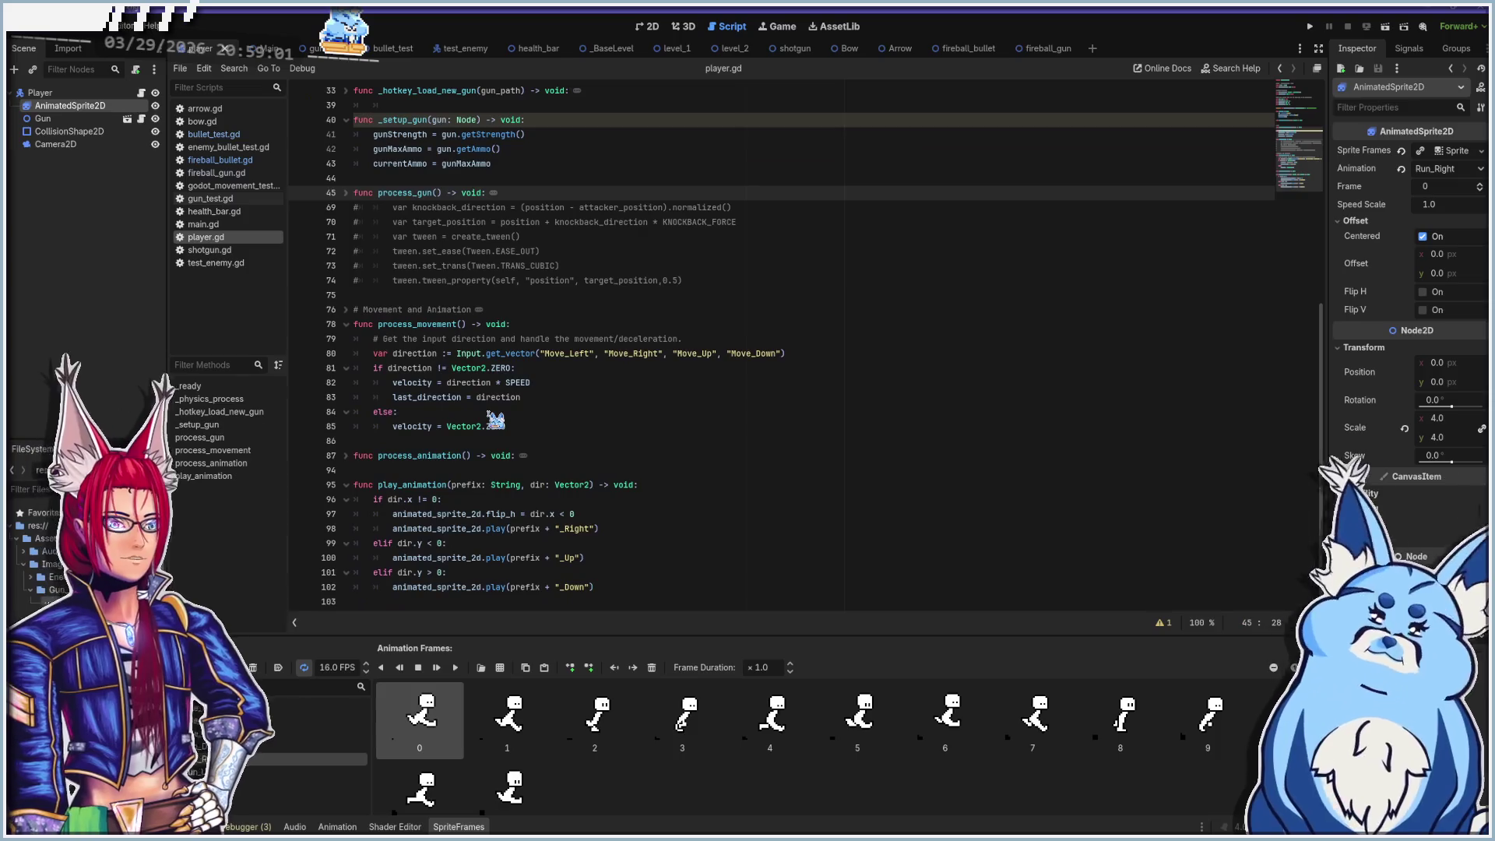
click(623, 528)
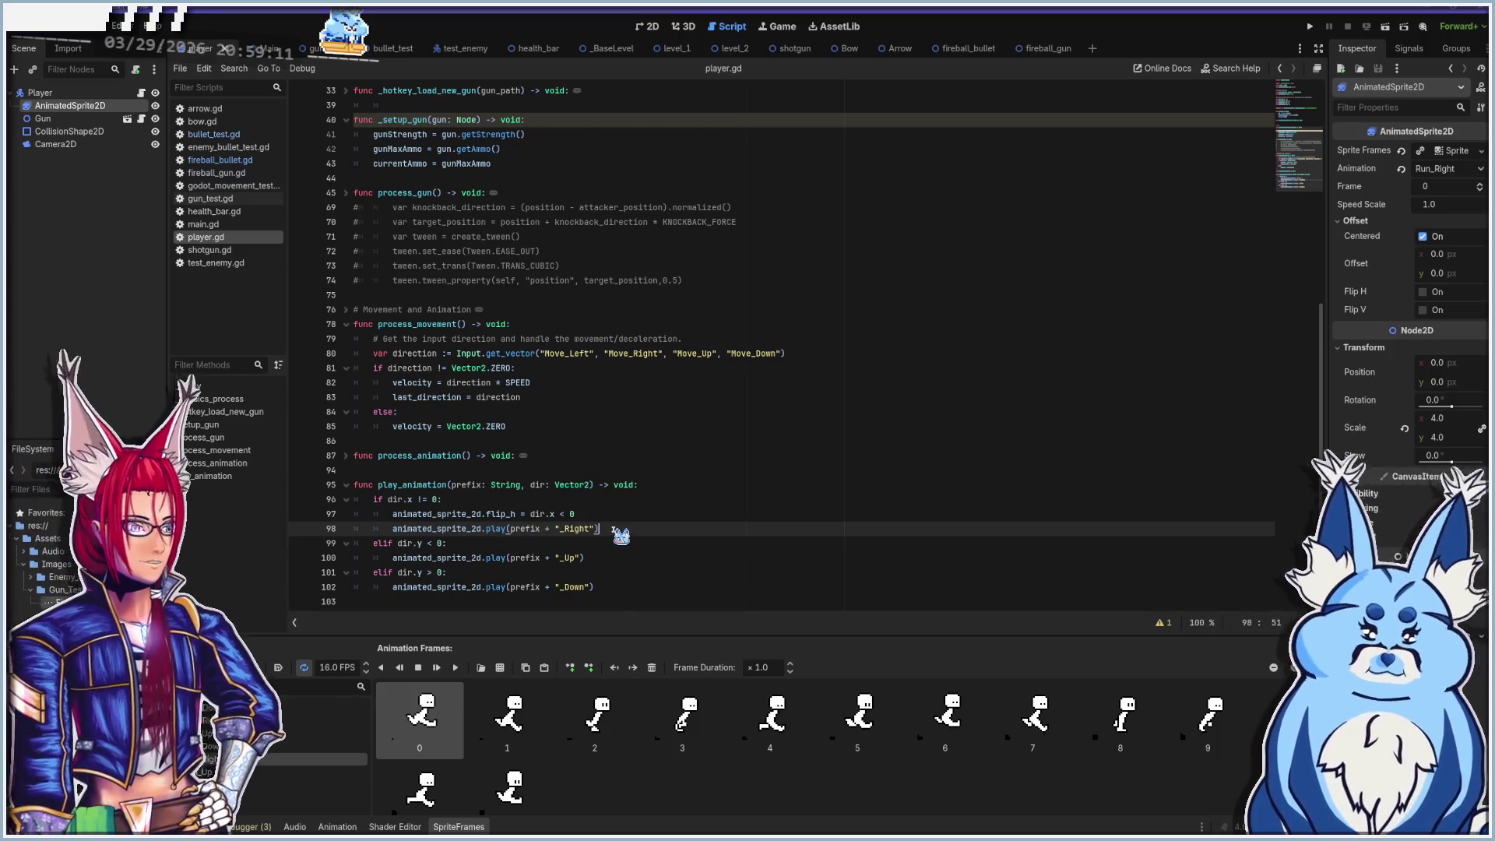
scroll(620, 534, up, 6)
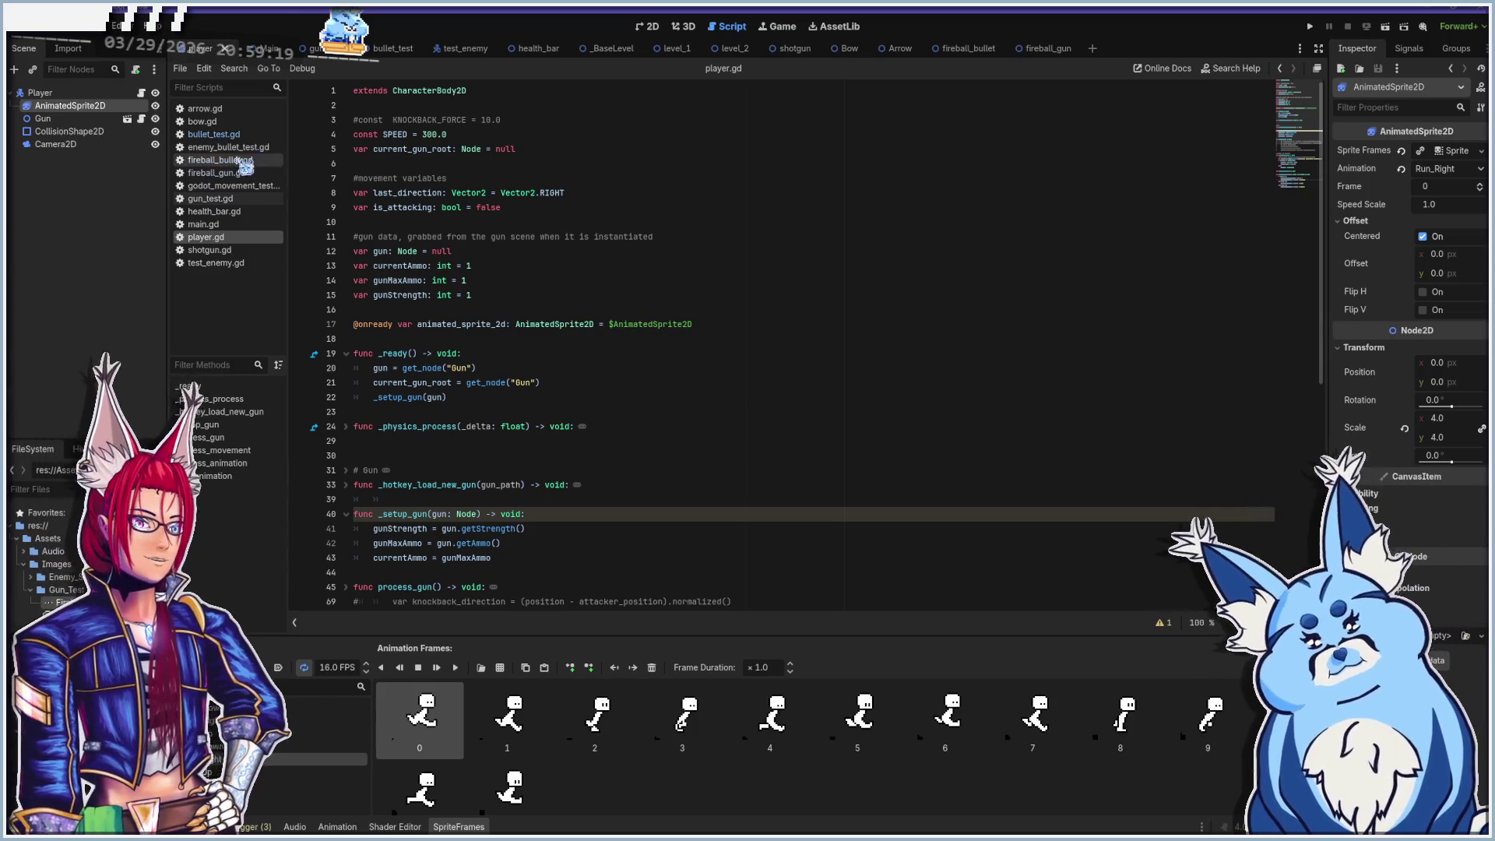
click(233, 135)
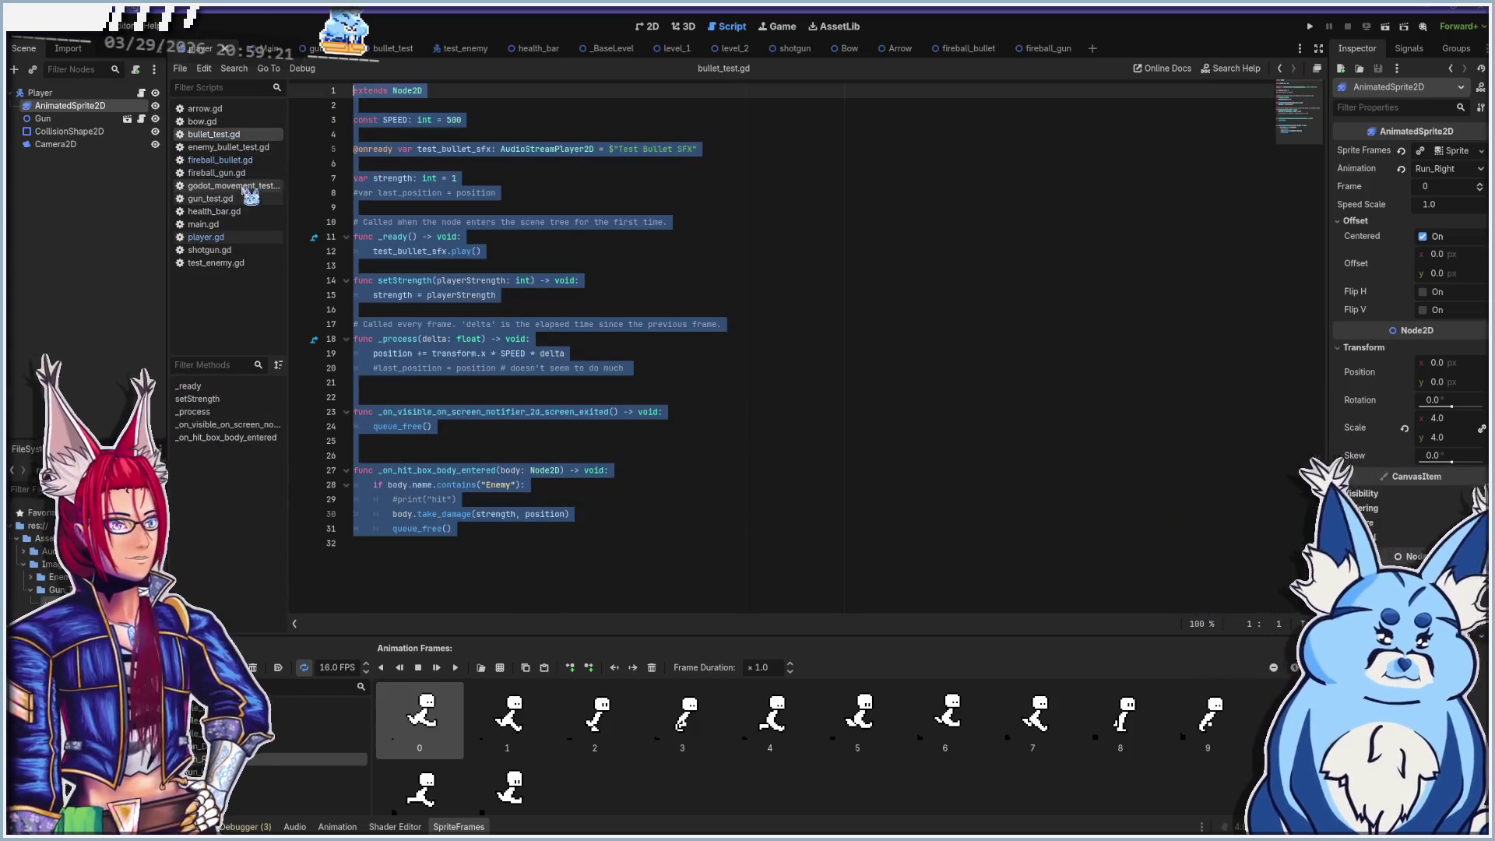
Step: Inspect the fireball_gun scene in the 2D view alongside its fireball_gun.gd script
click(238, 173)
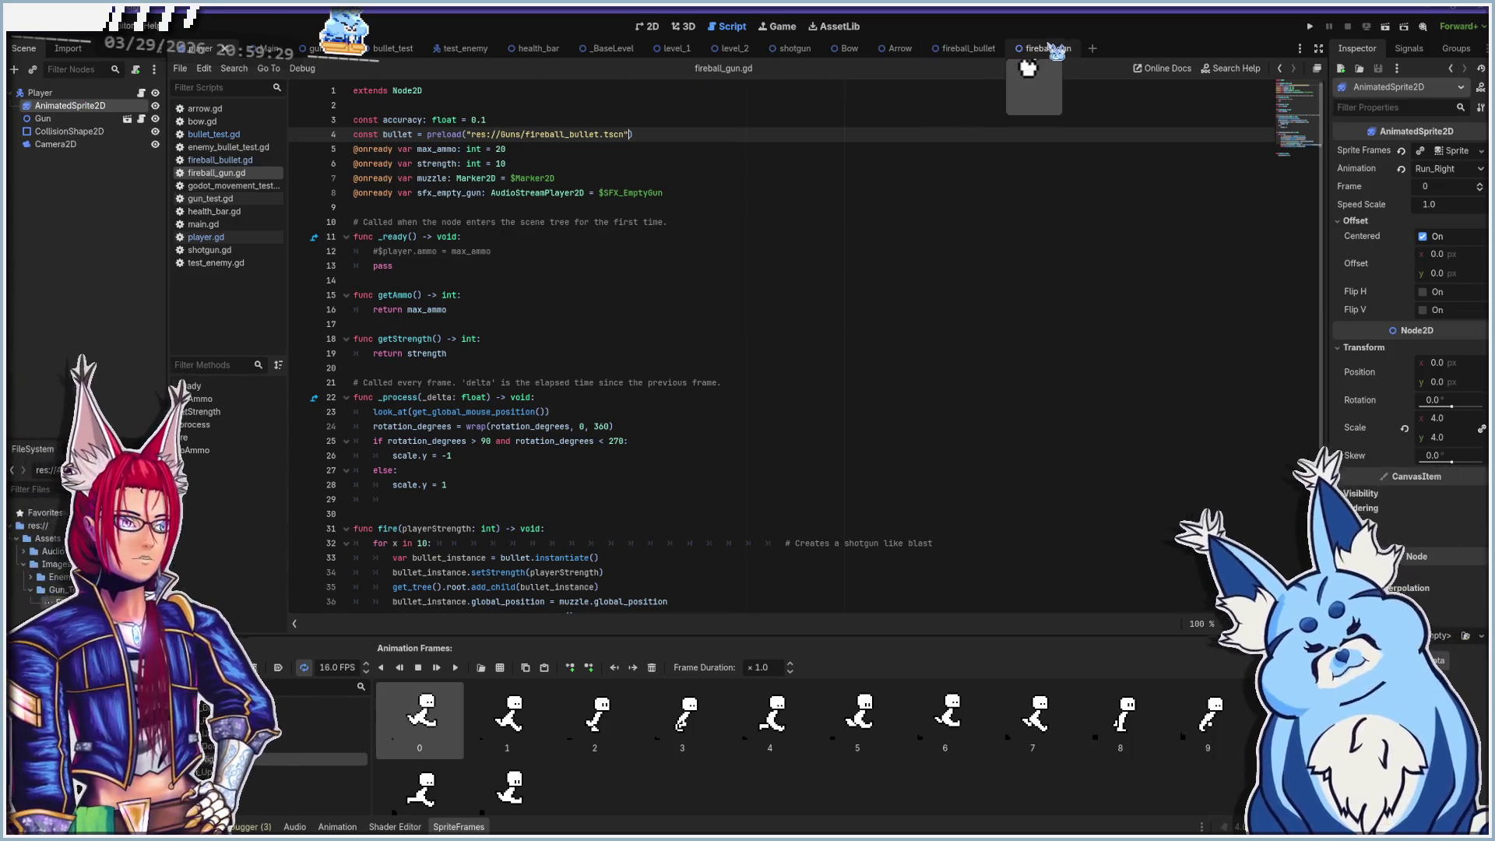
click(1046, 48)
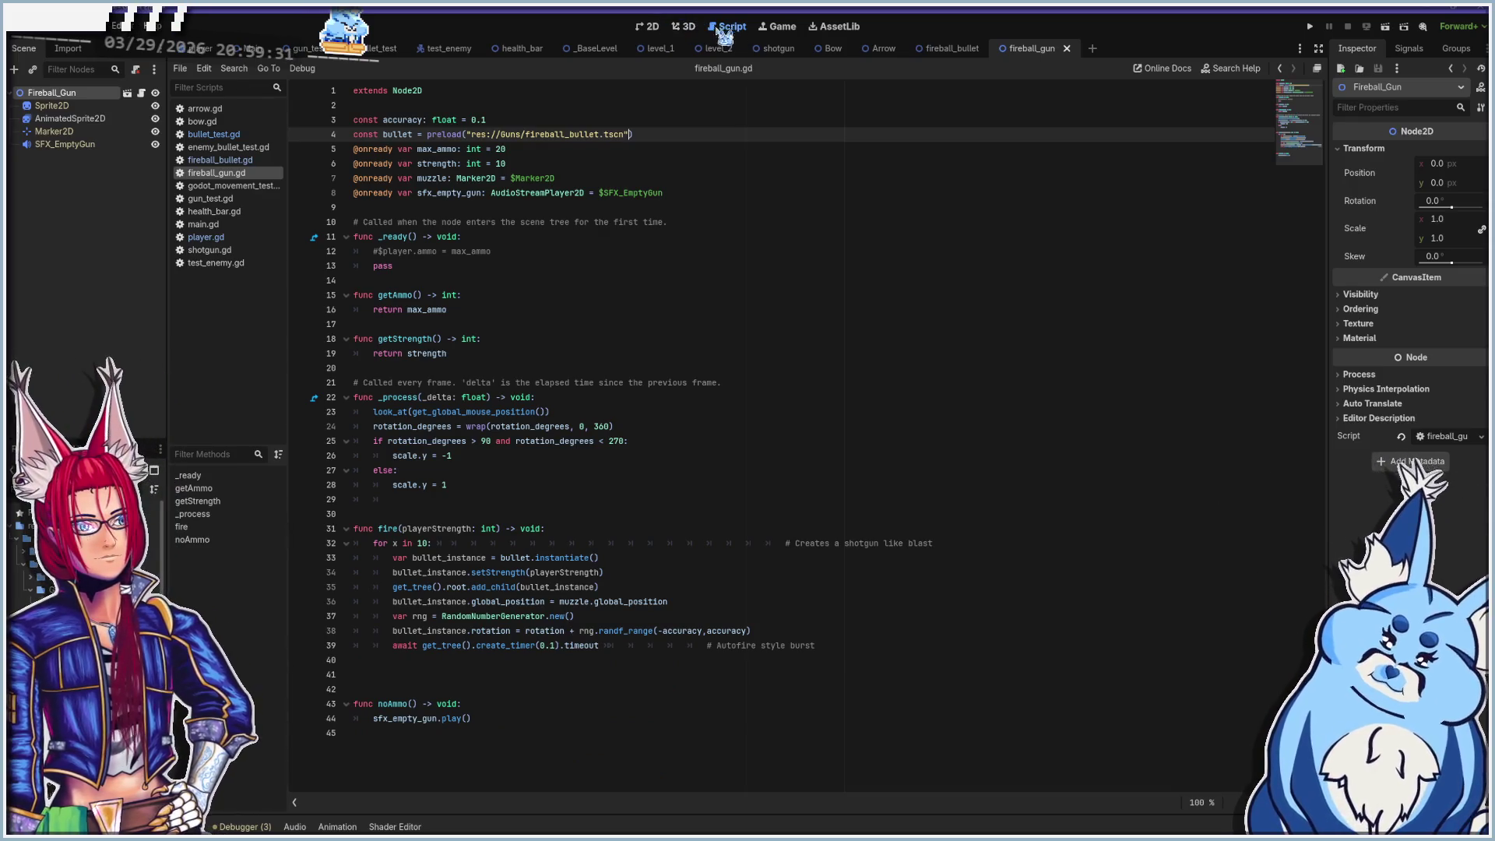
click(651, 27)
scroll(567, 311, down, 3)
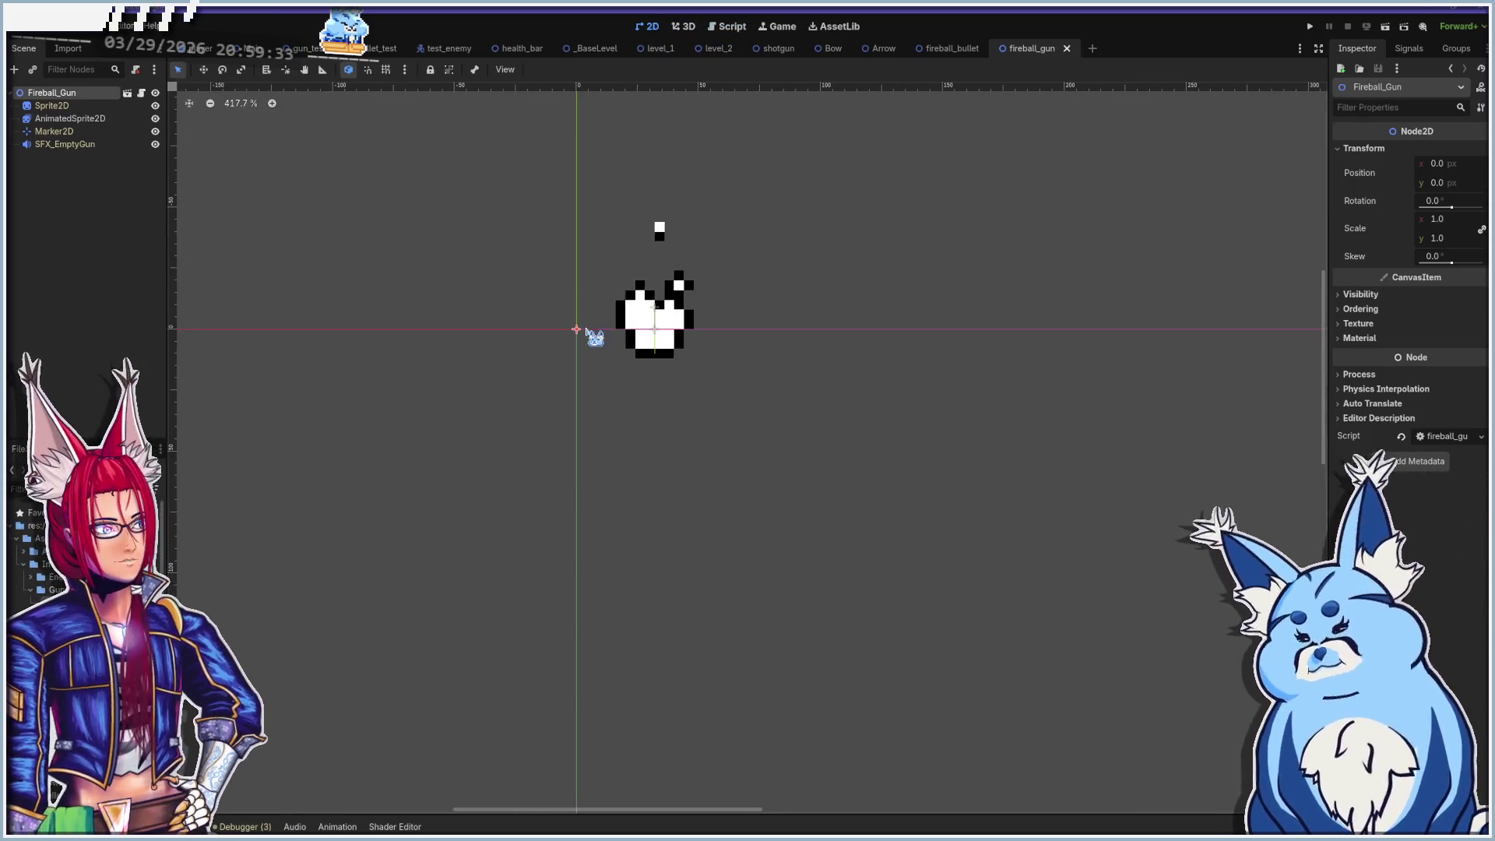
click(728, 27)
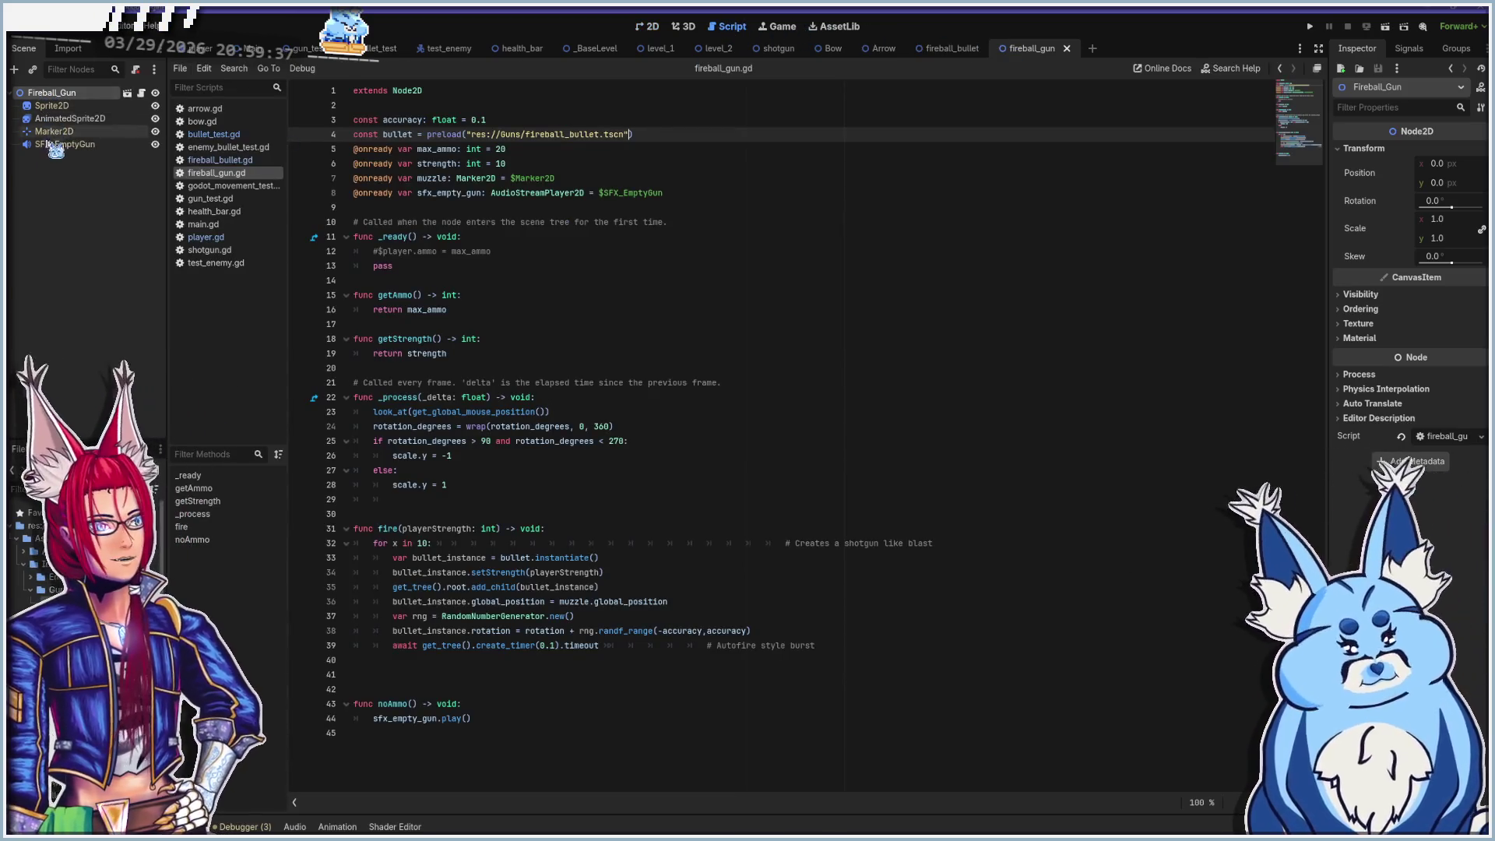
Step: Add an onready reference to the gun's AnimatedSprite2D node in fireball_gun.gd
click(109, 118)
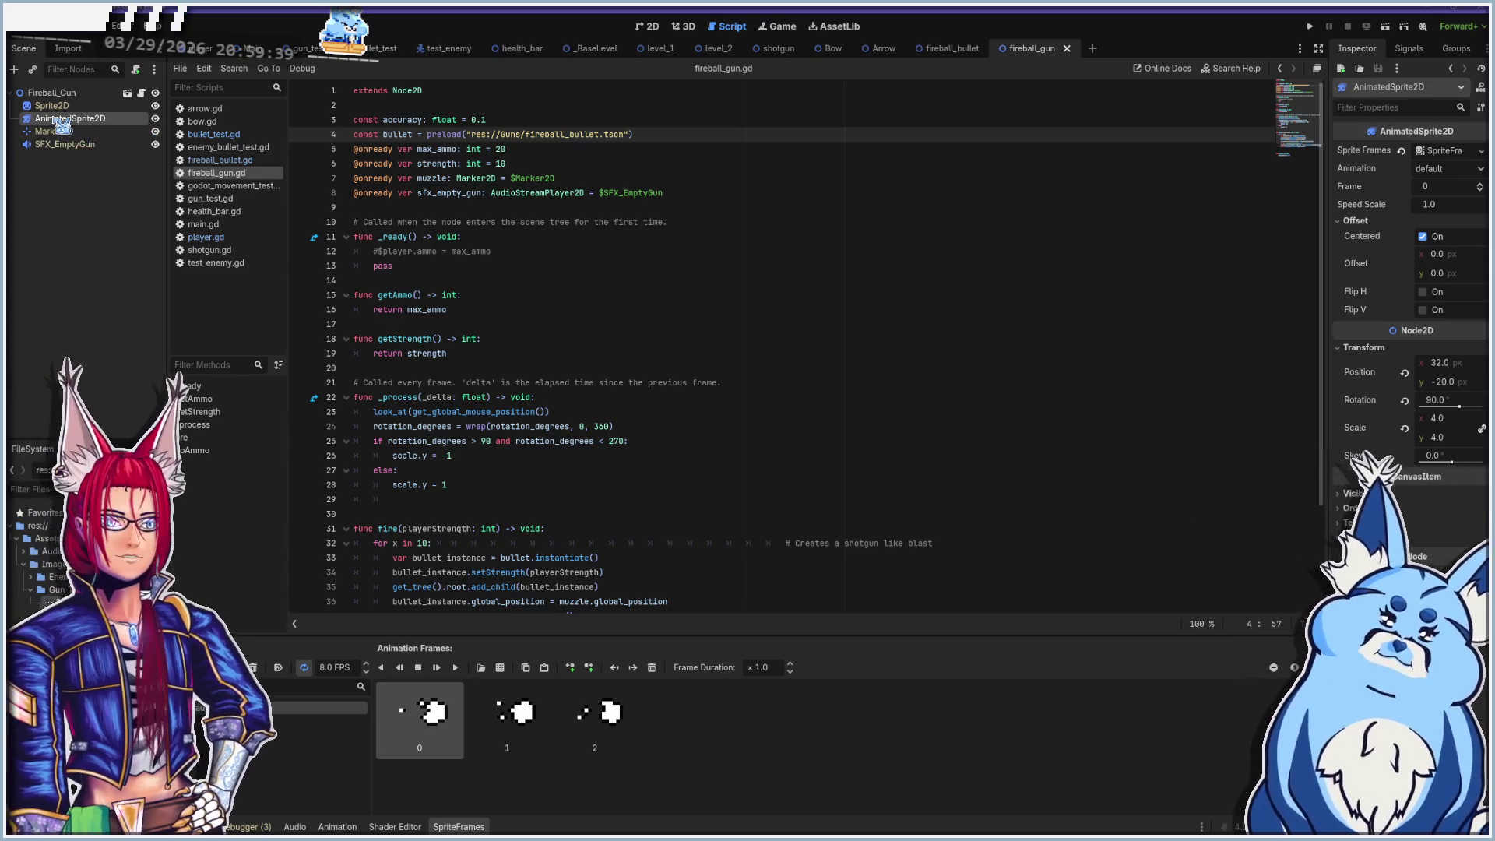
mouse_move(52, 118)
mouse_down()
mouse_move(394, 194)
mouse_move(650, 142)
mouse_move(359, 214)
mouse_up()
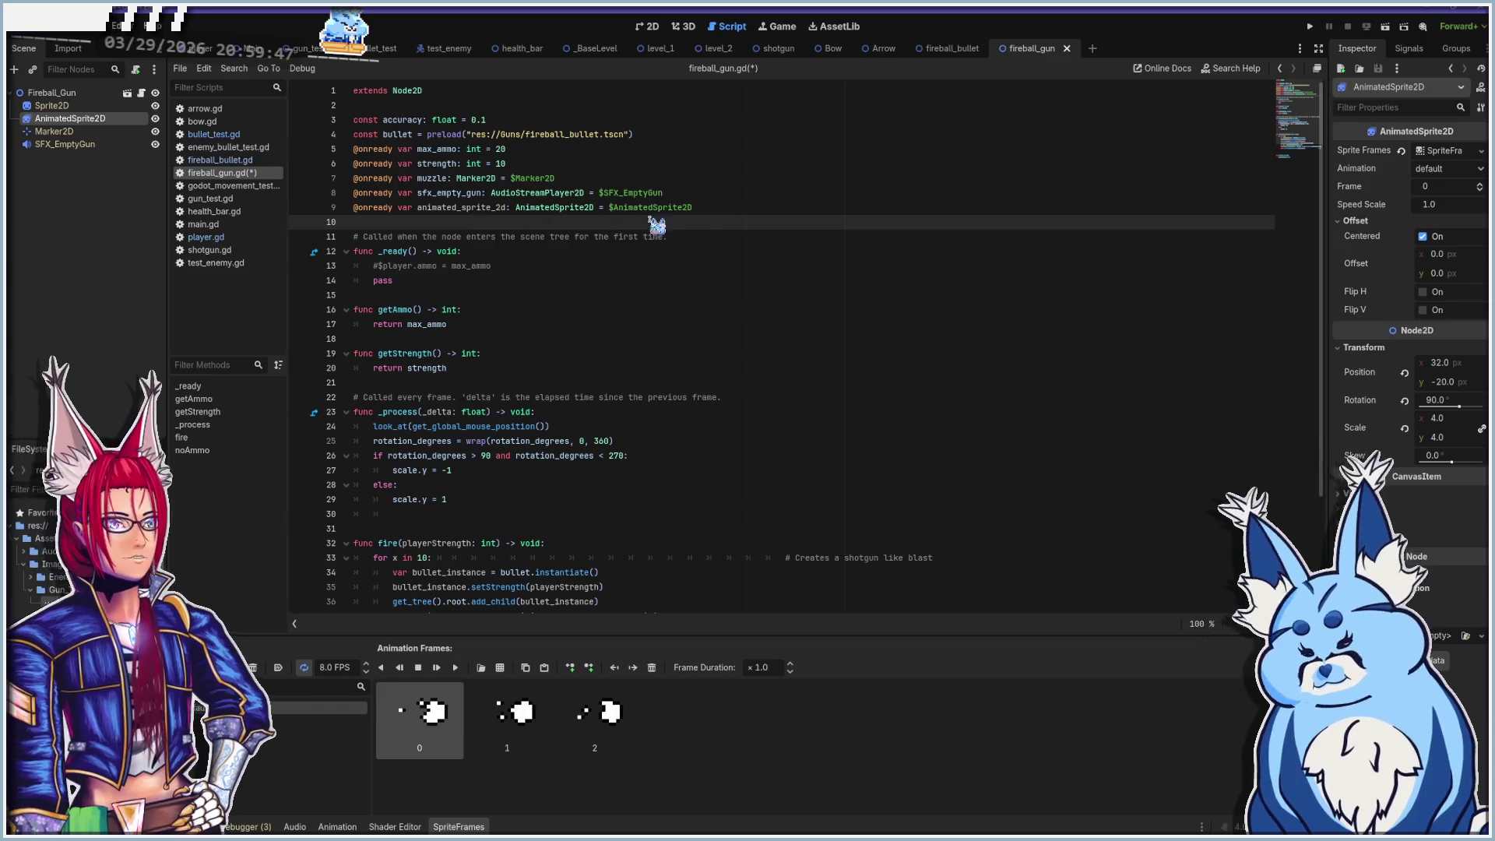
click(740, 212)
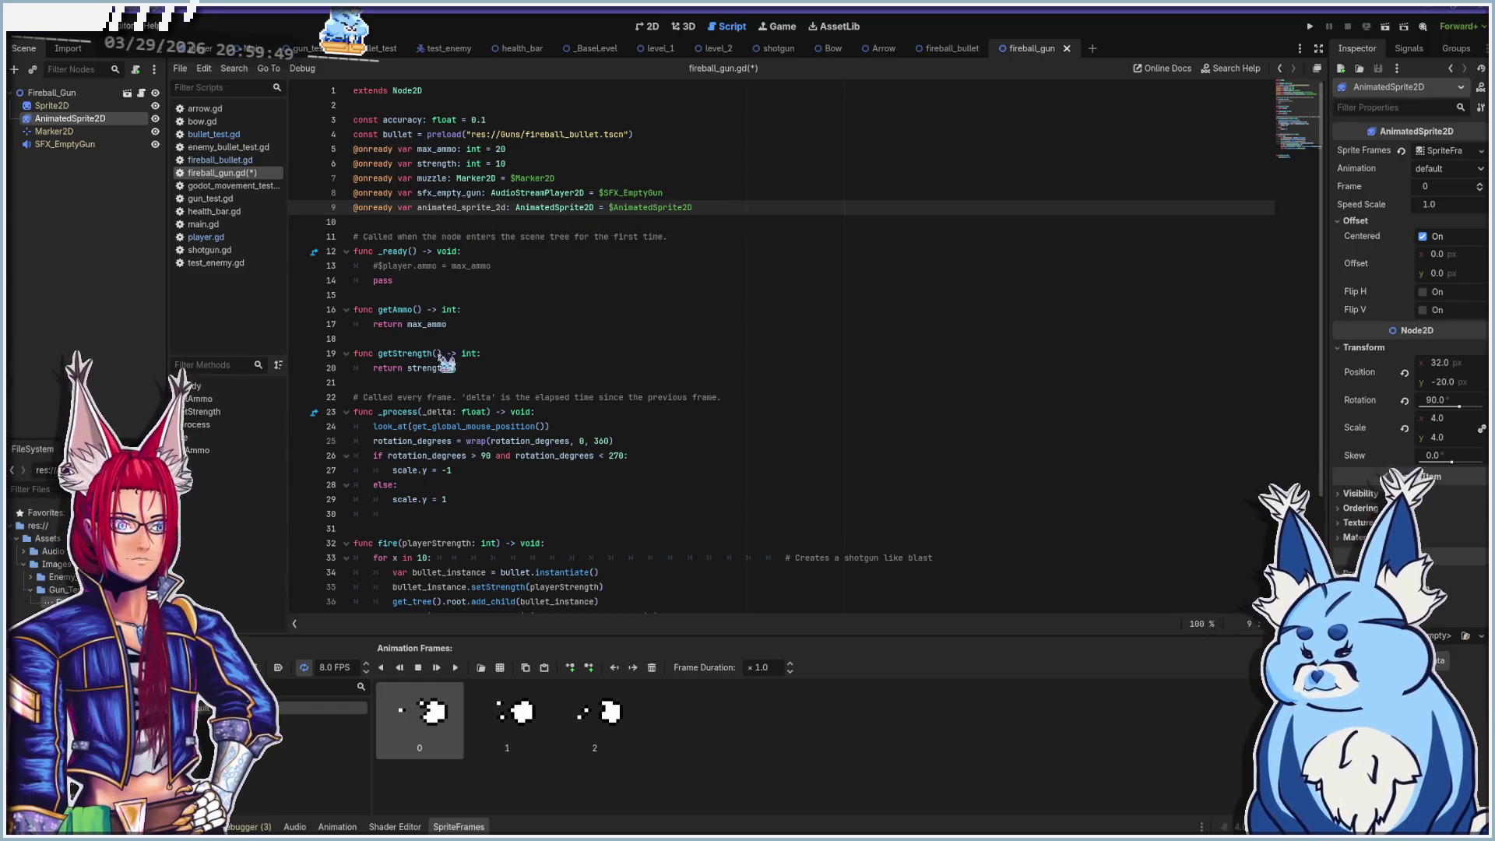
Step: Replace pass in _ready with animated_sprite_2d.play("default") and run the game
click(409, 278)
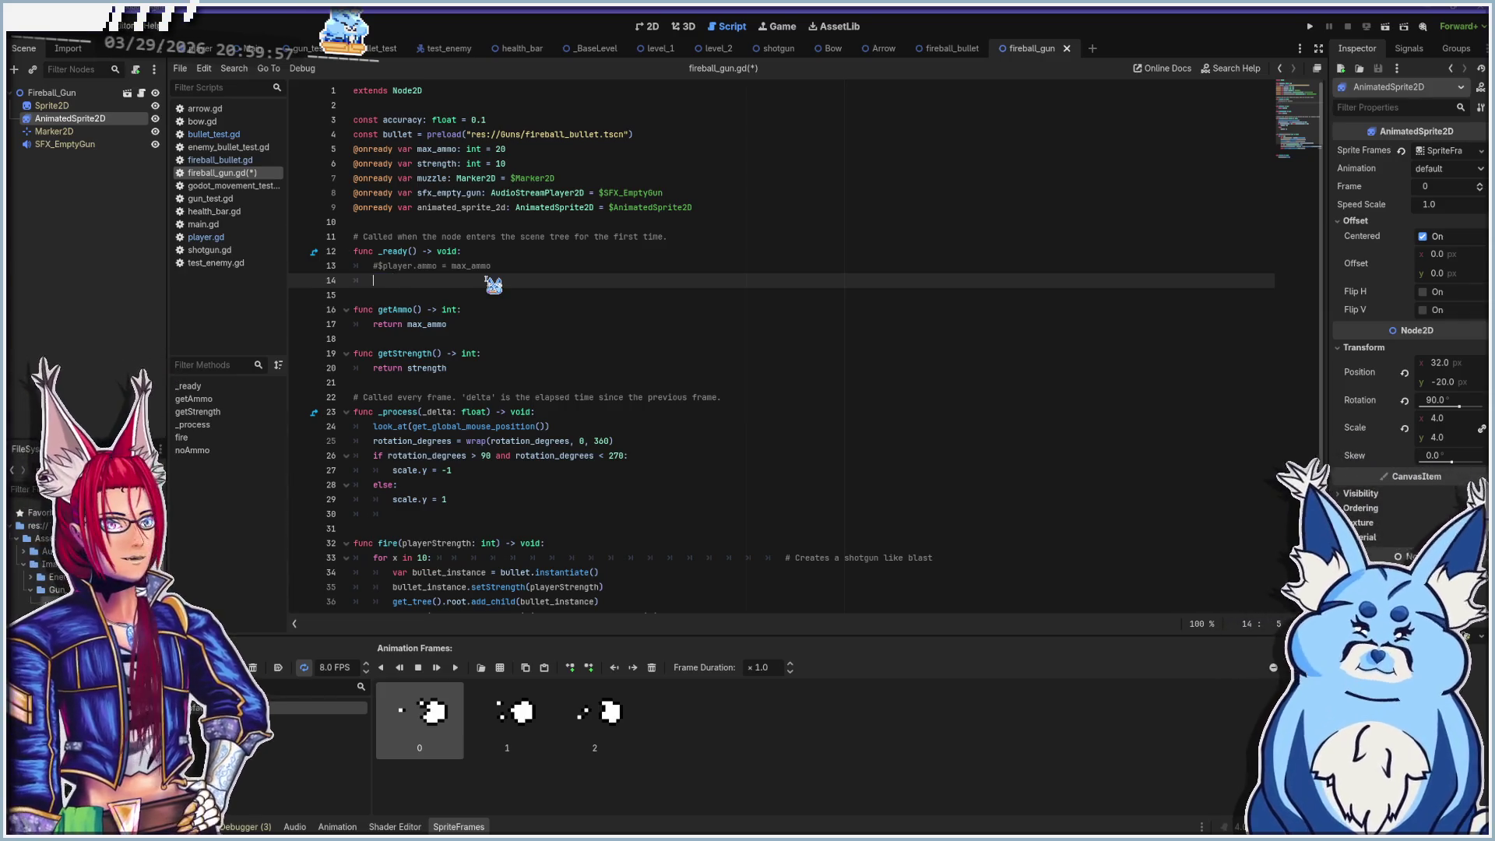
text(pl)
key(BackSpace)
key(BackSpace)
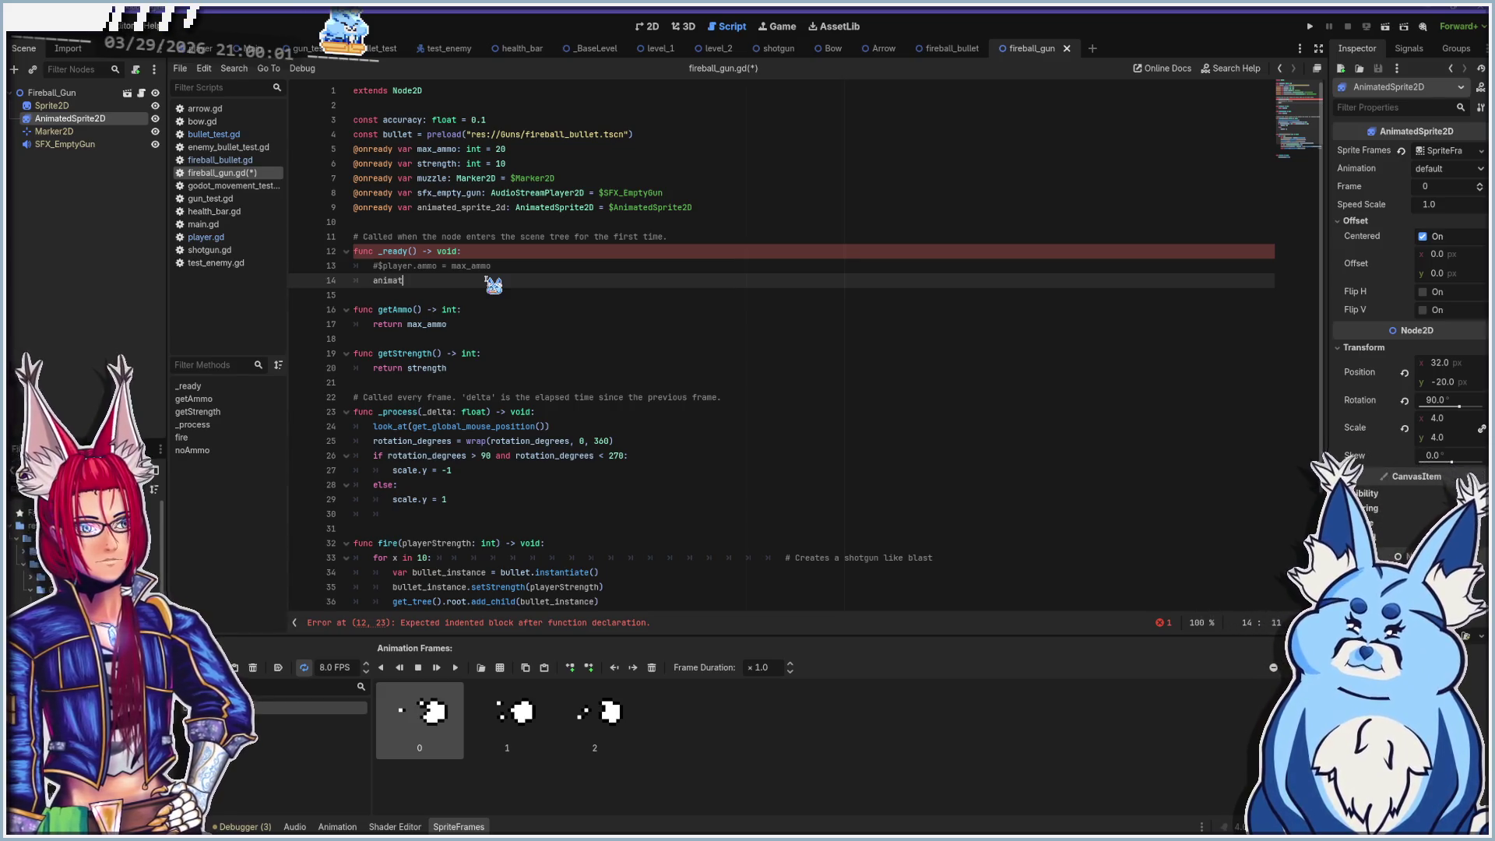
key(Return)
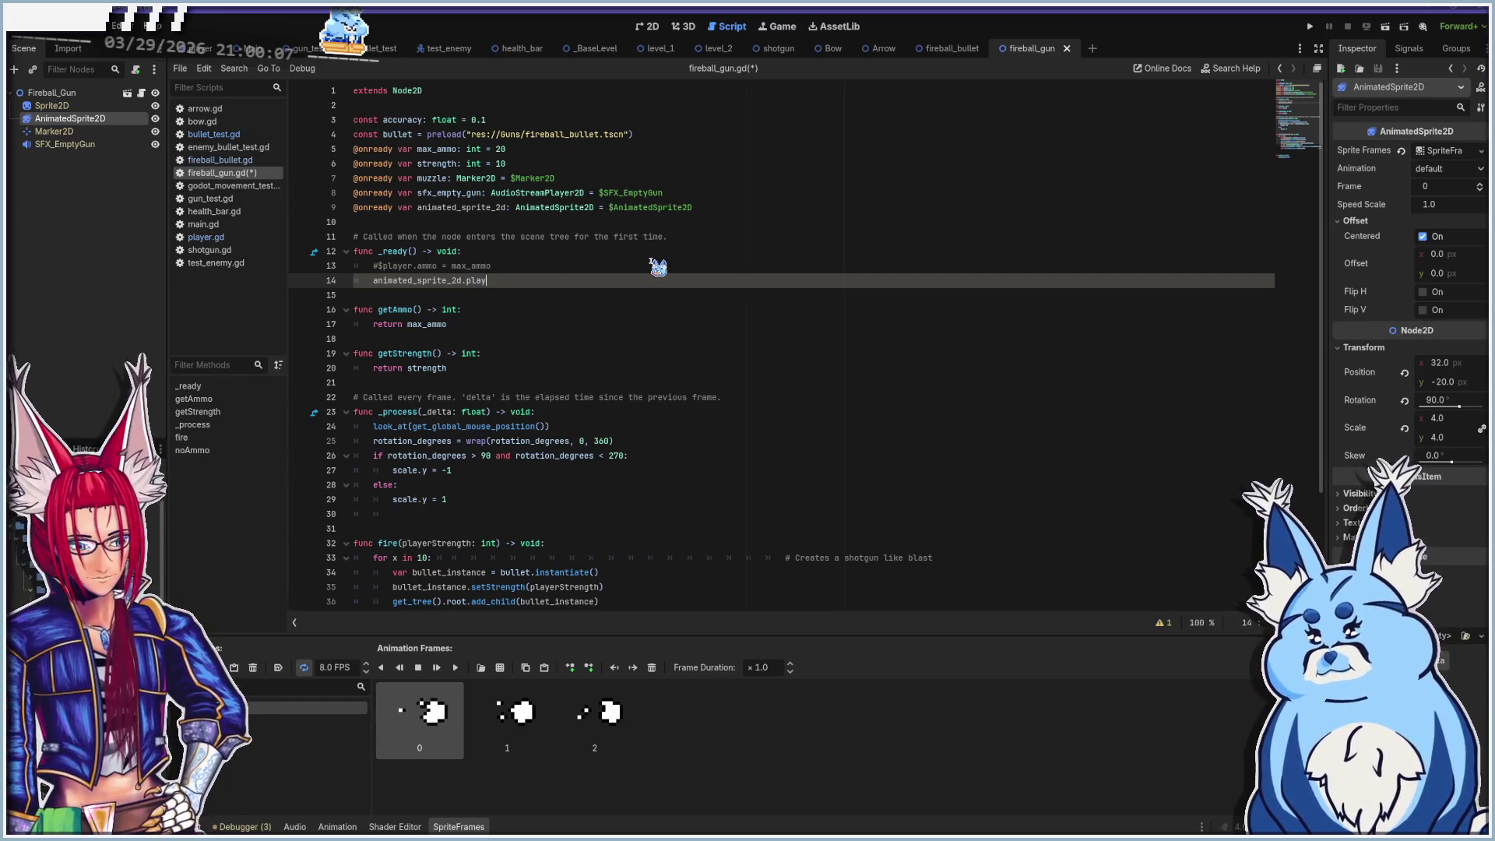
key(Return)
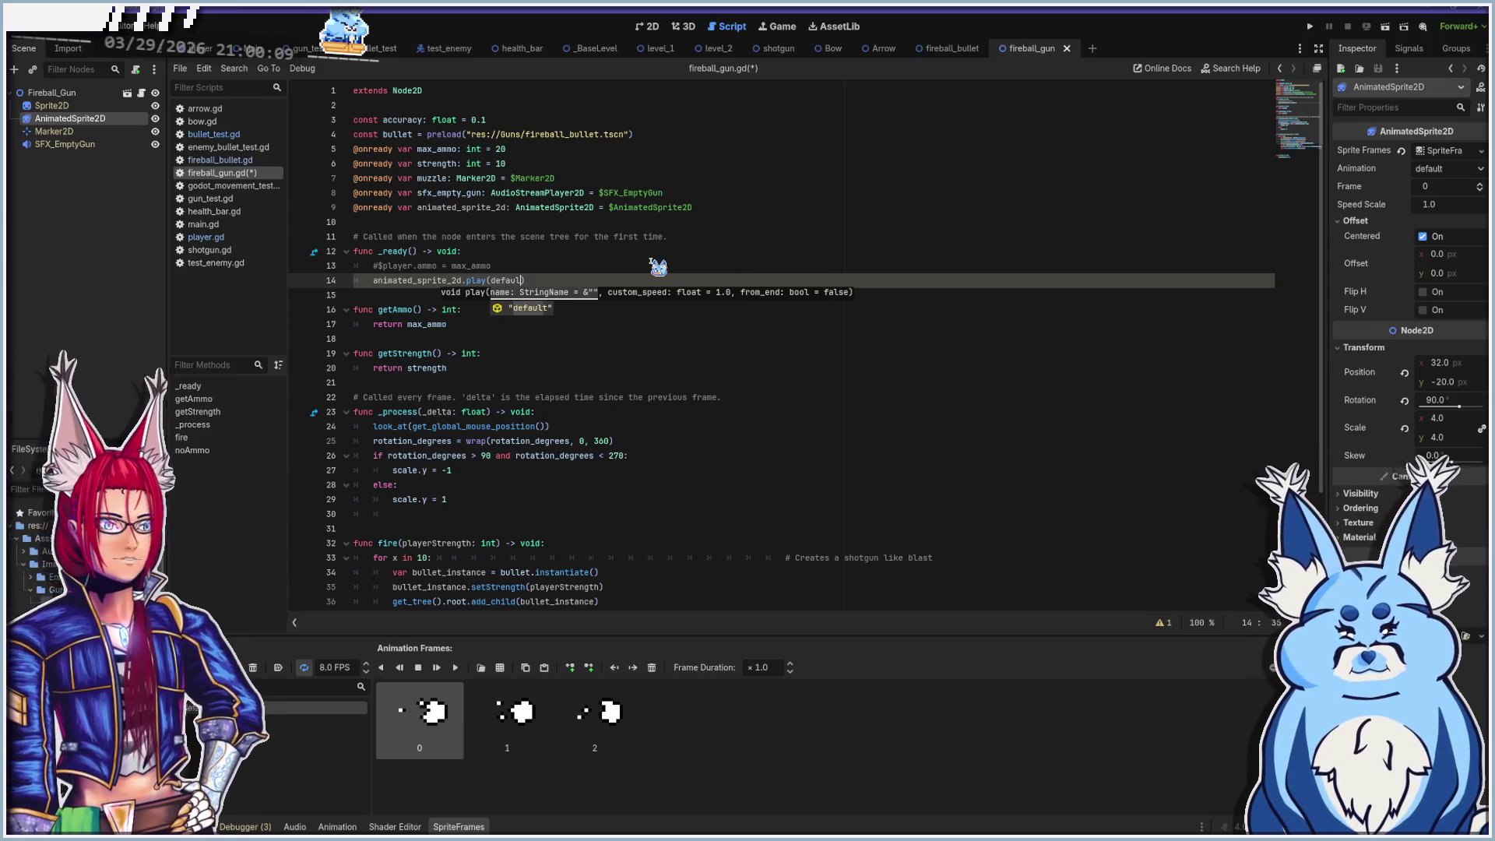
text(t)
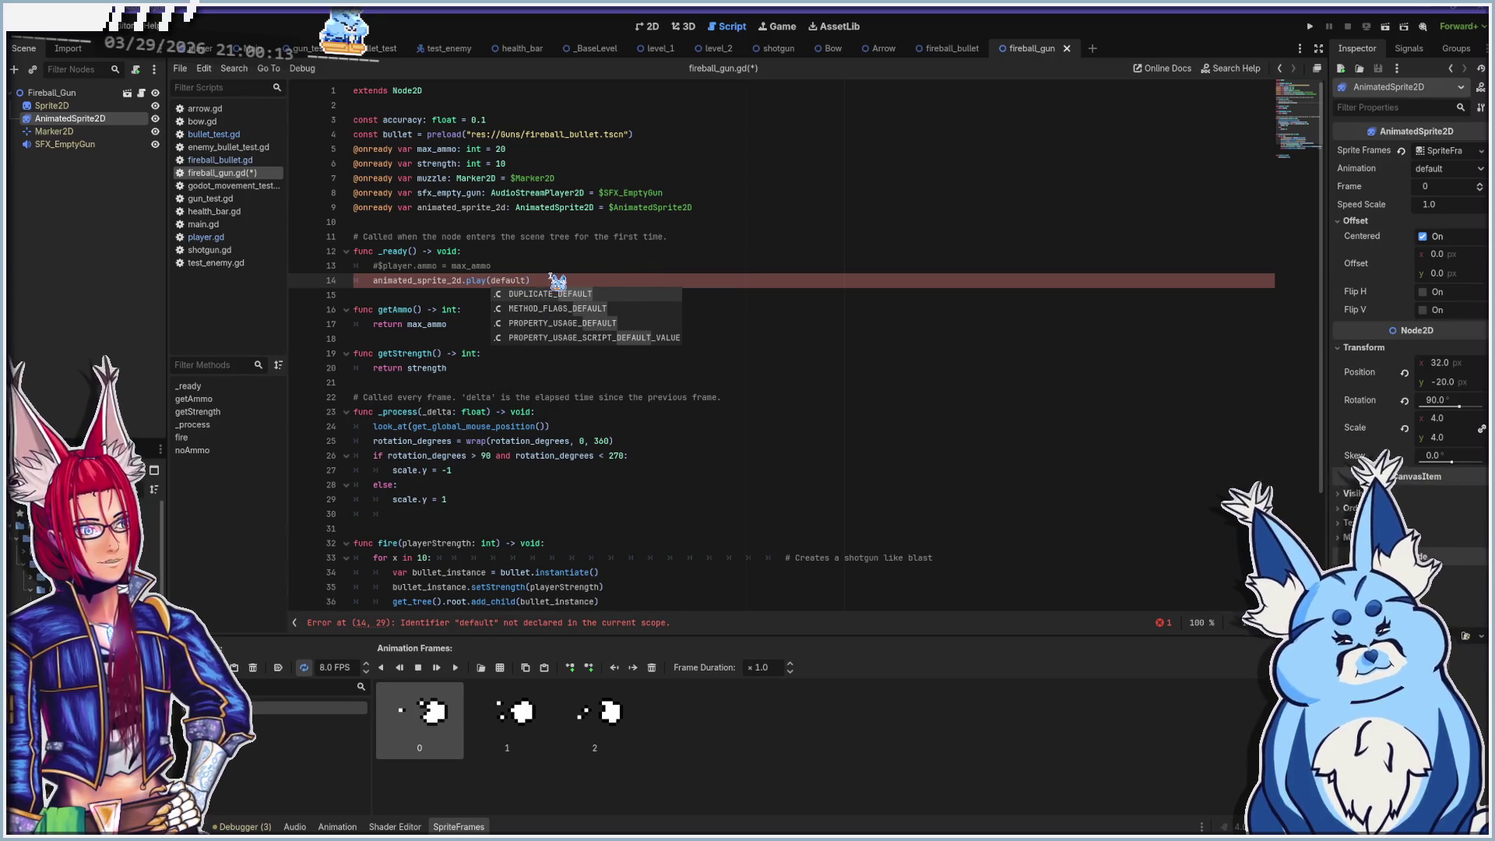
click(497, 280)
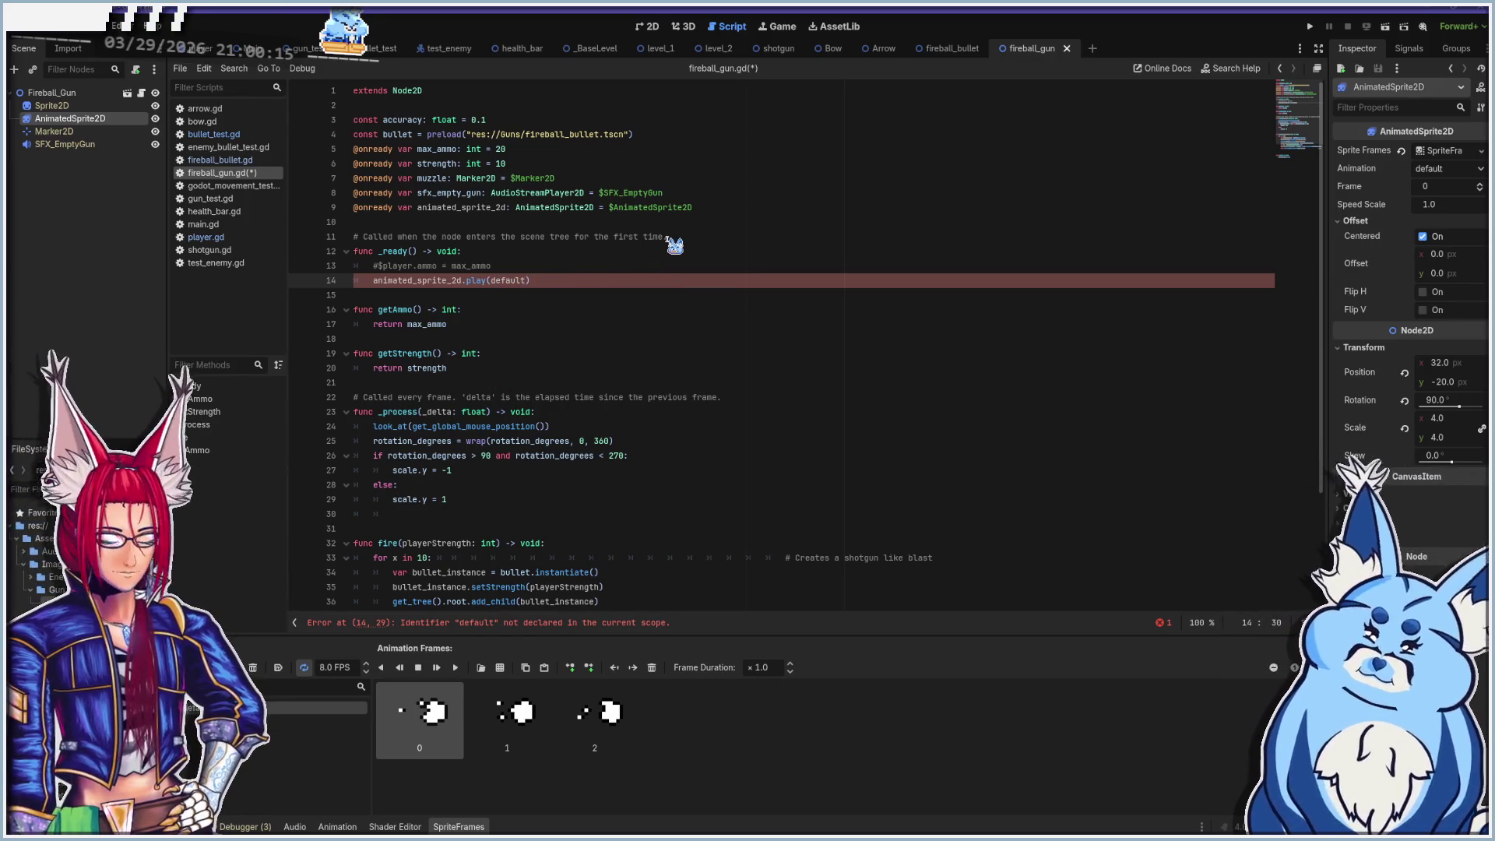
text(")
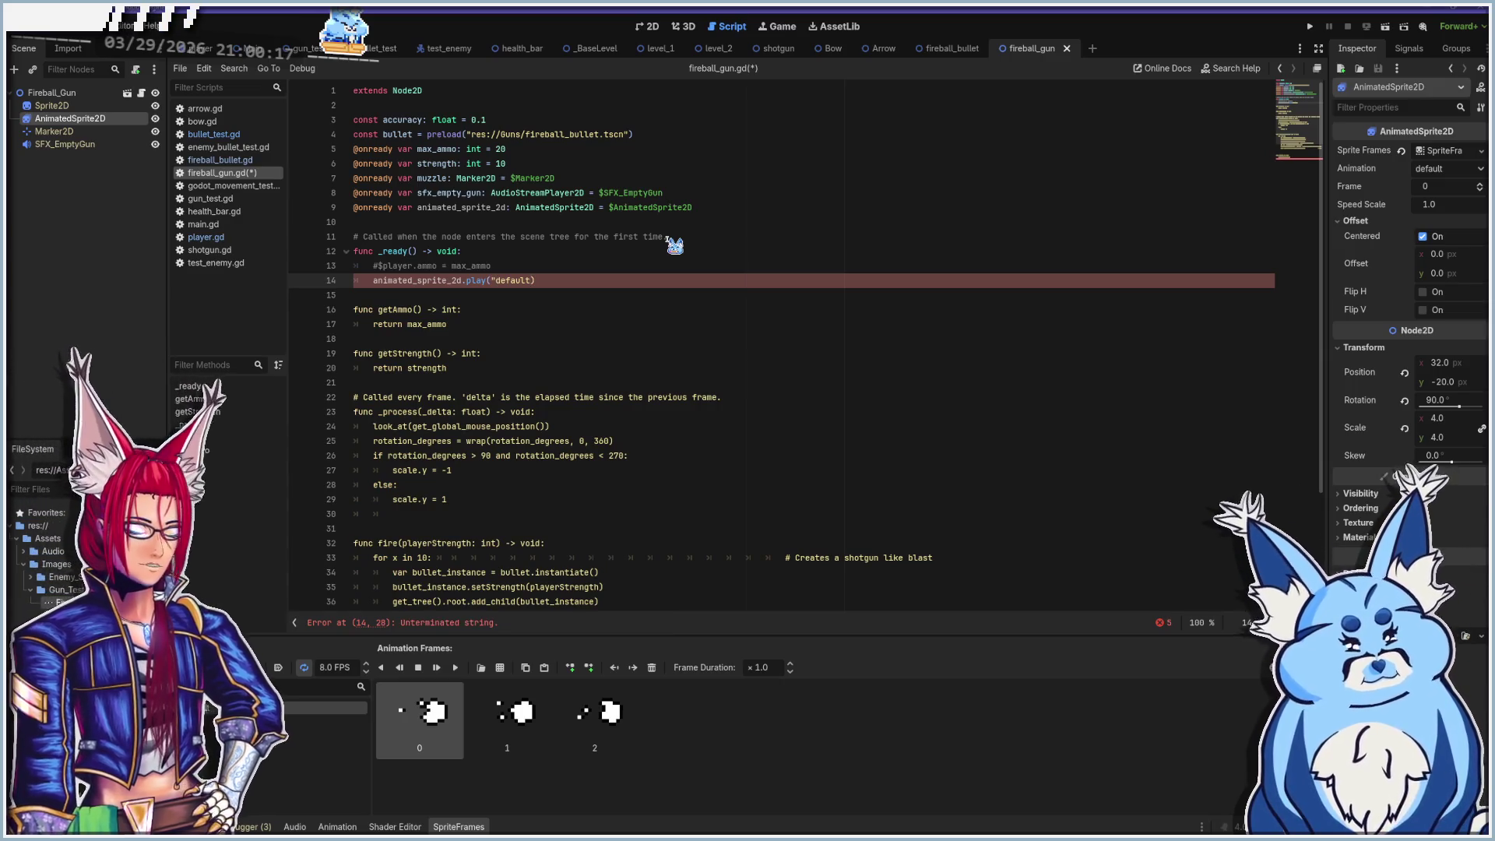
text(")
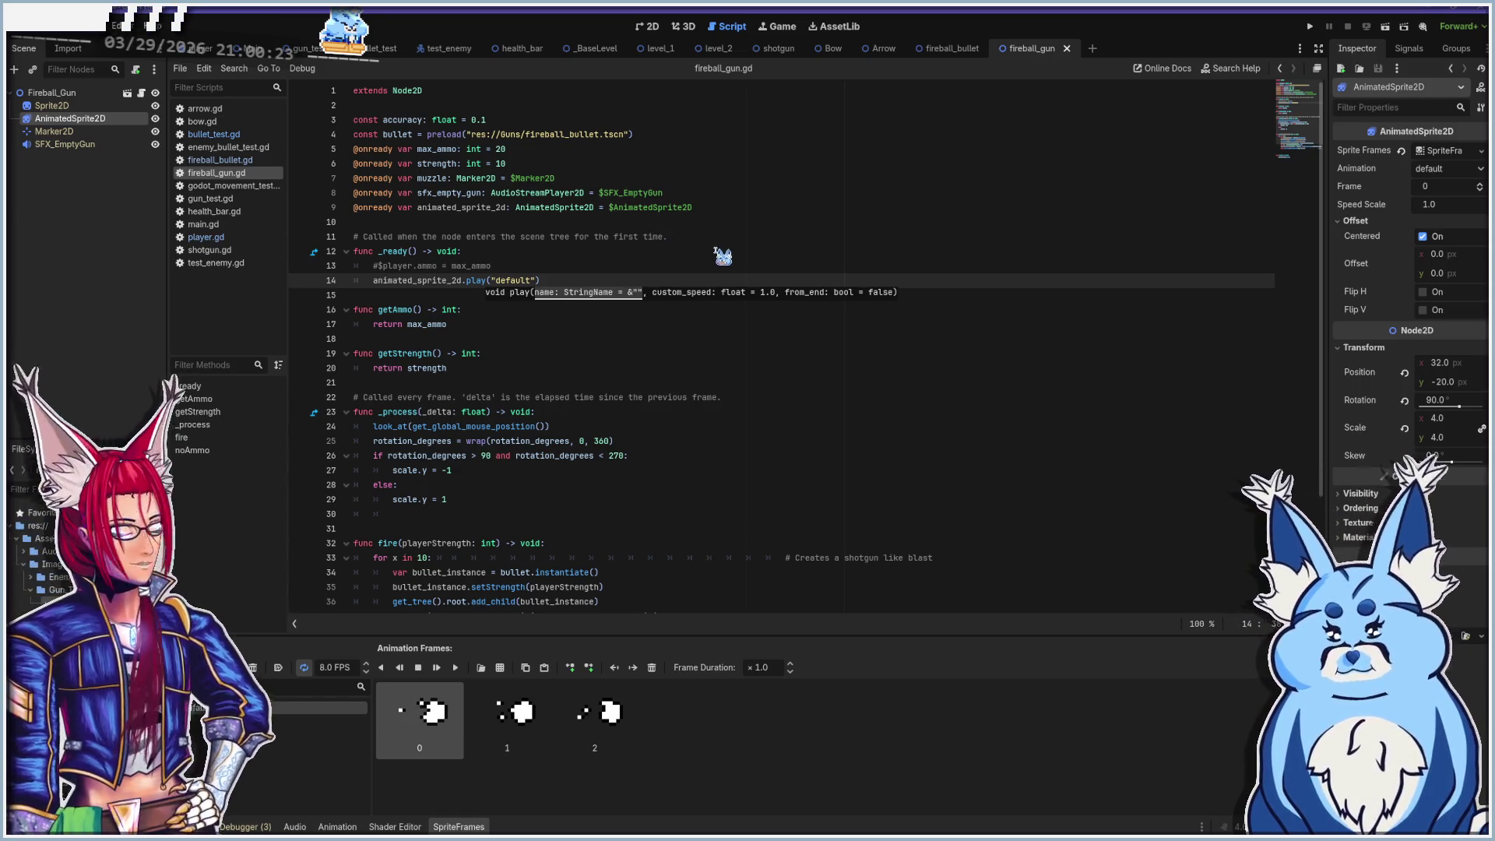
key(F5)
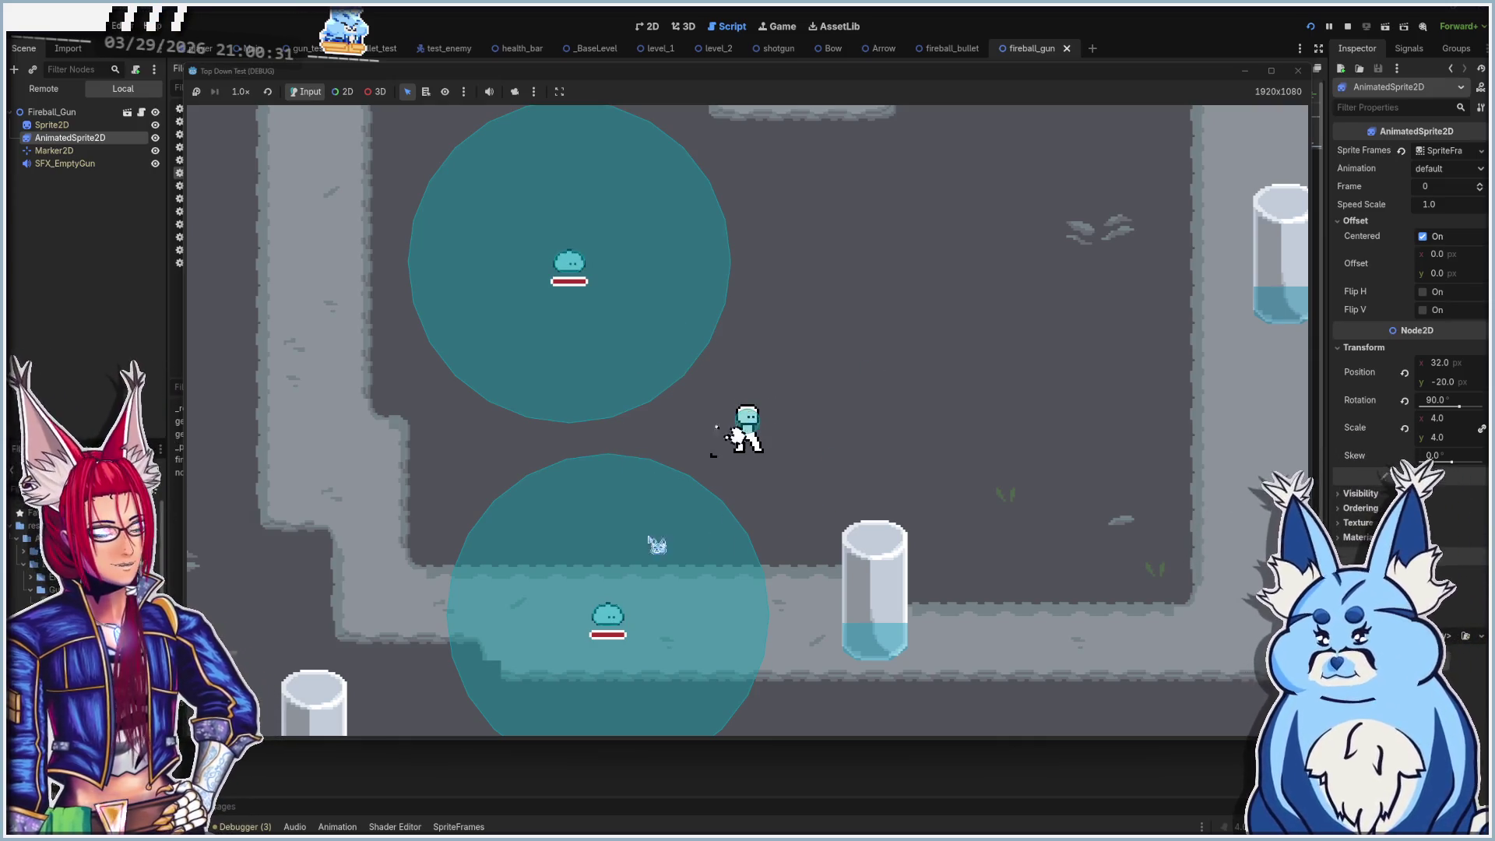
Step: Fire a fireball stream at the upper-left slime, then stop the game
mouse_move(635, 335)
mouse_down()
mouse_move(671, 384)
mouse_move(685, 373)
mouse_up()
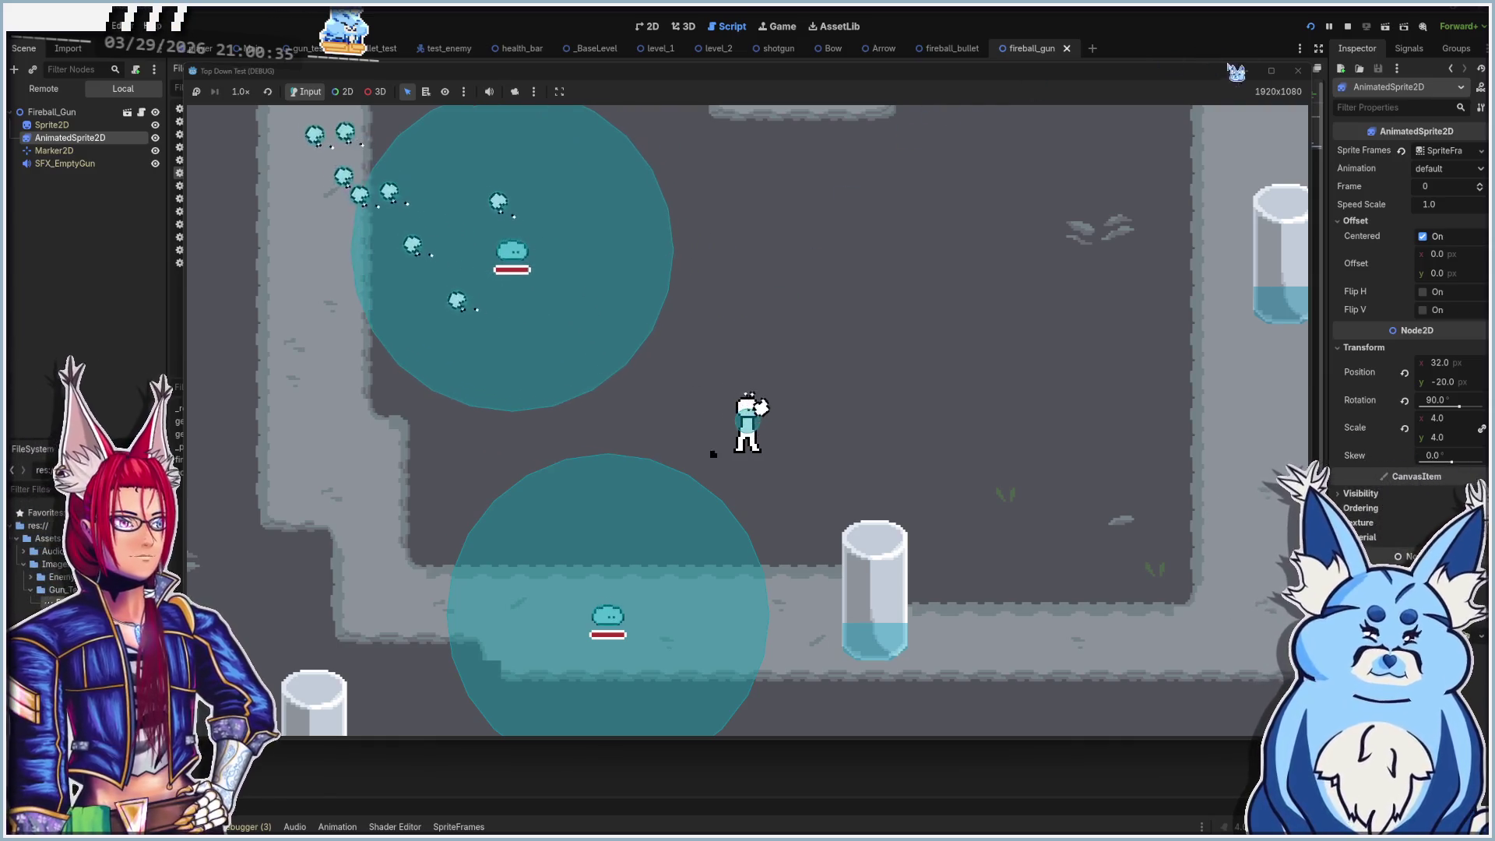
click(1298, 70)
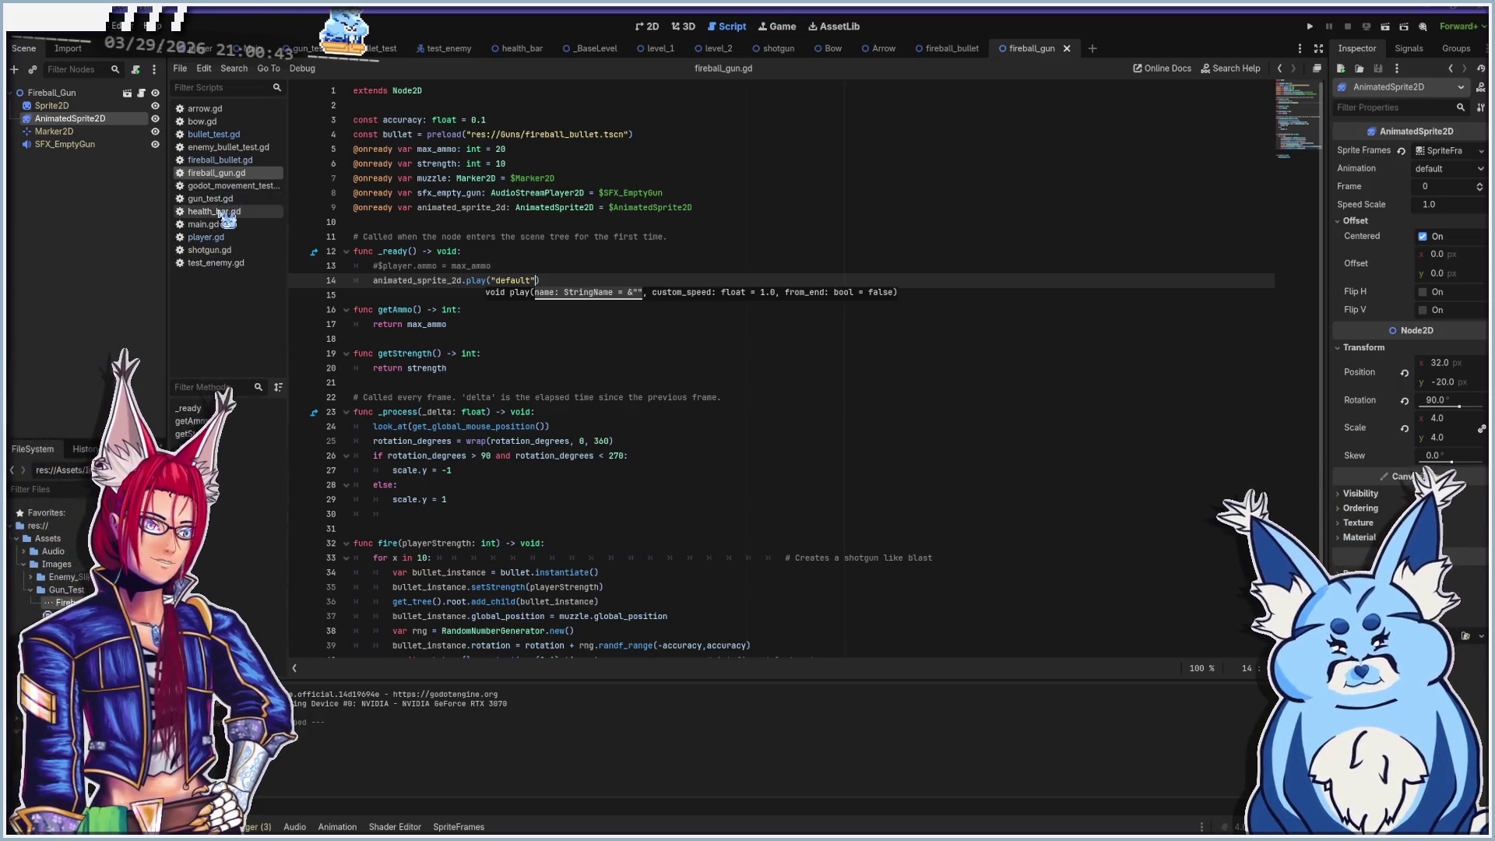
Step: Add an AnimatedSprite2D reference and animated_sprite_2d.play("default") to fireball_bullet.gd, save, and run
click(243, 161)
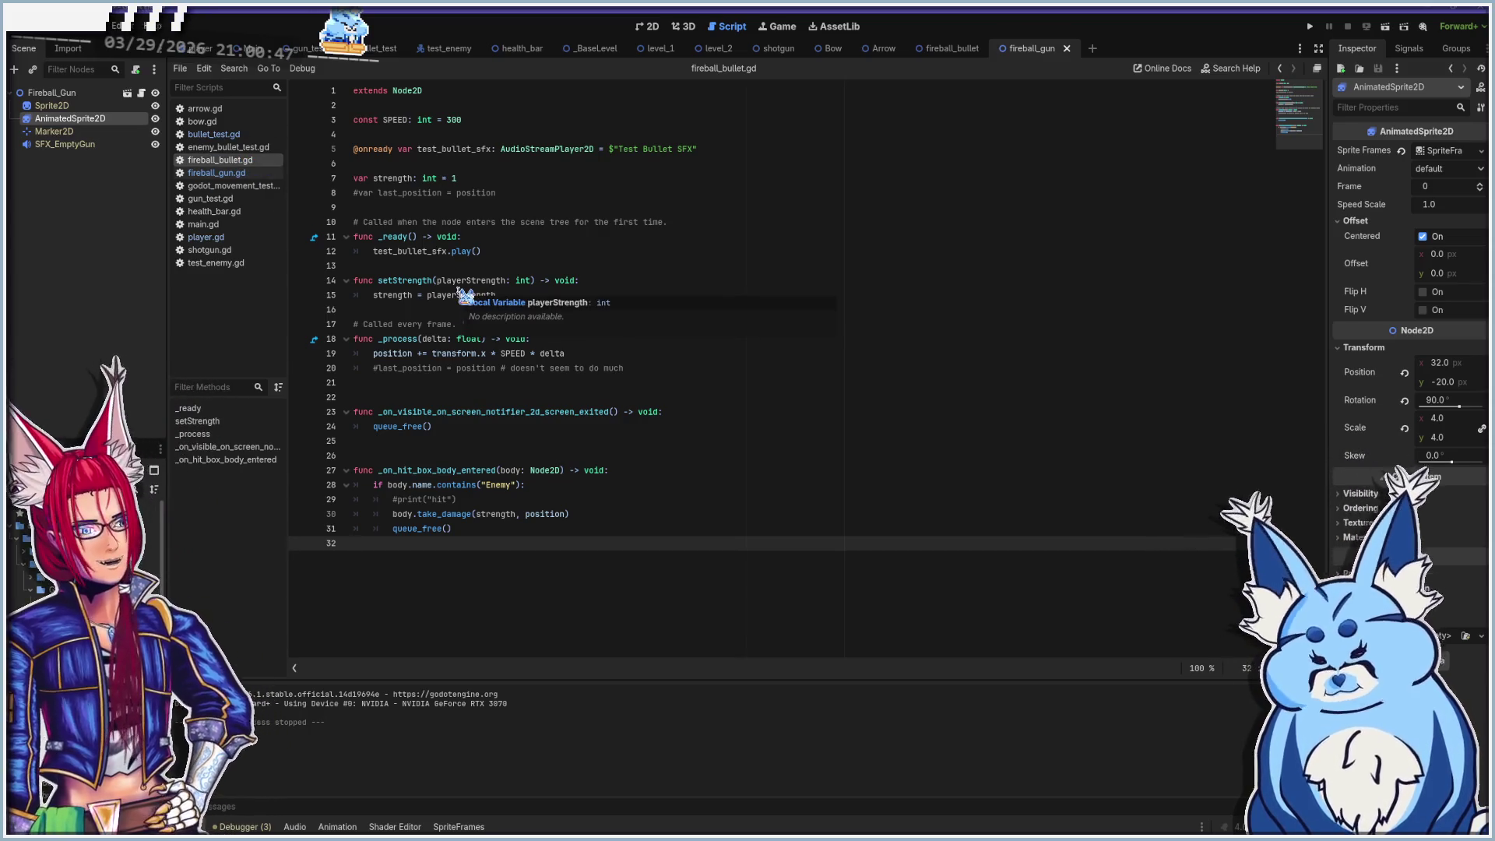
mouse_move(78, 119)
mouse_down()
mouse_move(366, 148)
mouse_move(379, 170)
mouse_up()
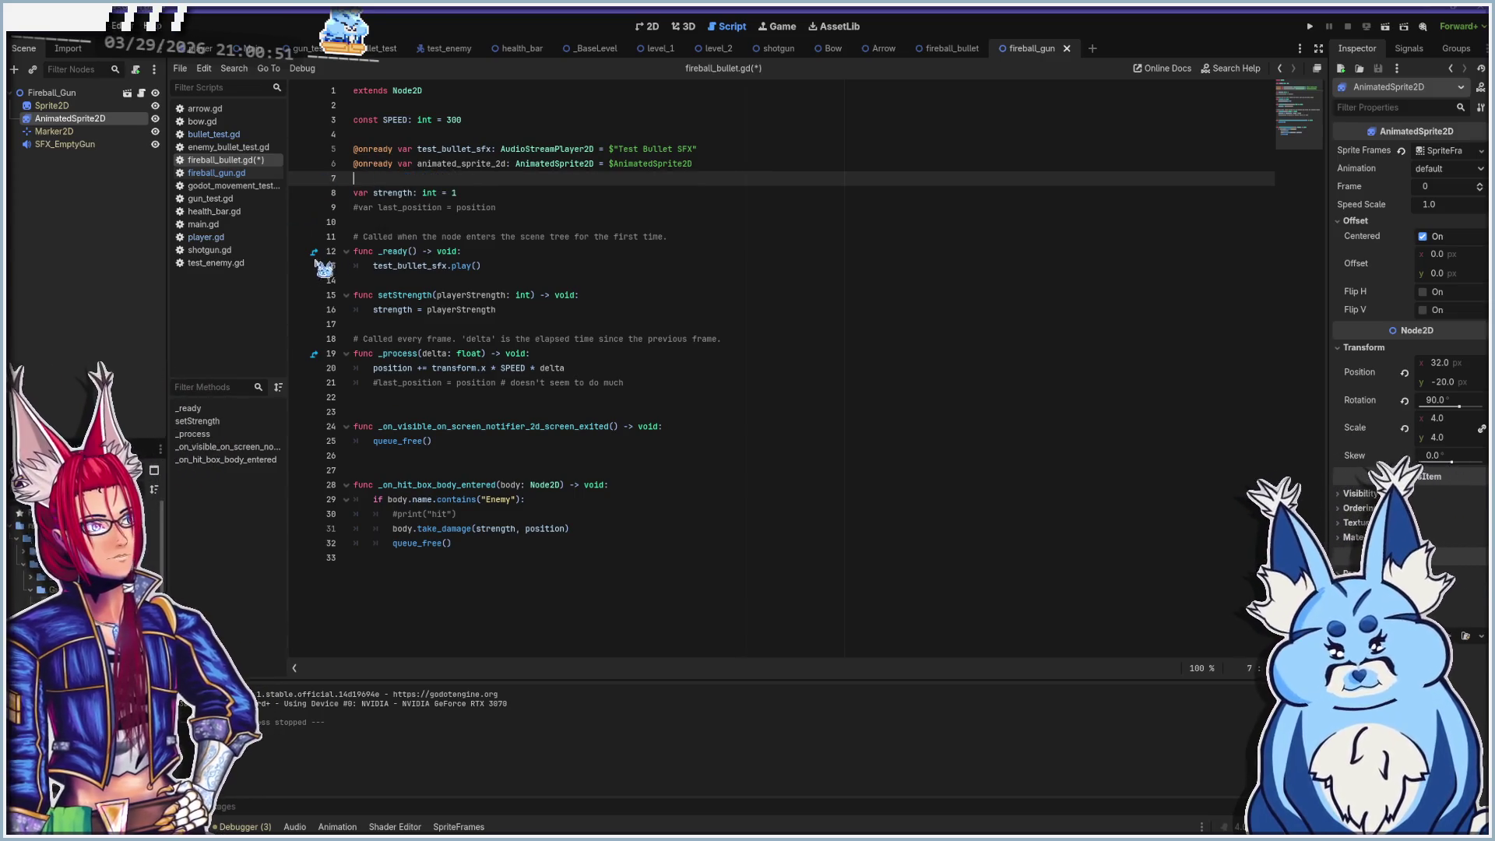
click(503, 265)
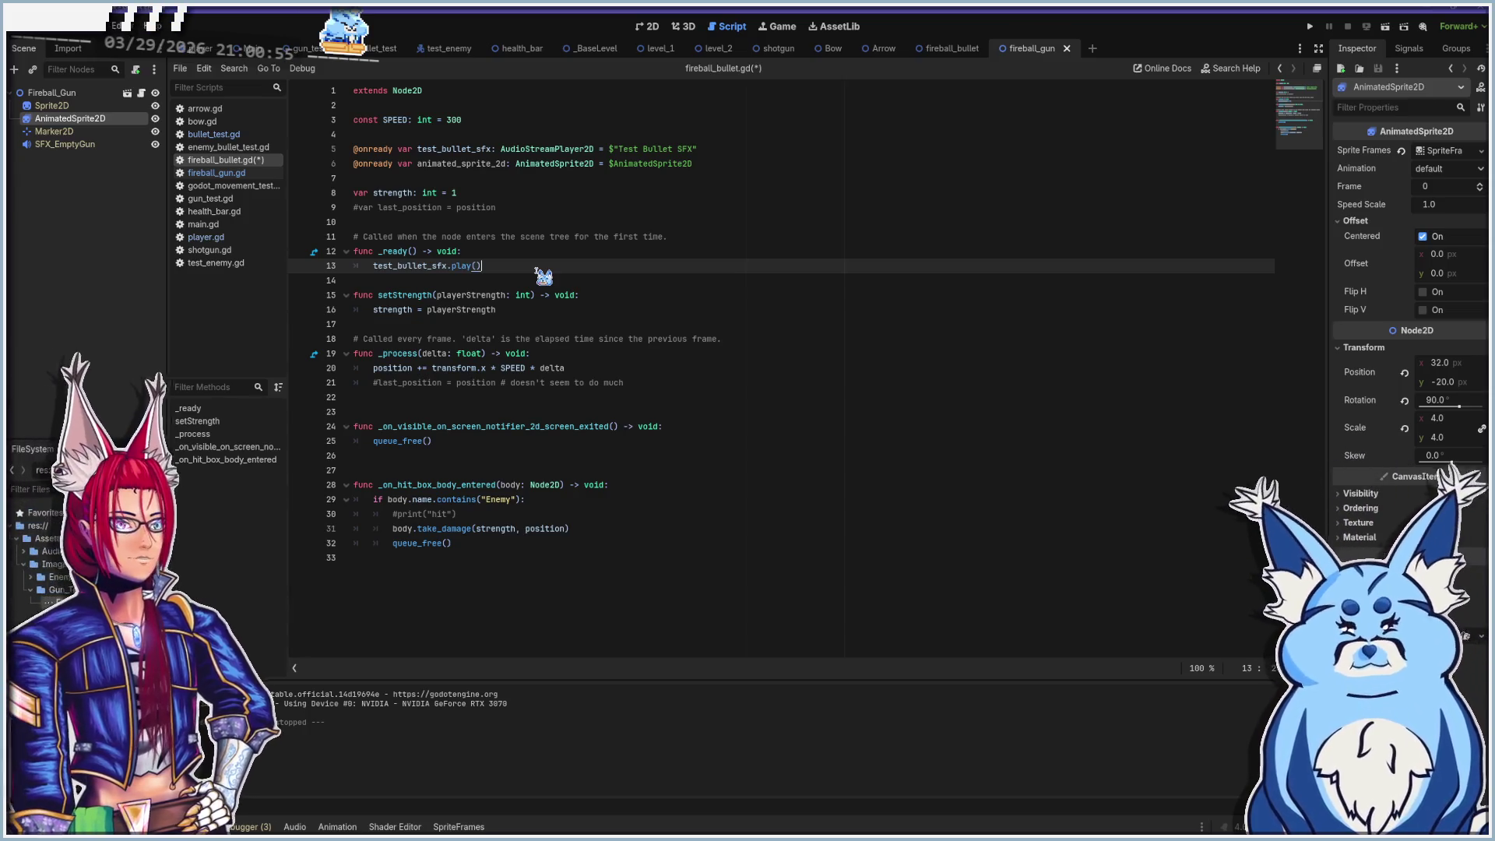
key(Return)
text(anima)
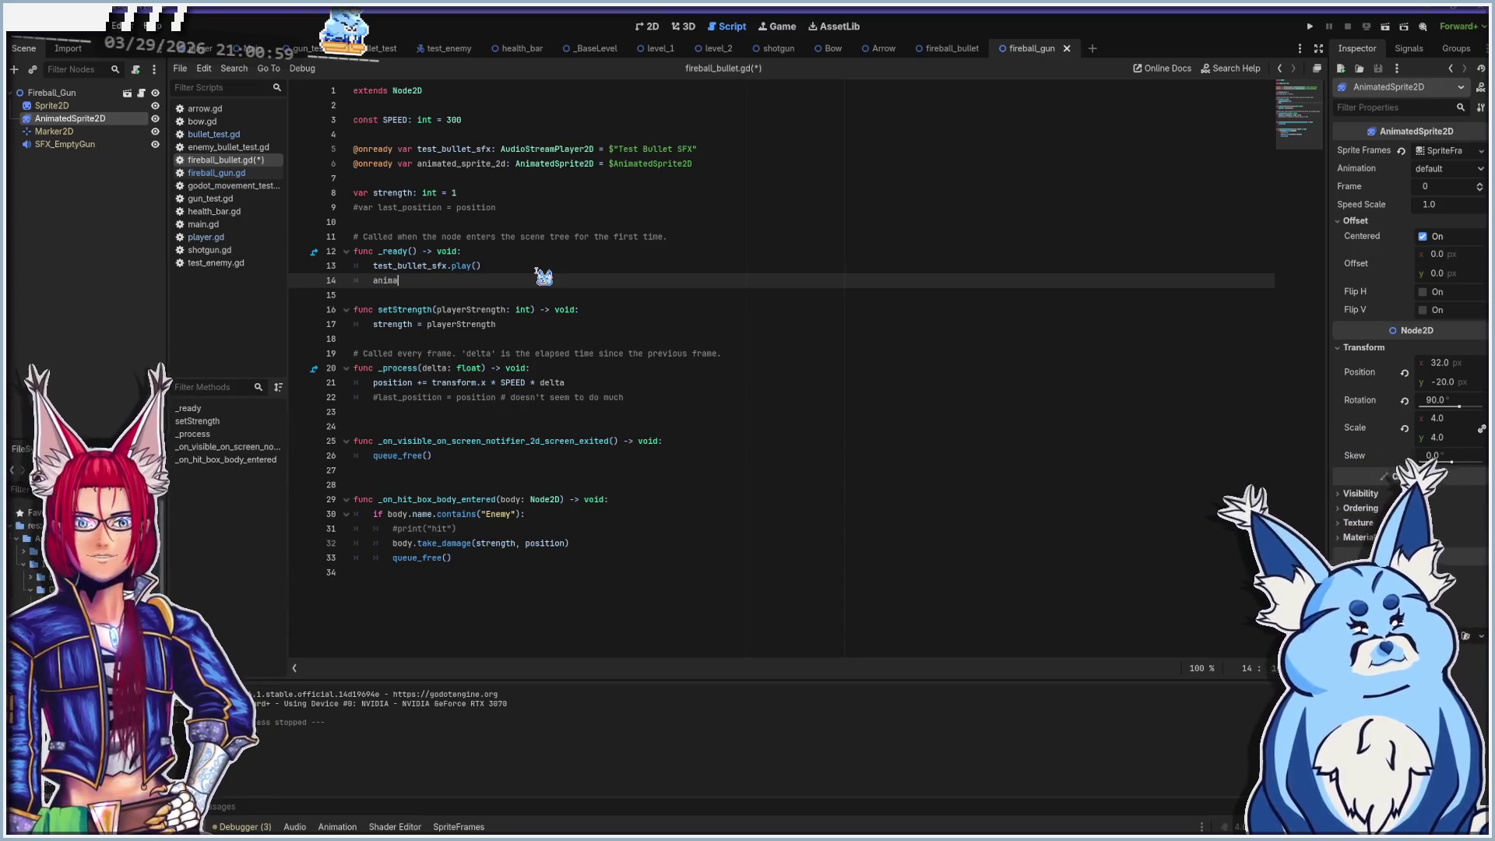
key(Return)
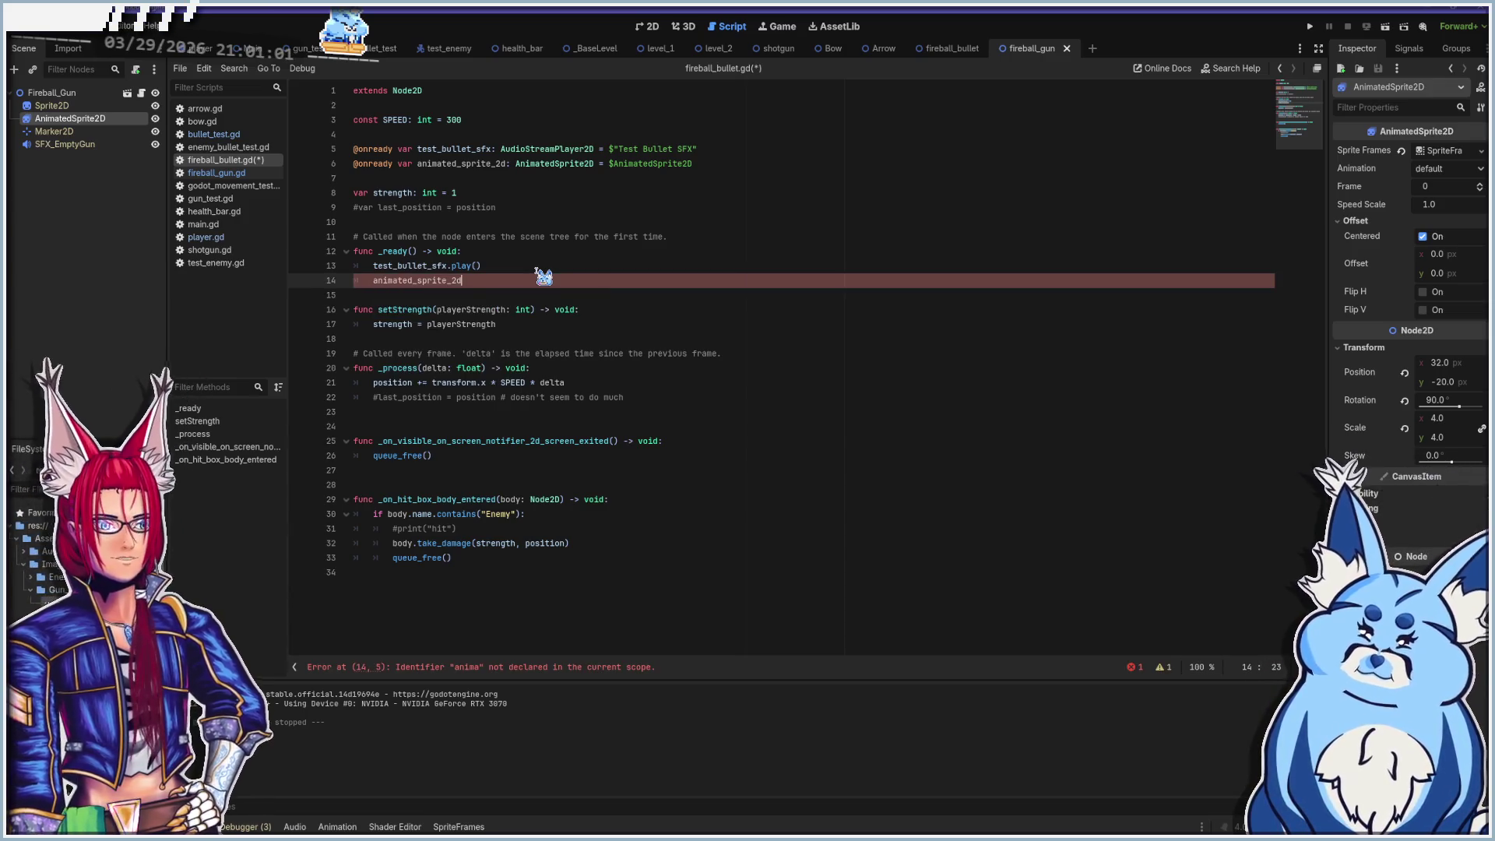
text(()
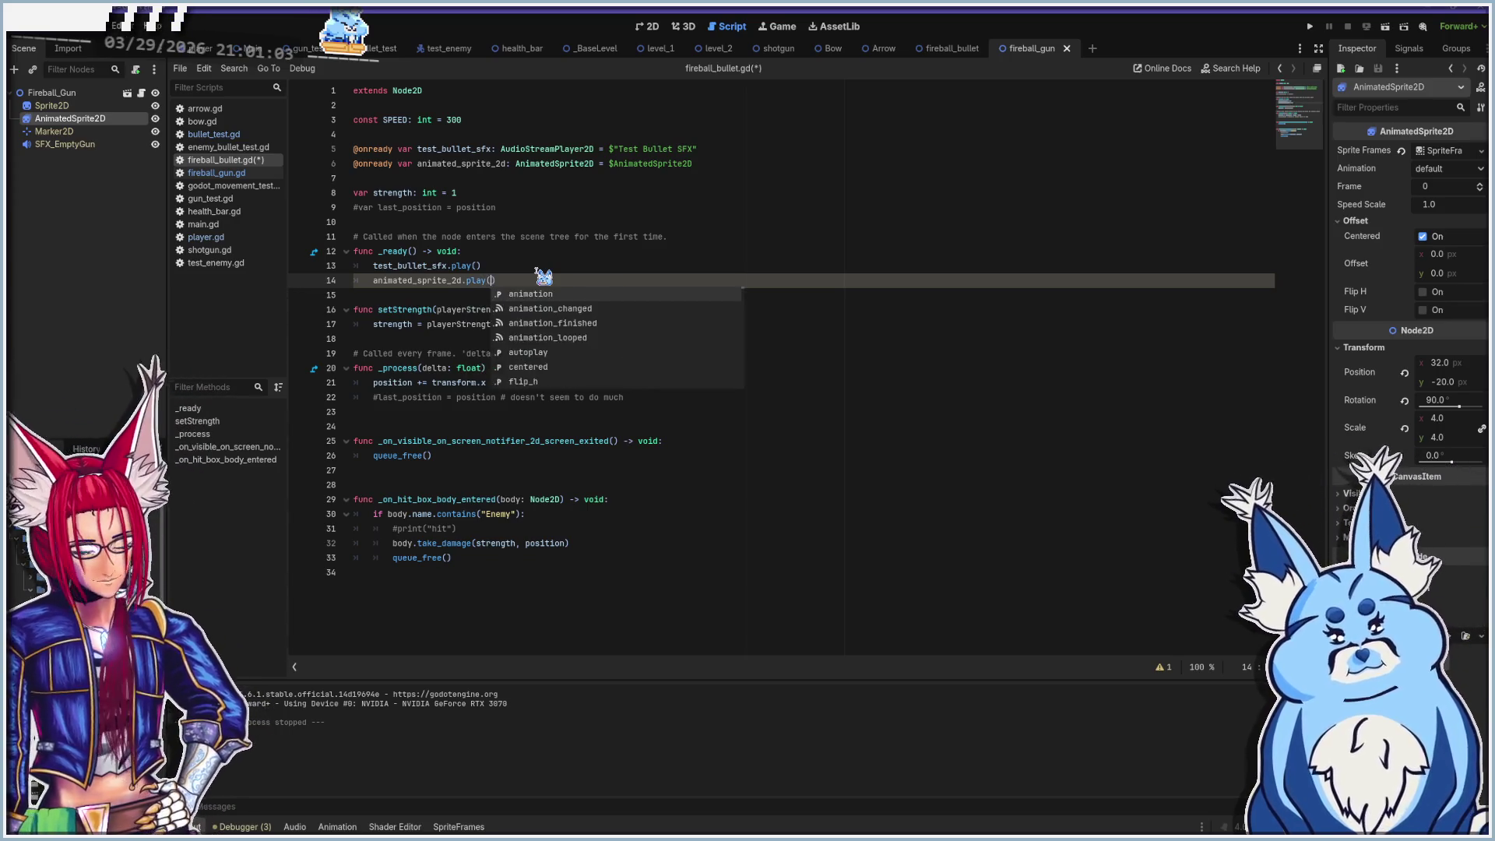
text(pl)
key(BackSpace)
key(BackSpace)
key(BackSpace)
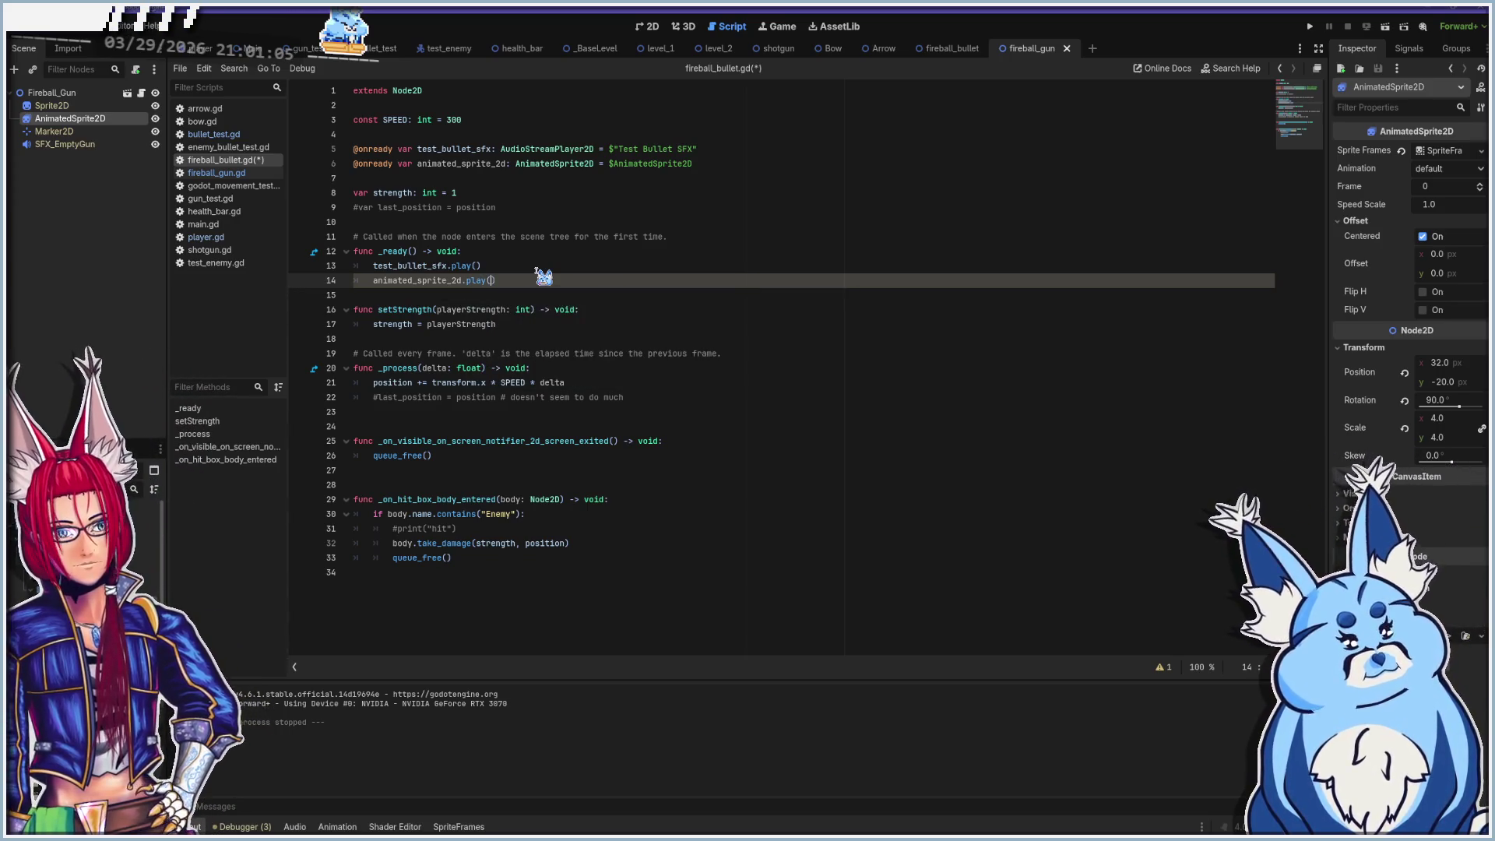
text(default")
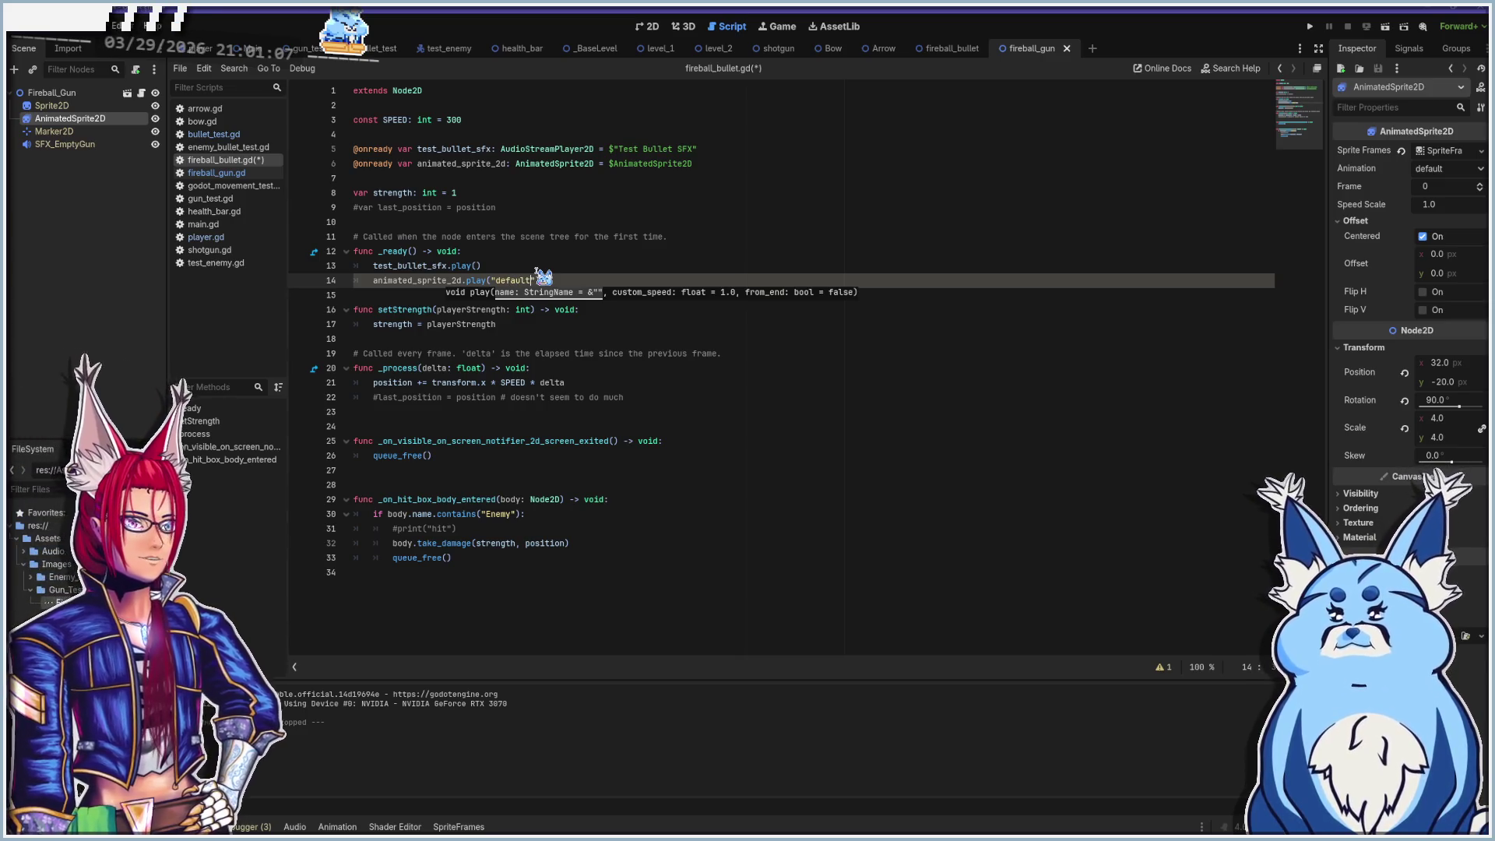
click(580, 285)
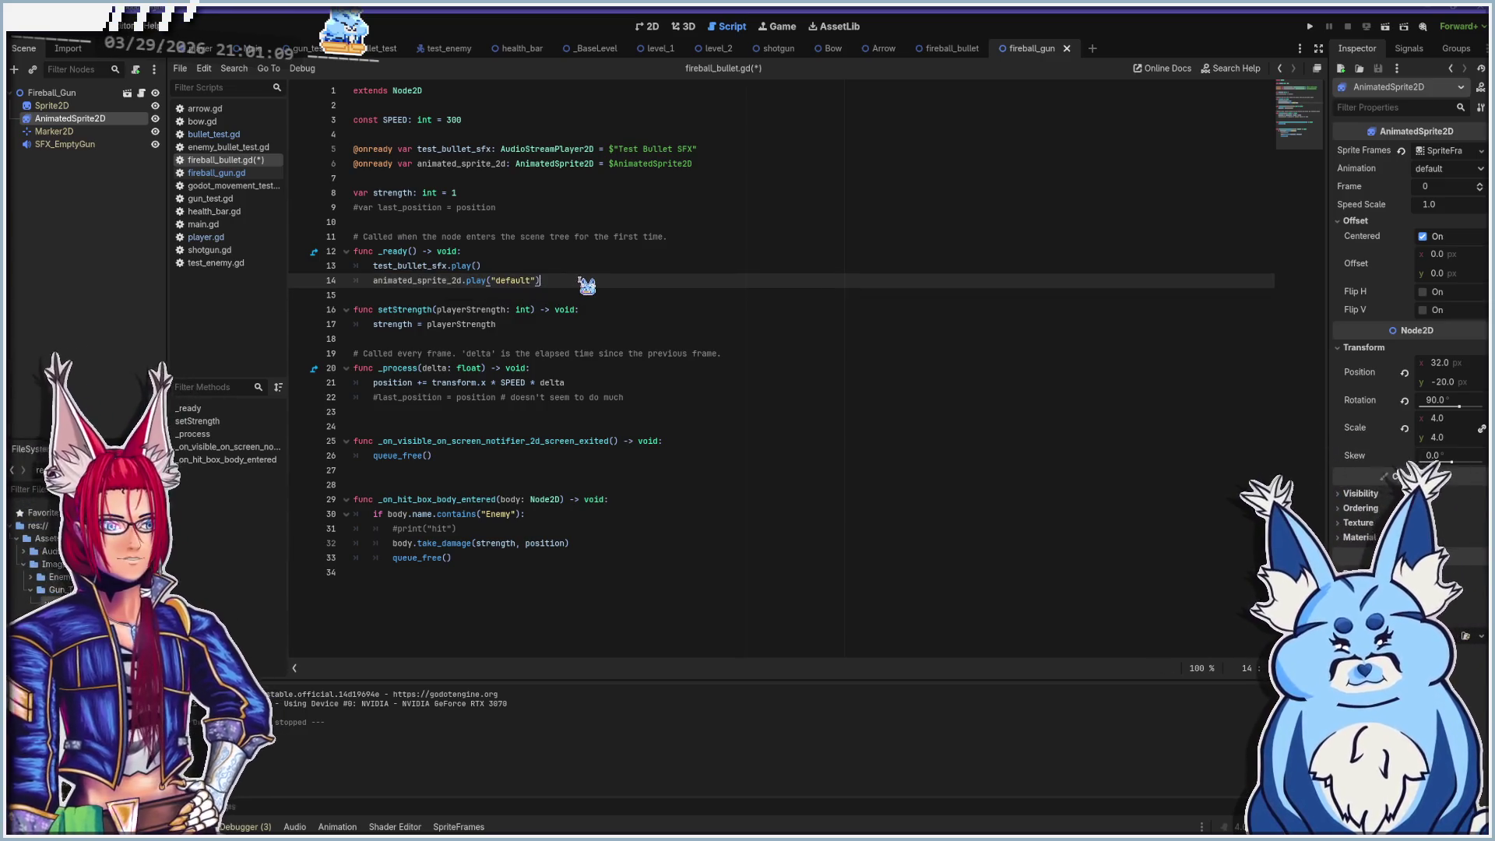
key(ctrl+s)
key(F5)
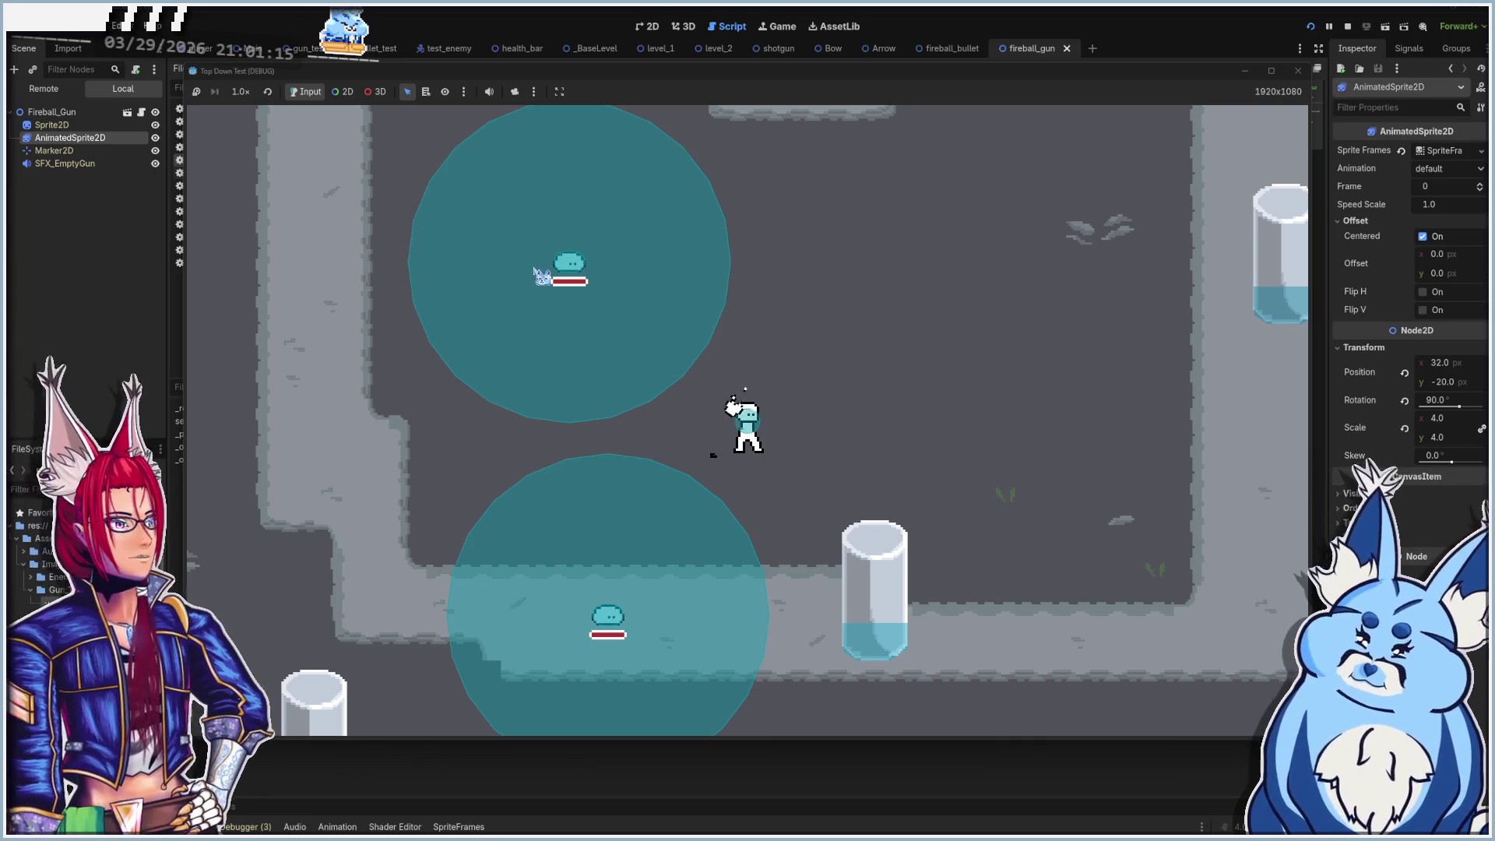
Step: Fire streams of fireballs at the nearby slimes while walking the player around
drag(542, 277, 535, 337)
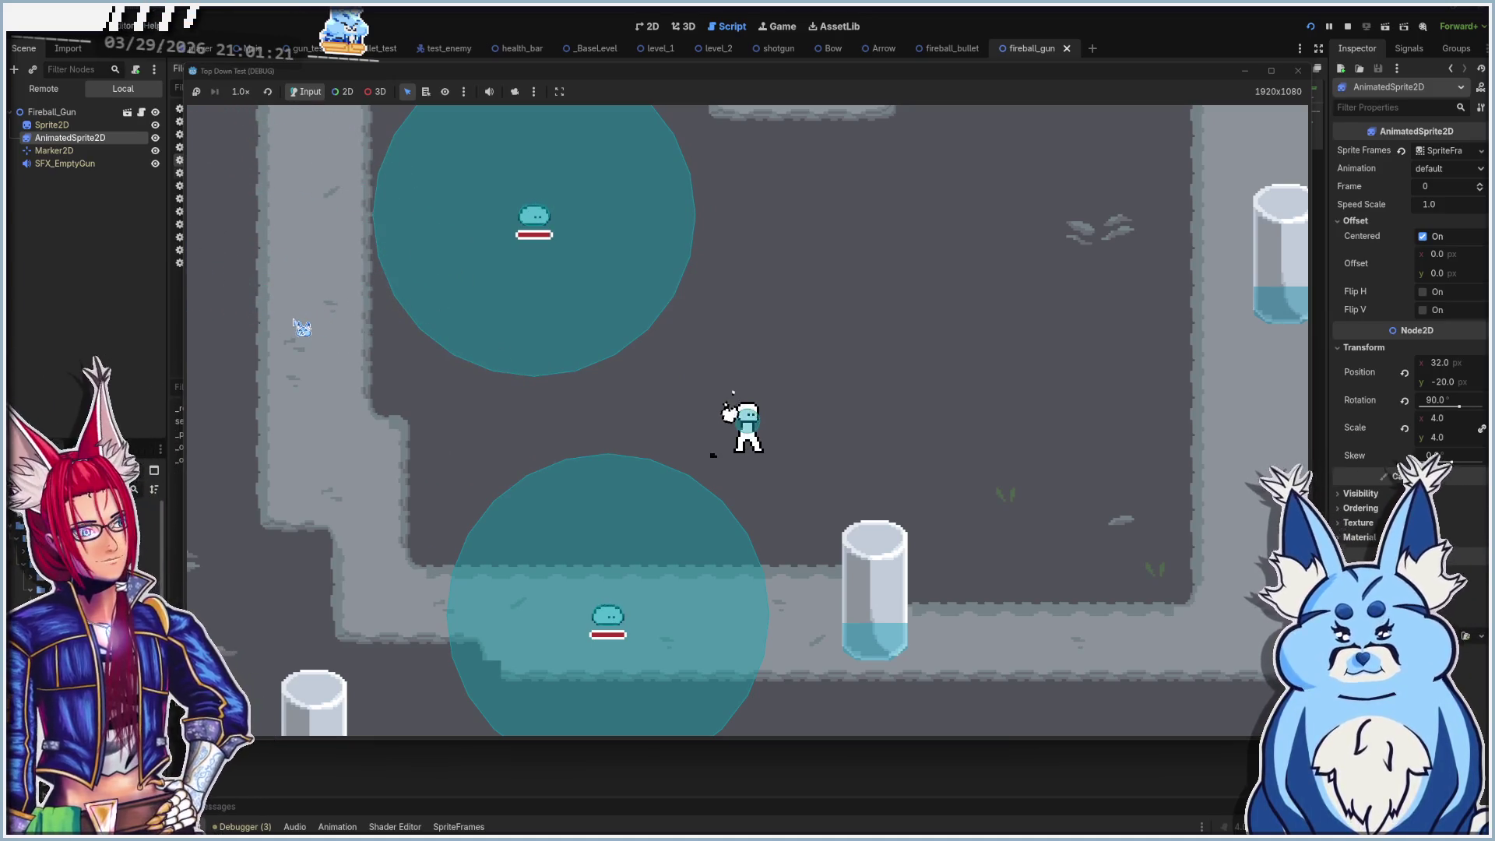
drag(421, 249, 534, 185)
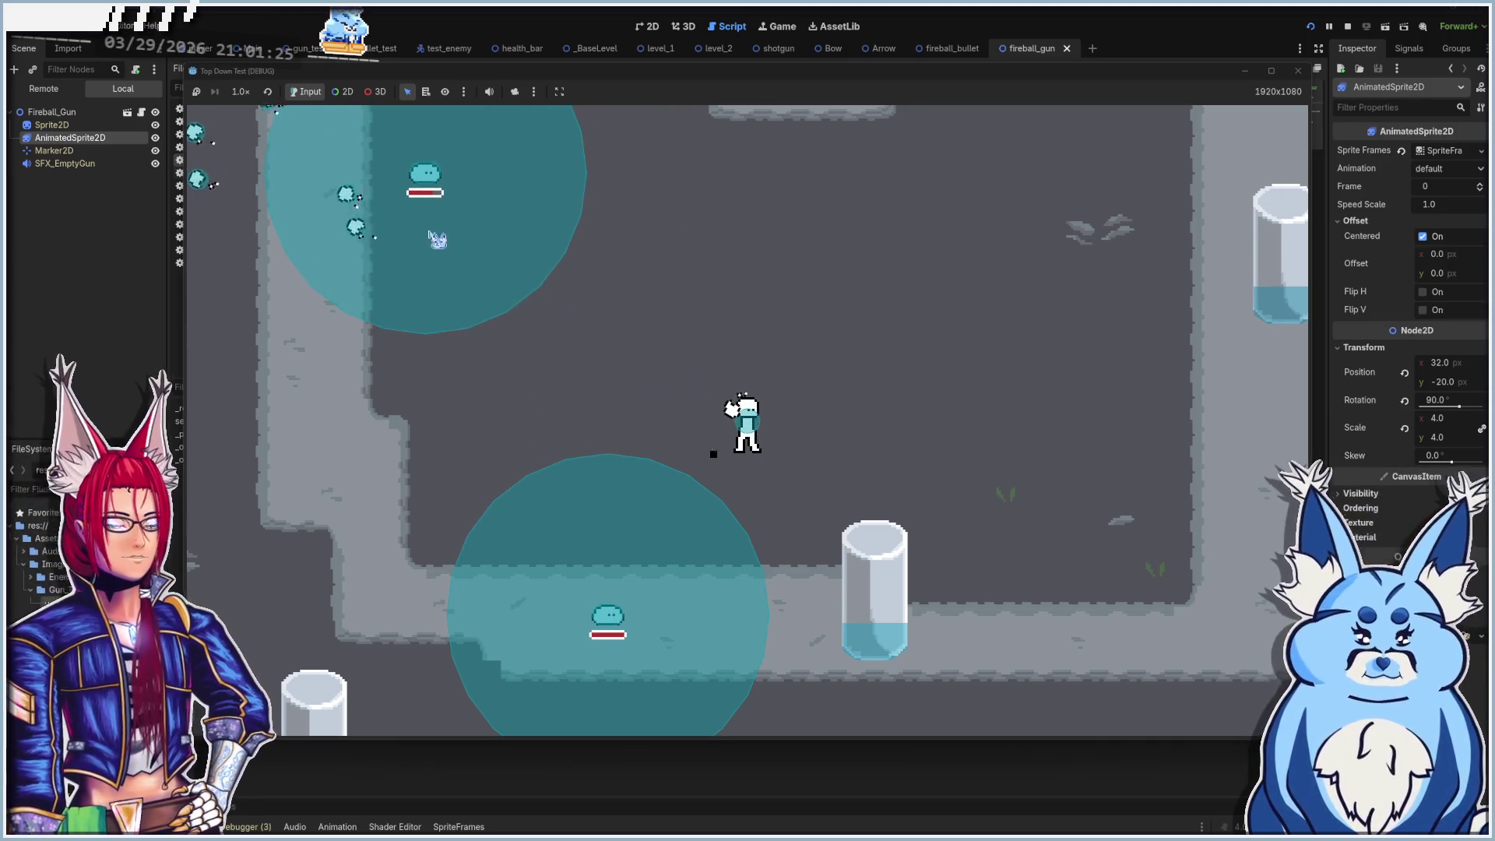
key(s)
drag(483, 475, 578, 551)
key(s)
key(a)
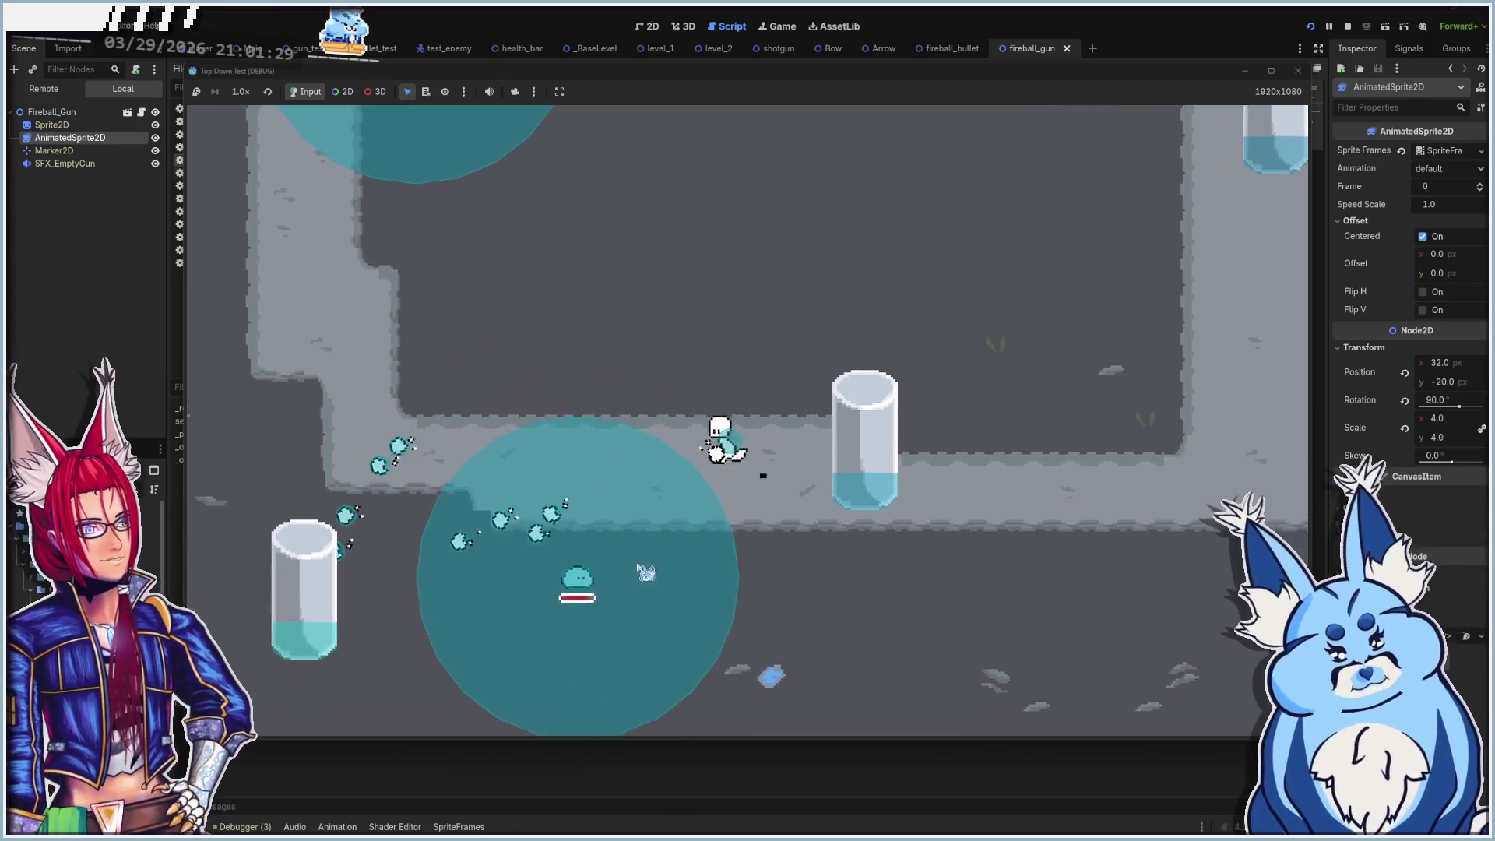
key(s)
key(a)
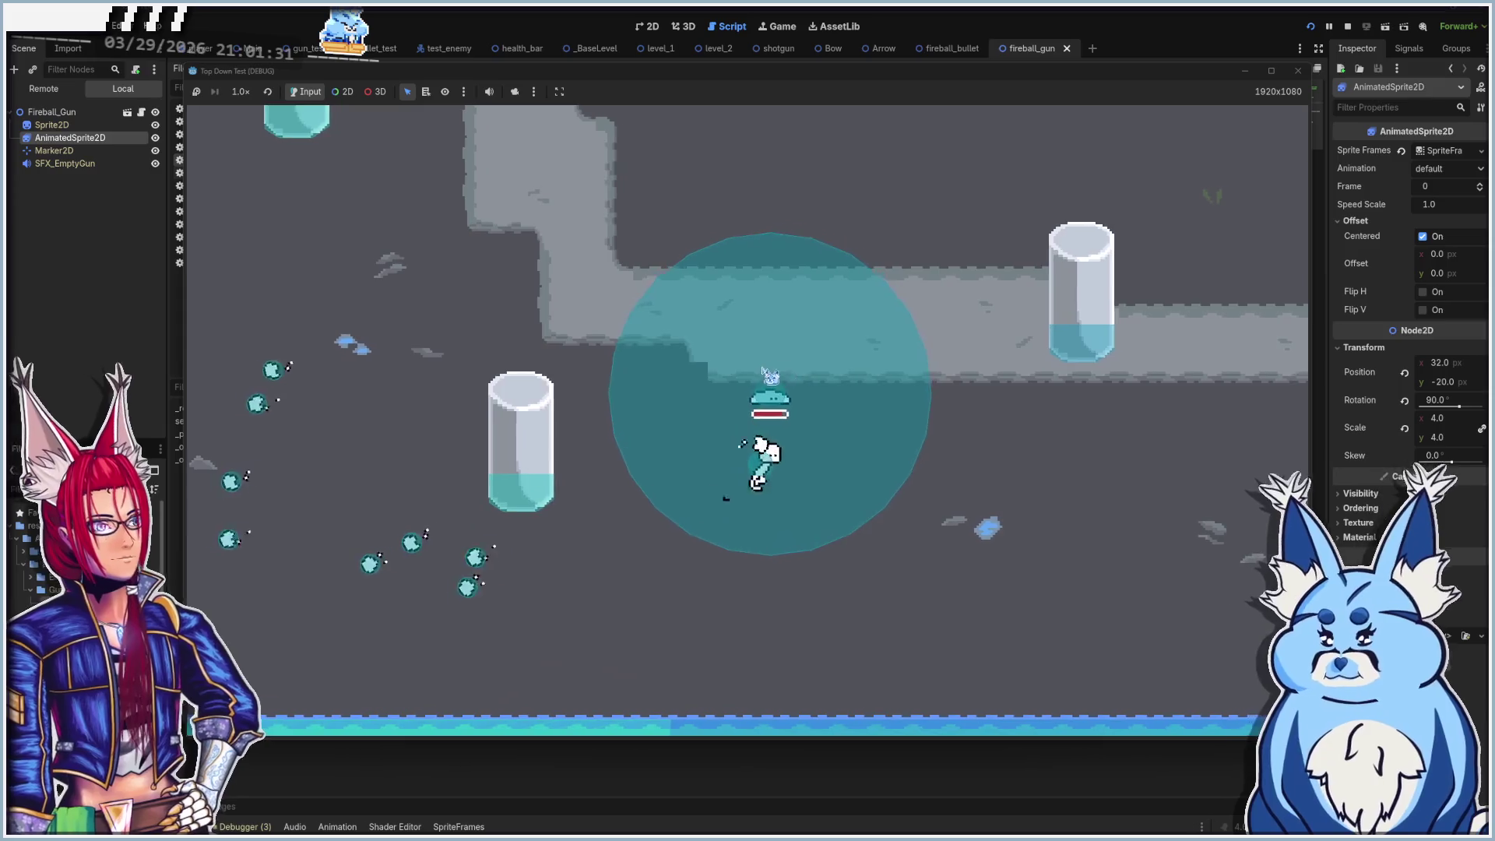
click(695, 411)
key(w)
key(a)
click(614, 533)
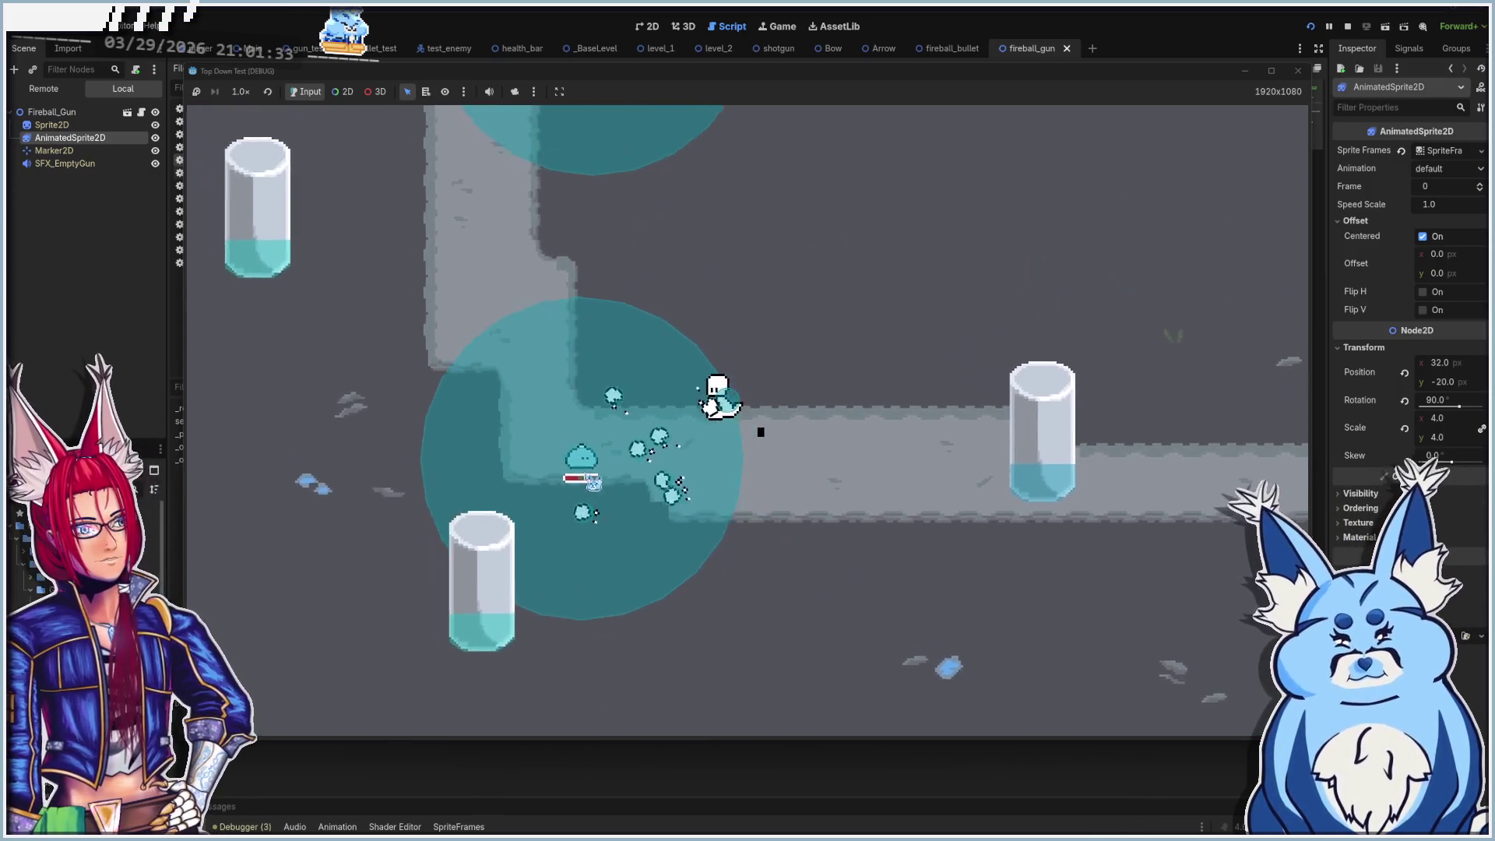
key(s)
key(a)
click(781, 508)
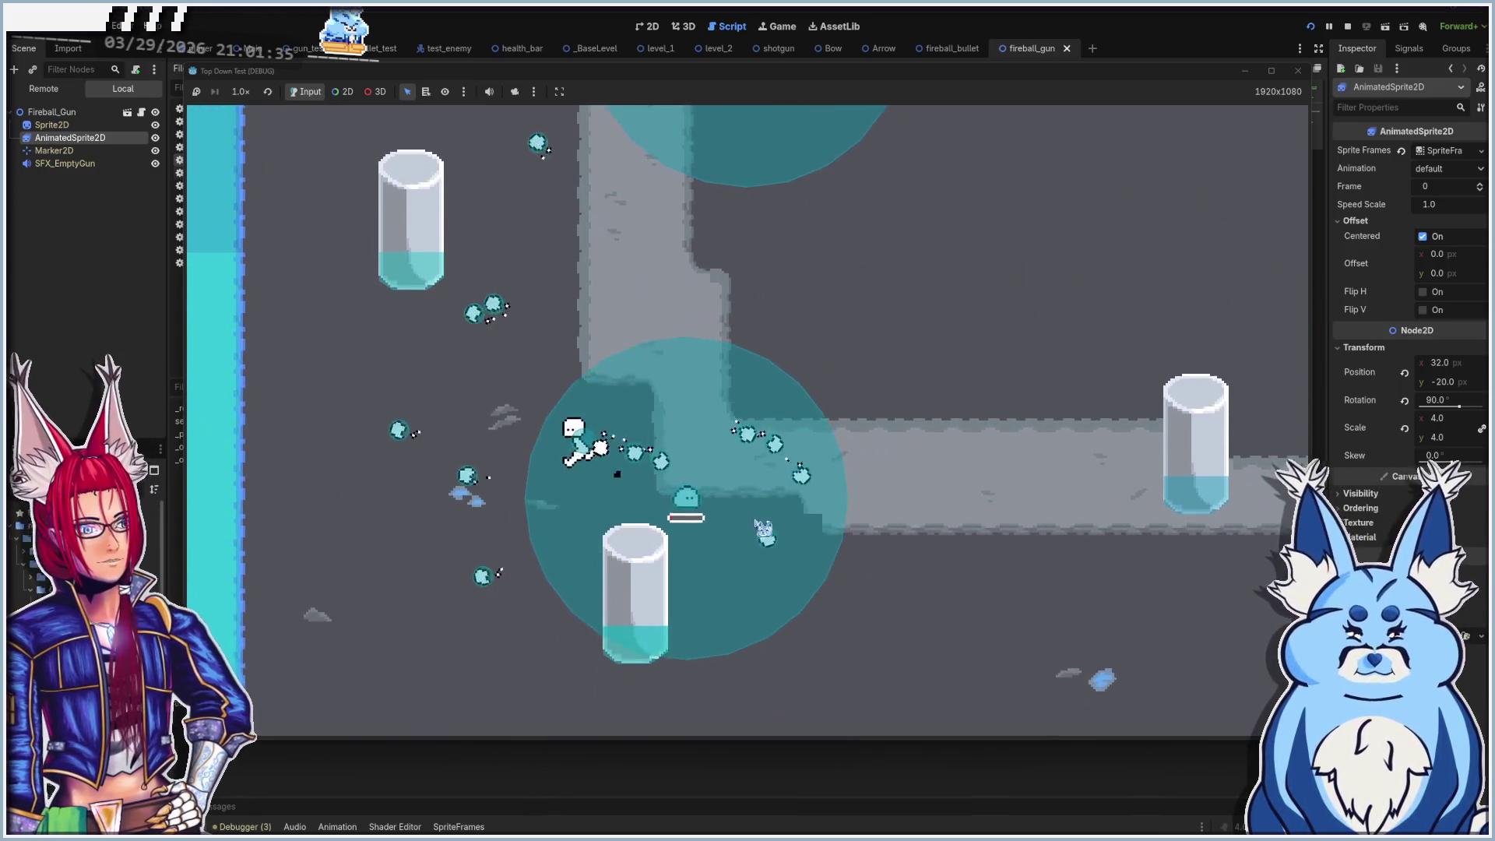
key(w)
key(d)
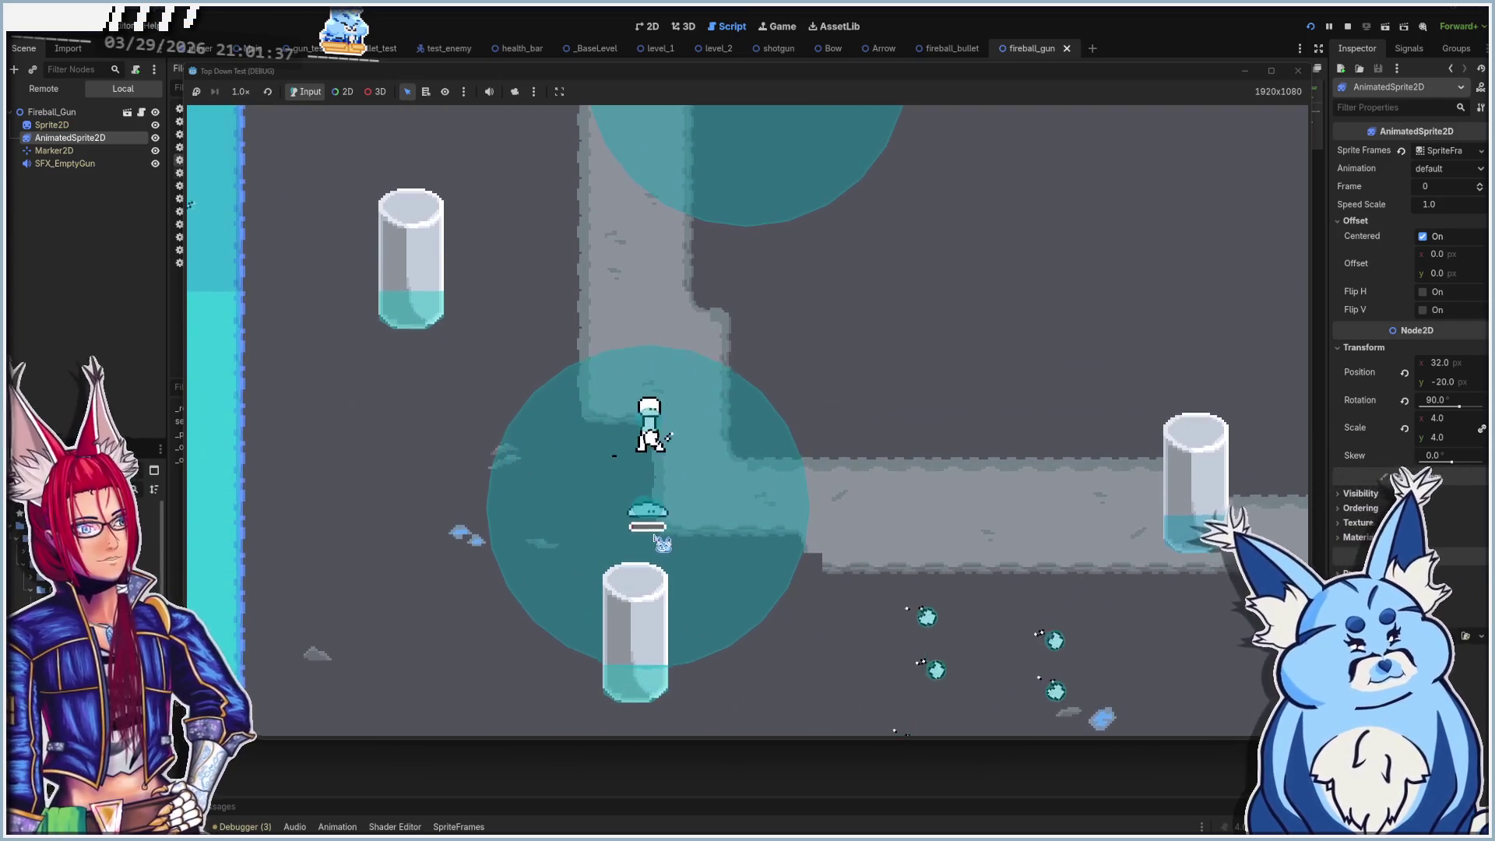
key(w)
key(a)
click(686, 423)
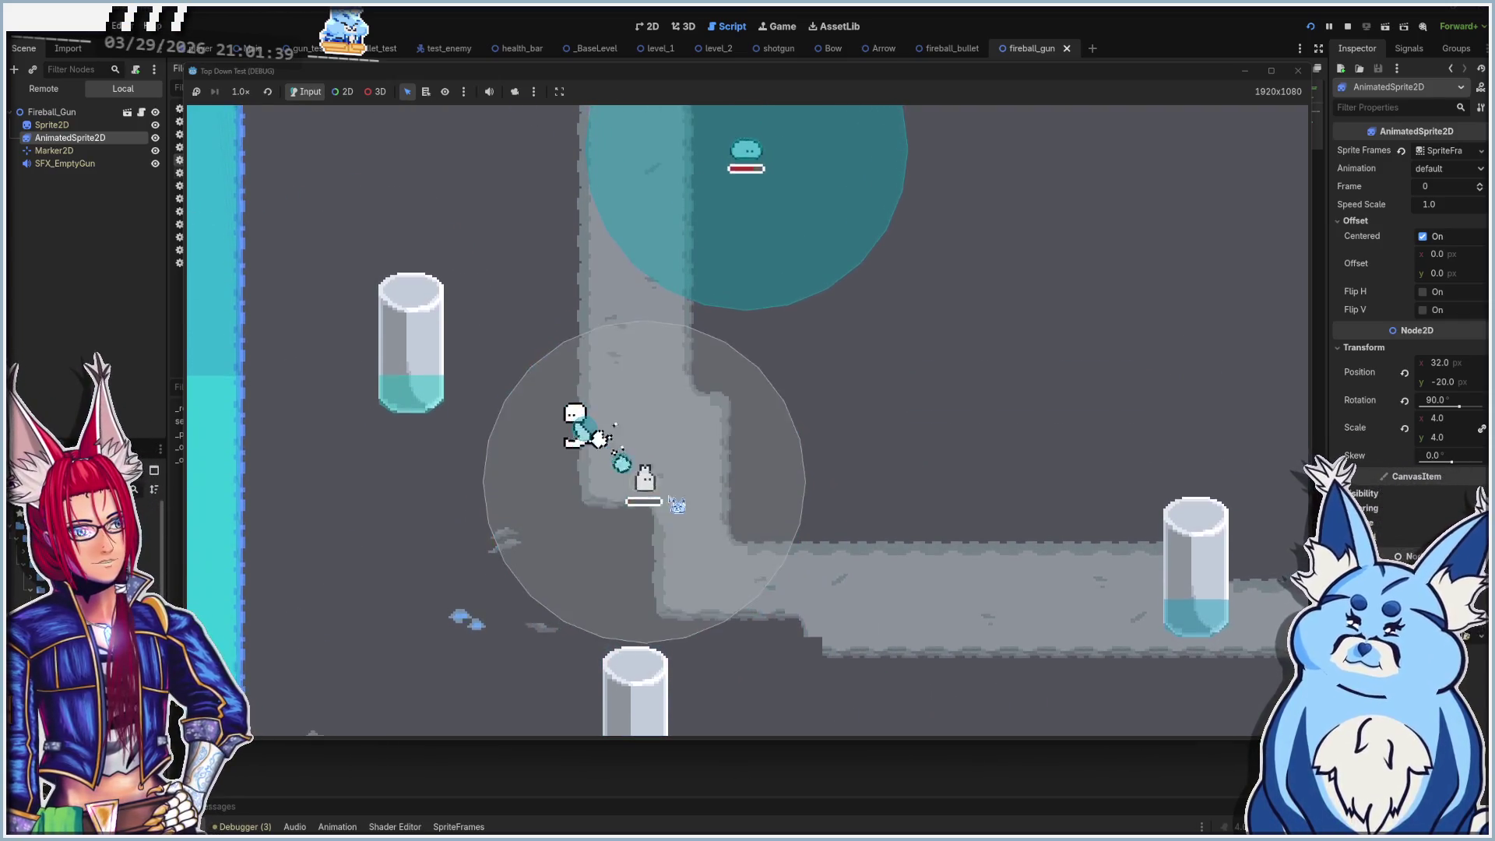
Step: Walk the player through the corridors into the water room, firing fireballs across the arena
key(s)
key(d)
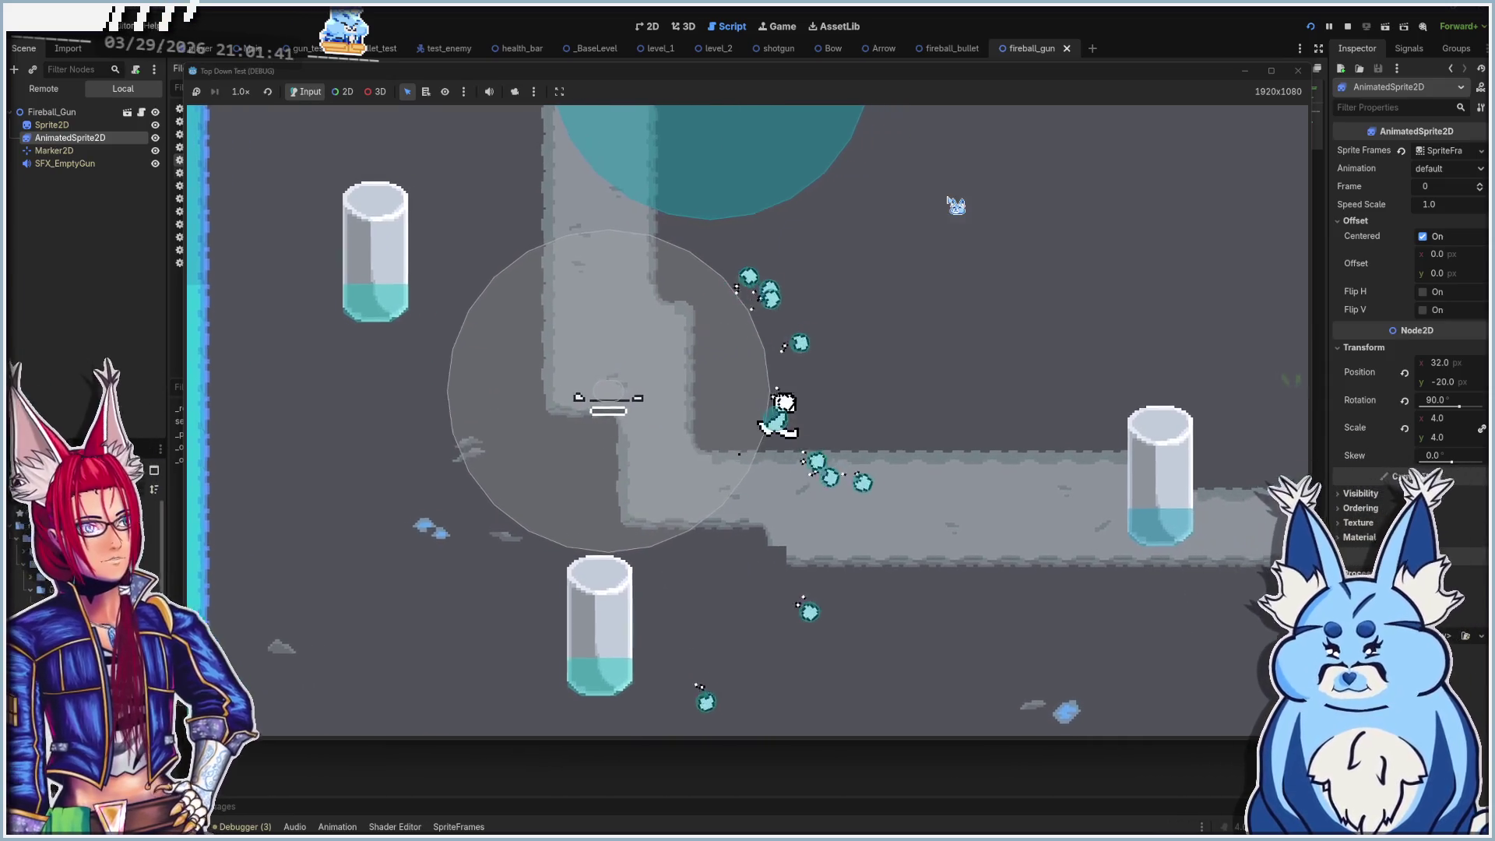
key(d)
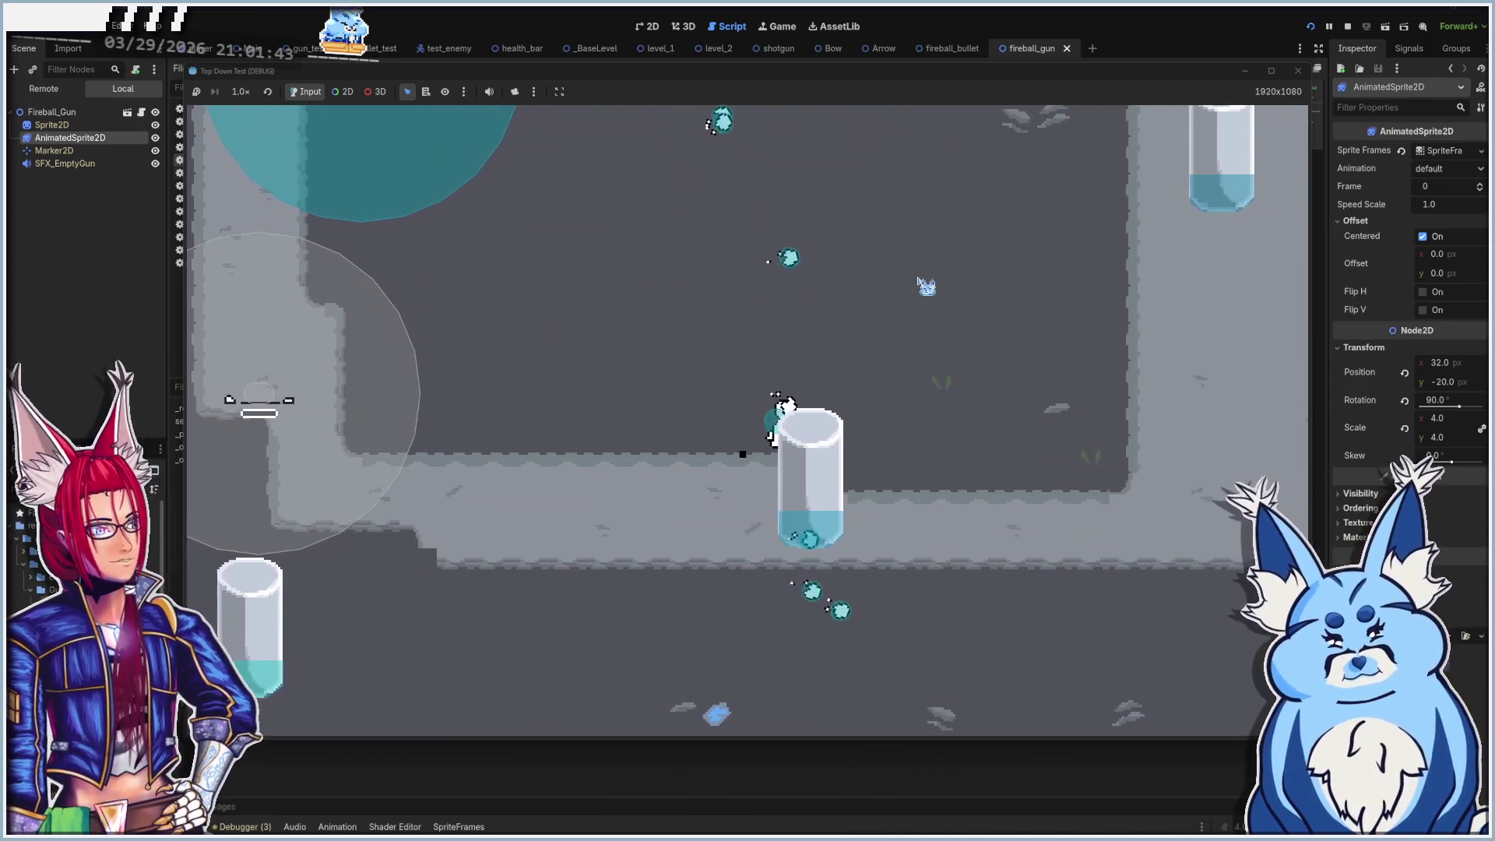
key(d)
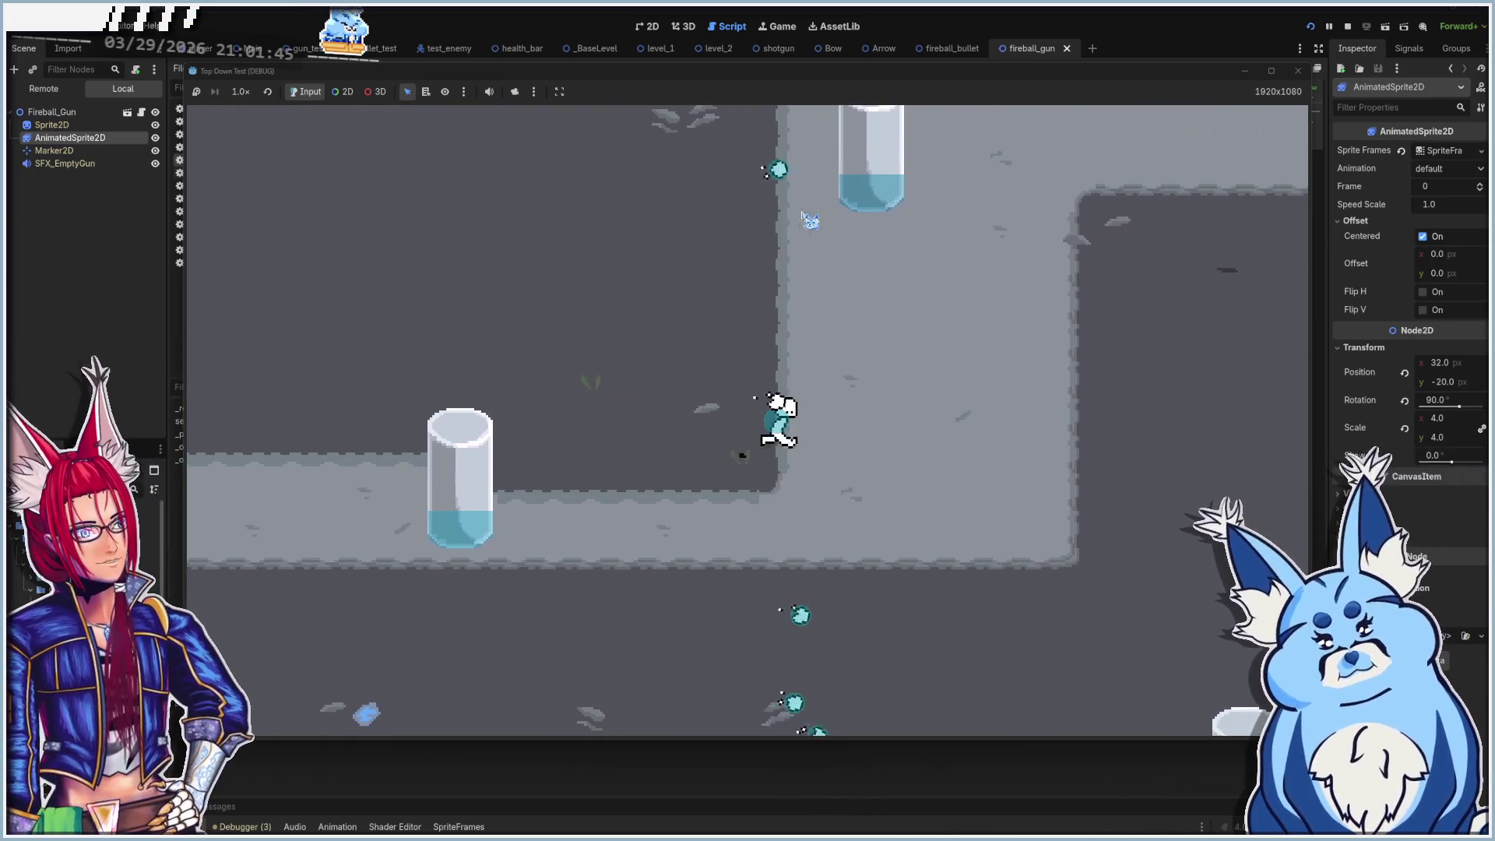
key(w)
key(d)
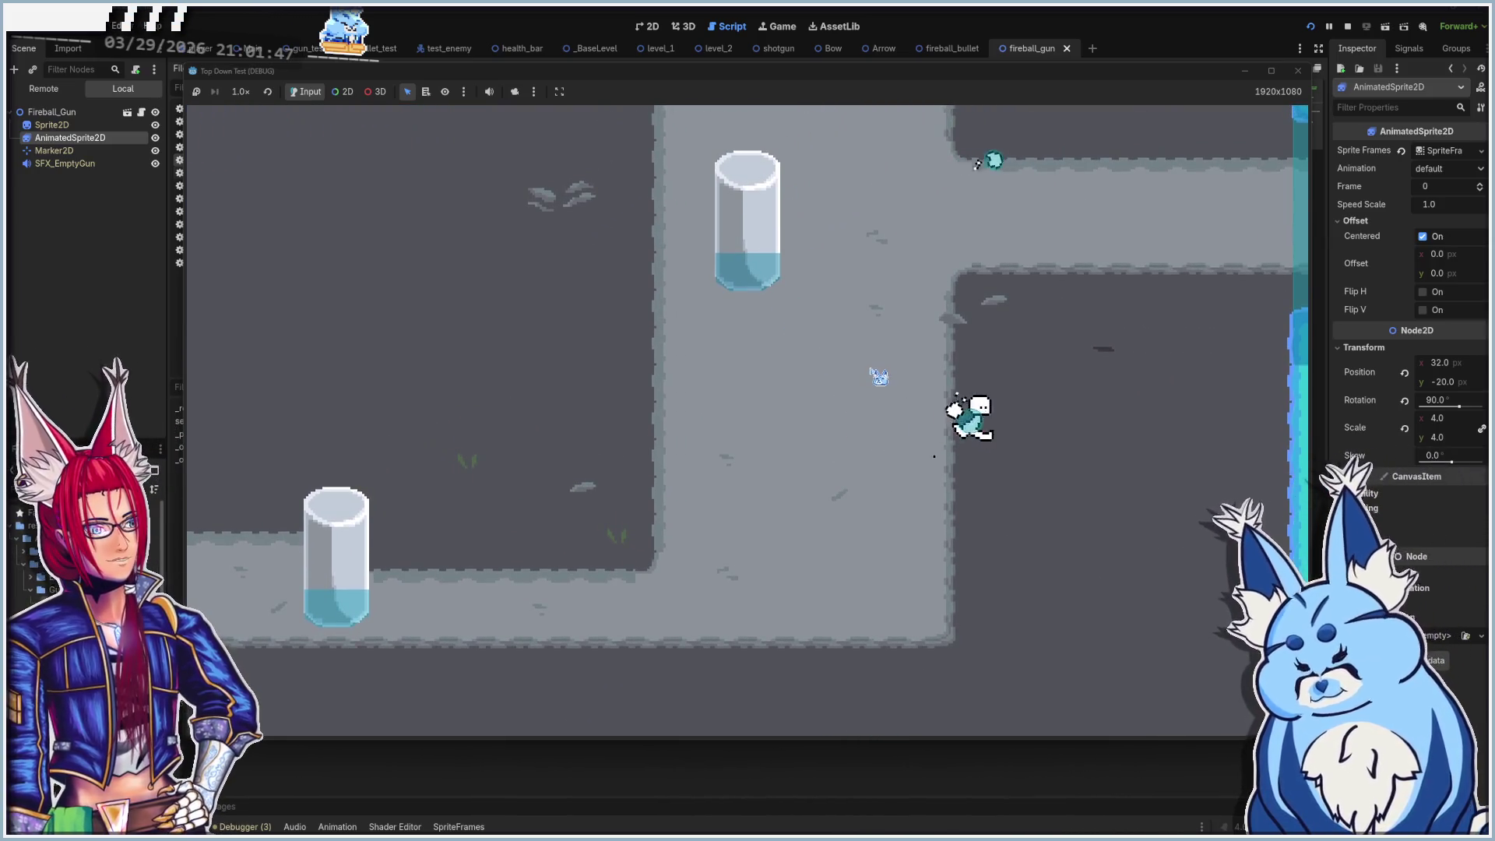
key(w)
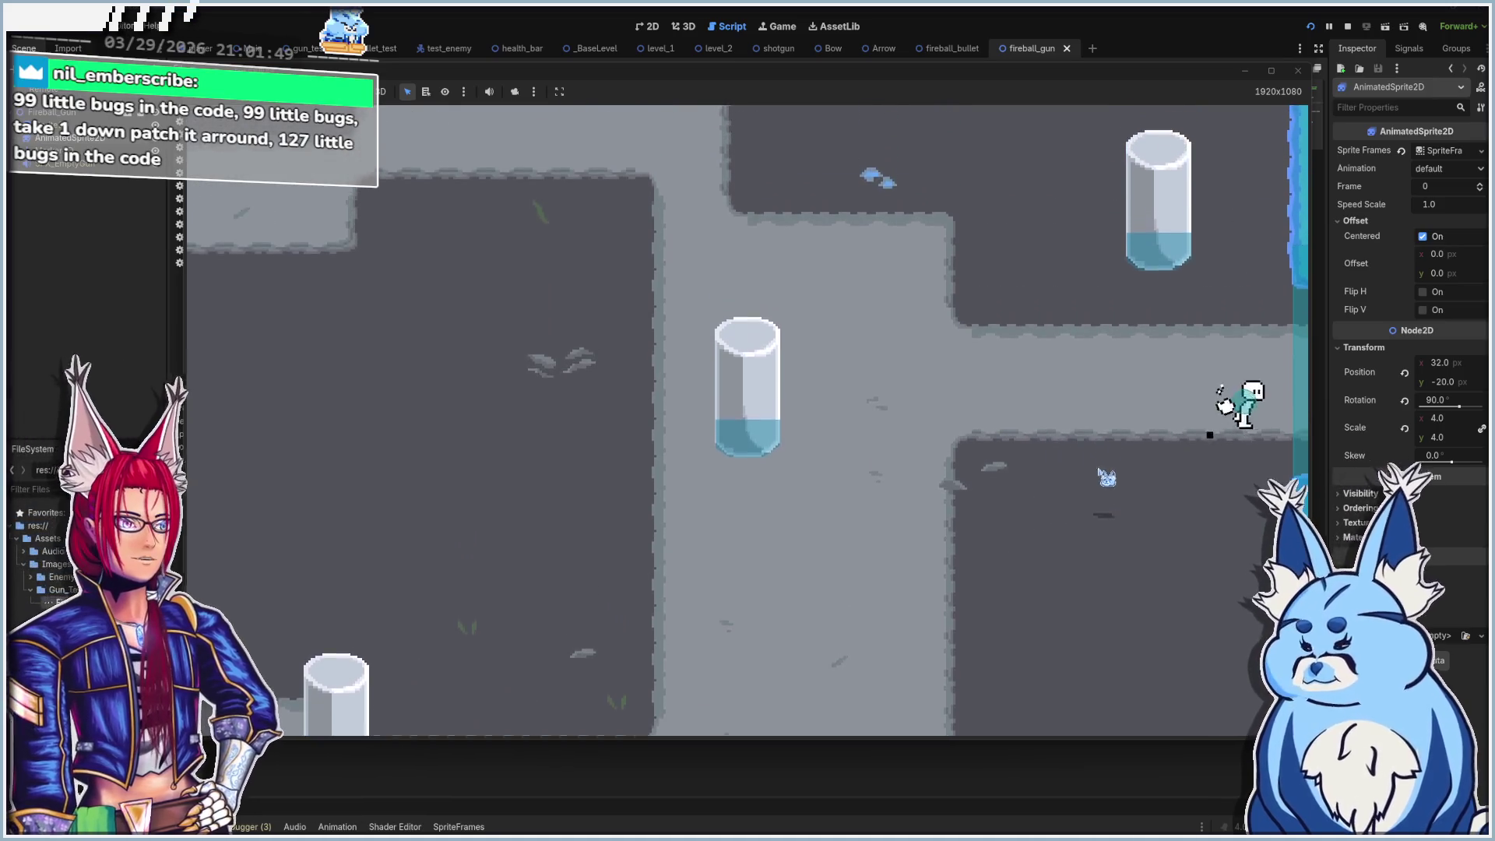
key(d)
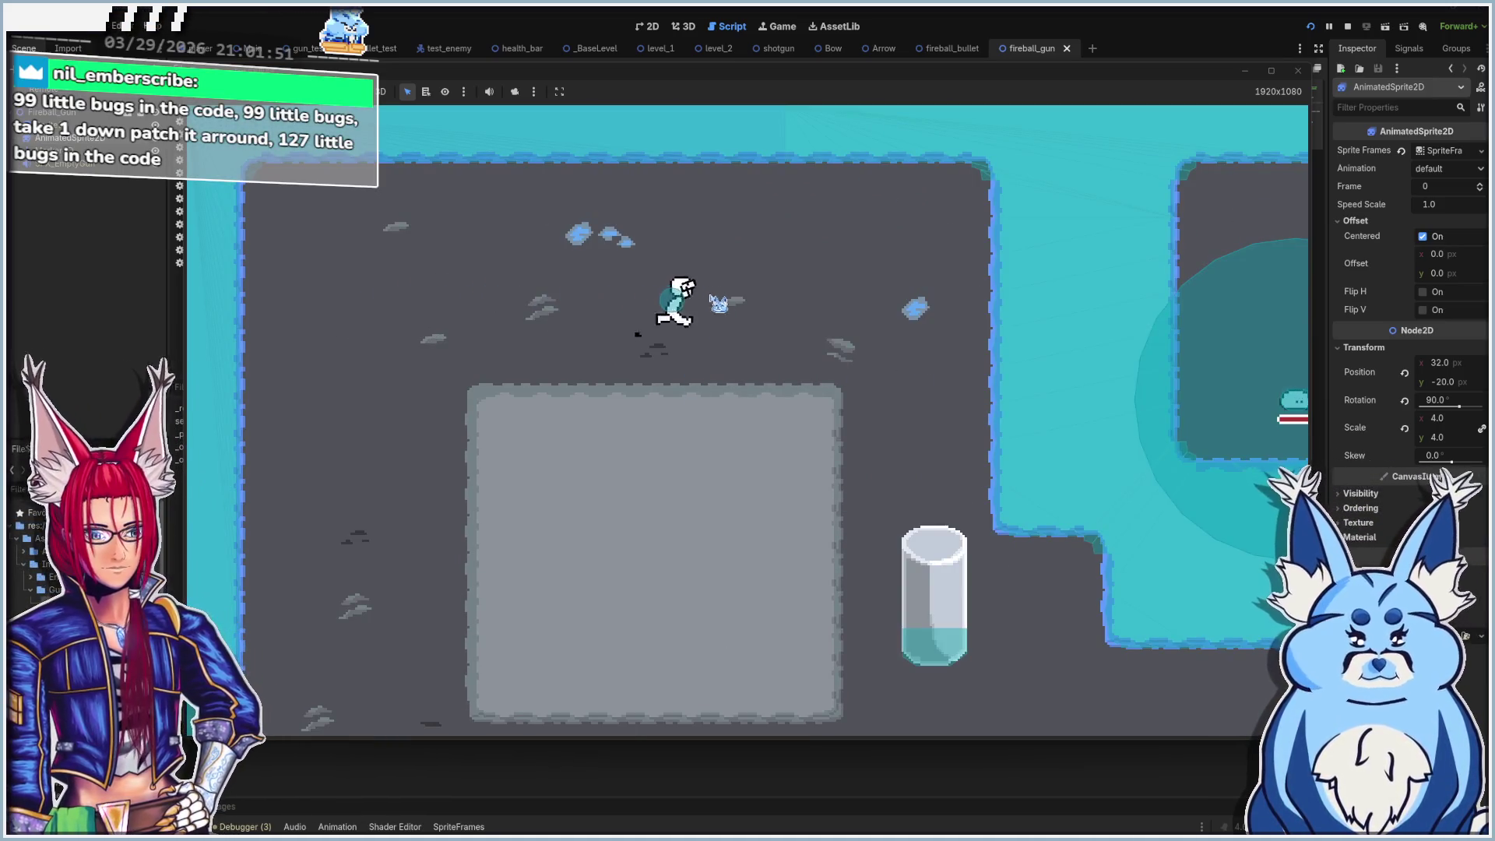
key(s)
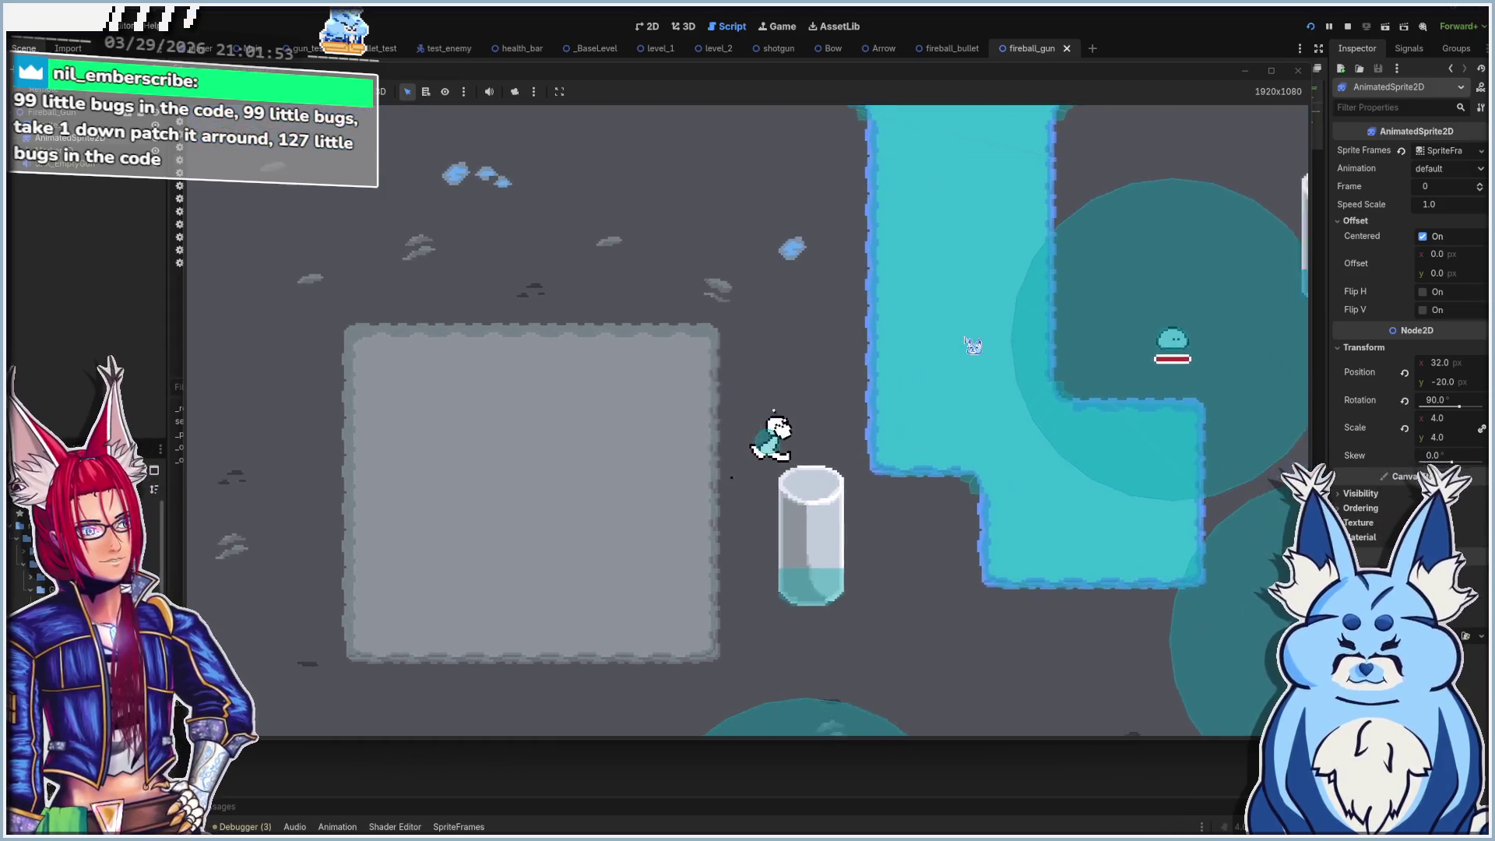
key(s)
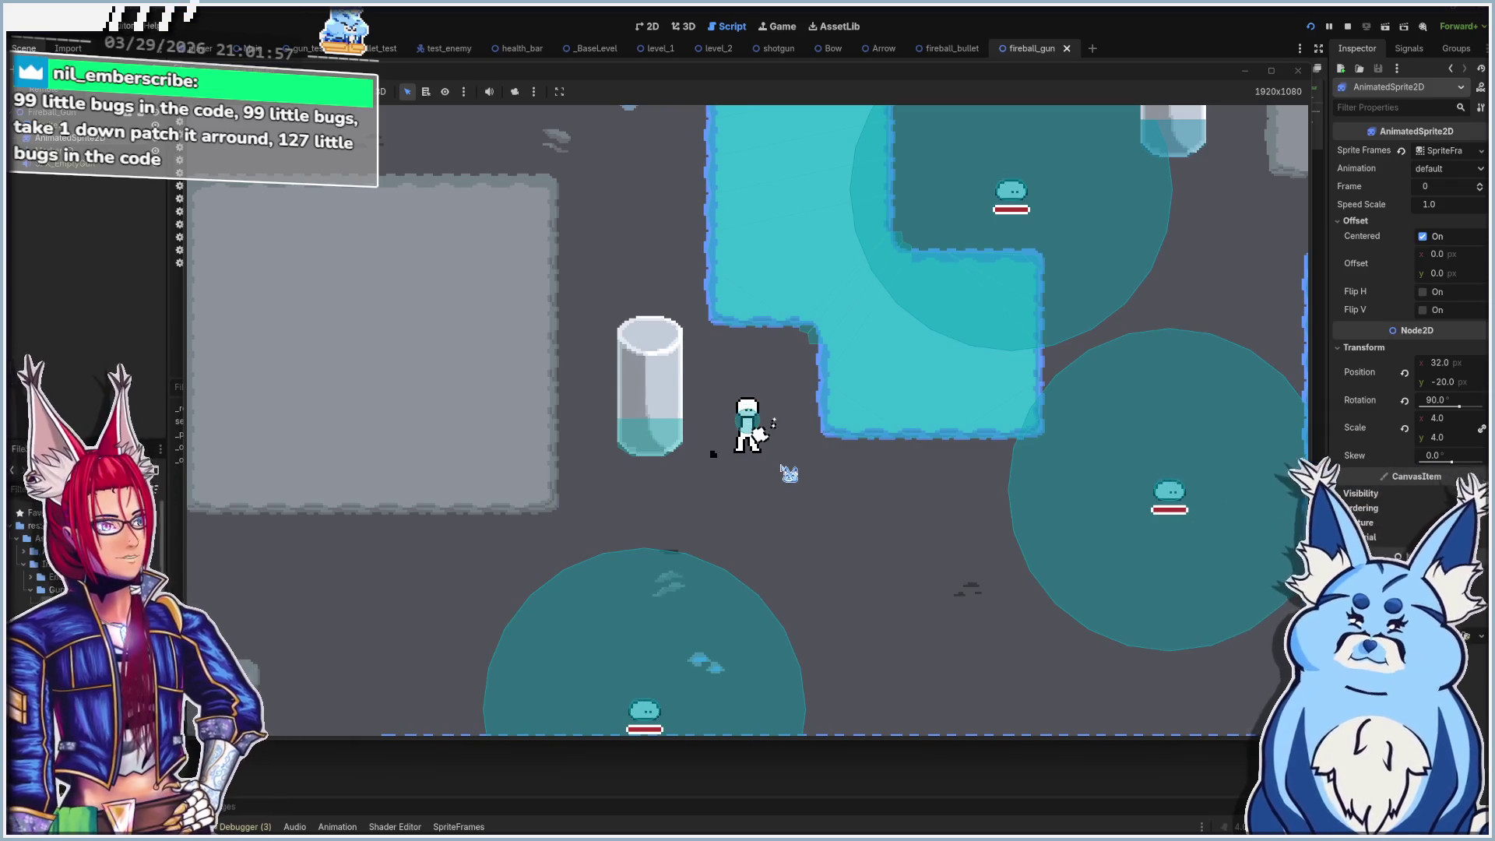
key(s)
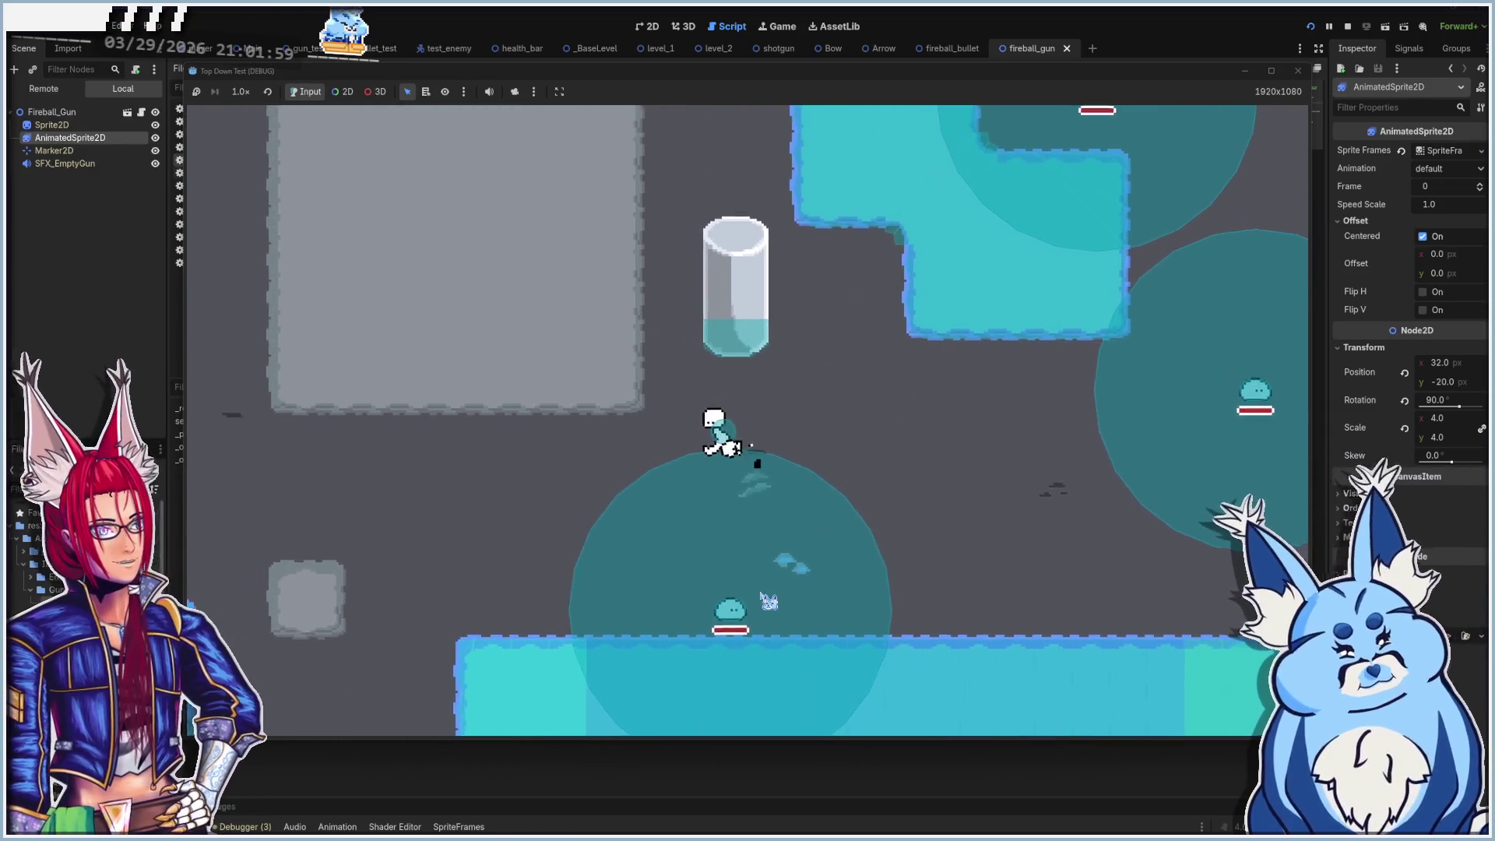
key(a)
key(s)
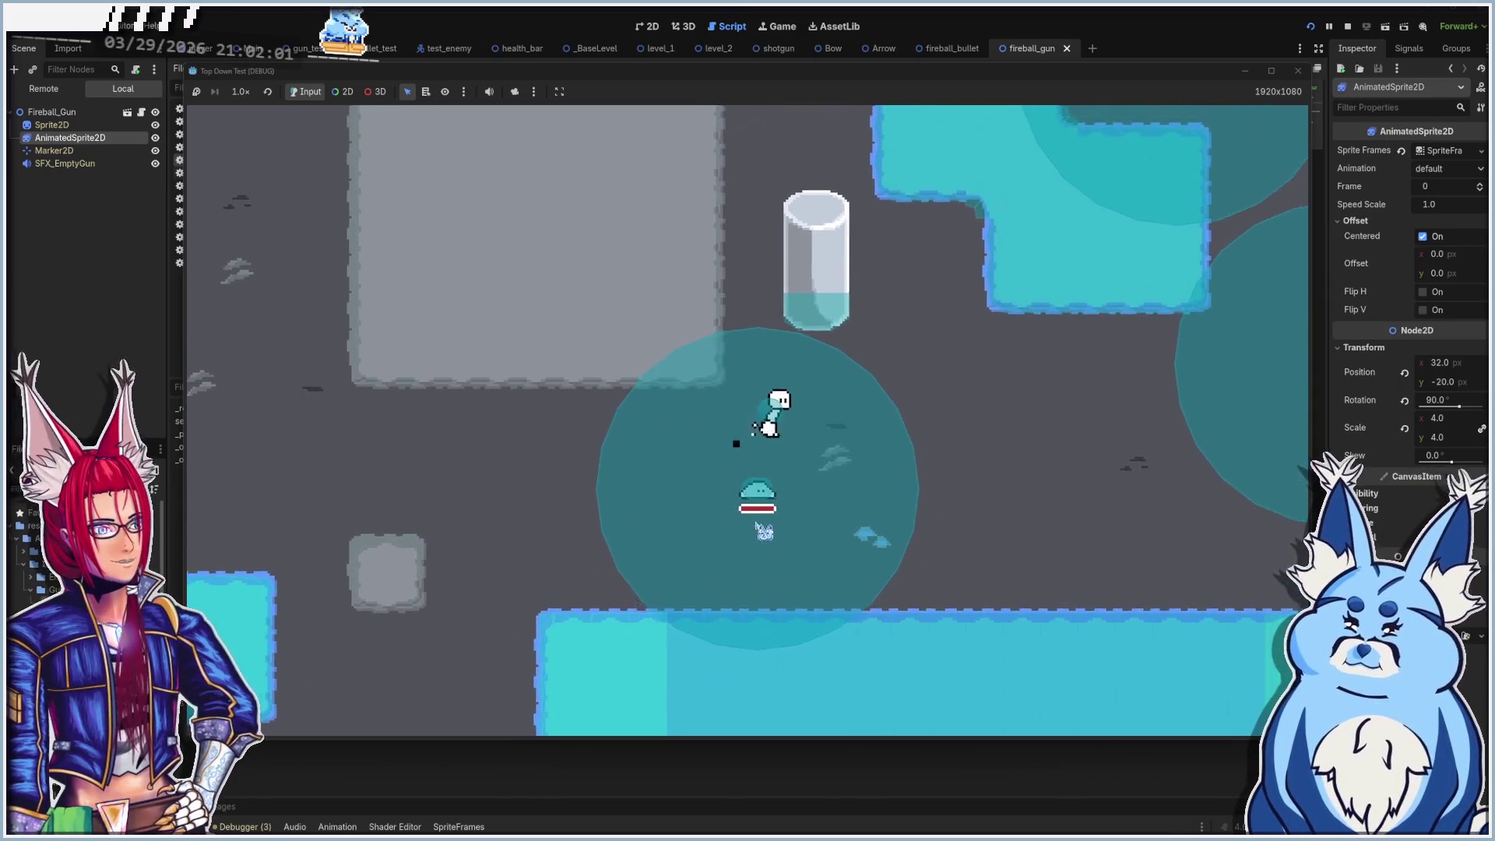
key(d)
key(a)
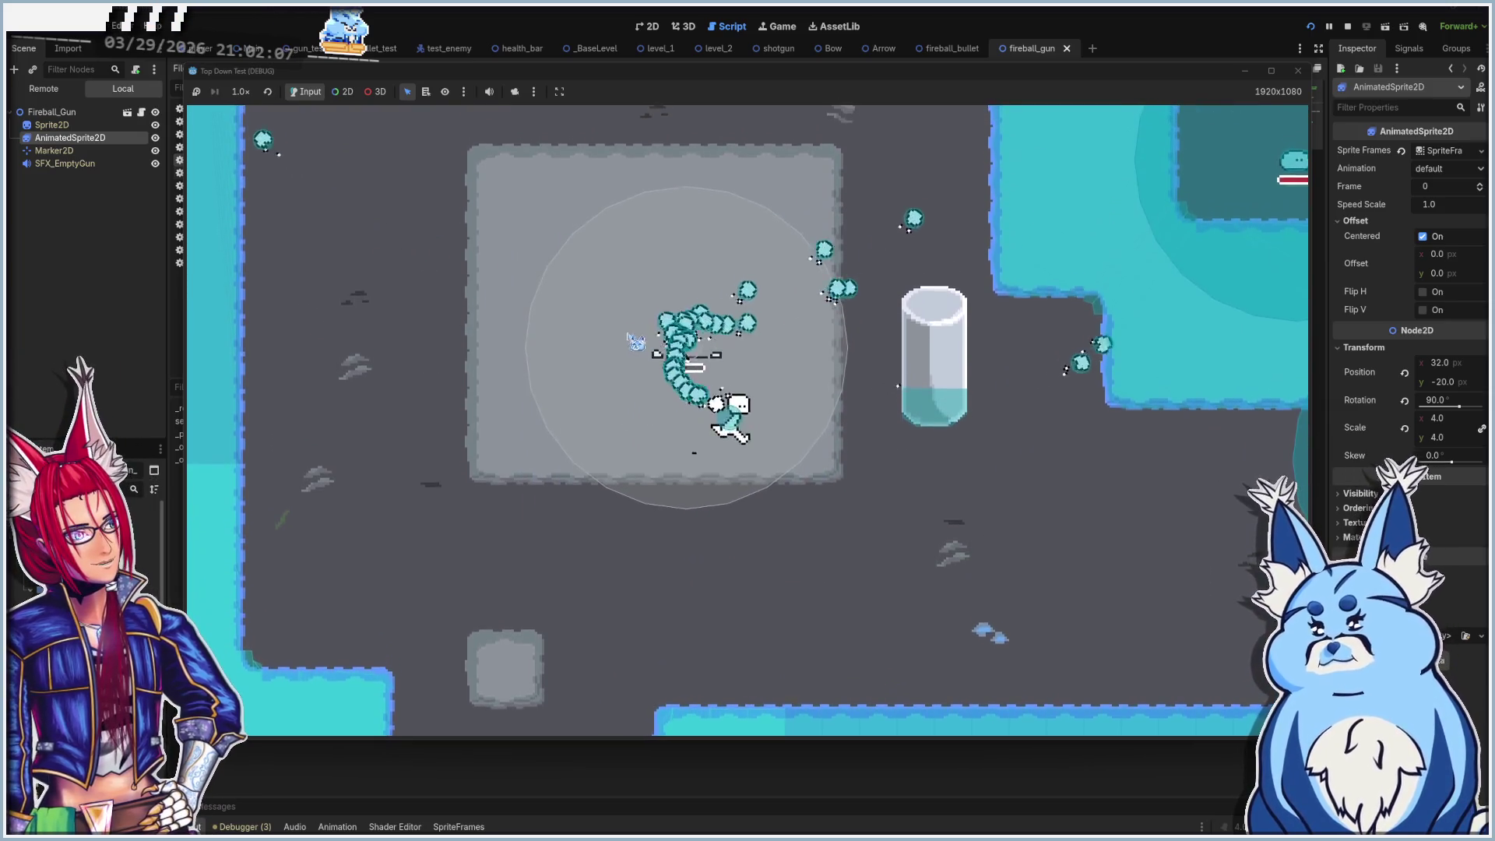
key(d)
key(s)
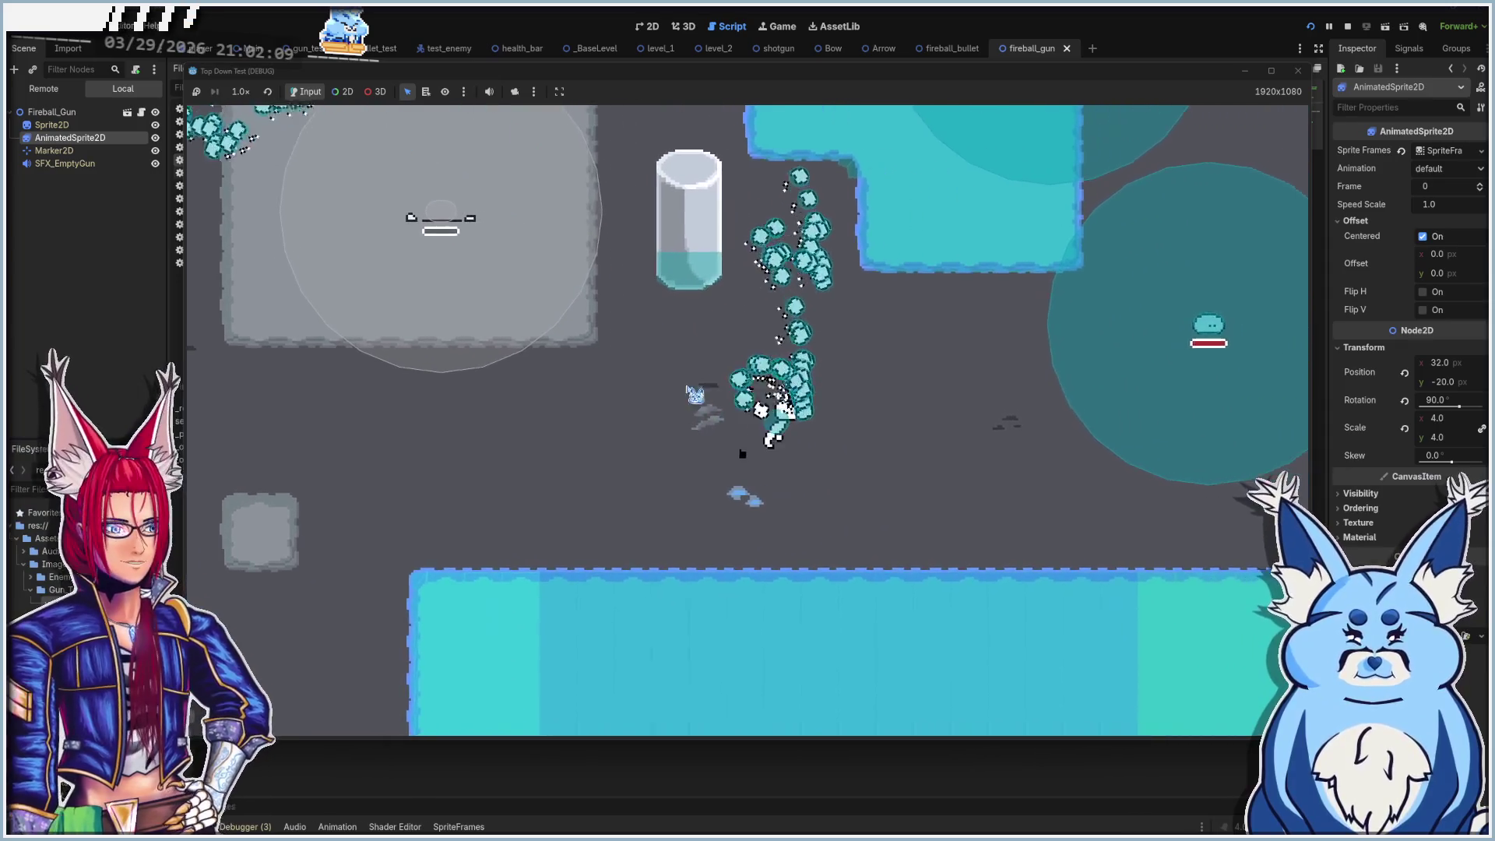
key(d)
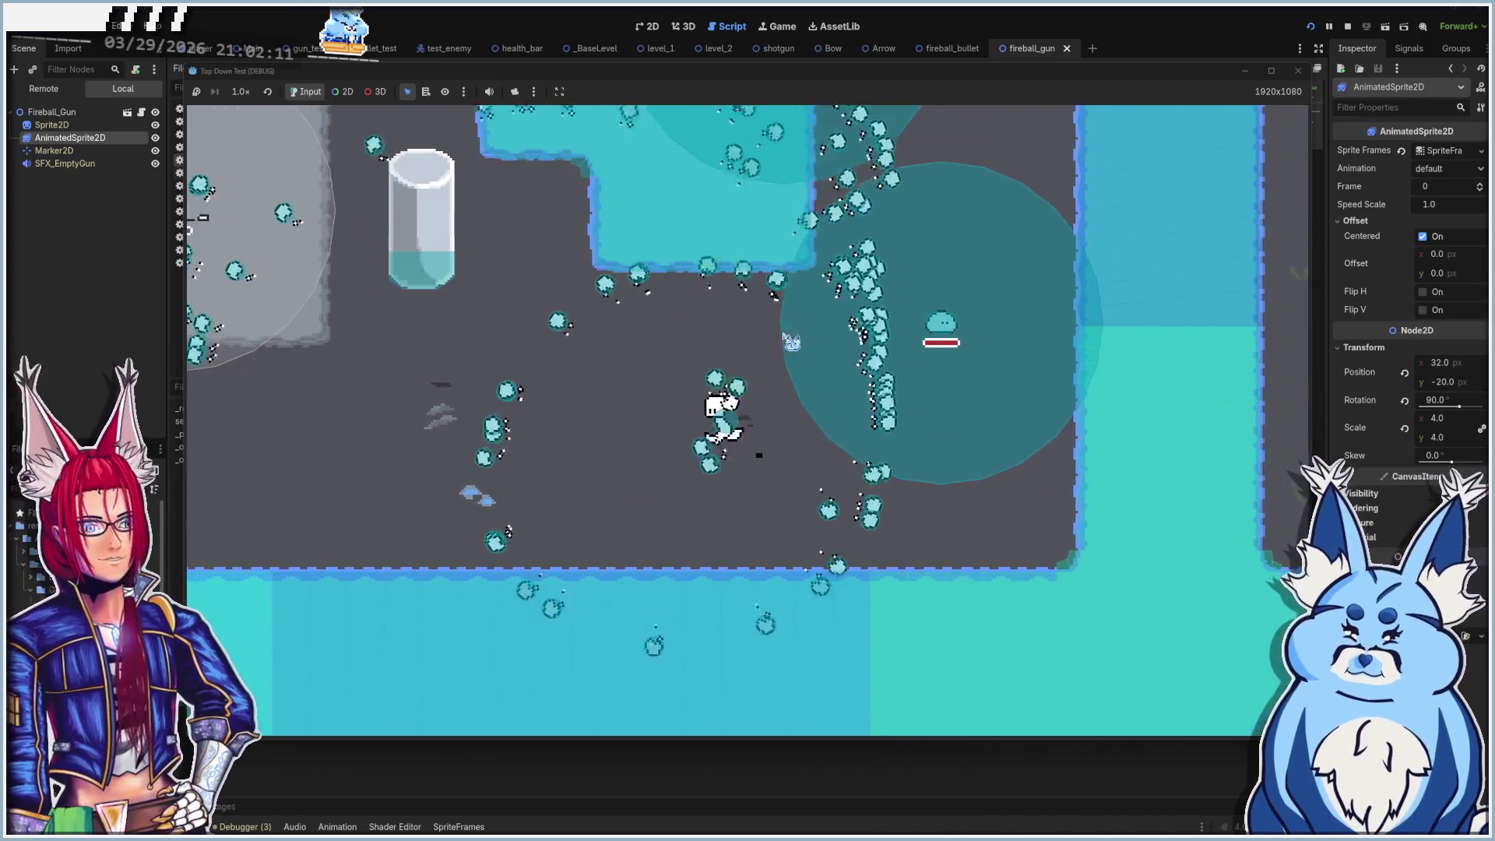
key(a)
key(a)
key(d)
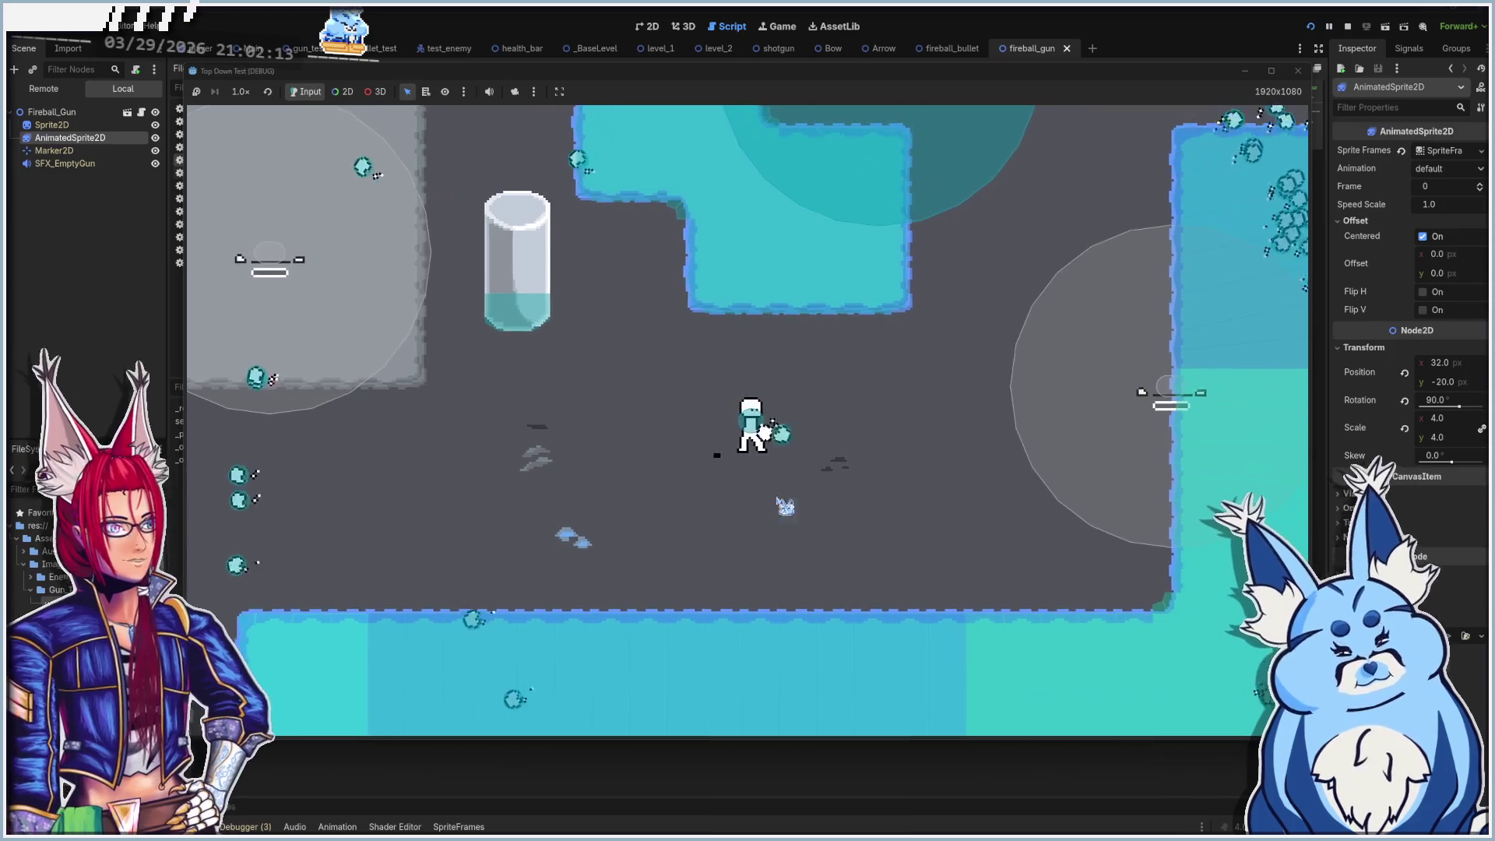
key(a)
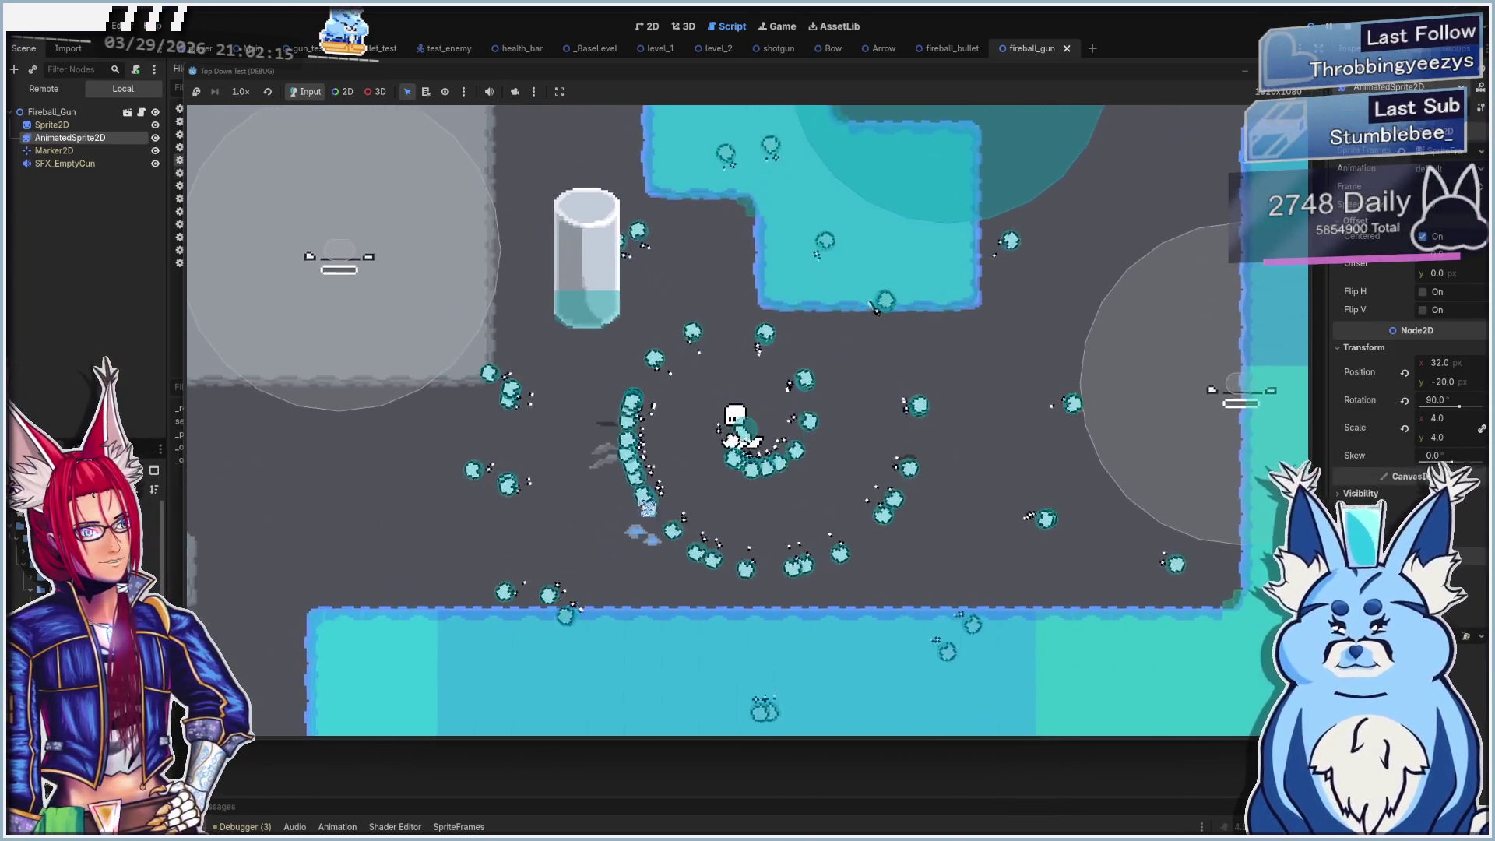
key(w)
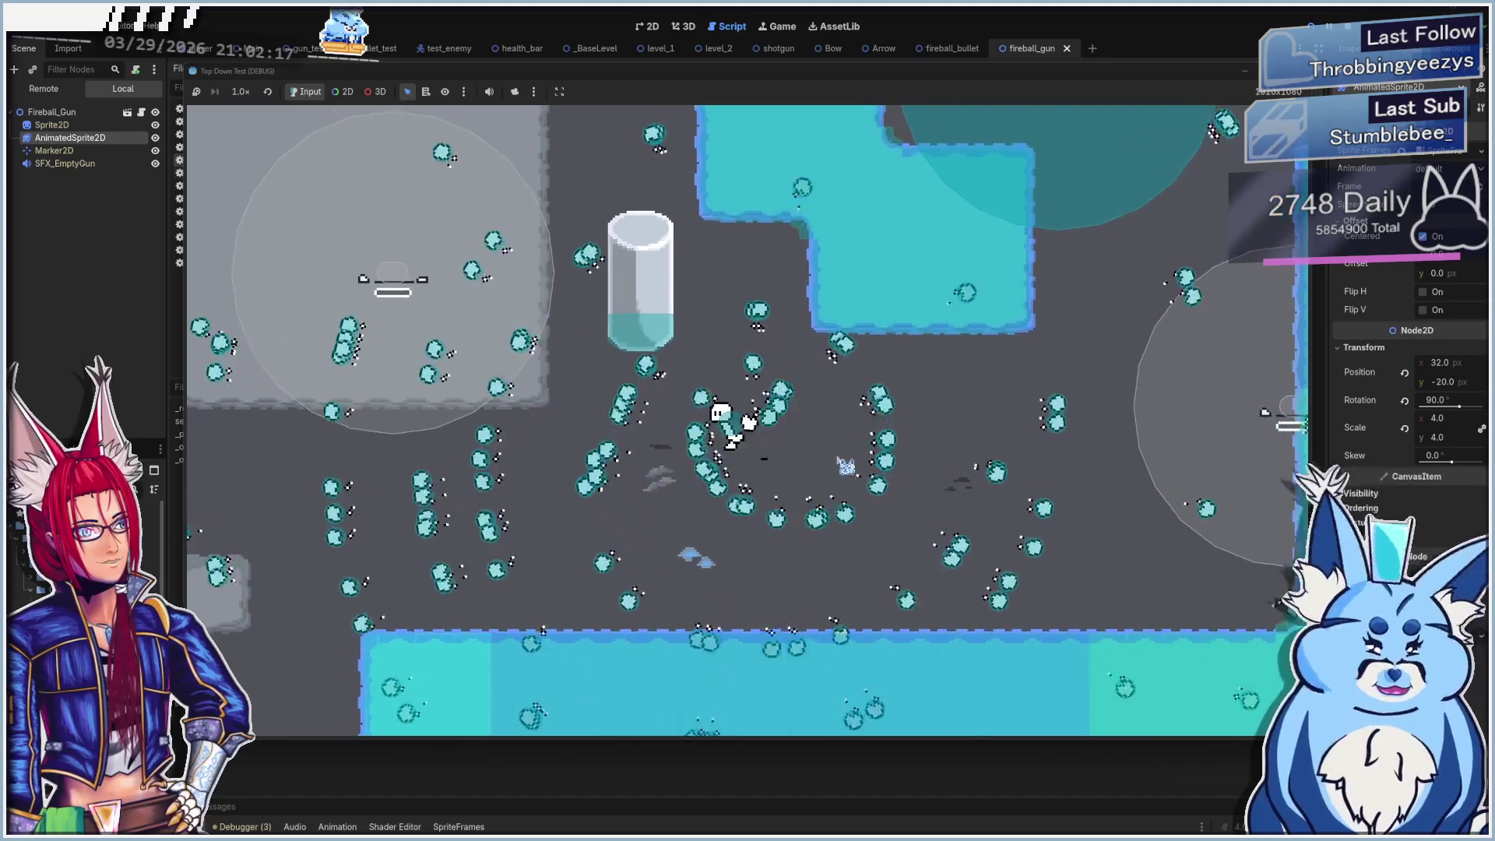
key(w)
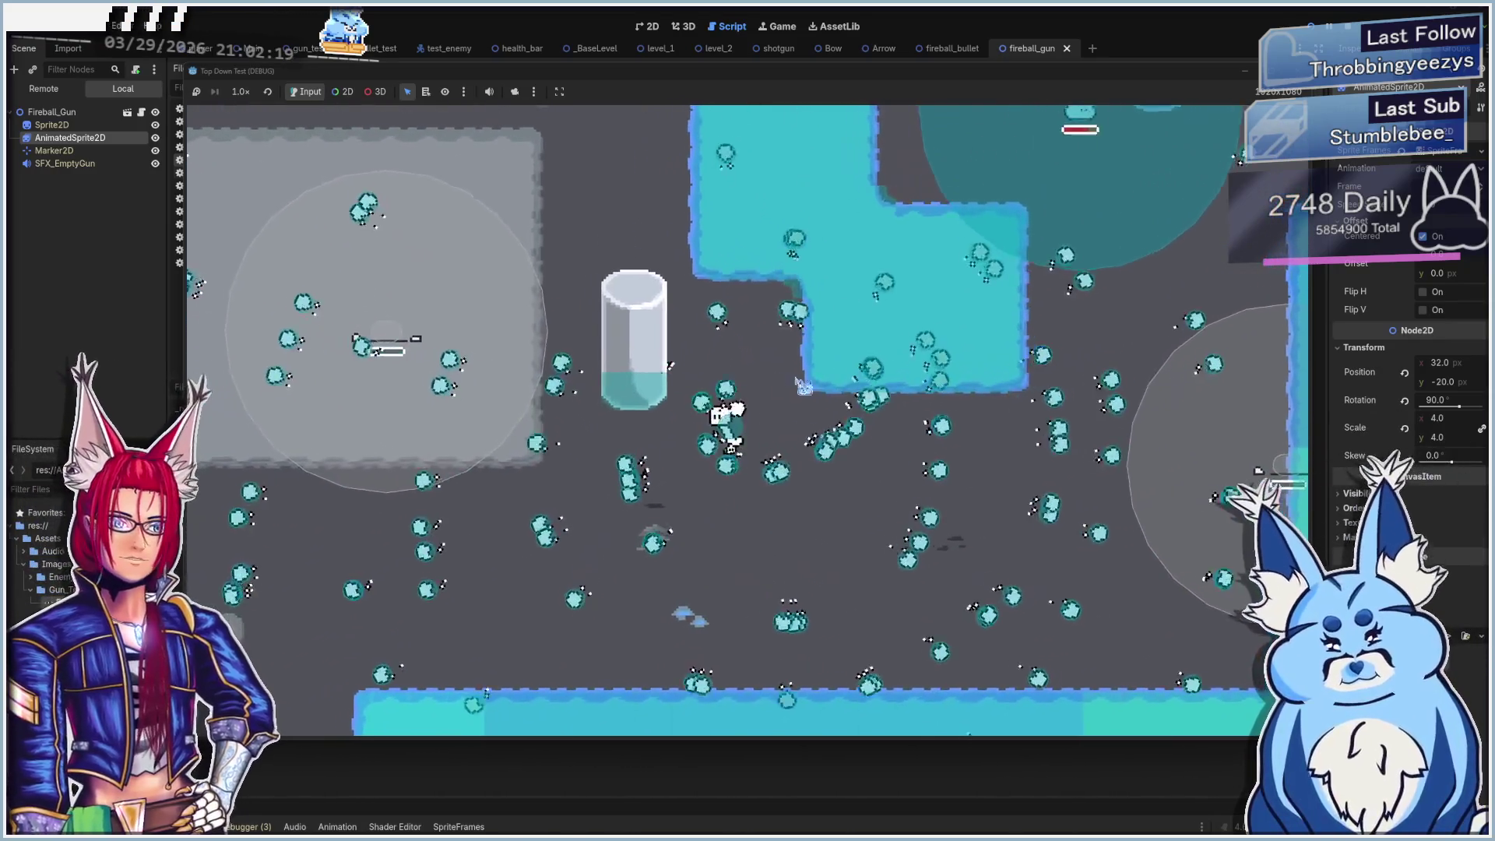
Step: Stop the game, inspect the live remote scene tree, and relaunch with F5
key(F8)
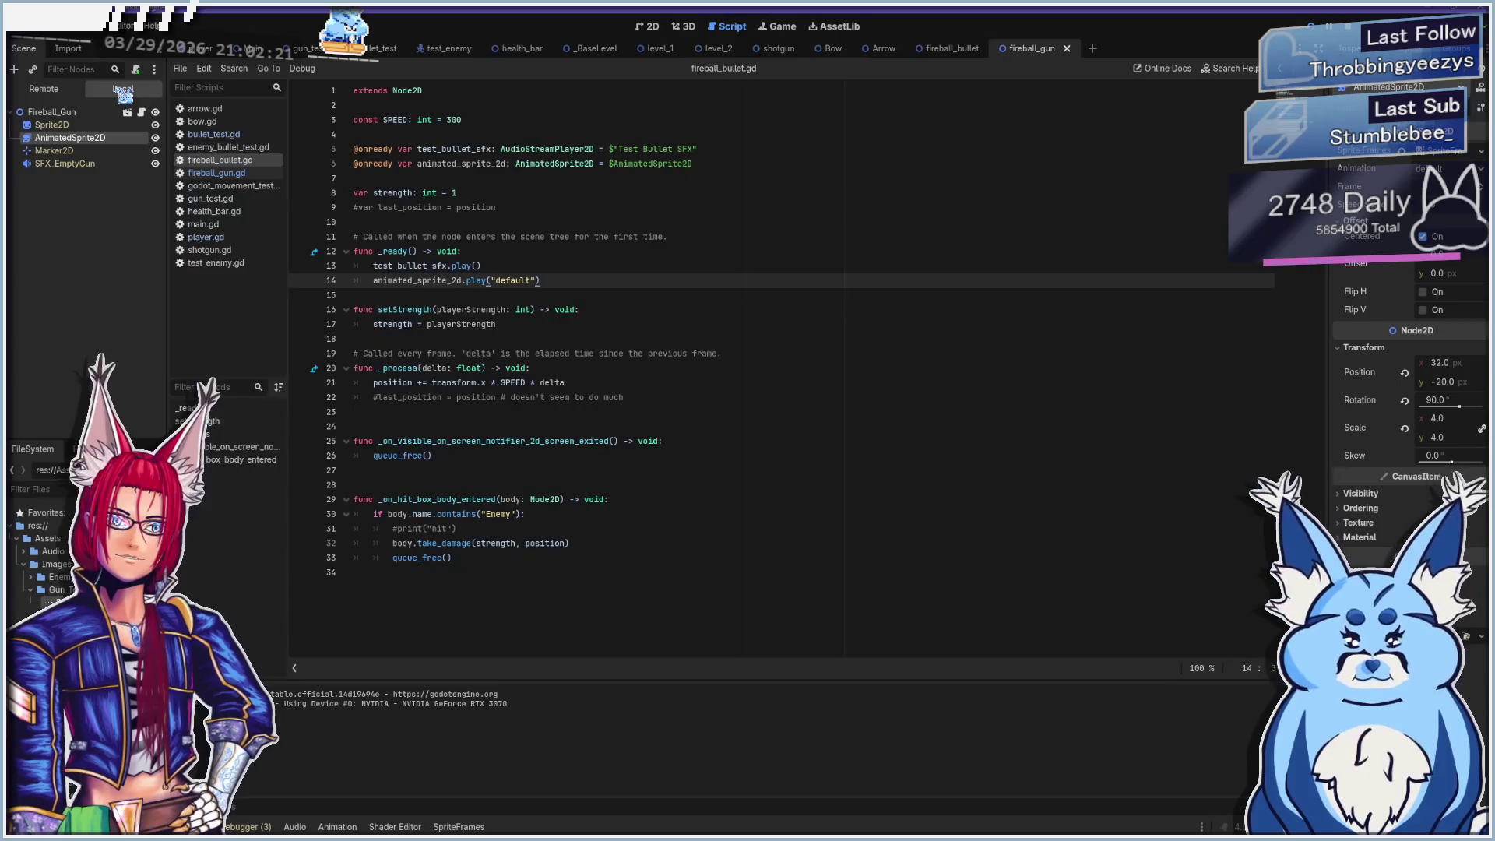
click(69, 91)
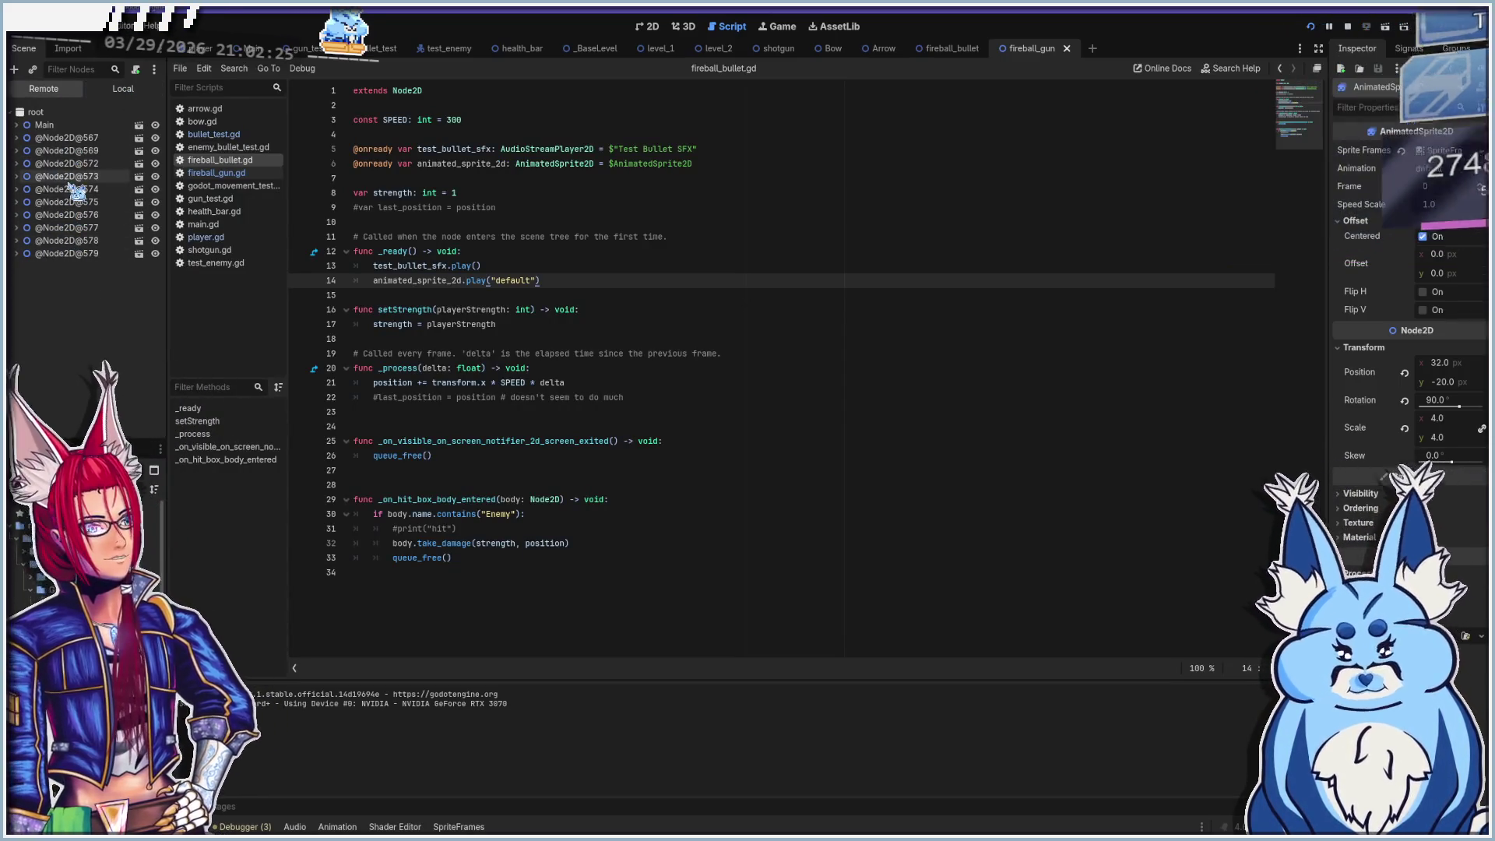
key(F5)
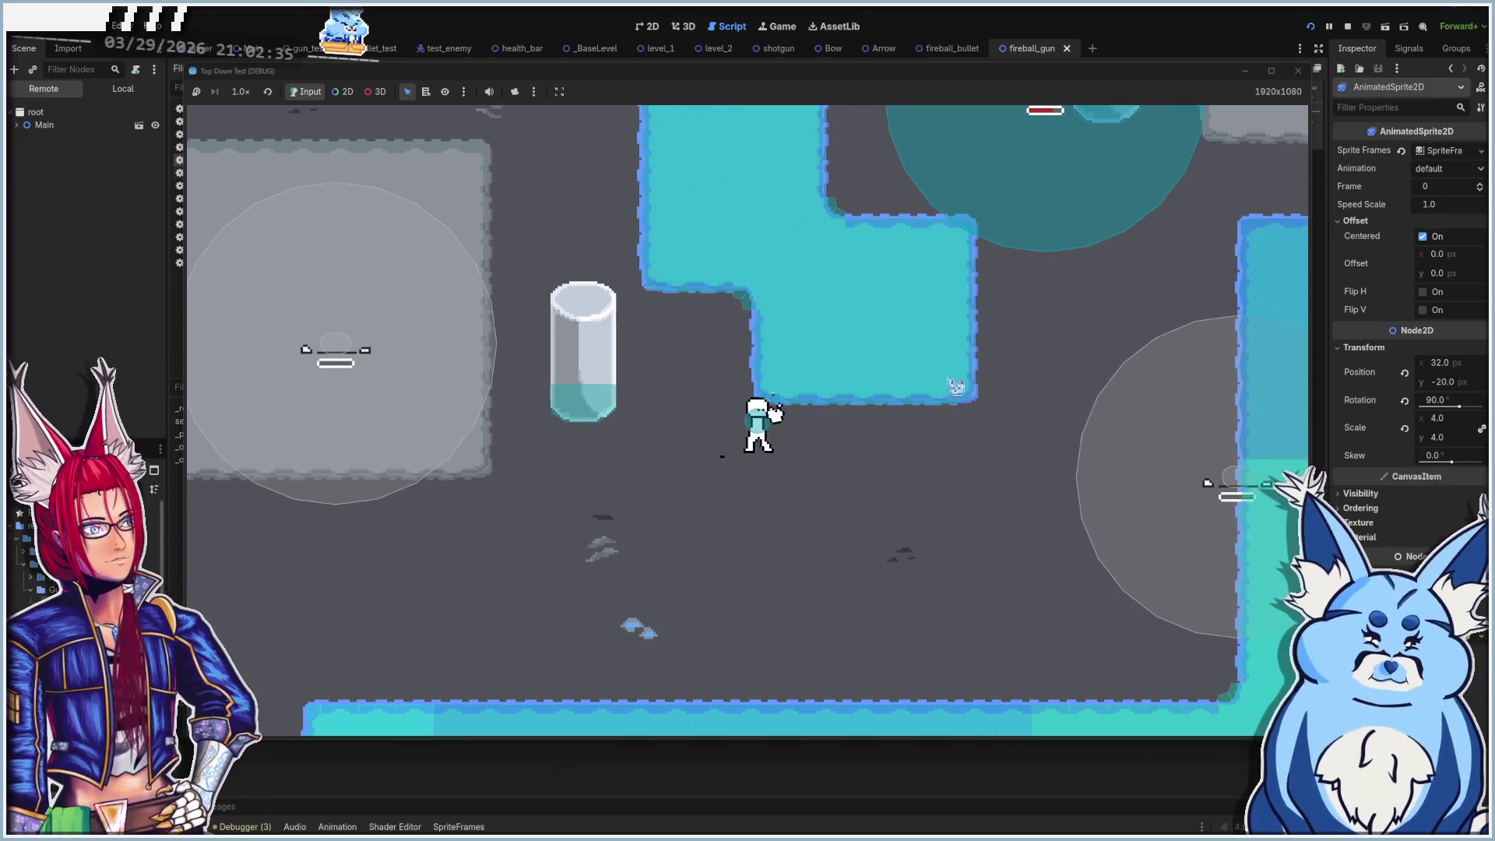
Step: Fire fireballs while moving the player across the level, then stop the game with F8
click(951, 390)
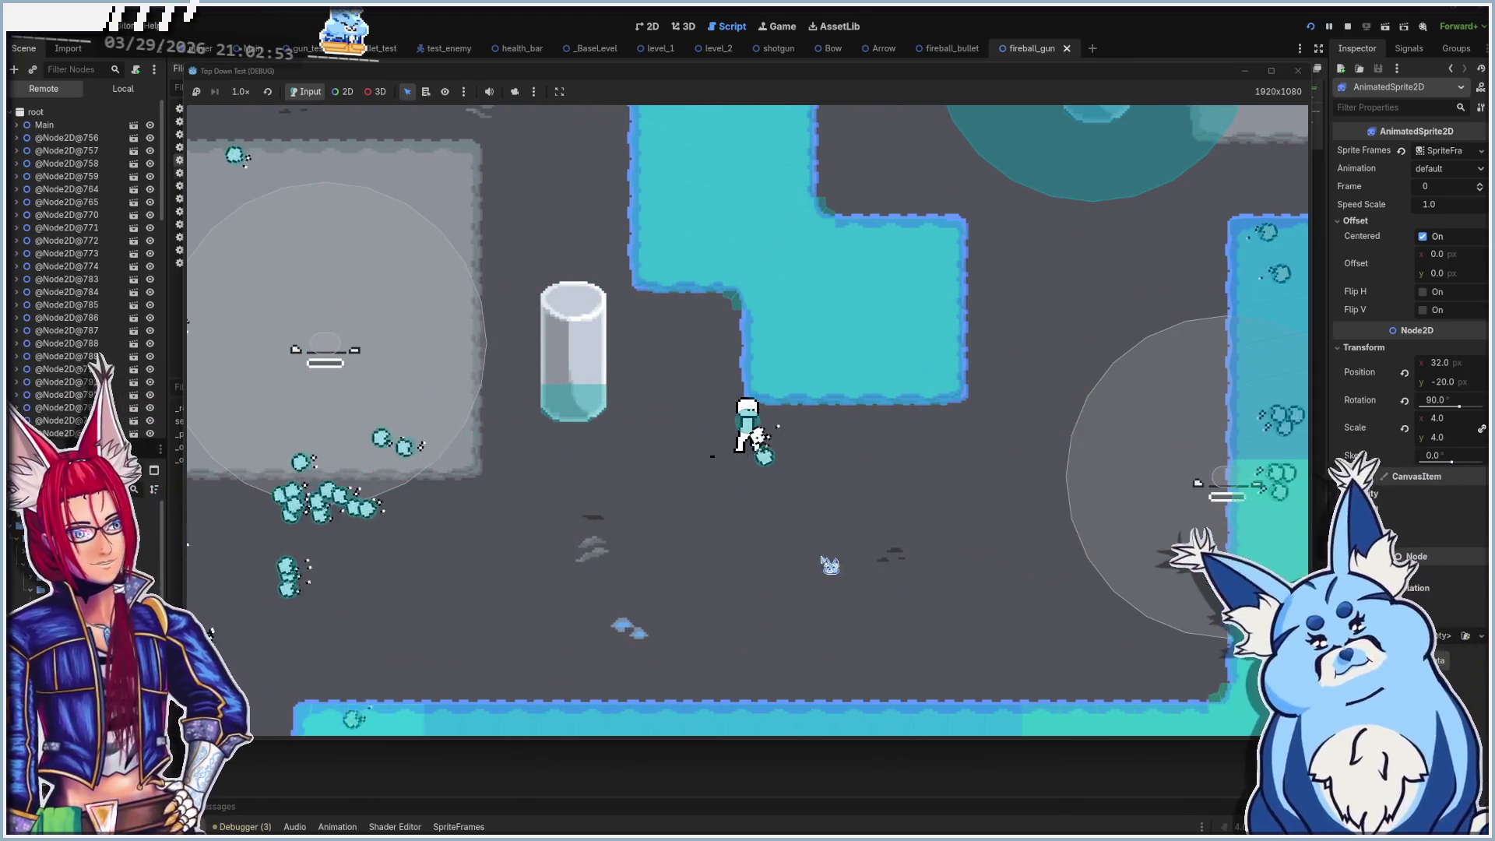
key(d)
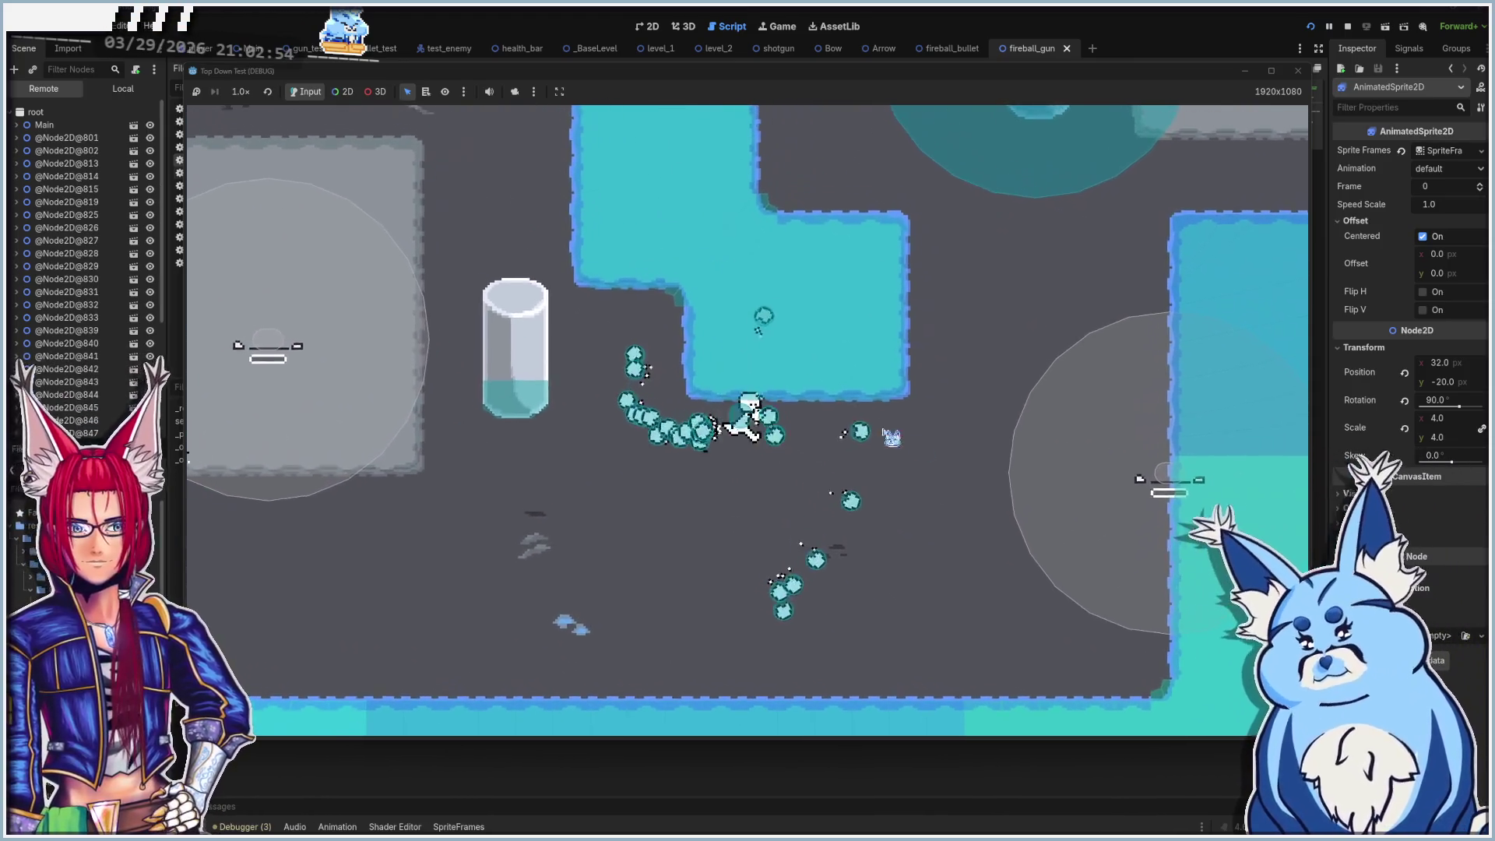
key(d)
key(s)
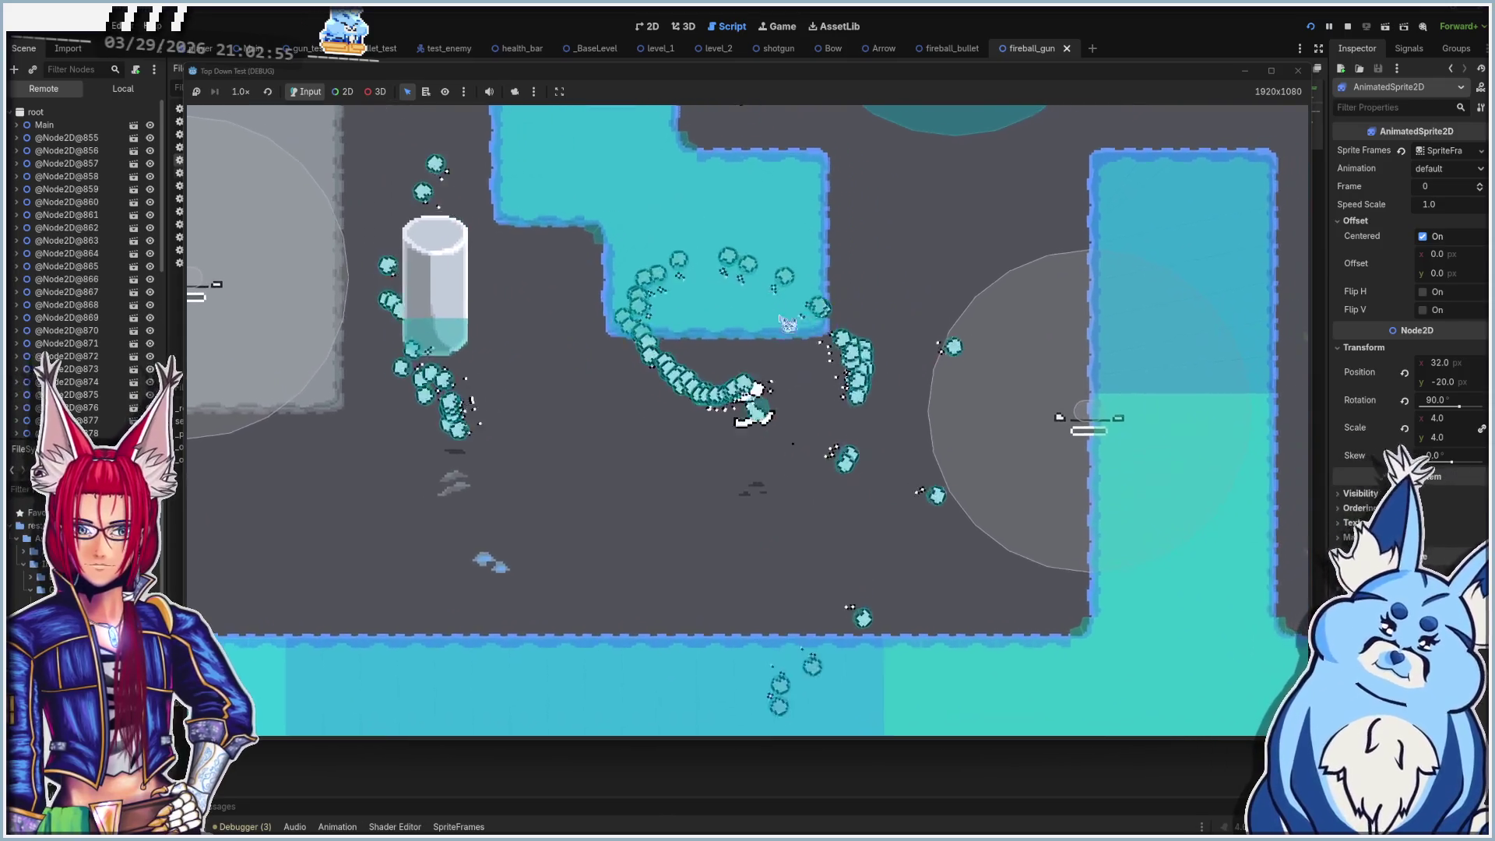
key(a)
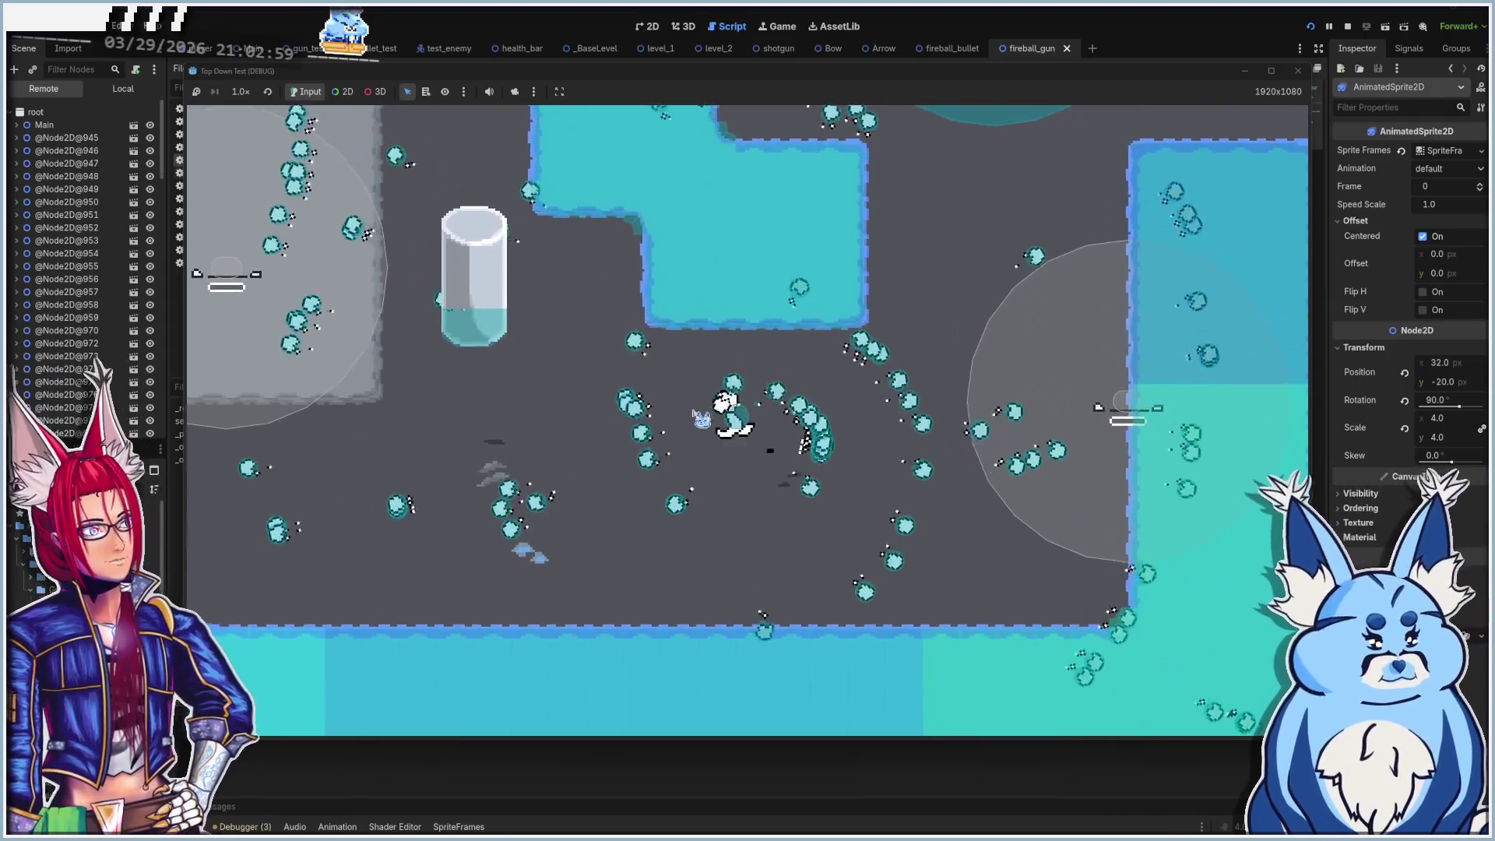
key(a)
key(s)
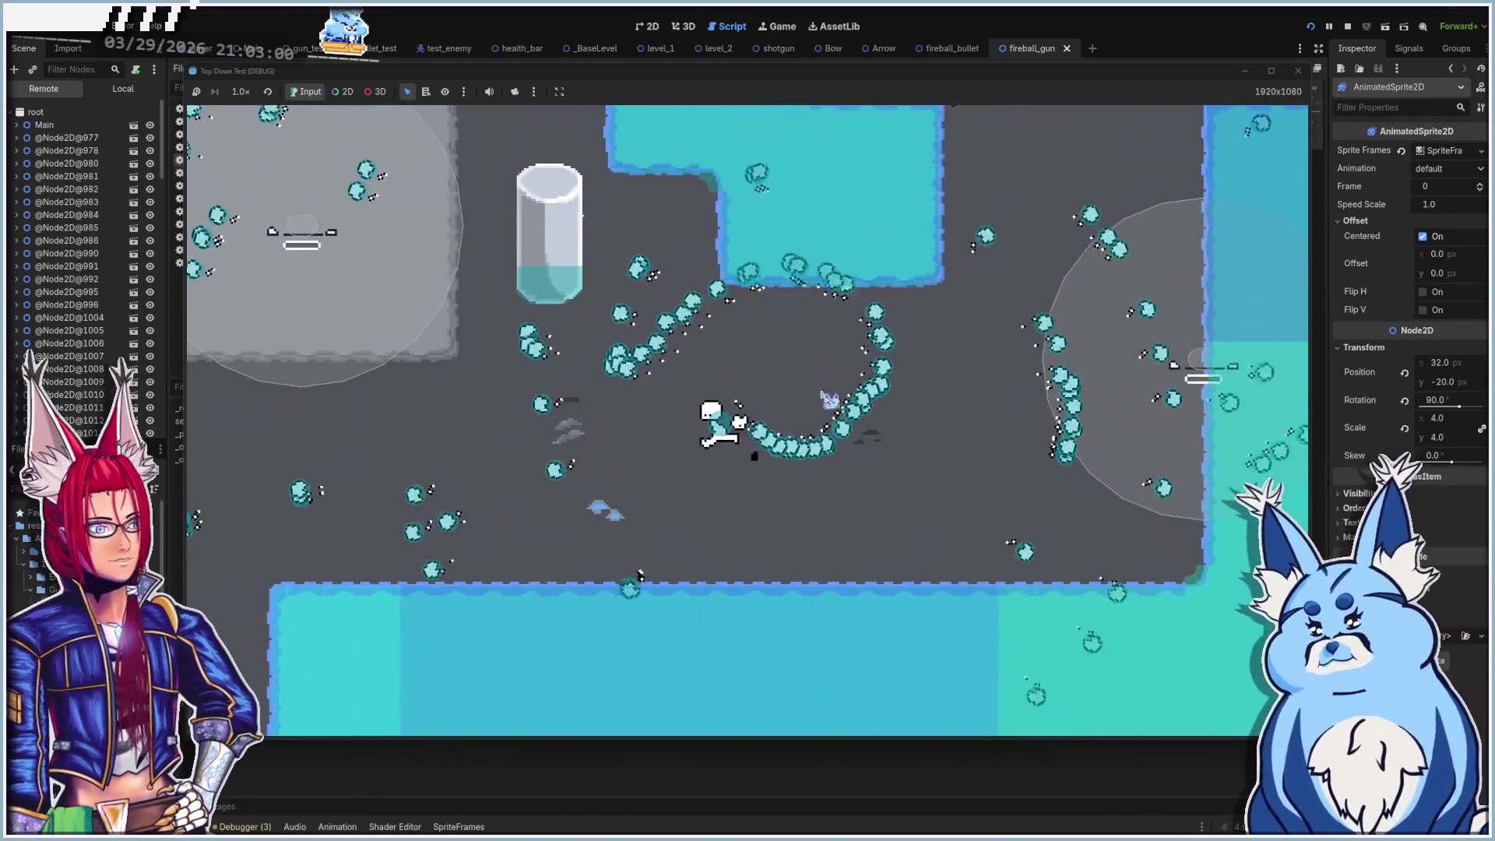
key(a)
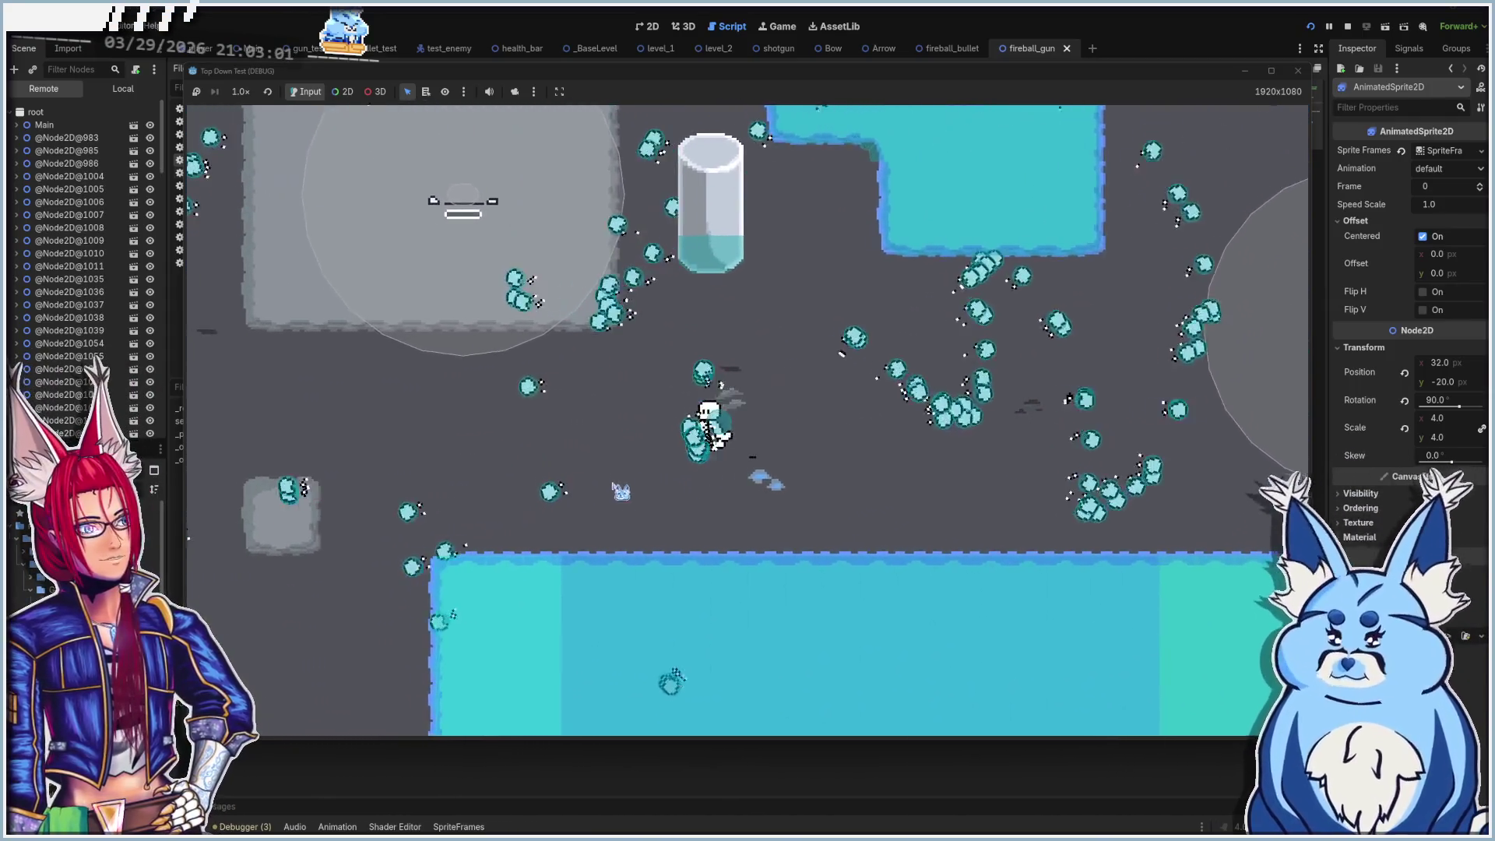
key(w)
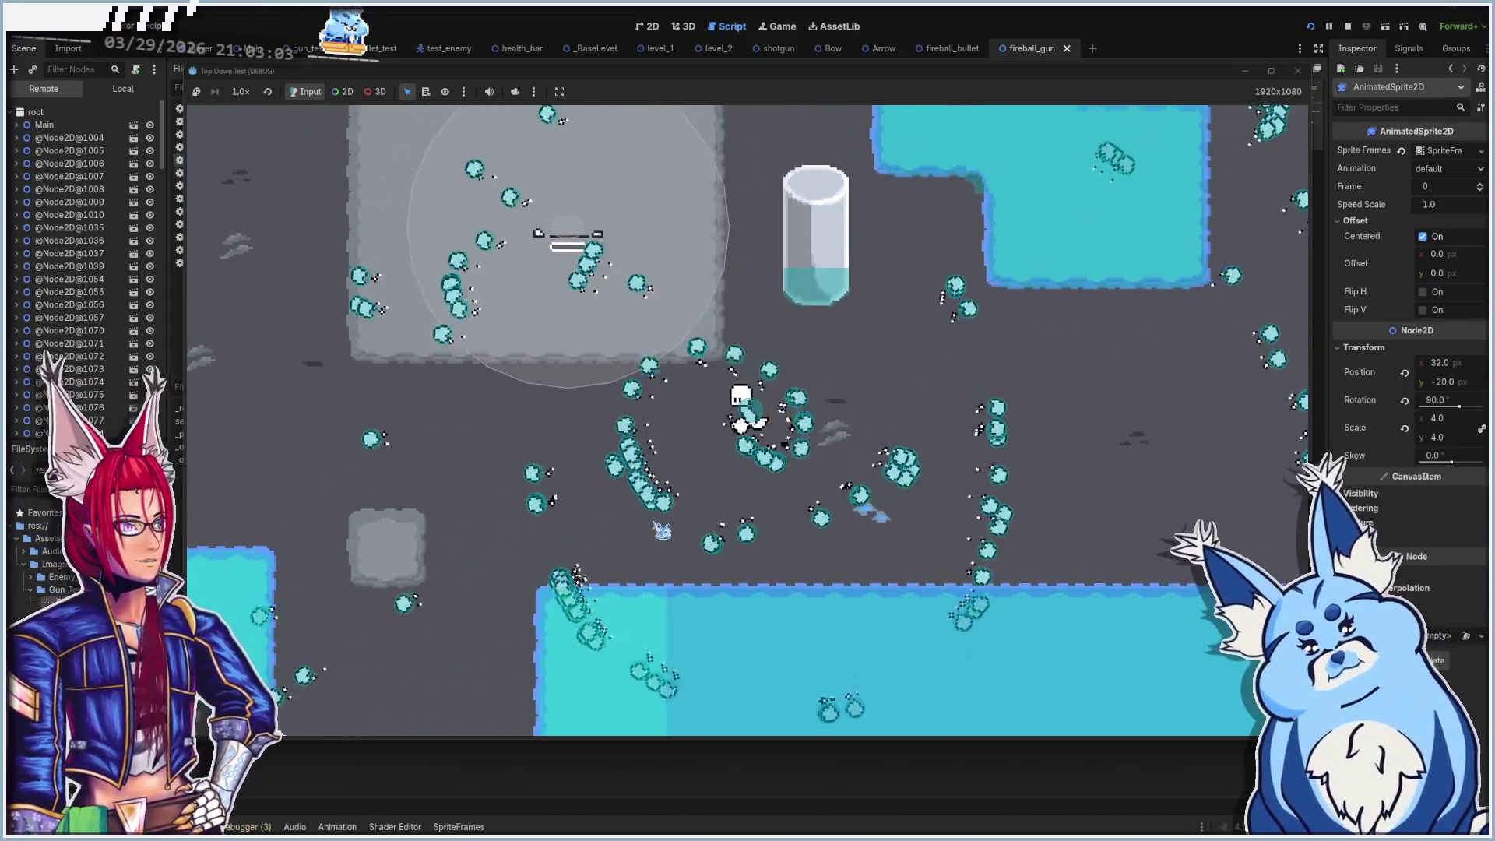
key(d)
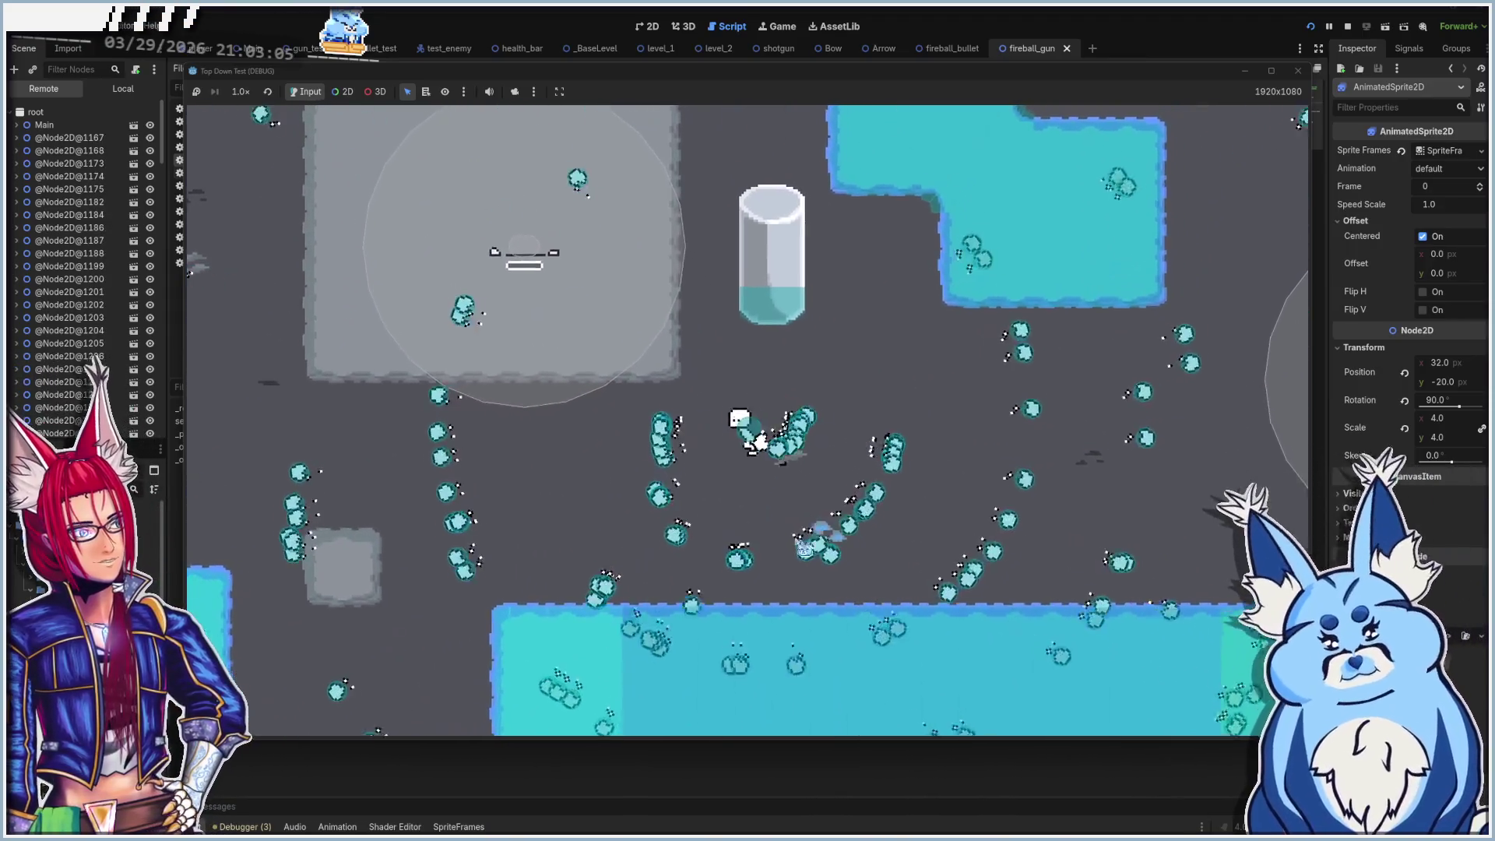
key(d)
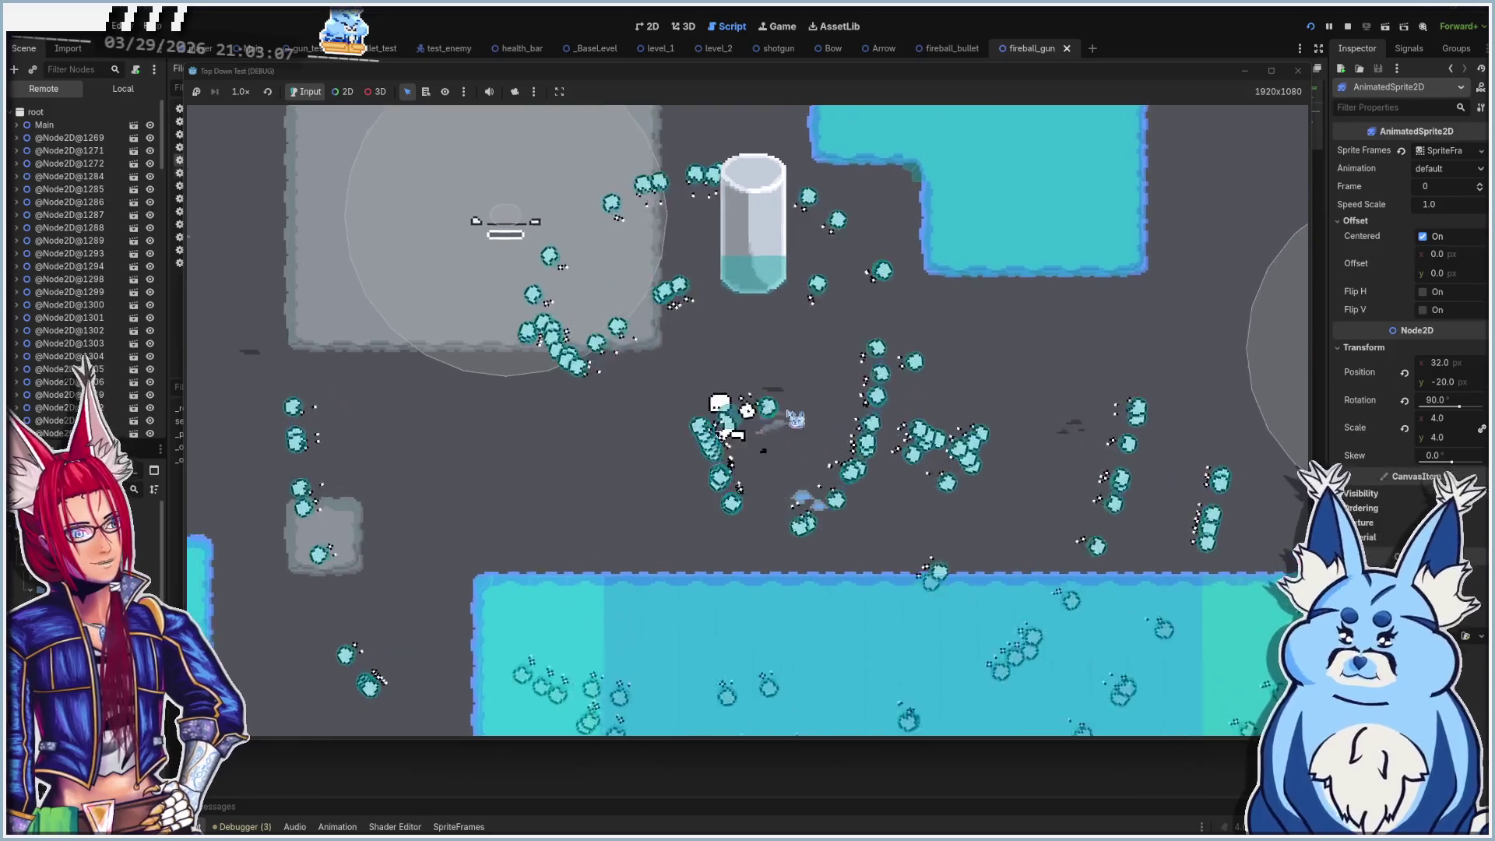
key(w)
key(a)
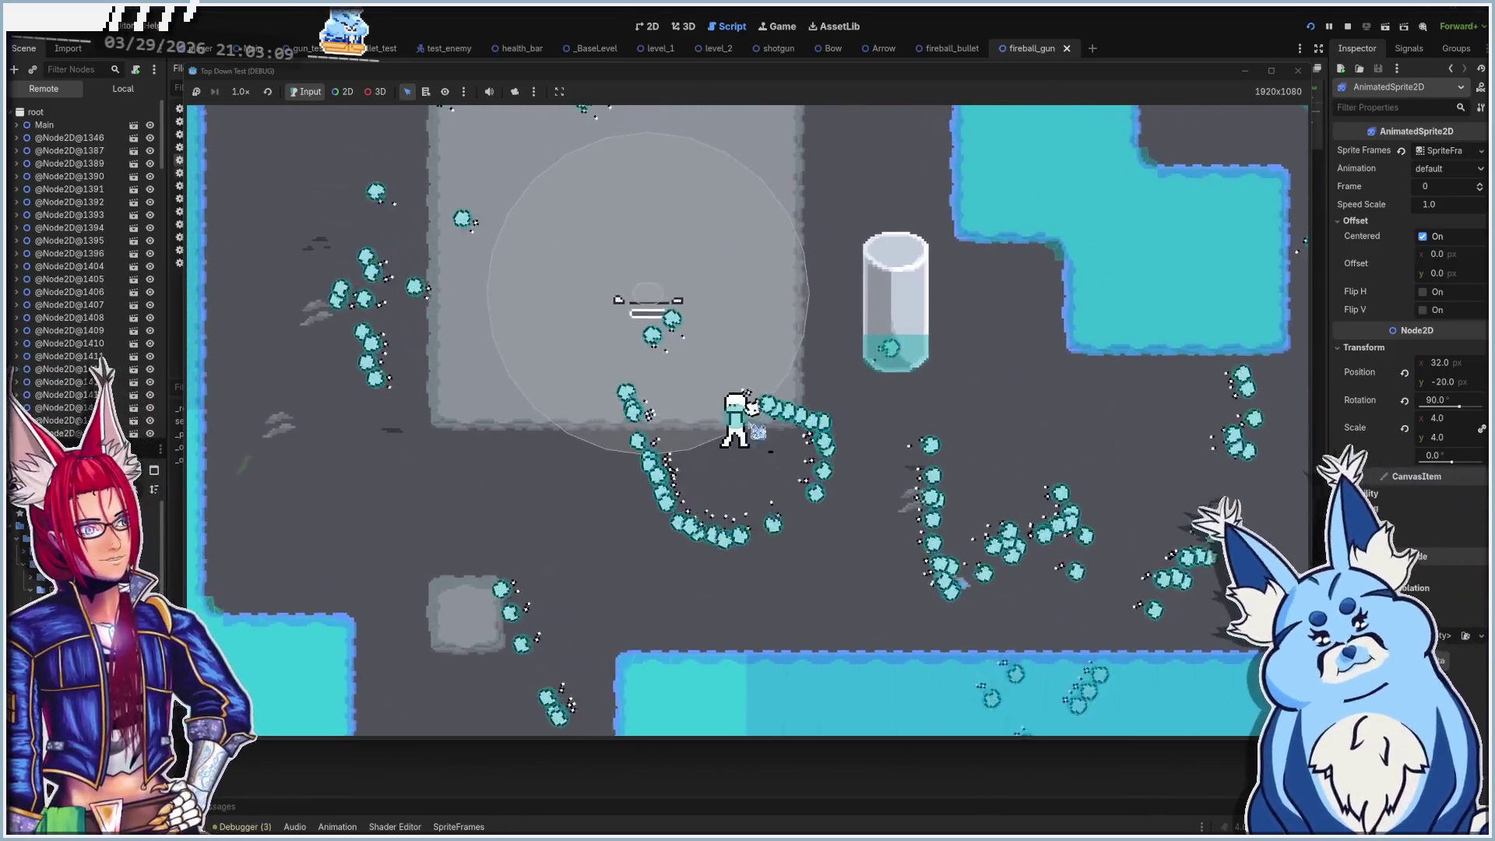
key(d)
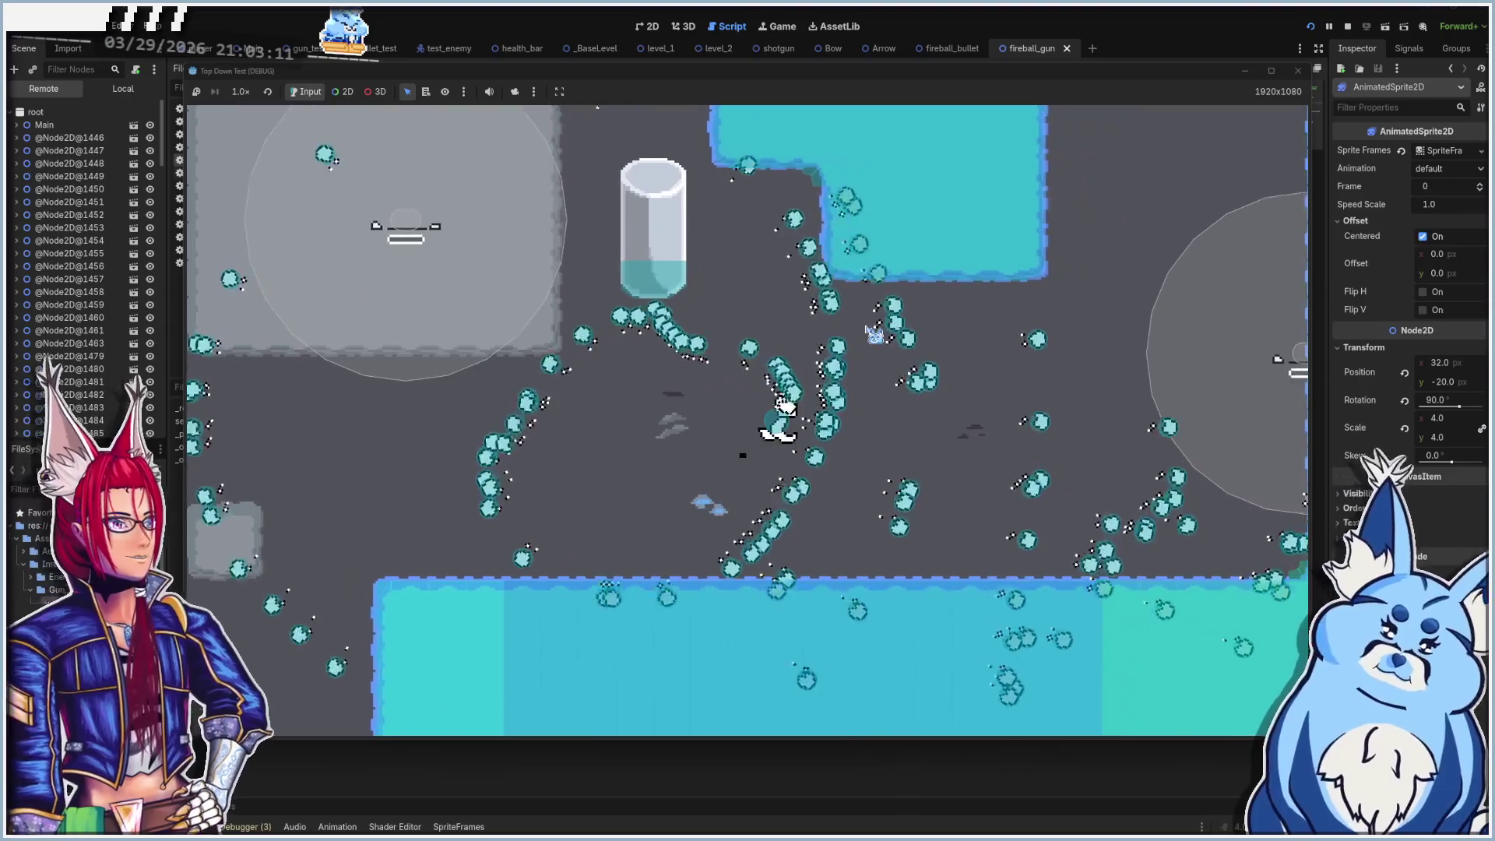
key(d)
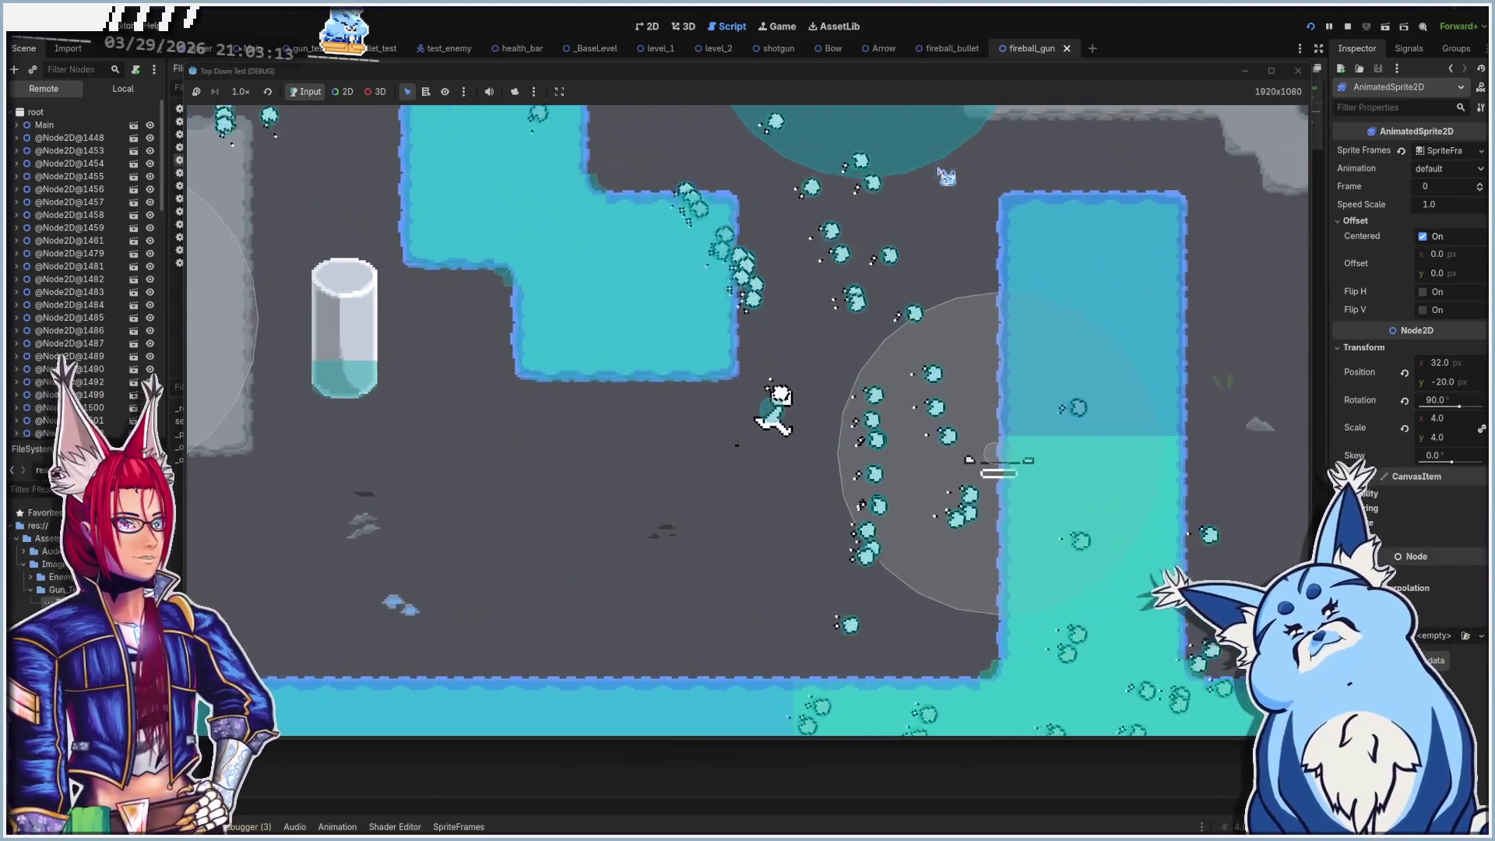
key(w)
key(w)
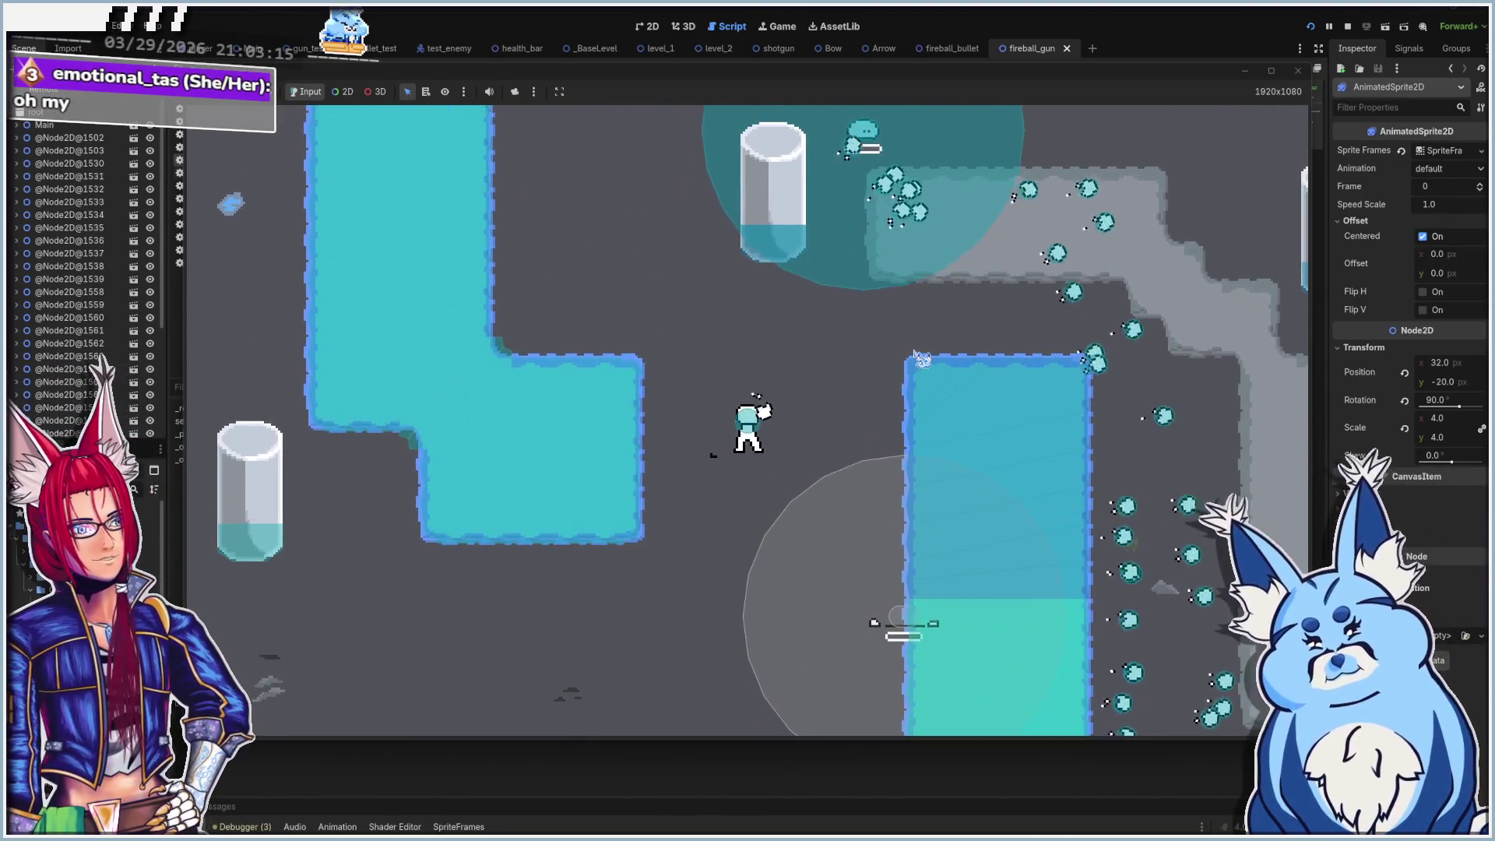
key(d)
key(F8)
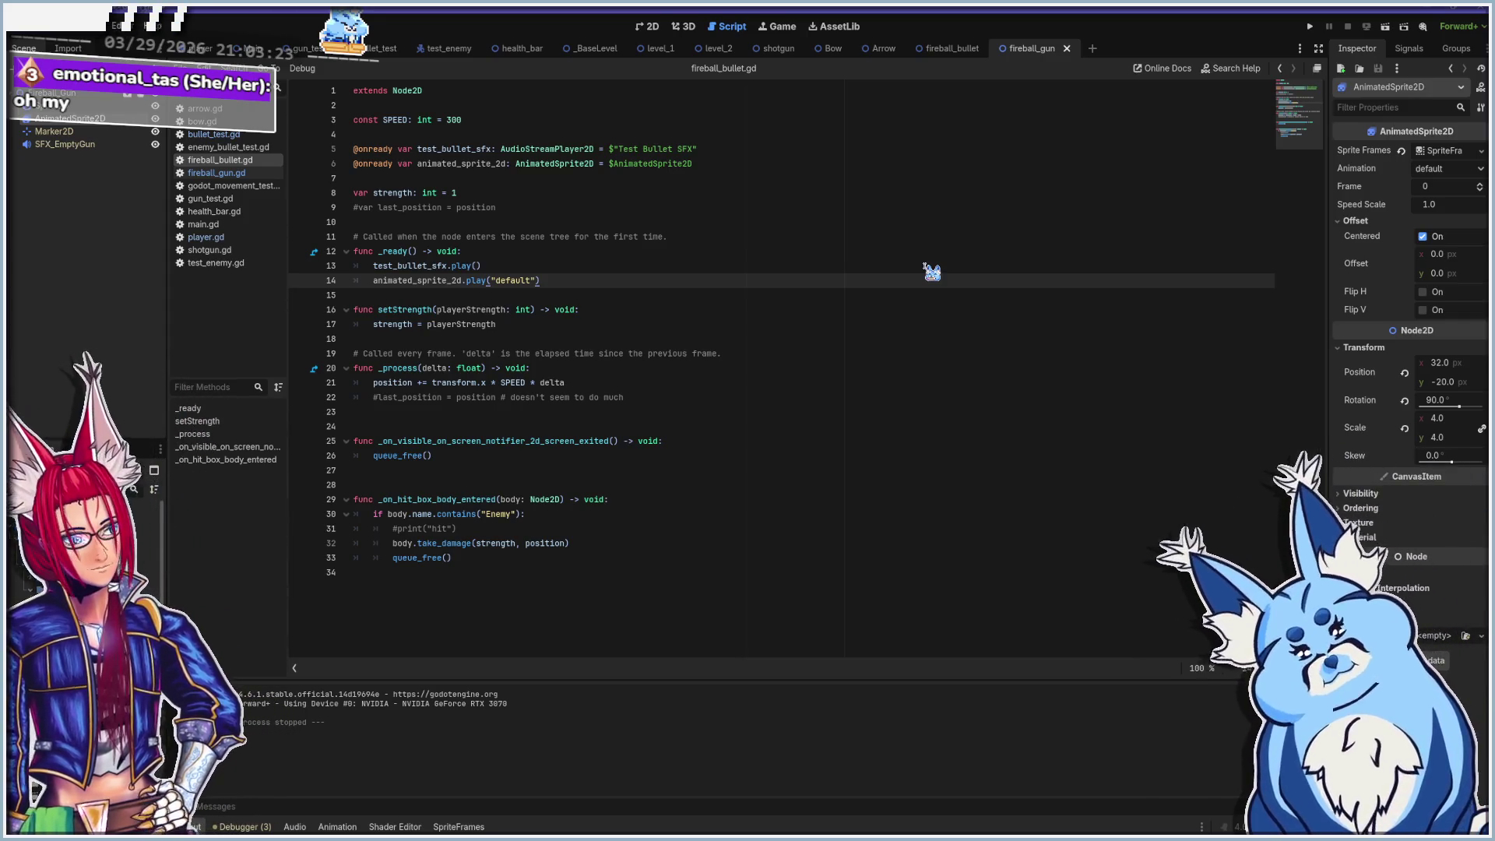
Step: Launch the game with F5 and circle the pillar toward a slime
key(F5)
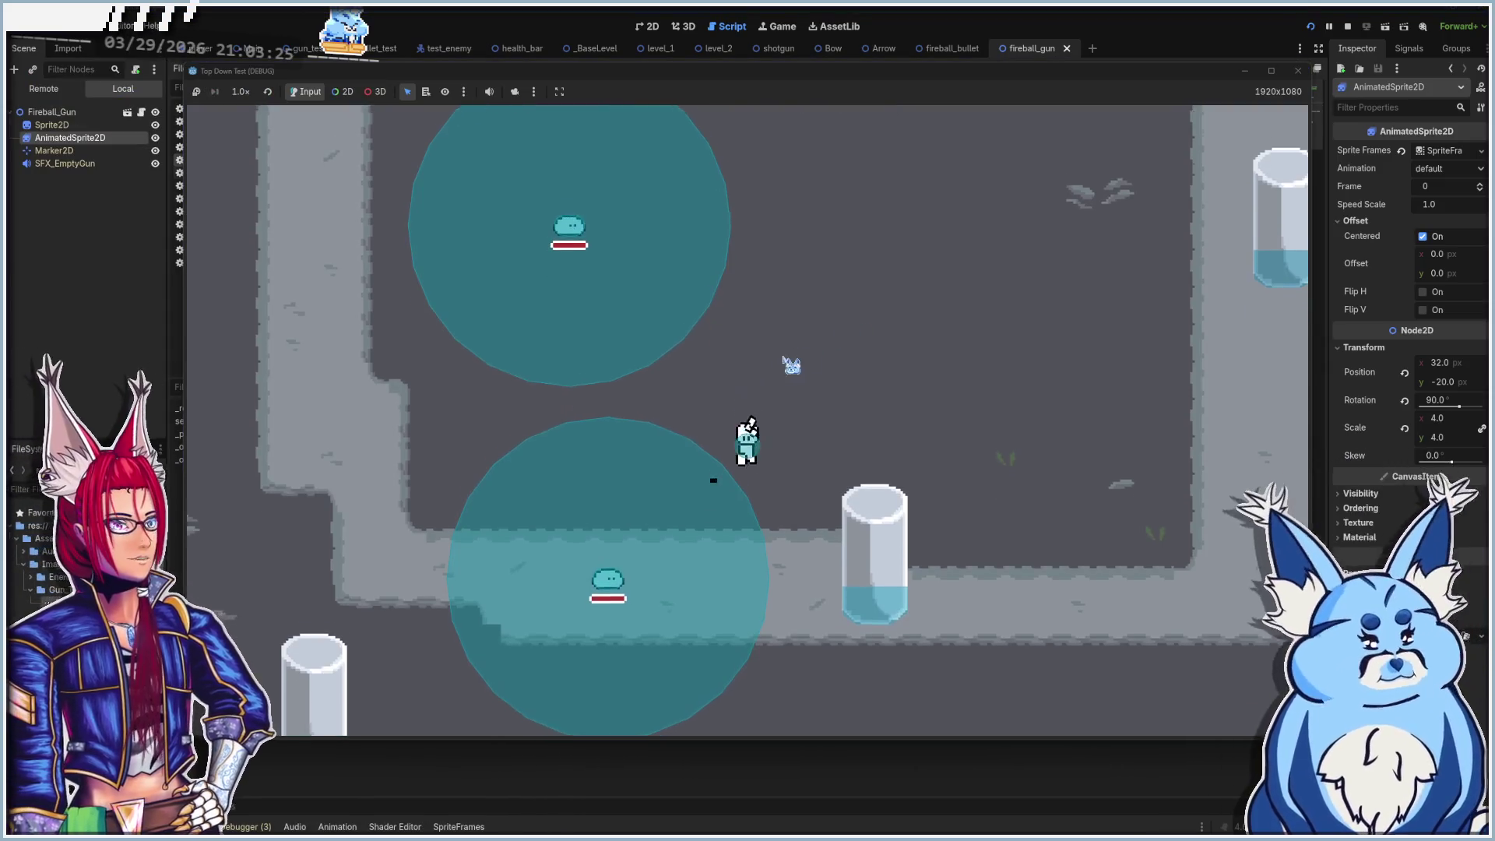
key(a)
key(s)
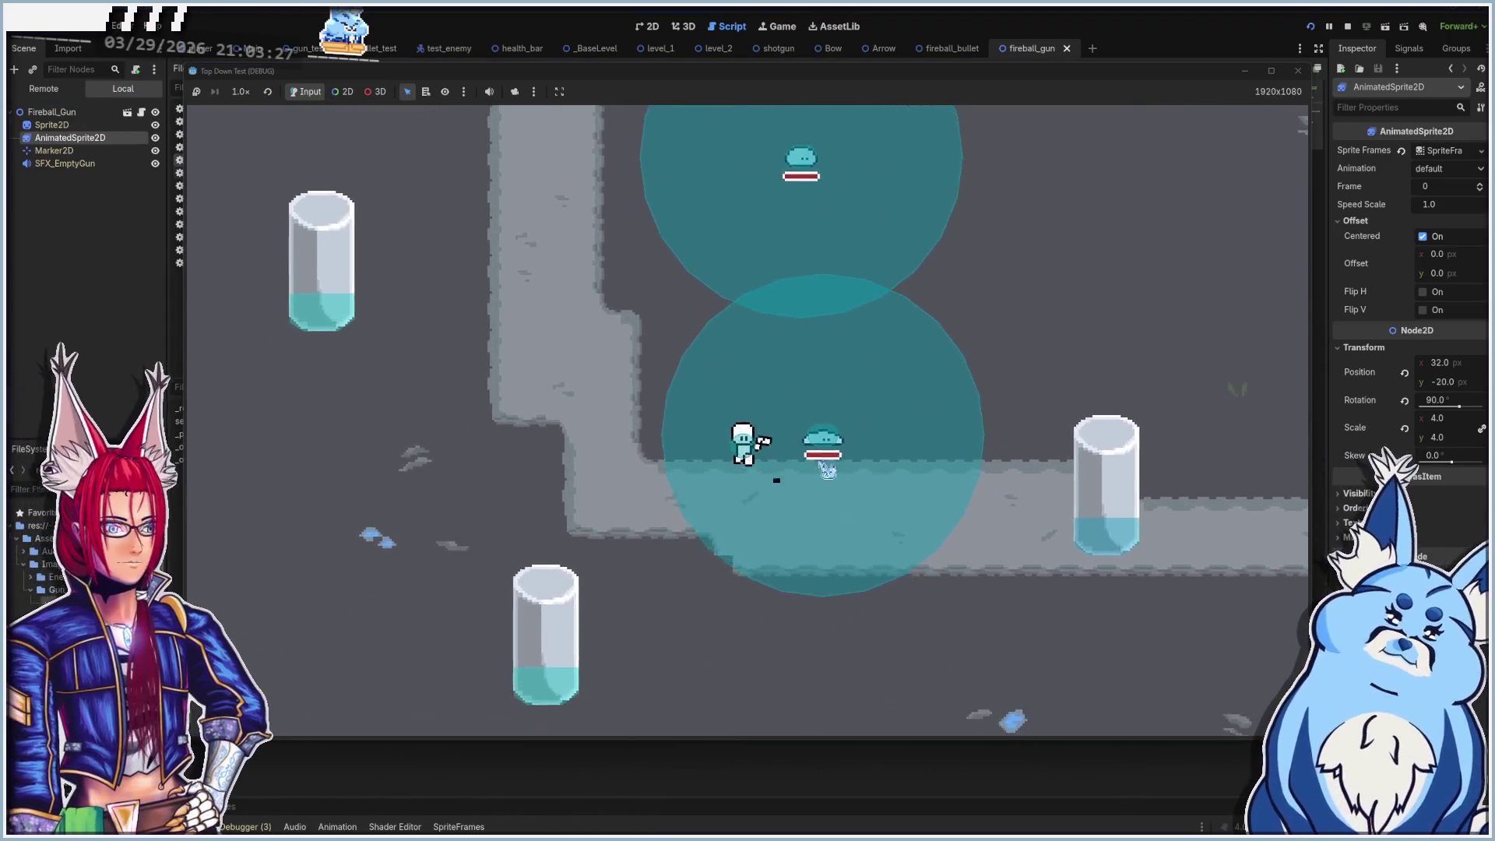
key(d)
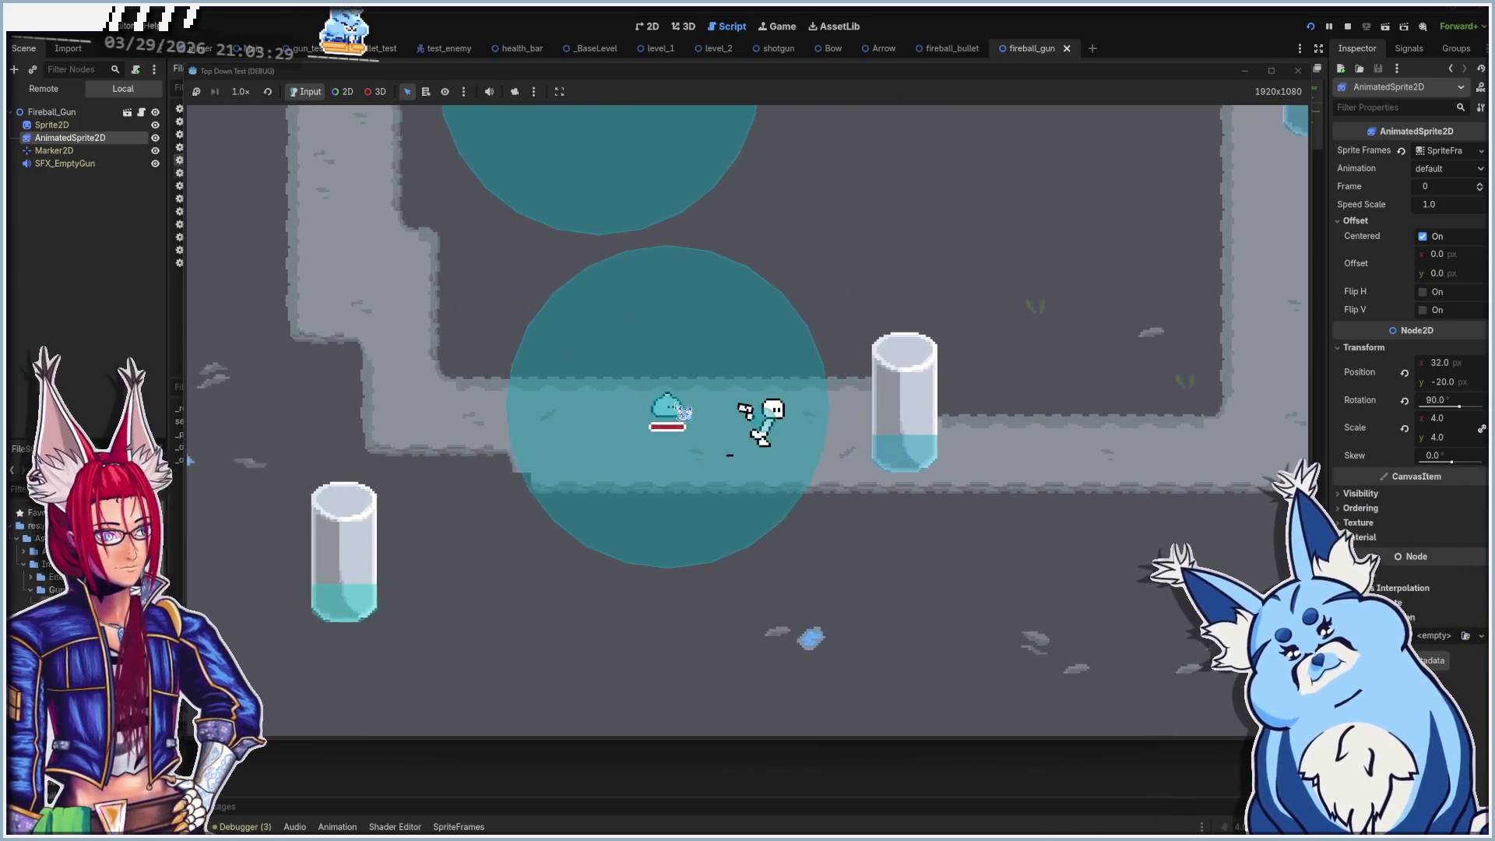
key(d)
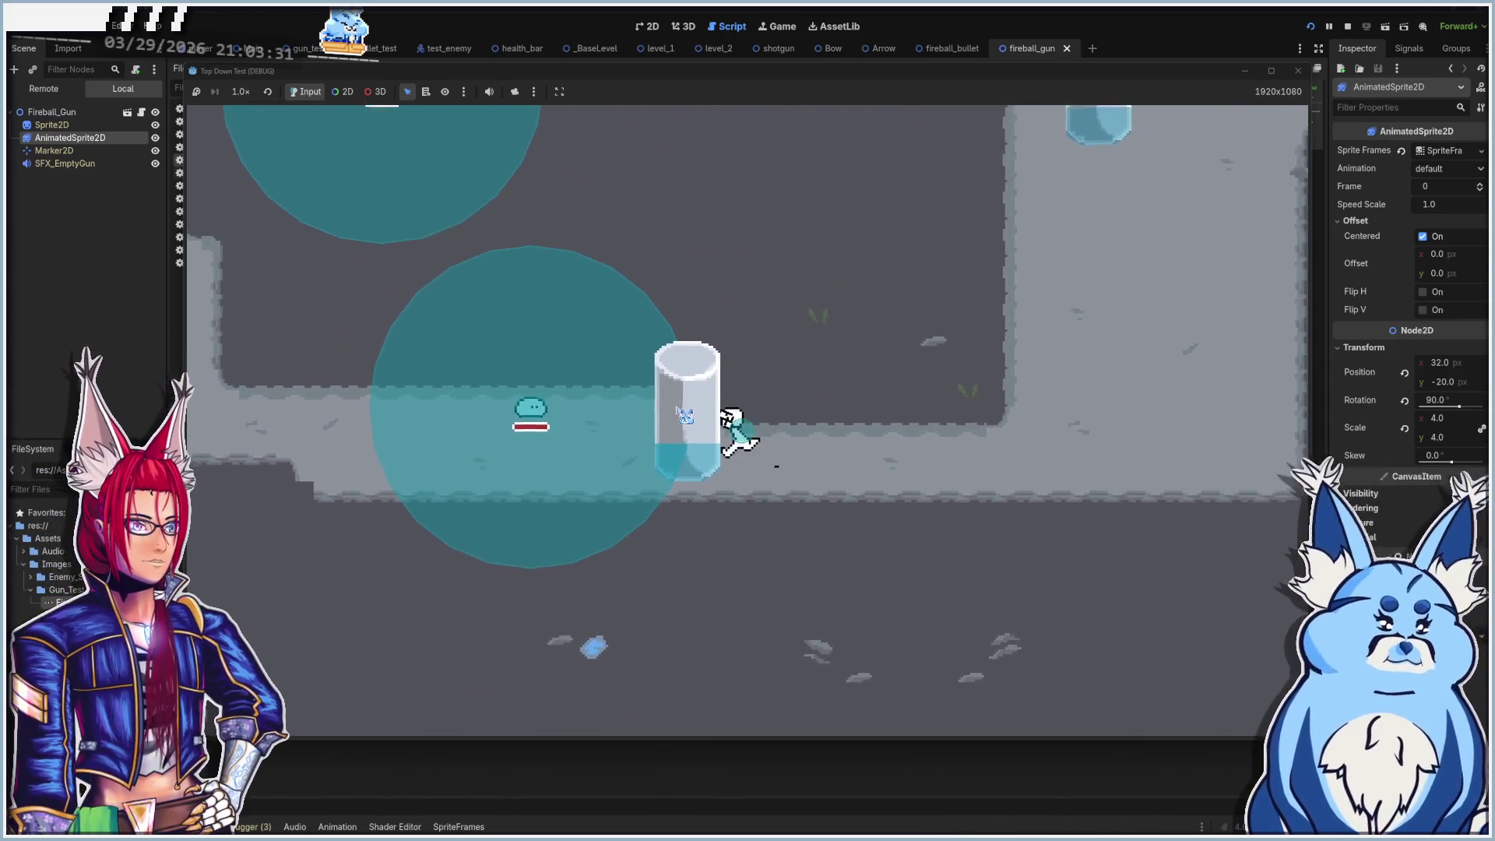
key(d)
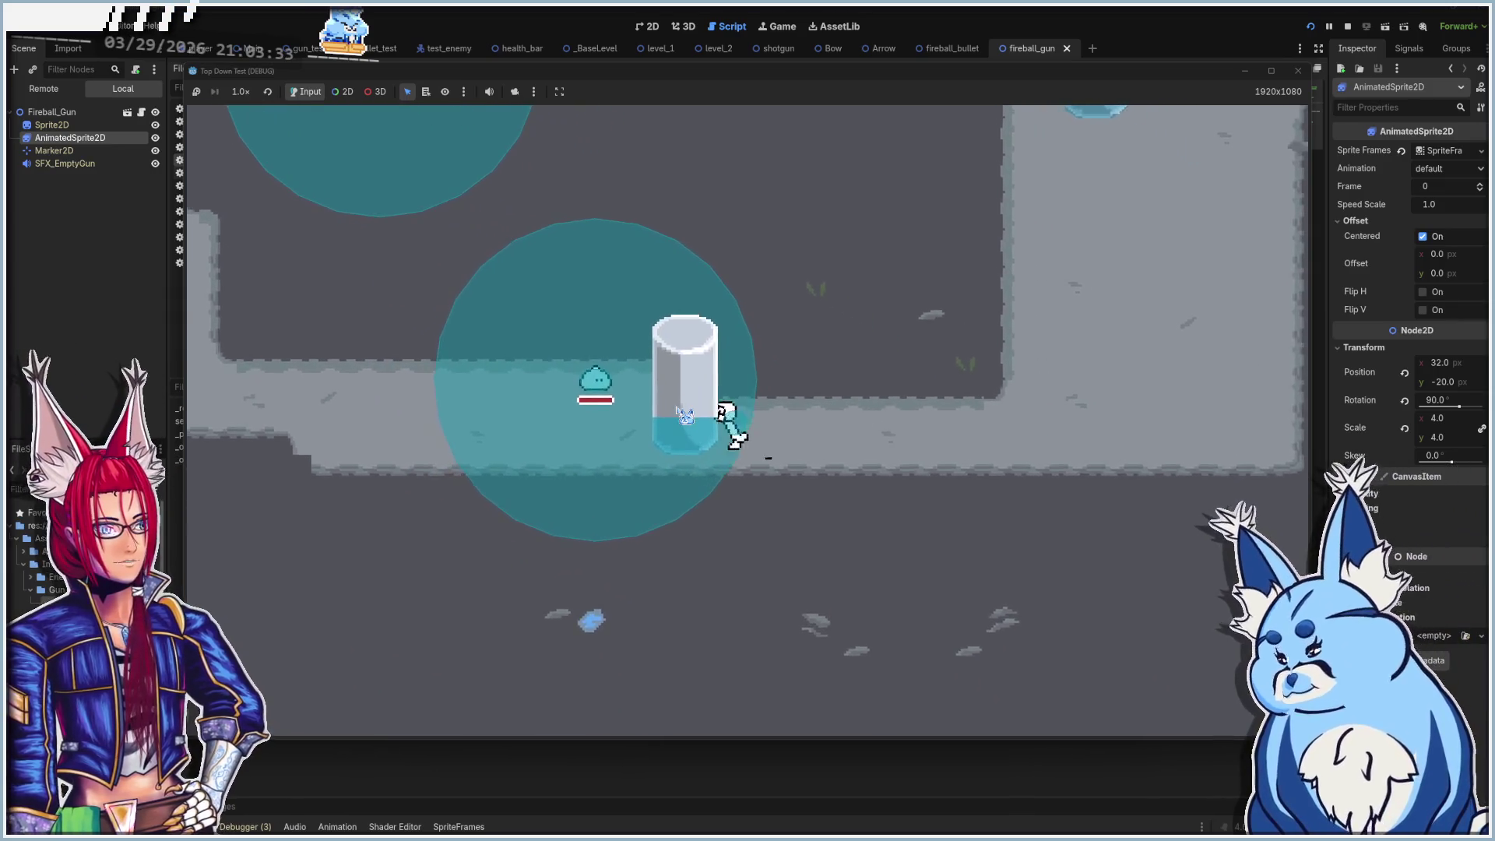
key(s)
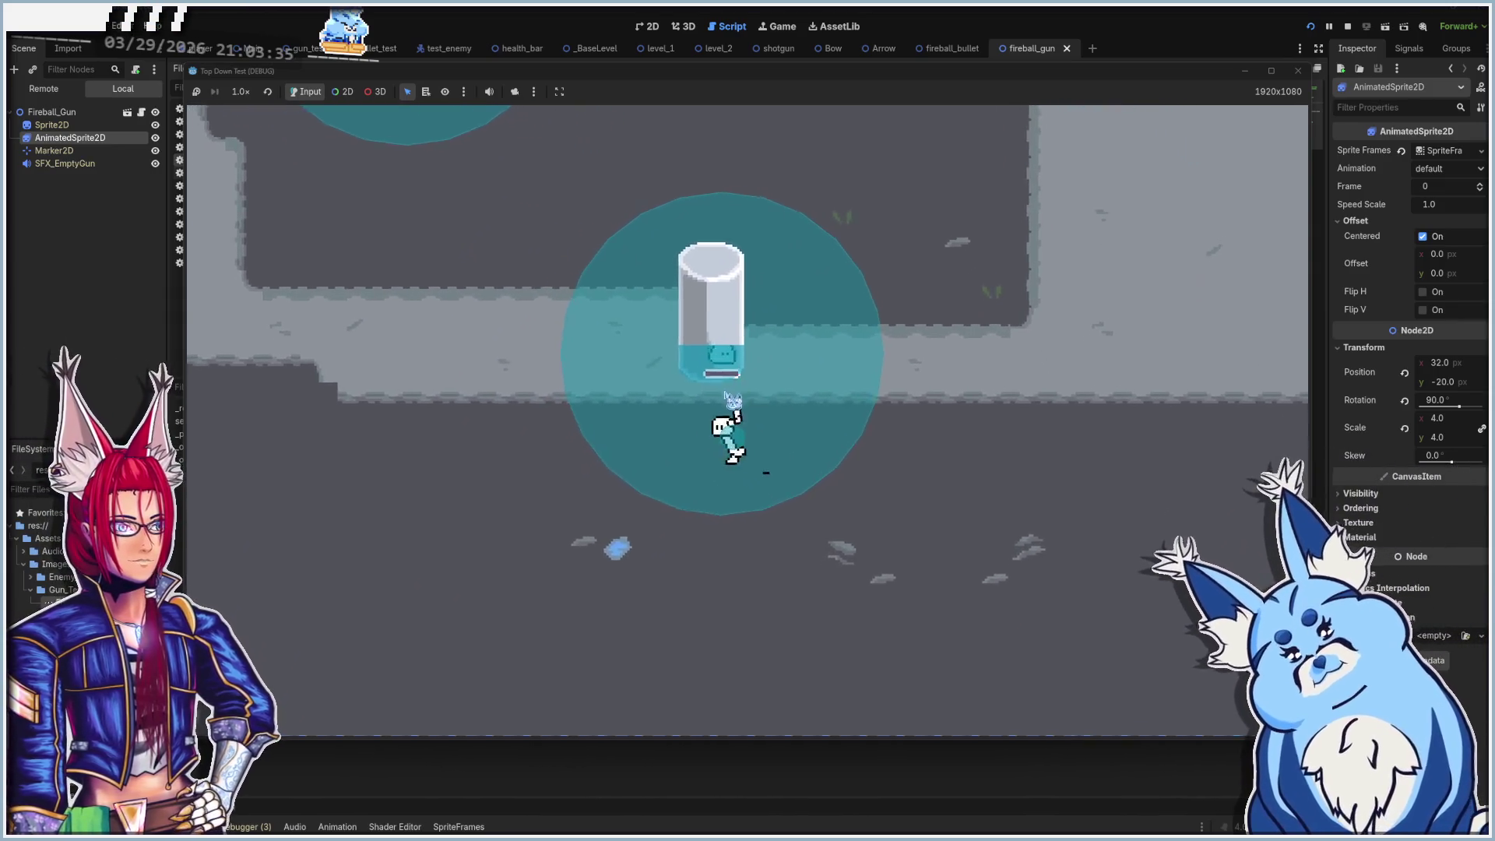
key(a)
key(w)
key(d)
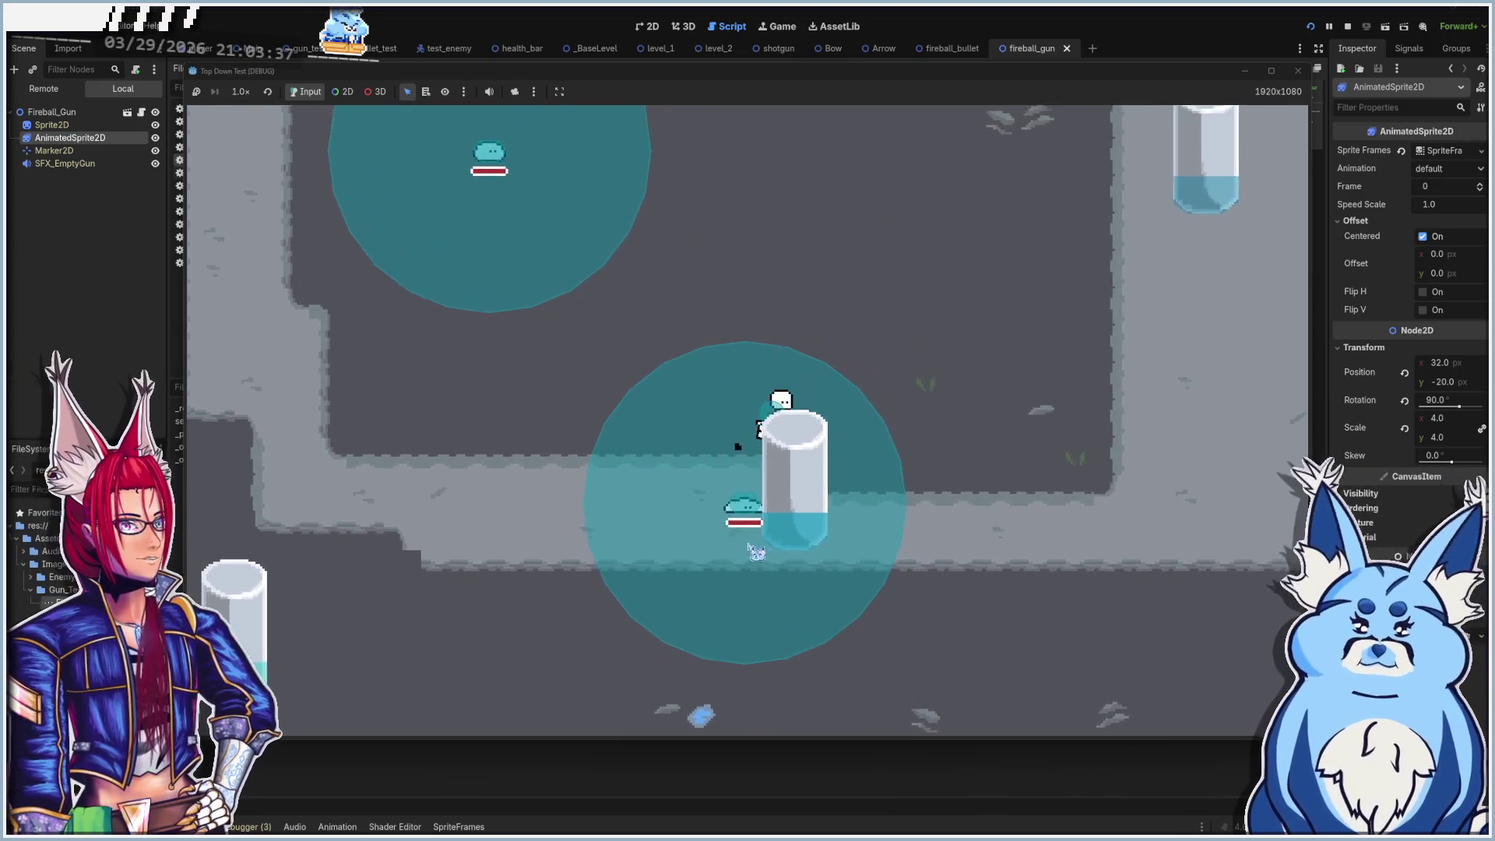
key(d)
key(s)
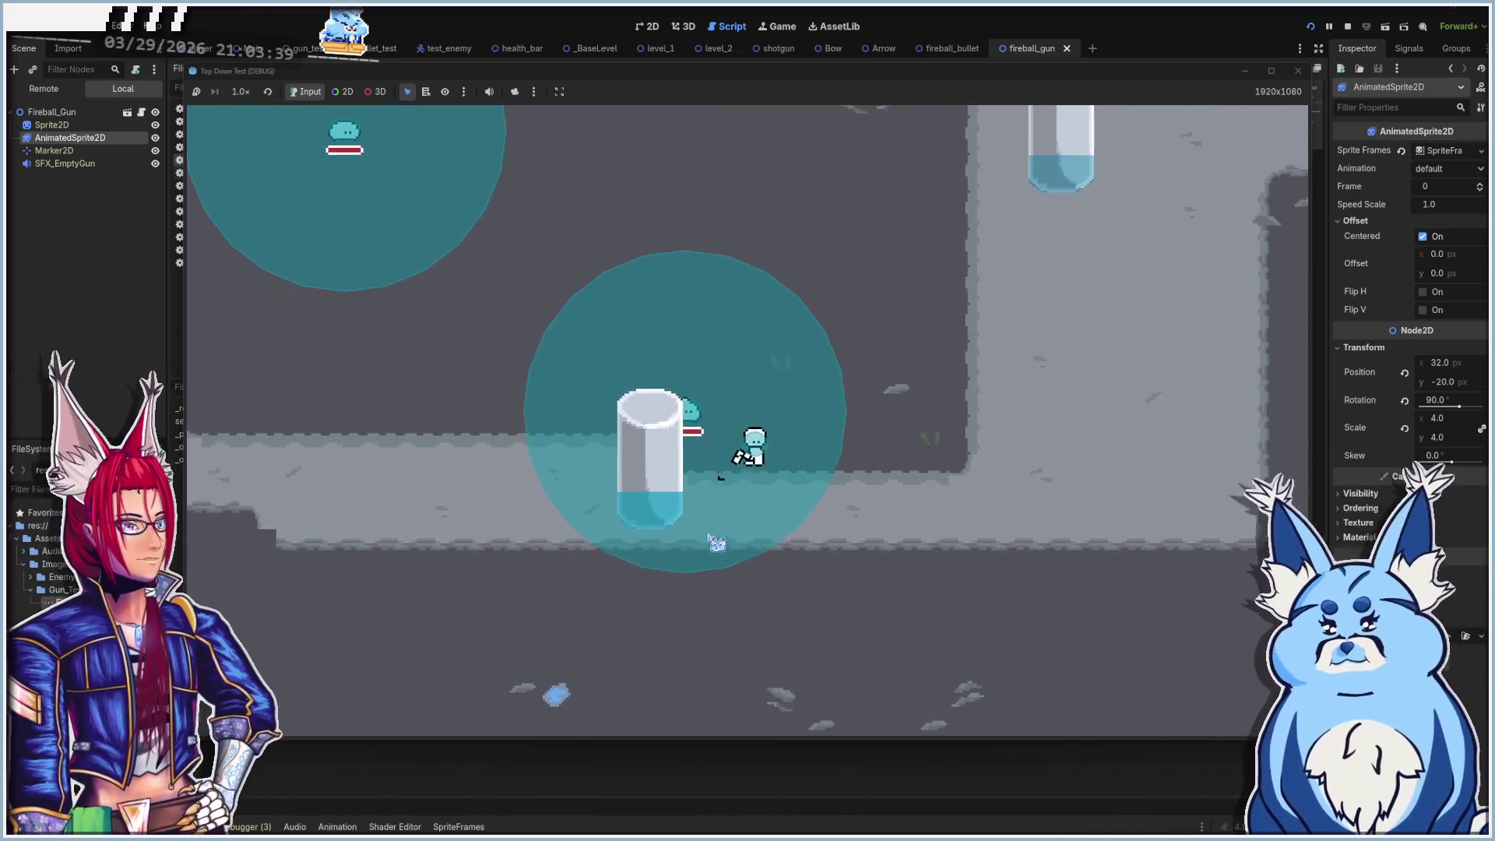
key(s)
key(a)
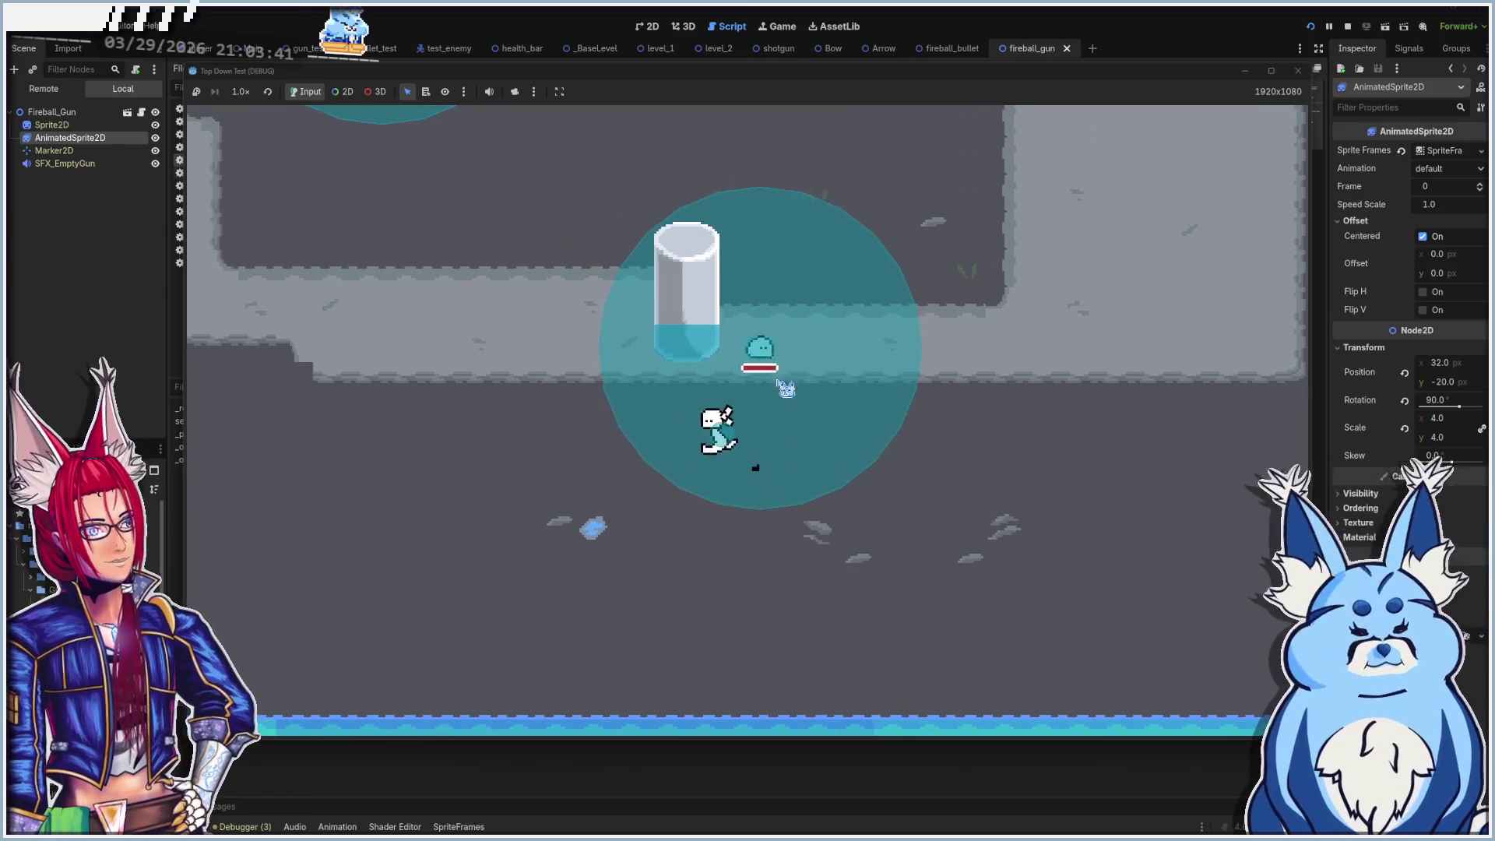
key(w)
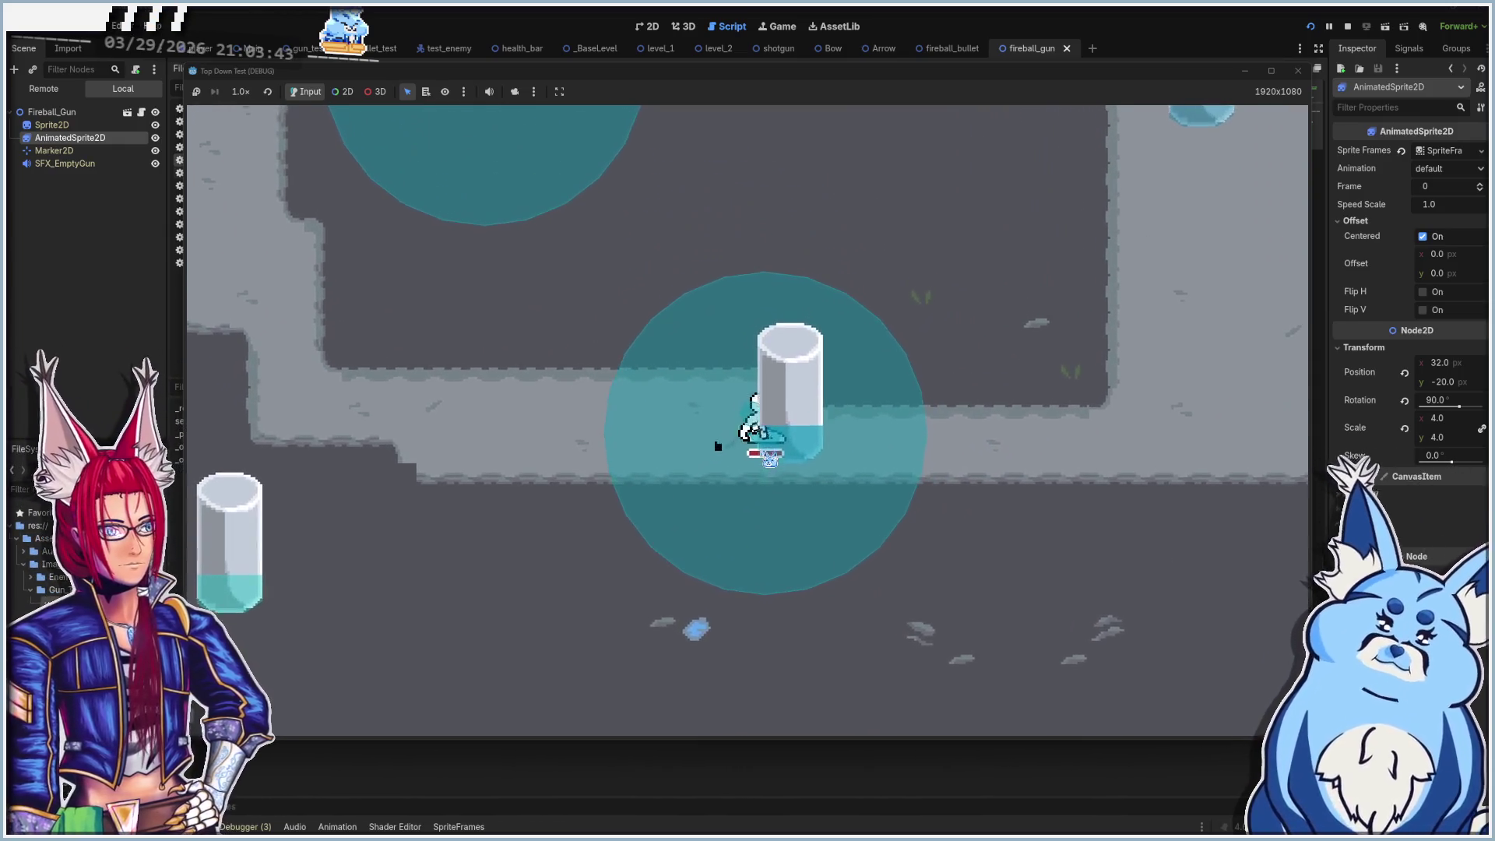
Step: Move toward the slime and then up-left away from it, then close the game window
key(s)
key(a)
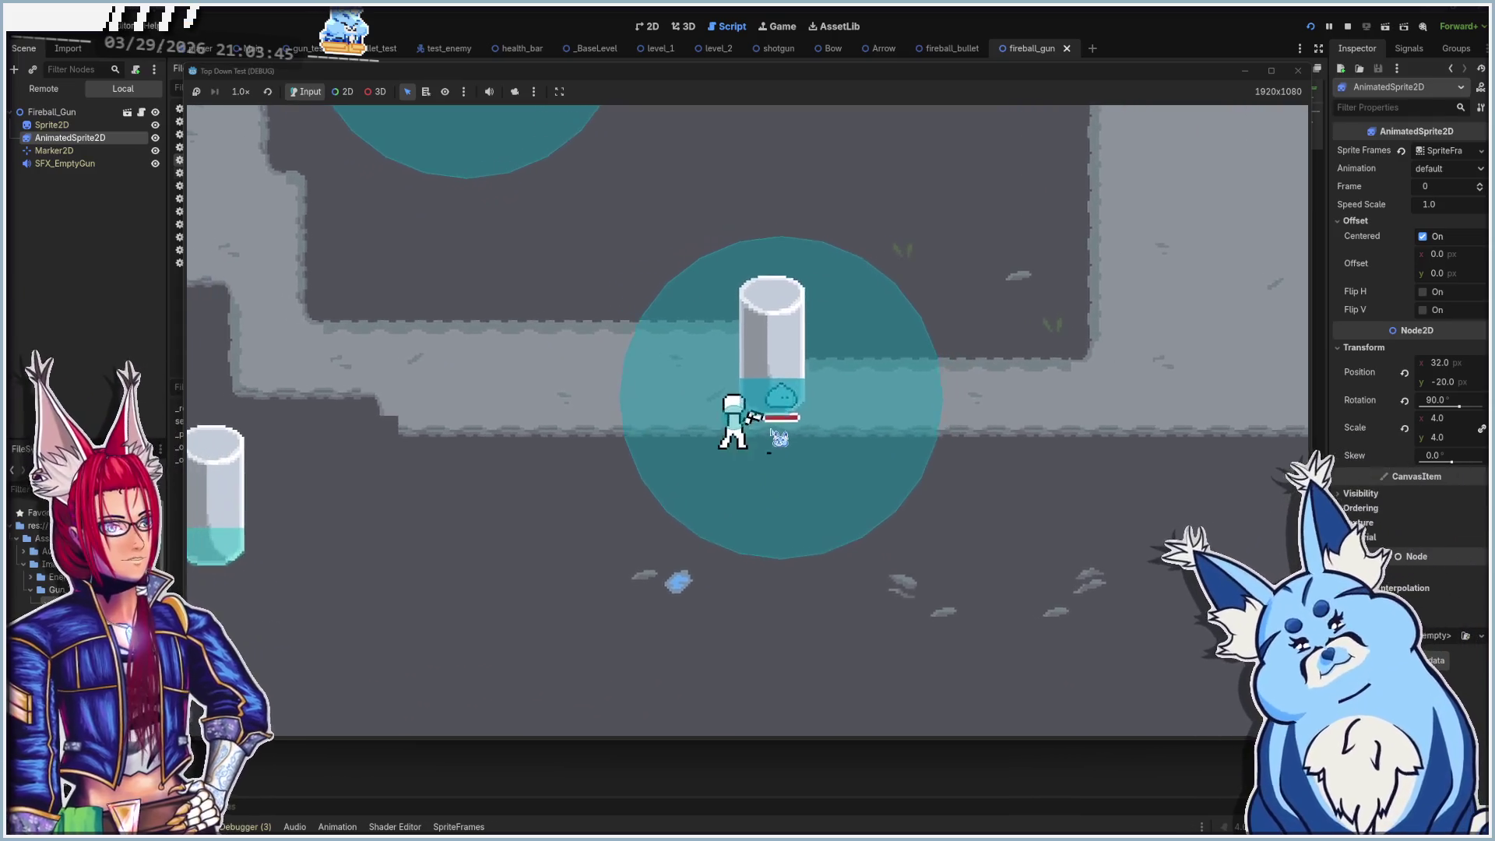
key(a)
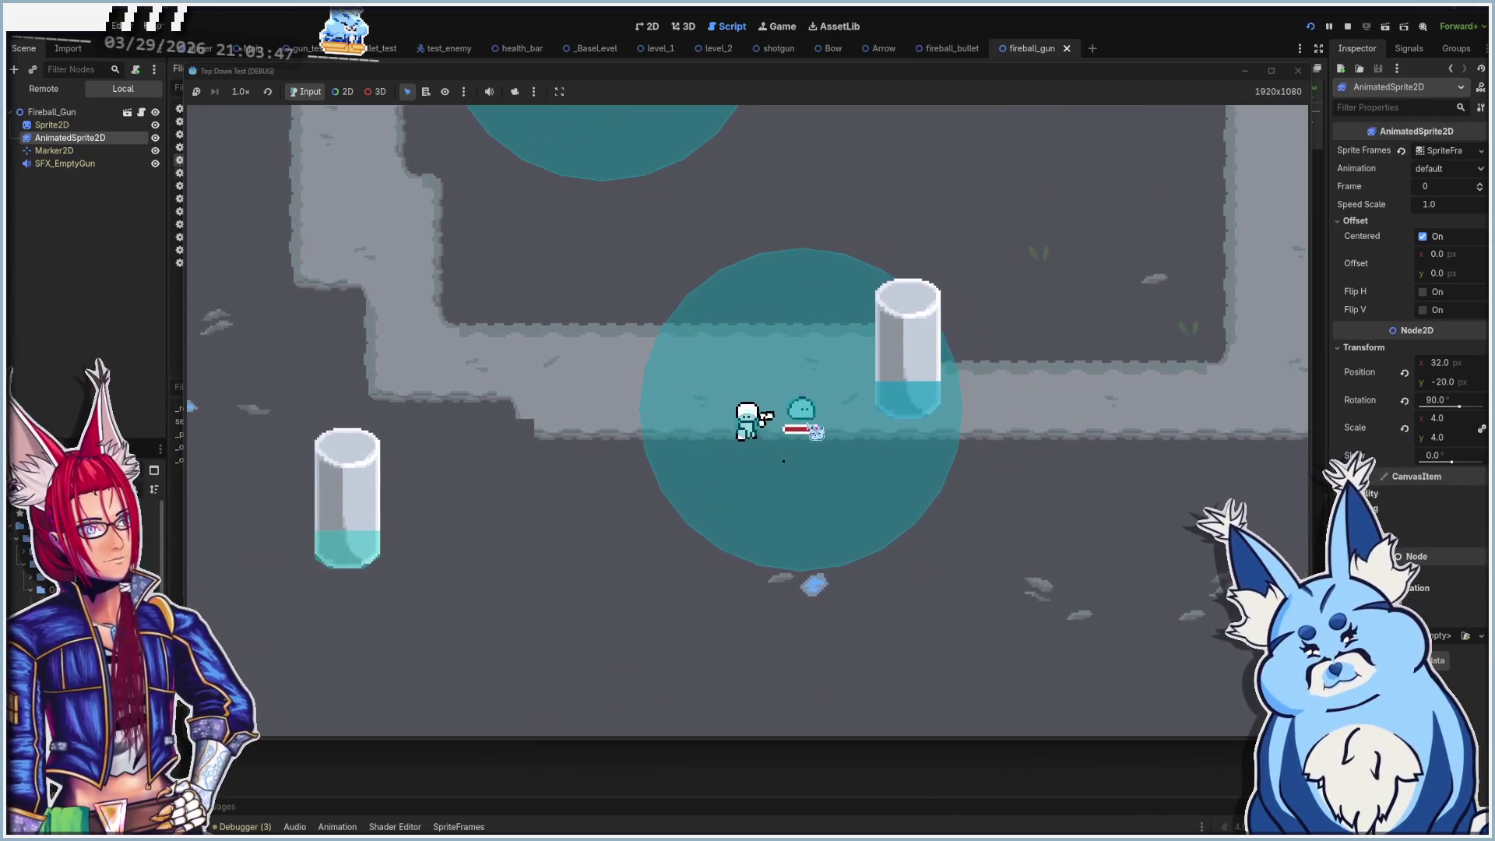
key(s)
key(d)
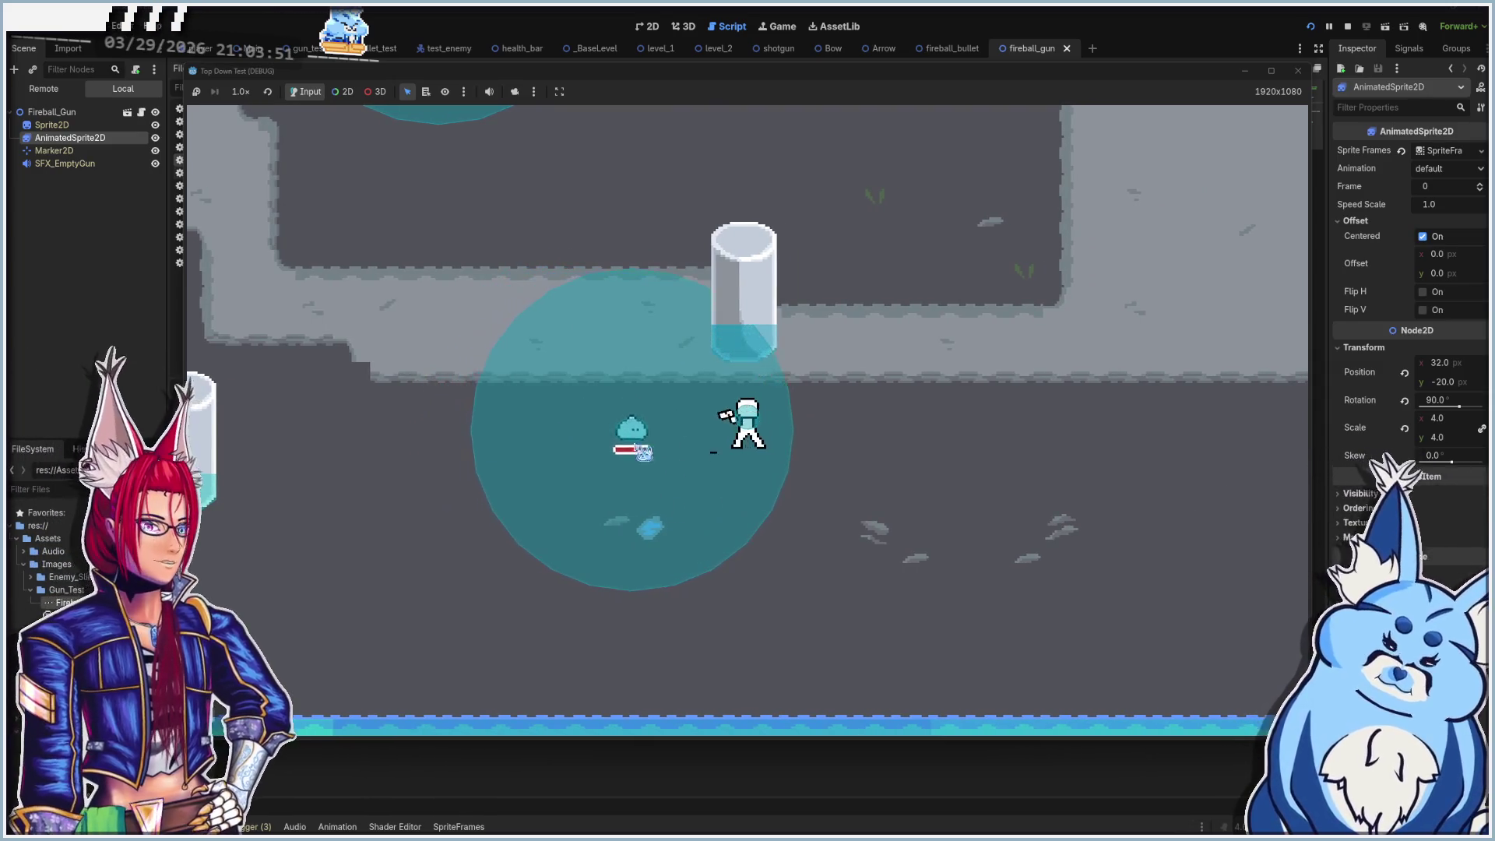
key(a)
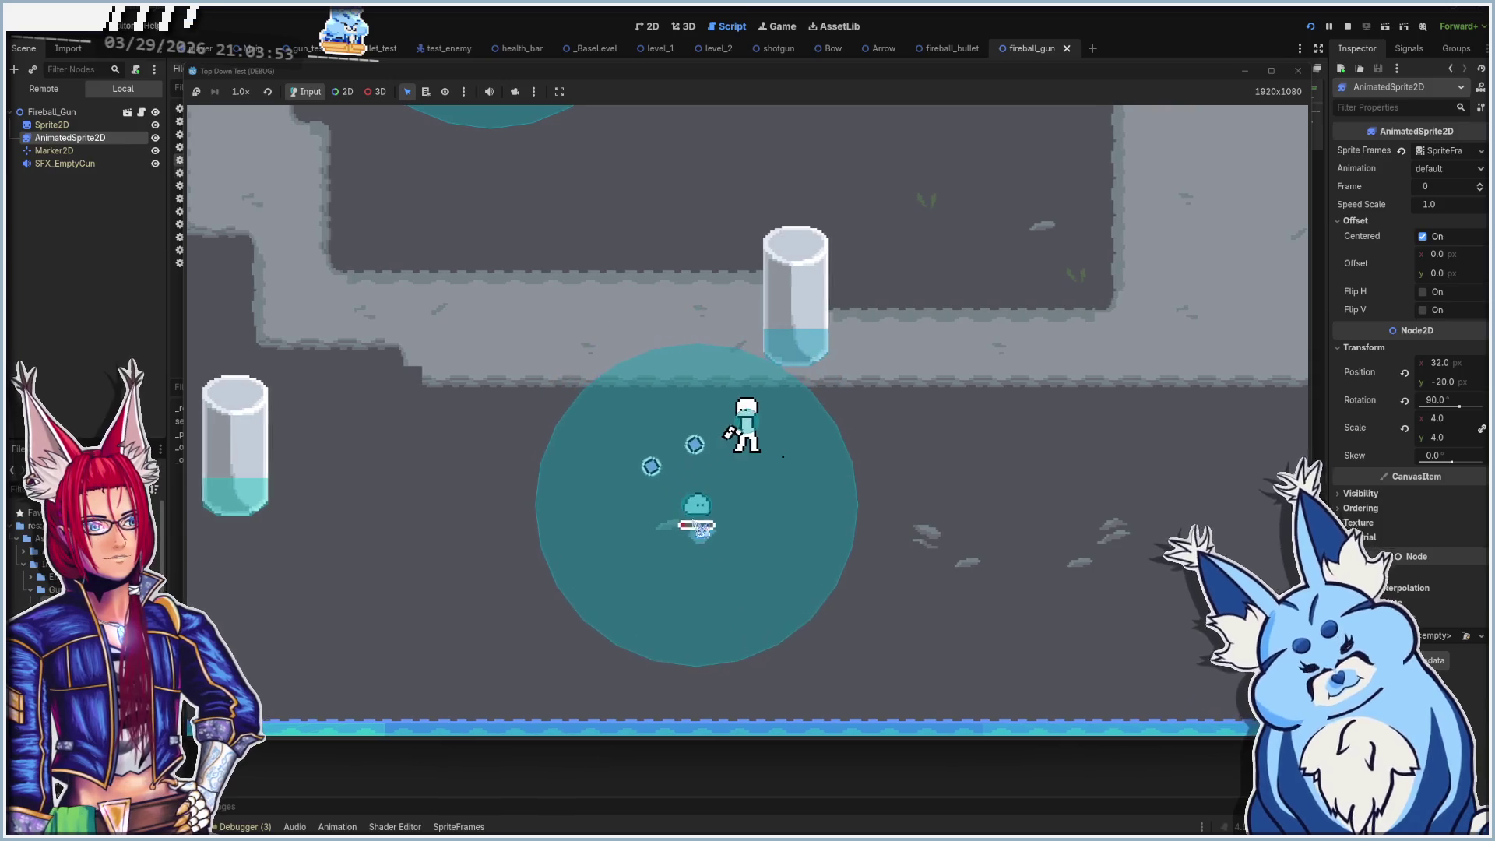
key(w)
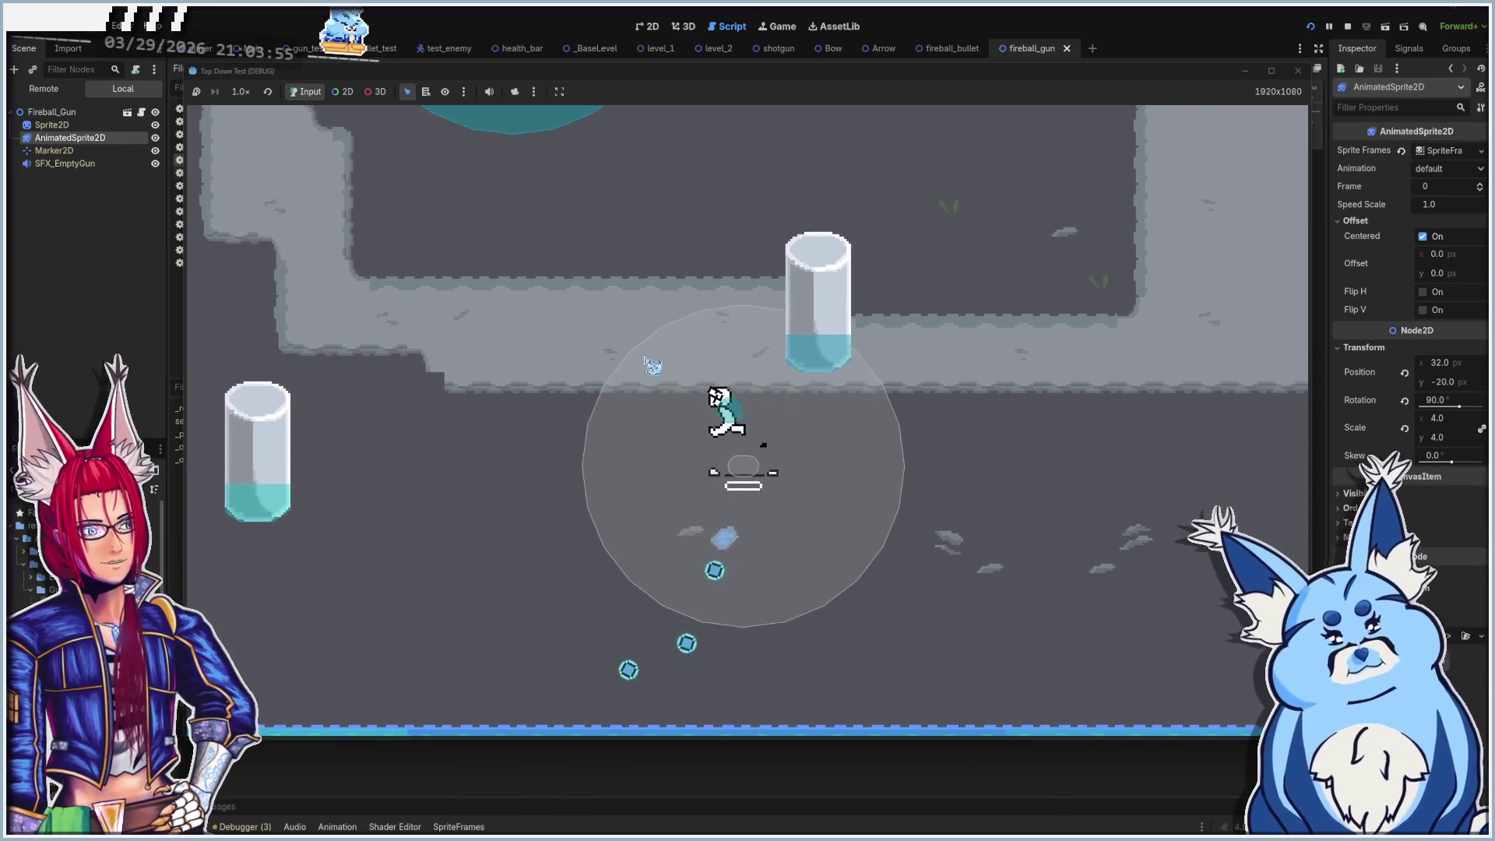
key(a)
key(w)
key(a)
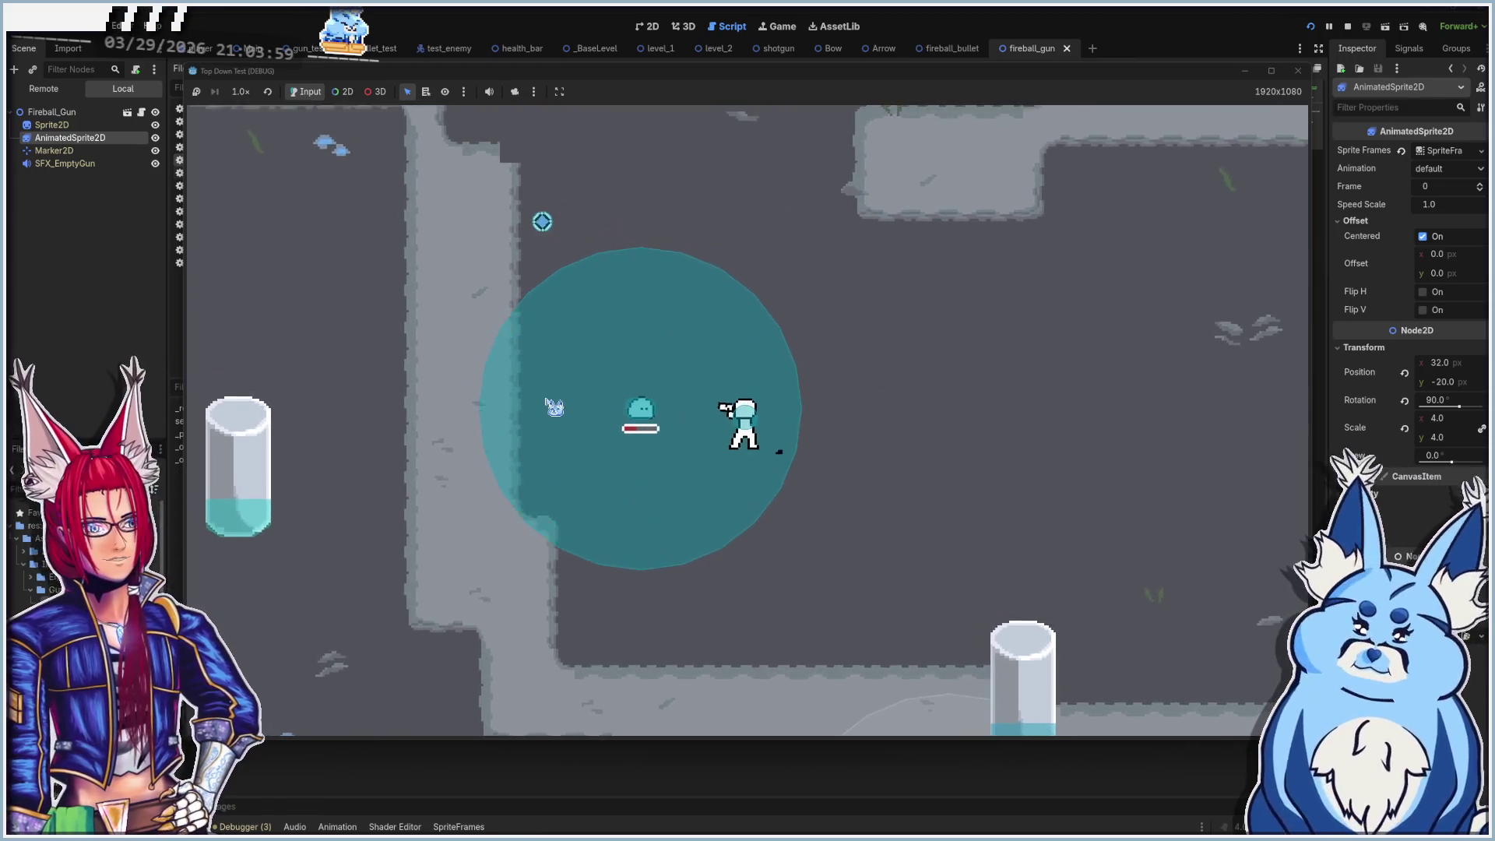
key(a)
key(w)
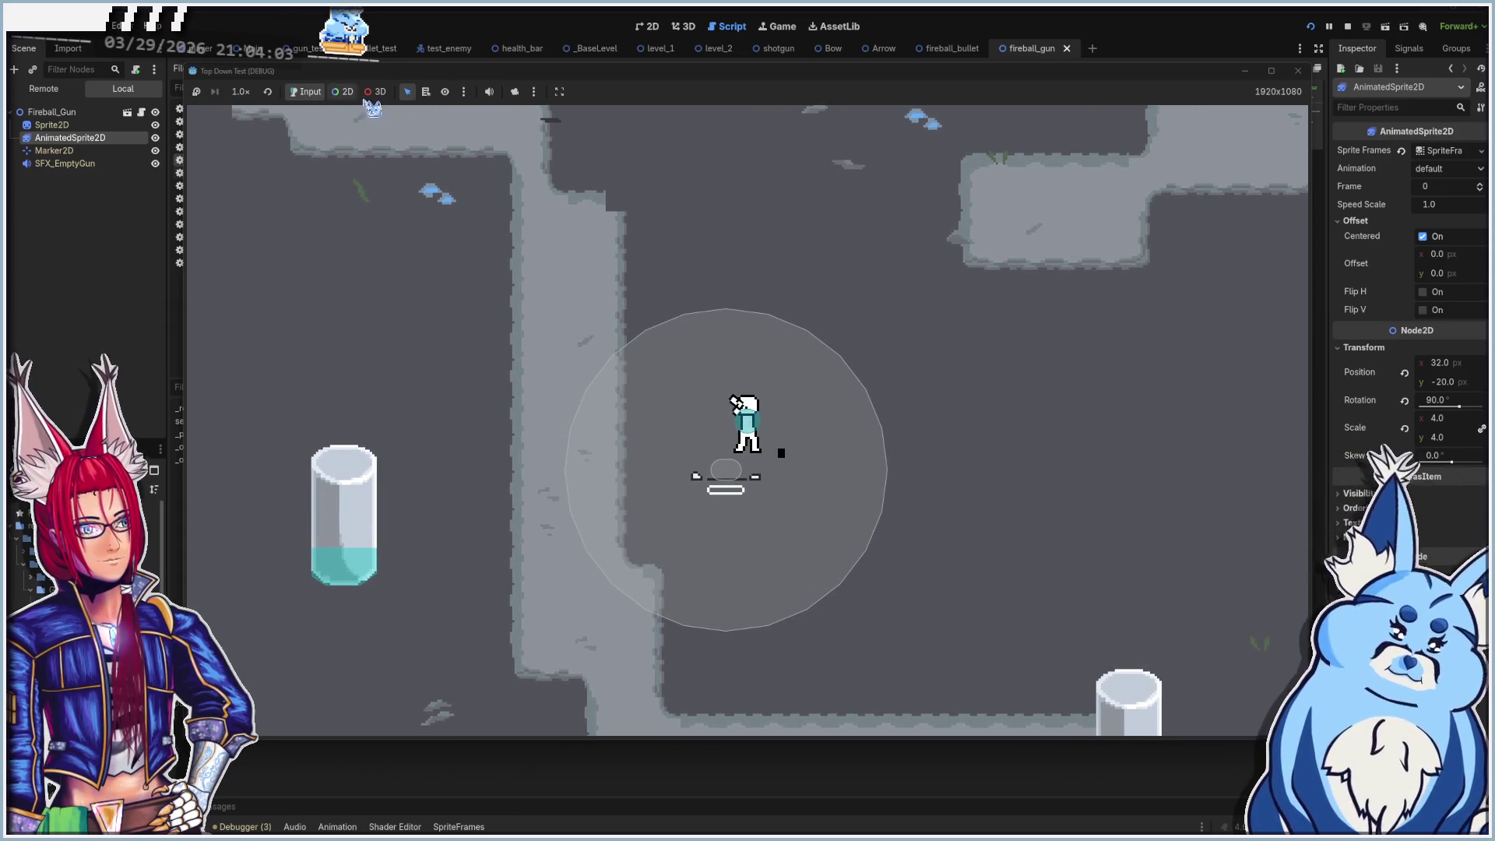
click(1297, 70)
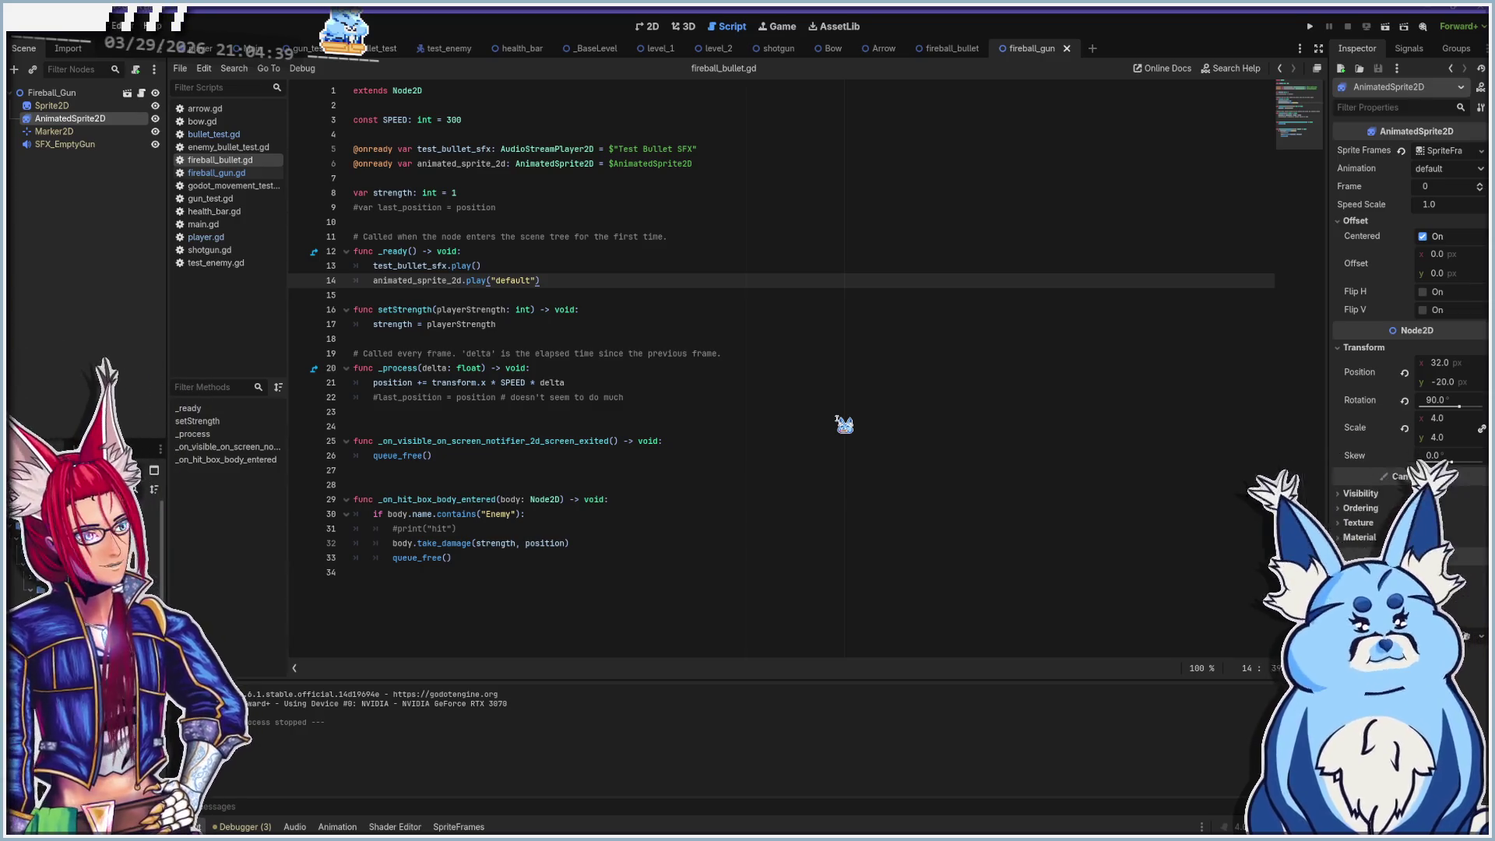
Step: Relaunch the Top Down Test game with F5 so both slimes respawn
key(F5)
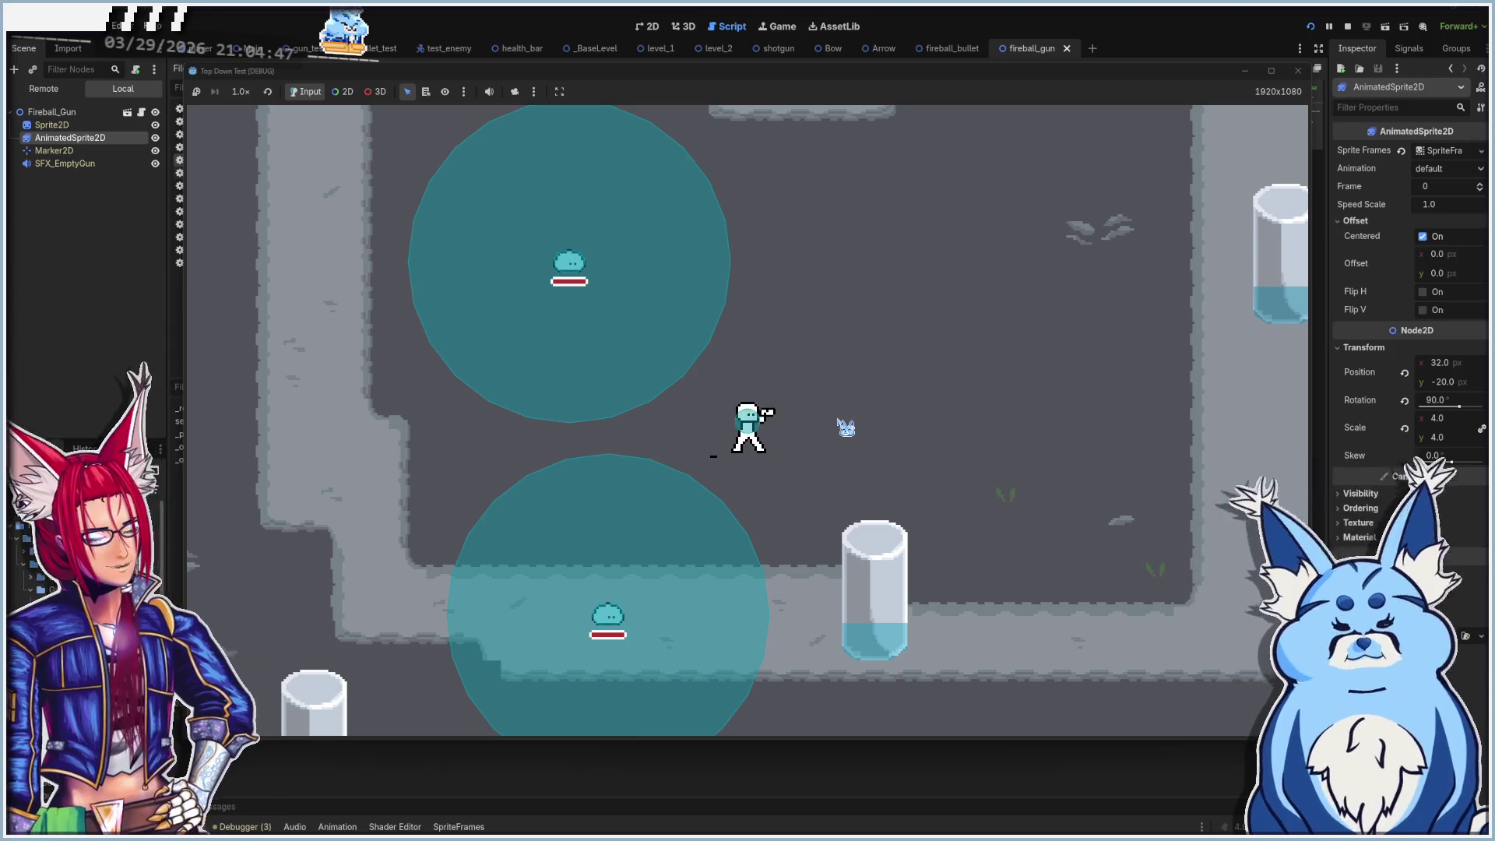
Step: Walk the player around the first room and past the slimes with WASD
key(a)
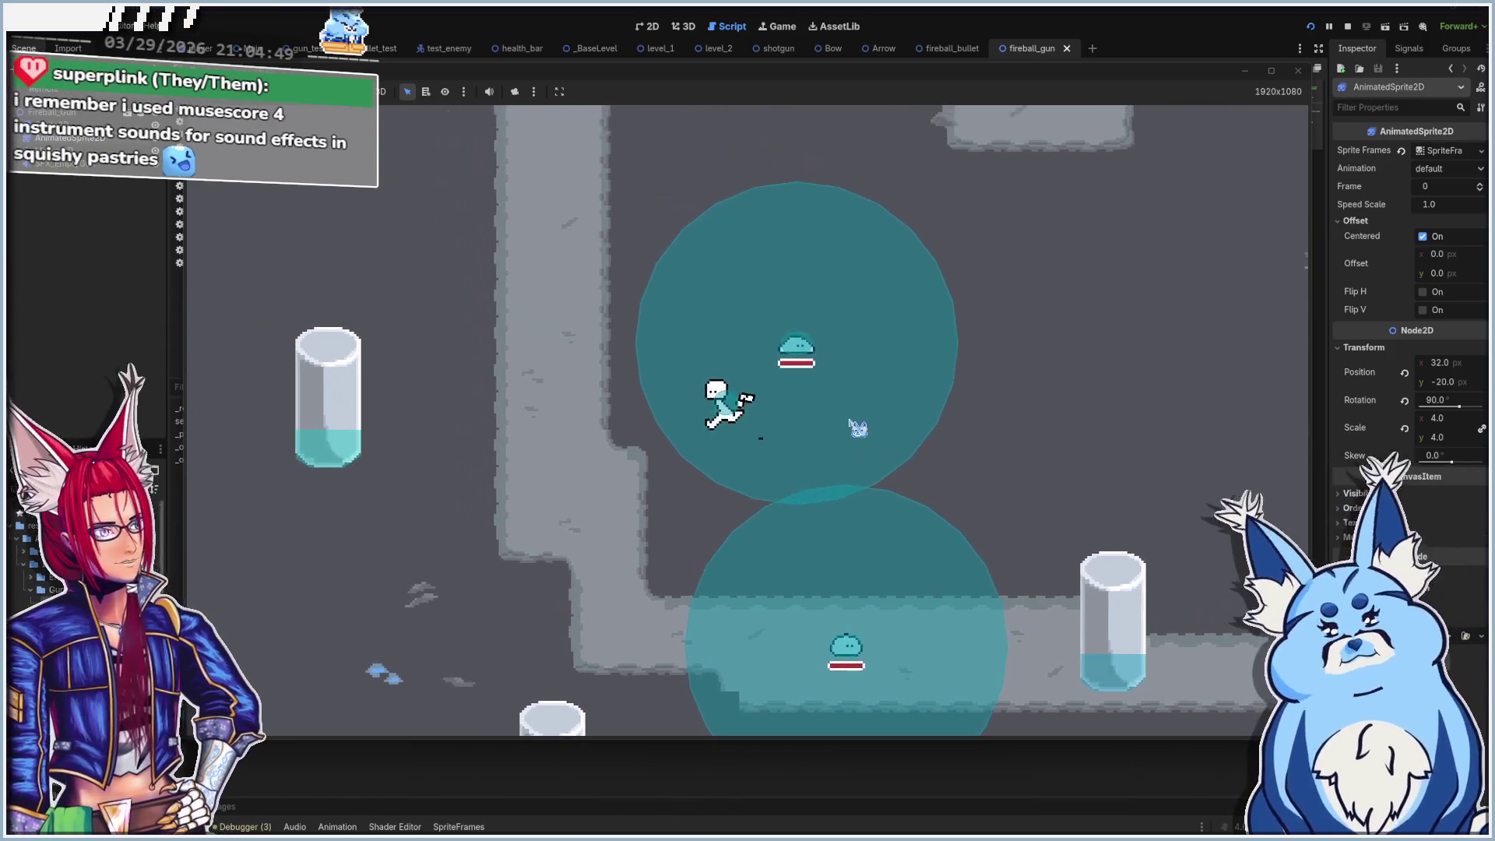
key(w)
key(d)
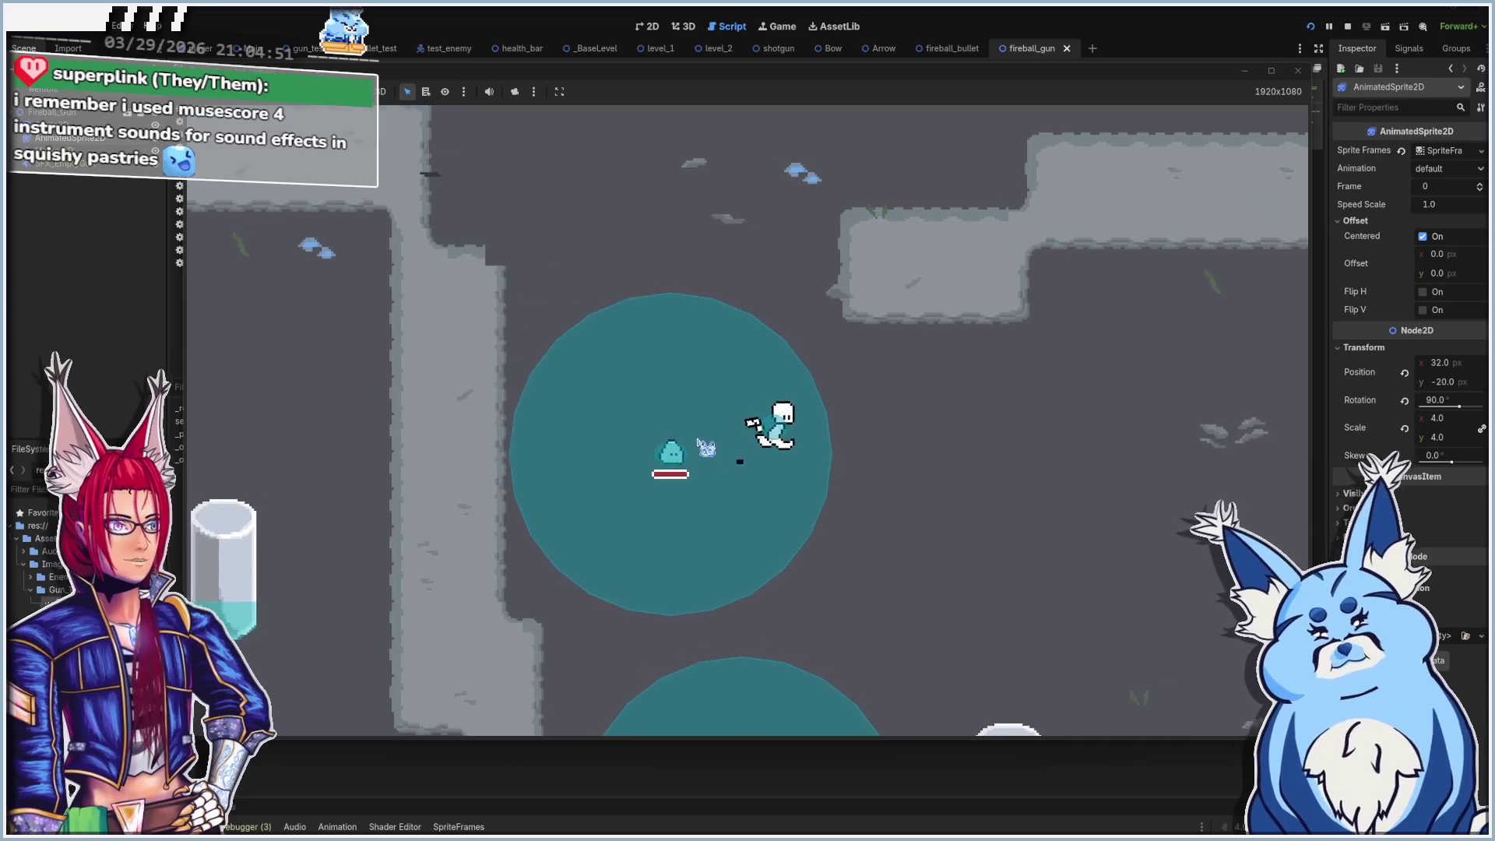
key(s)
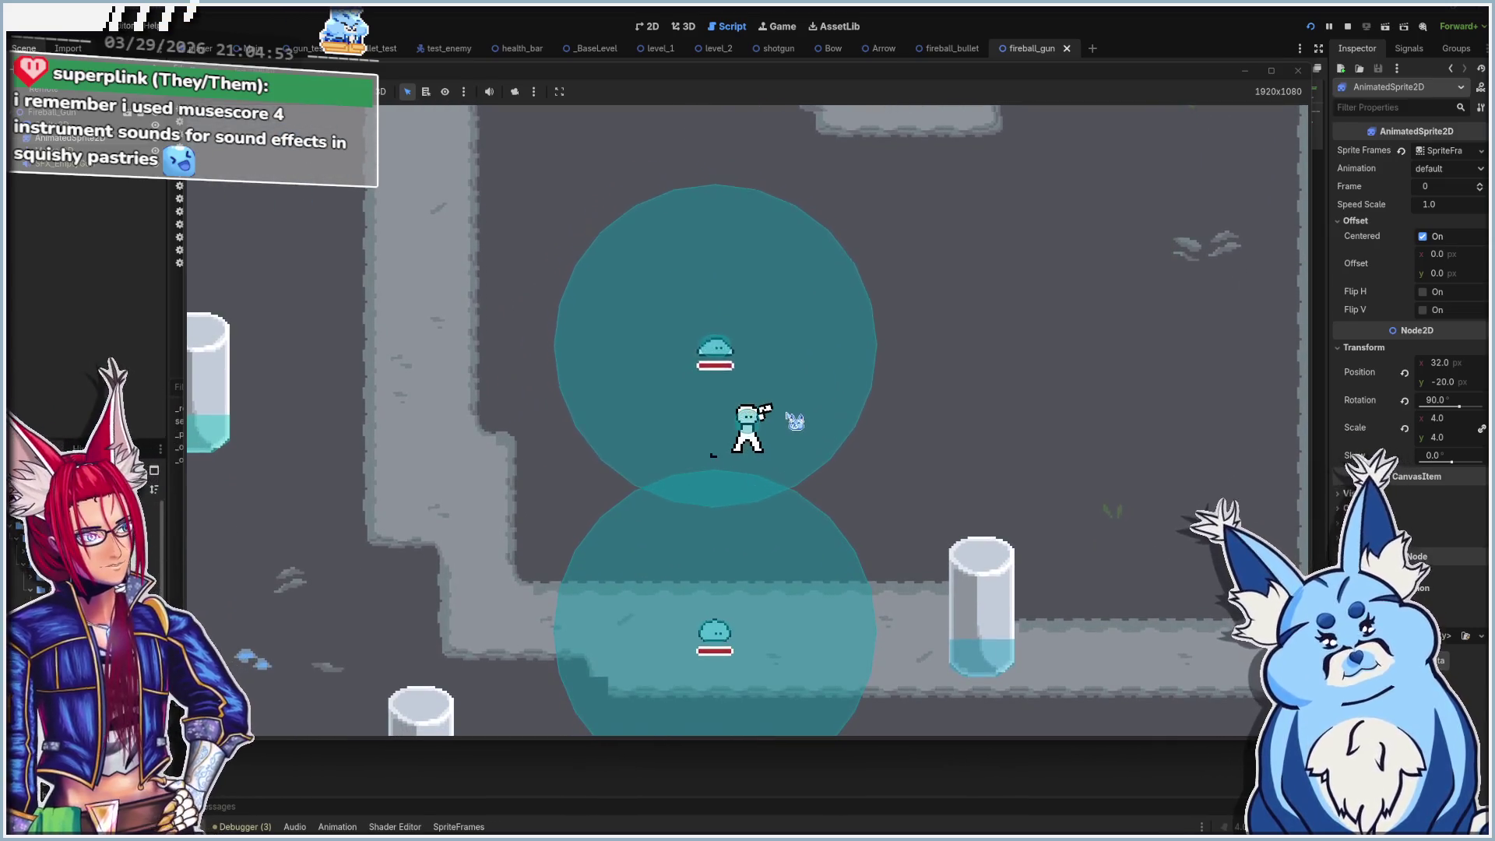
key(a)
key(w)
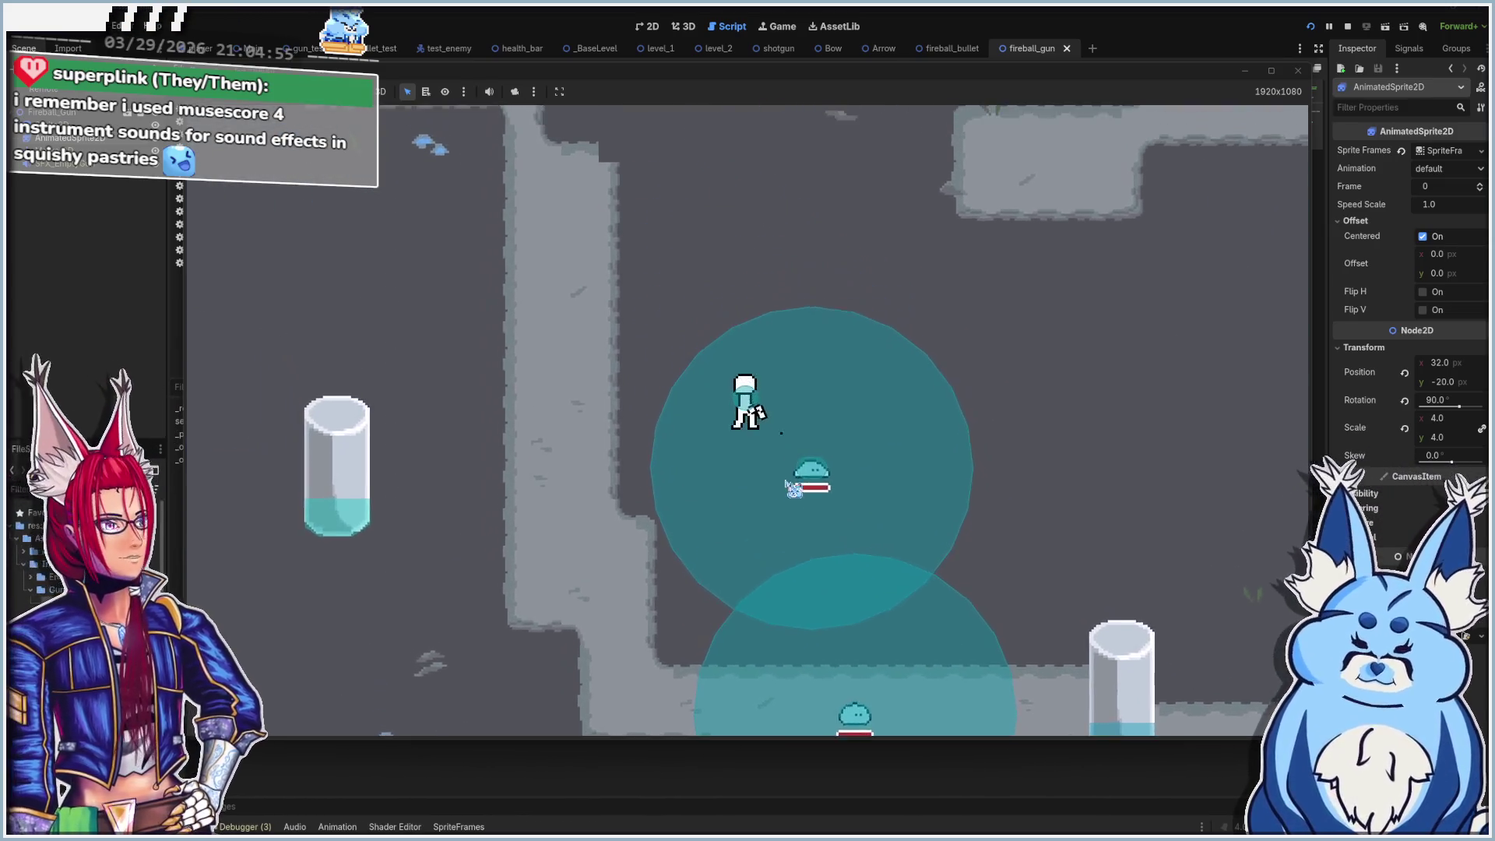
key(d)
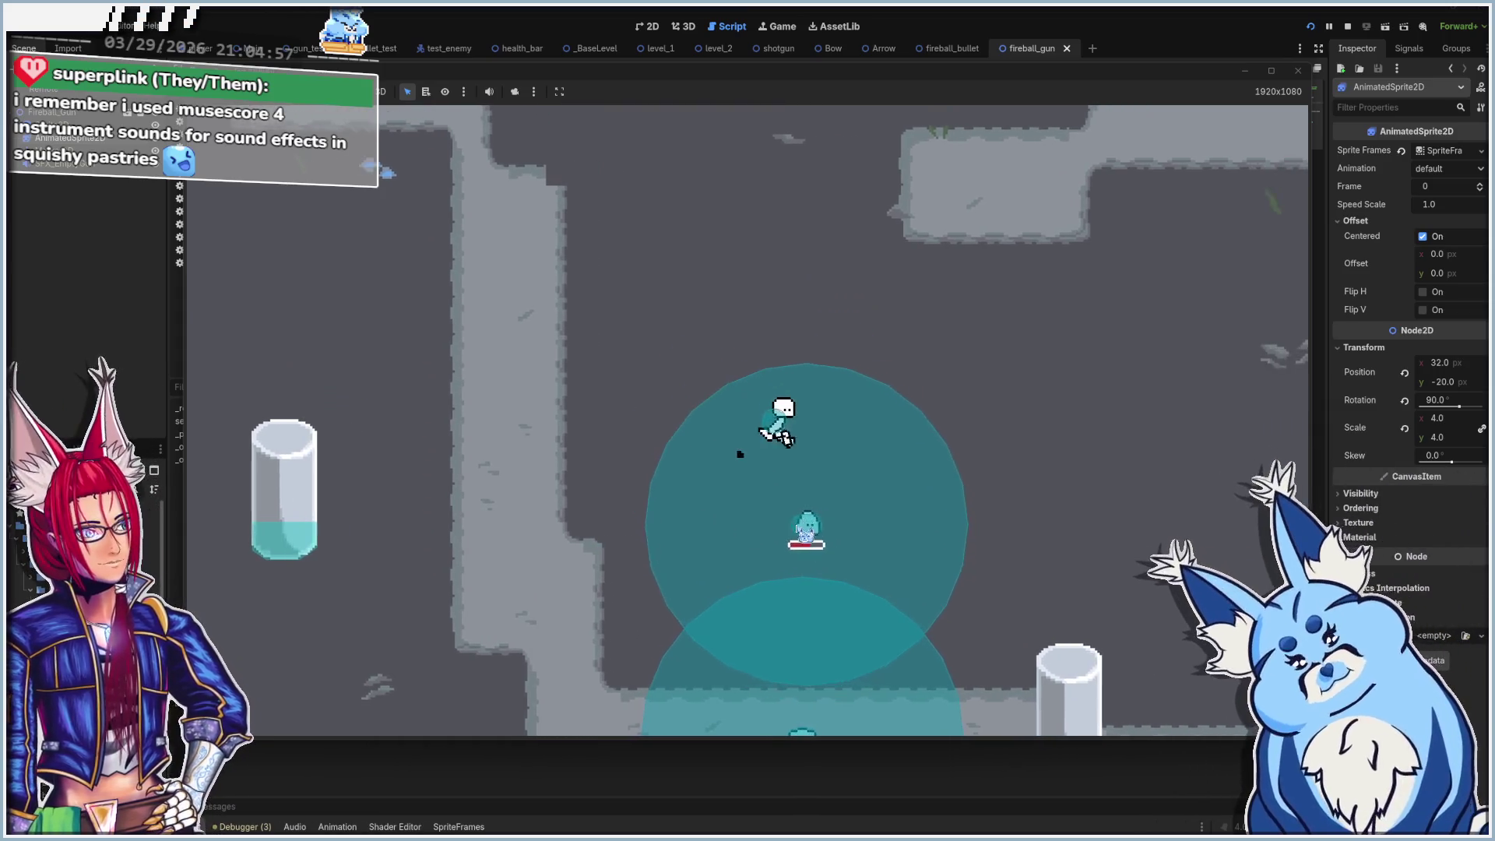
key(d)
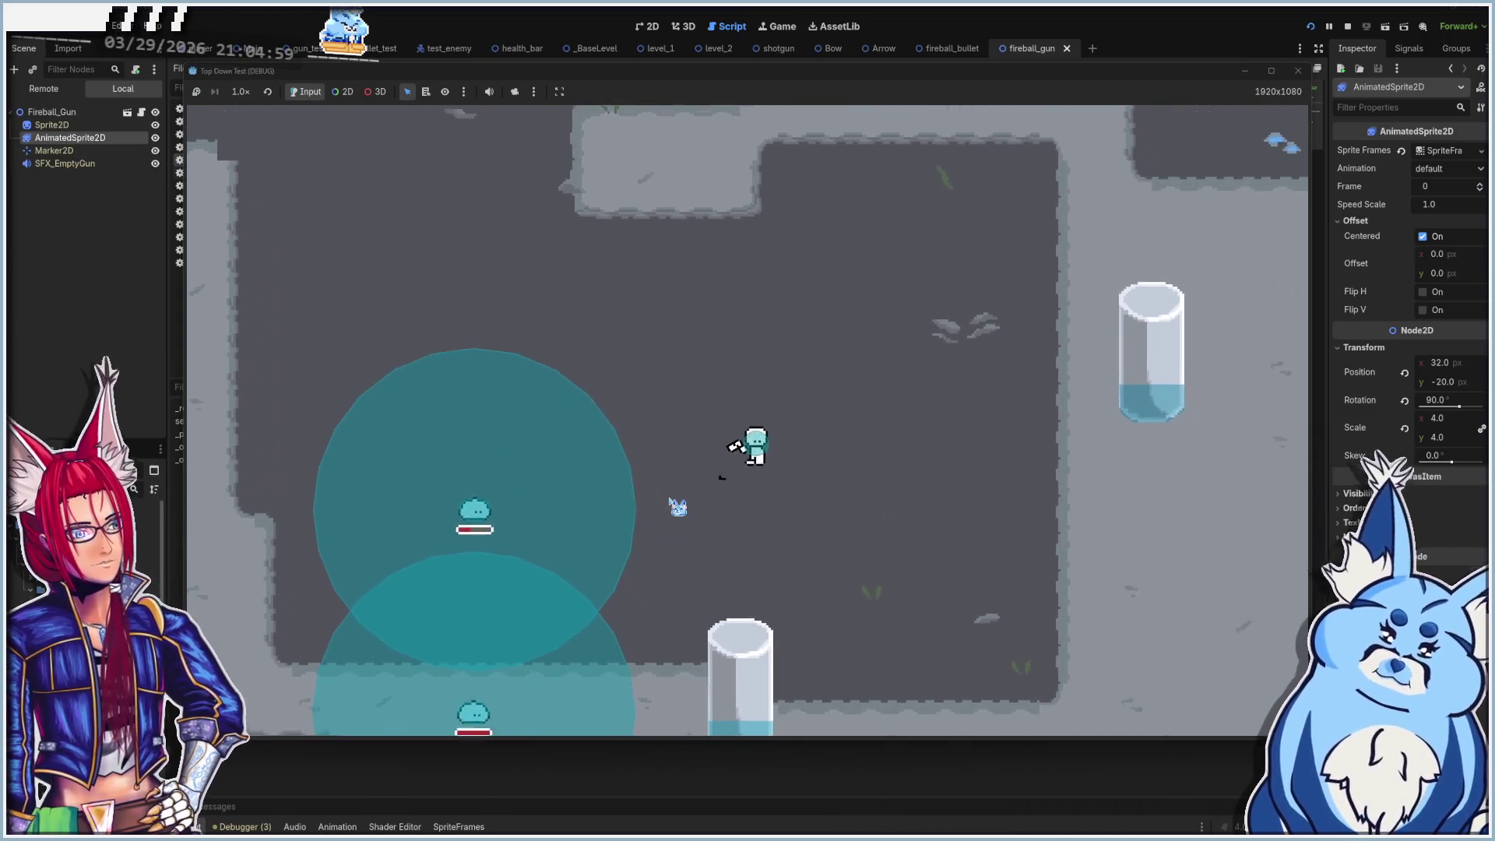
key(s)
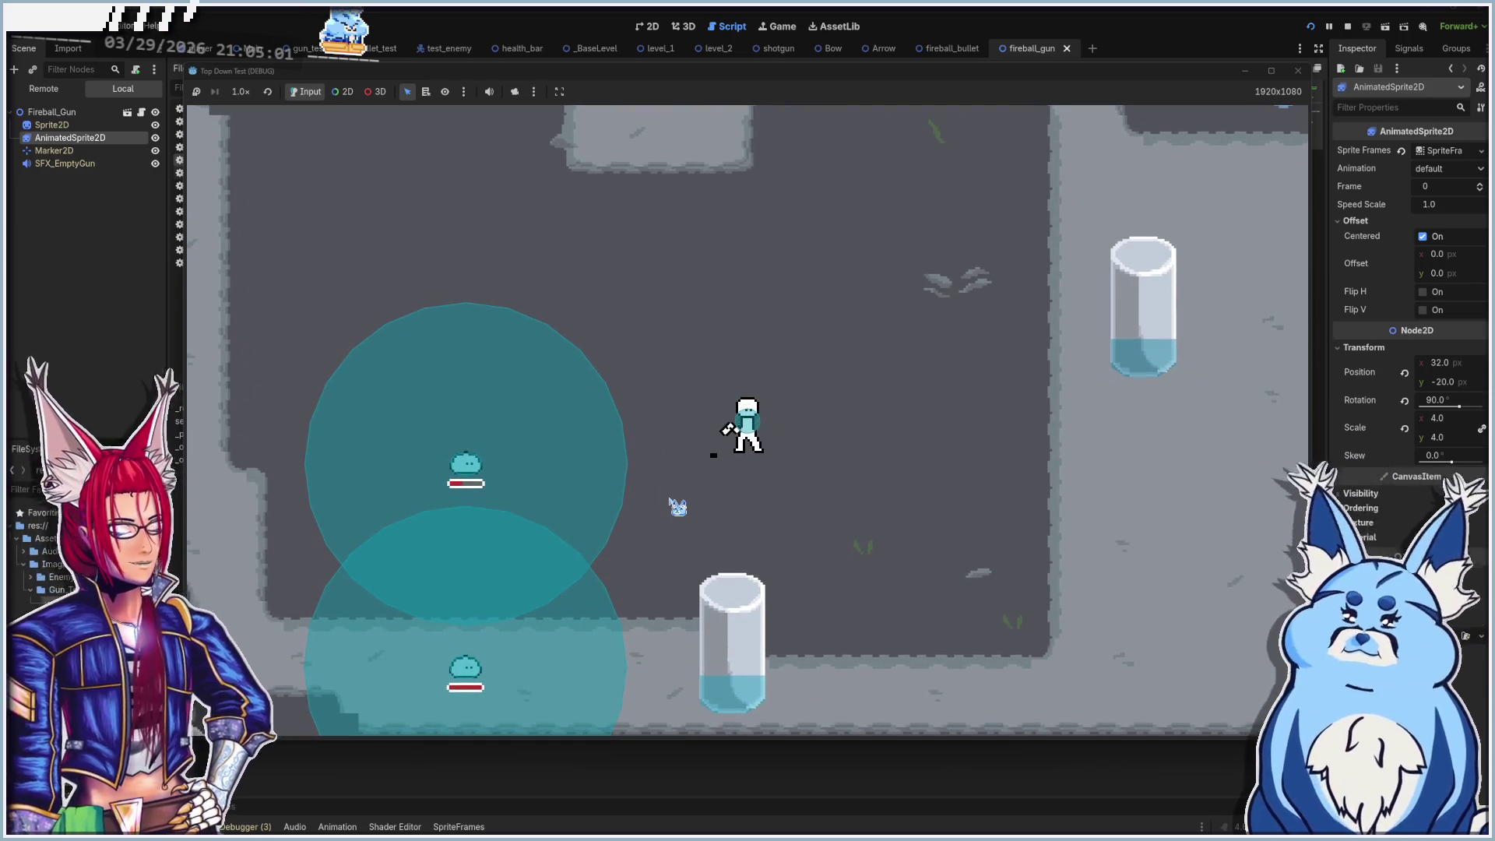
key(w)
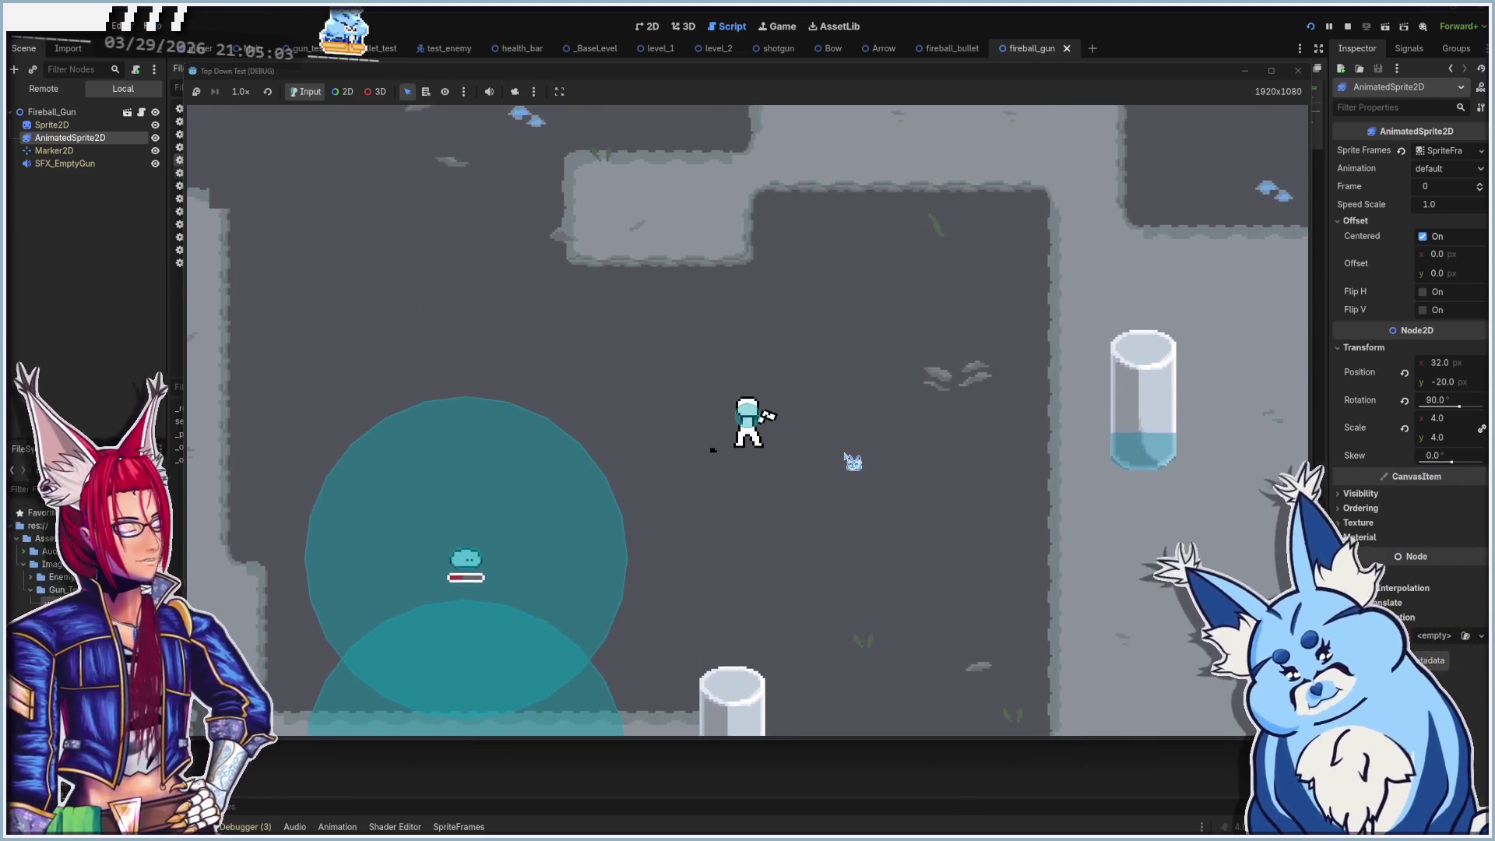
key(a)
key(s)
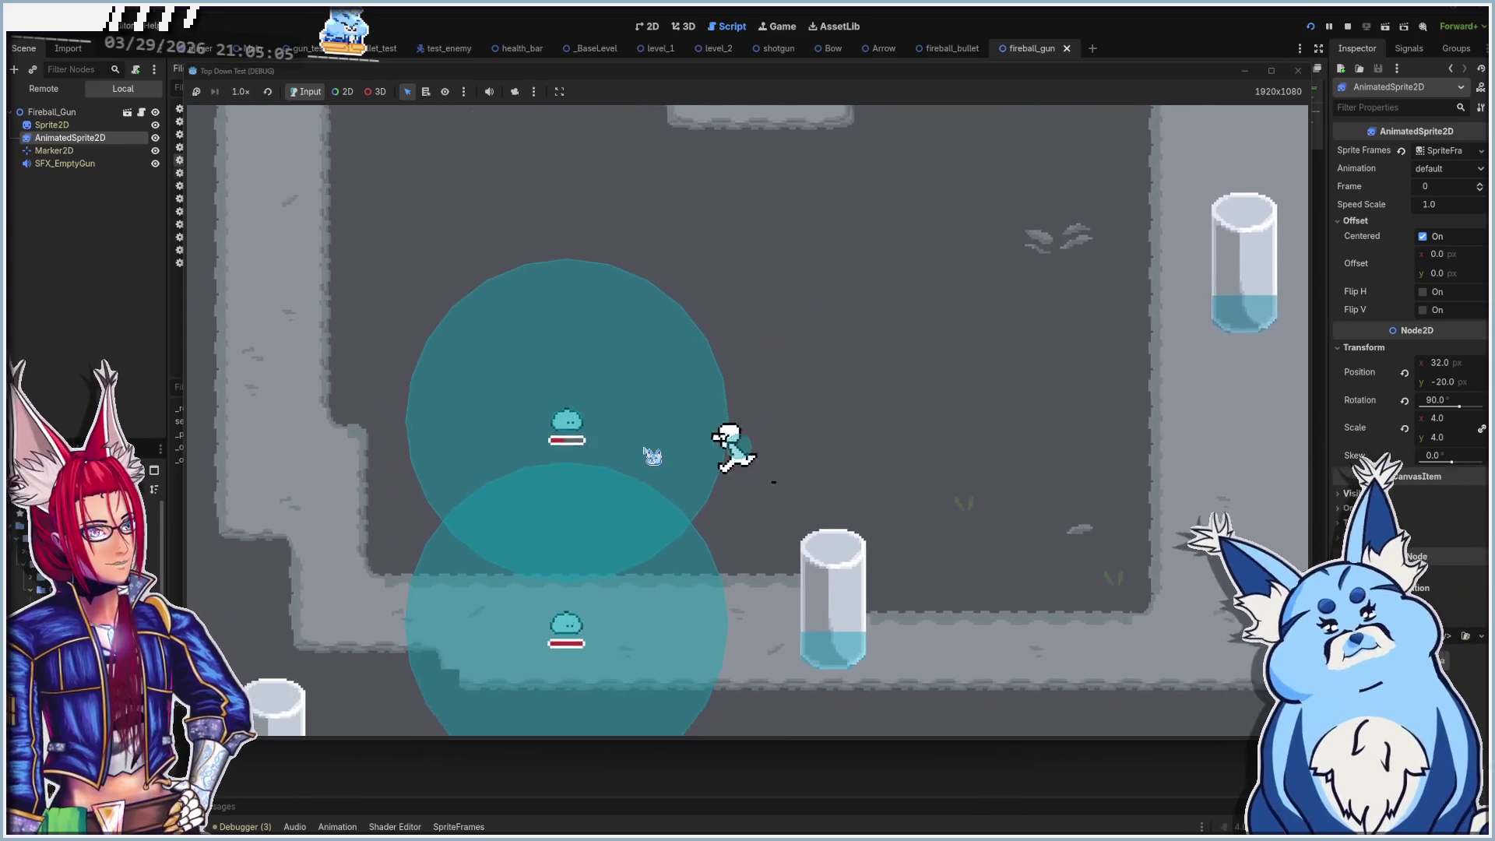
key(w)
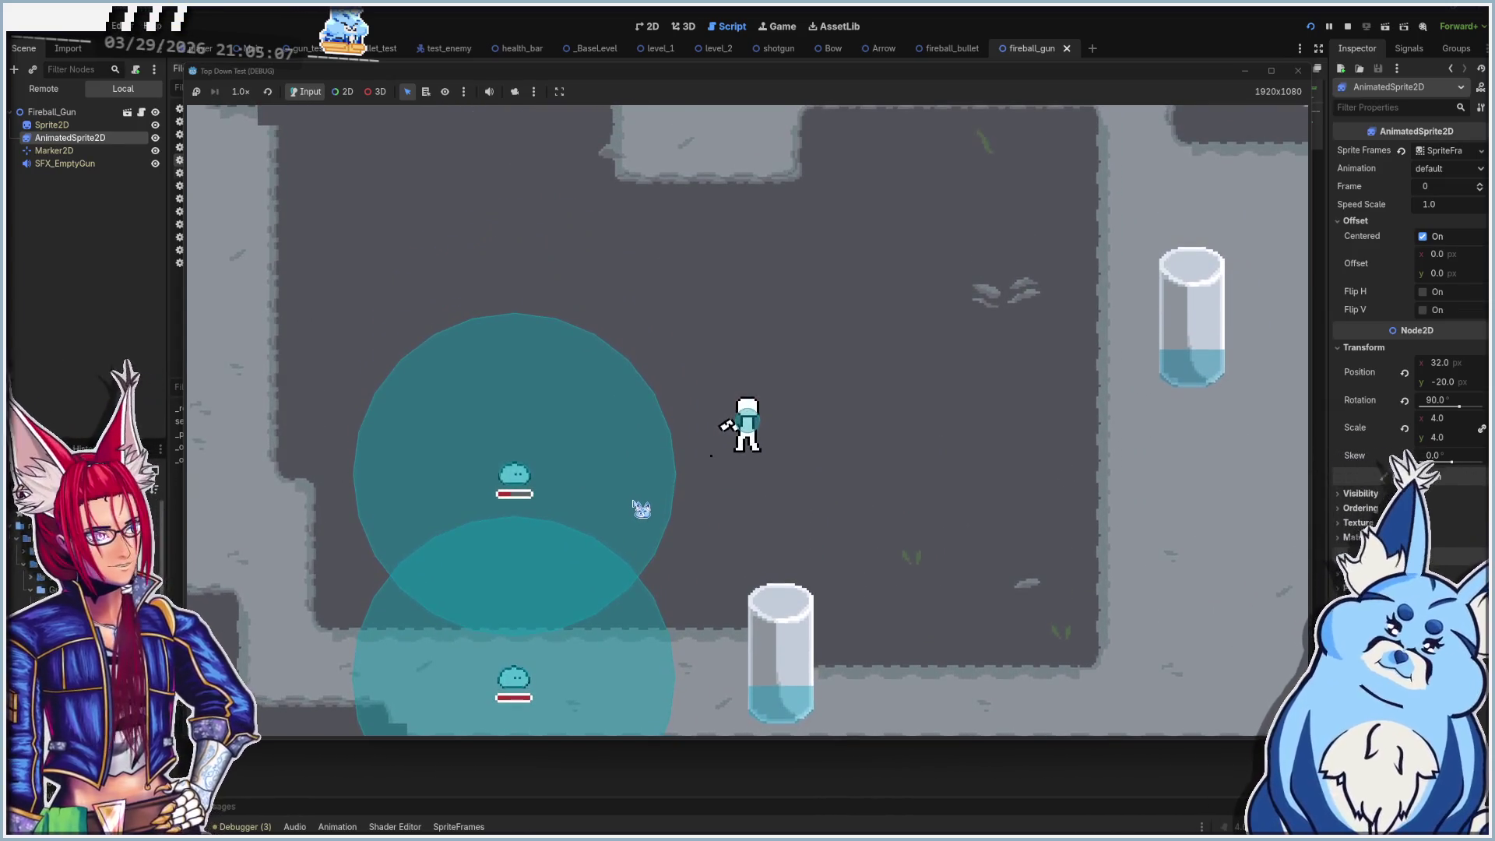
key(a)
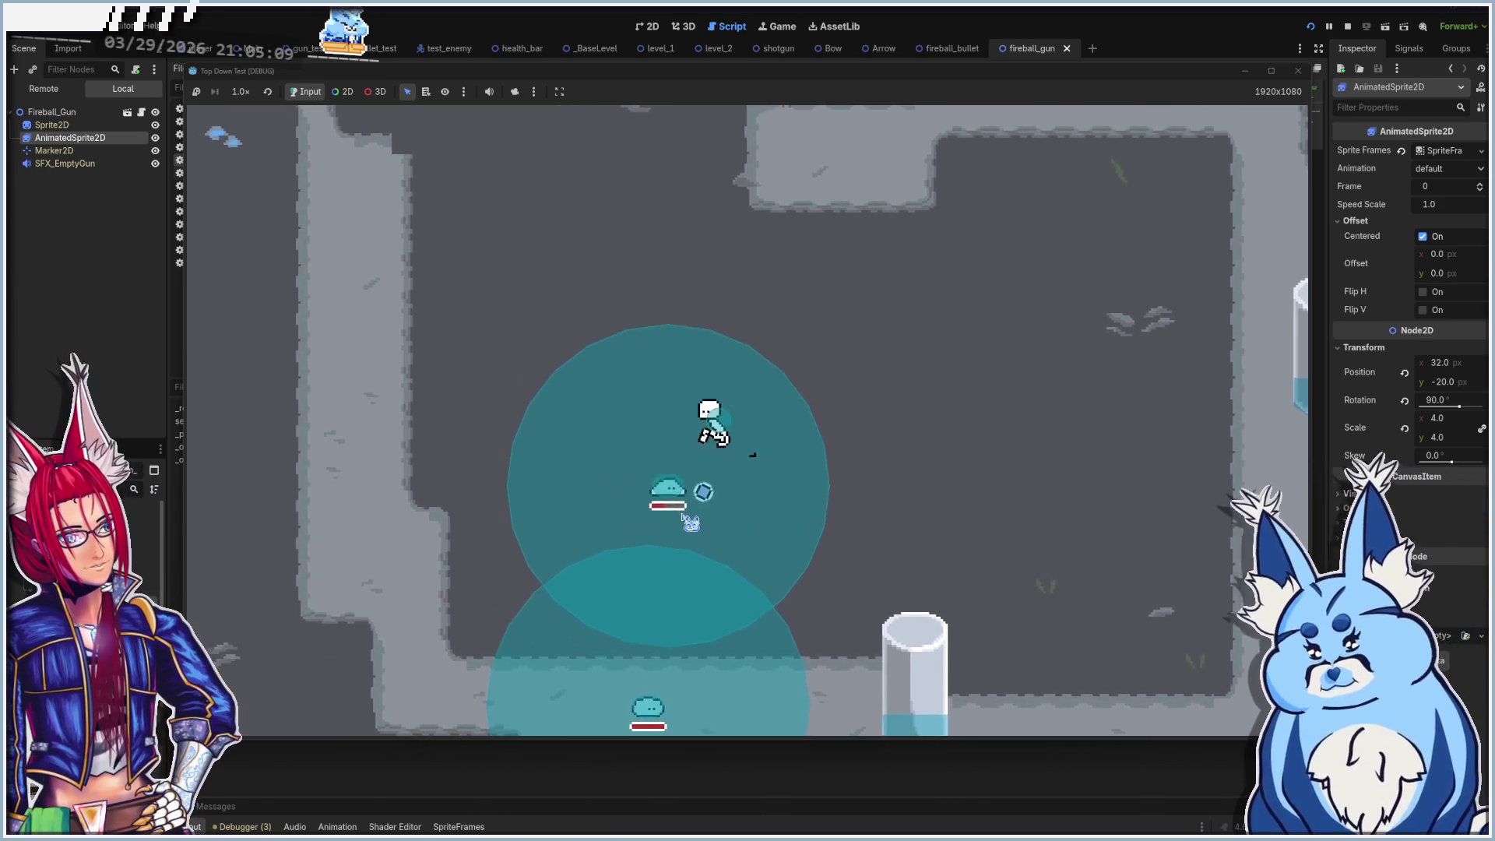
key(s)
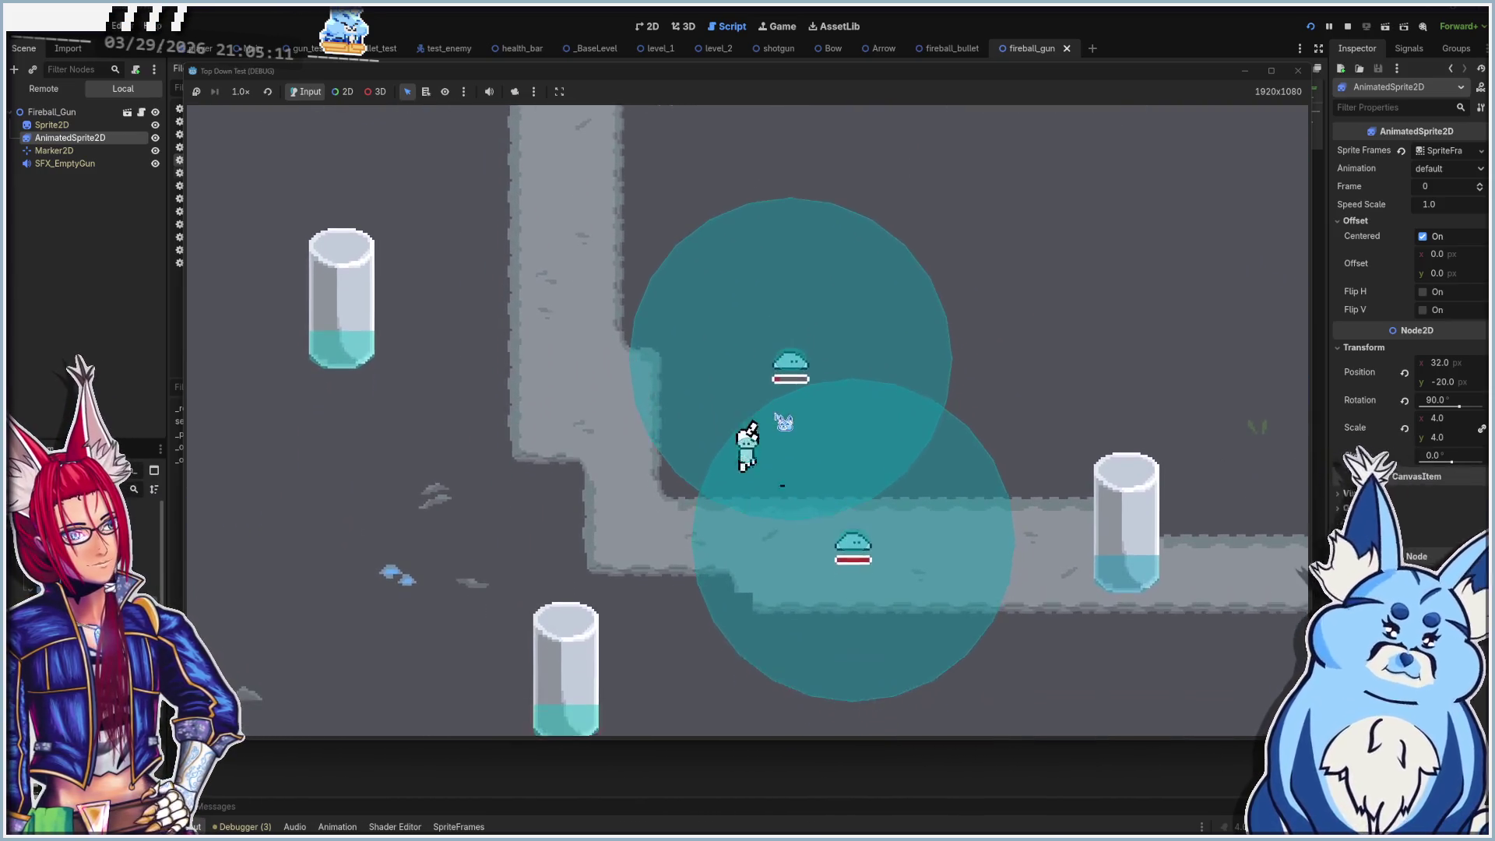
key(d)
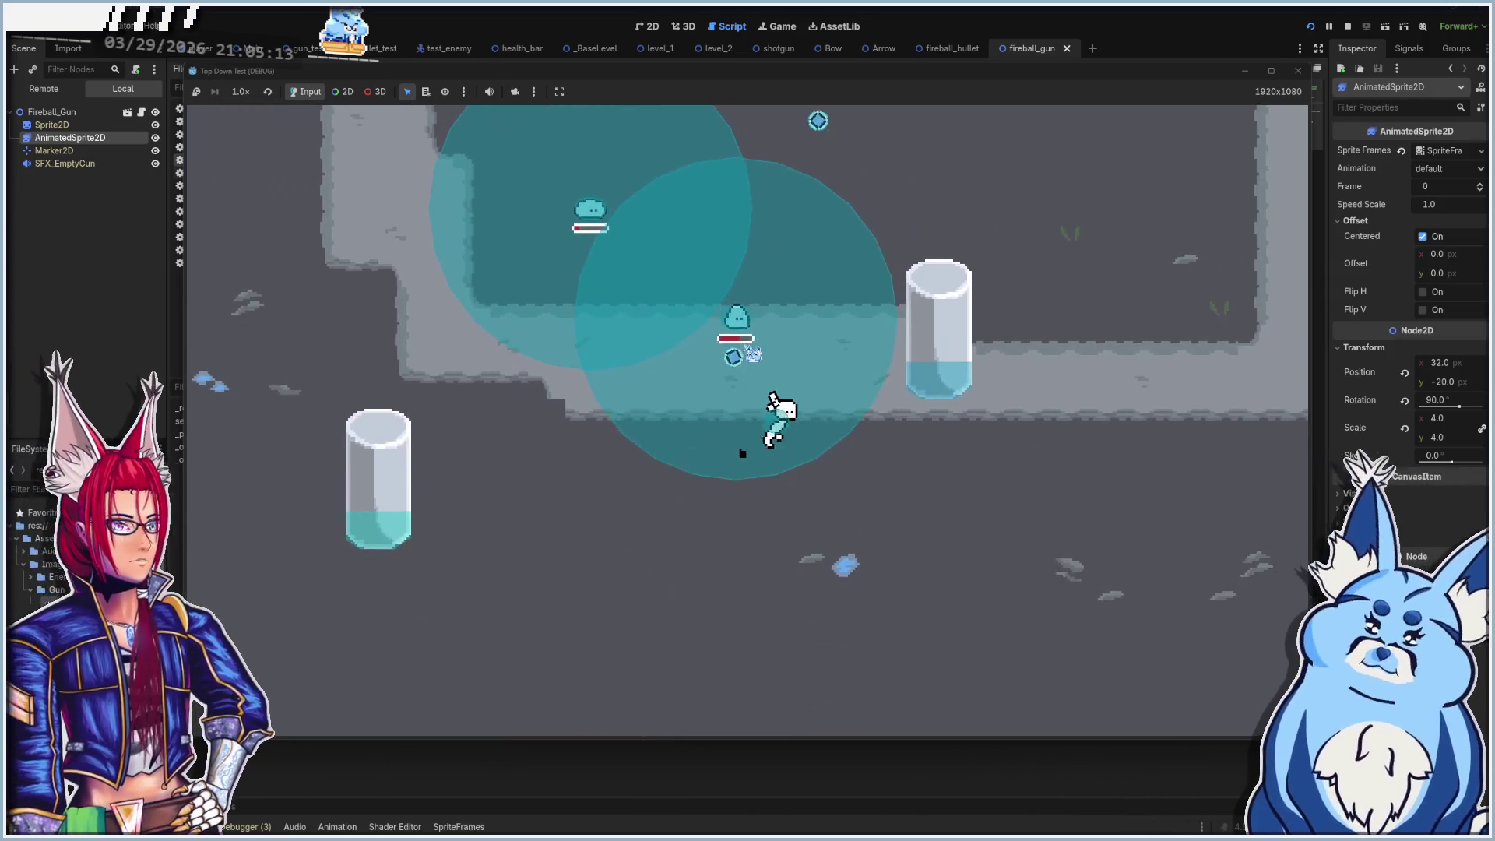
key(w)
key(w)
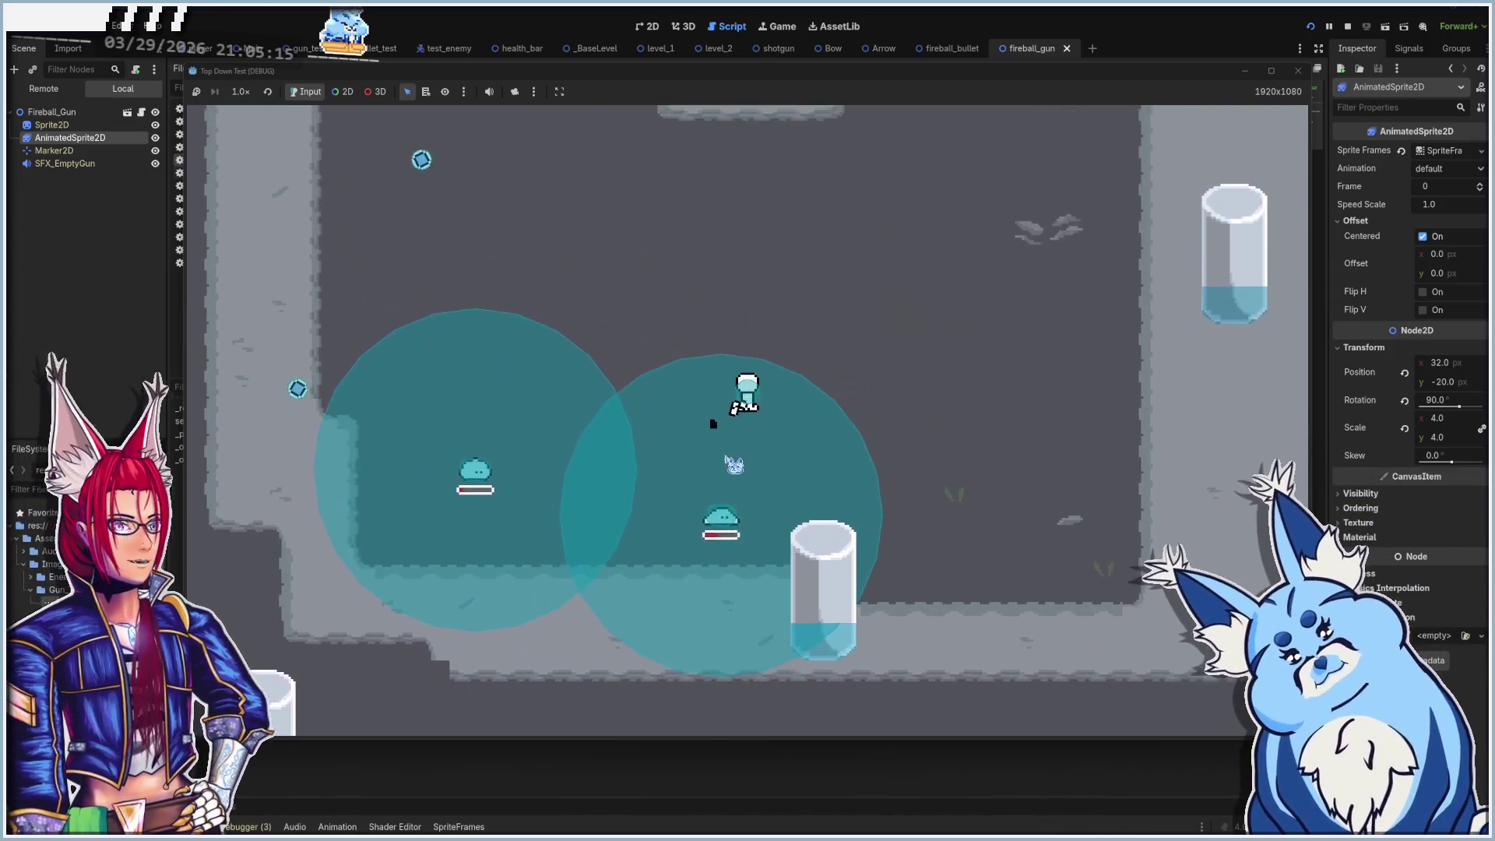
key(a)
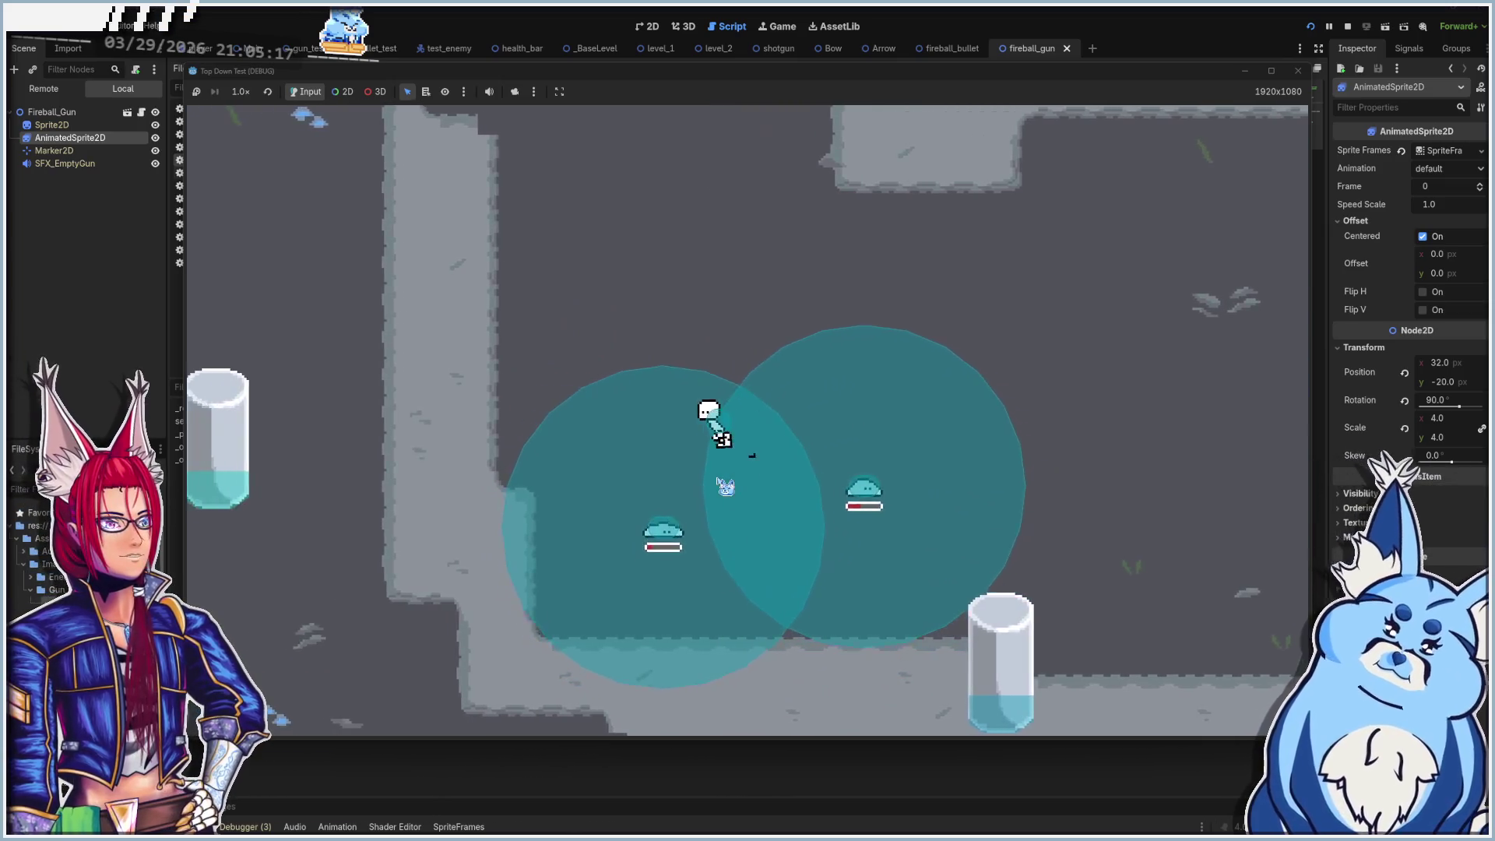
key(s)
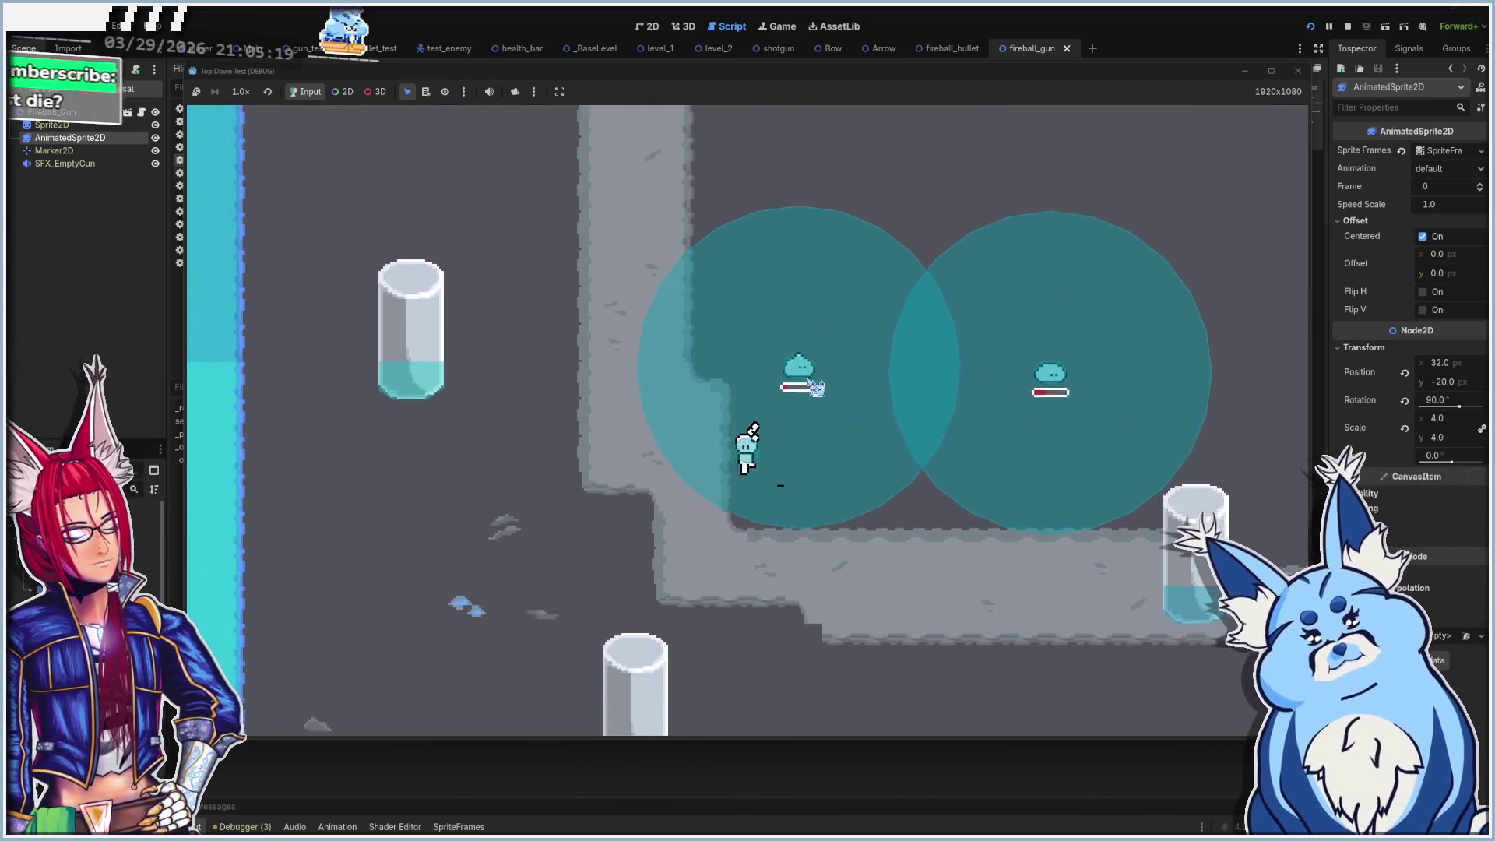
key(d)
key(d)
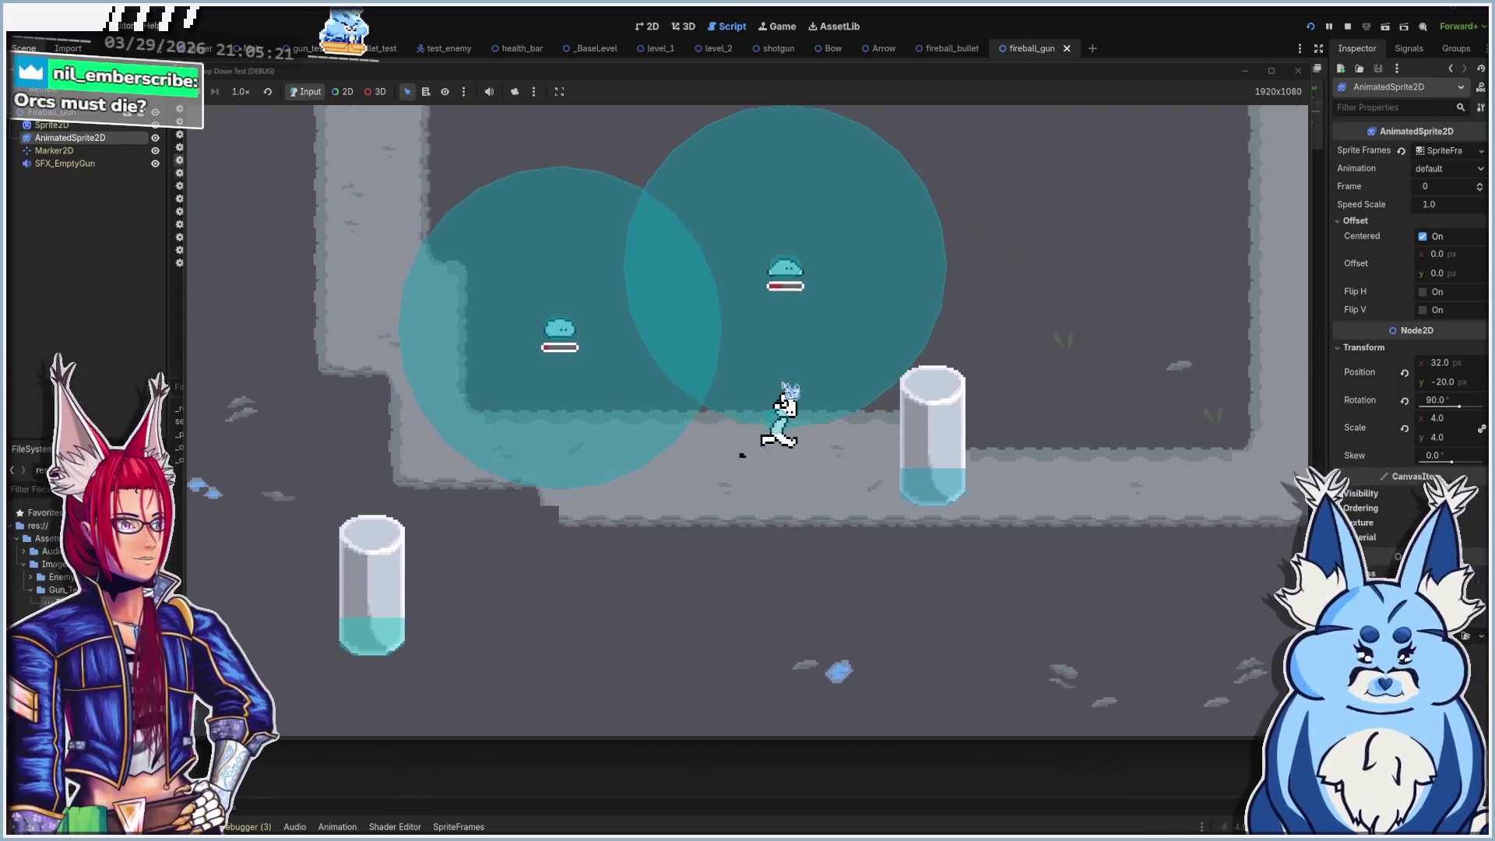
key(s)
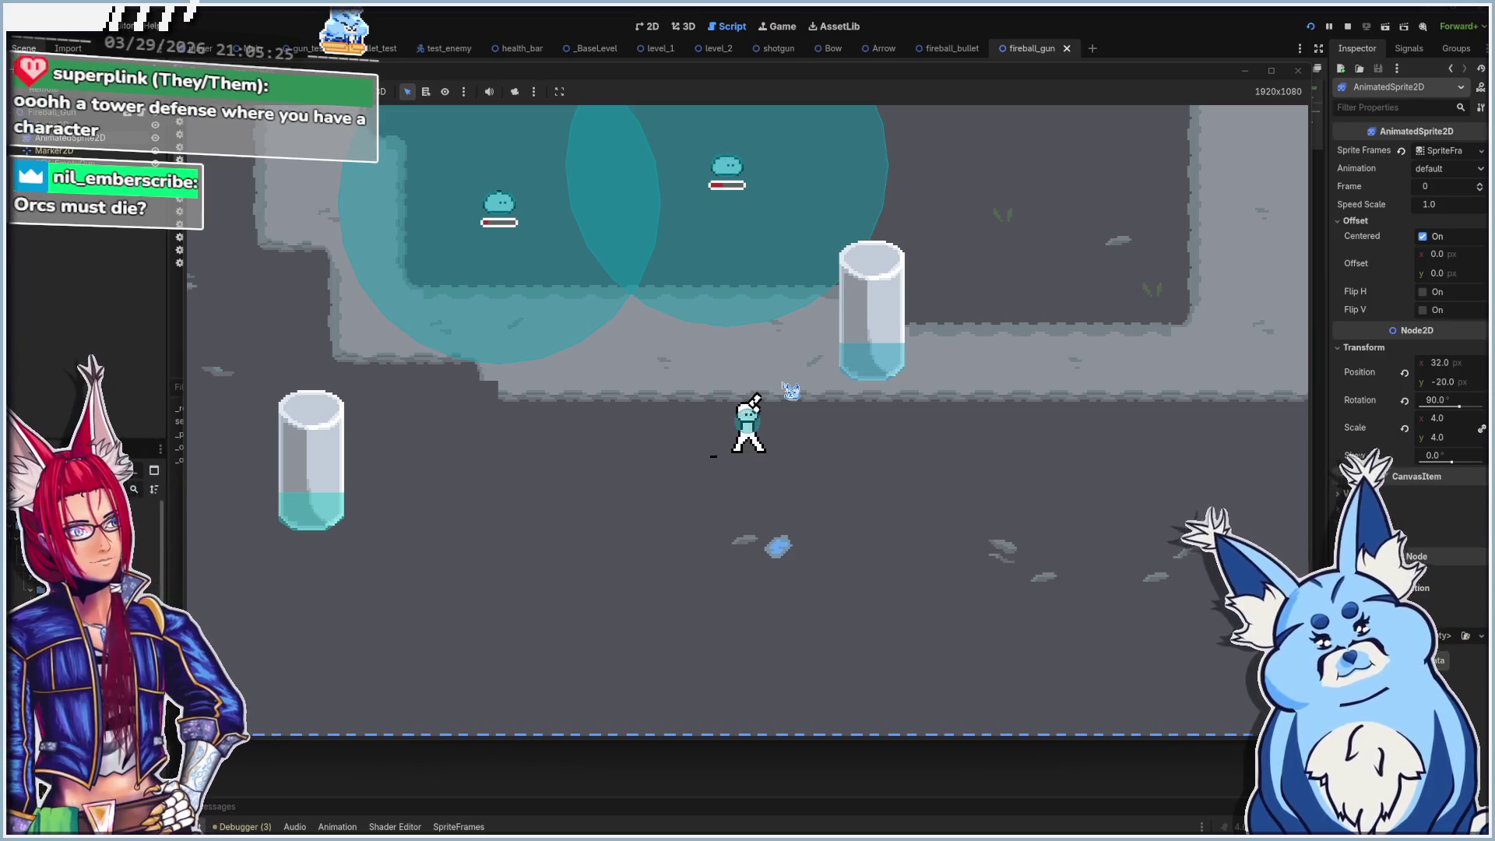
key(w)
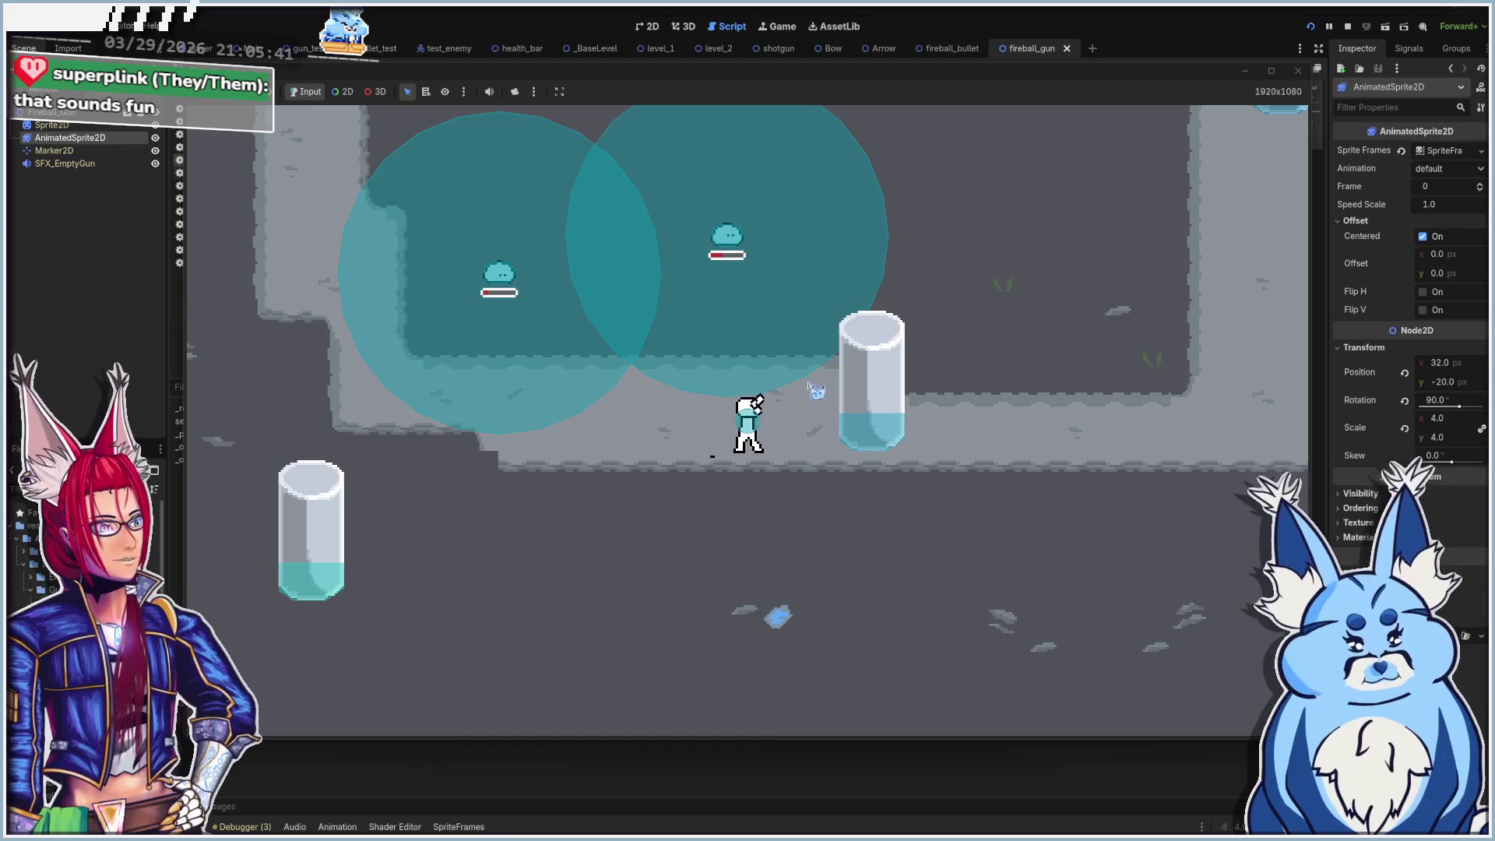
key(w)
key(d)
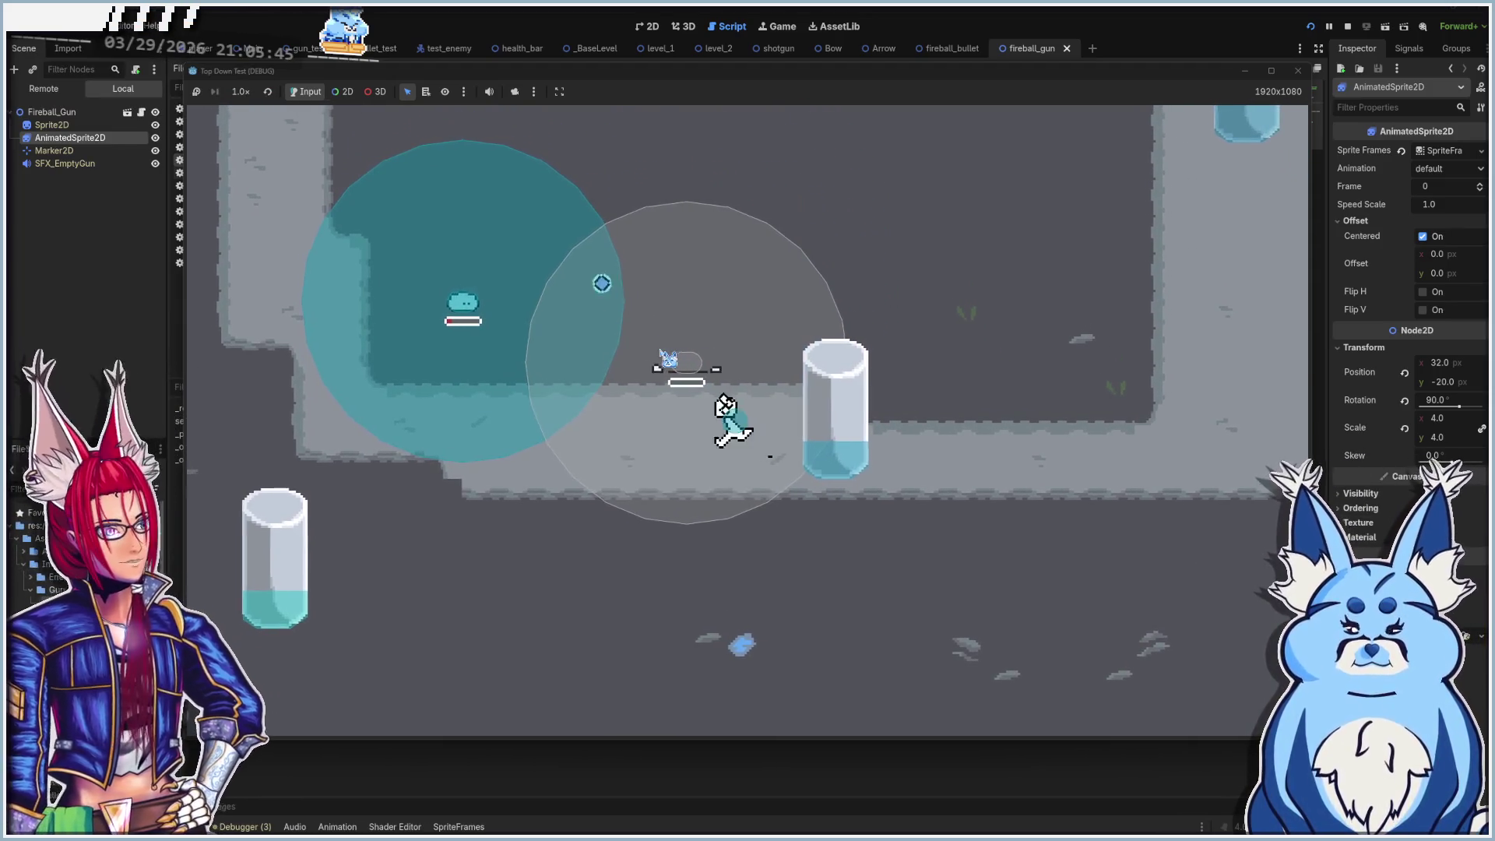
key(a)
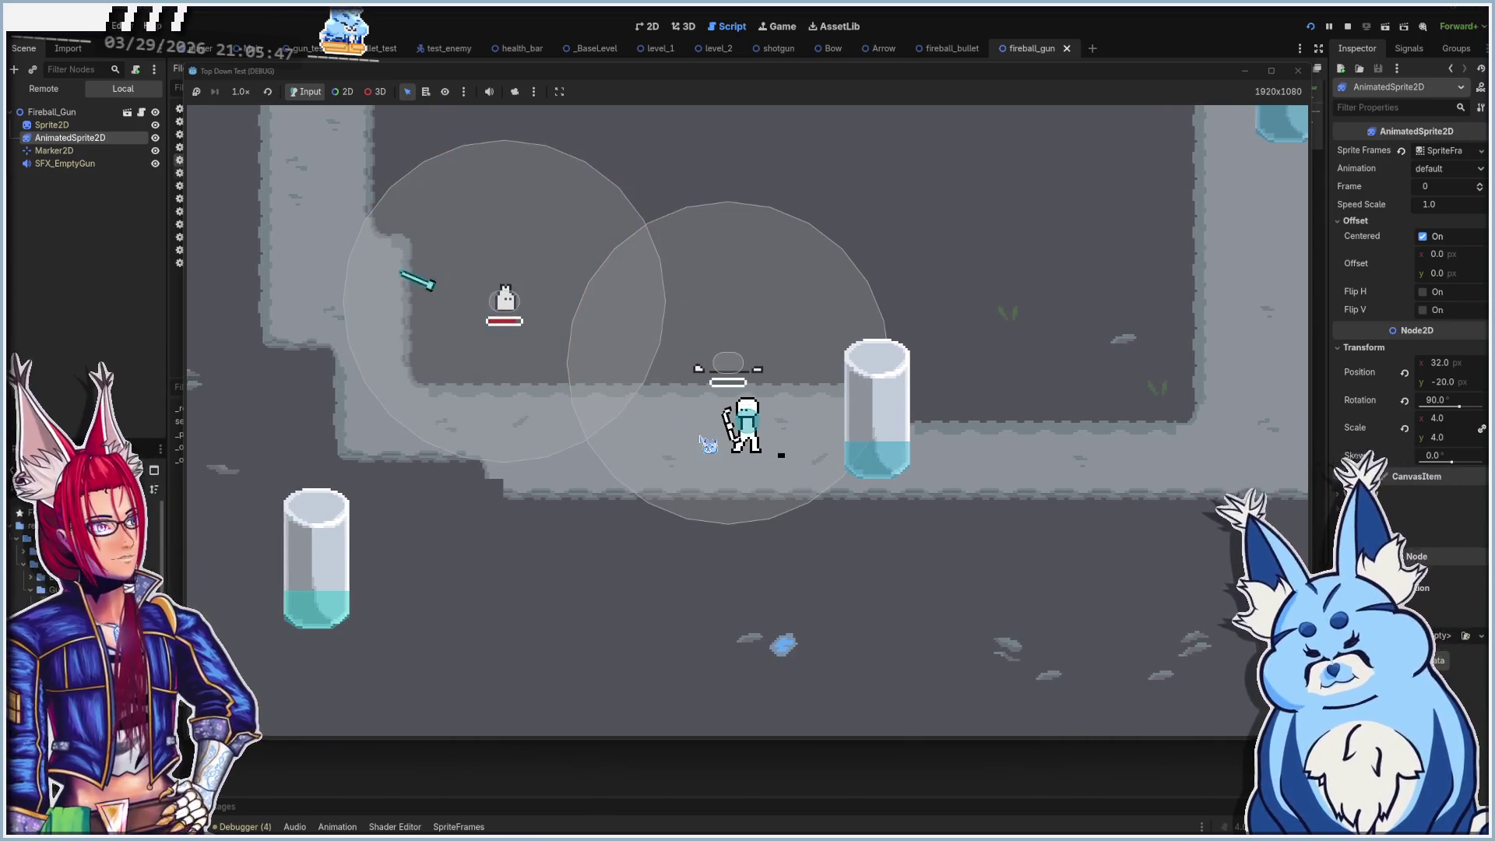
key(w)
key(w)
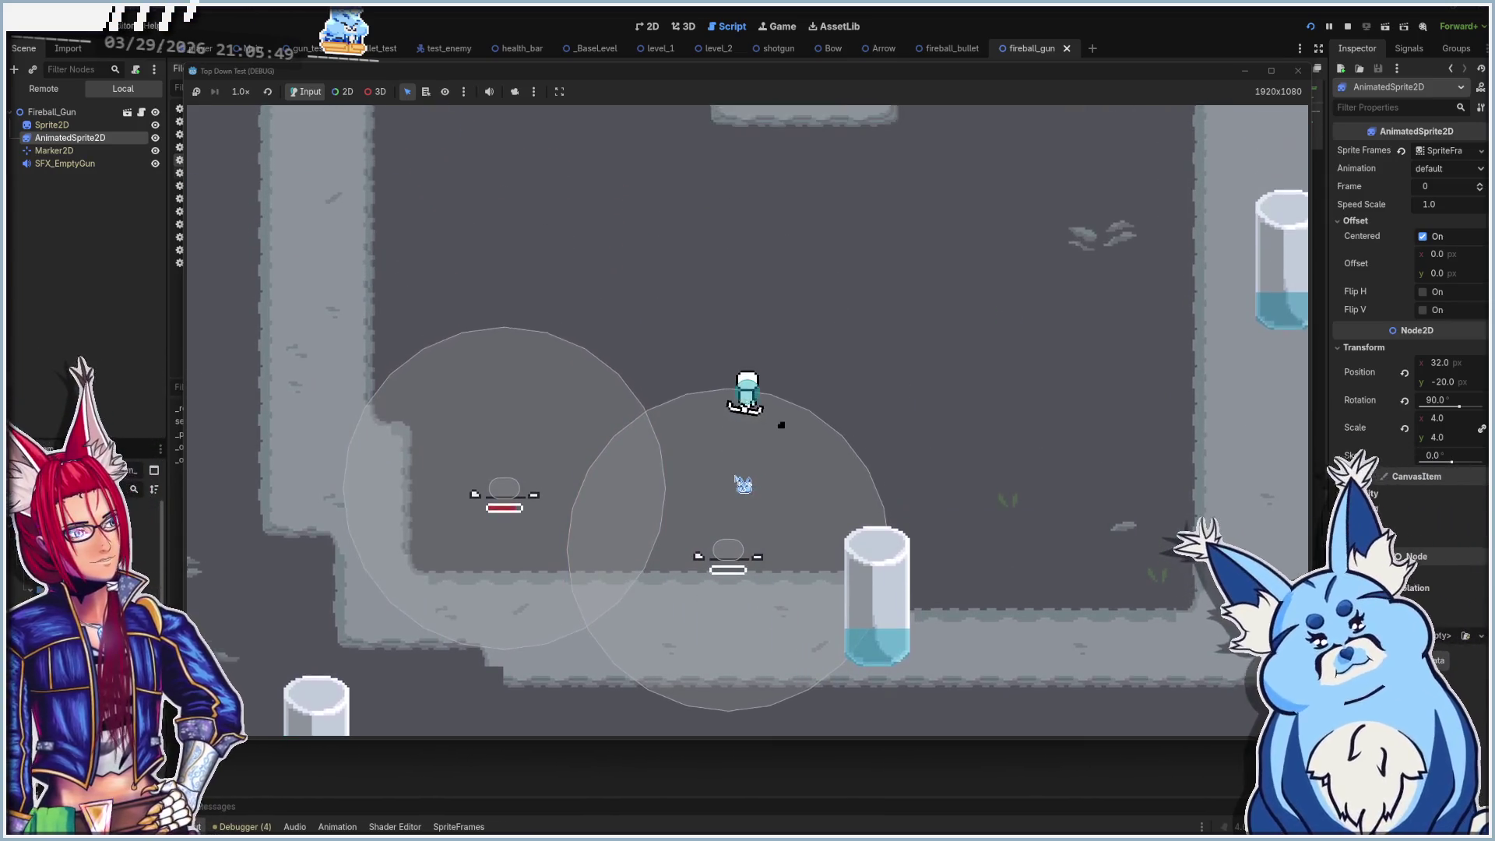
key(d)
key(d)
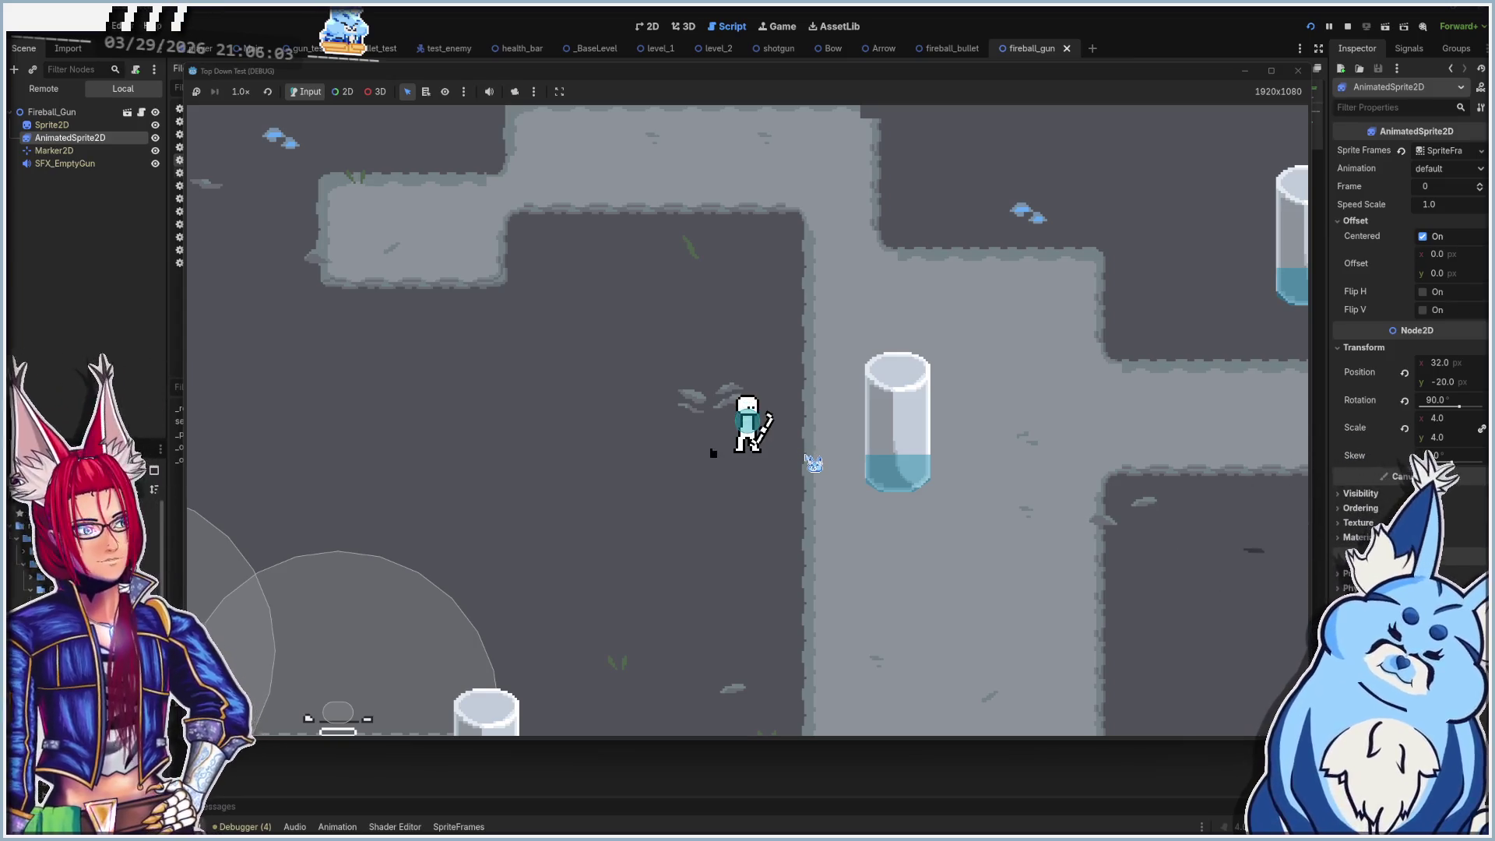
key(a)
key(s)
key(d)
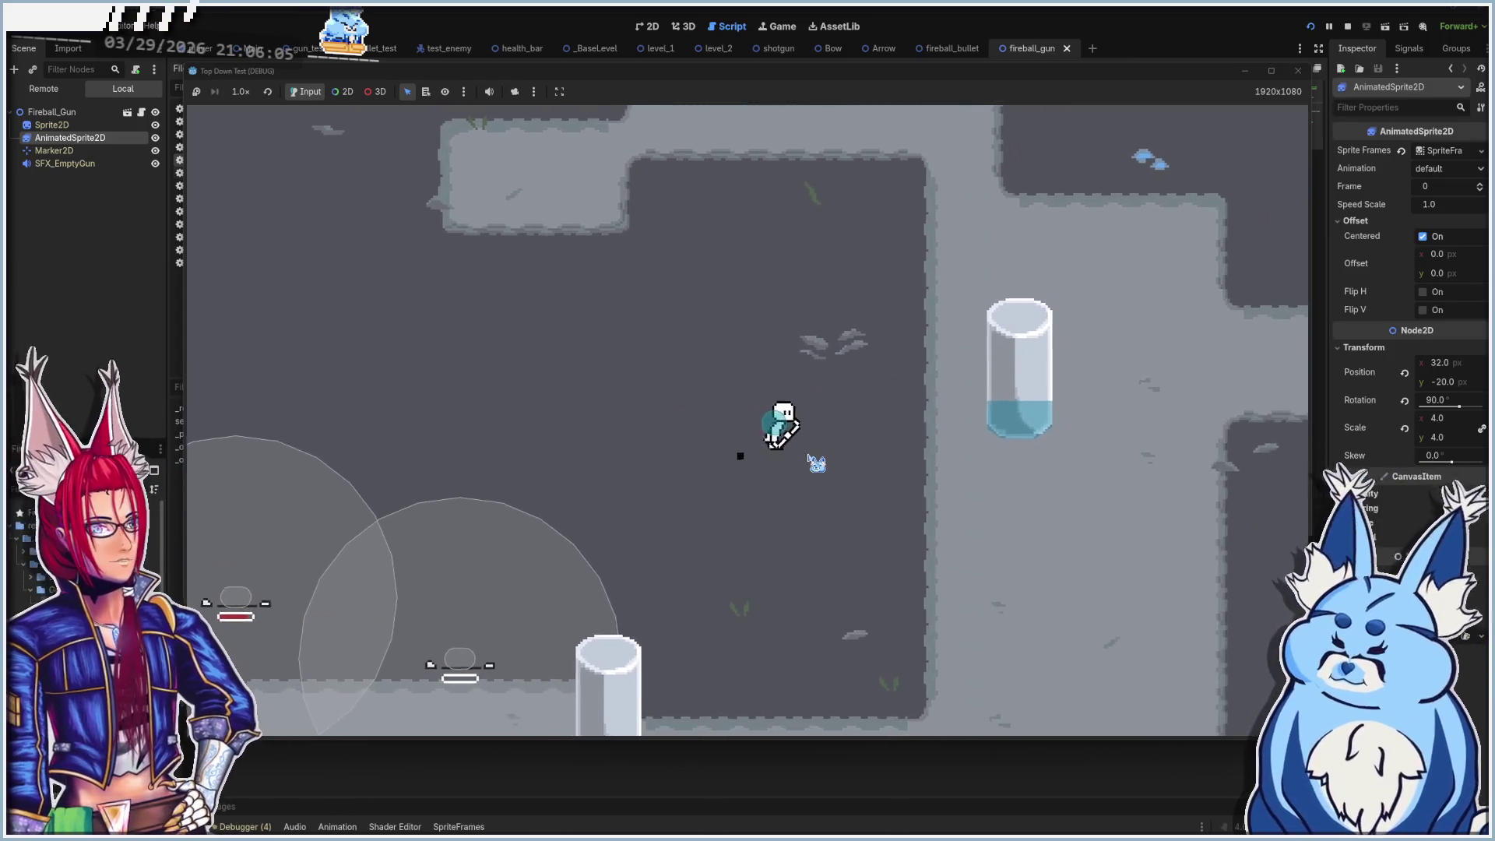
key(s)
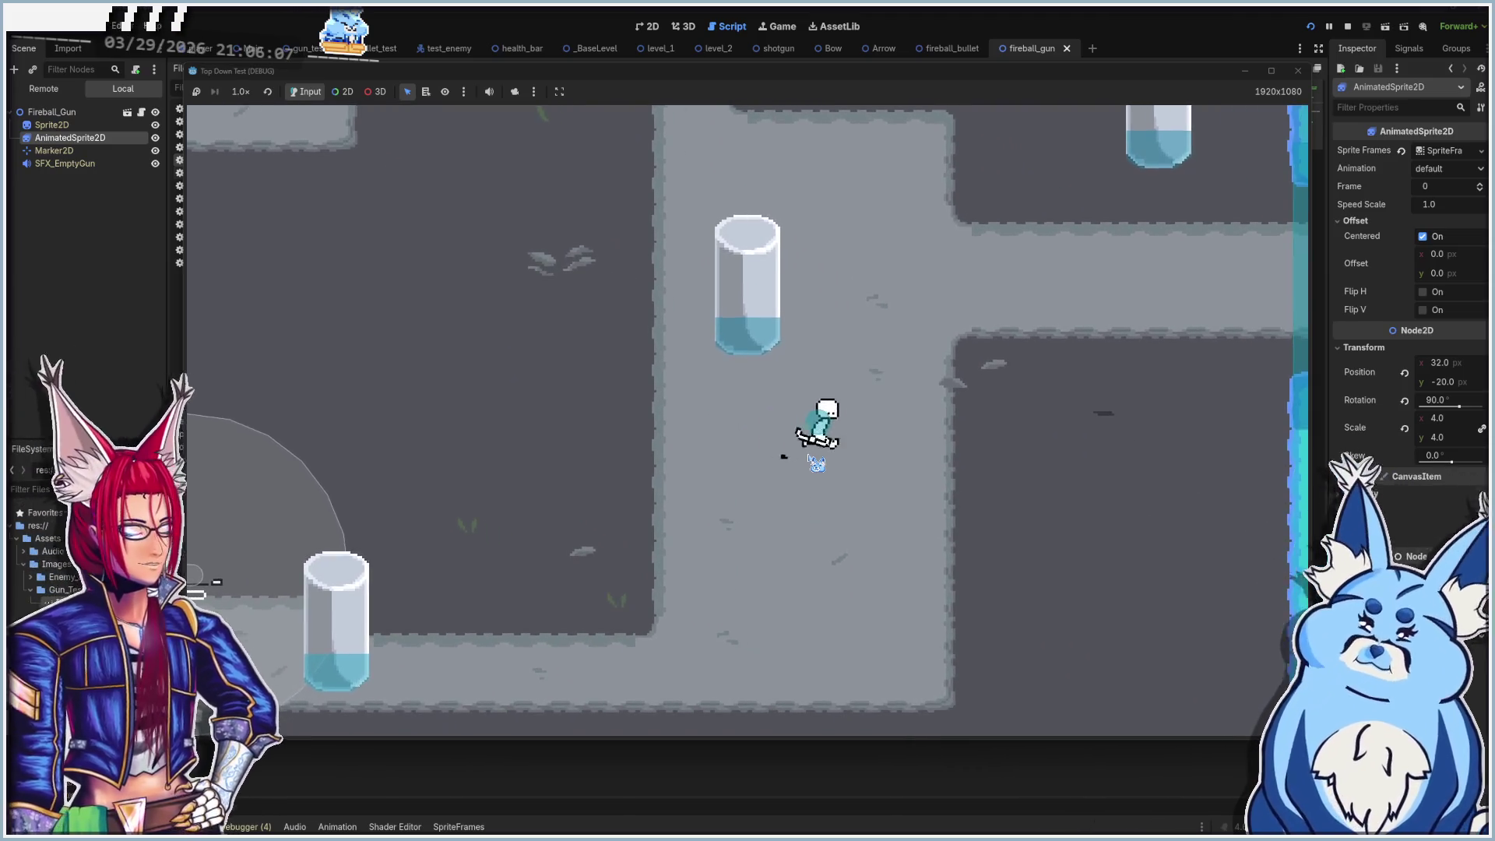
key(d)
key(w)
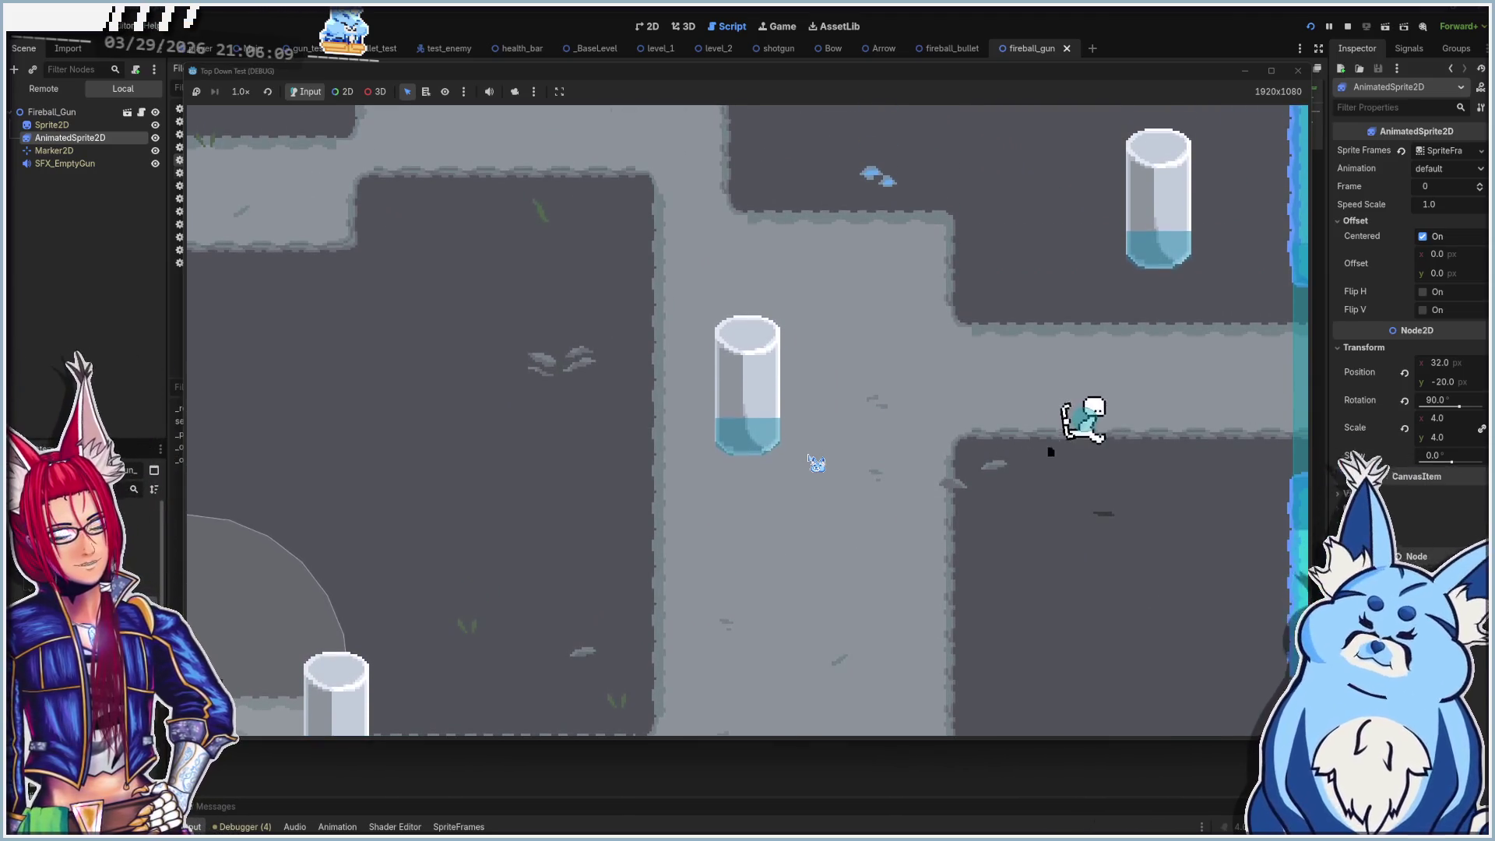
Step: Move into the next room, fire a fireball at the left slime, then stop the game
key(d)
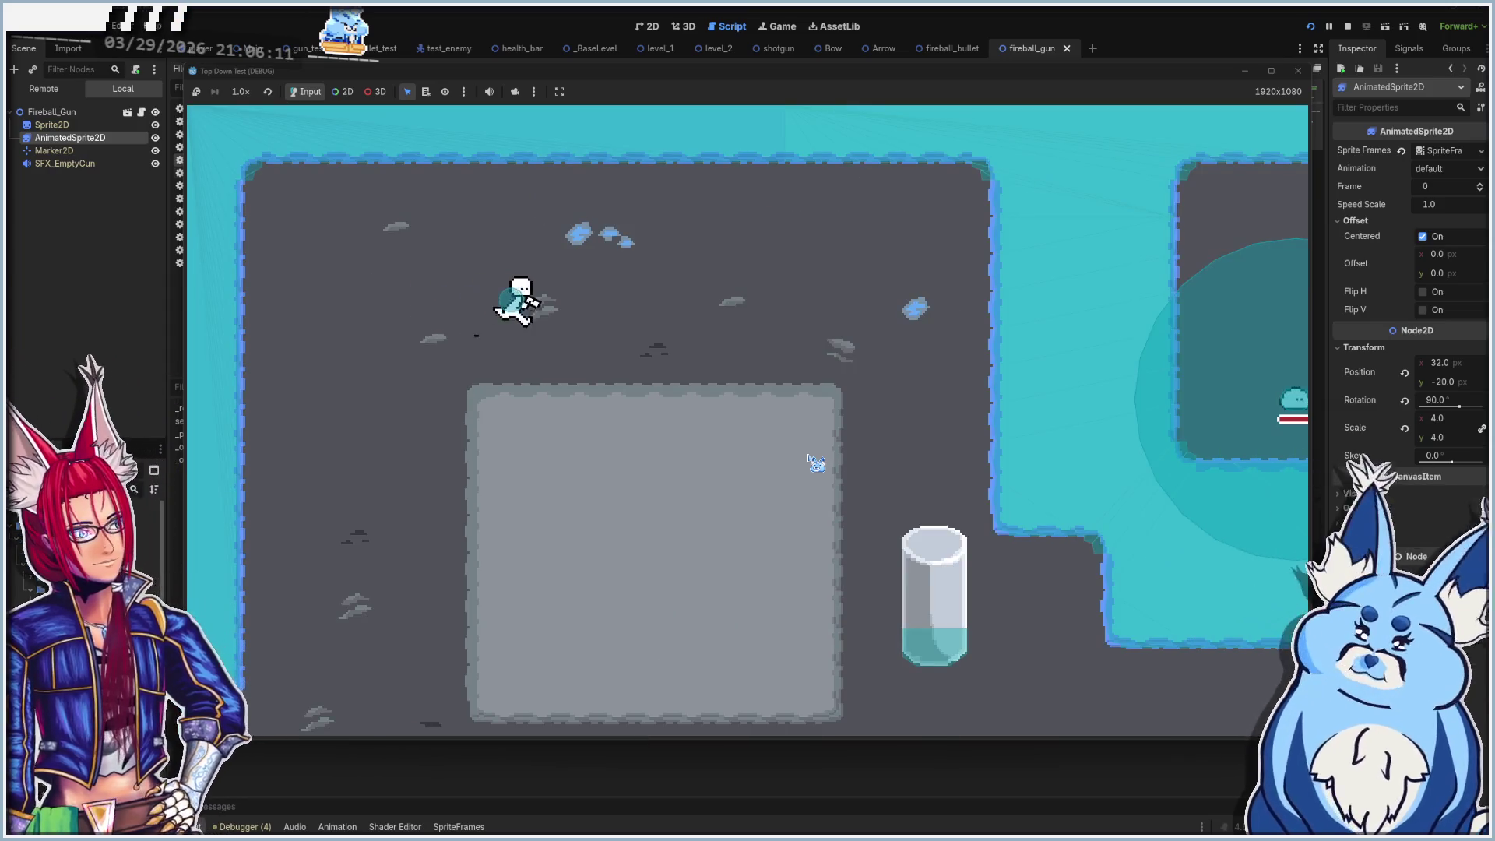
key(s)
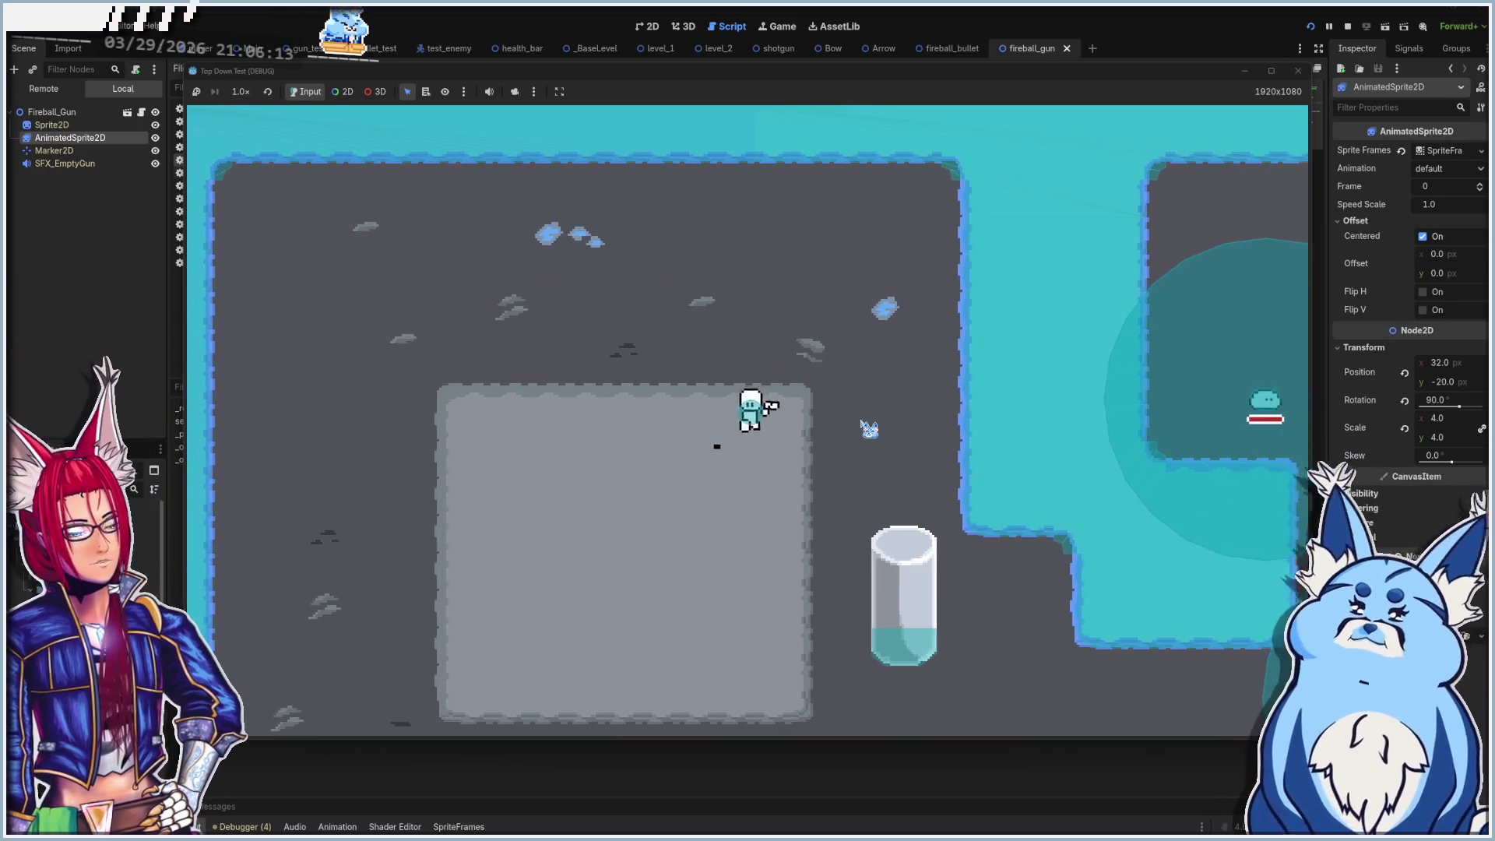
key(s)
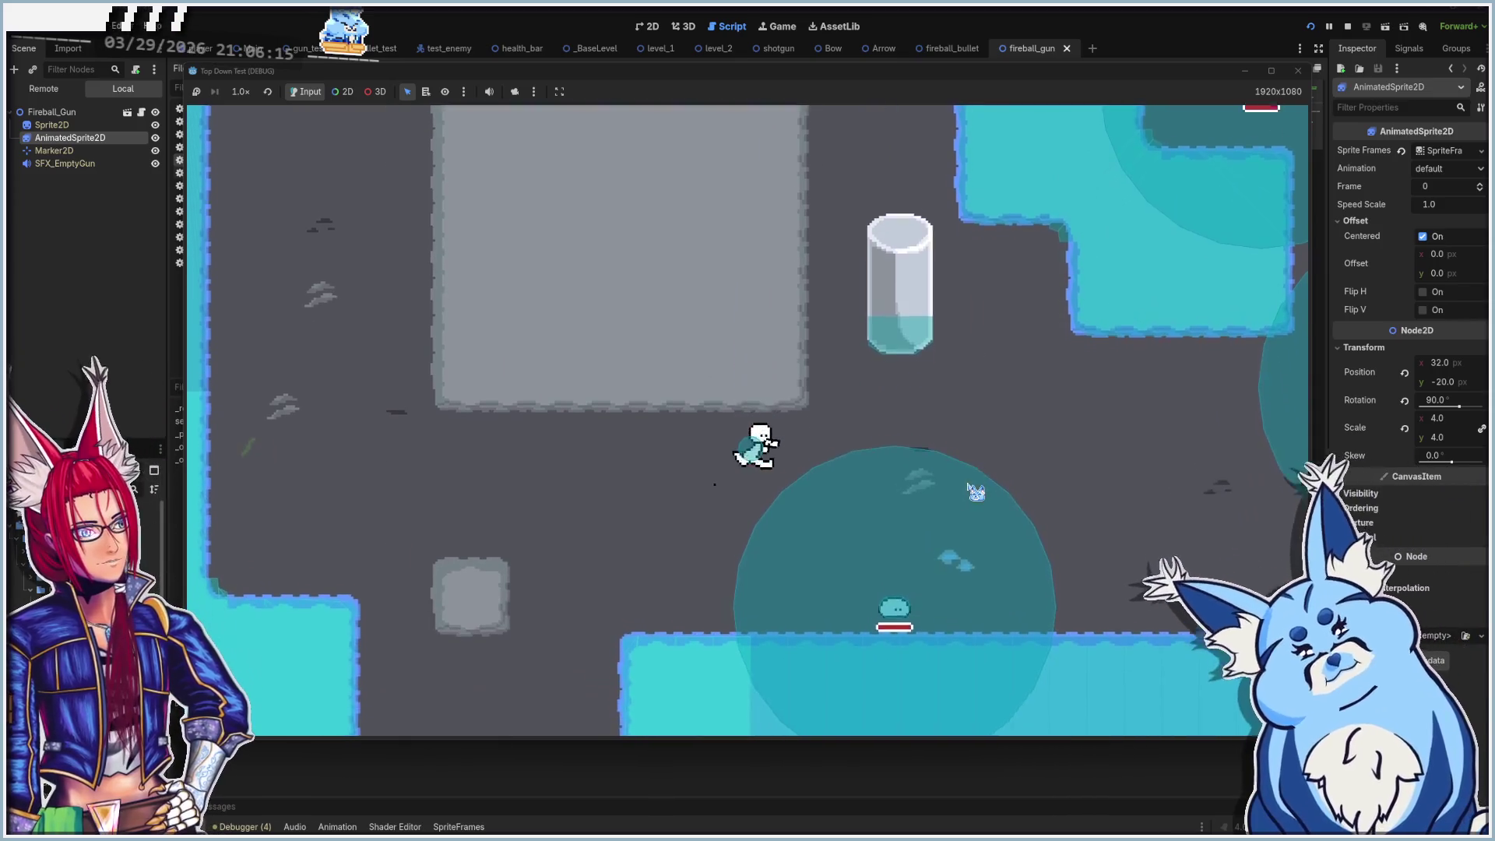
key(d)
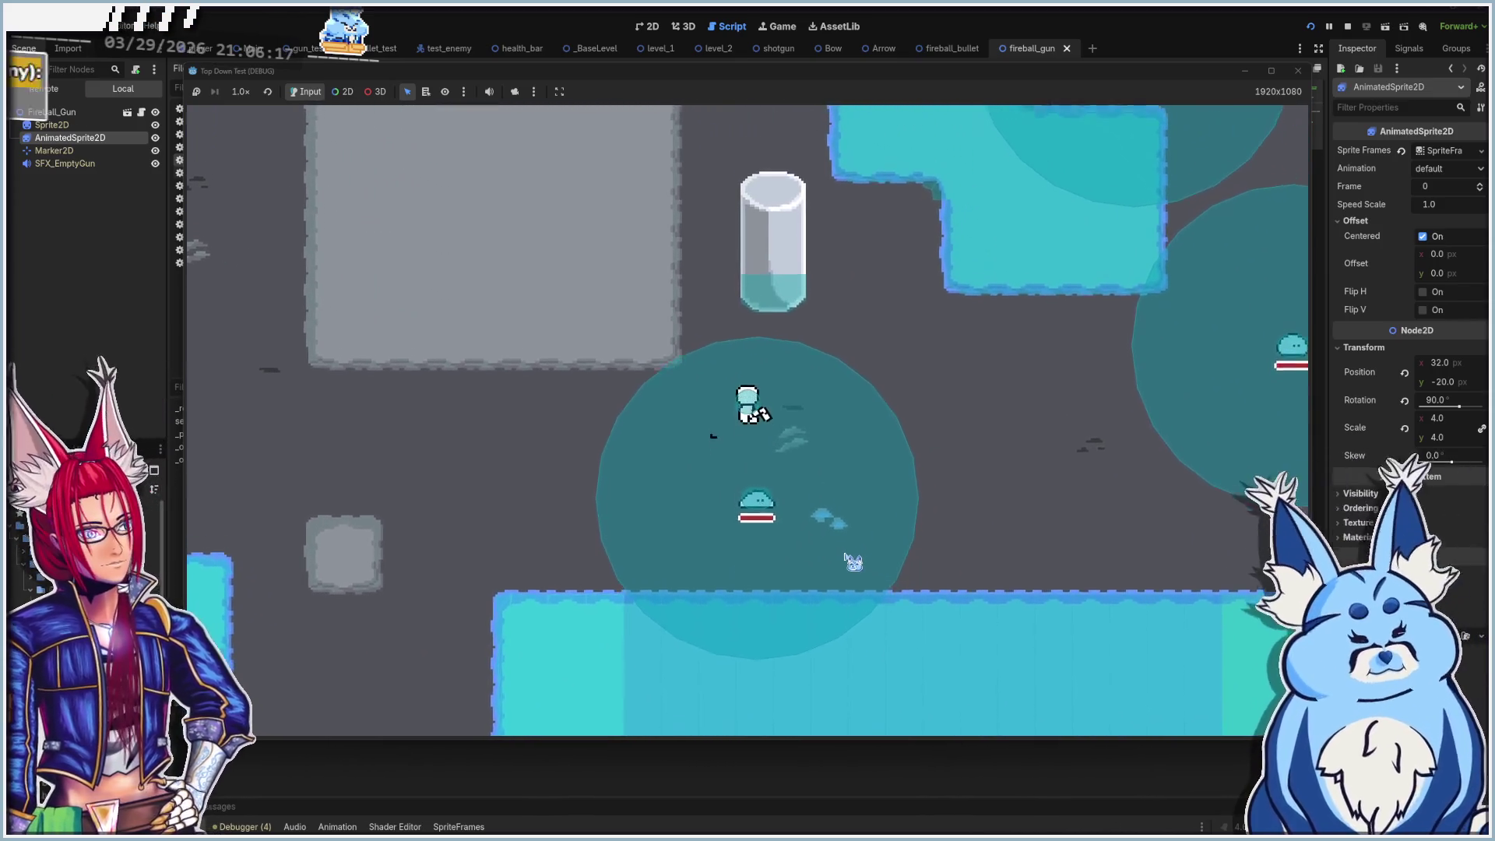
key(d)
key(s)
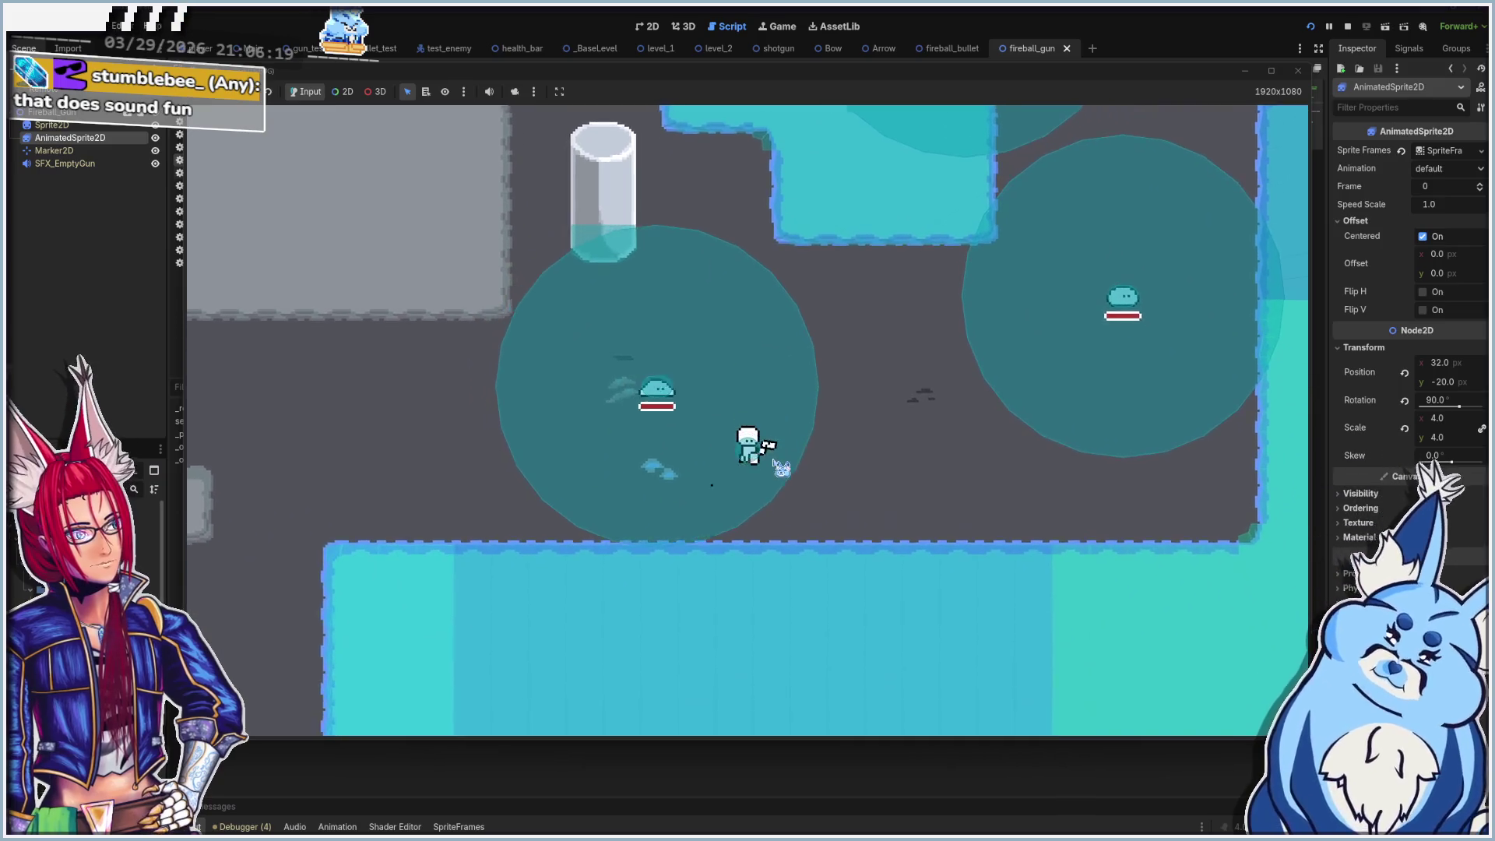
key(a)
key(w)
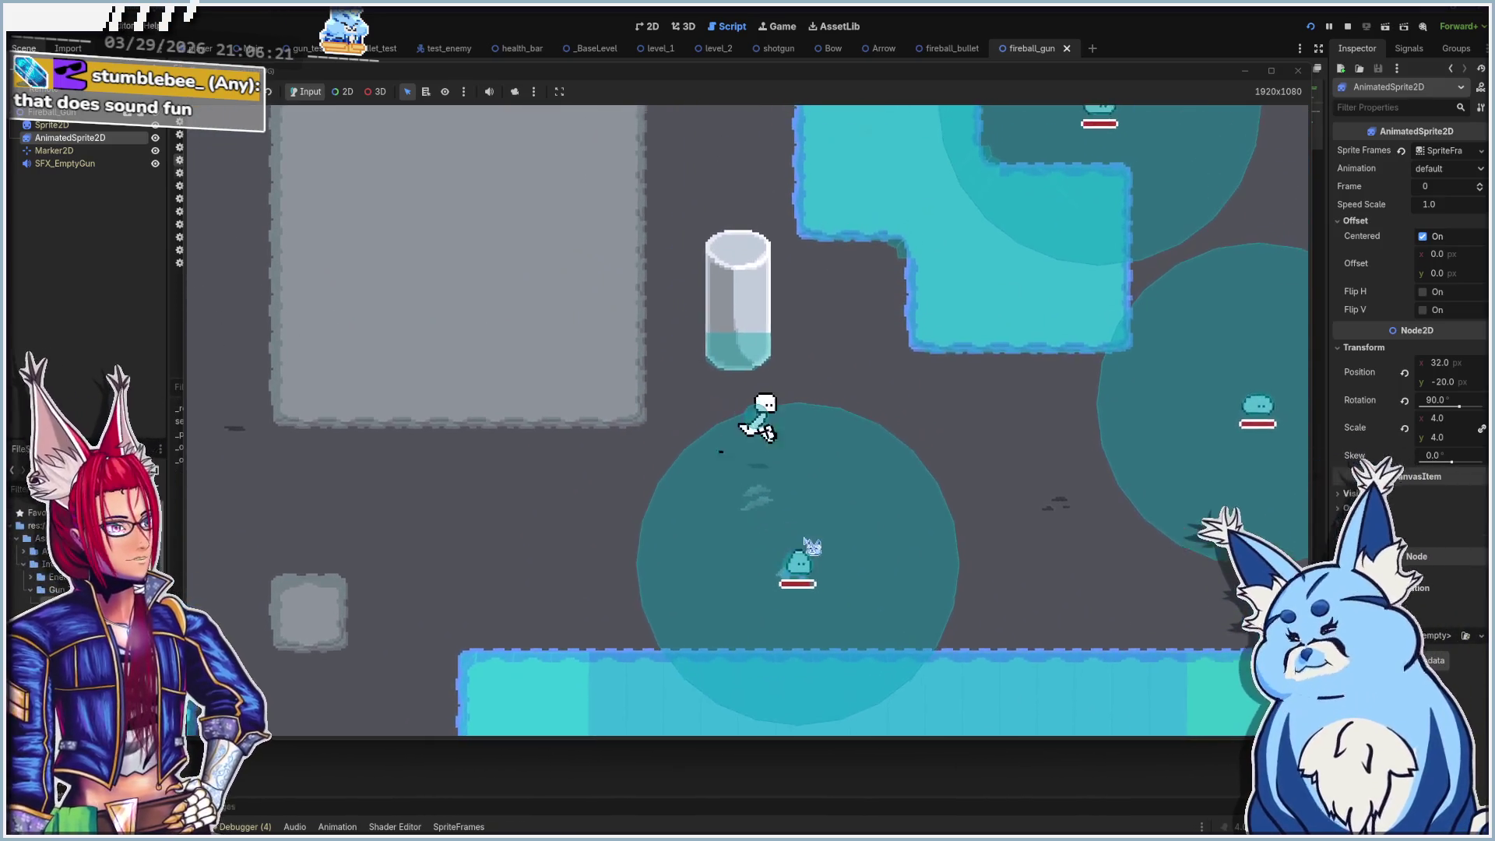
key(d)
key(s)
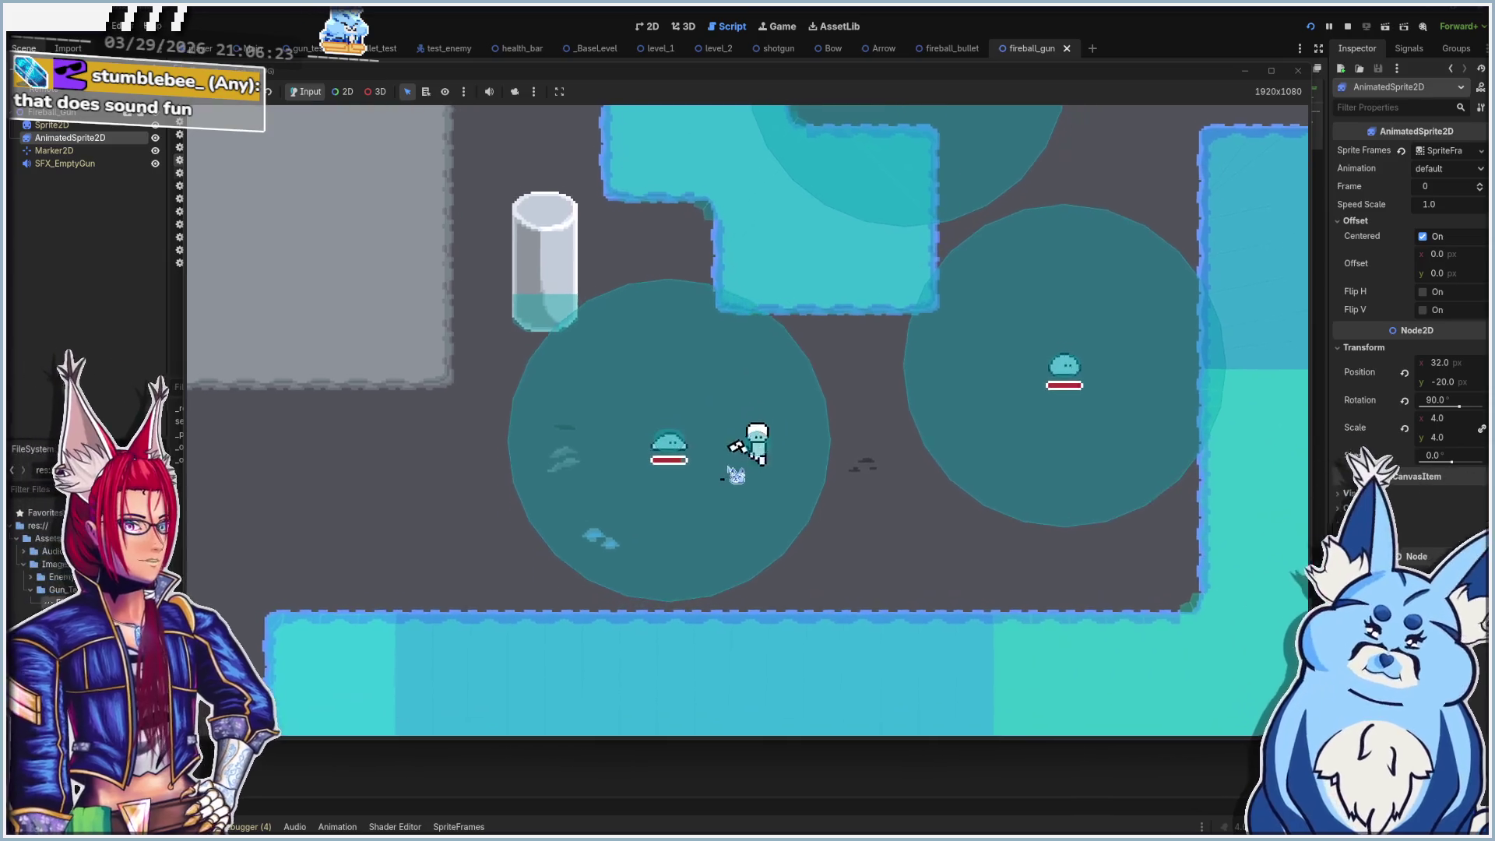
key(s)
click(610, 413)
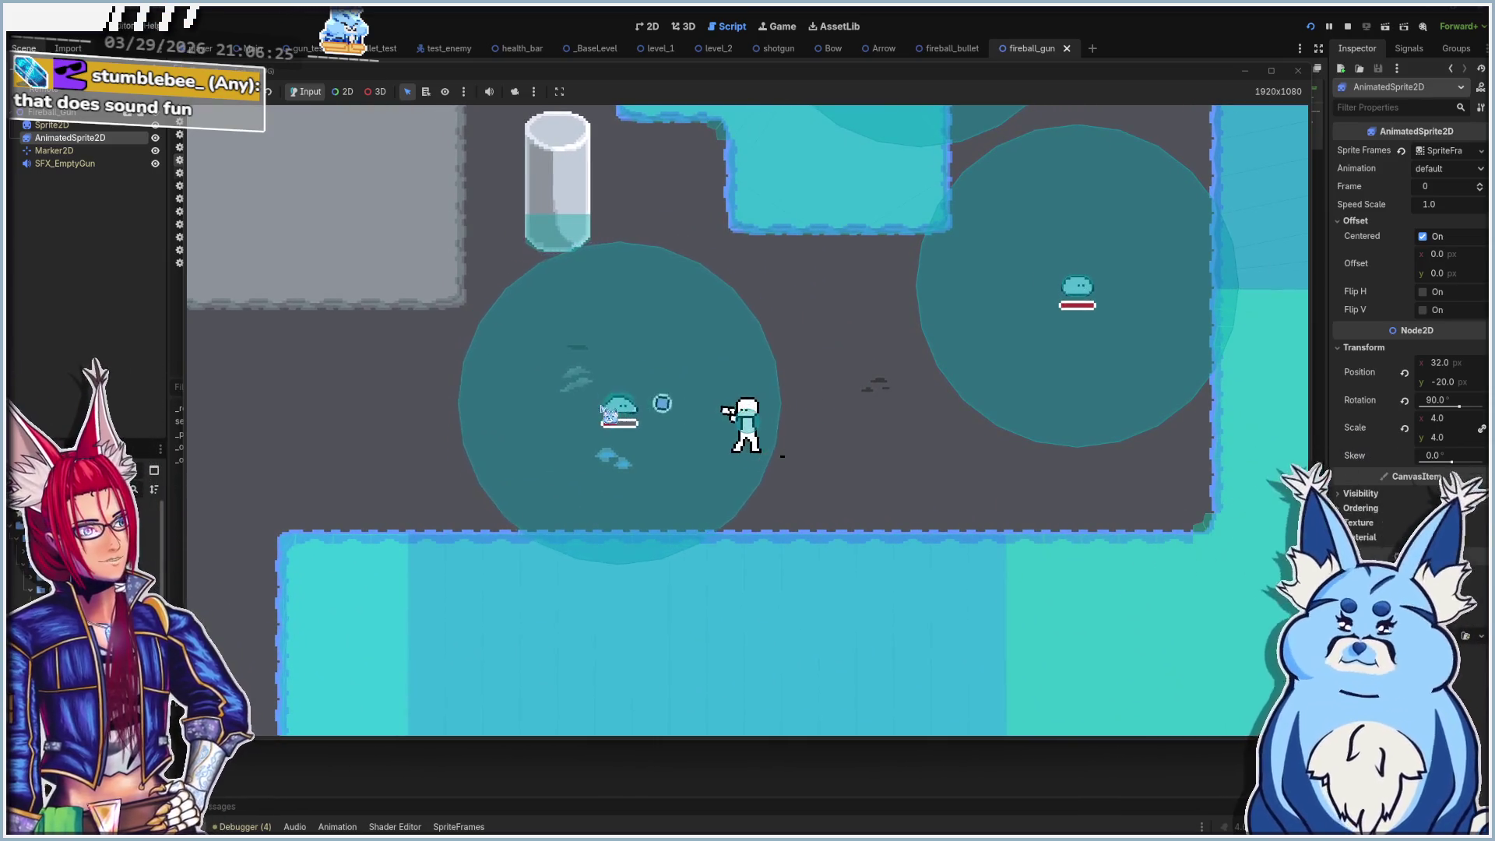
key(w)
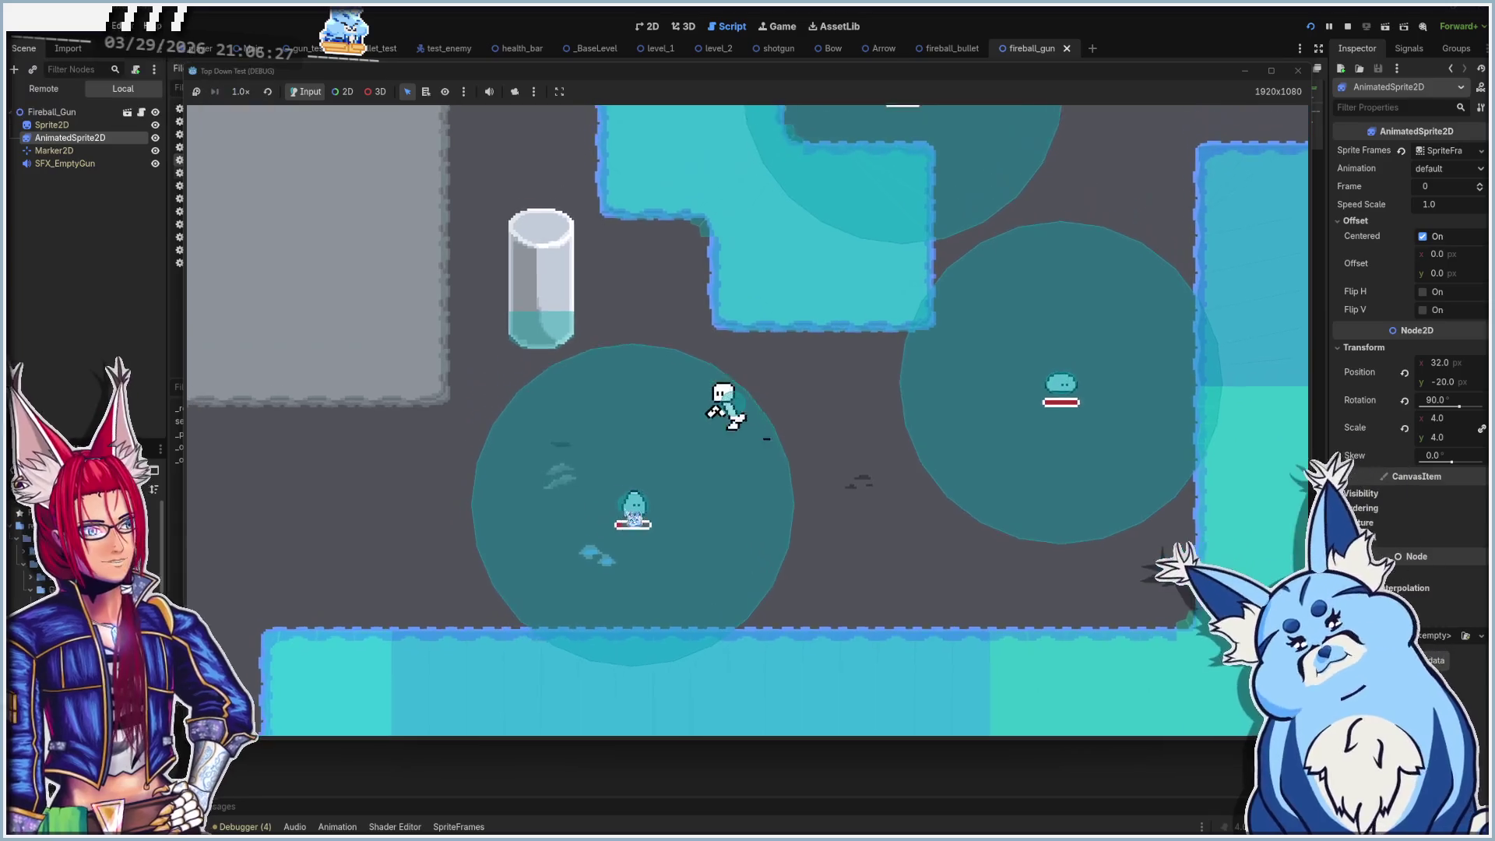
key(a)
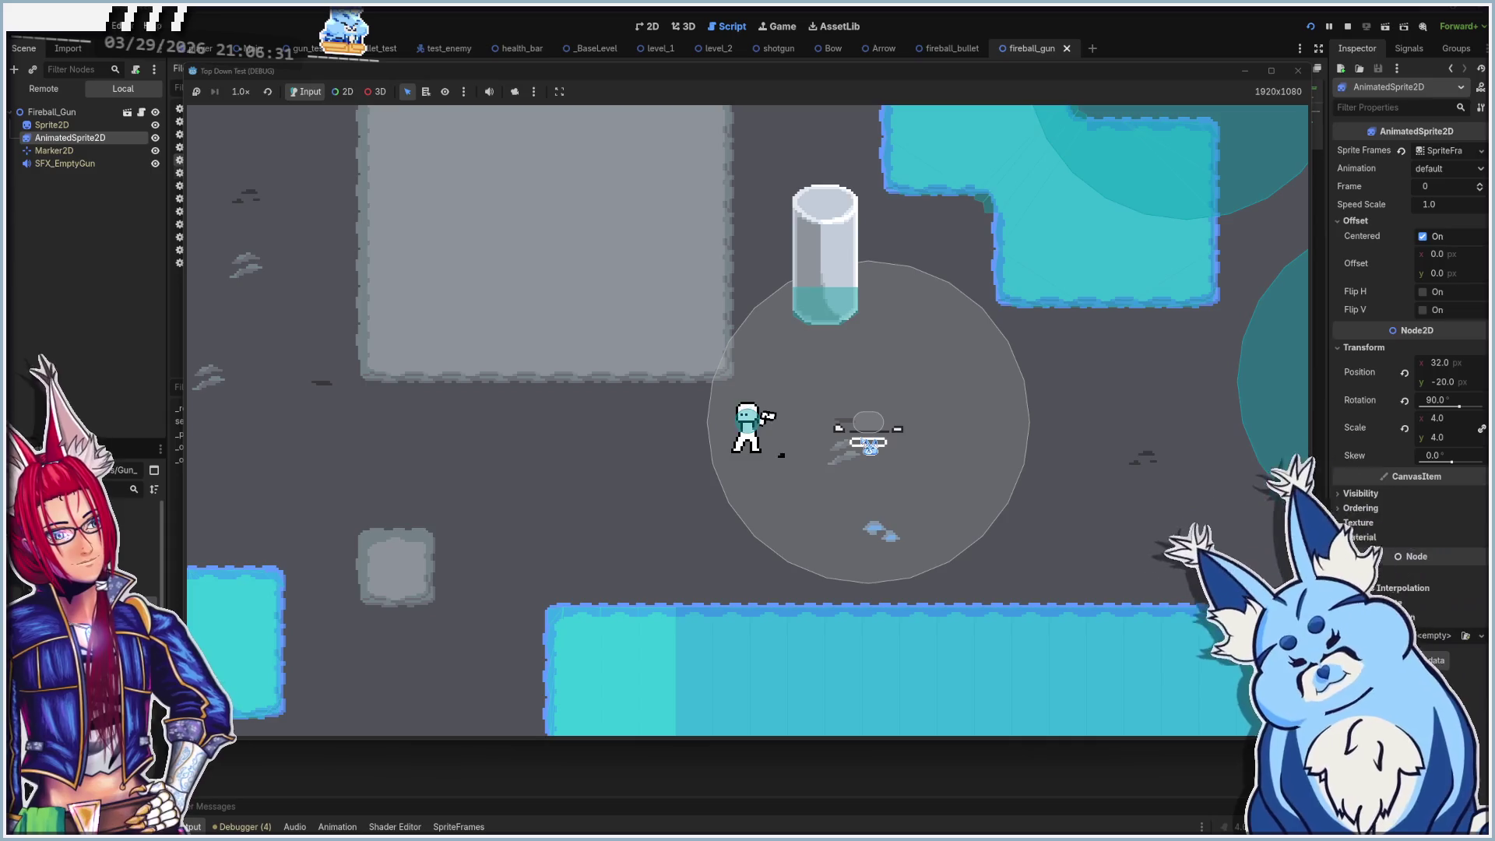
key(d)
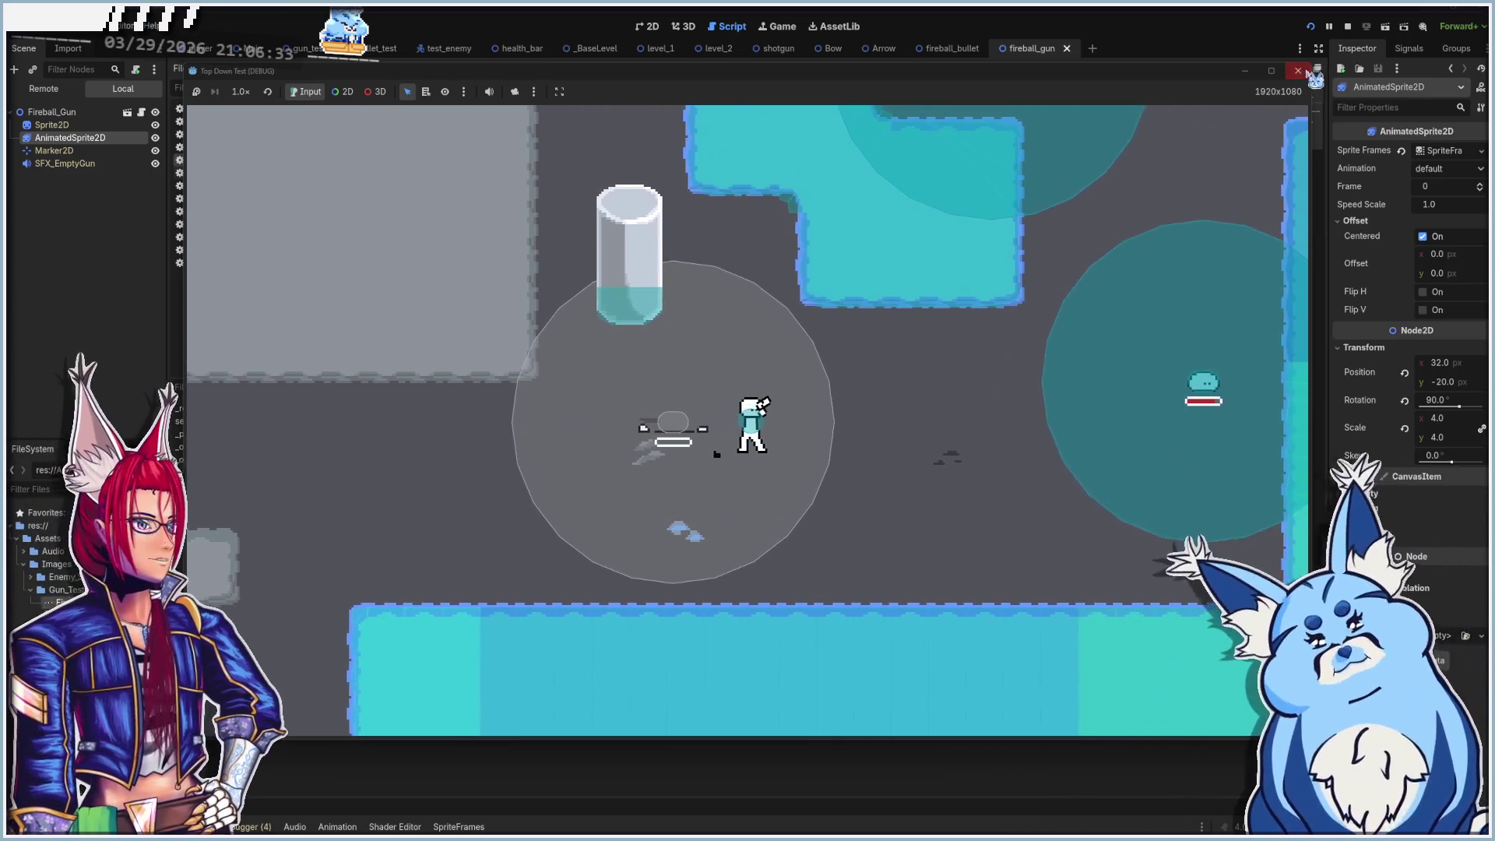
click(1298, 70)
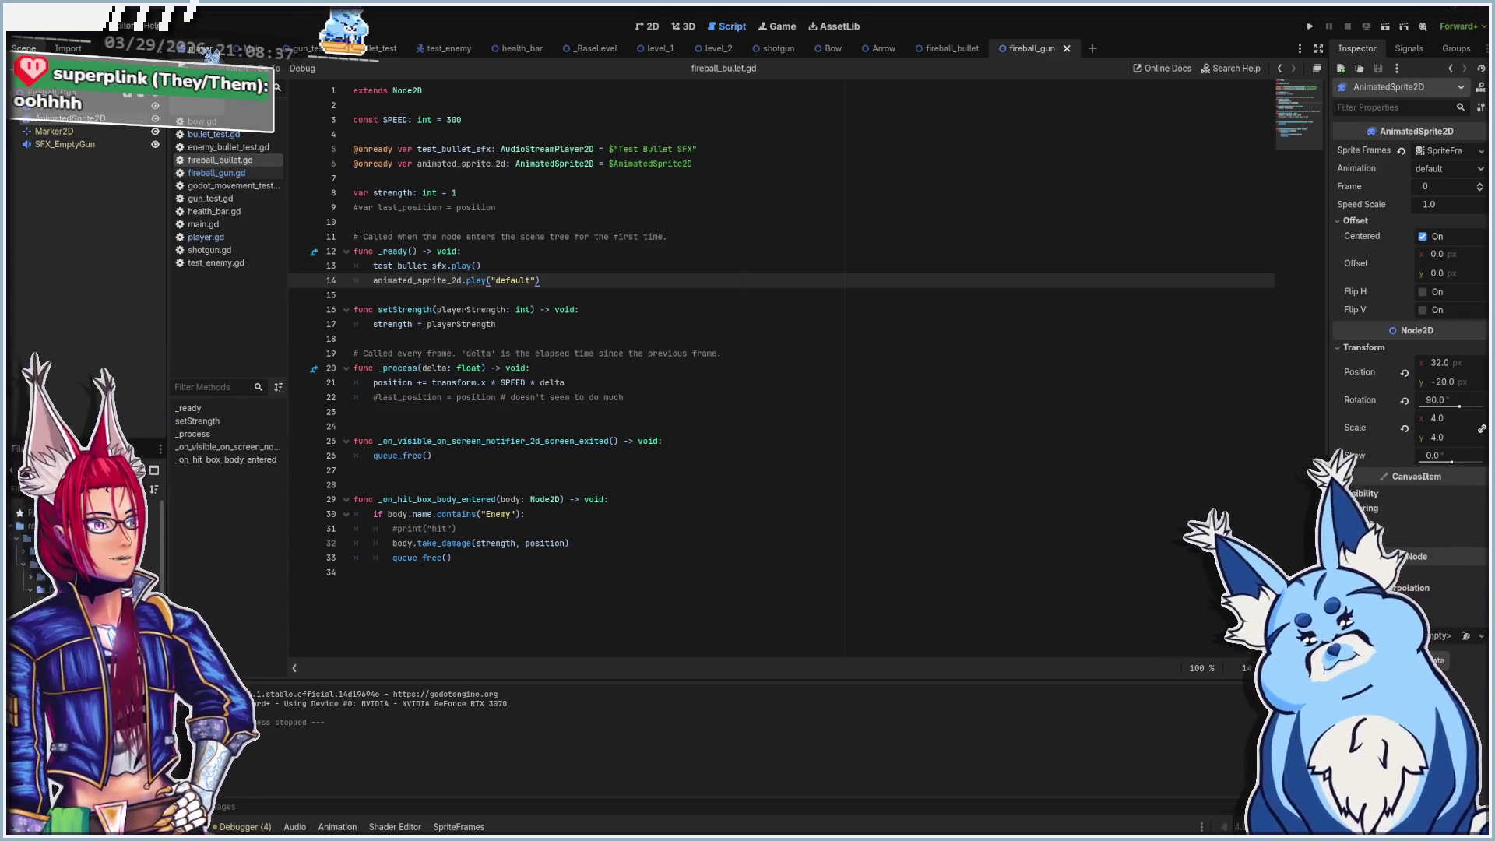
Step: Switch to the Player scene and launch the game with F5
click(204, 49)
text(r)
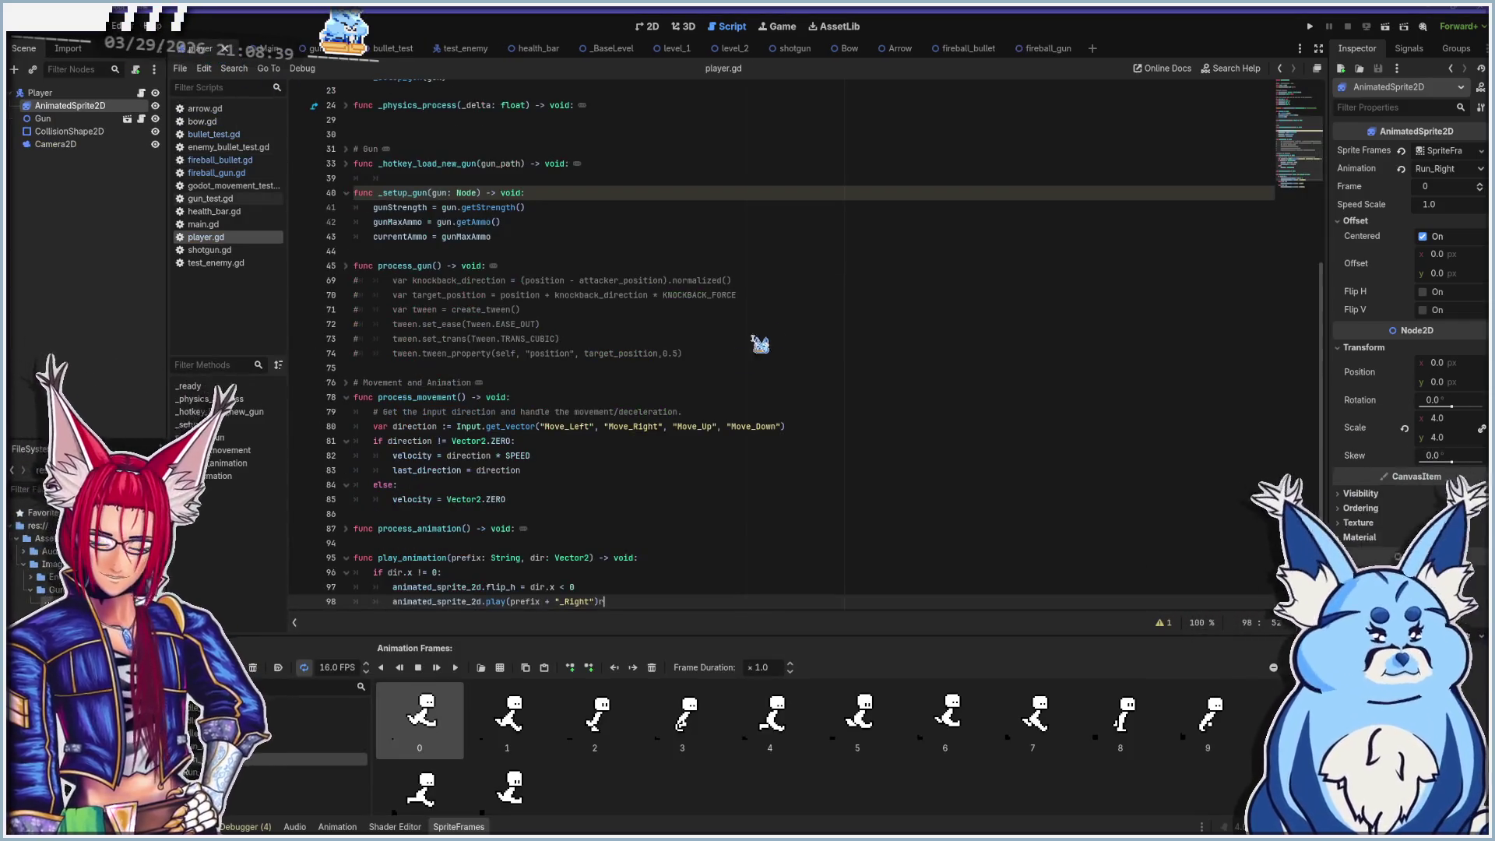
key(F5)
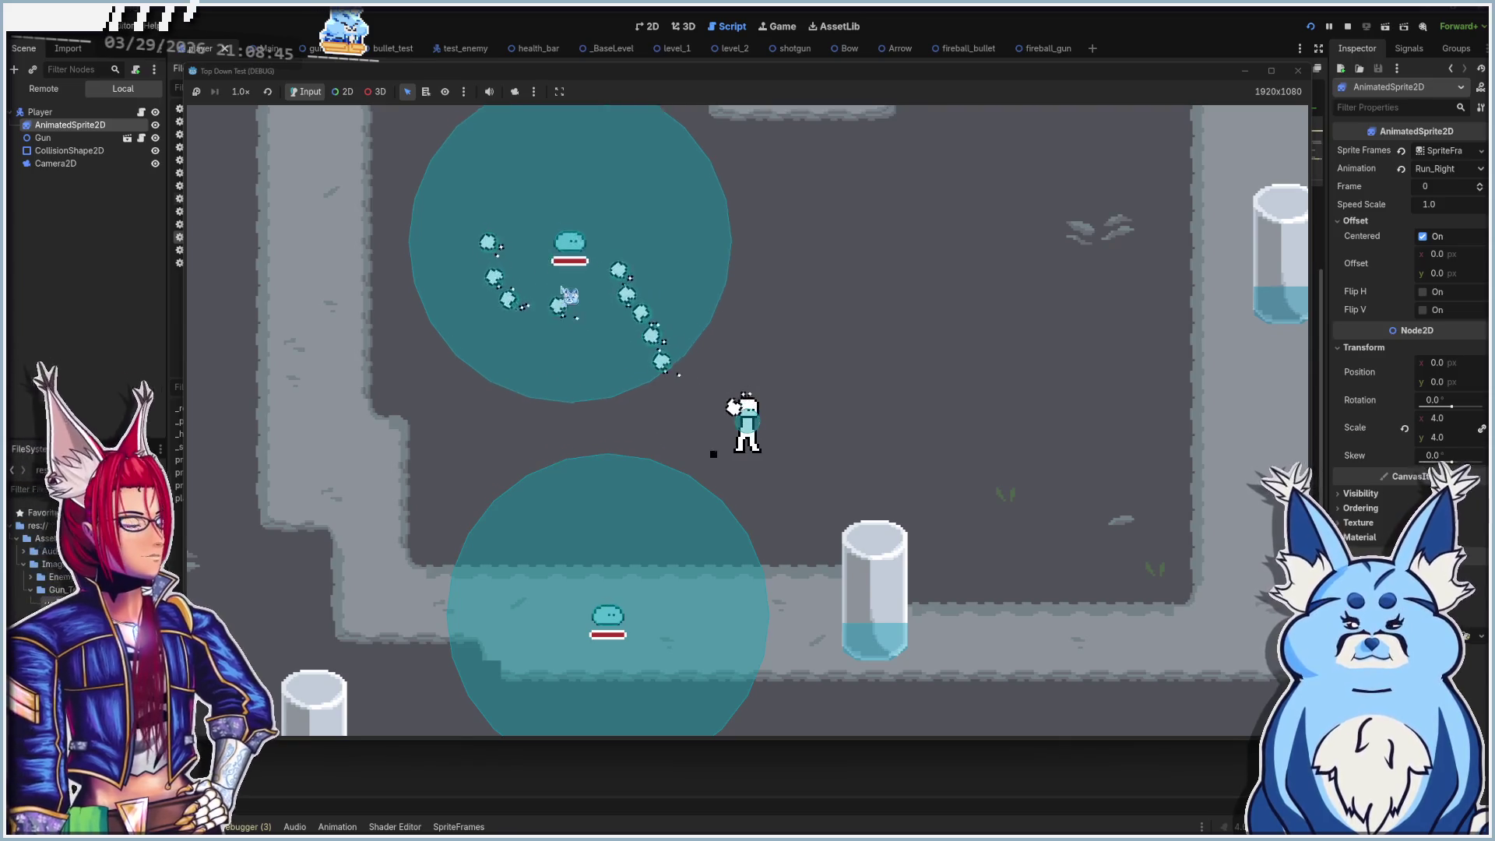
Step: Walk the player around the slimes and water while projectiles auto-fire, then stop the game
key(w)
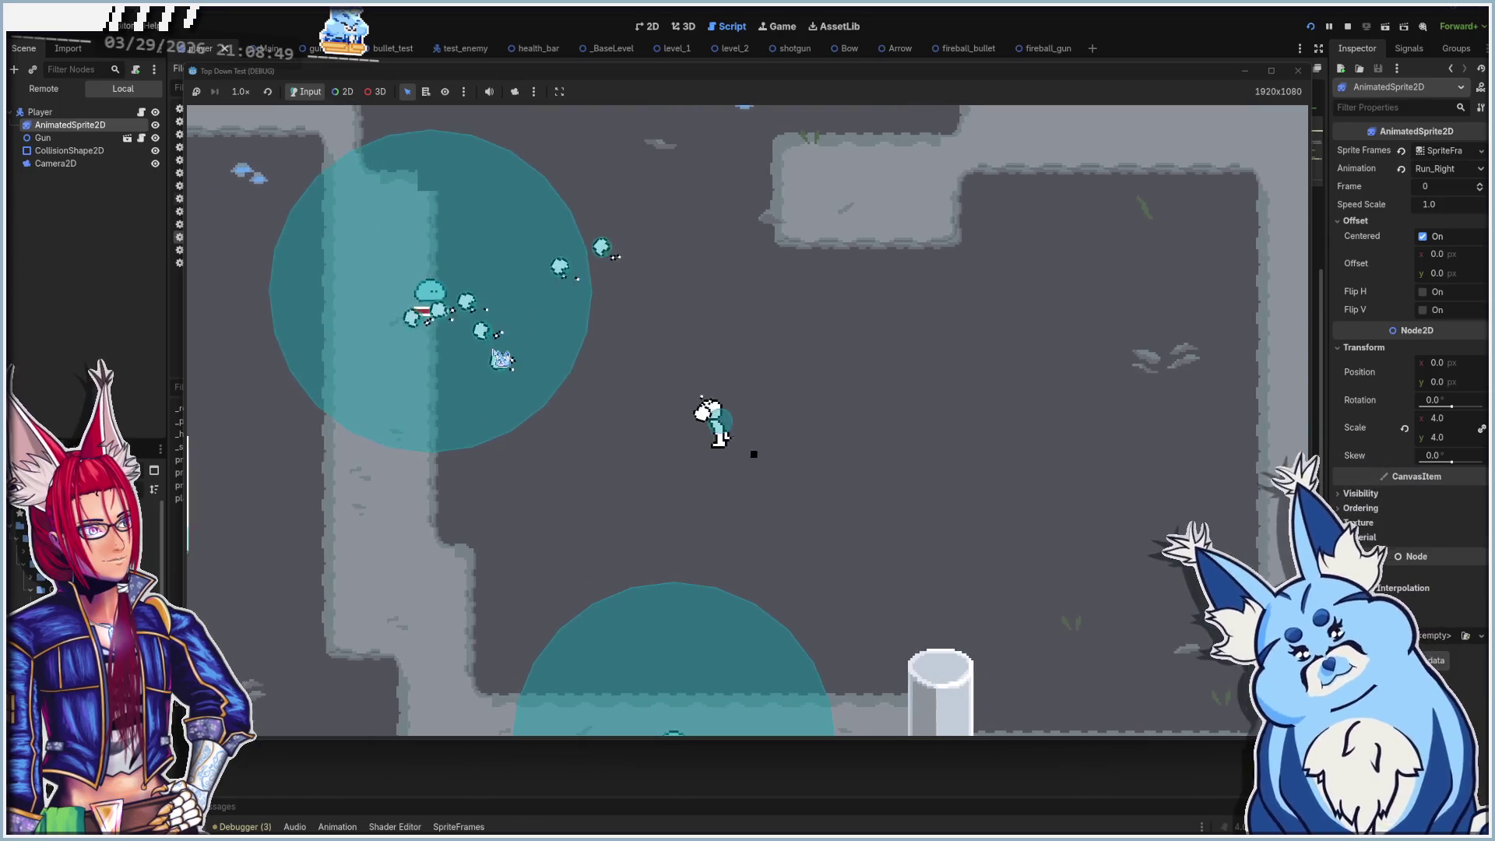
key(a)
key(w)
key(s)
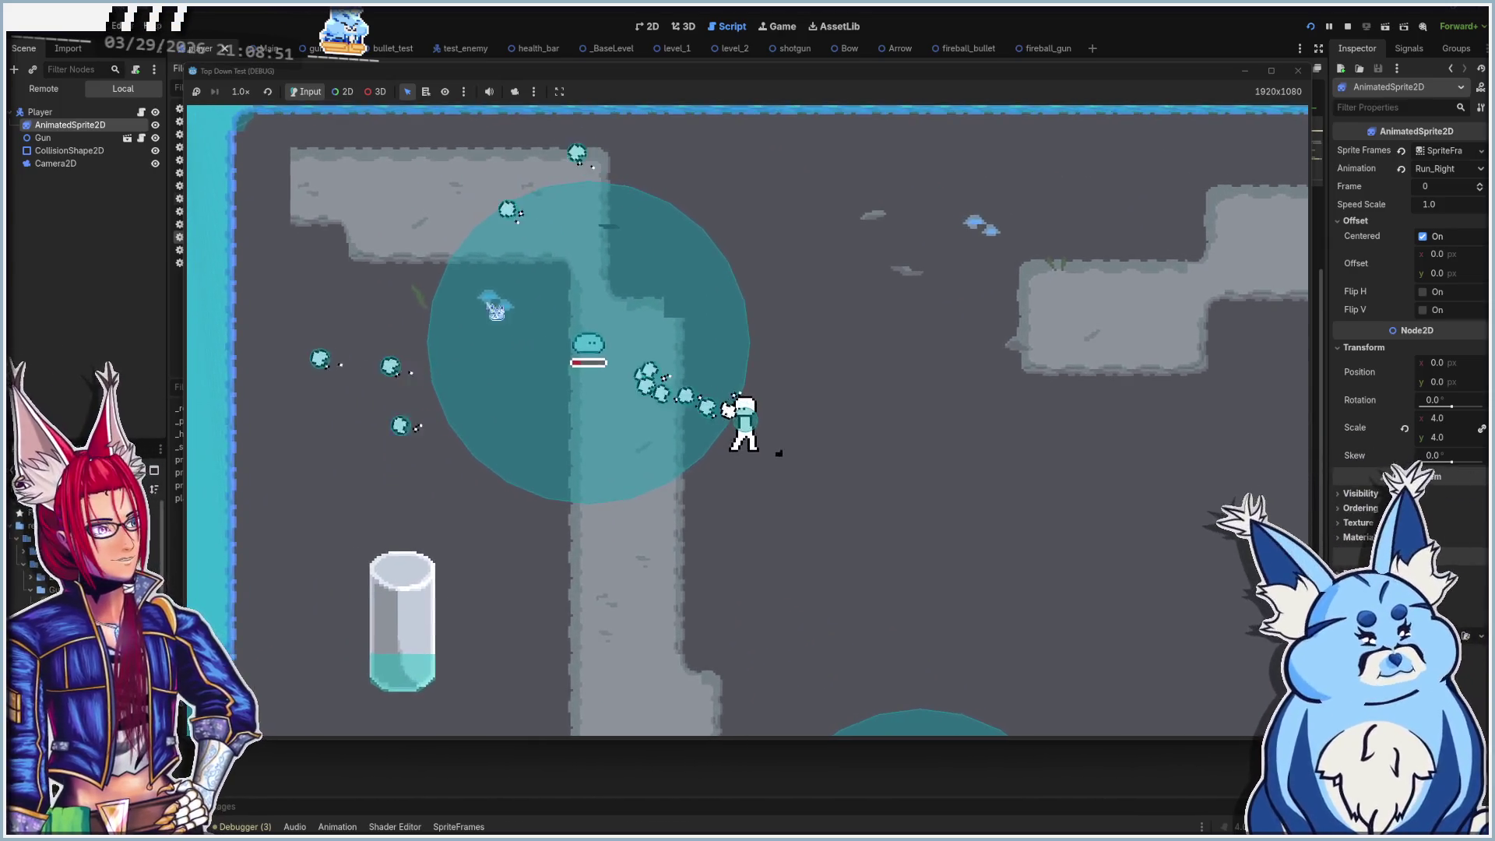
key(s)
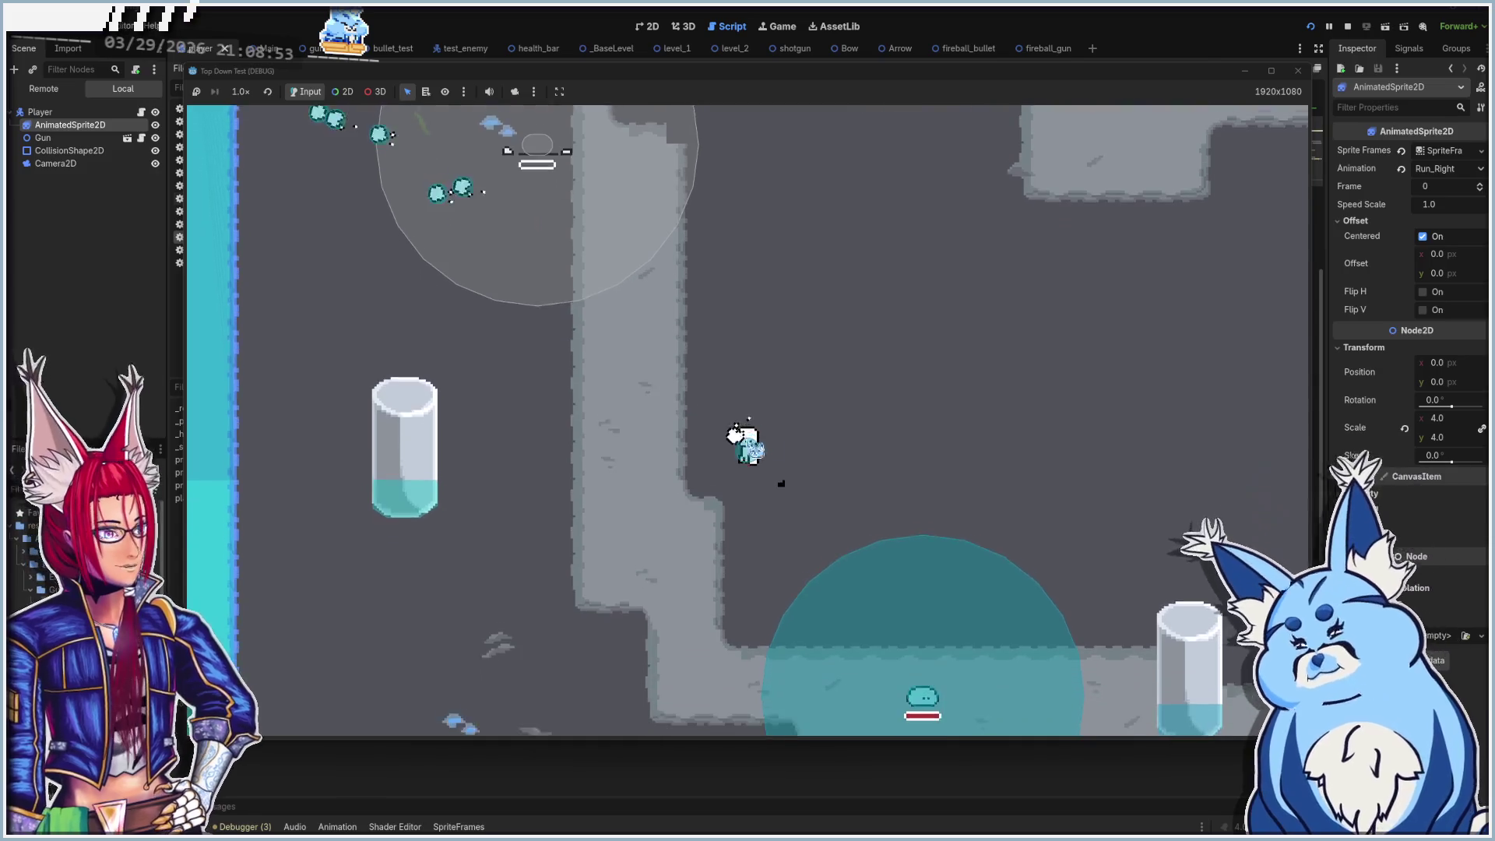
key(s)
key(d)
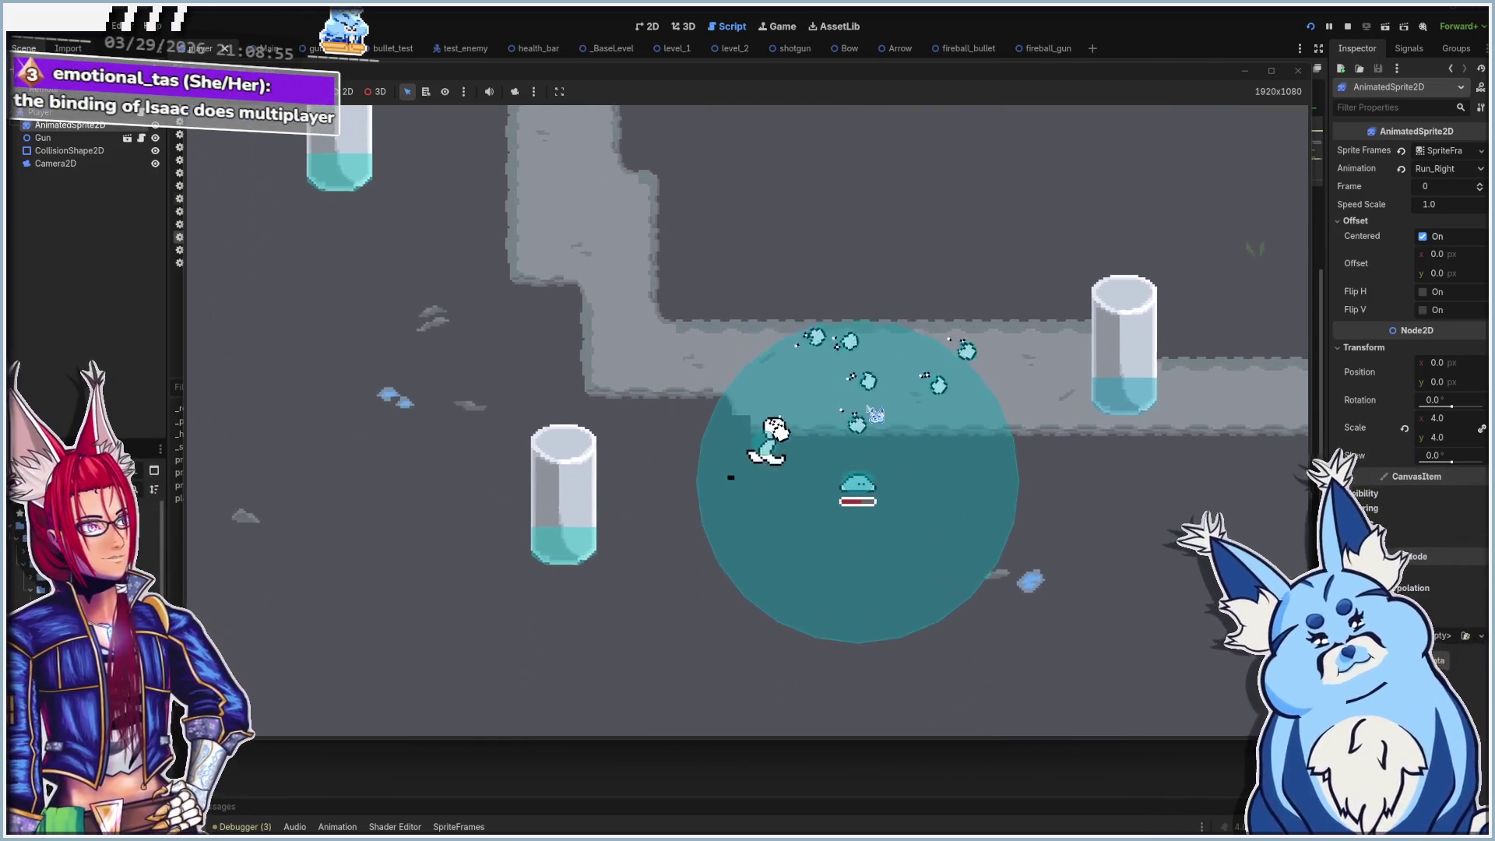
key(d)
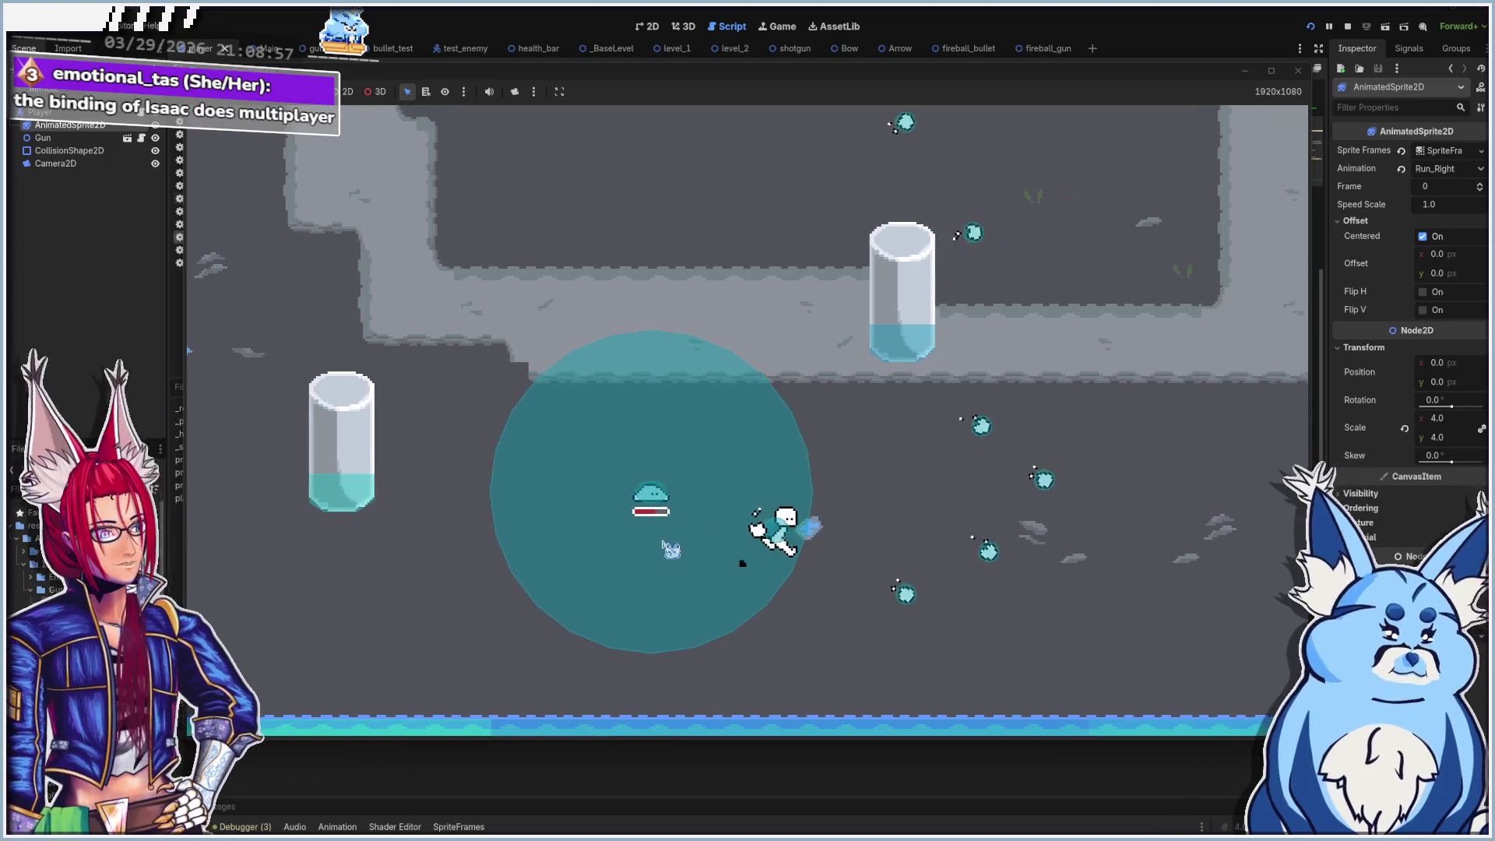
key(w)
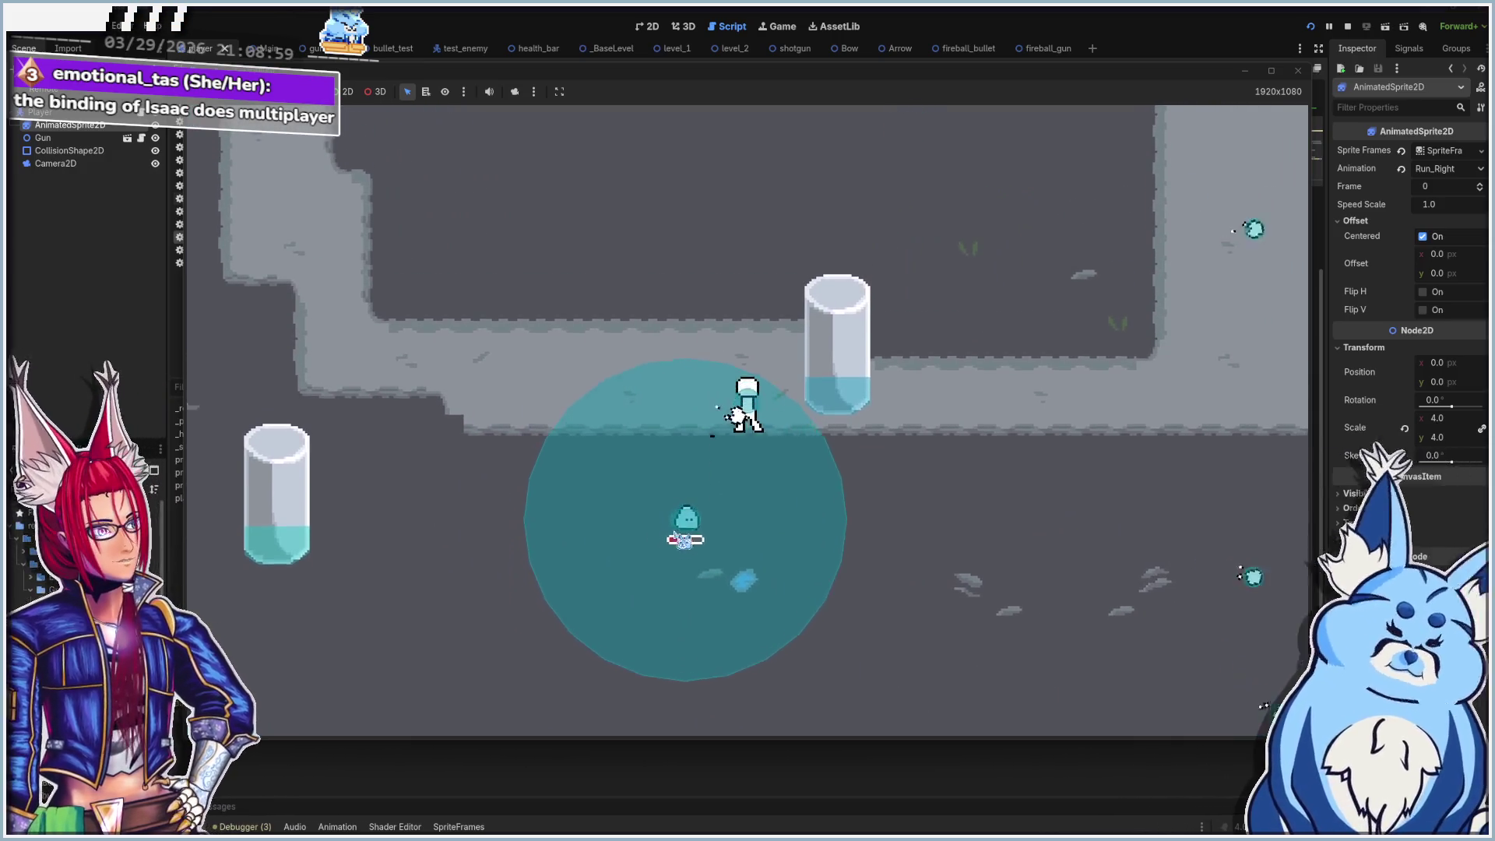
key(a)
key(s)
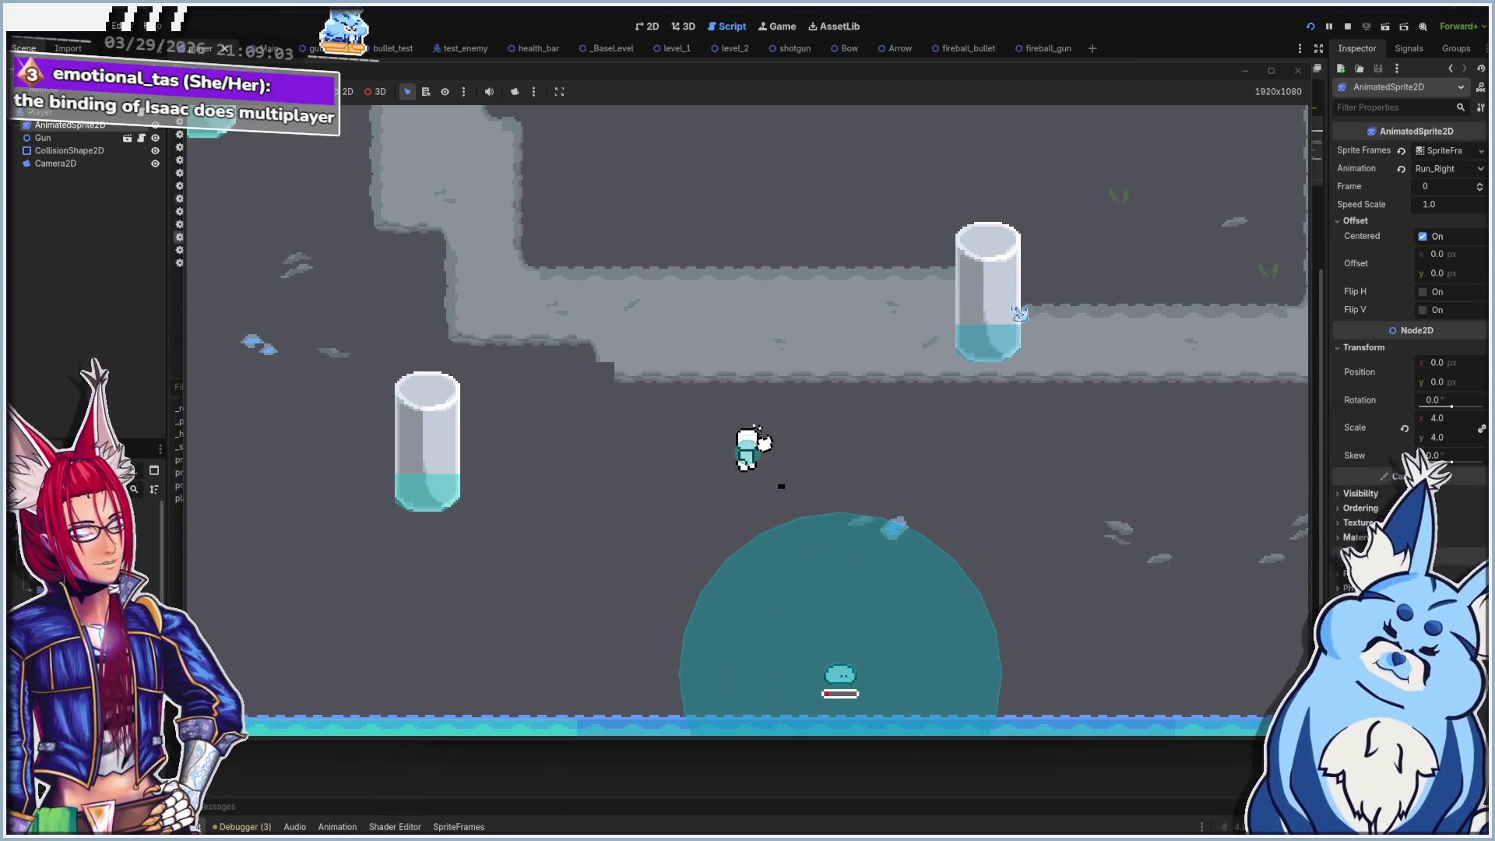
key(w)
click(1297, 70)
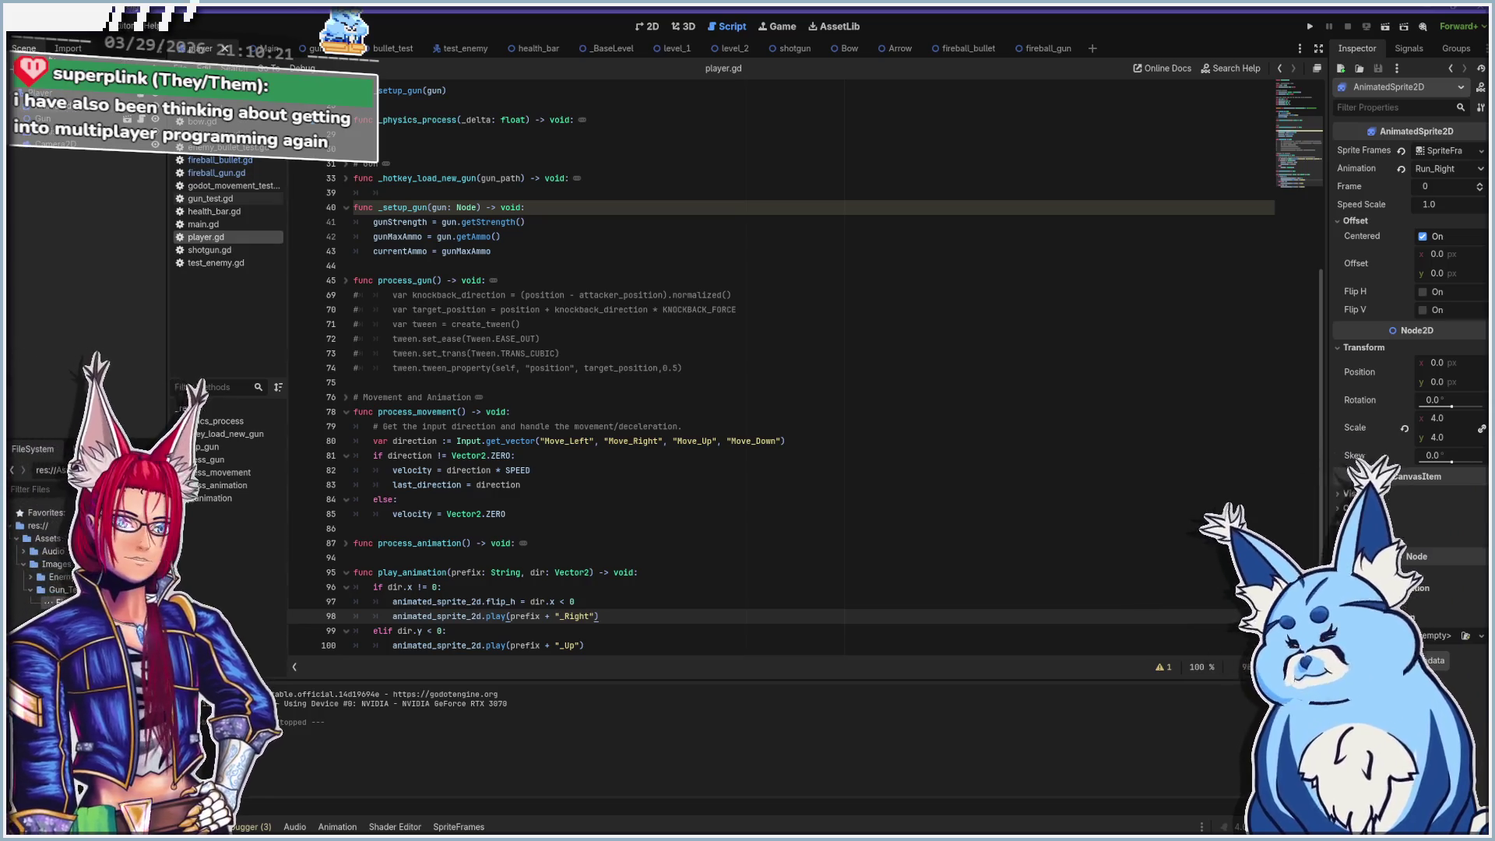
Step: Switch to the 2D workspace to show the Player scene's AnimatedSprite2D sprite
click(647, 26)
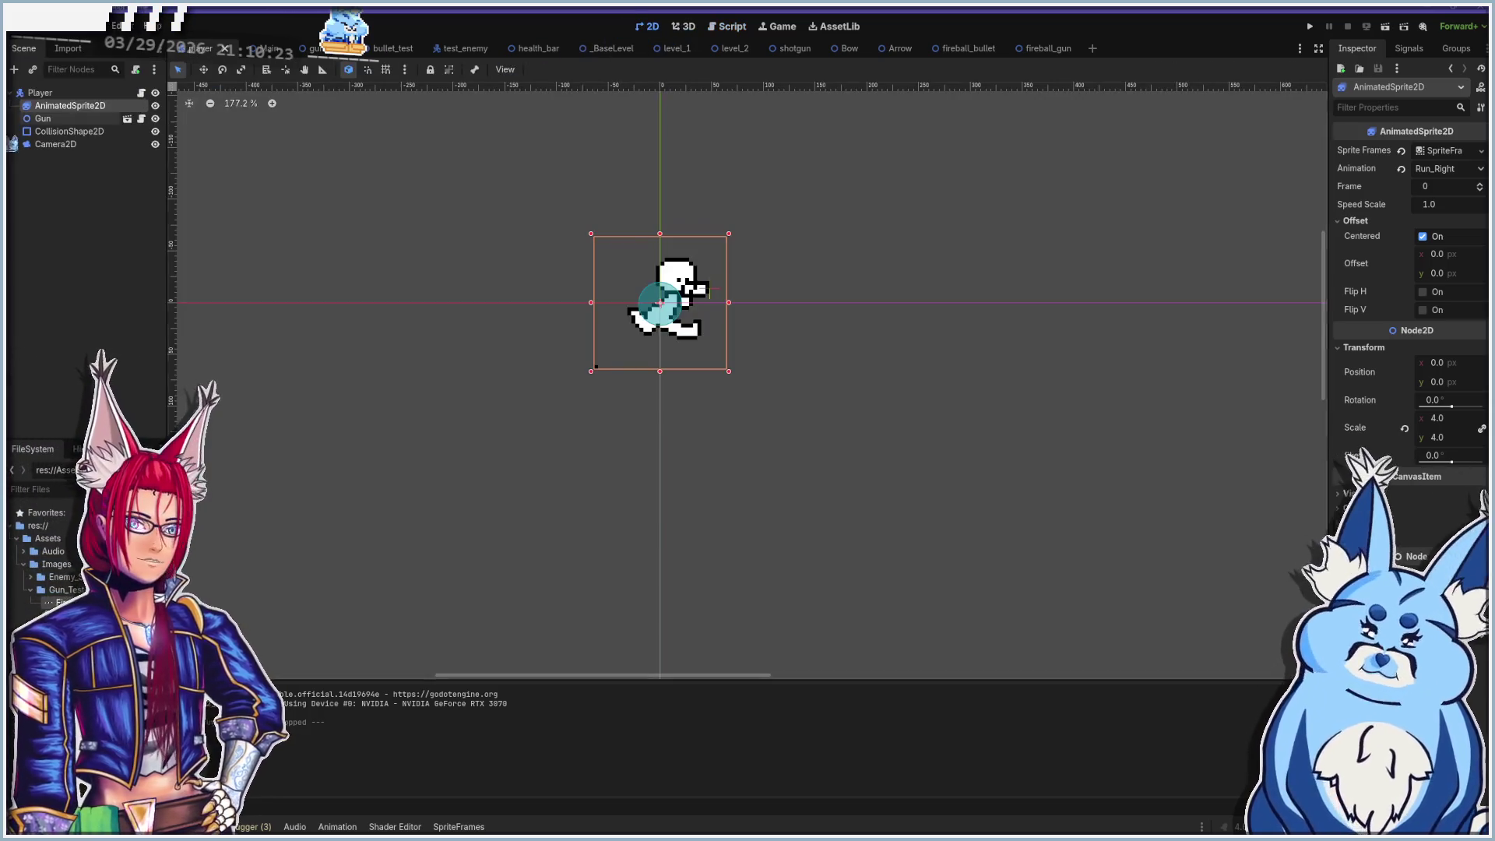
Step: Open Add Child Node on Player, clear the search, collapse branches, and select MultiplayerSynchronizer
right_click(84, 262)
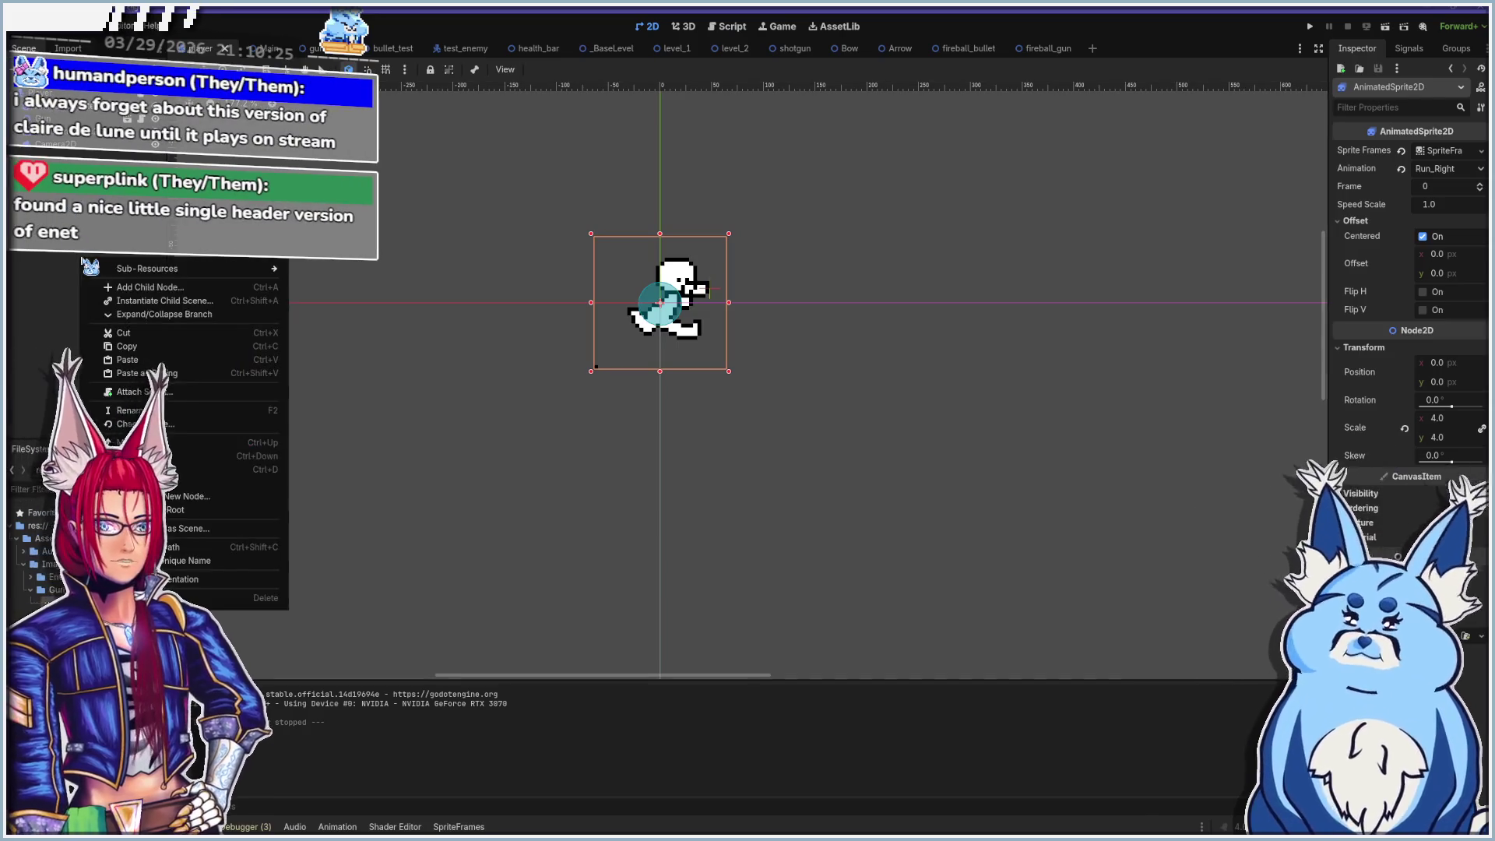
click(152, 287)
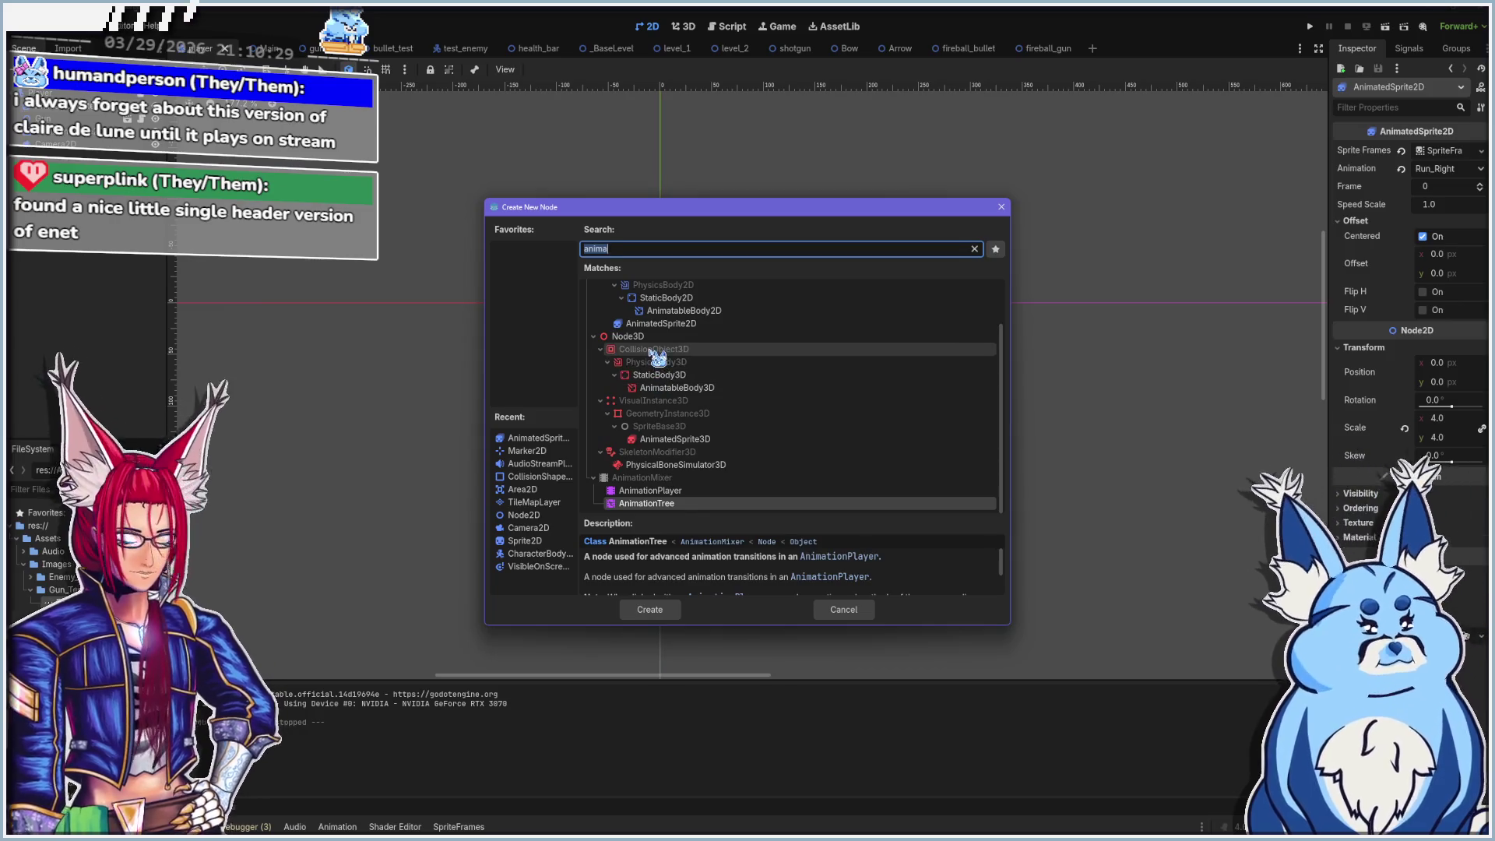
key(BackSpace)
click(594, 303)
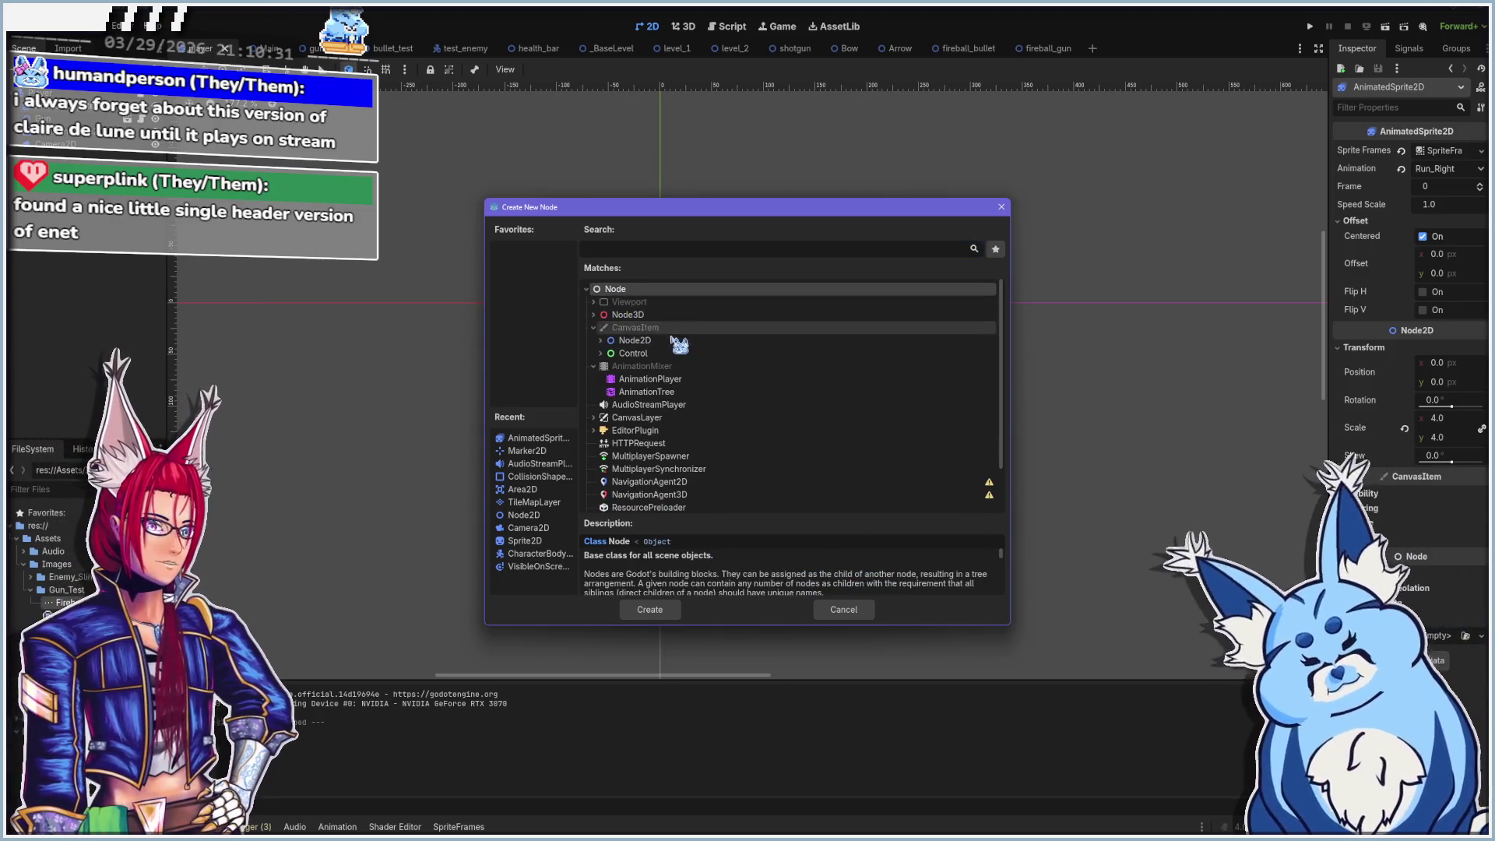
click(593, 327)
click(593, 341)
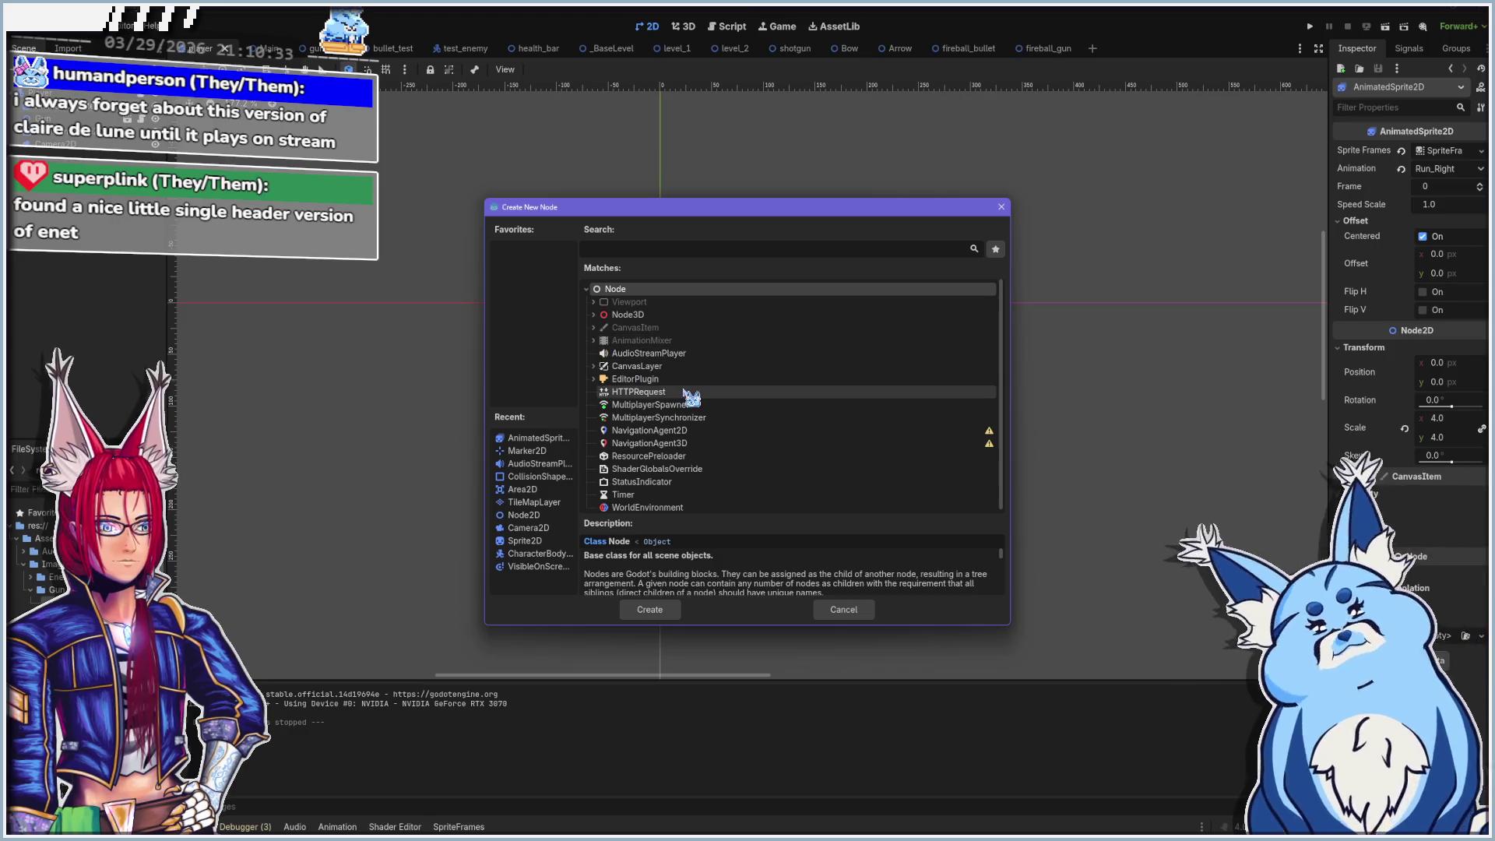
click(658, 407)
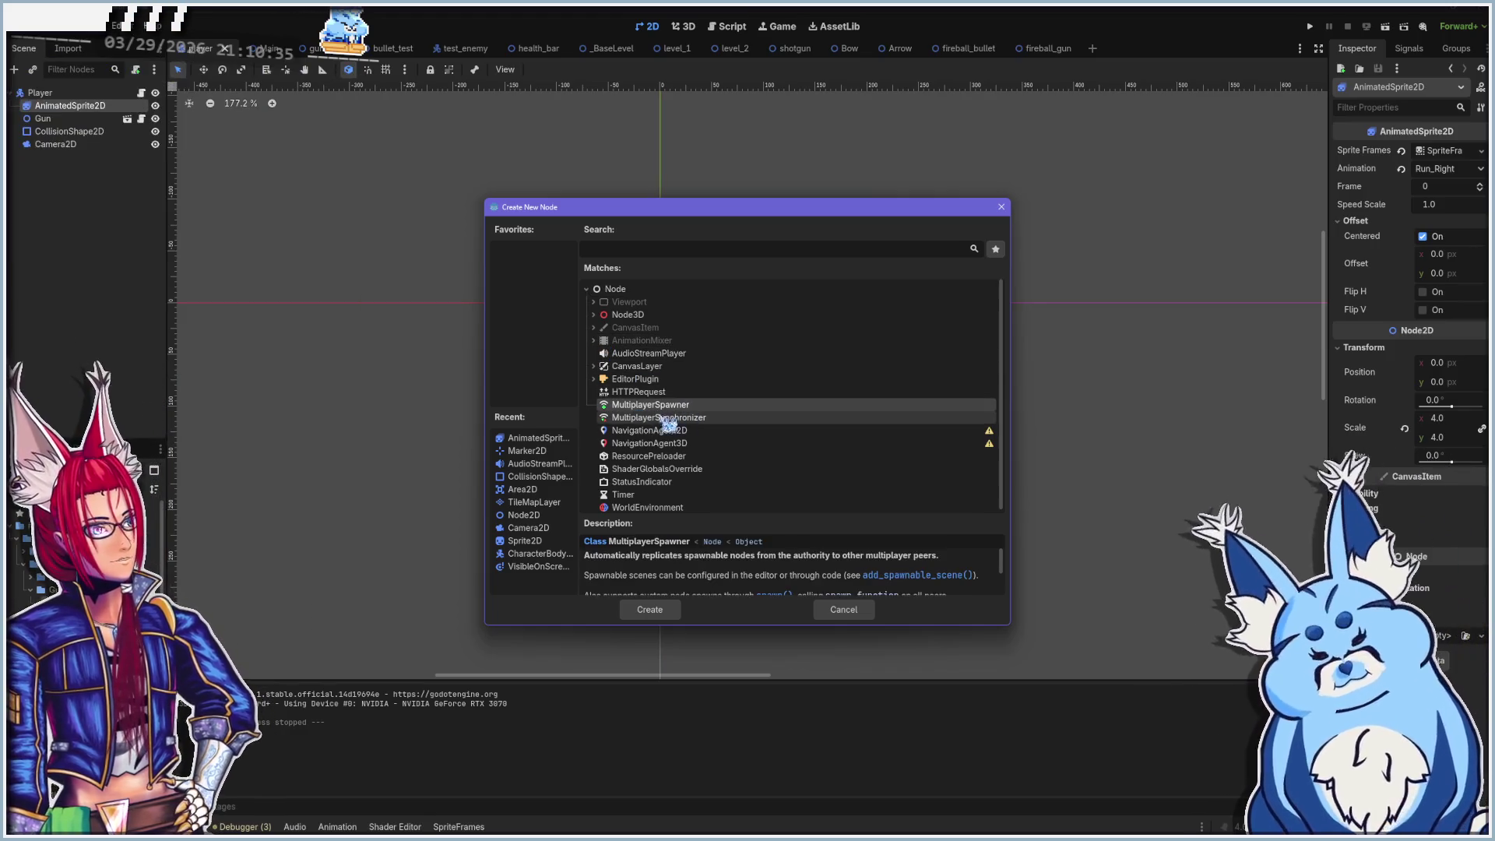
click(632, 419)
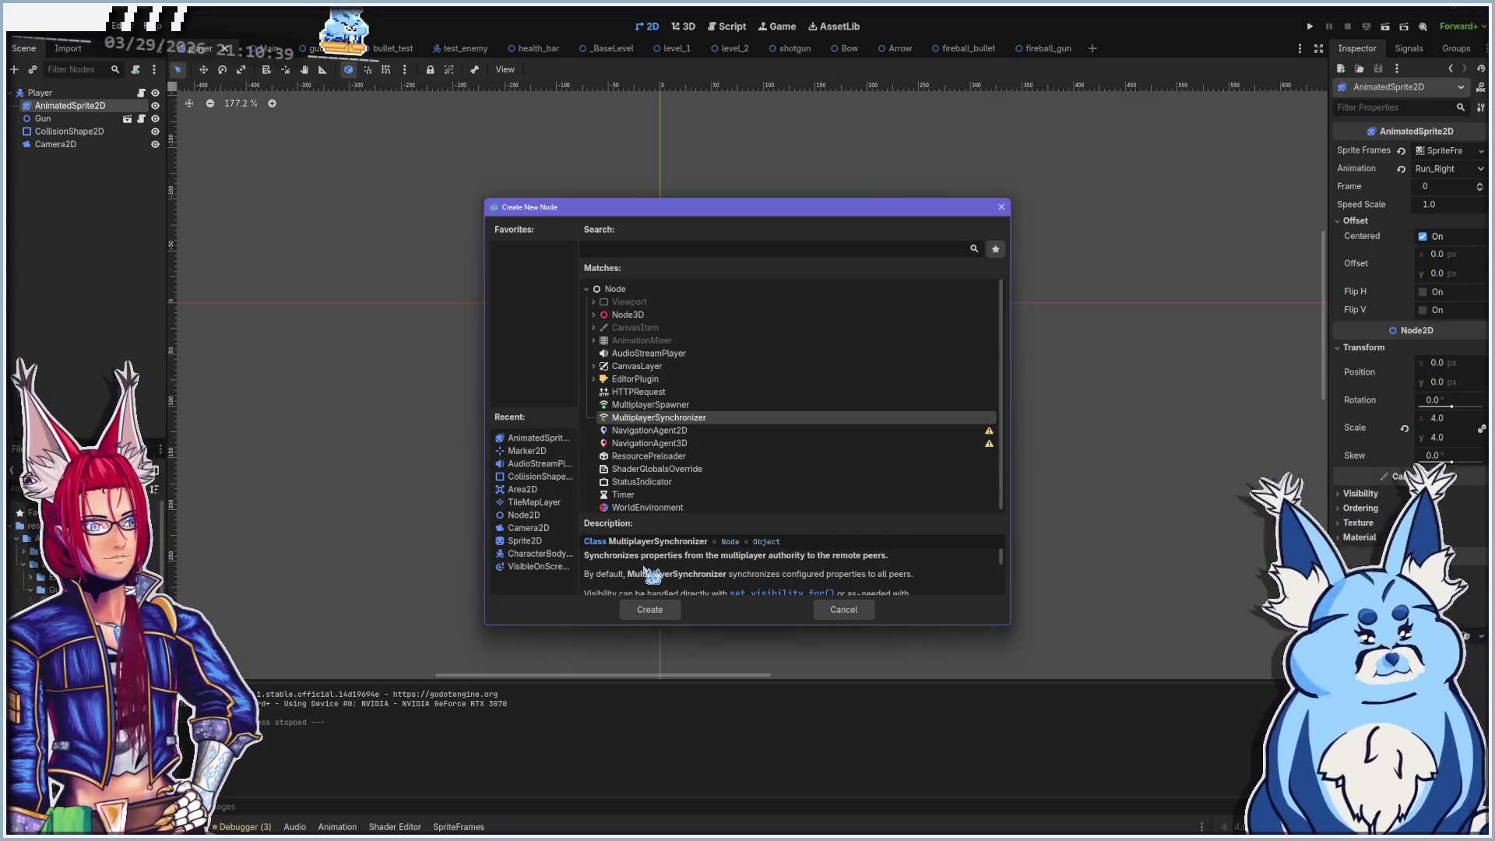
Step: Enlarge the Create New Node dialog's description area and read the MultiplayerSpawner description
scroll(643, 569, down, 1)
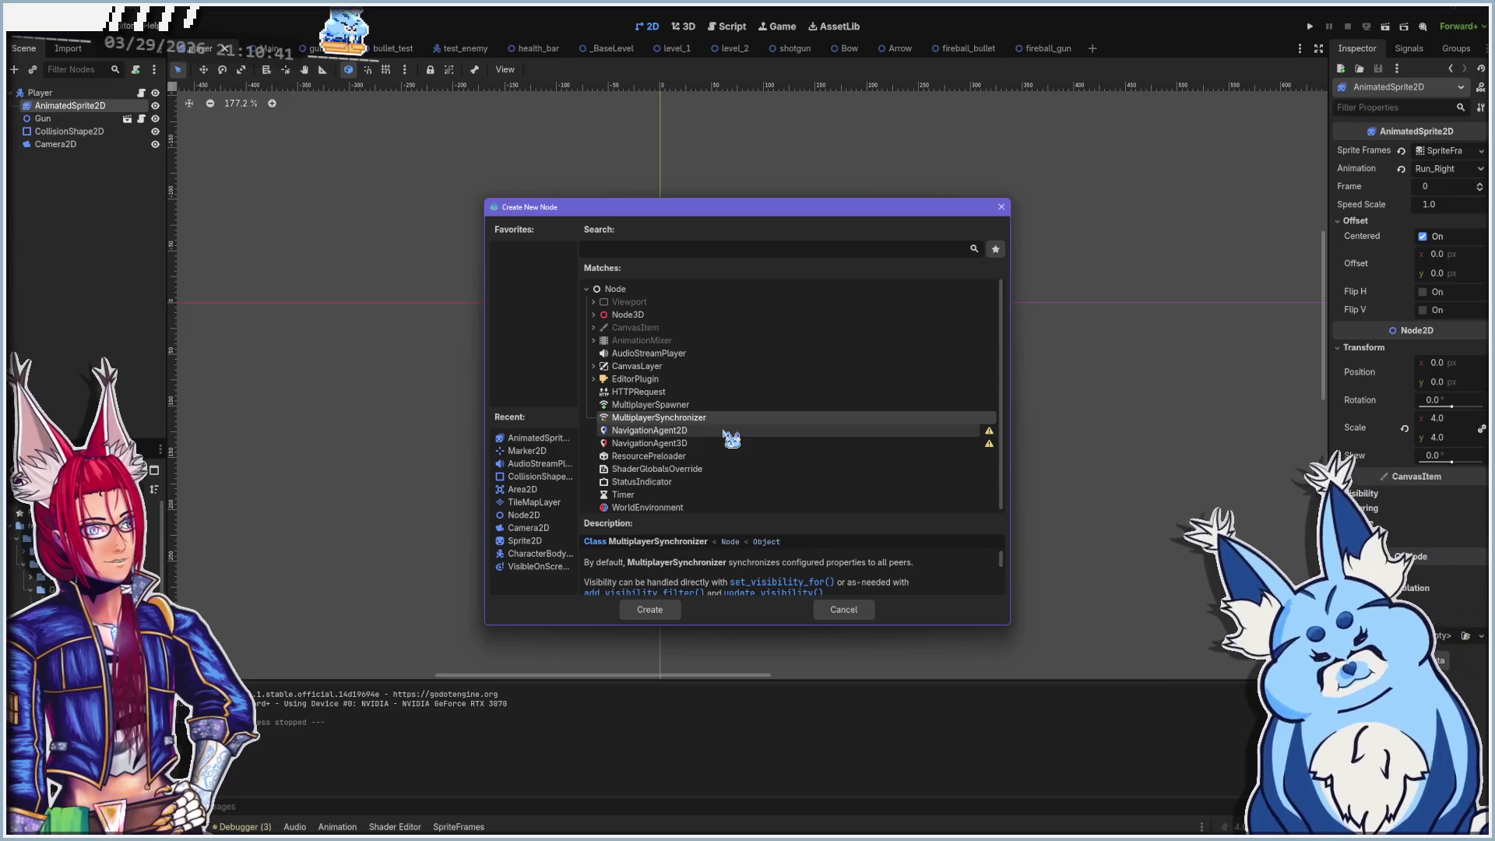
scroll(892, 578, up, 1)
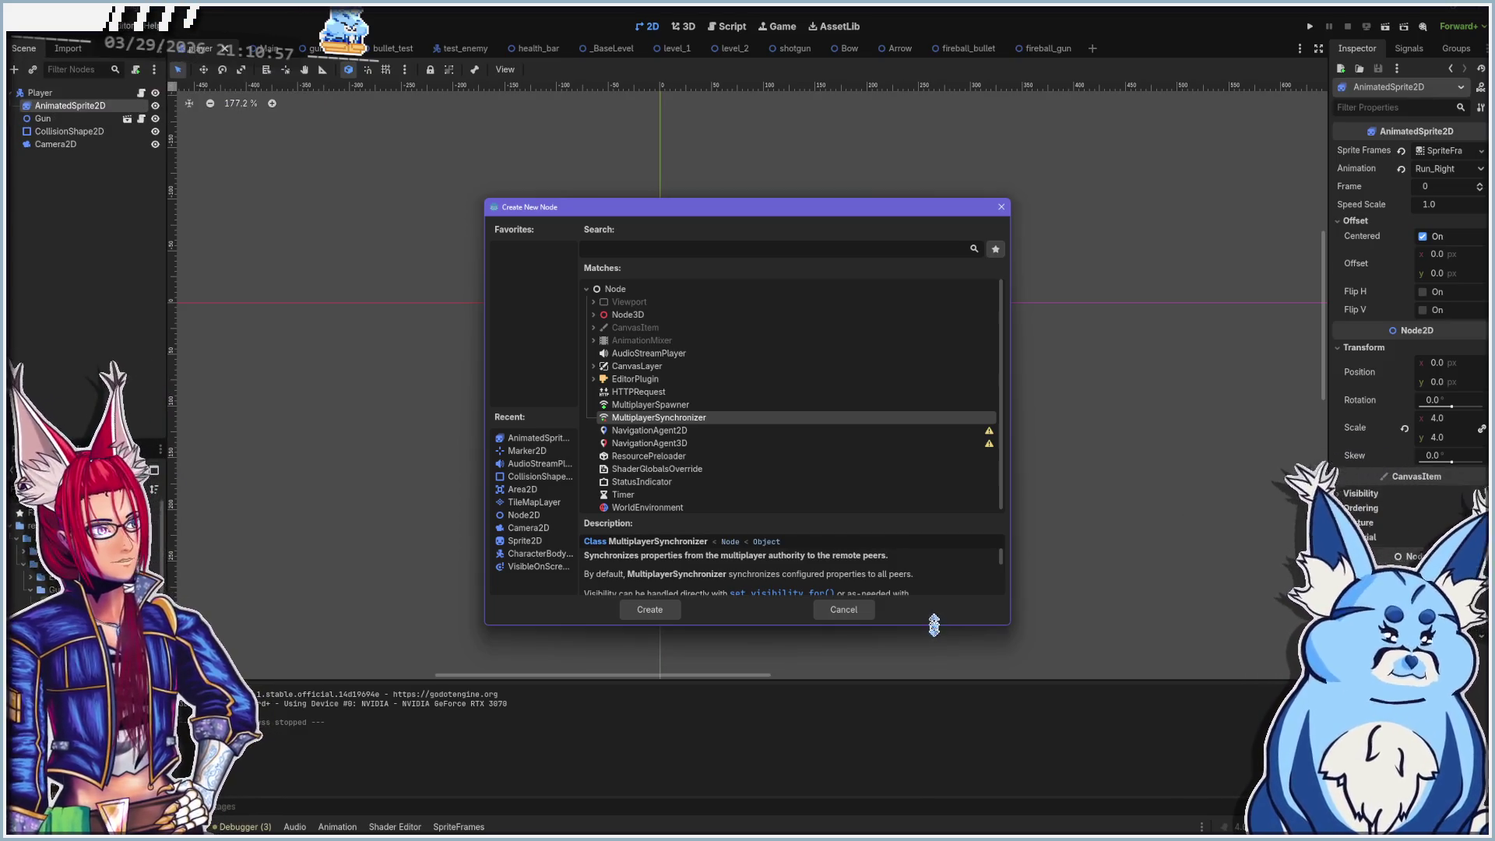
drag(934, 625, 932, 650)
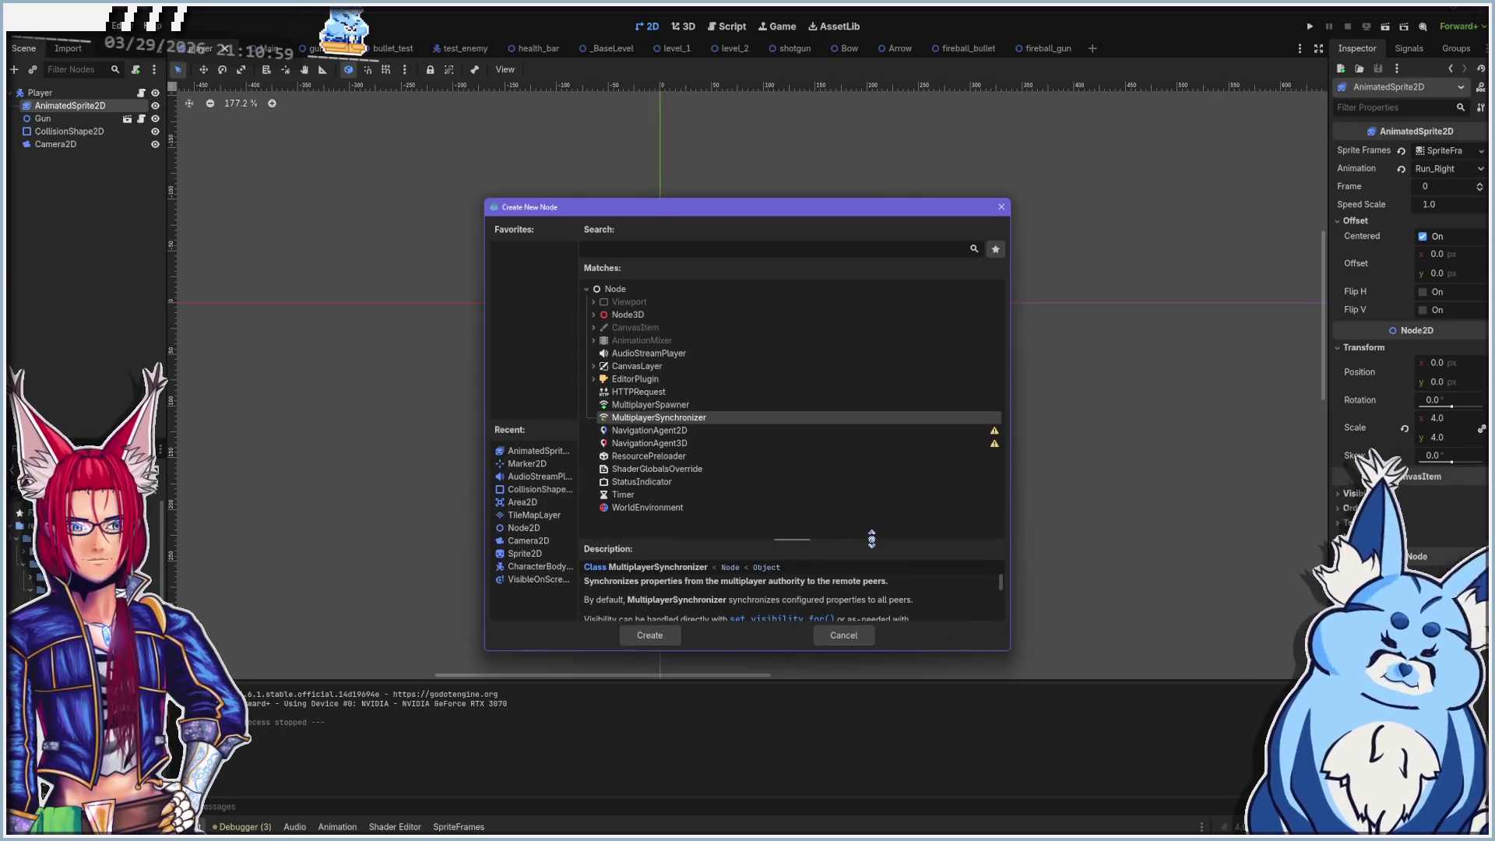
drag(871, 539, 867, 444)
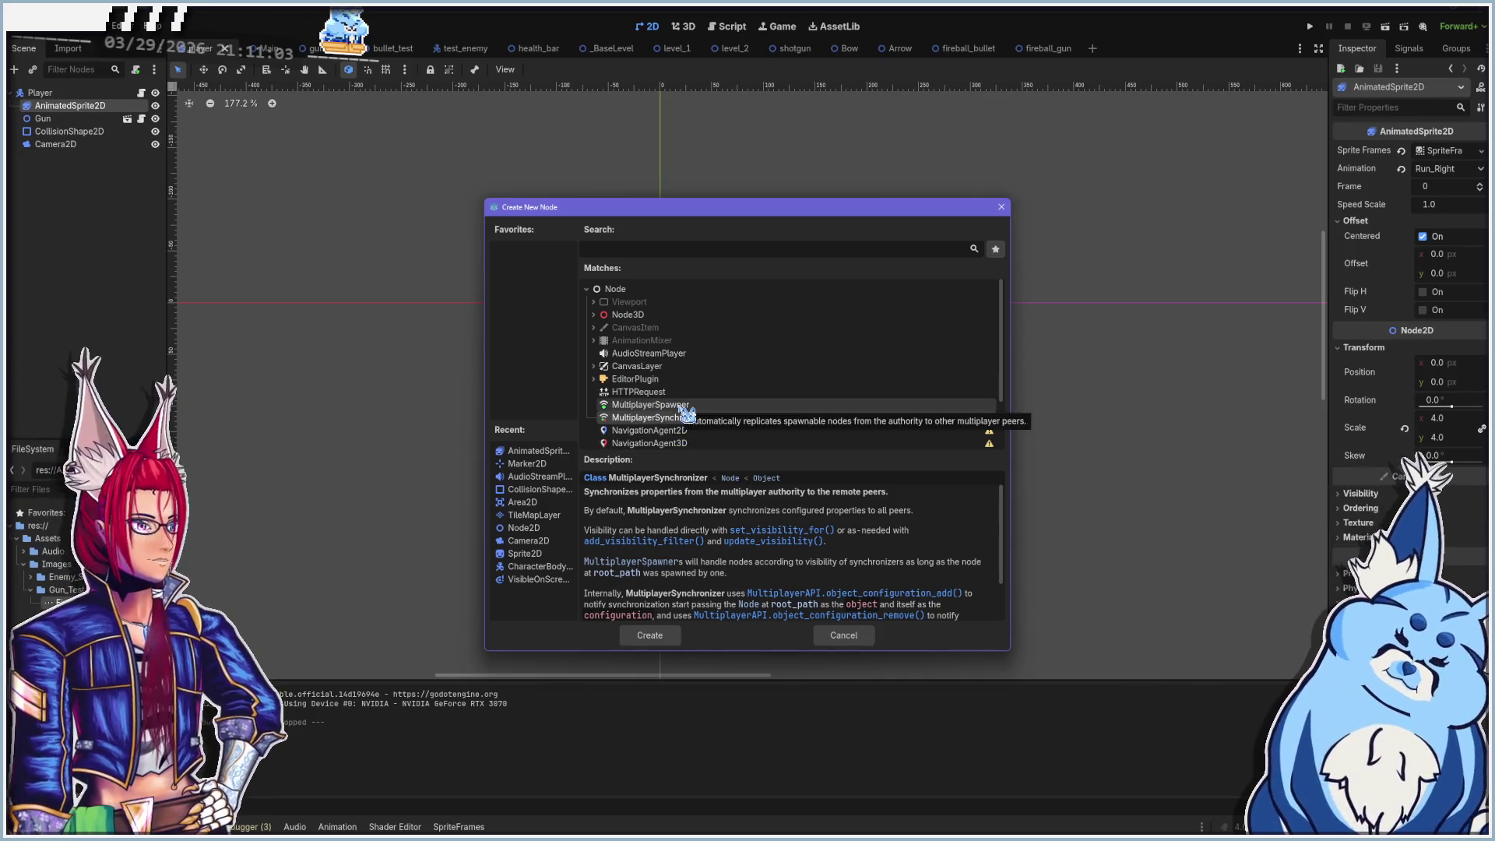
click(684, 406)
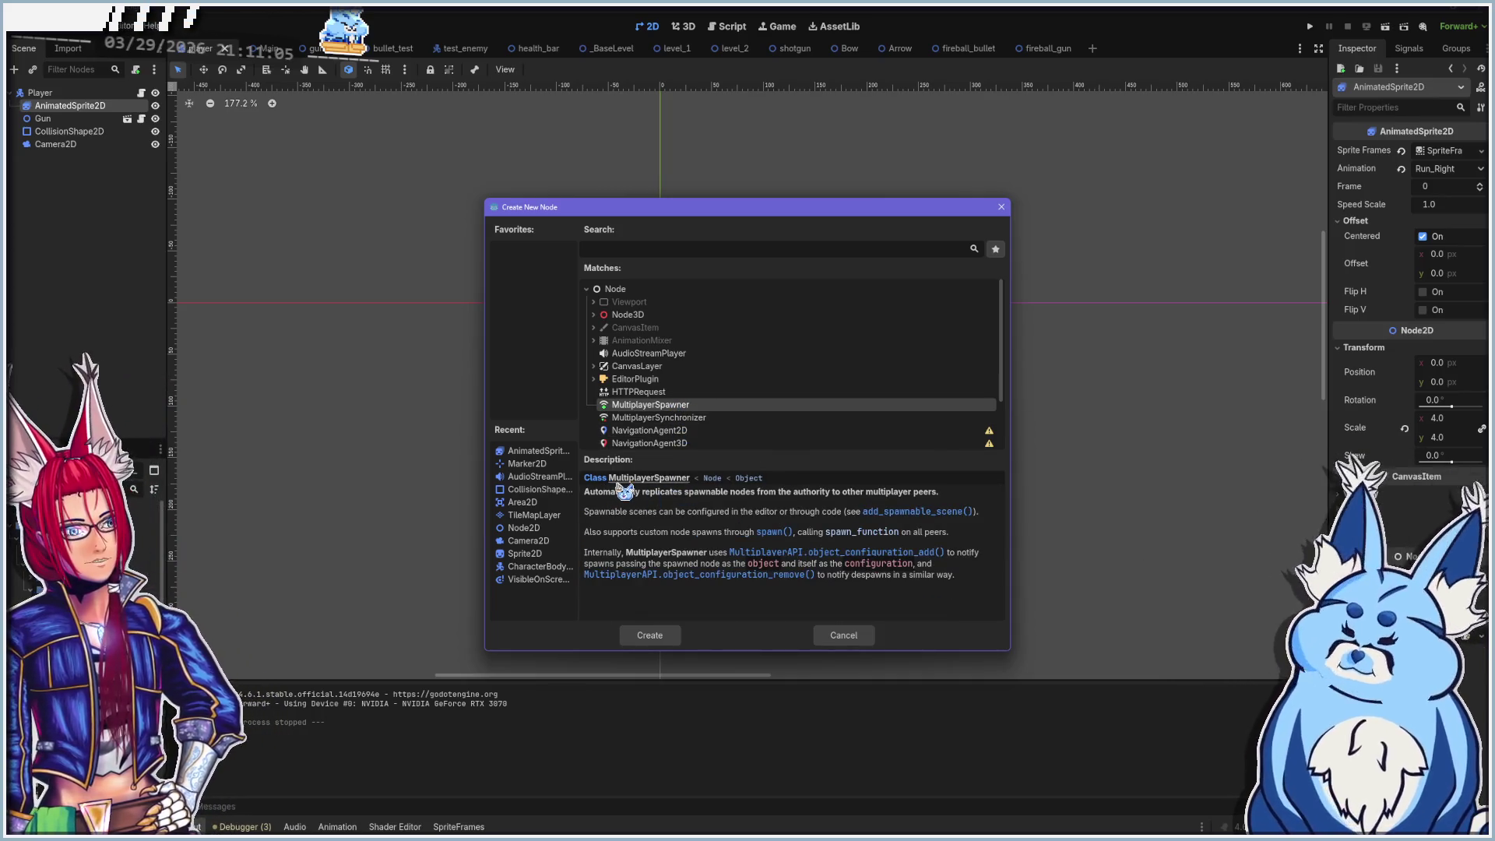